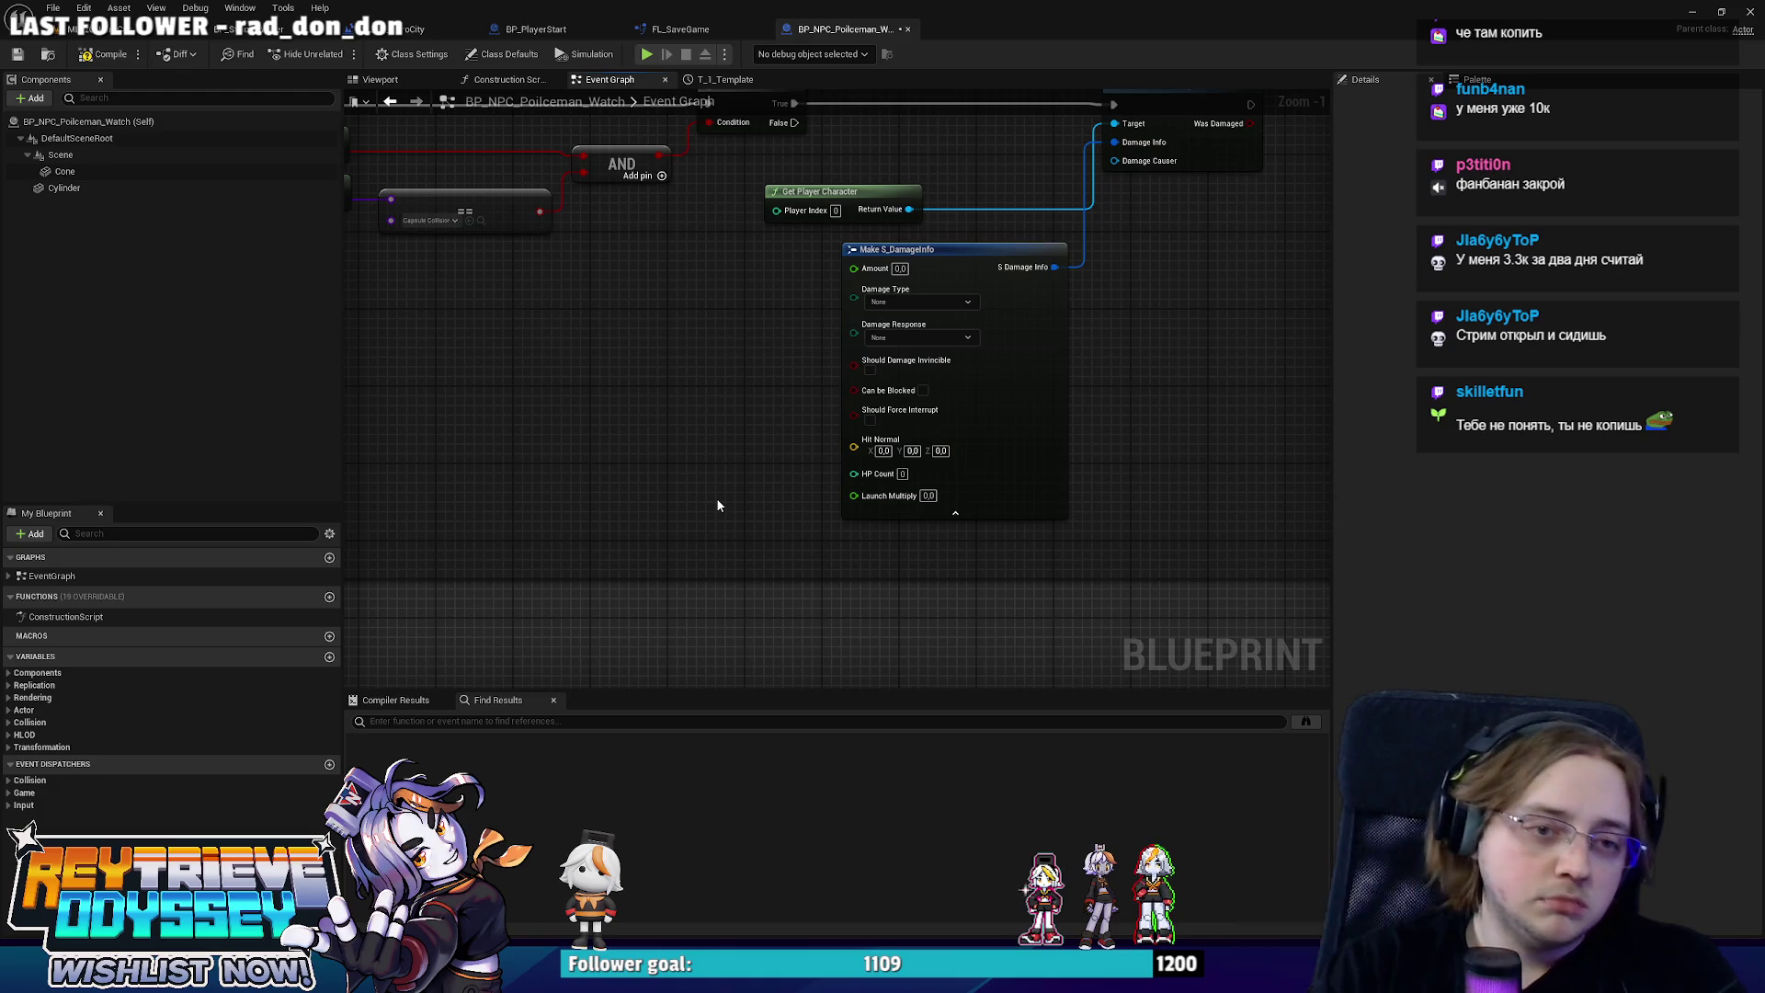
Set Make S_DamageInfo to Amount 1, Melee damage type and HitReaction response, then zoom out.
scroll(731, 423, "up", 1)
type("1")
key("Return")
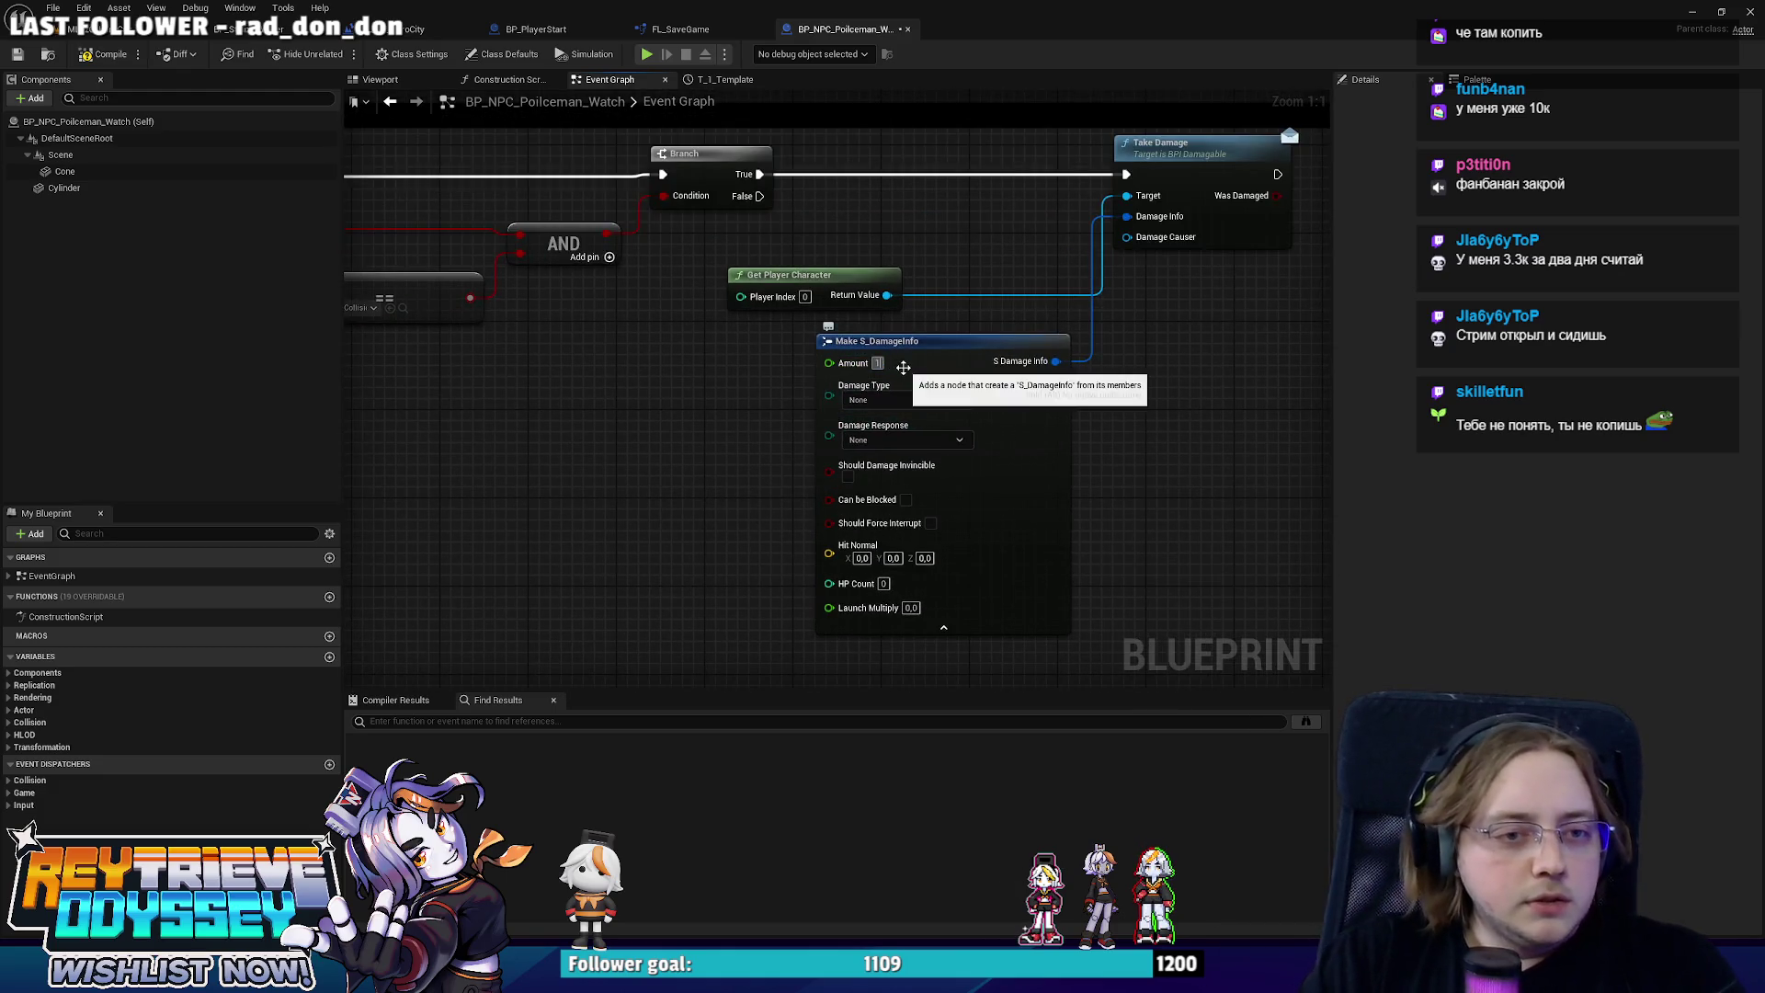
left_click(892, 400)
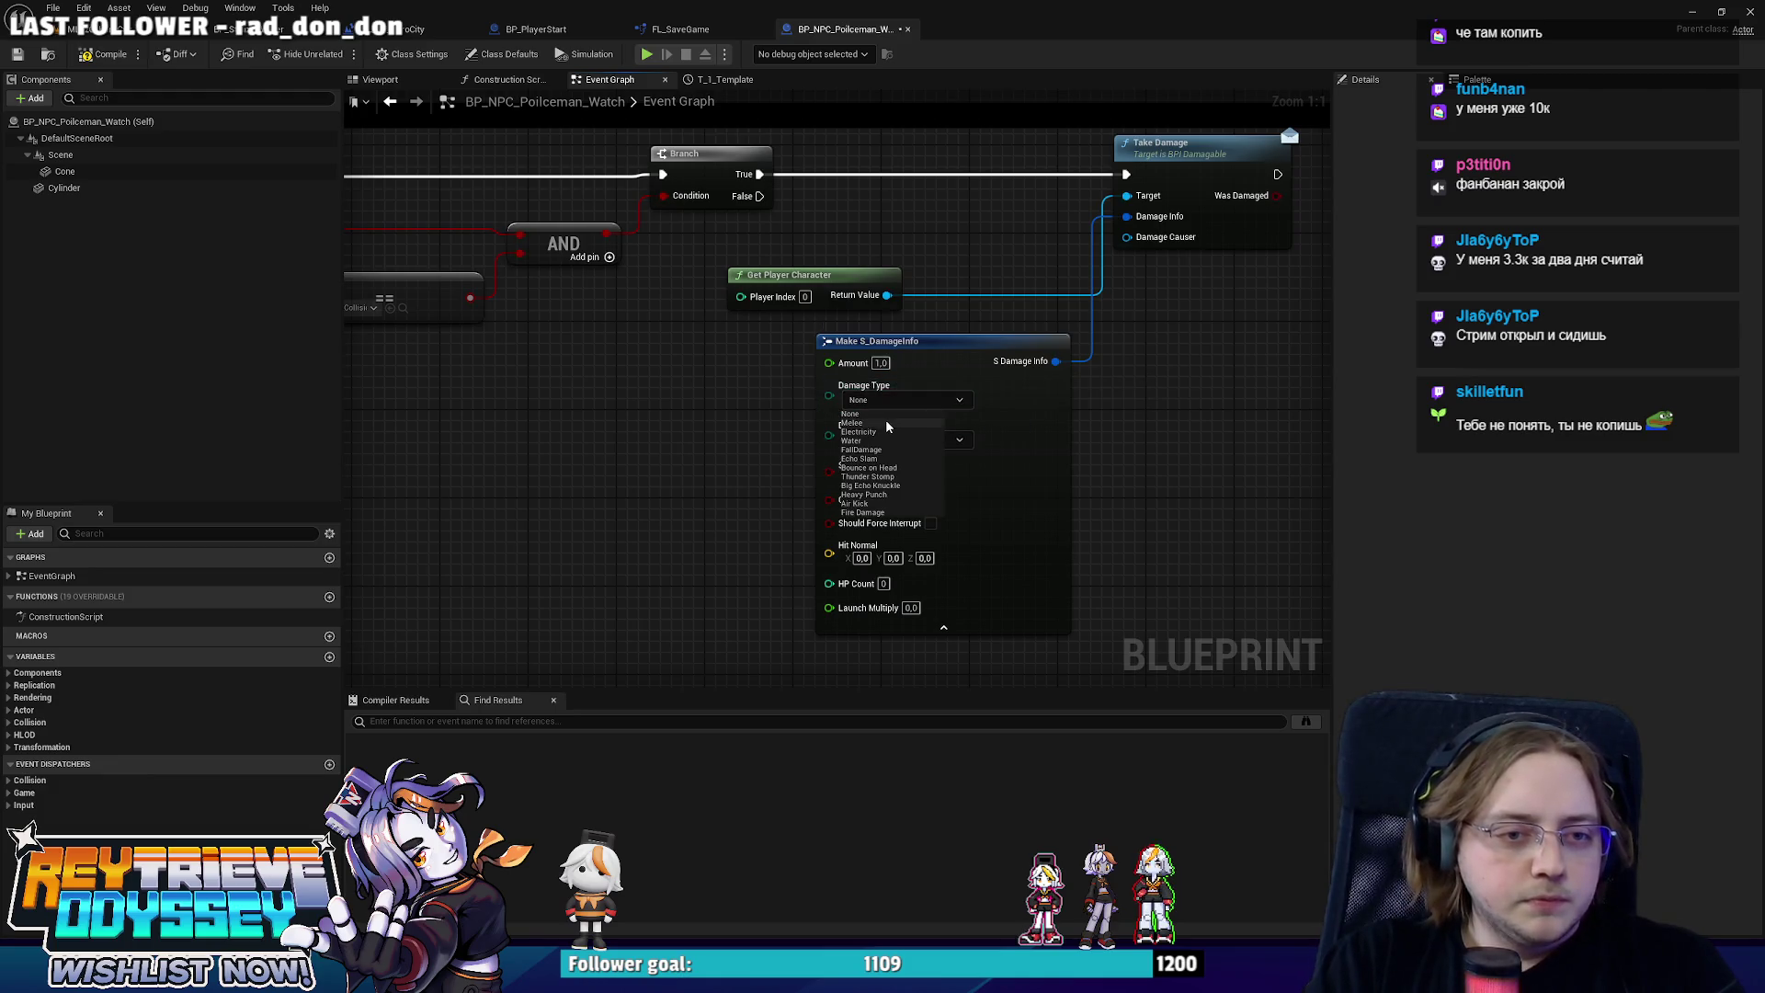
left_click(888, 425)
left_click(890, 440)
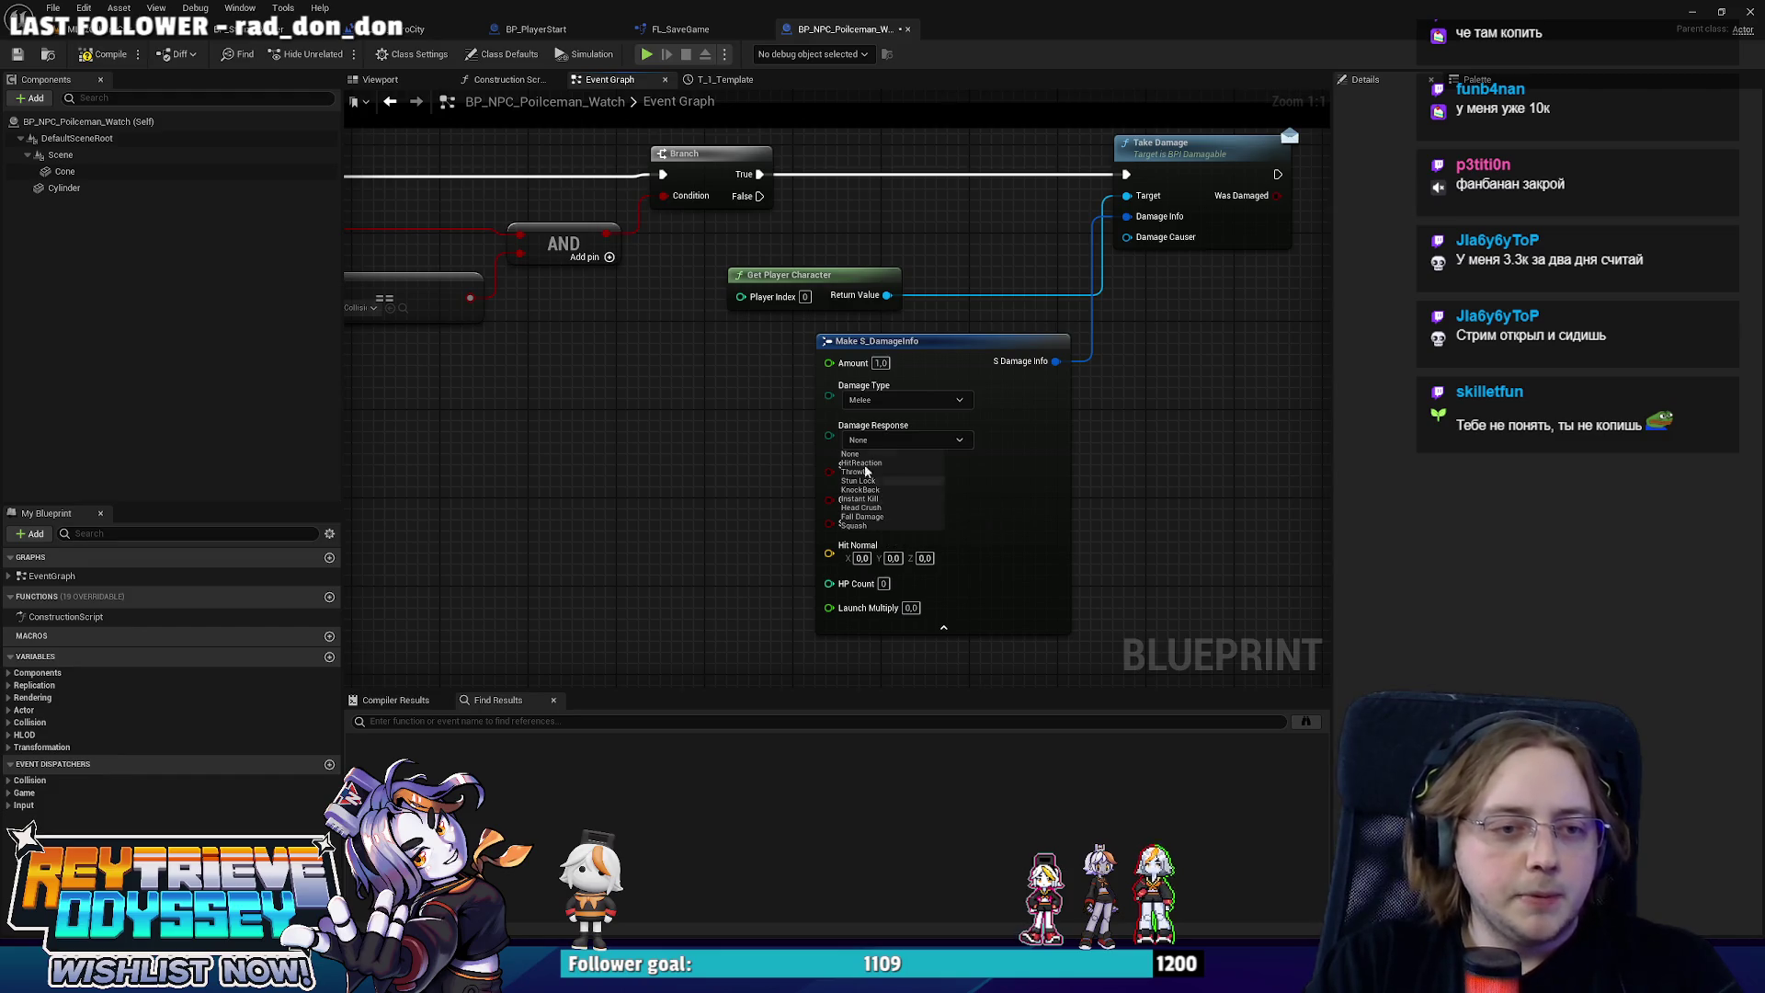
left_click(862, 462)
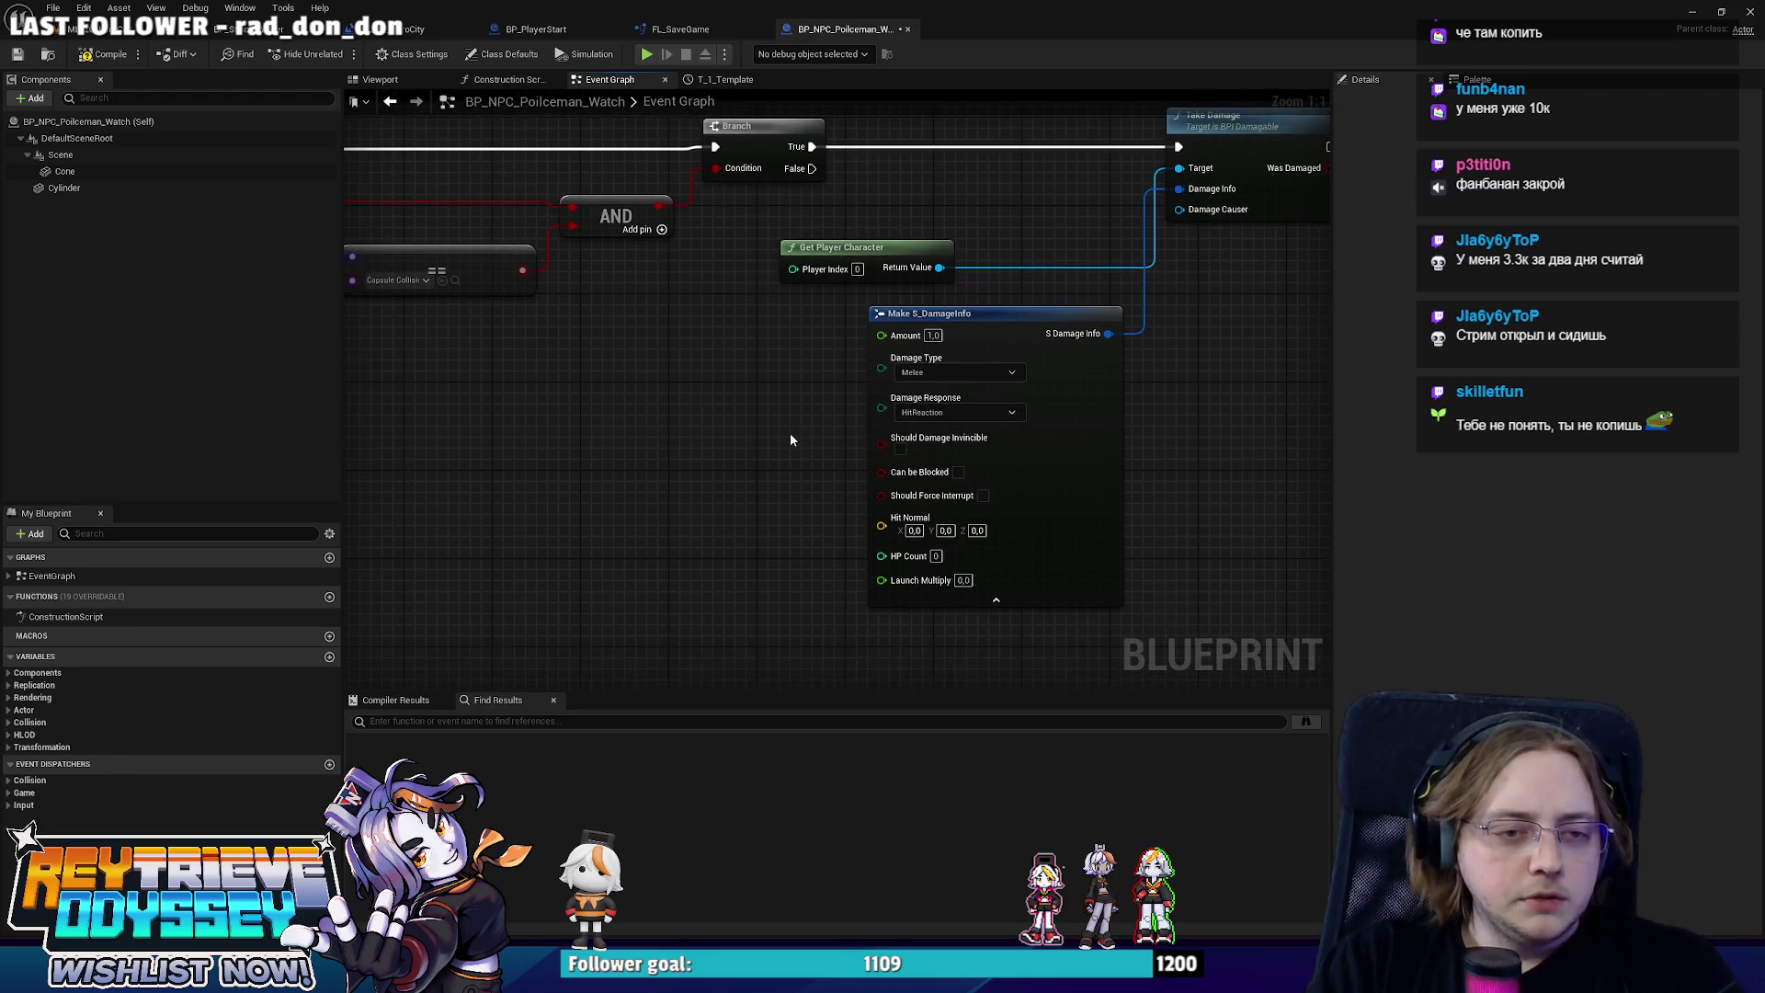
scroll(791, 434, "down", 1)
scroll(797, 417, "down", 2)
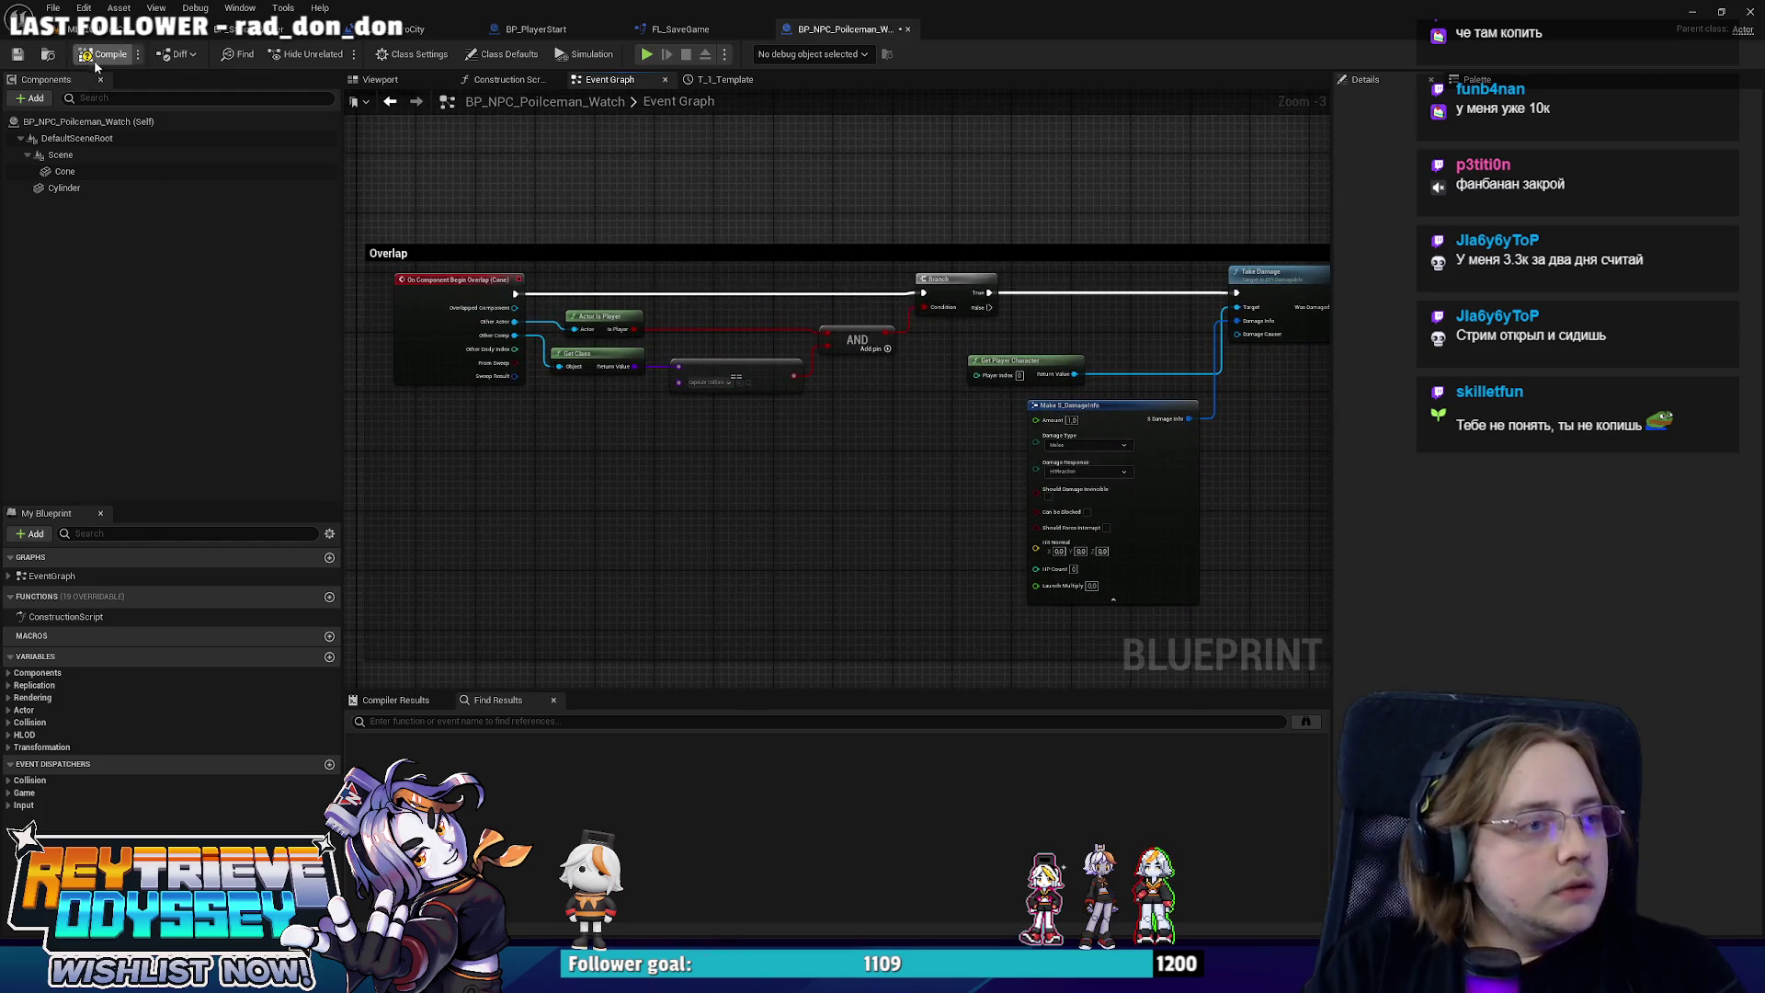
left_click_drag(377, 157, 354, 232)
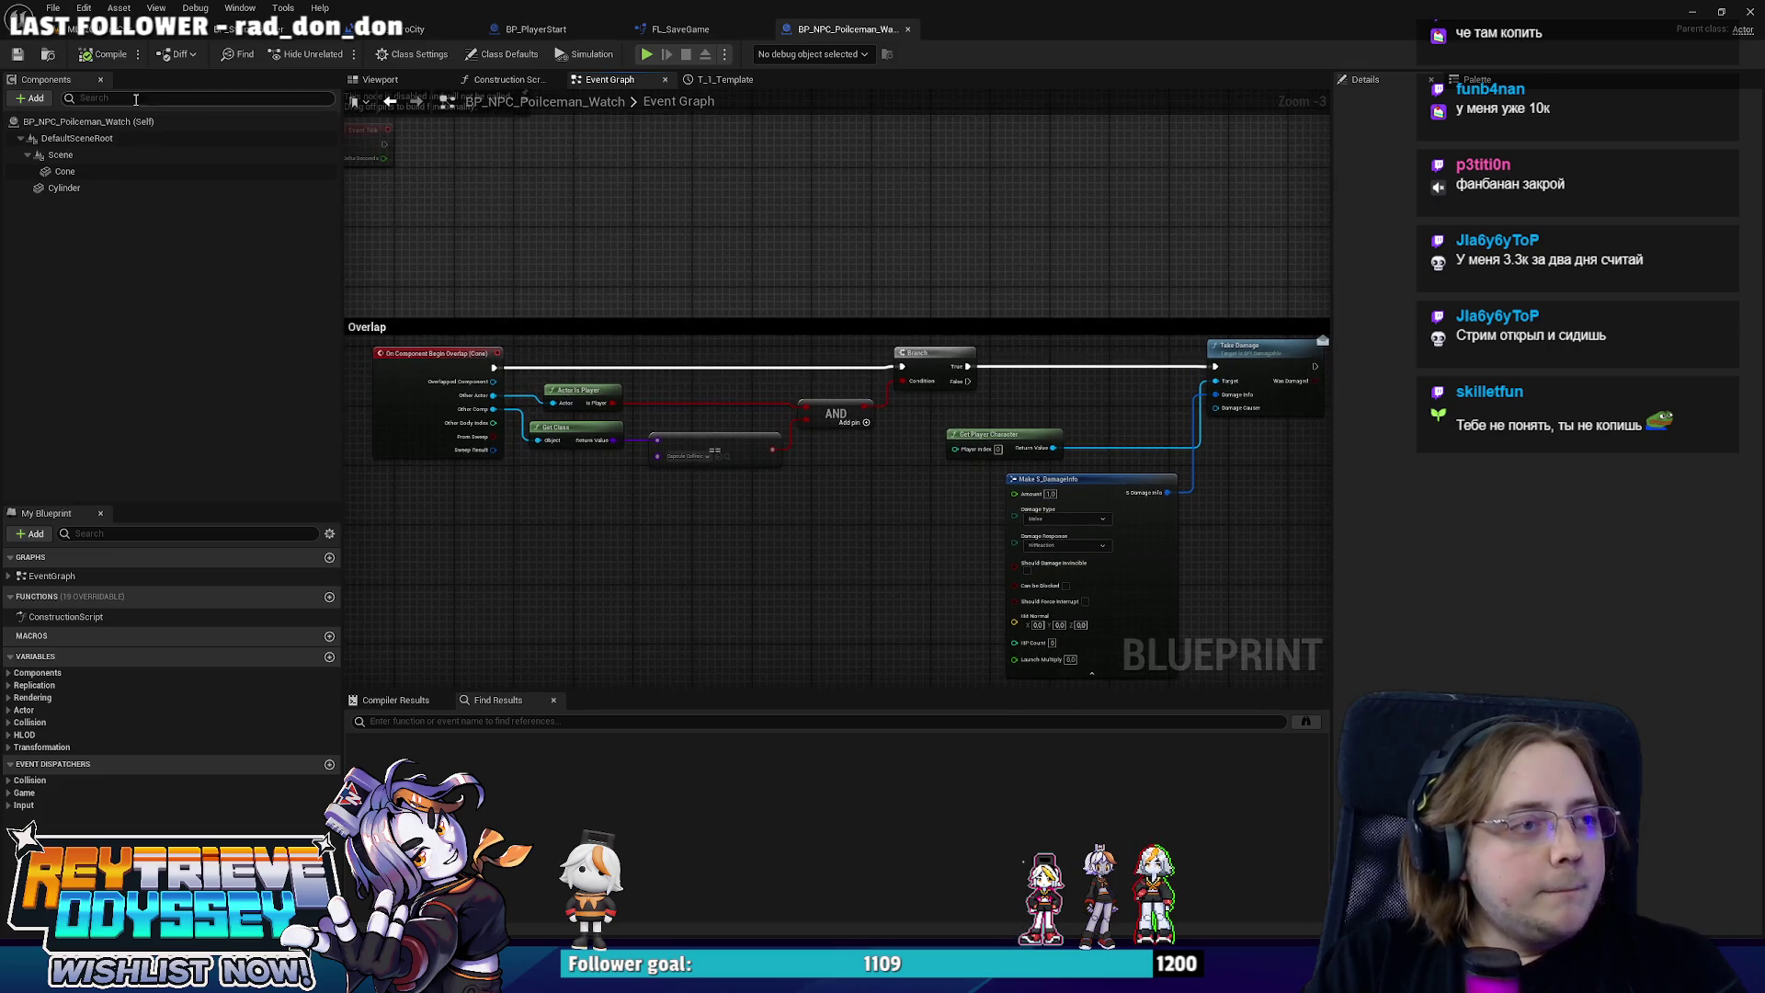
Place BP_NPC_Policeman_Watch in the city street and open its Blueprint.
left_click(103, 37)
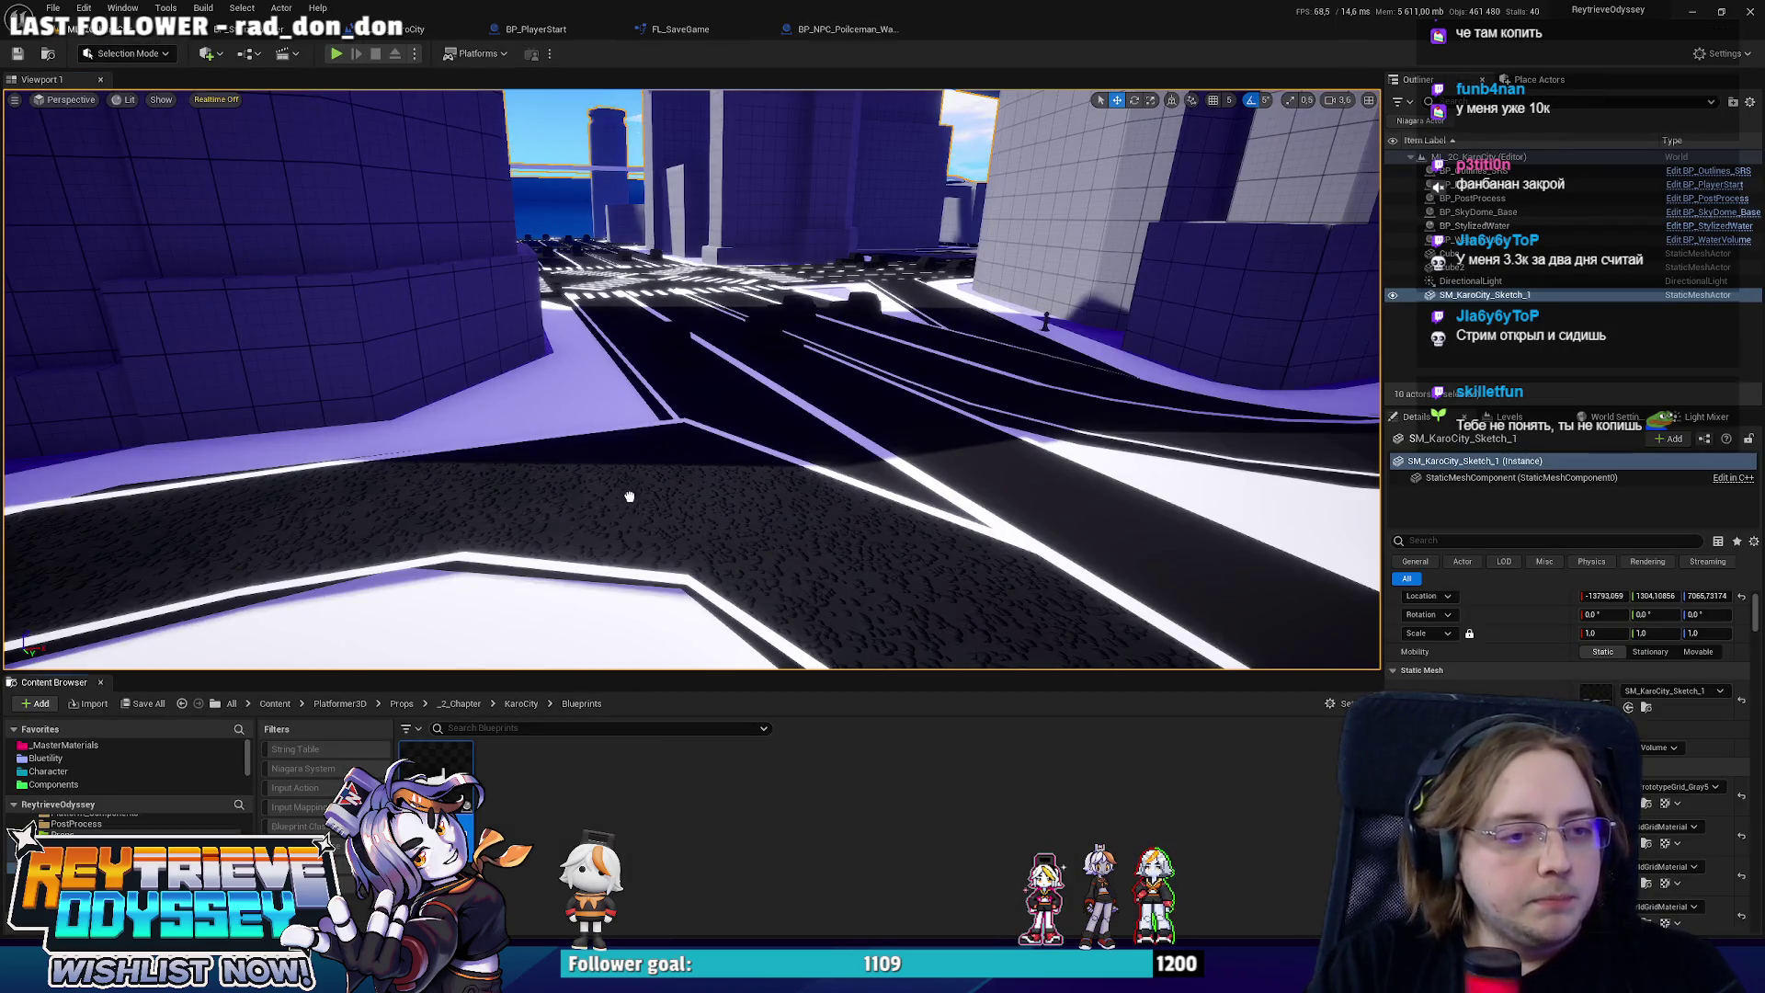
left_click_drag(629, 497, 631, 501)
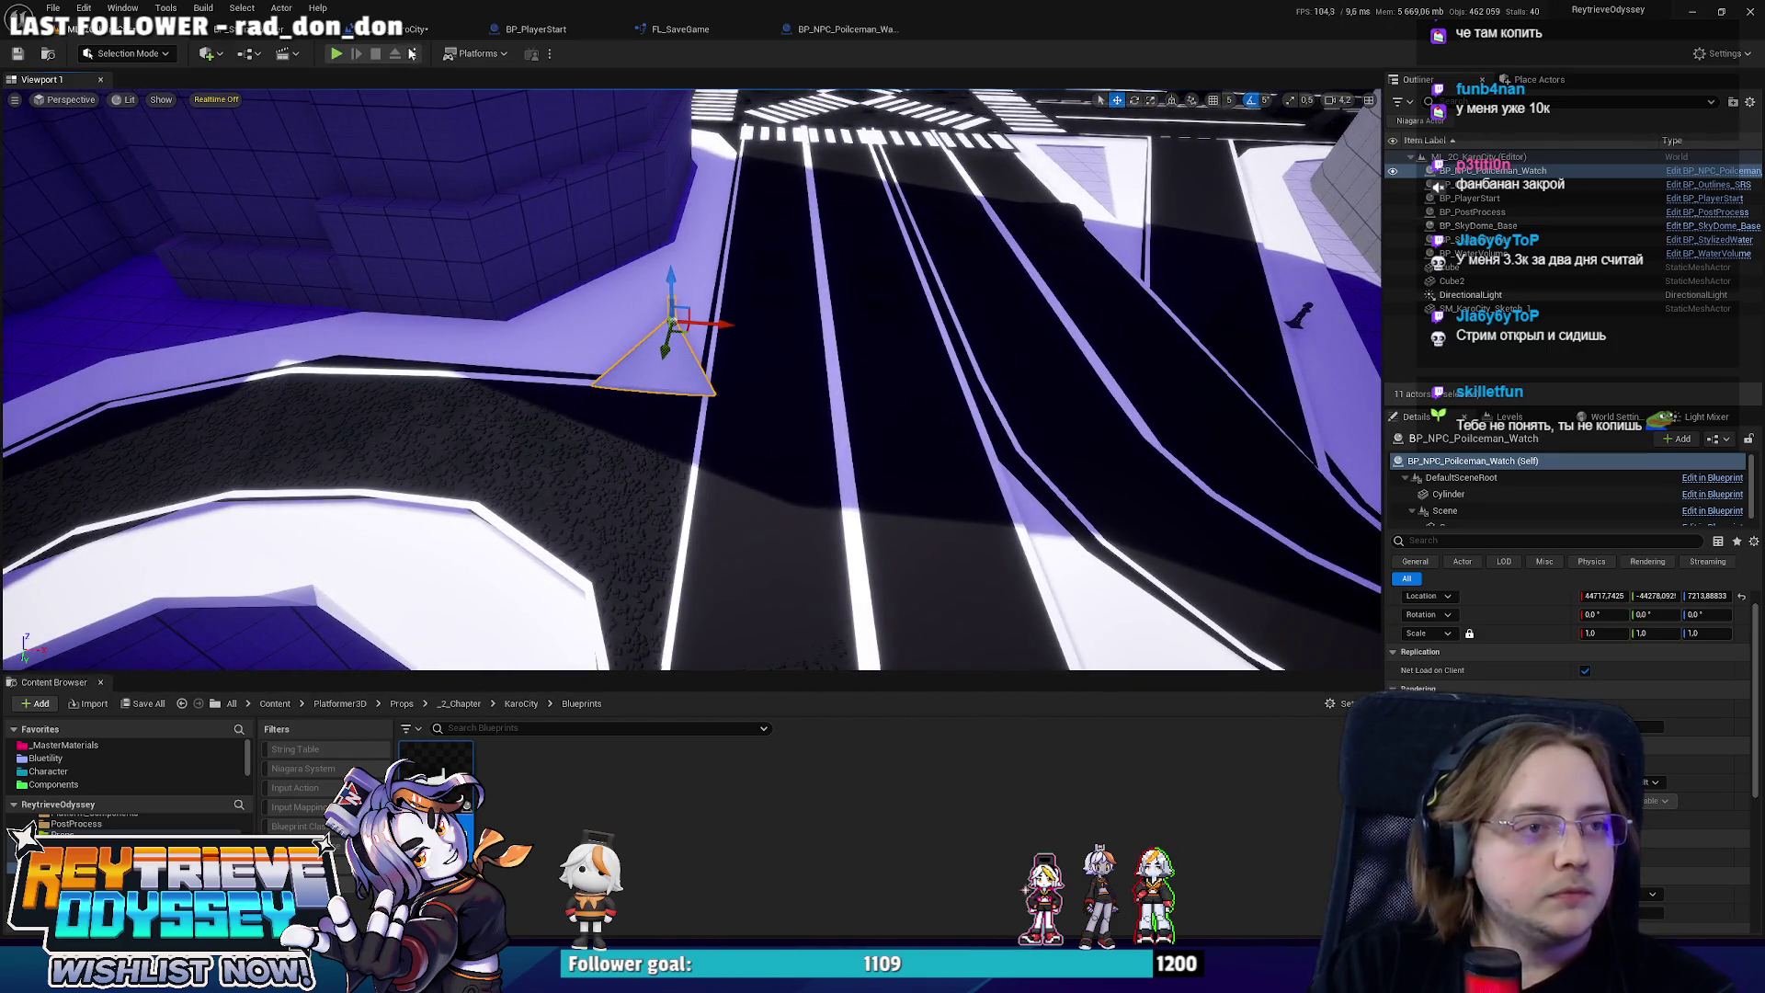
left_click(714, 27)
left_click(841, 28)
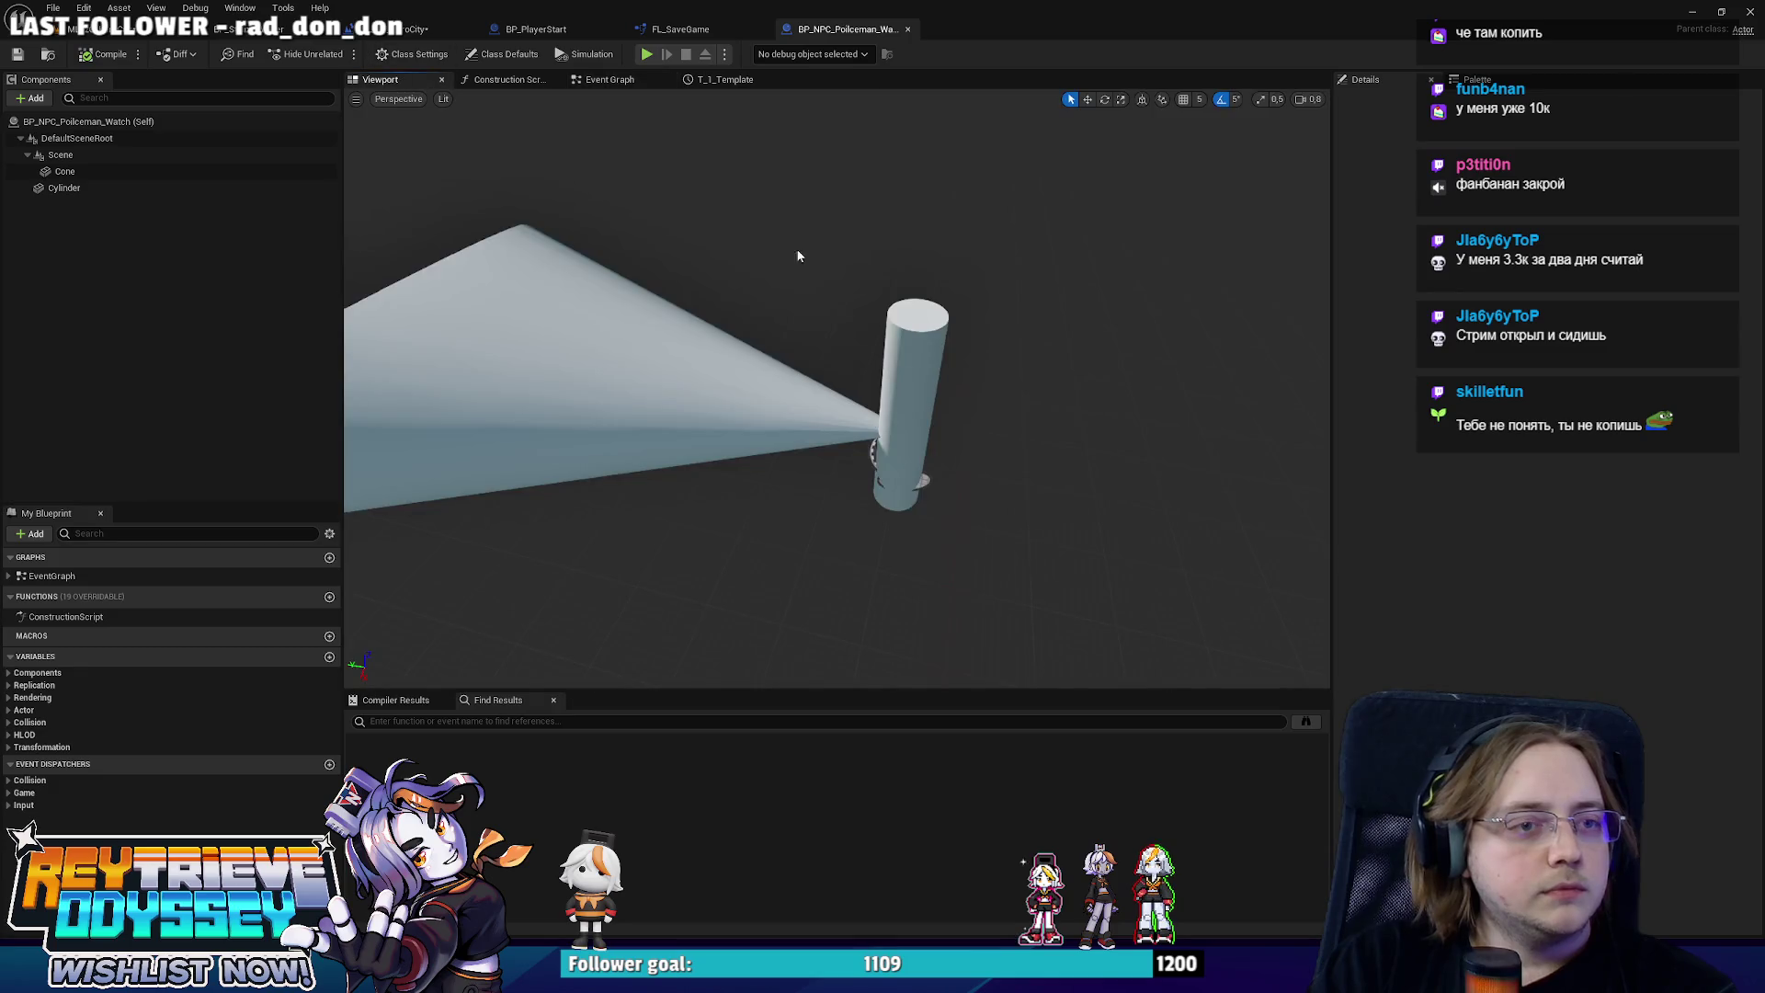
Assign a red material to the Cone's Element 0 material slot.
left_click(1548, 435)
type("Red")
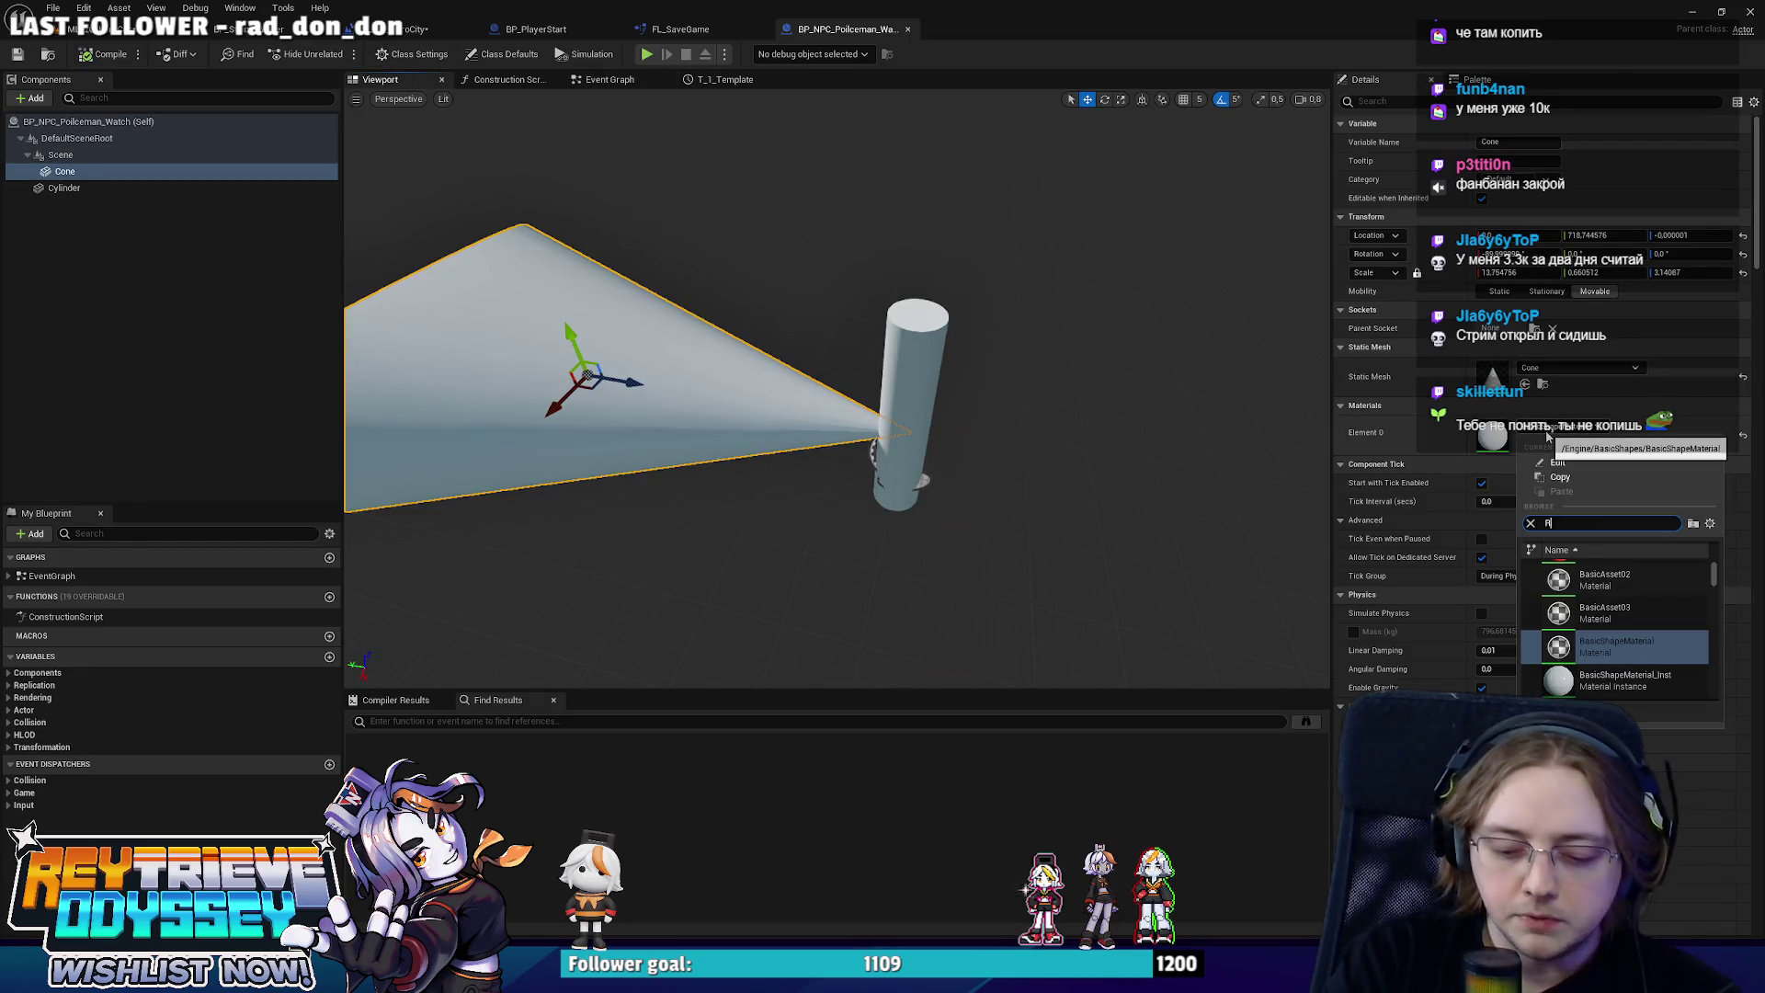
scroll(1636, 652, "down", 3)
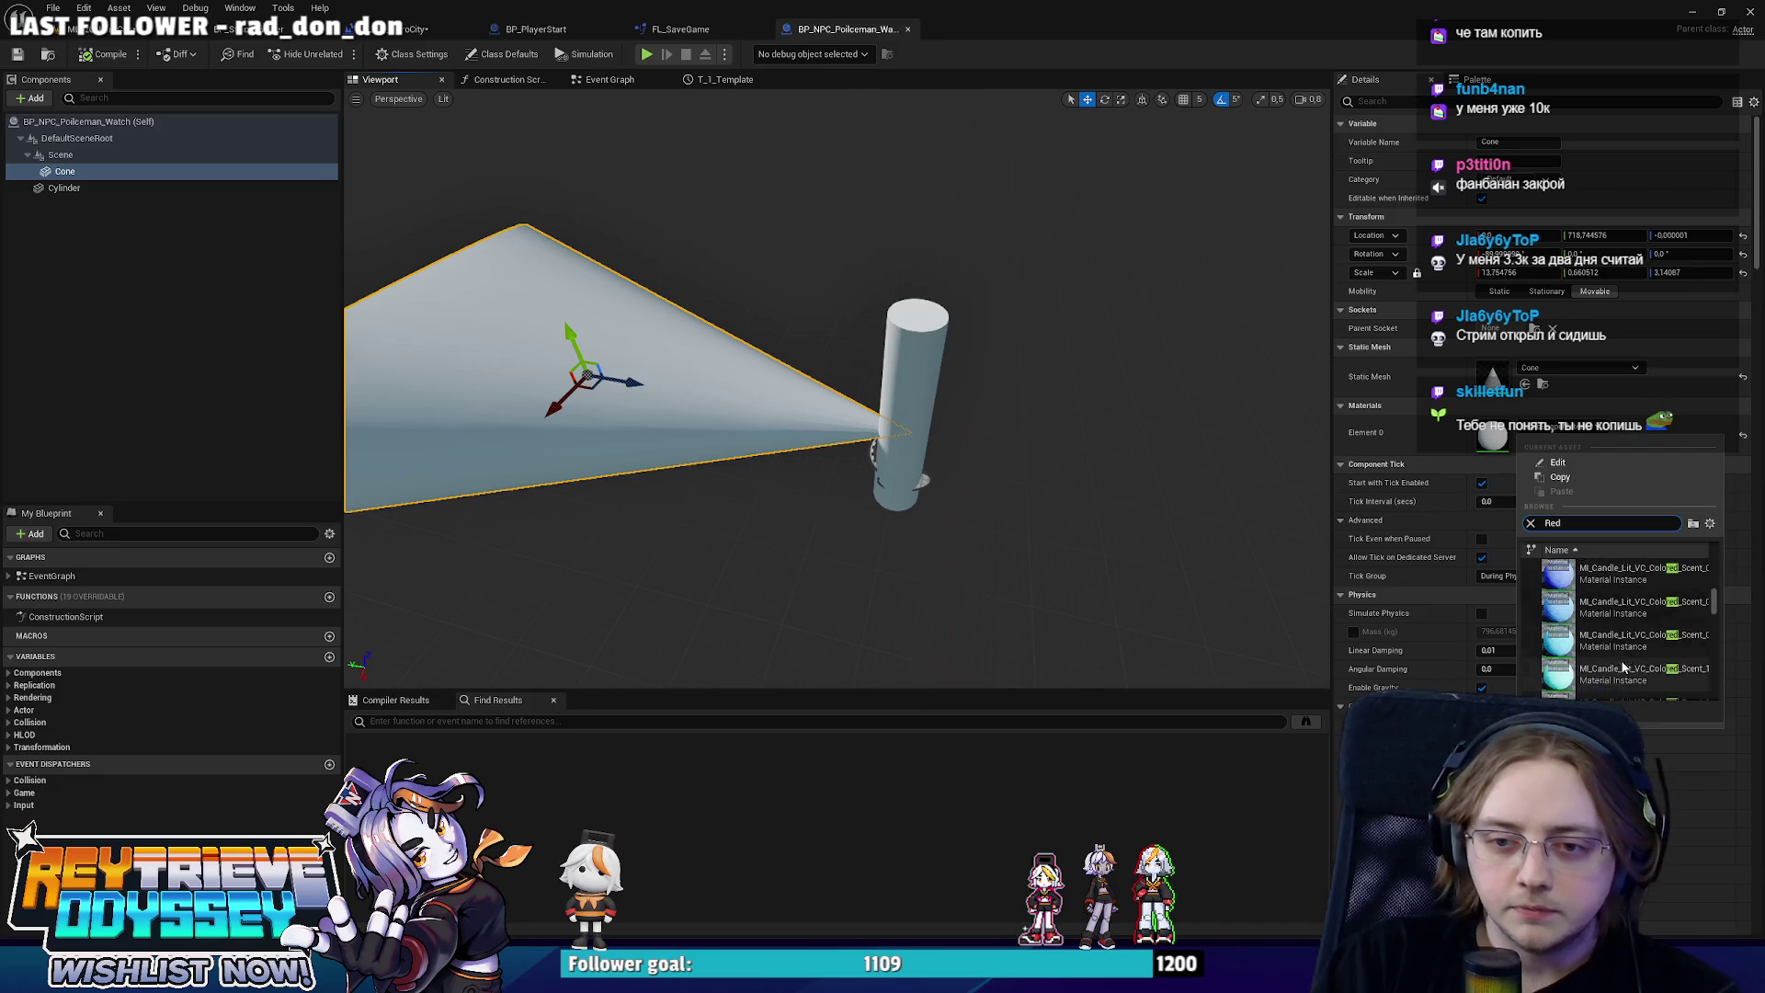
left_click_drag(1714, 595, 1714, 701)
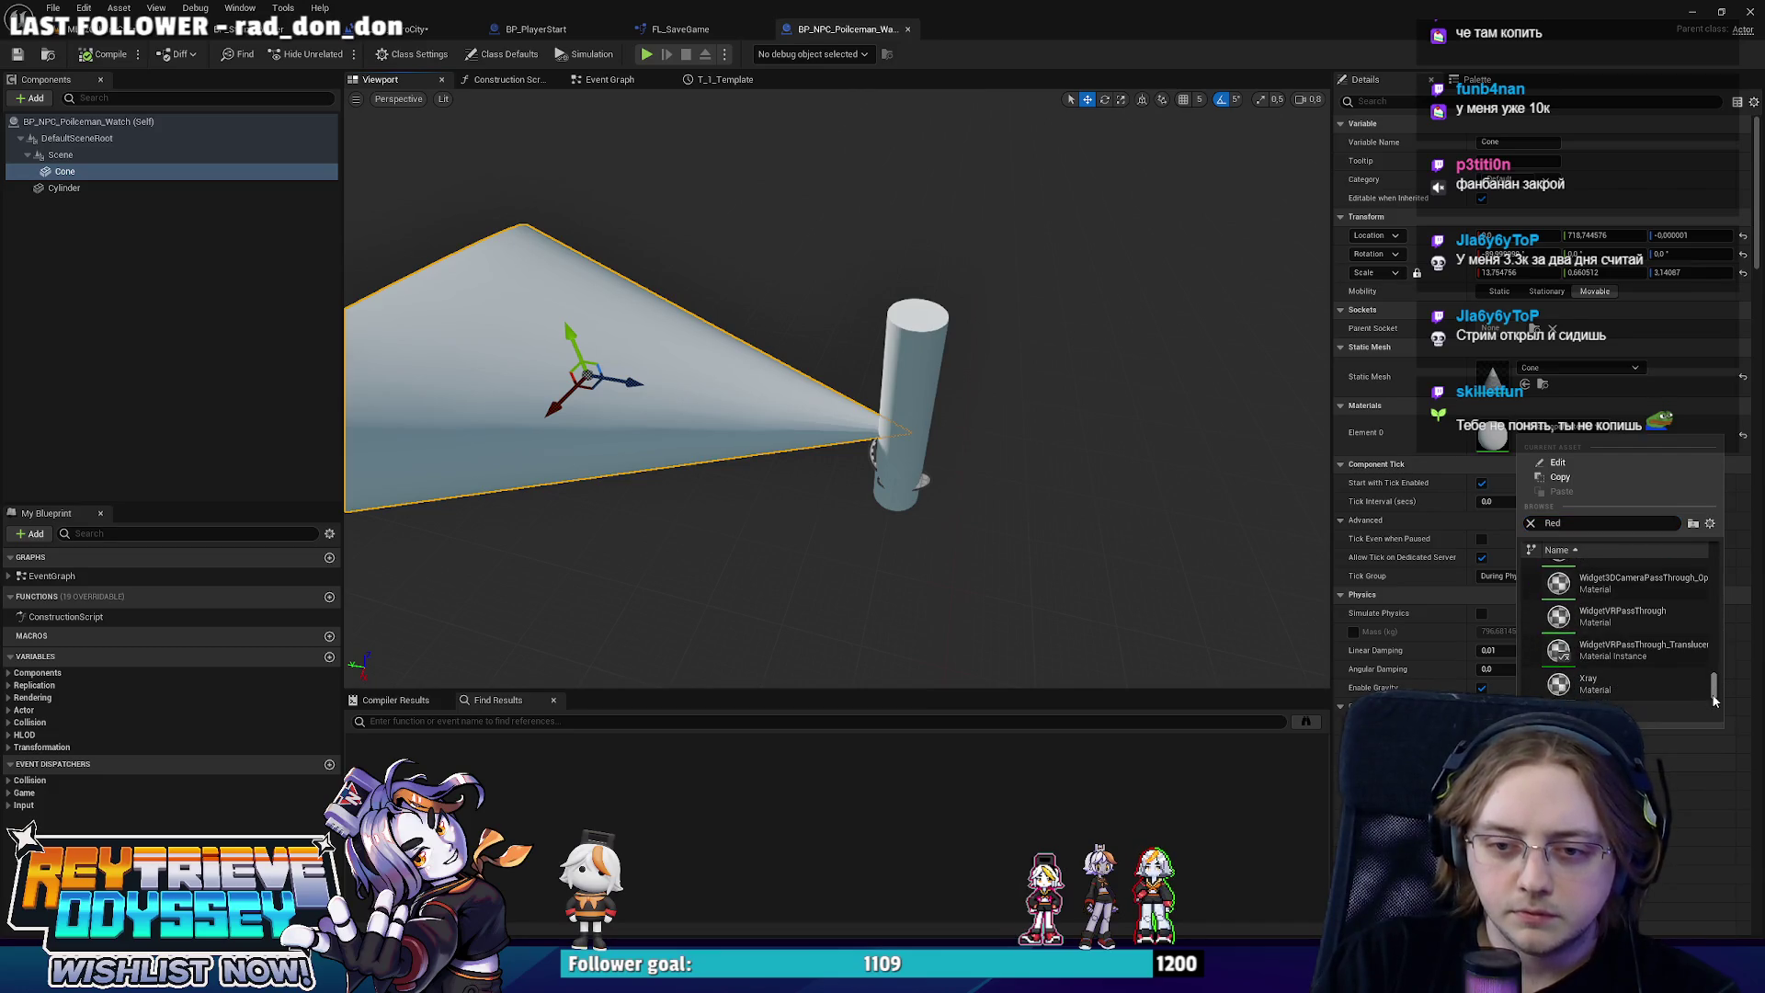
scroll(1653, 621, "up", 3)
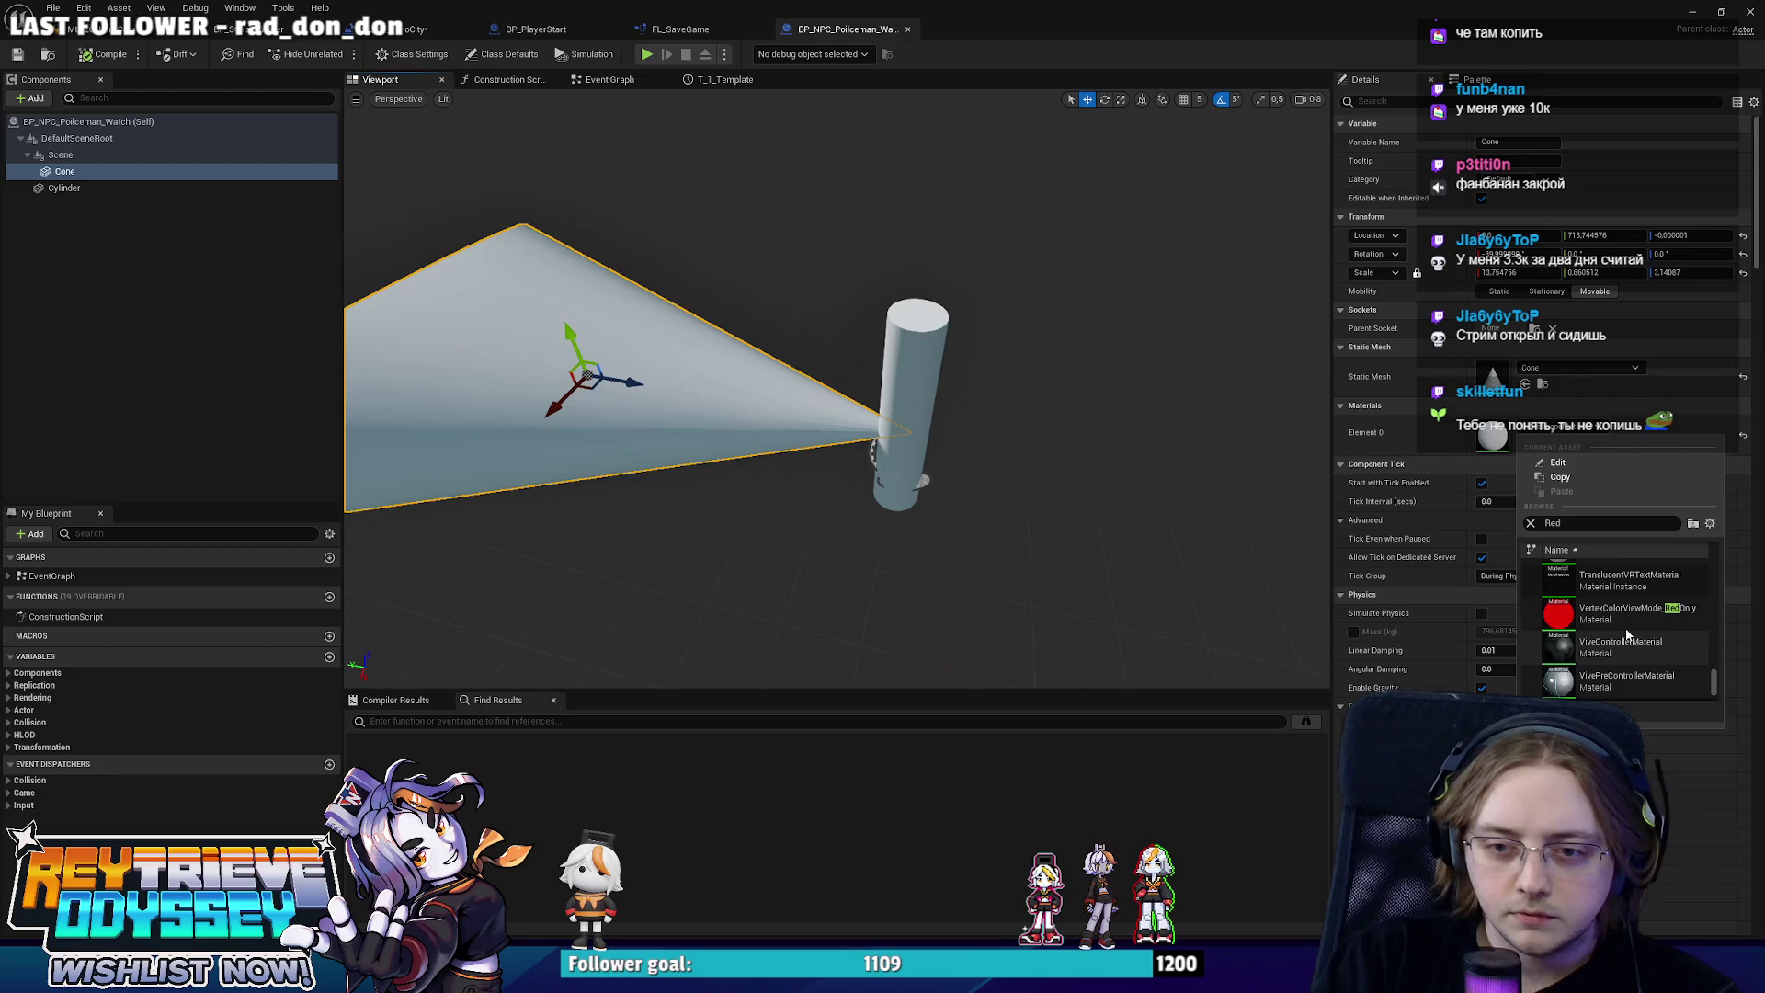
left_click(1618, 680)
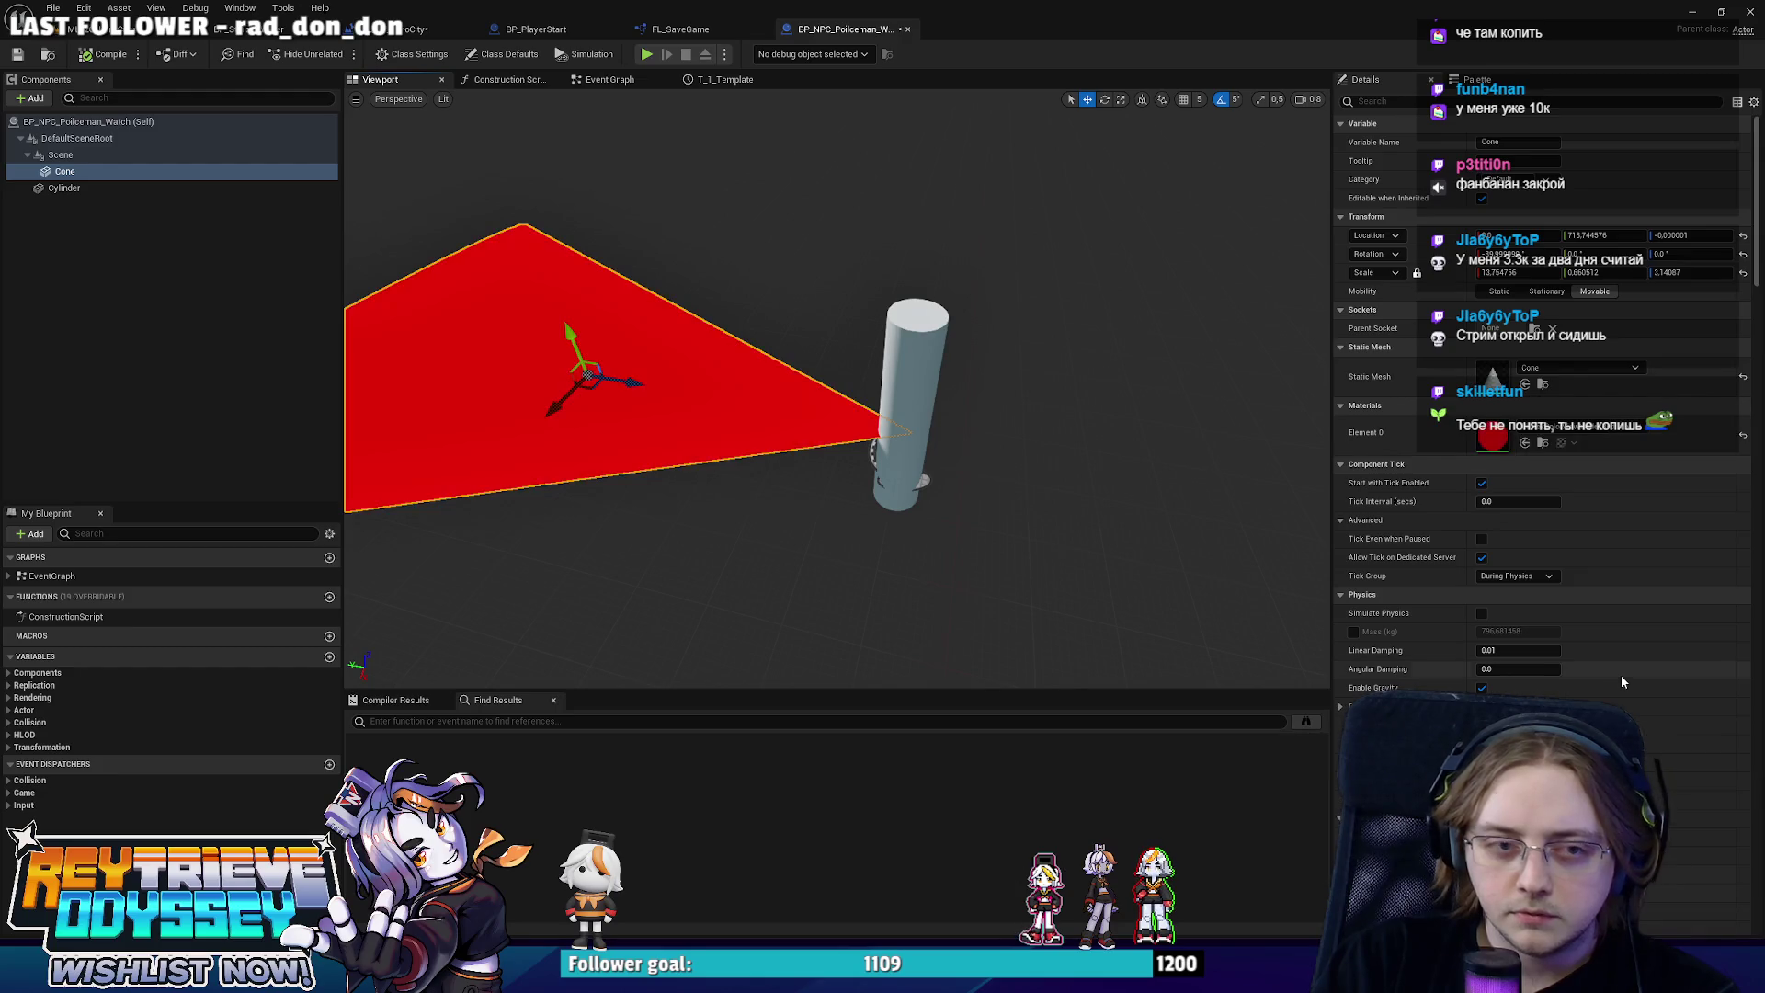
Swap the cone to a different red material and return to the level view.
left_click(1585, 432)
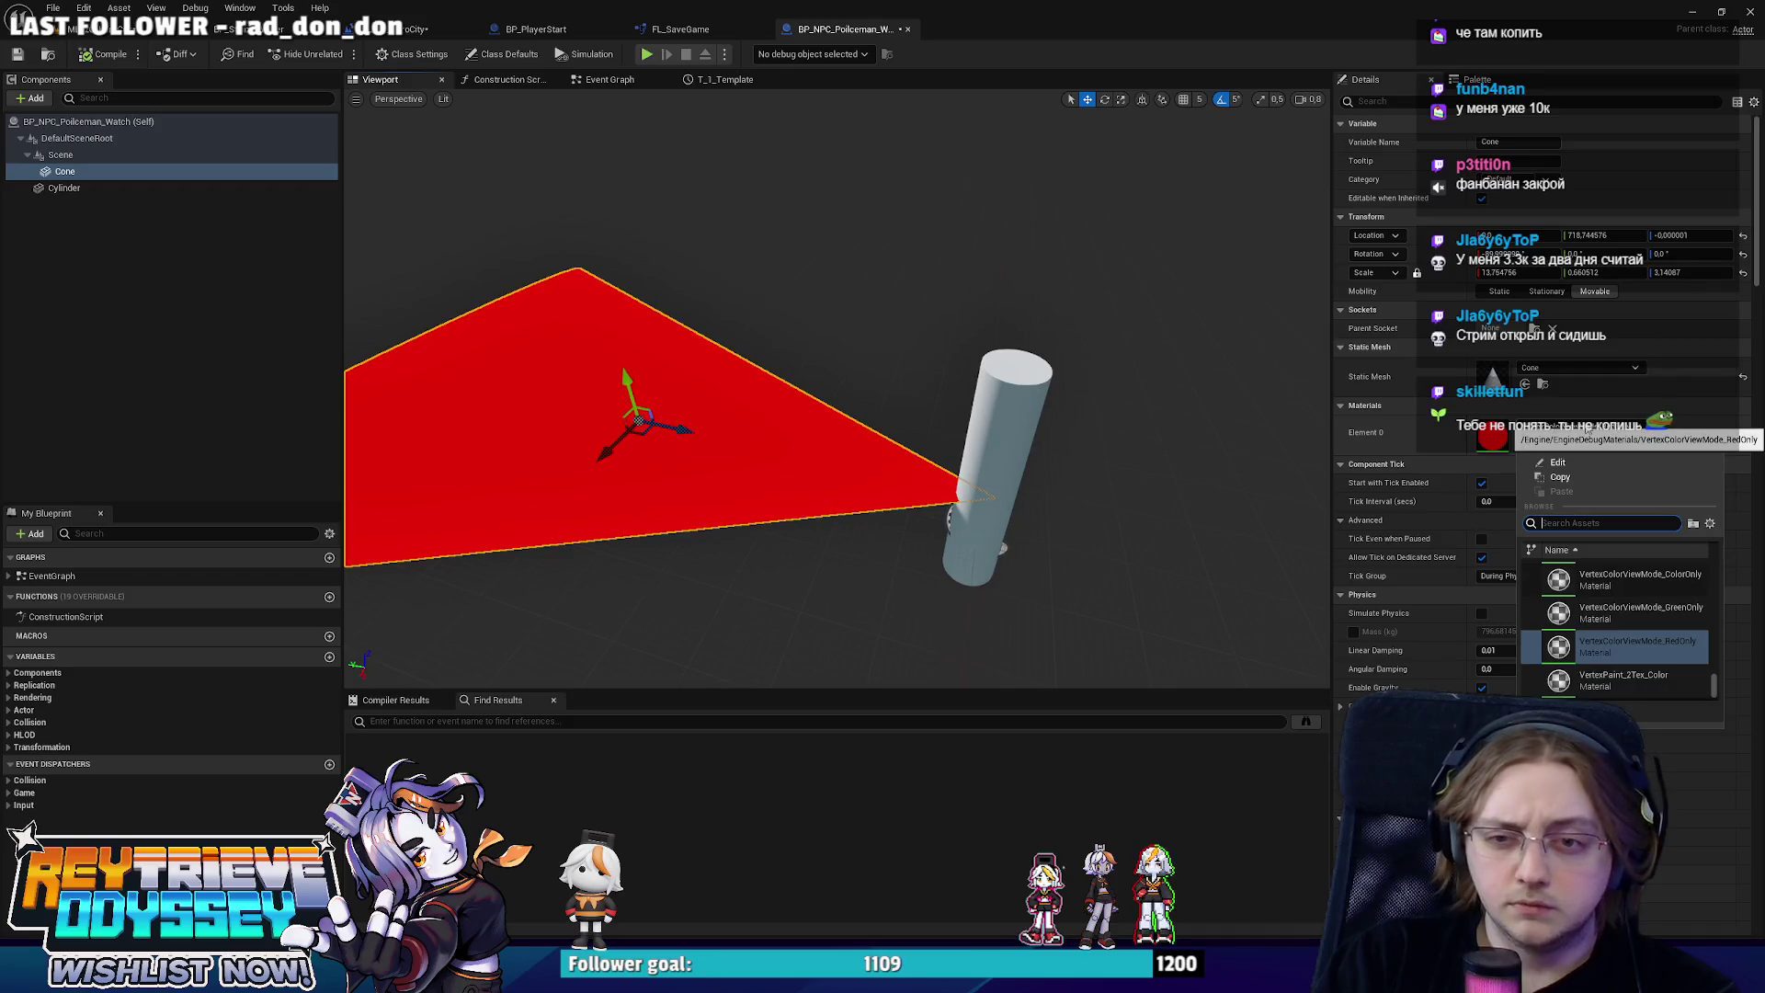
scroll(1629, 632, "up", 10)
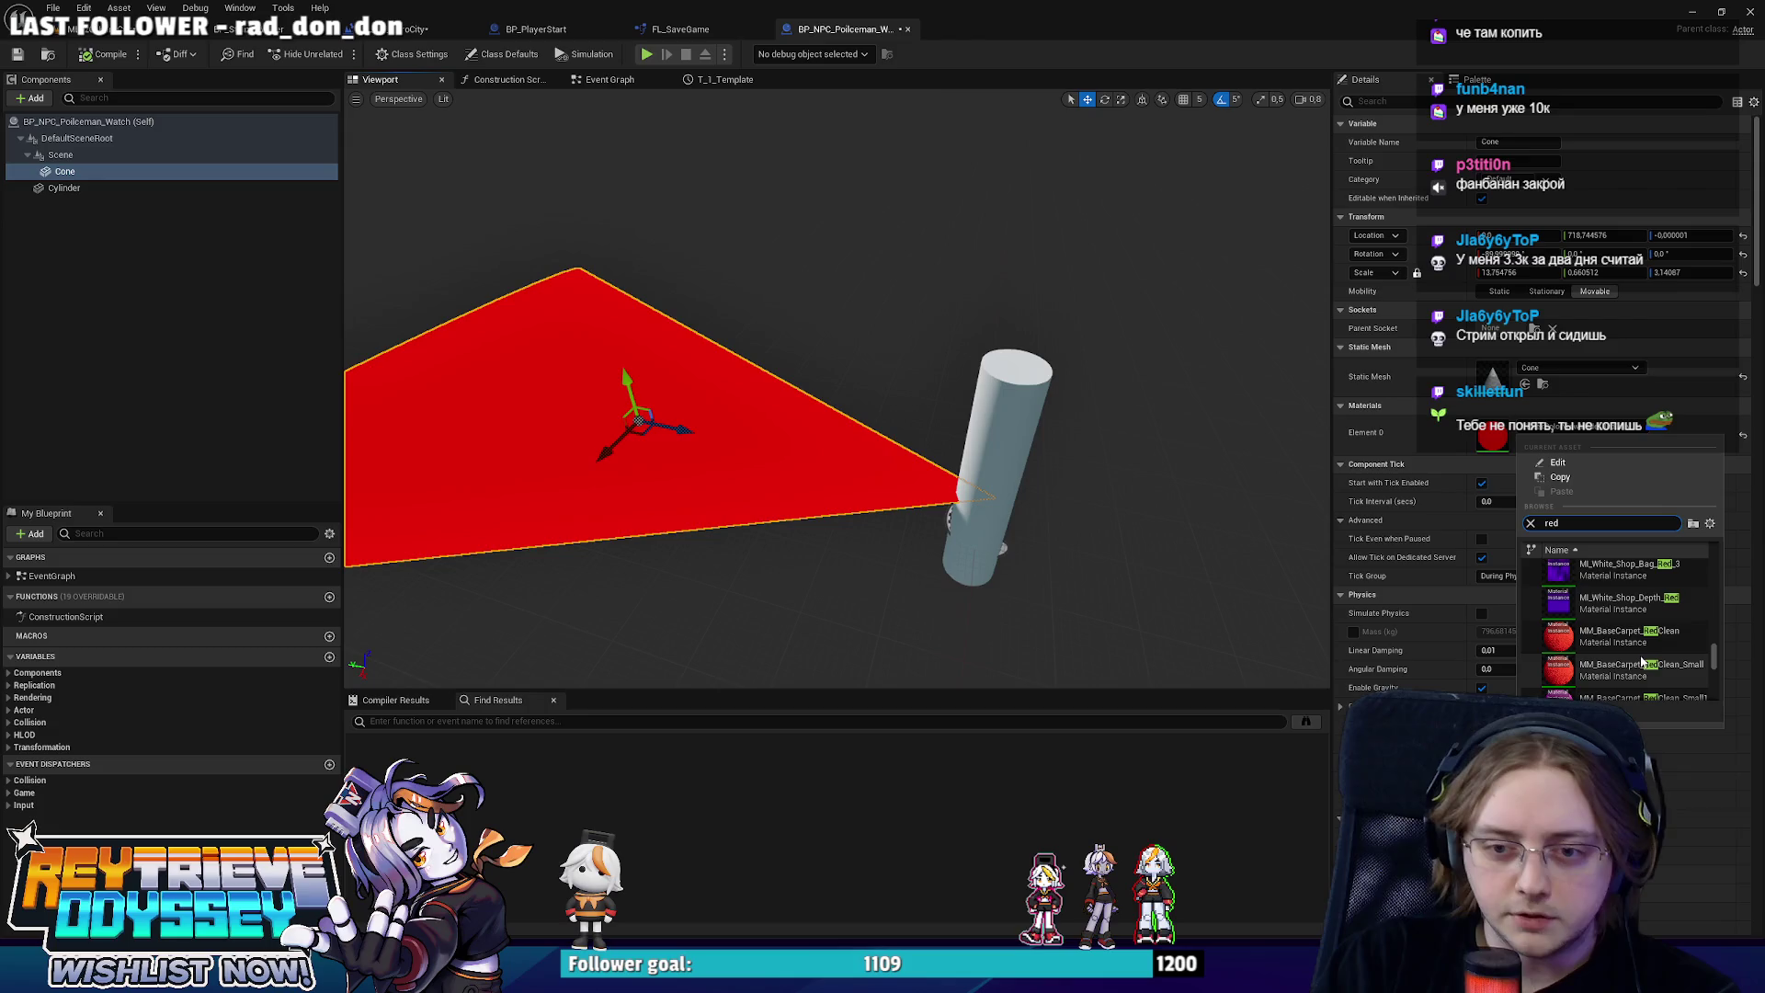
scroll(1645, 671, "up", 10)
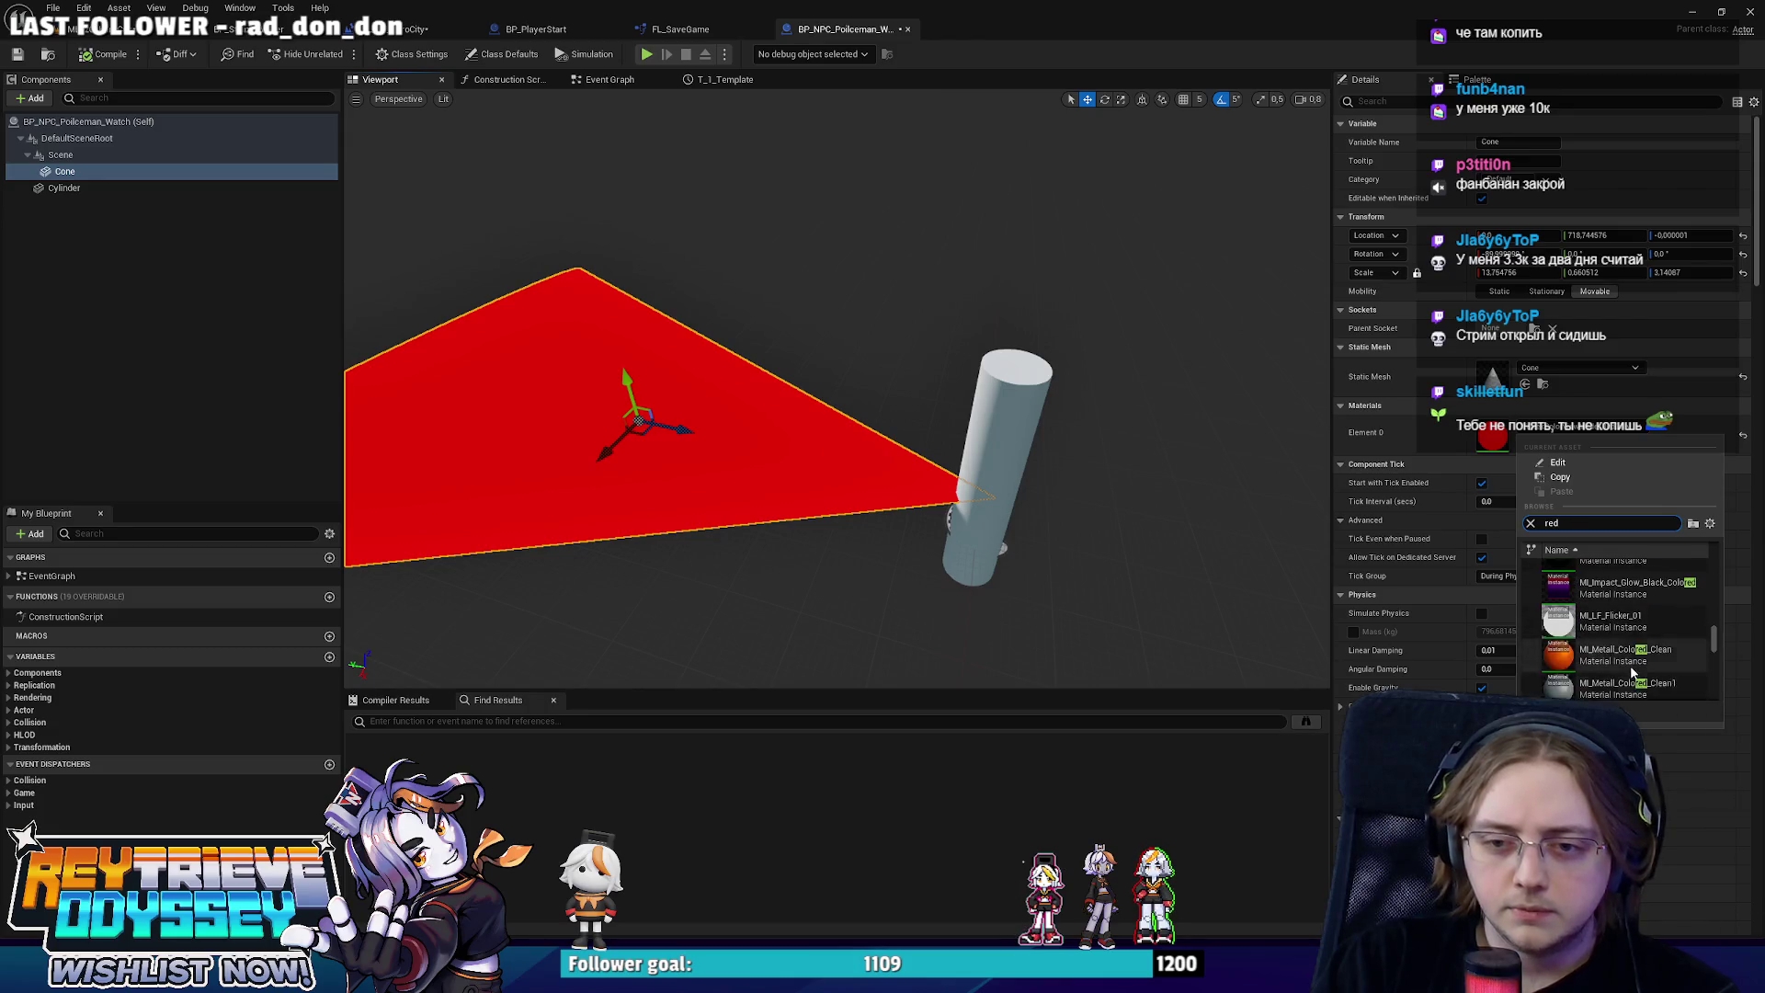
scroll(1633, 674, "up", 5)
left_click(1630, 677)
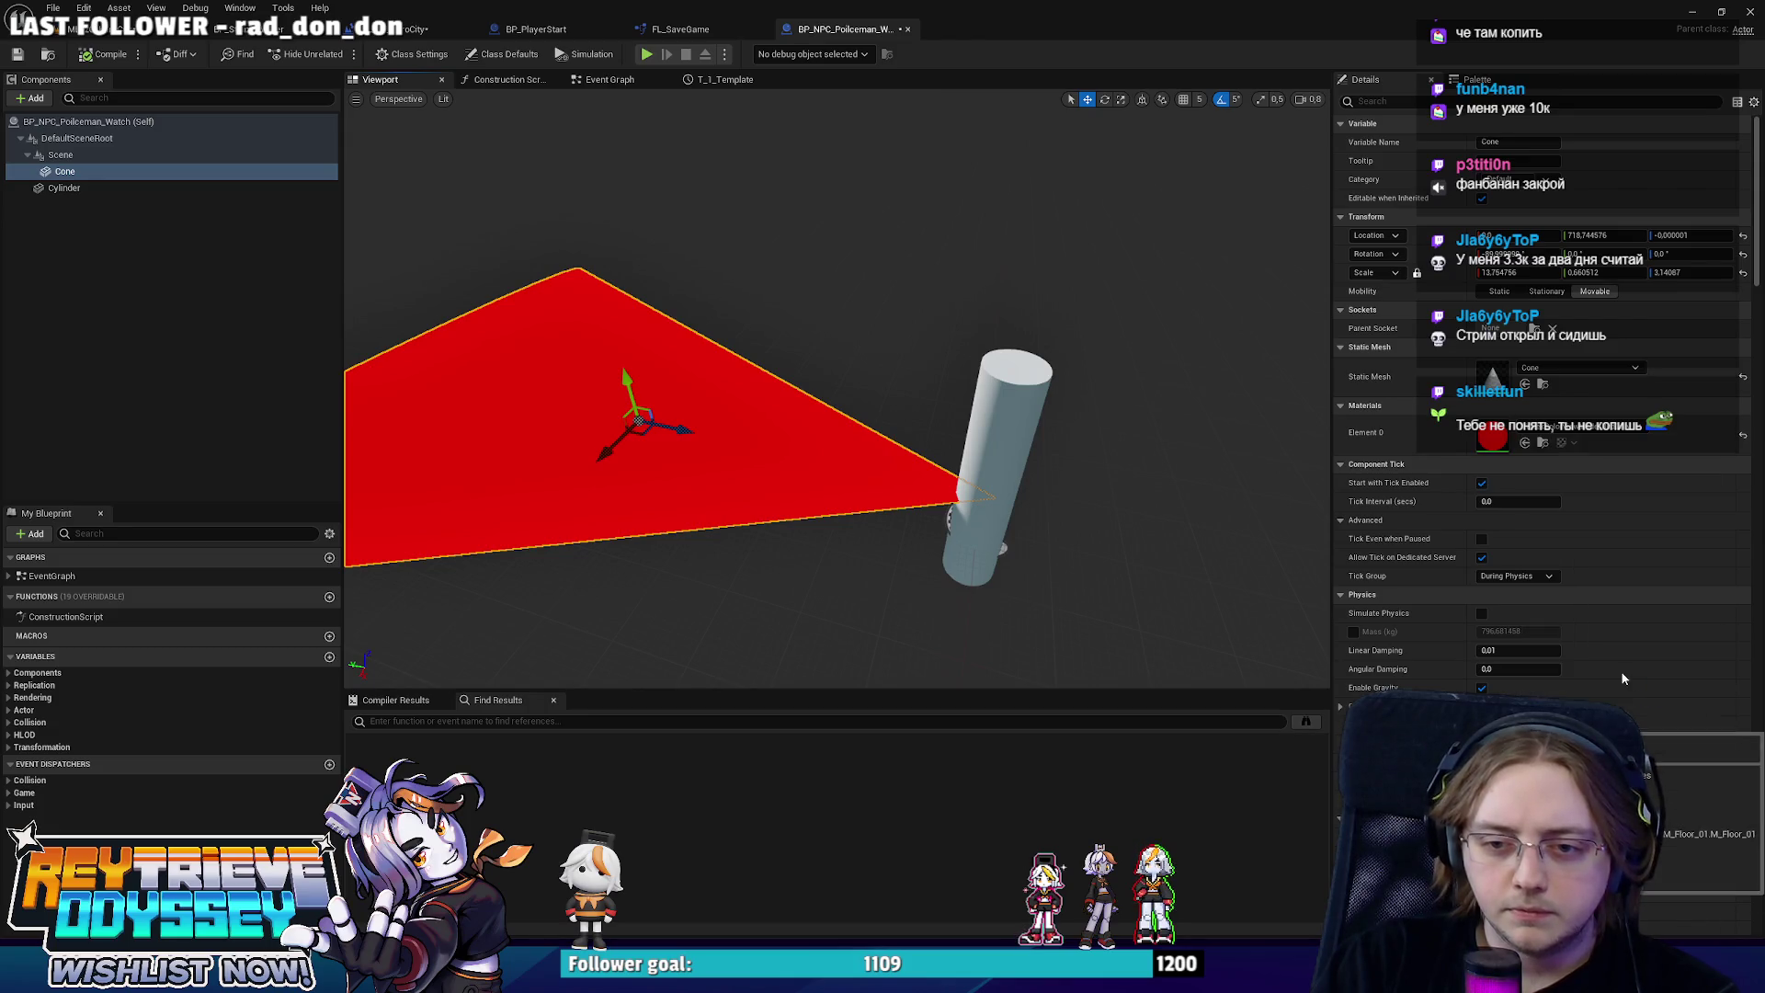
key("f")
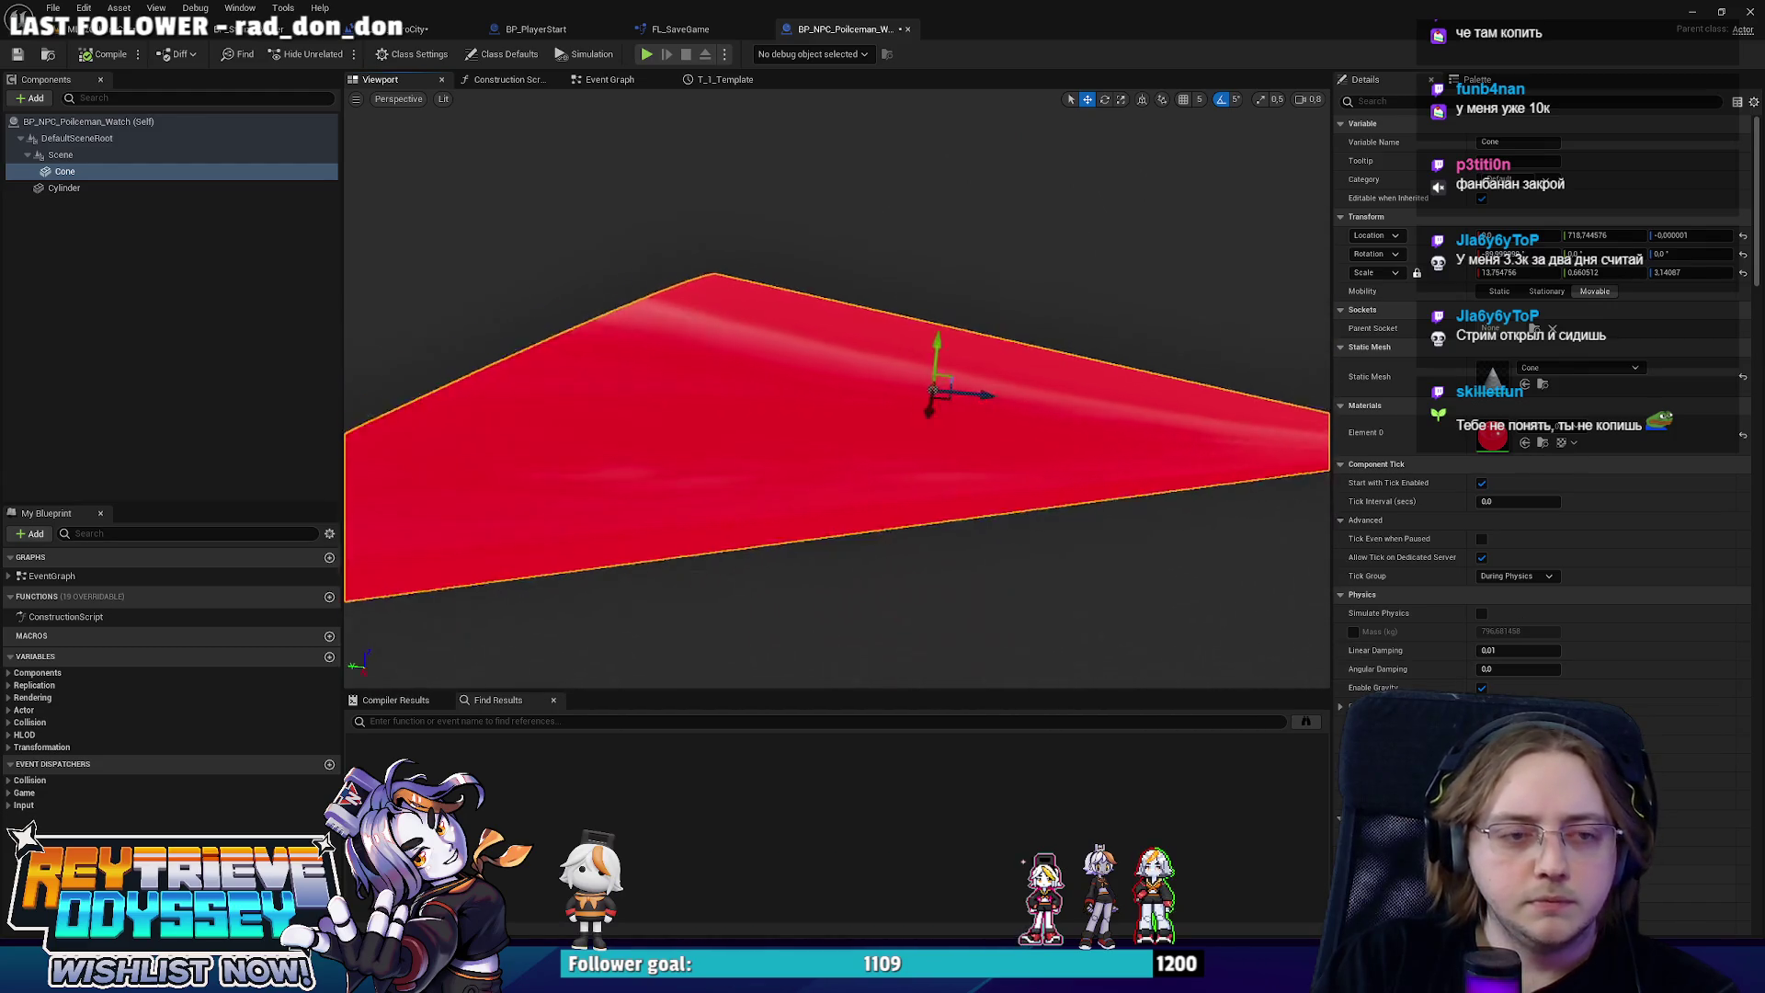
left_click(74, 29)
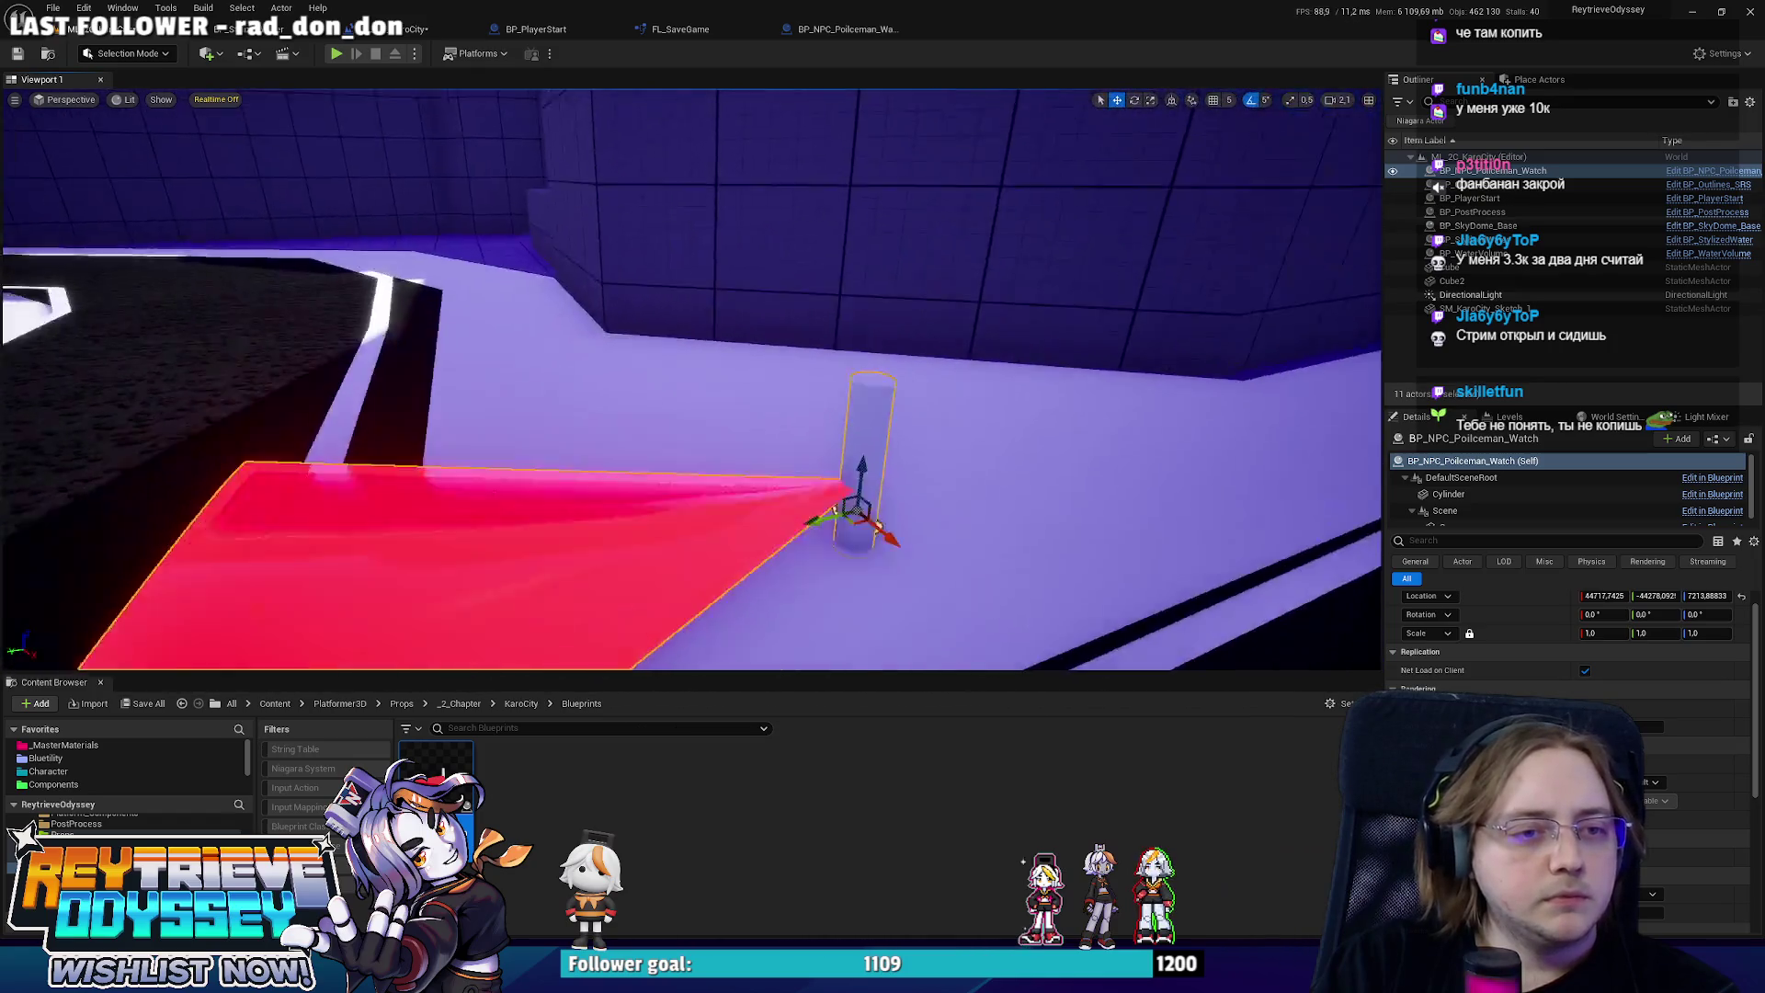
Move the watcher up the road, then browse Blueprint tabs back to BP_NPC_Policeman_Watch.
mouse_move(802, 440)
left_mouse_down()
mouse_move(699, 418)
mouse_move(788, 382)
mouse_move(655, 296)
left_mouse_up()
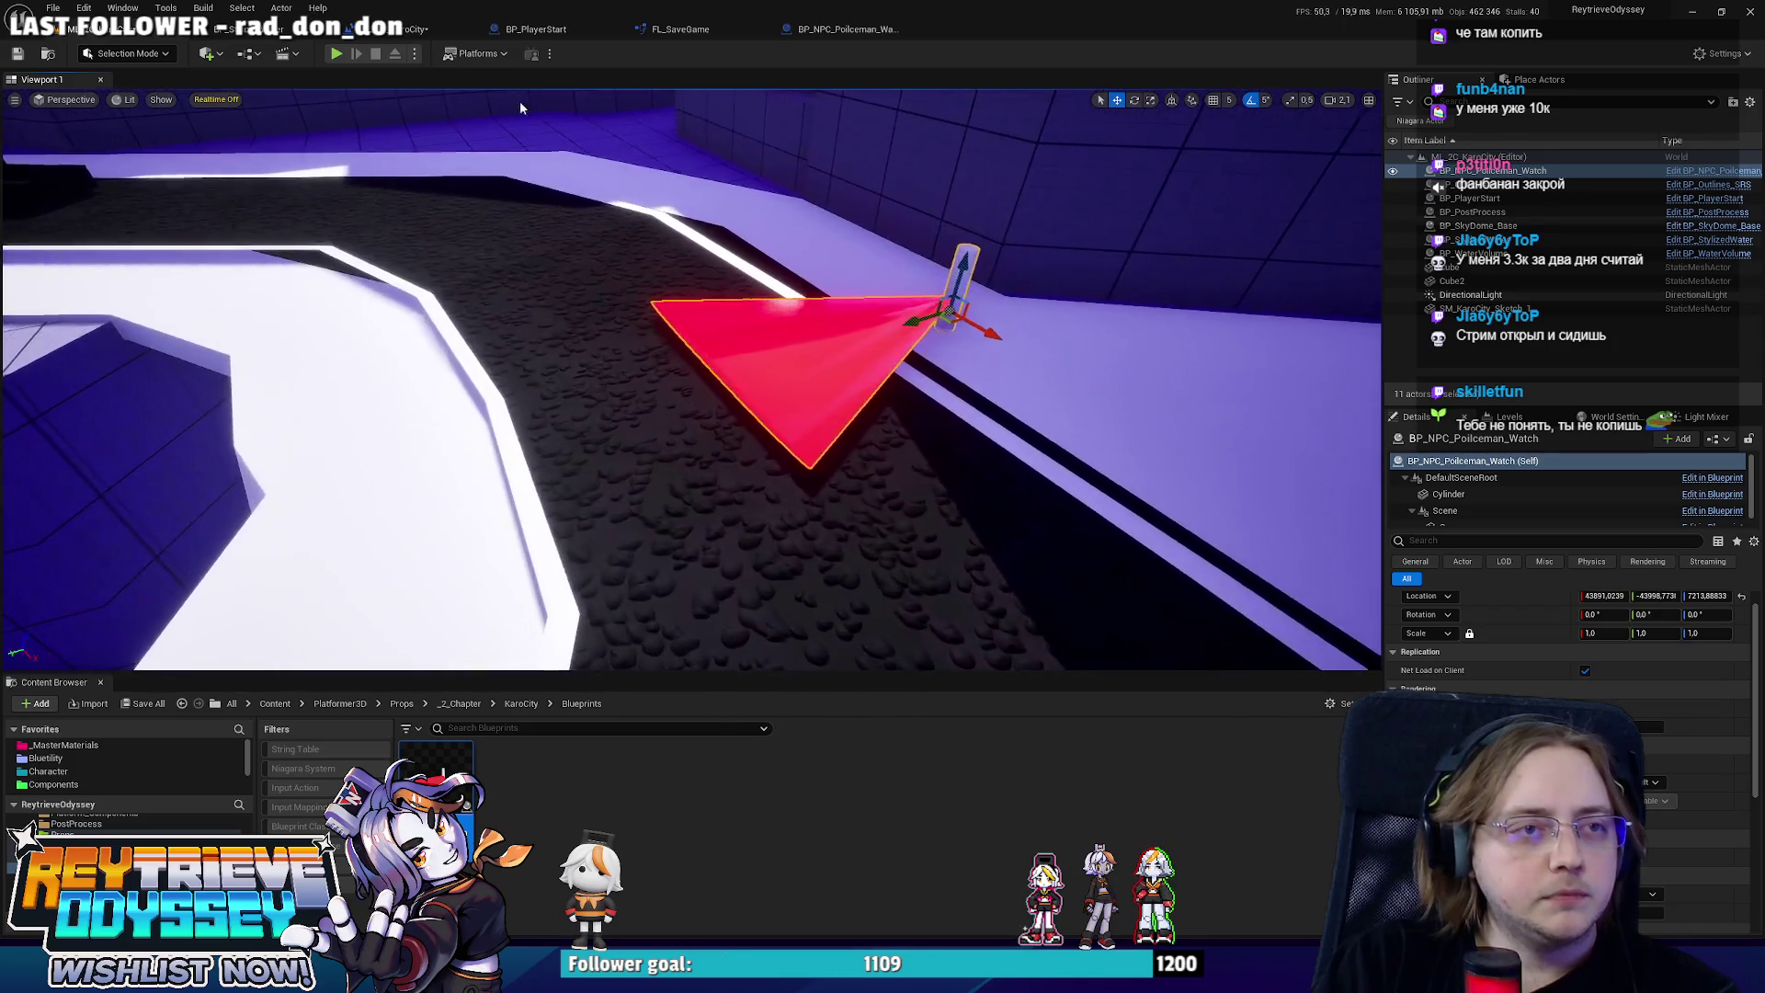
left_click(552, 30)
left_click(386, 28)
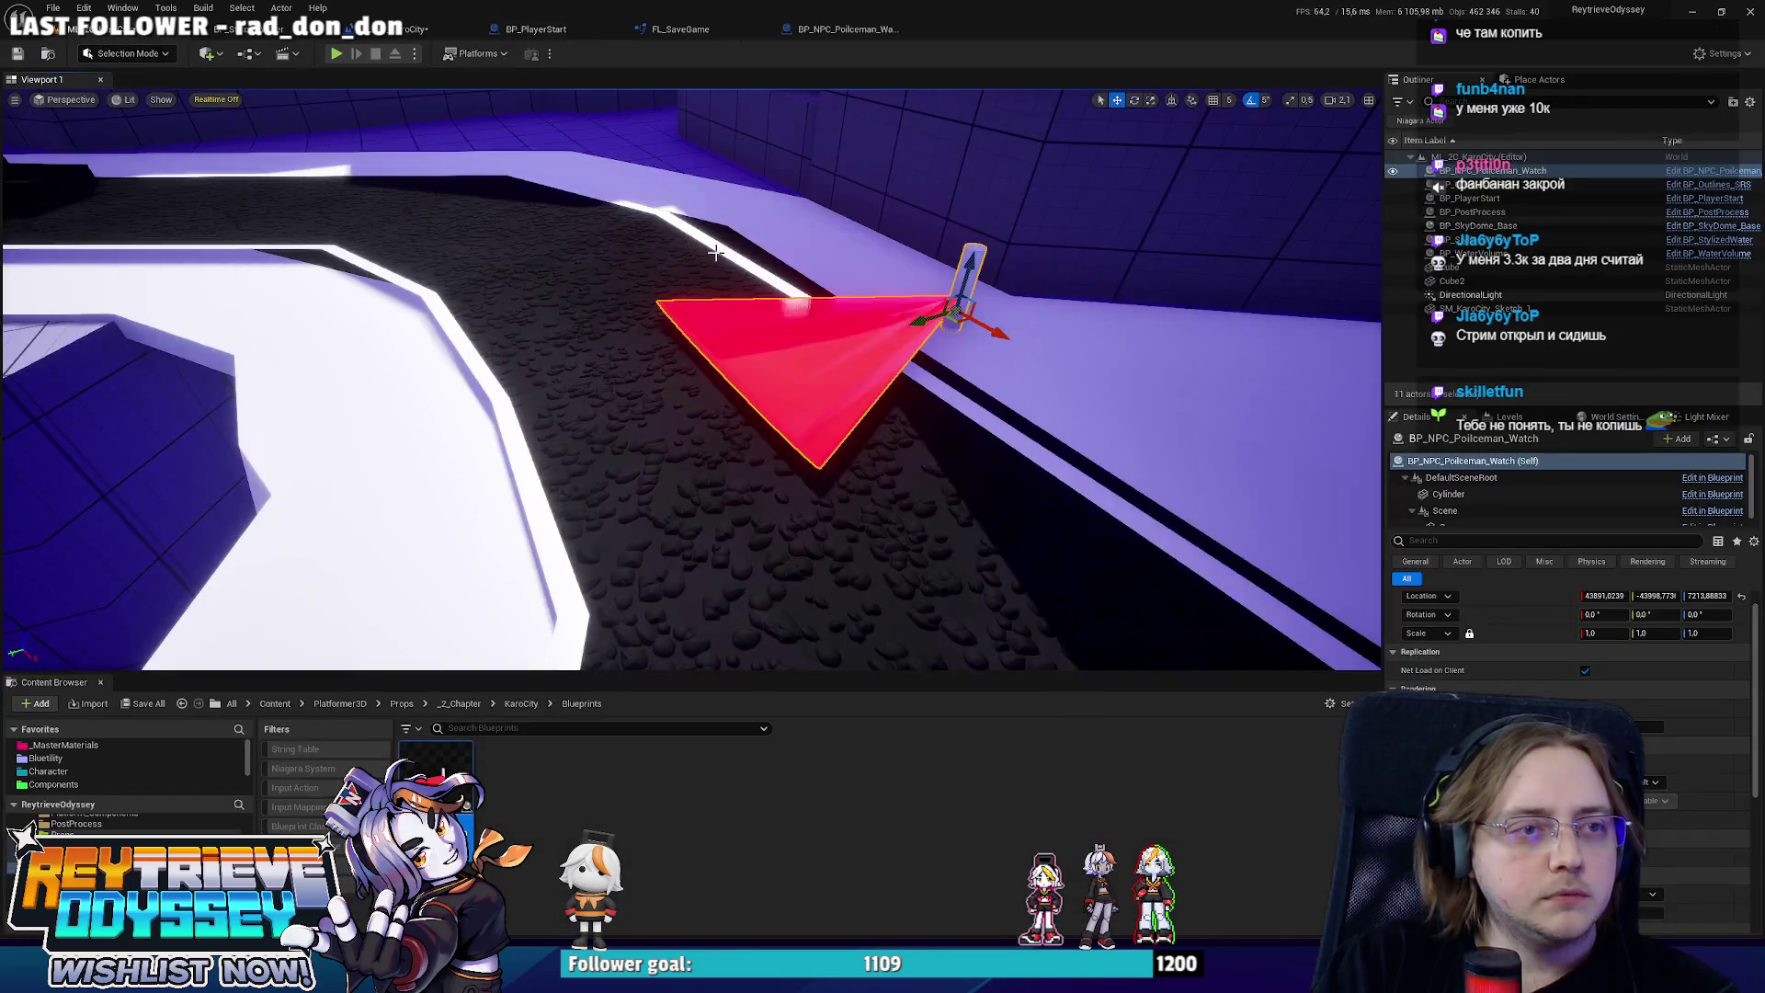
left_click(534, 30)
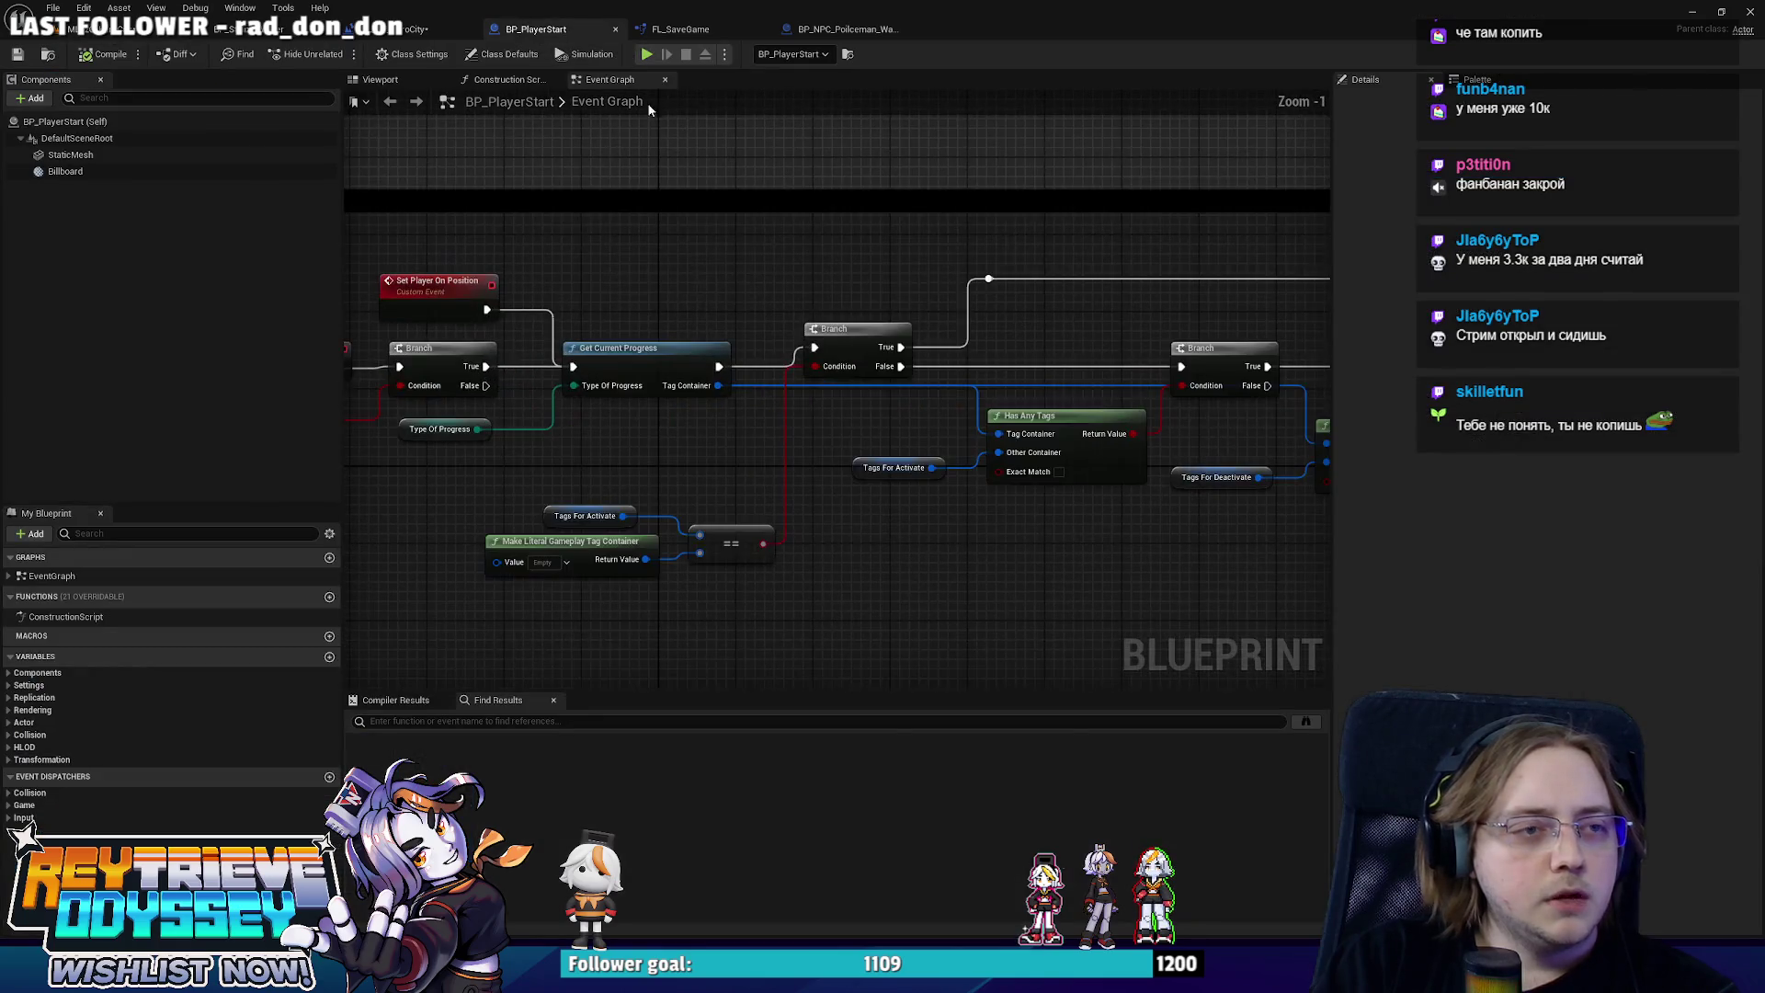
left_click(379, 30)
left_click(850, 30)
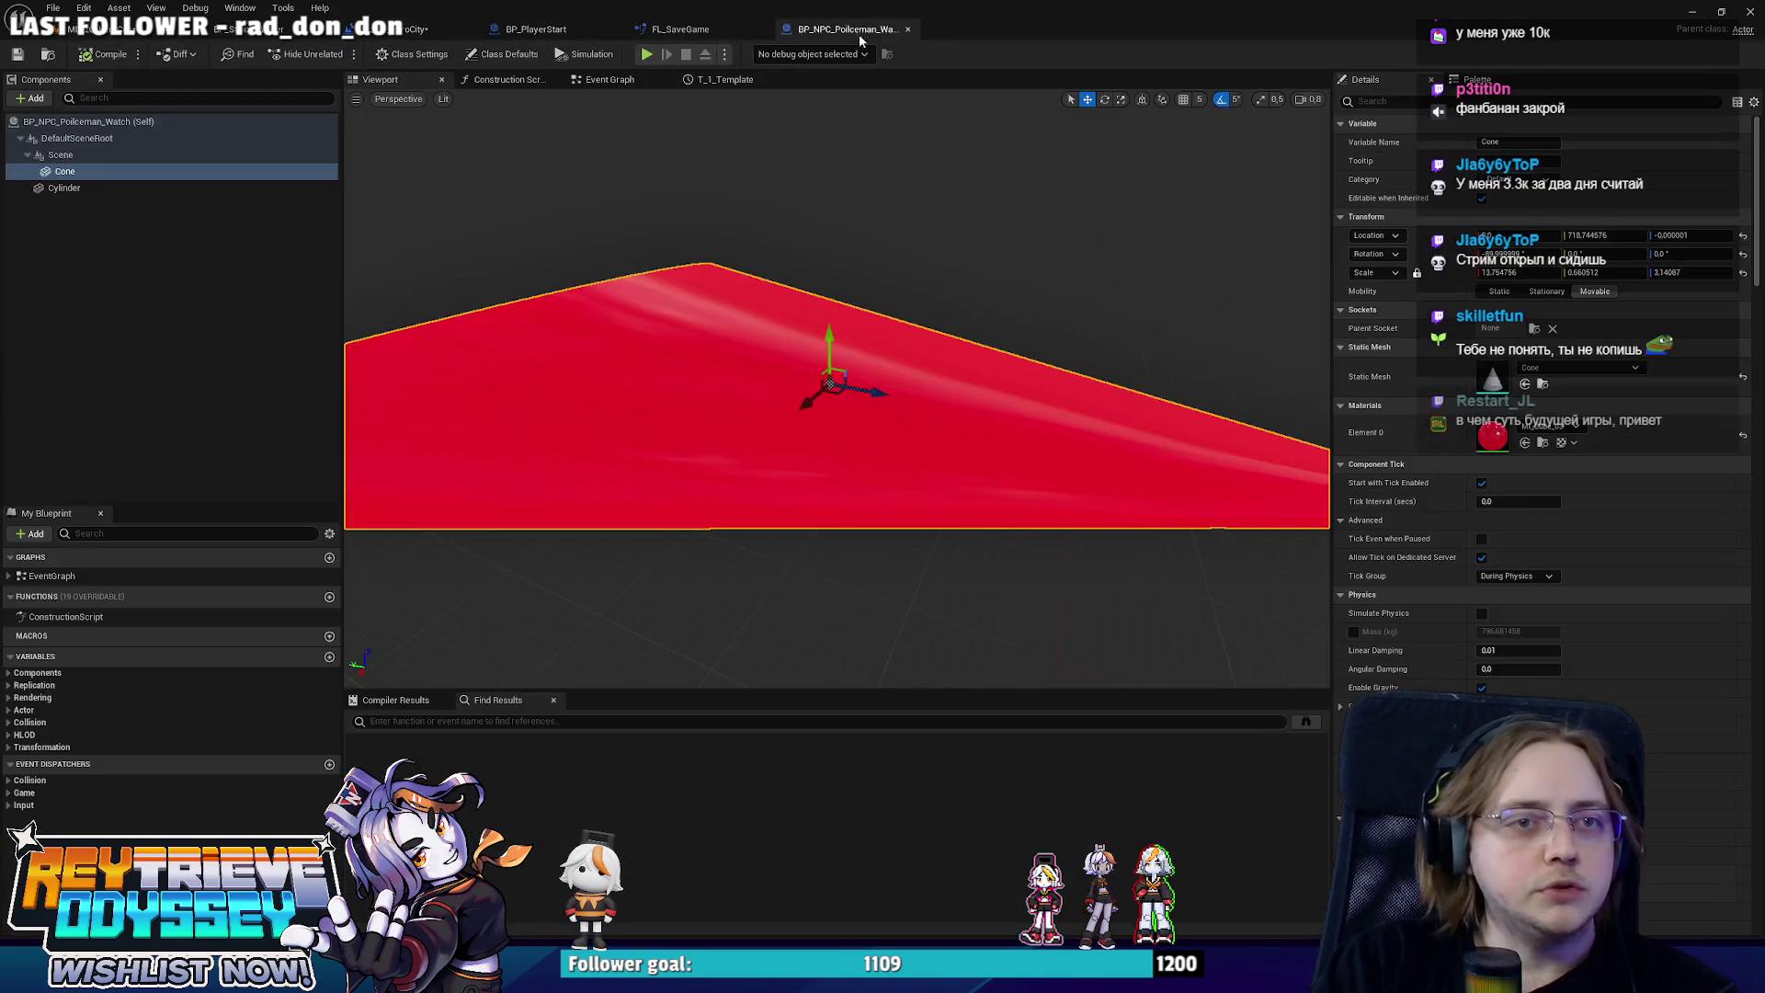
left_click_drag(1040, 429, 1033, 434)
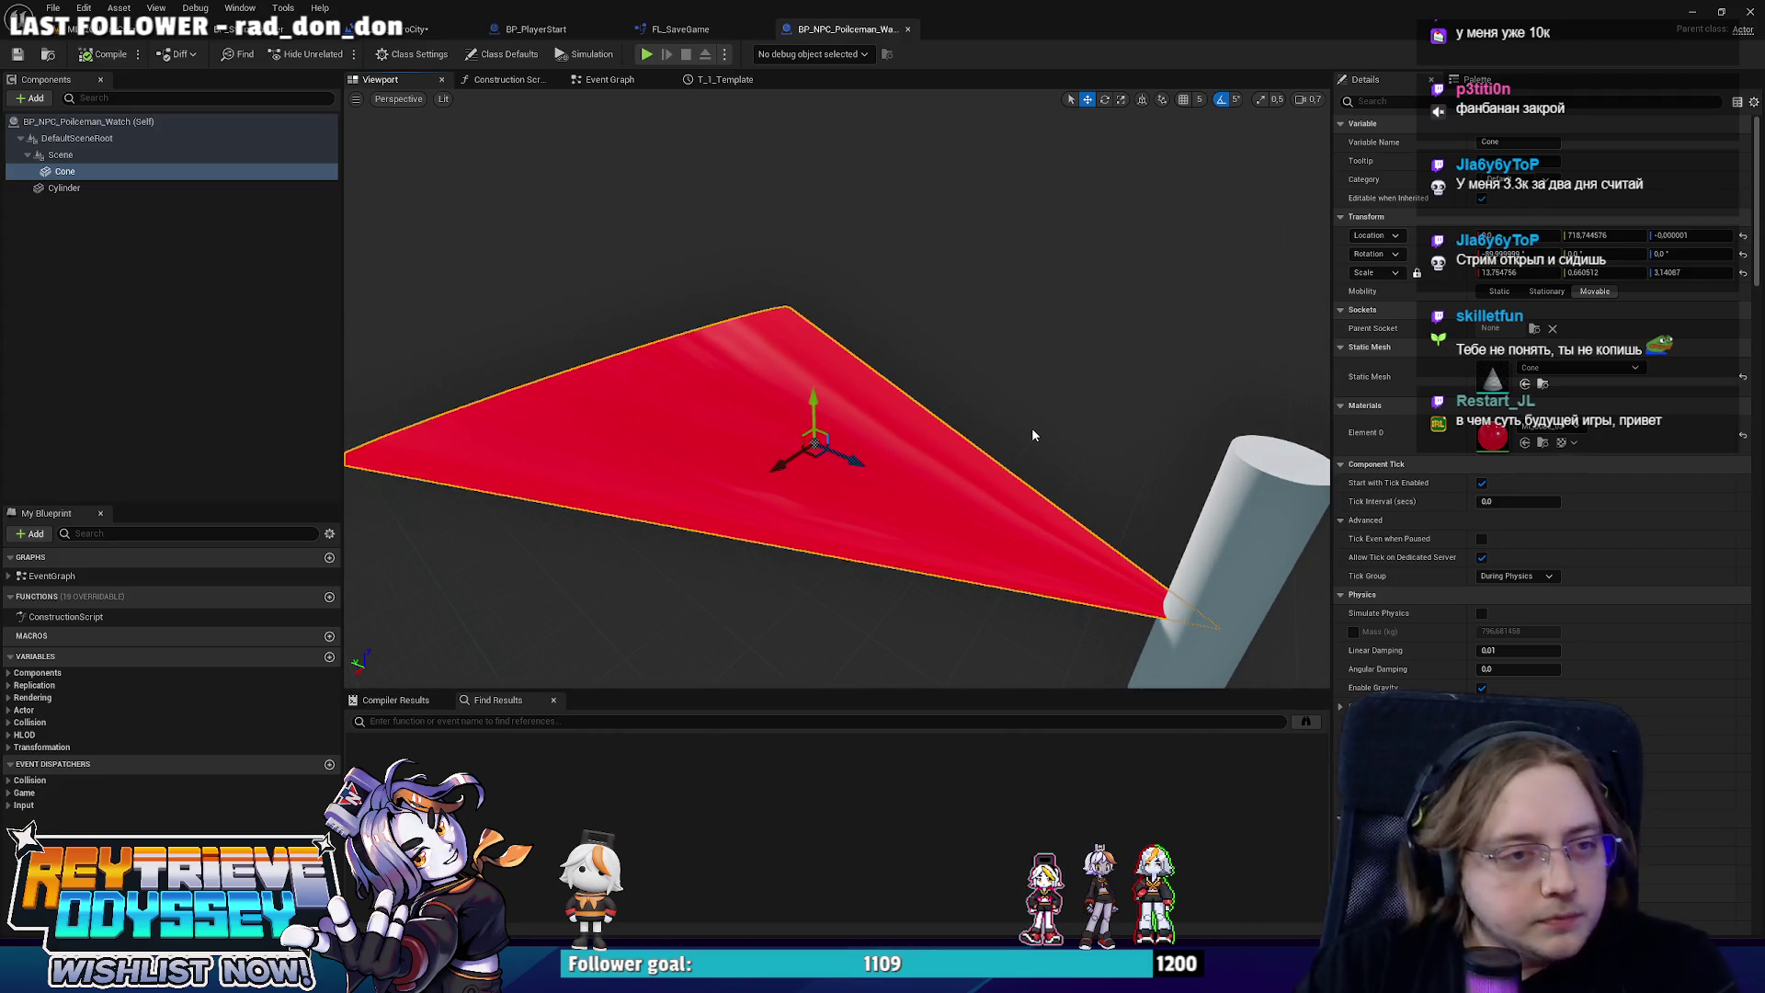
Open the T_1_Template timeline in the event graph, save the blueprint, and return to the level.
left_click(619, 79)
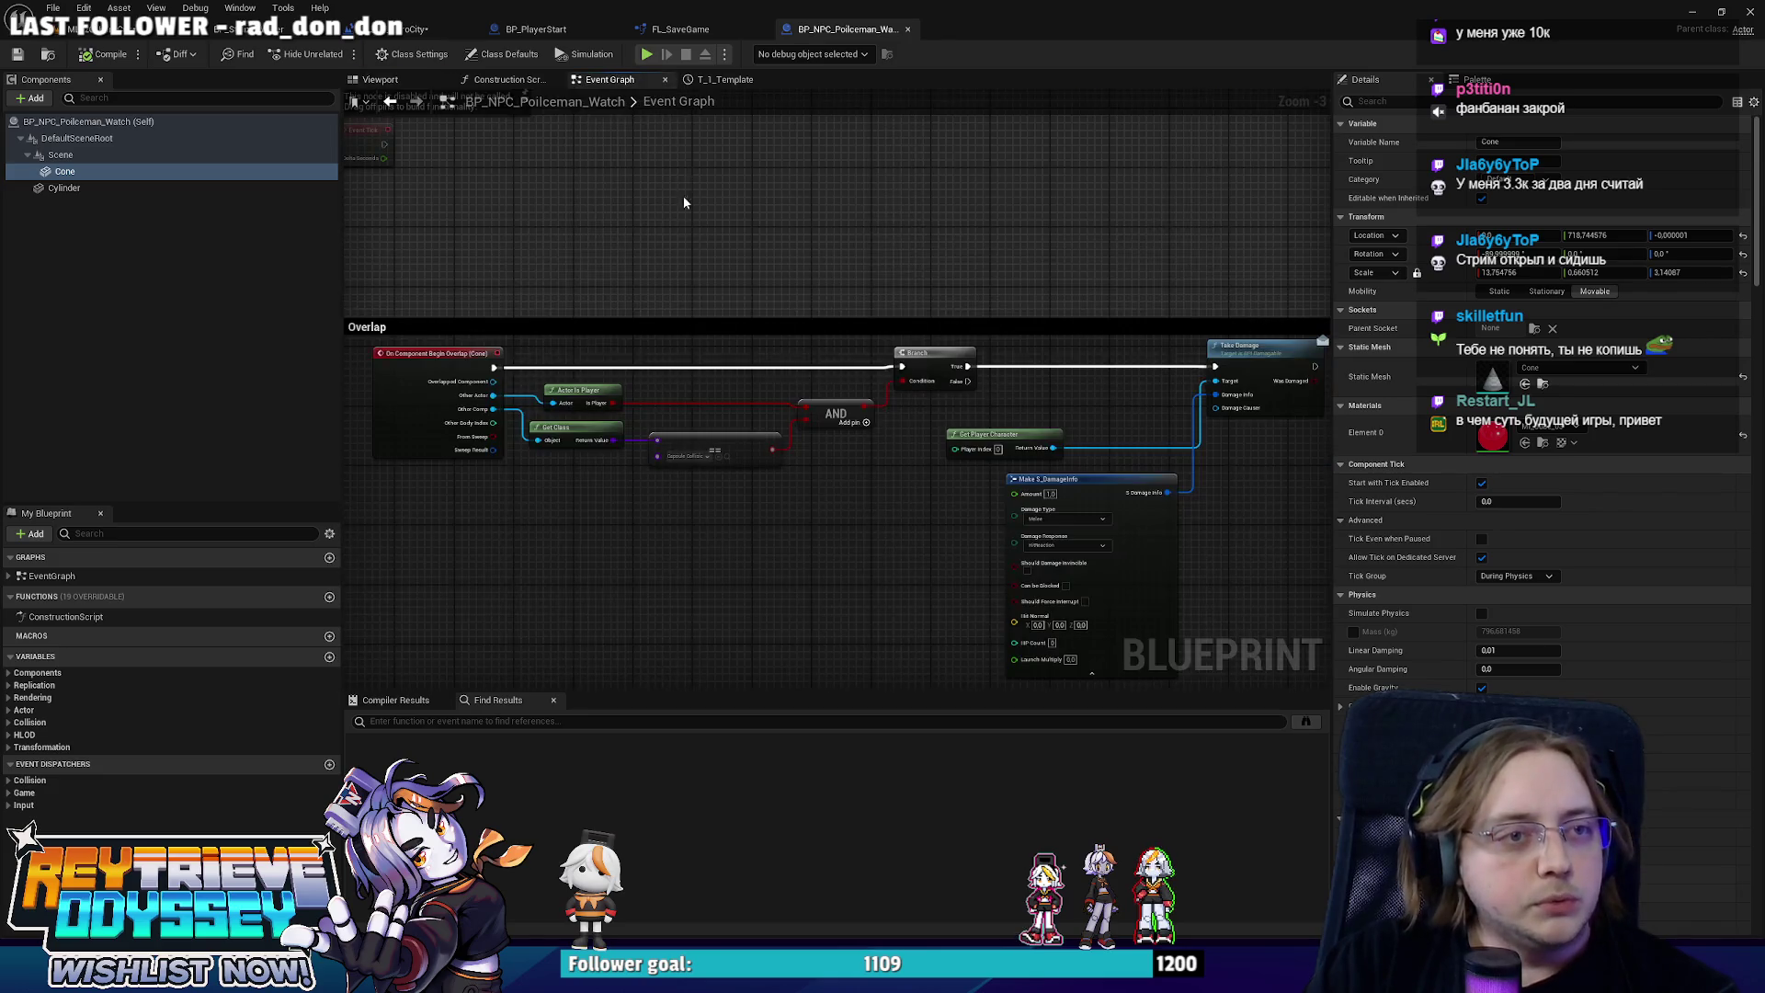
scroll(745, 478, "up", 5)
scroll(913, 410, "down", 5)
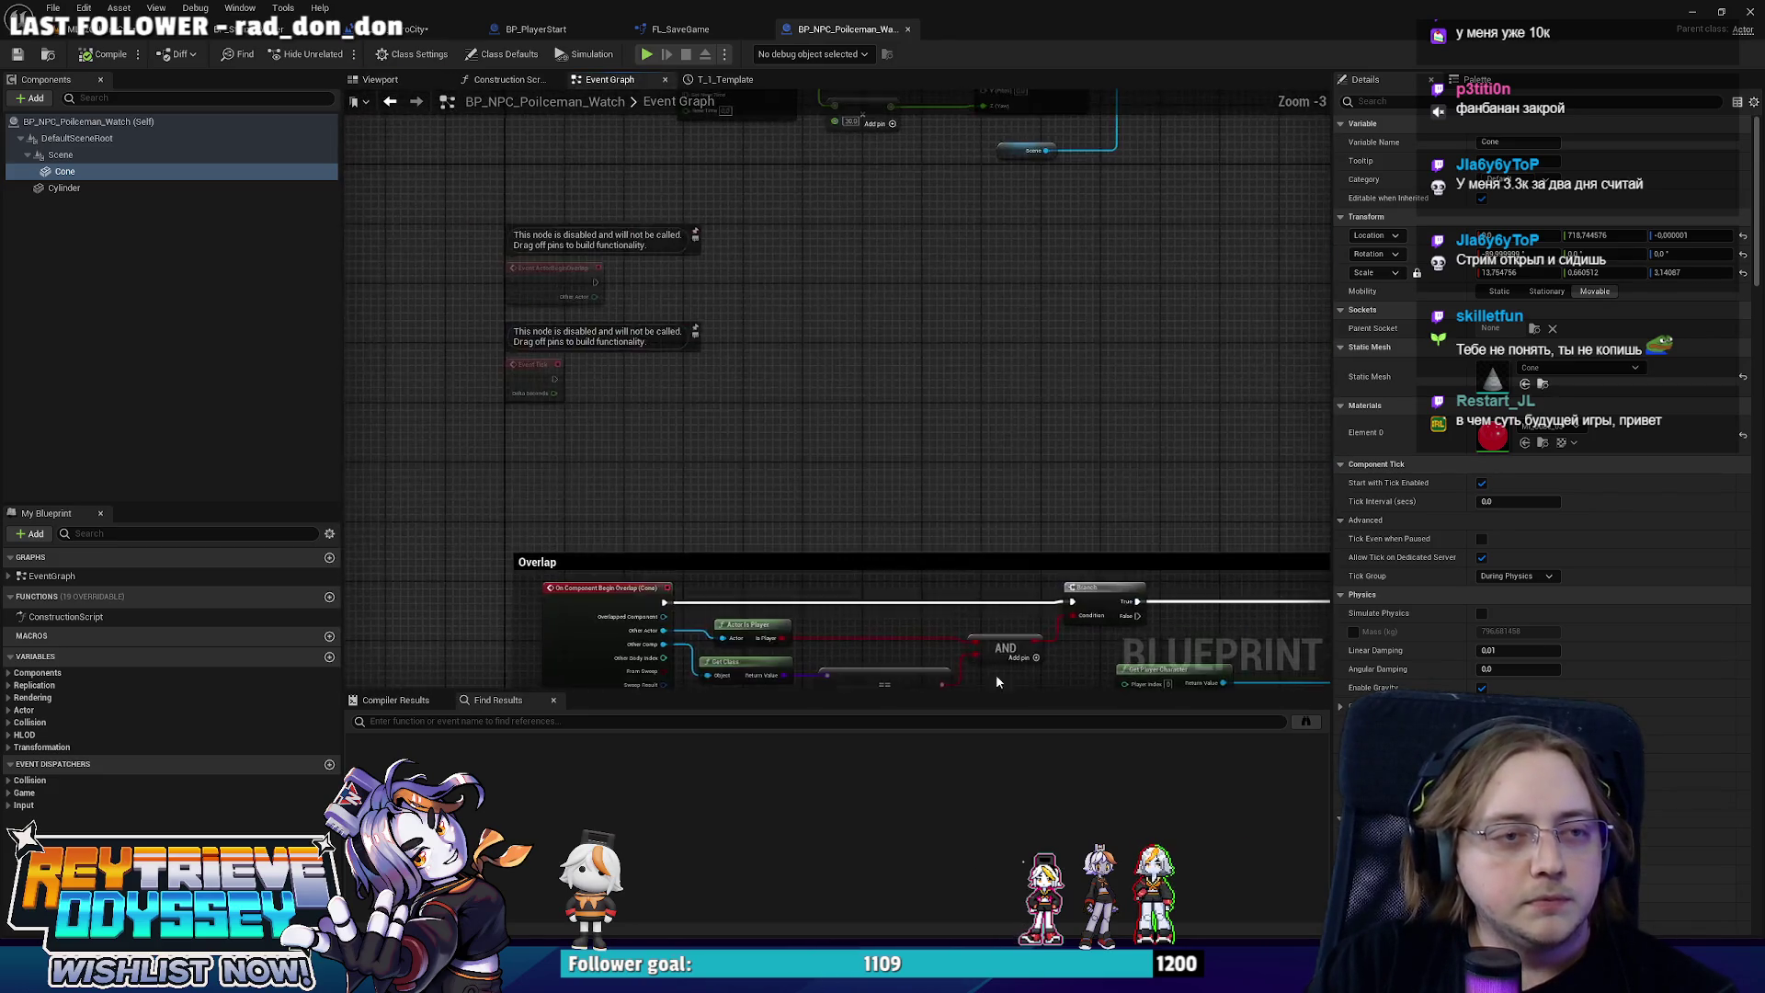
double_click(631, 295)
scroll(712, 268, "down", 2)
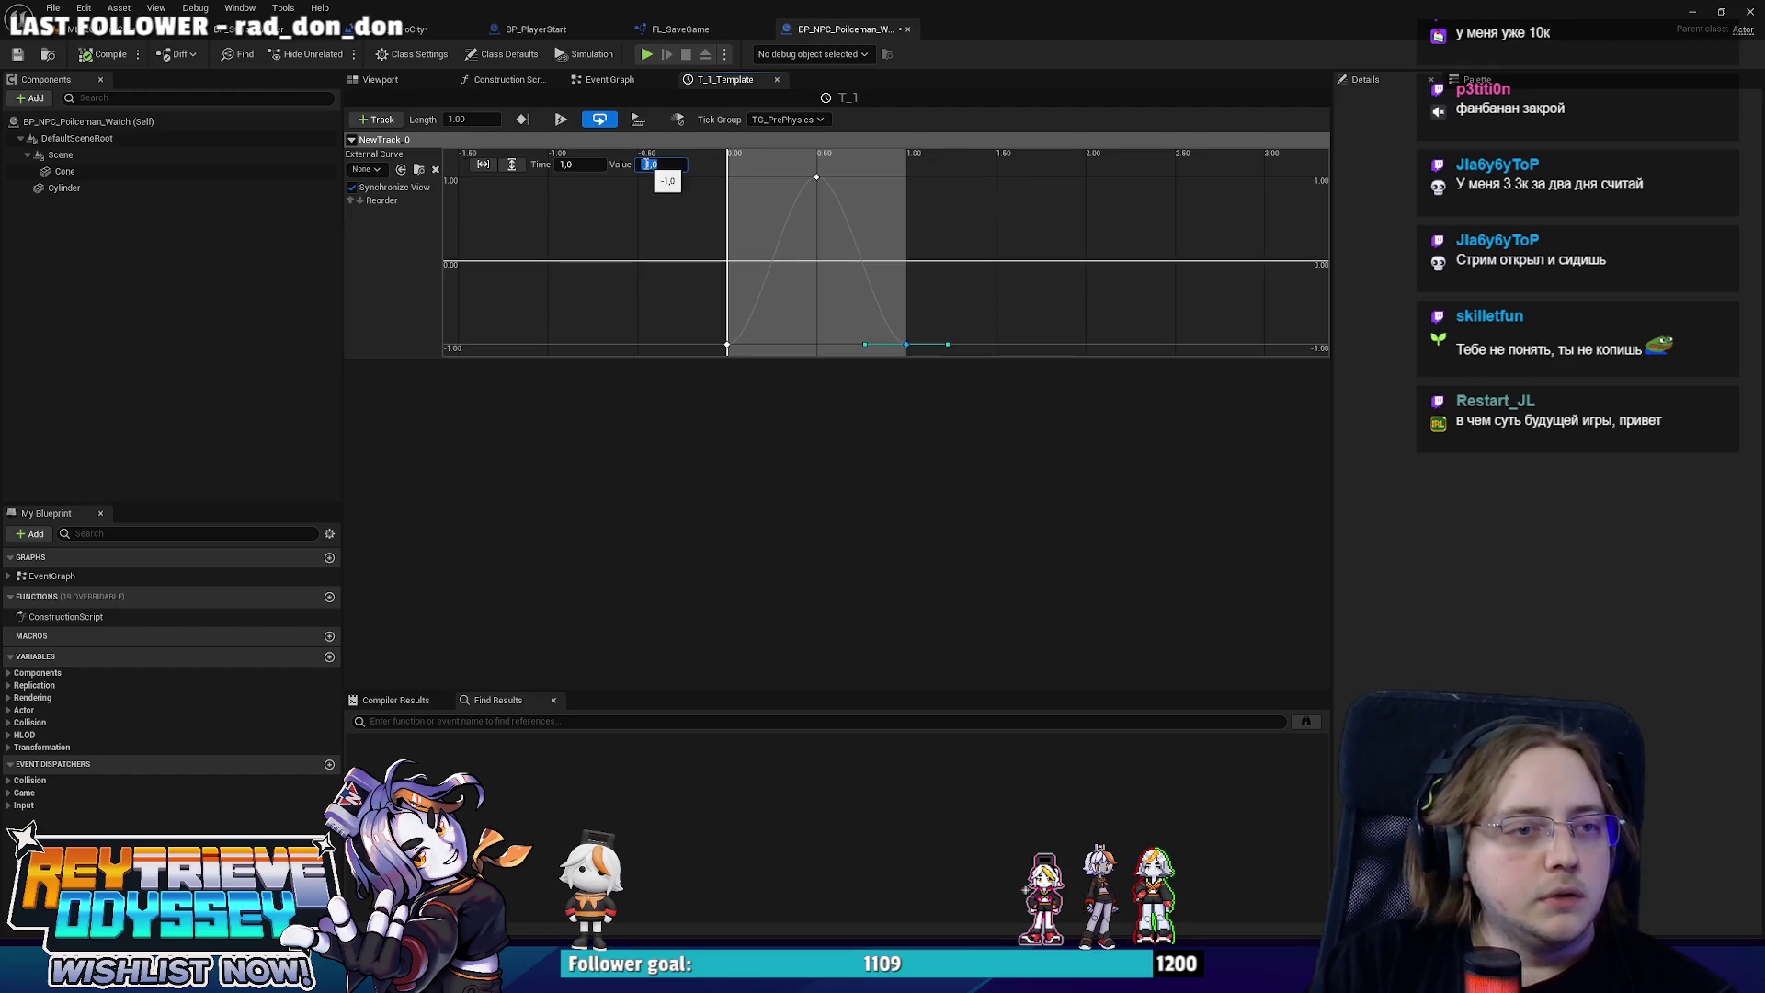
key("ctrl+s")
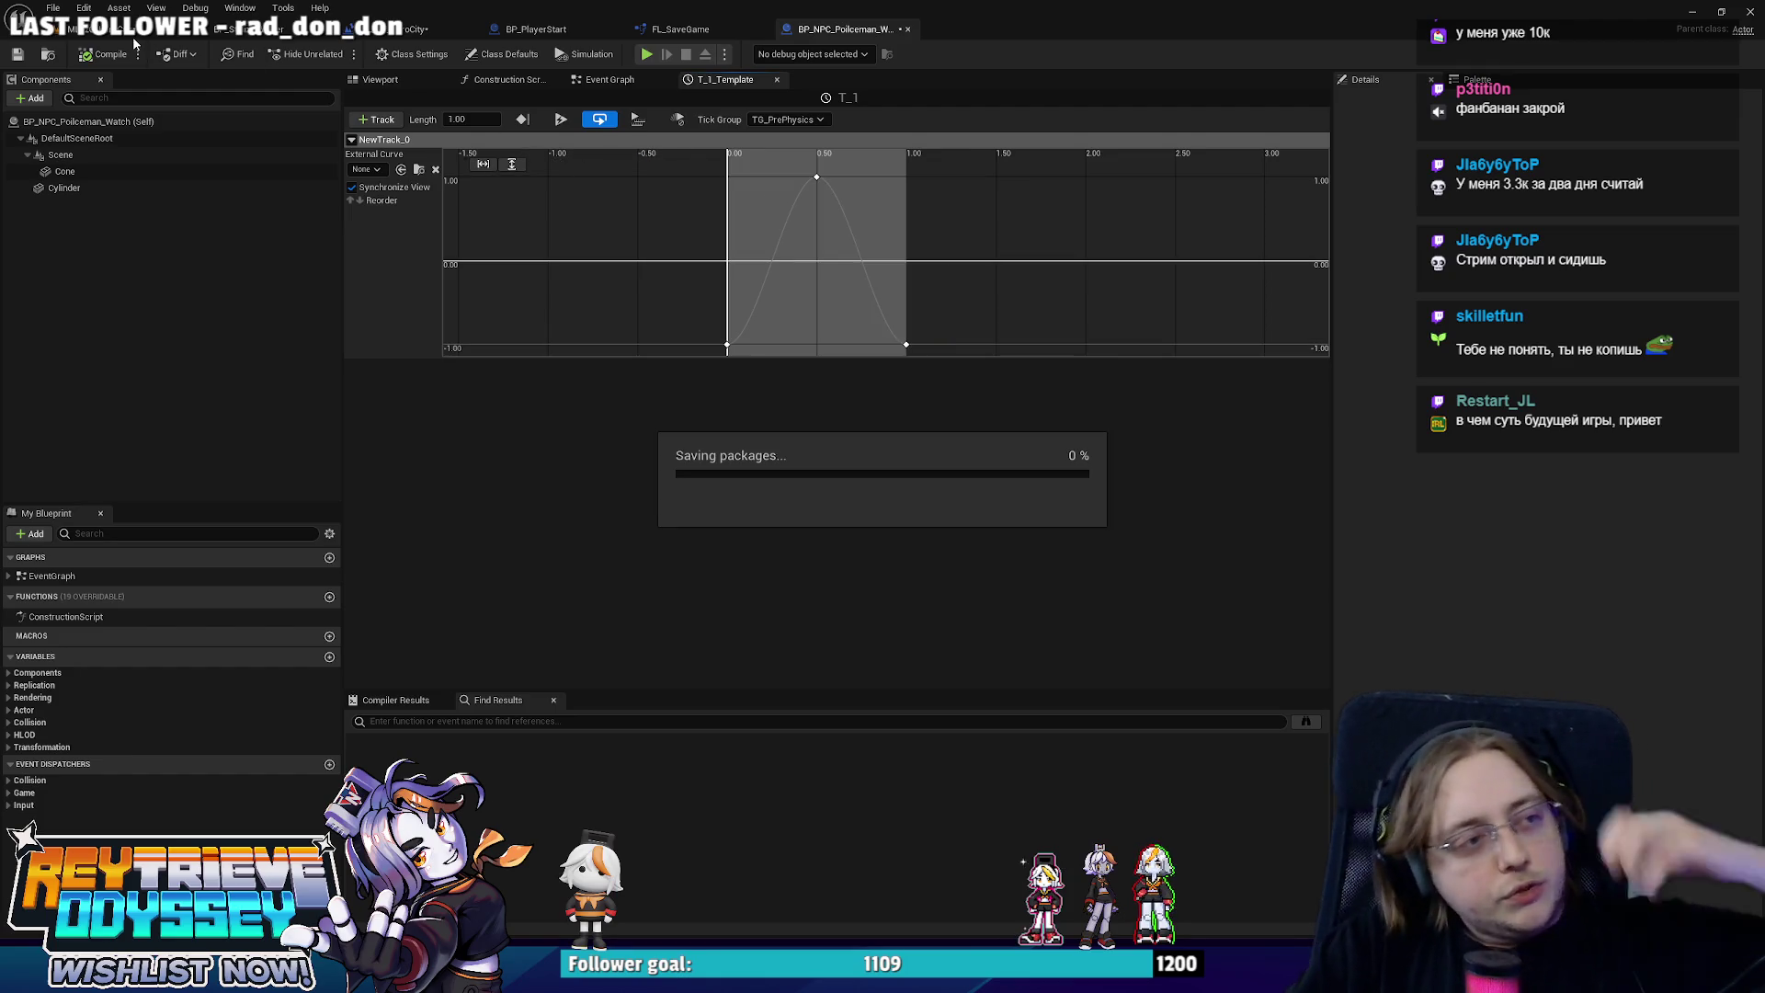
left_click(377, 28)
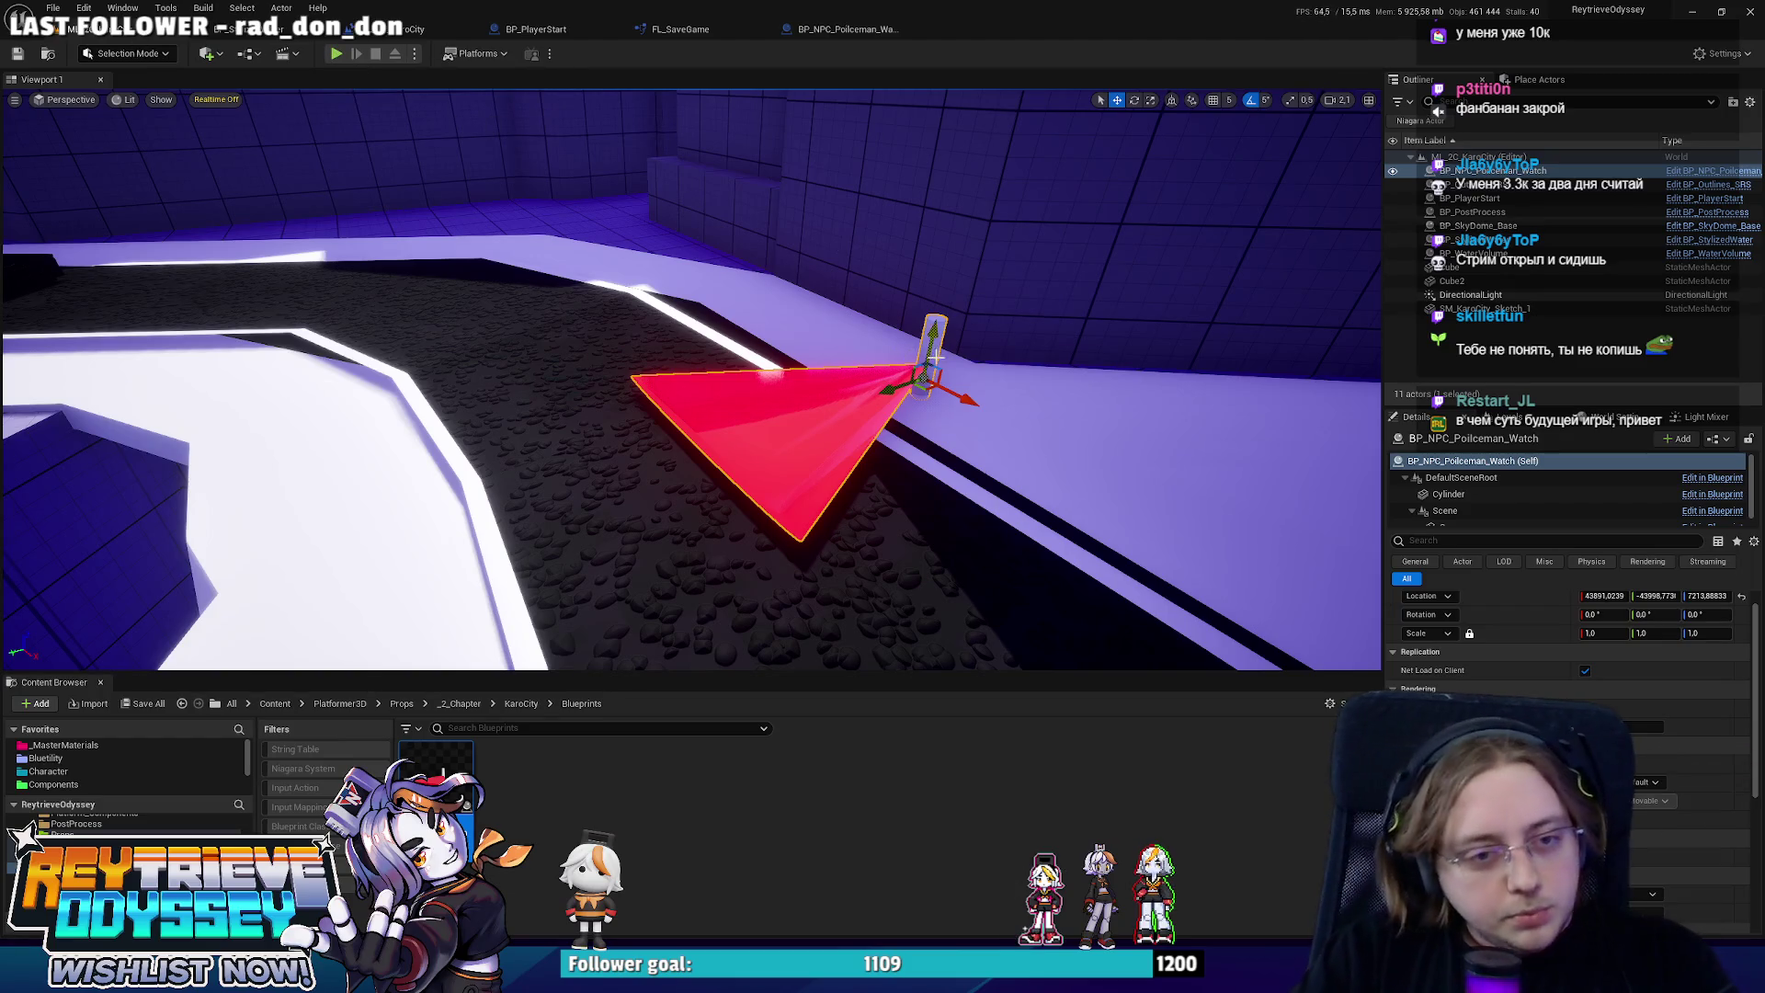
Duplicate the watcher onto the white platform, turn it to -170°, and start a playtest.
key("ctrl+d")
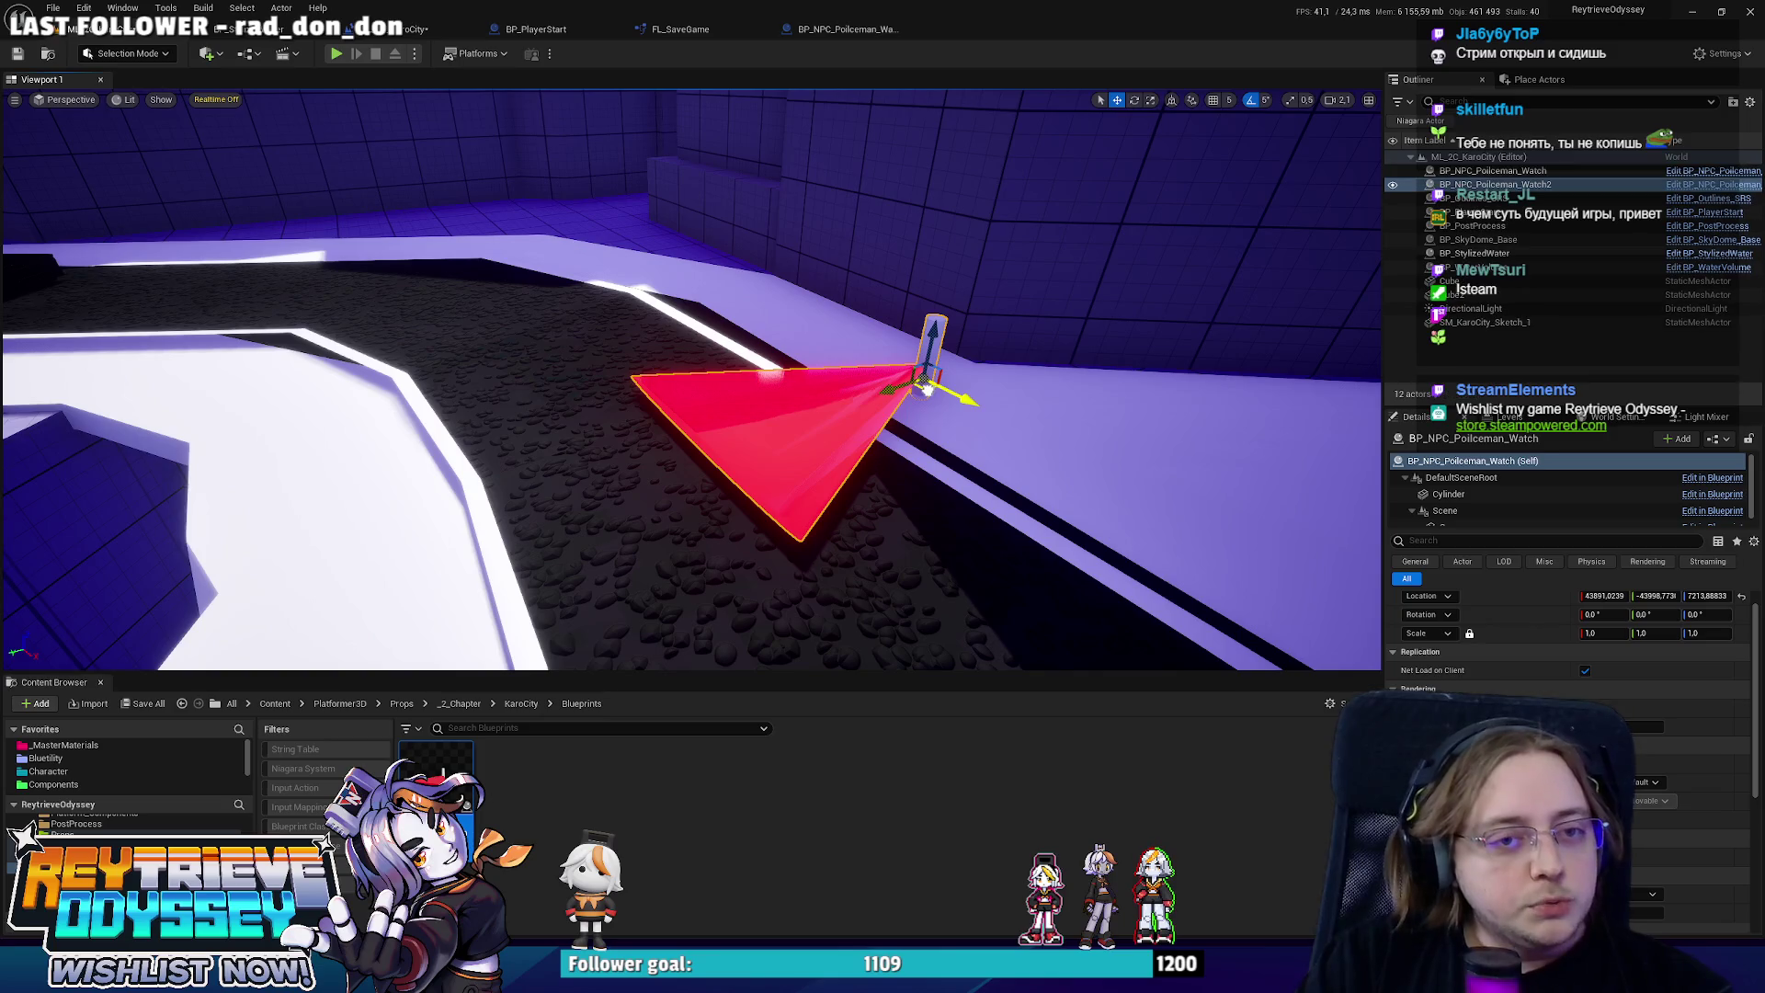
mouse_move(924, 392)
left_mouse_down()
mouse_move(471, 391)
mouse_move(419, 425)
mouse_move(395, 406)
mouse_move(427, 404)
left_mouse_up()
key("e")
key("w")
key("a")
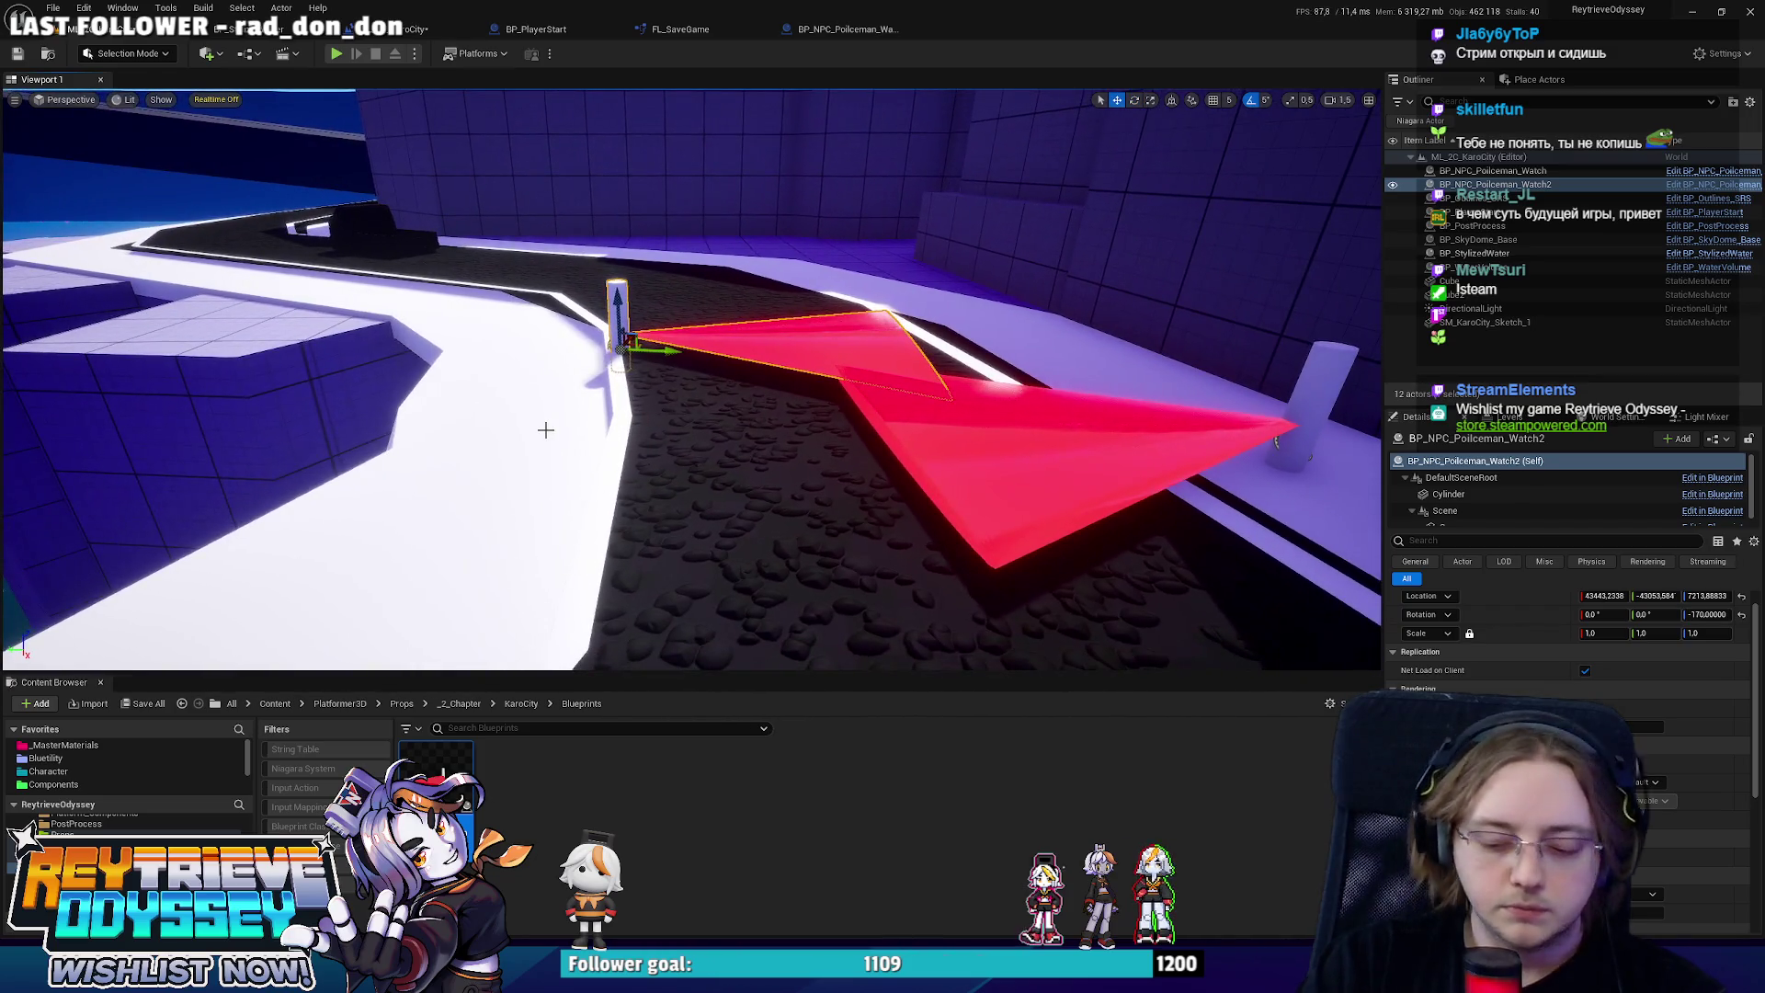
key("alt+p")
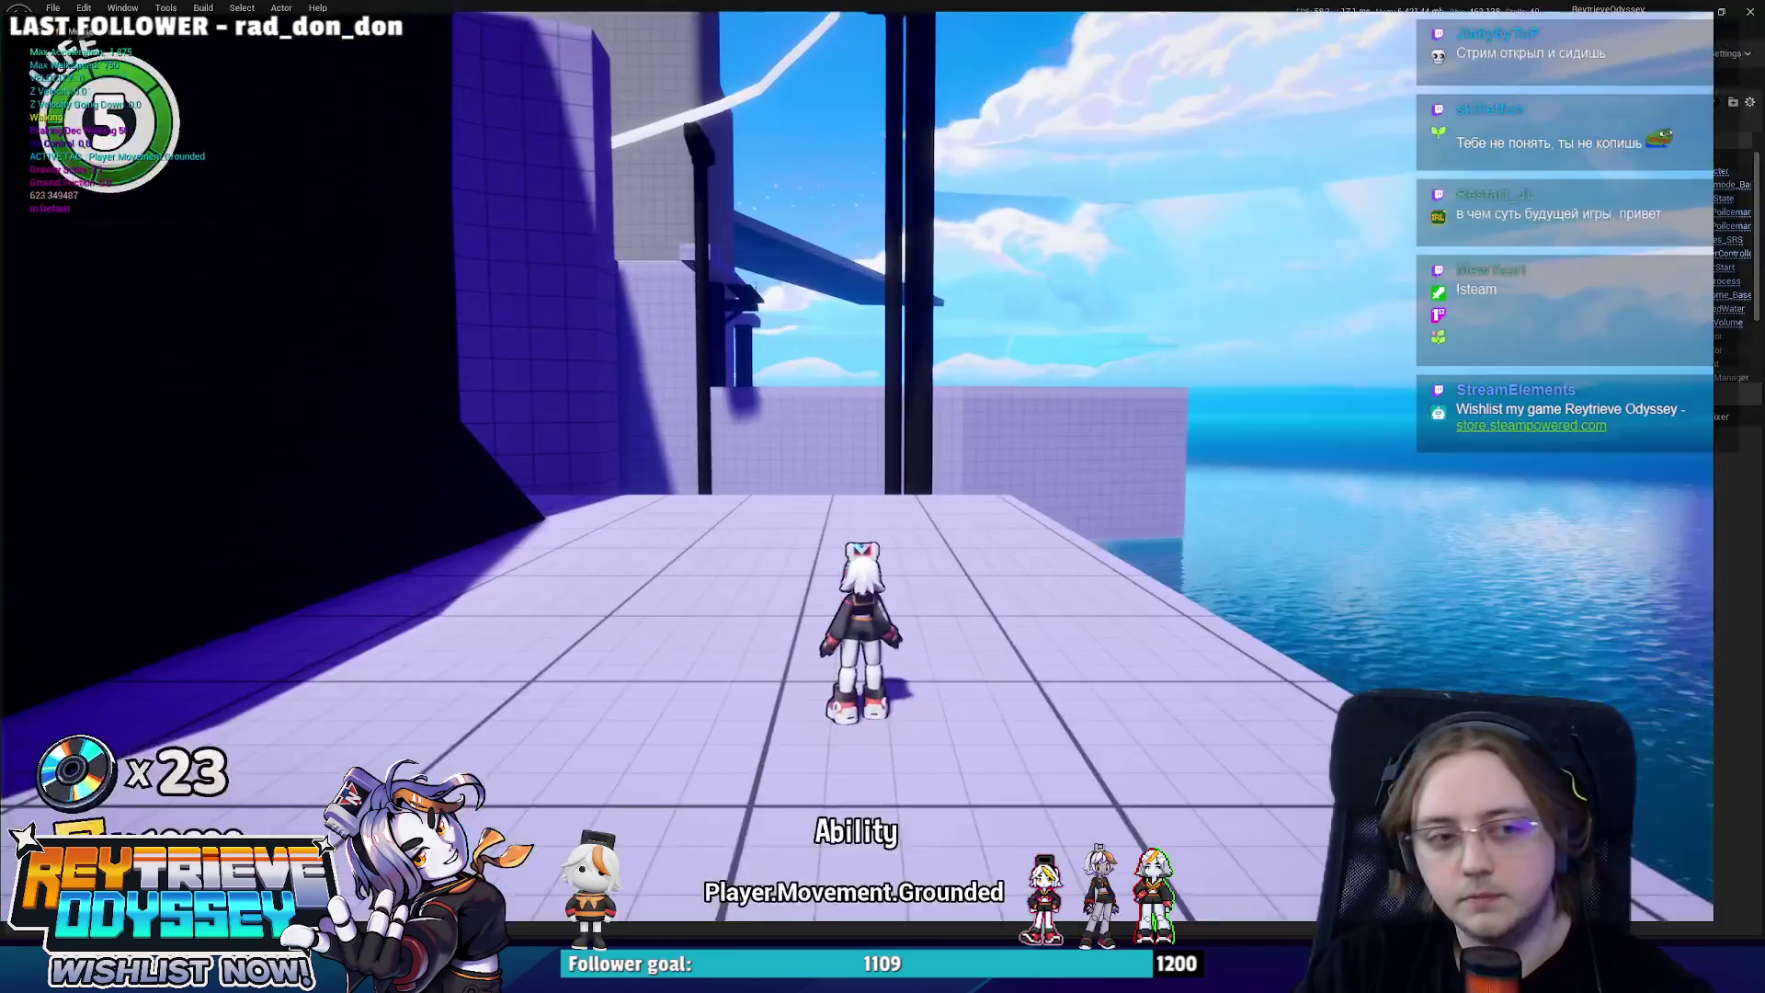
Jump and dash the character into the red vision cones, then stop the session with Esc.
key("space")
key("space")
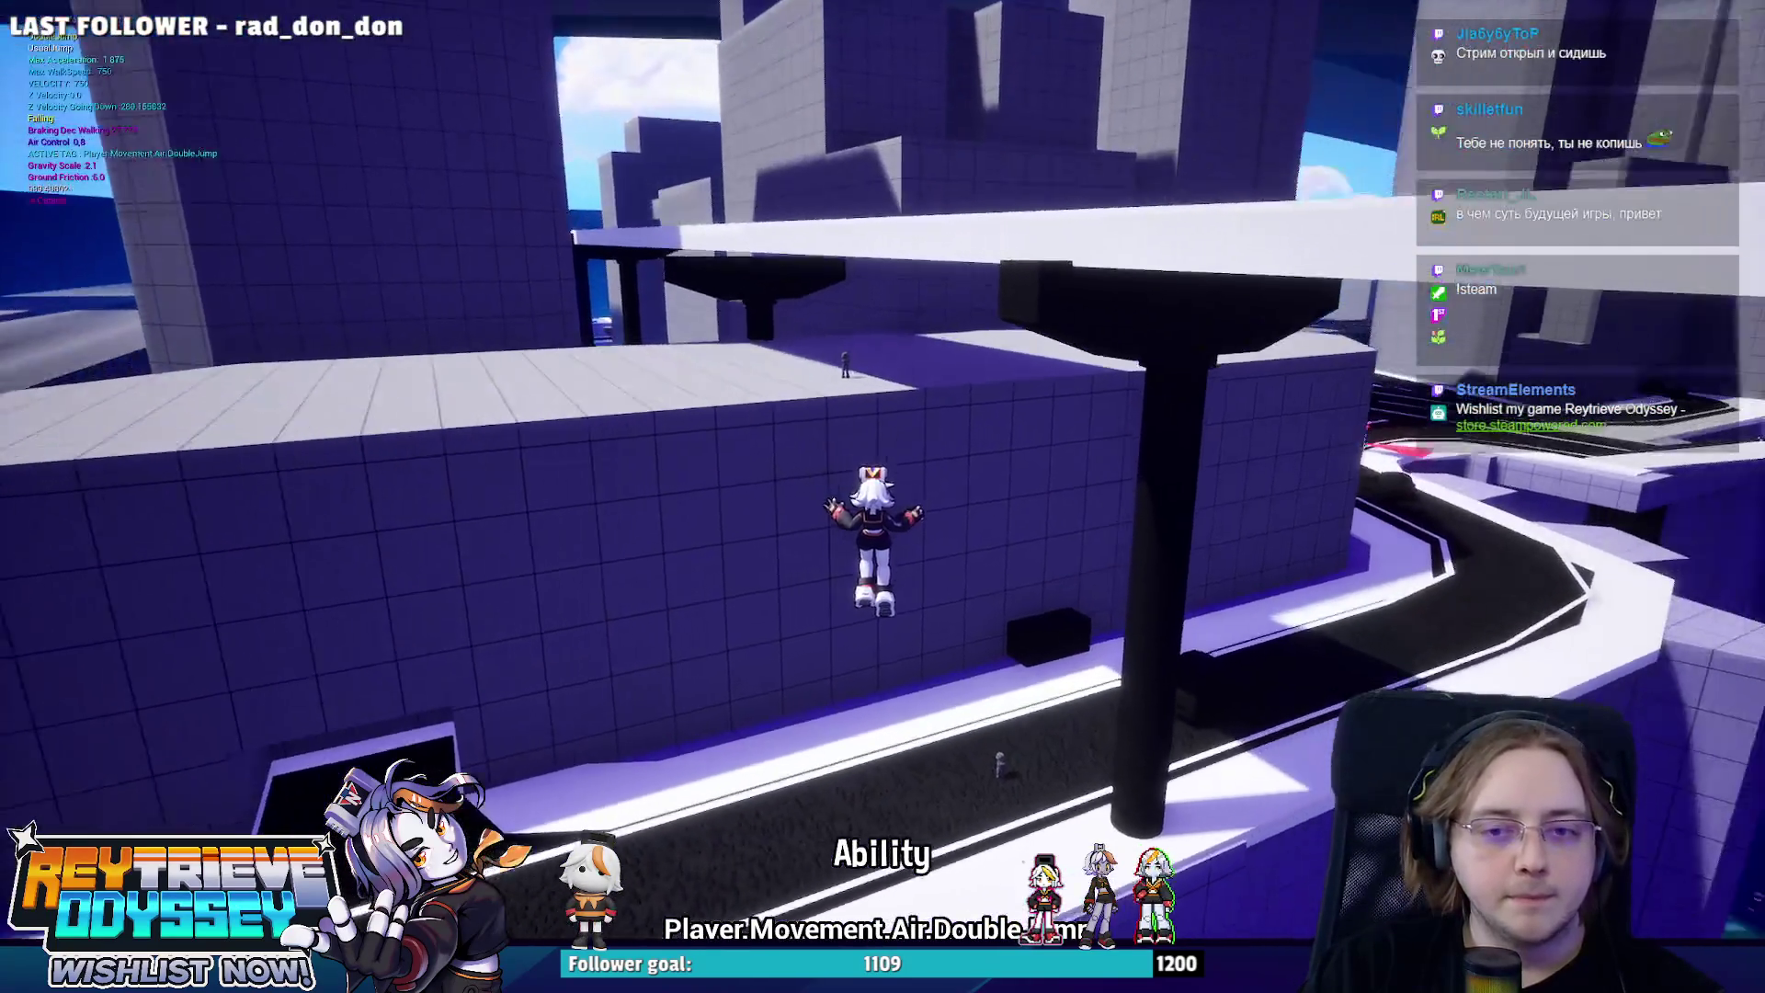
key("shift")
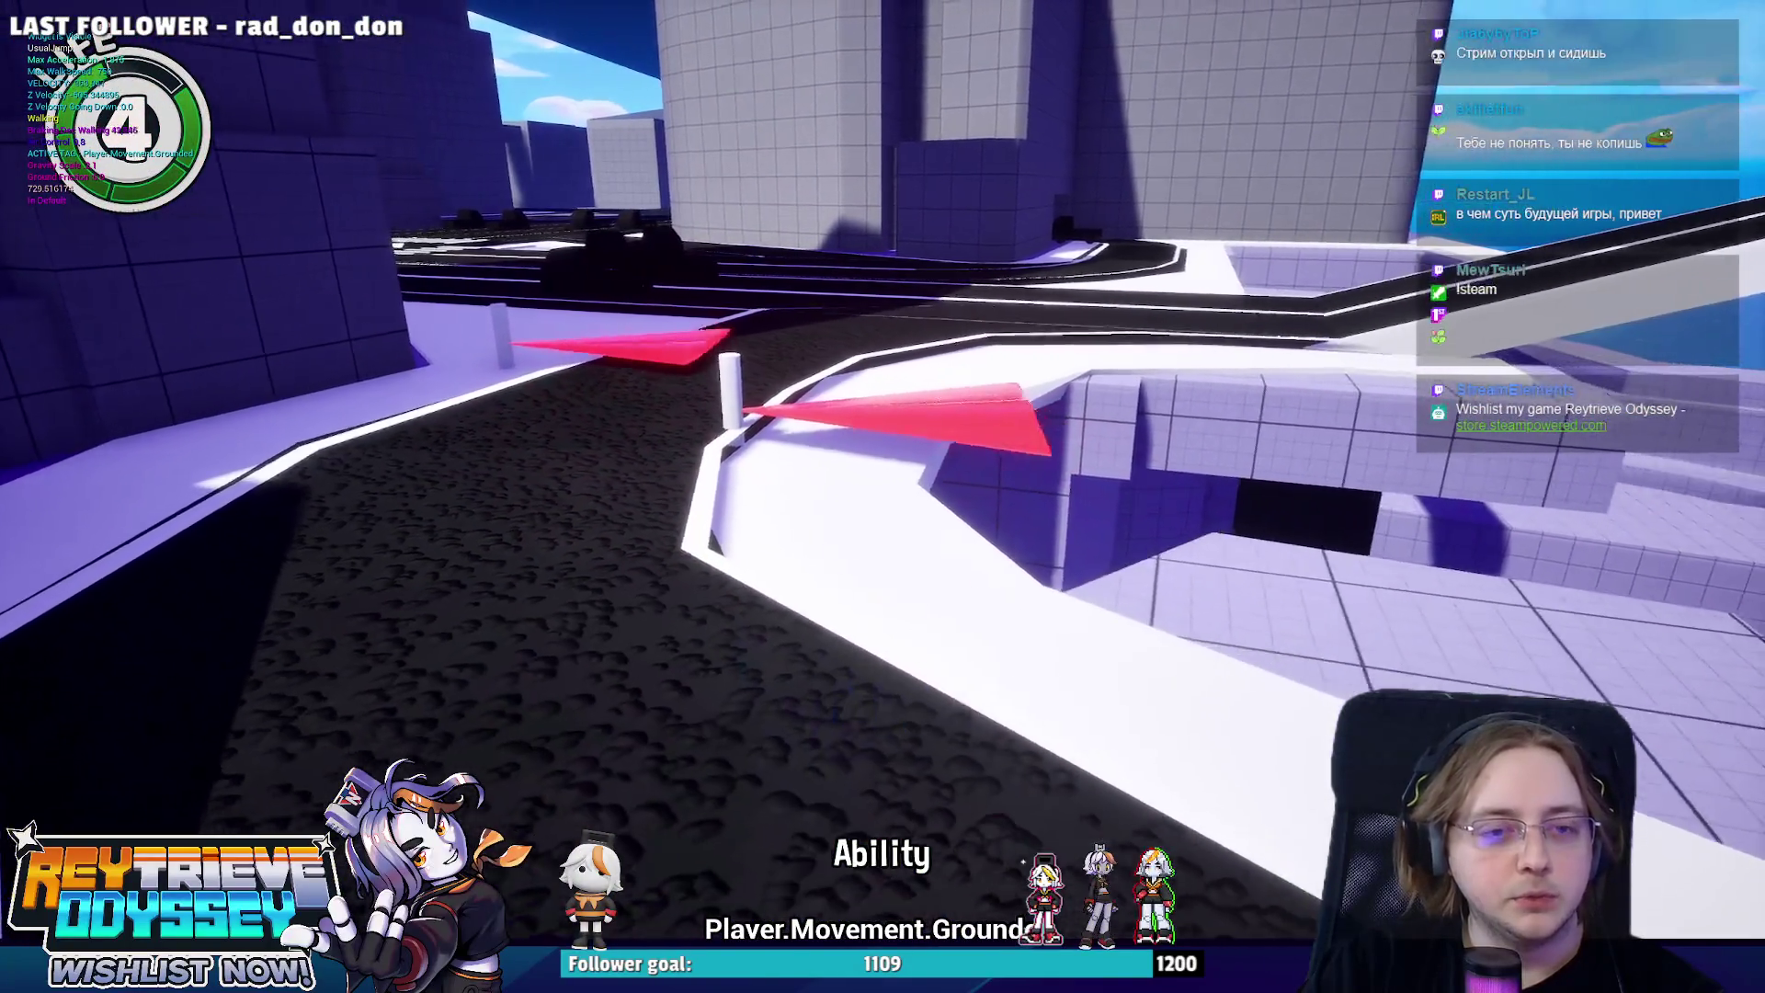
key("space")
key("shift")
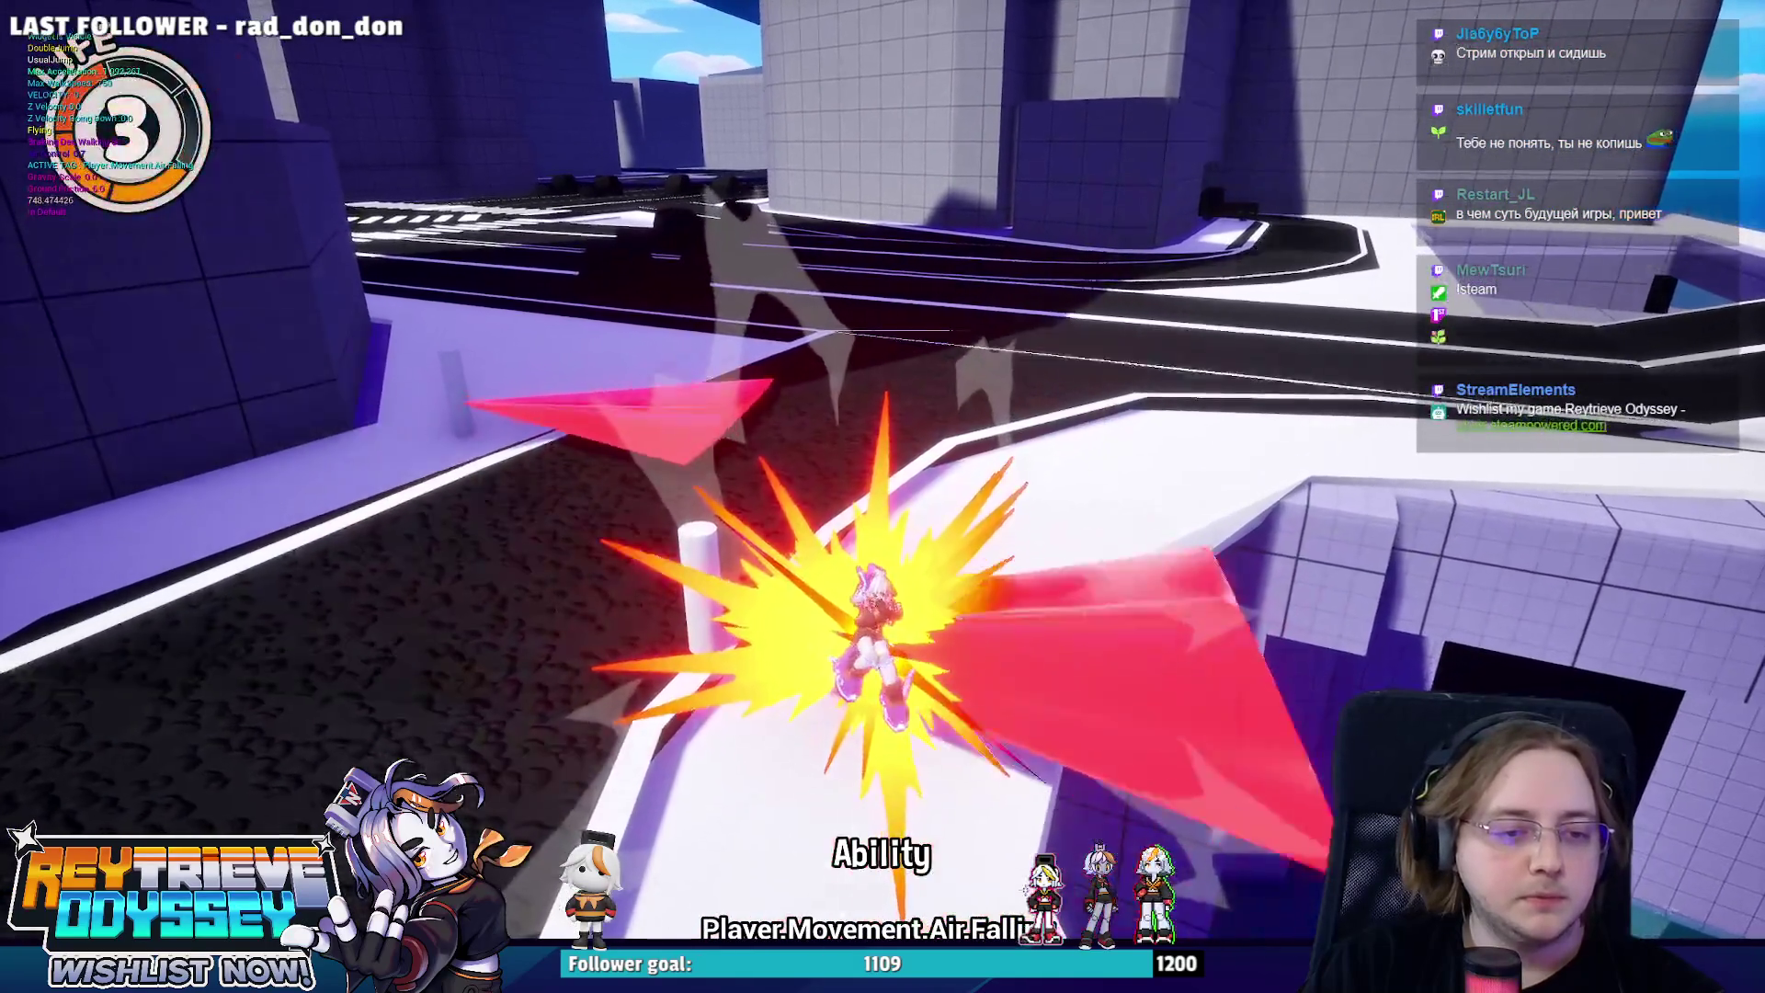
key("space")
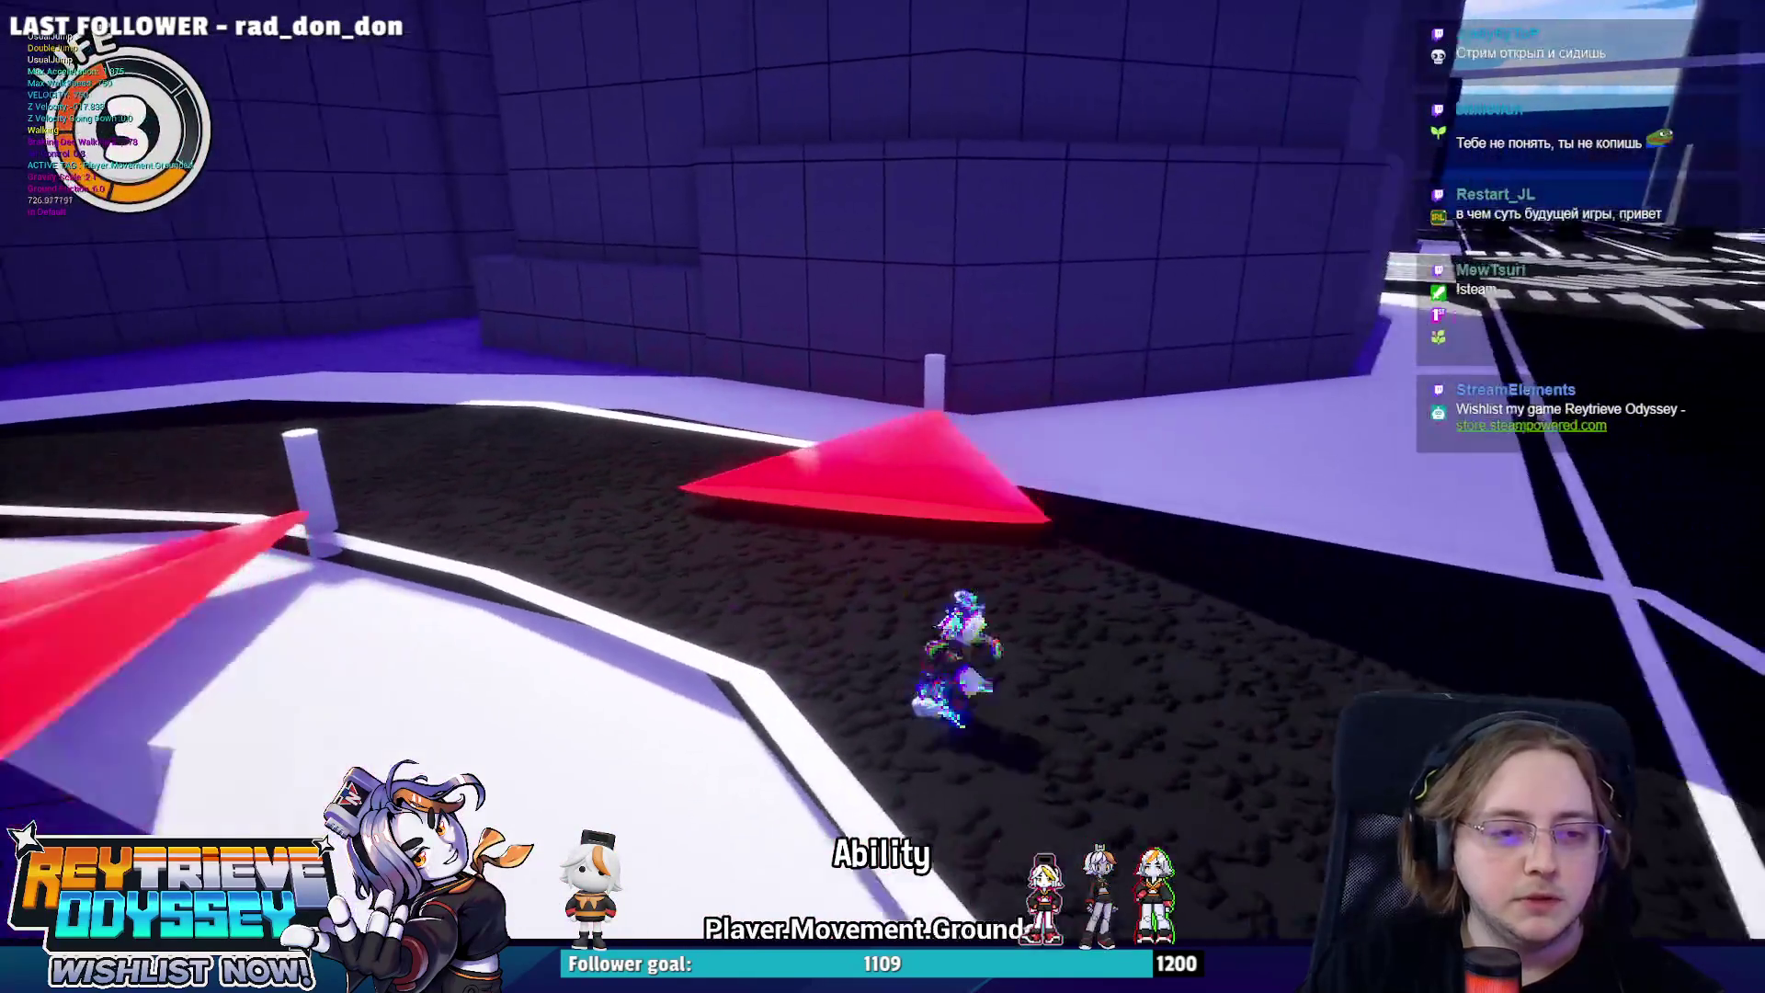
key("w")
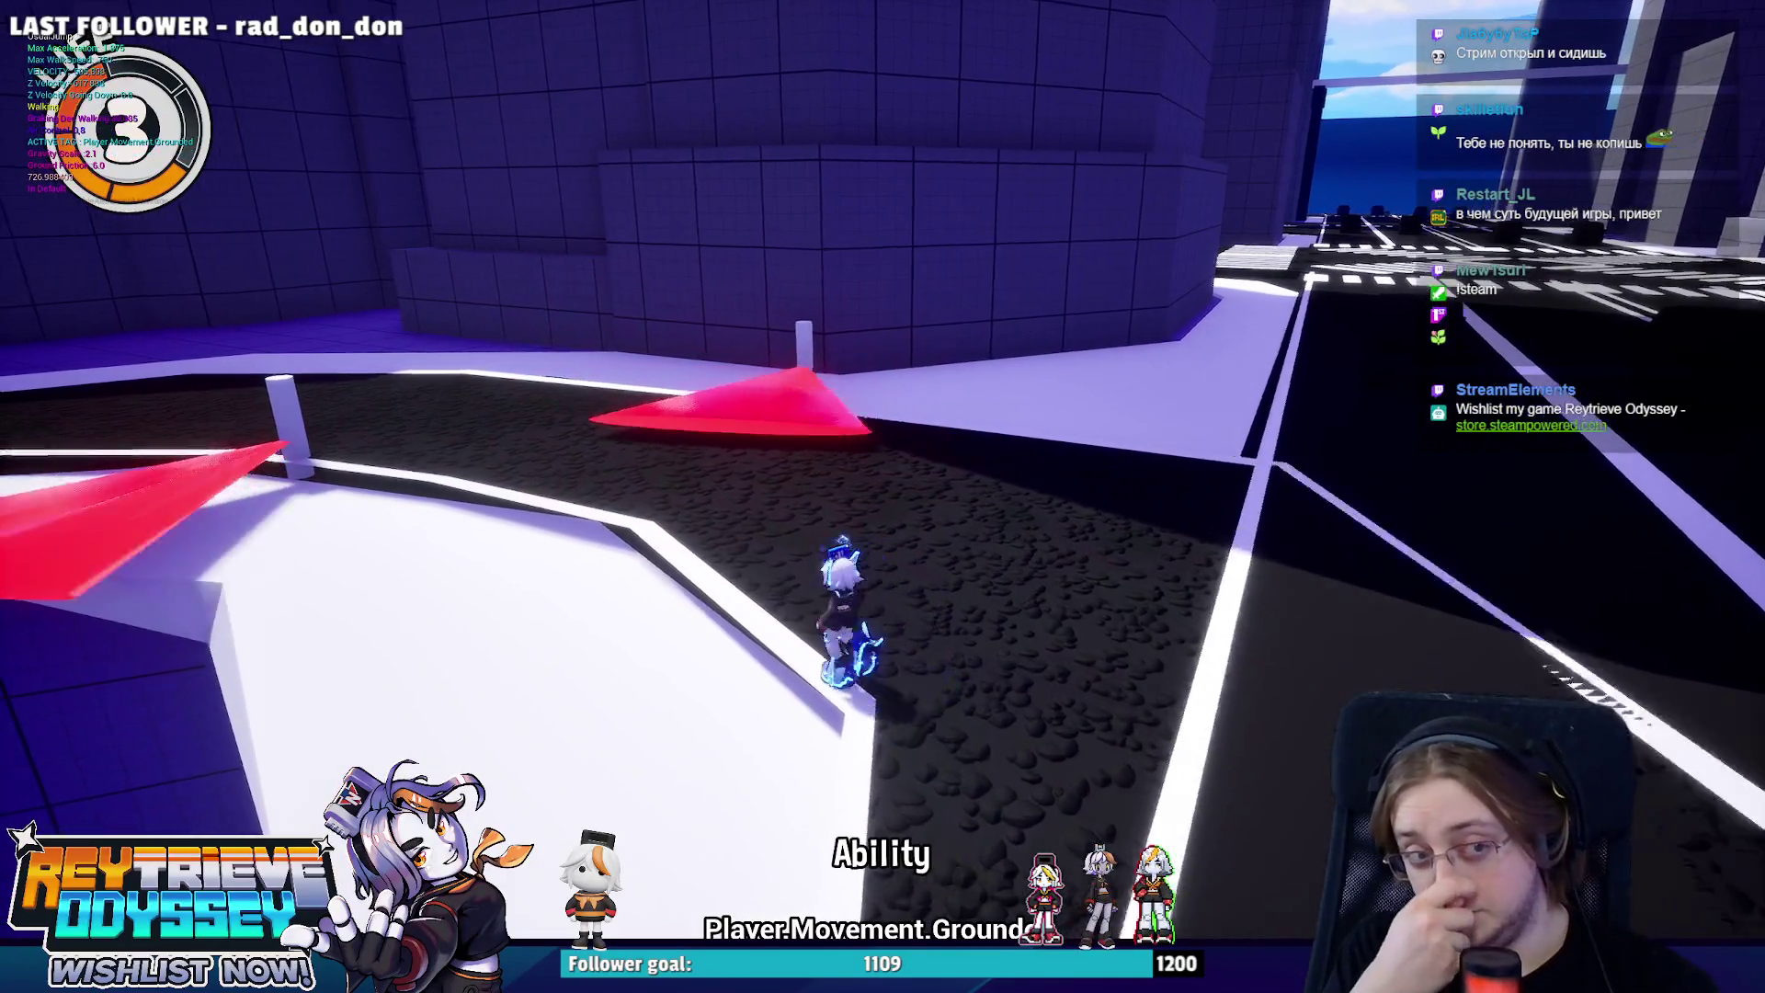
key("shift")
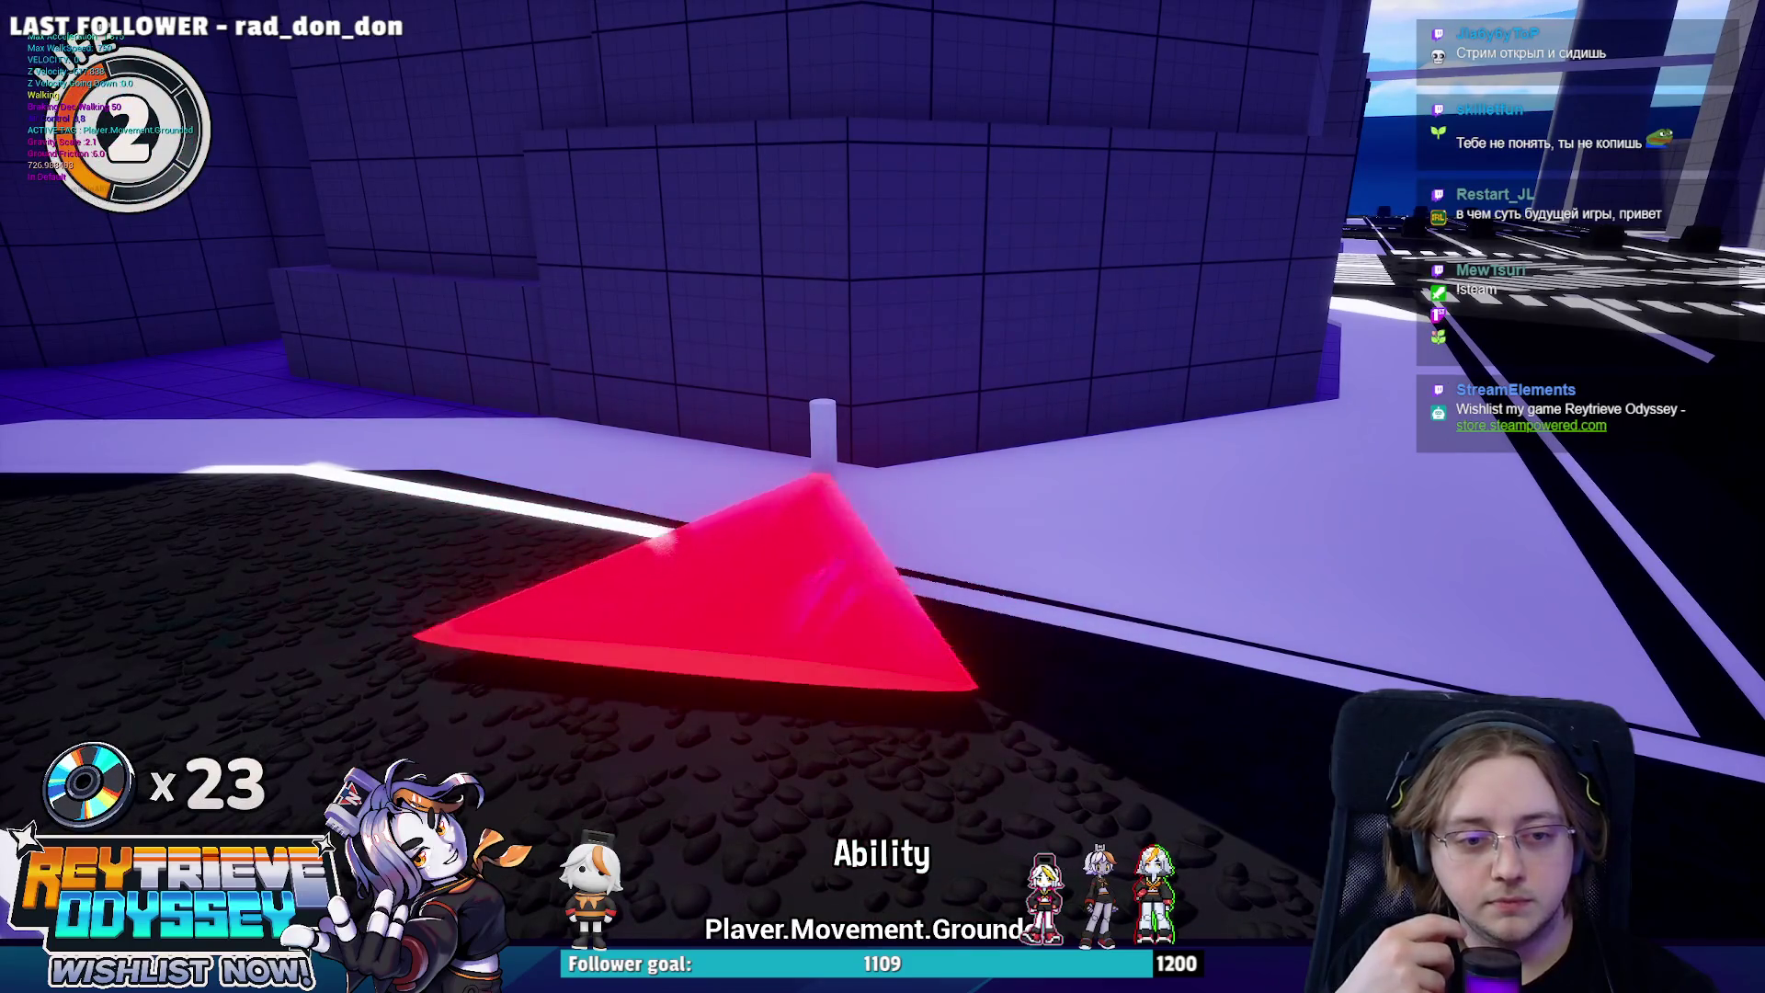
key("shift")
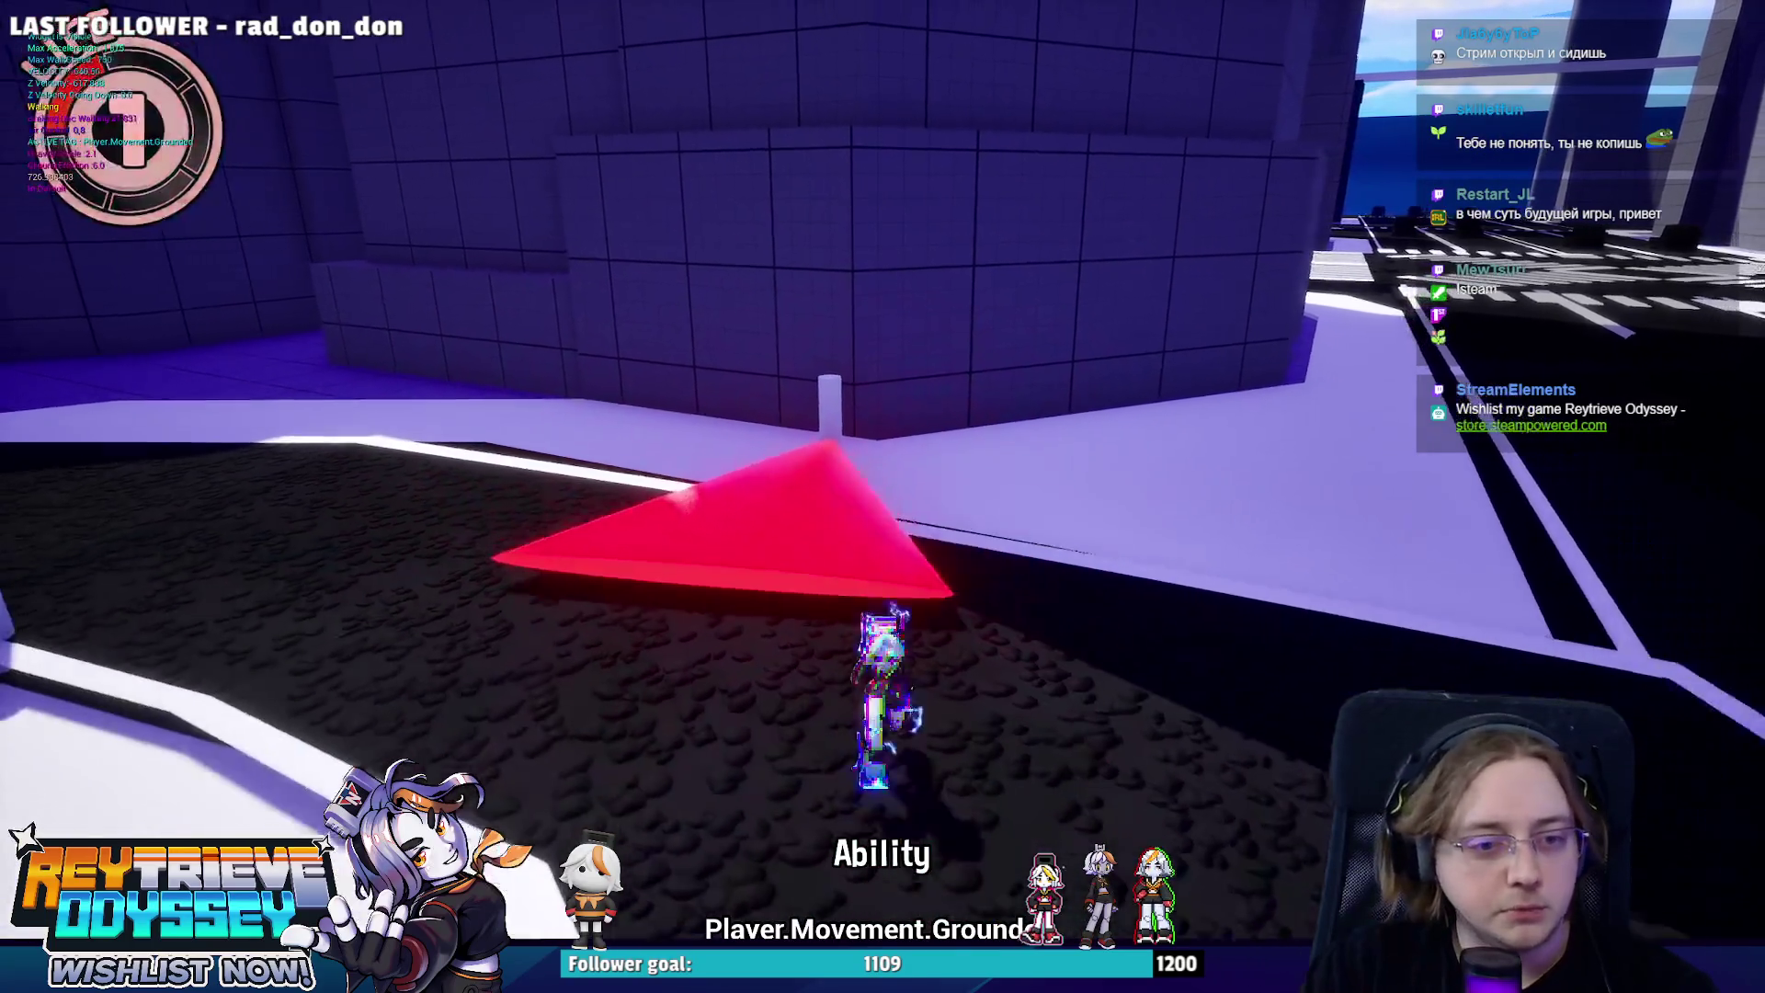
key("Escape")
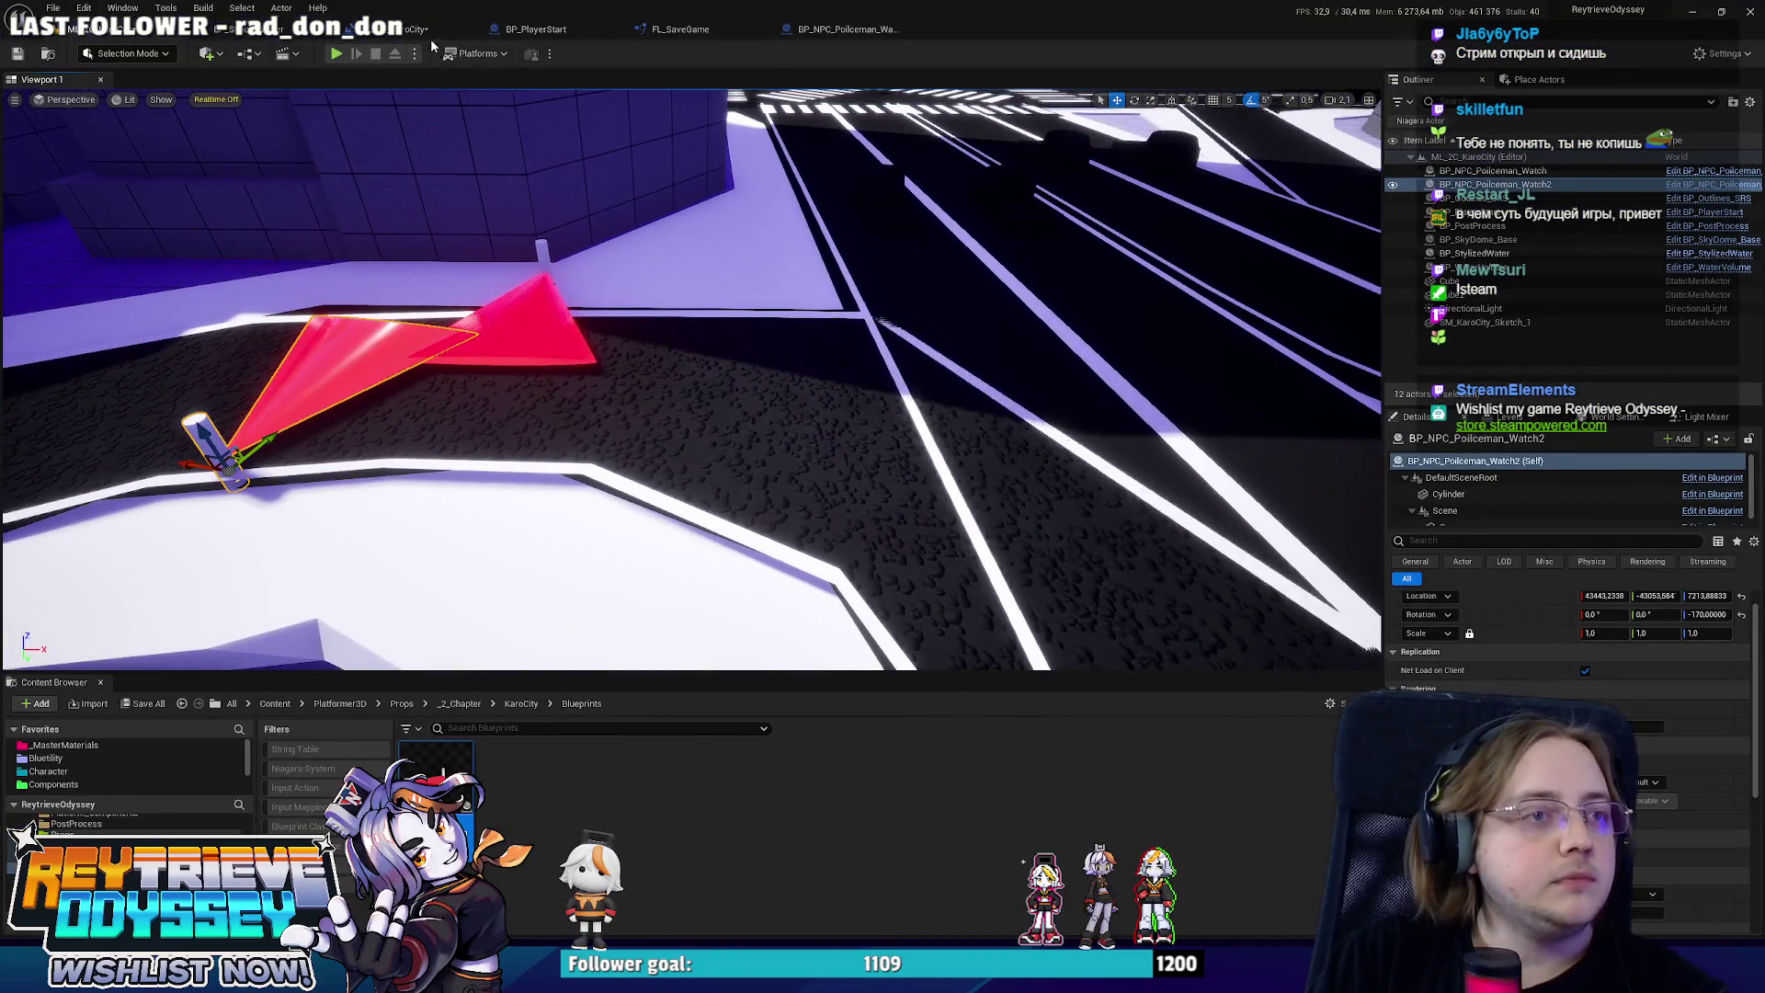
Open the policeman blueprint's event graph and move Event BeginPlay next to the T_1 timeline.
left_click(415, 28)
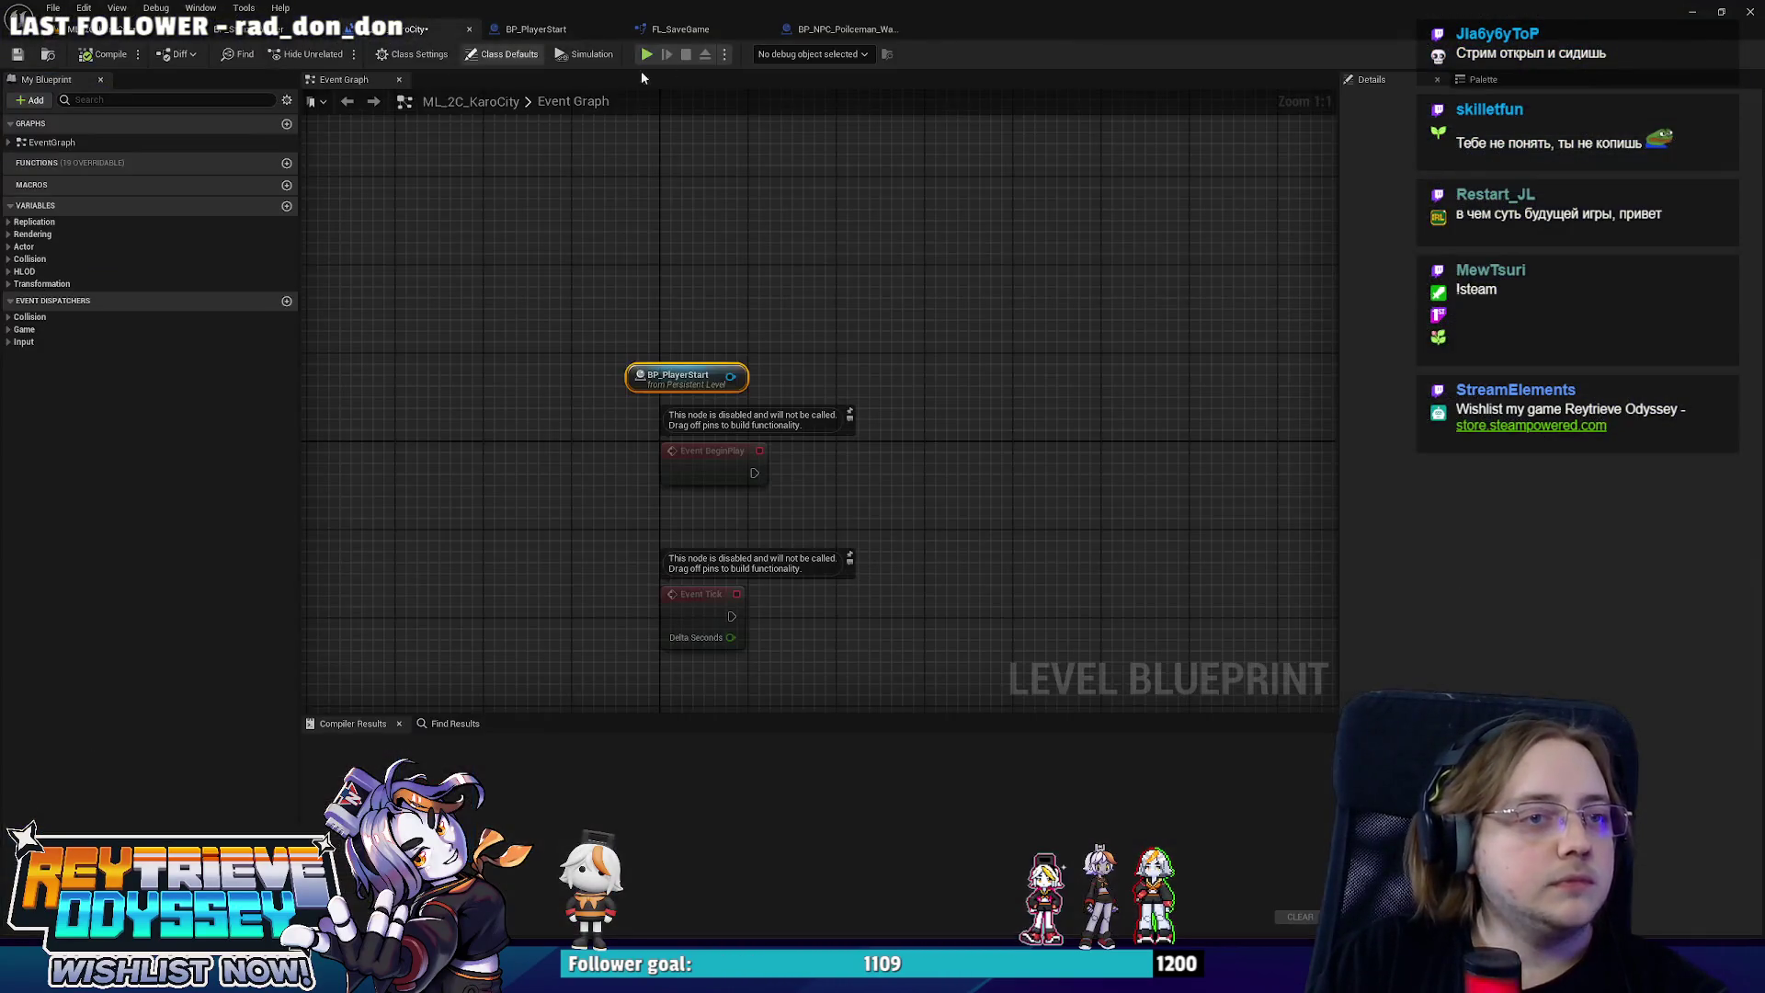
left_click(818, 29)
left_click(609, 79)
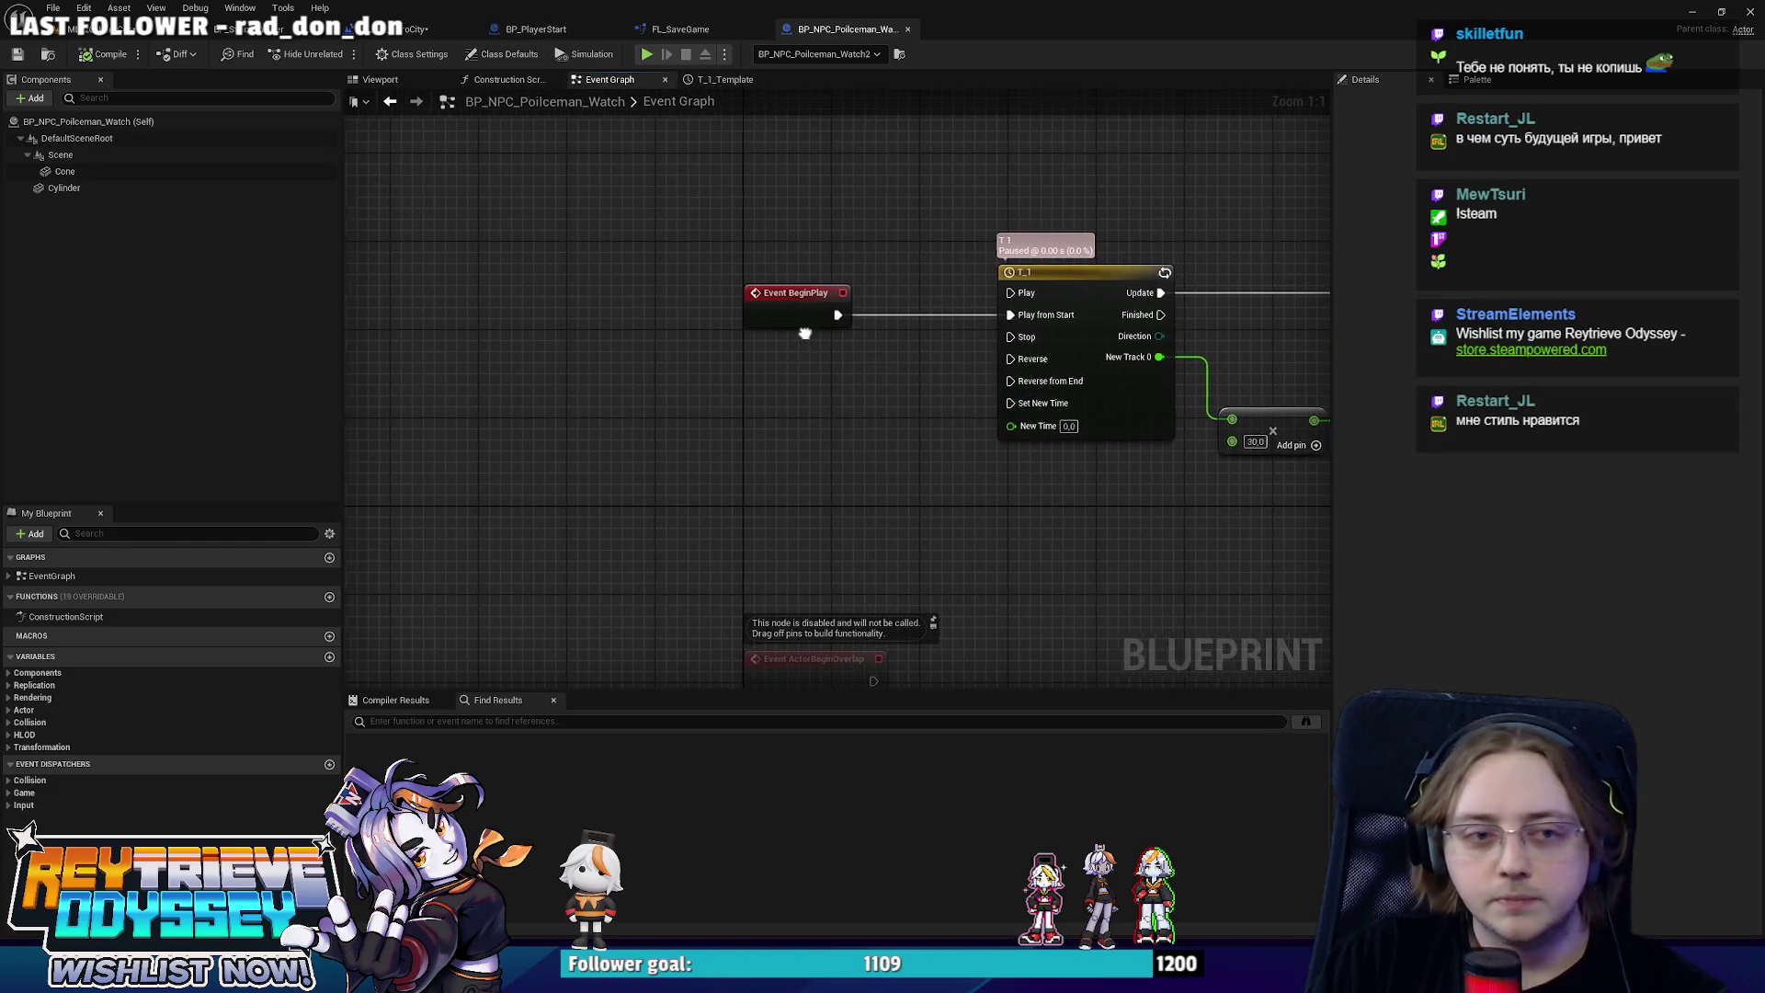
left_click_drag(747, 350, 531, 358)
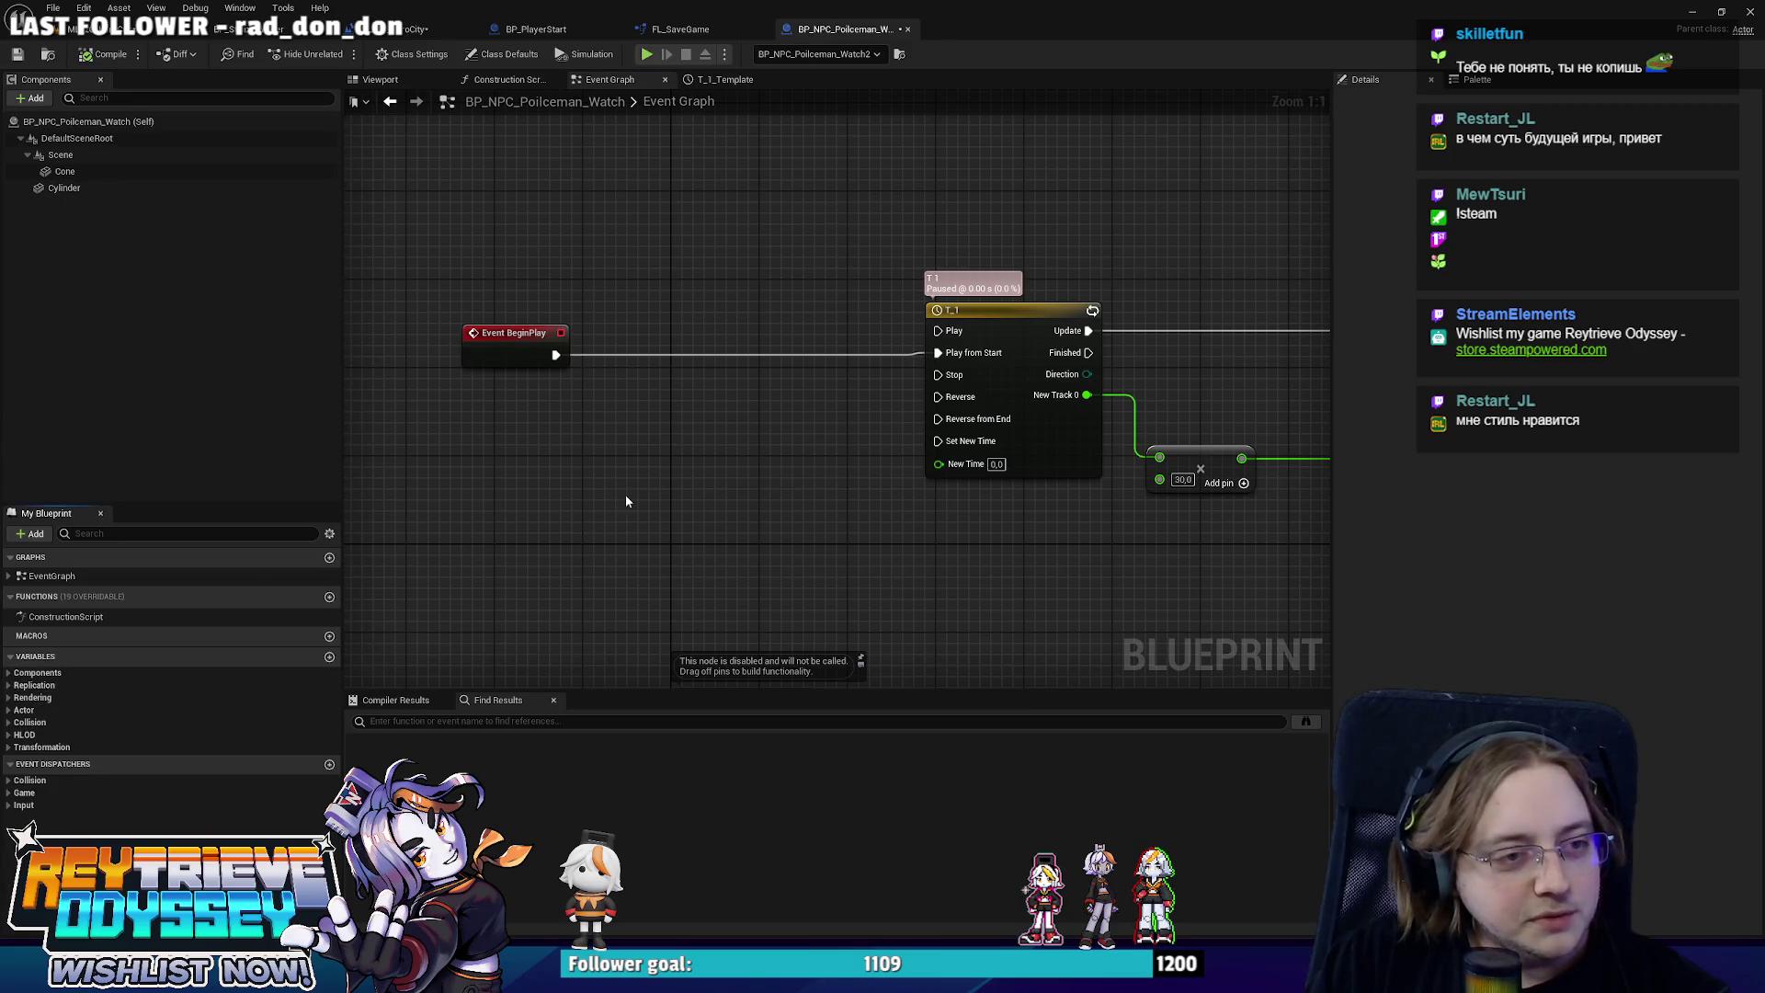
mouse_move(631, 500)
left_mouse_down()
mouse_move(650, 523)
mouse_move(628, 505)
left_mouse_up()
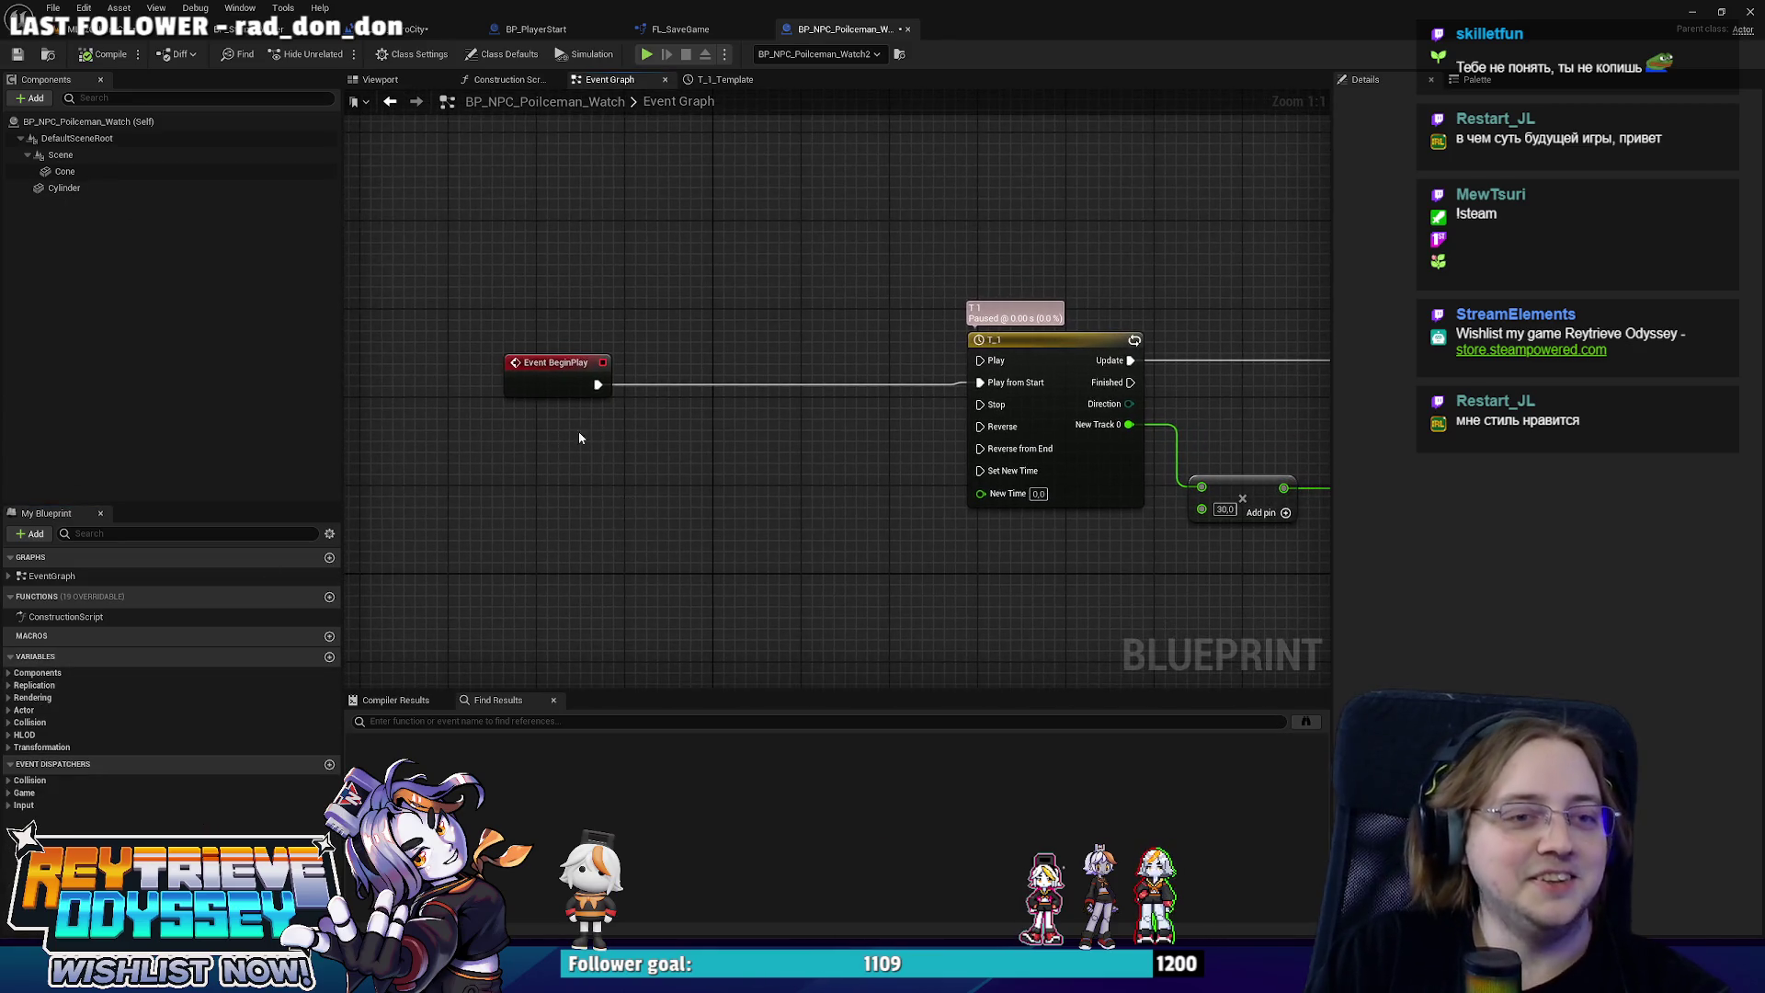
Add a T_1 getter and create a Set Play Rate node from it.
left_click(10, 674)
left_click_drag(50, 738, 511, 411)
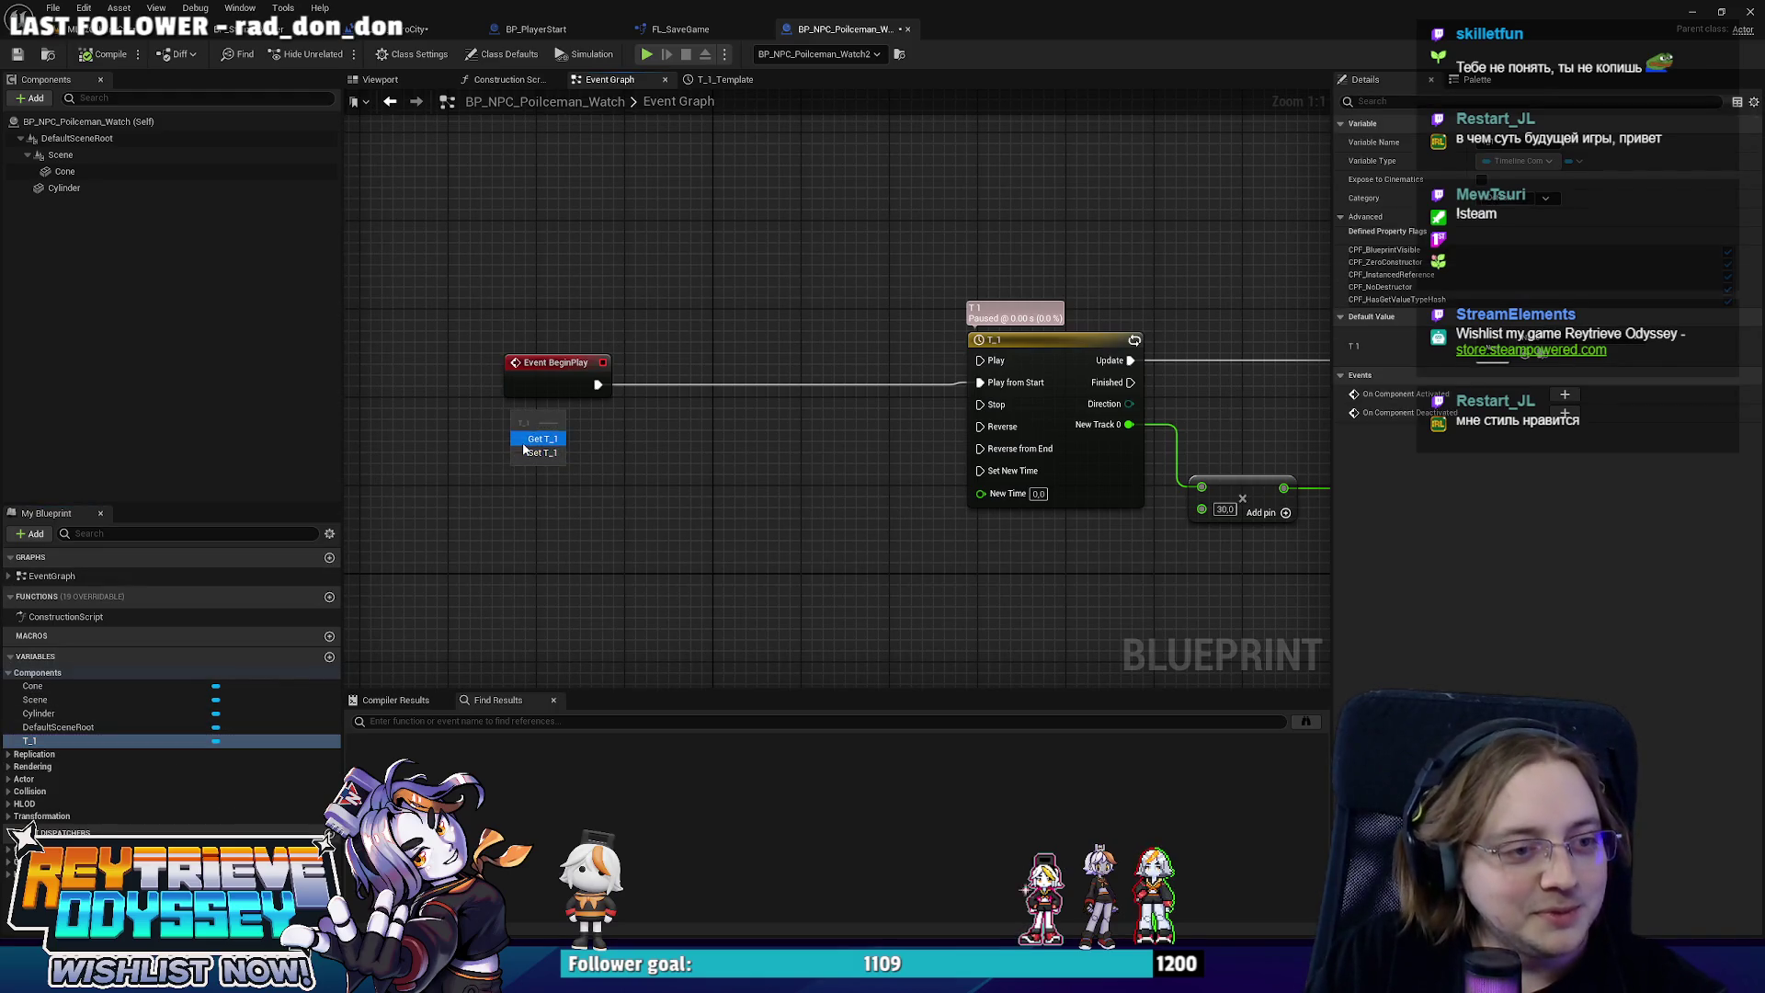
left_click_drag(606, 444, 660, 404)
type("play")
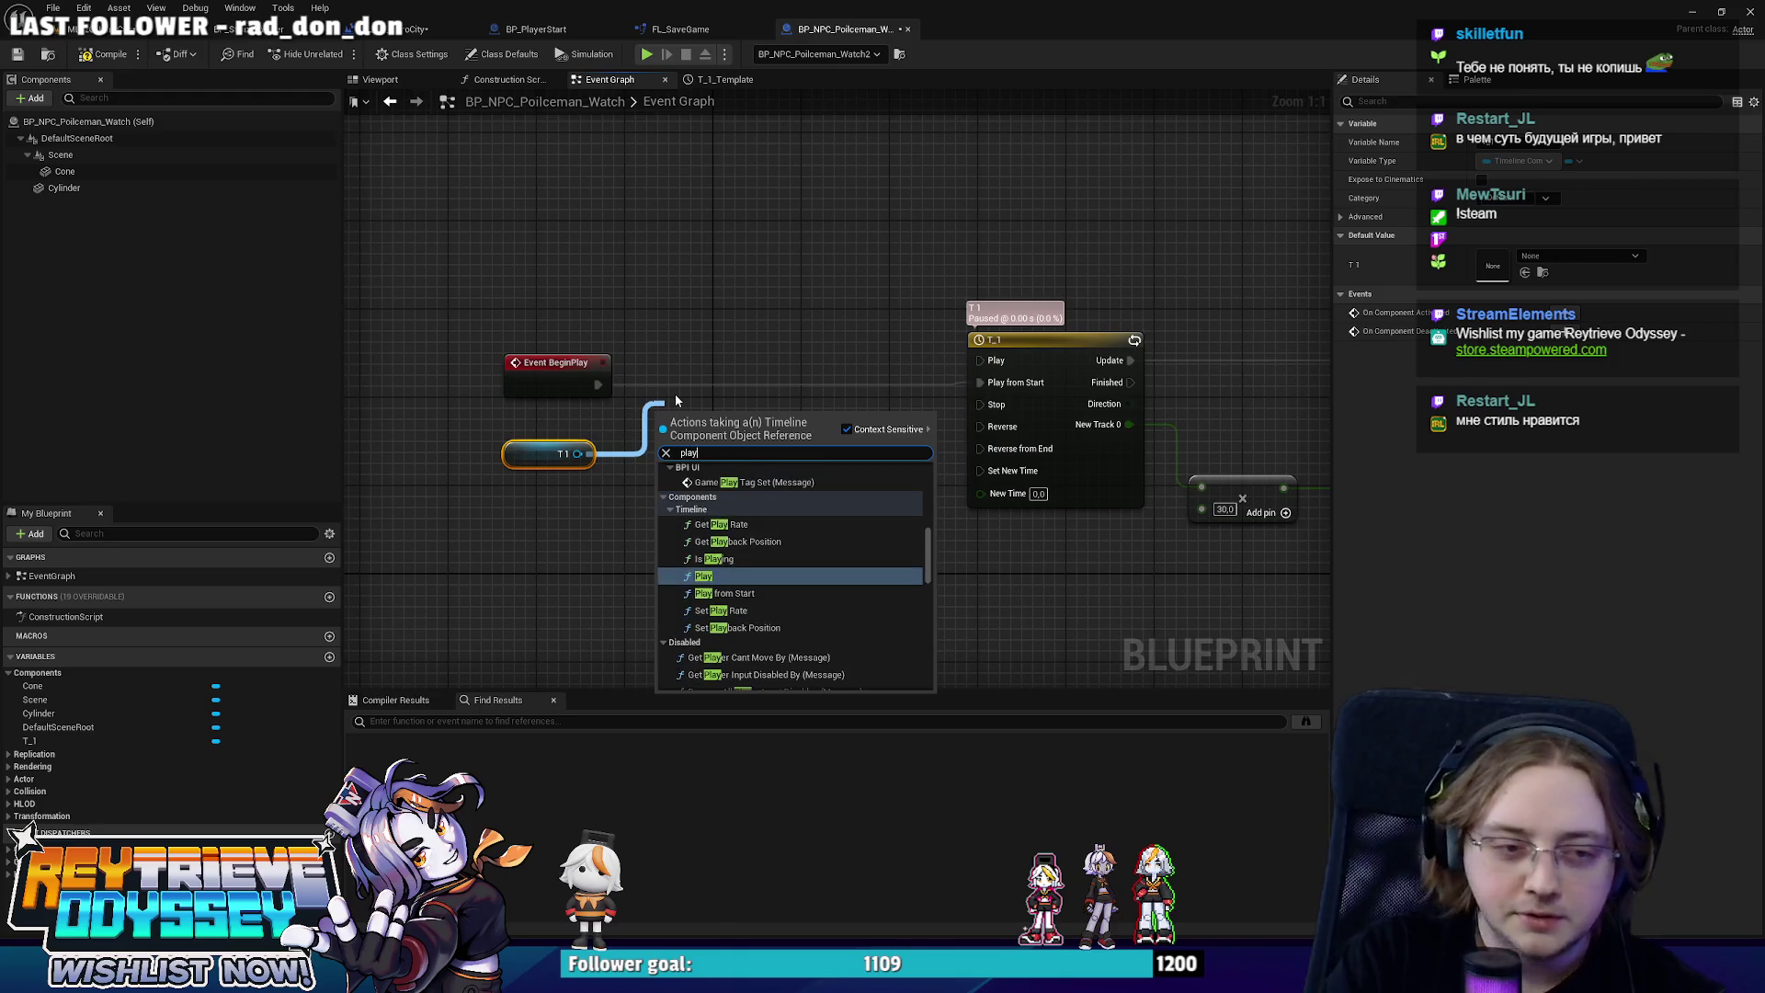
key("Up")
key("Down")
key("Down")
key("Down")
key("Return")
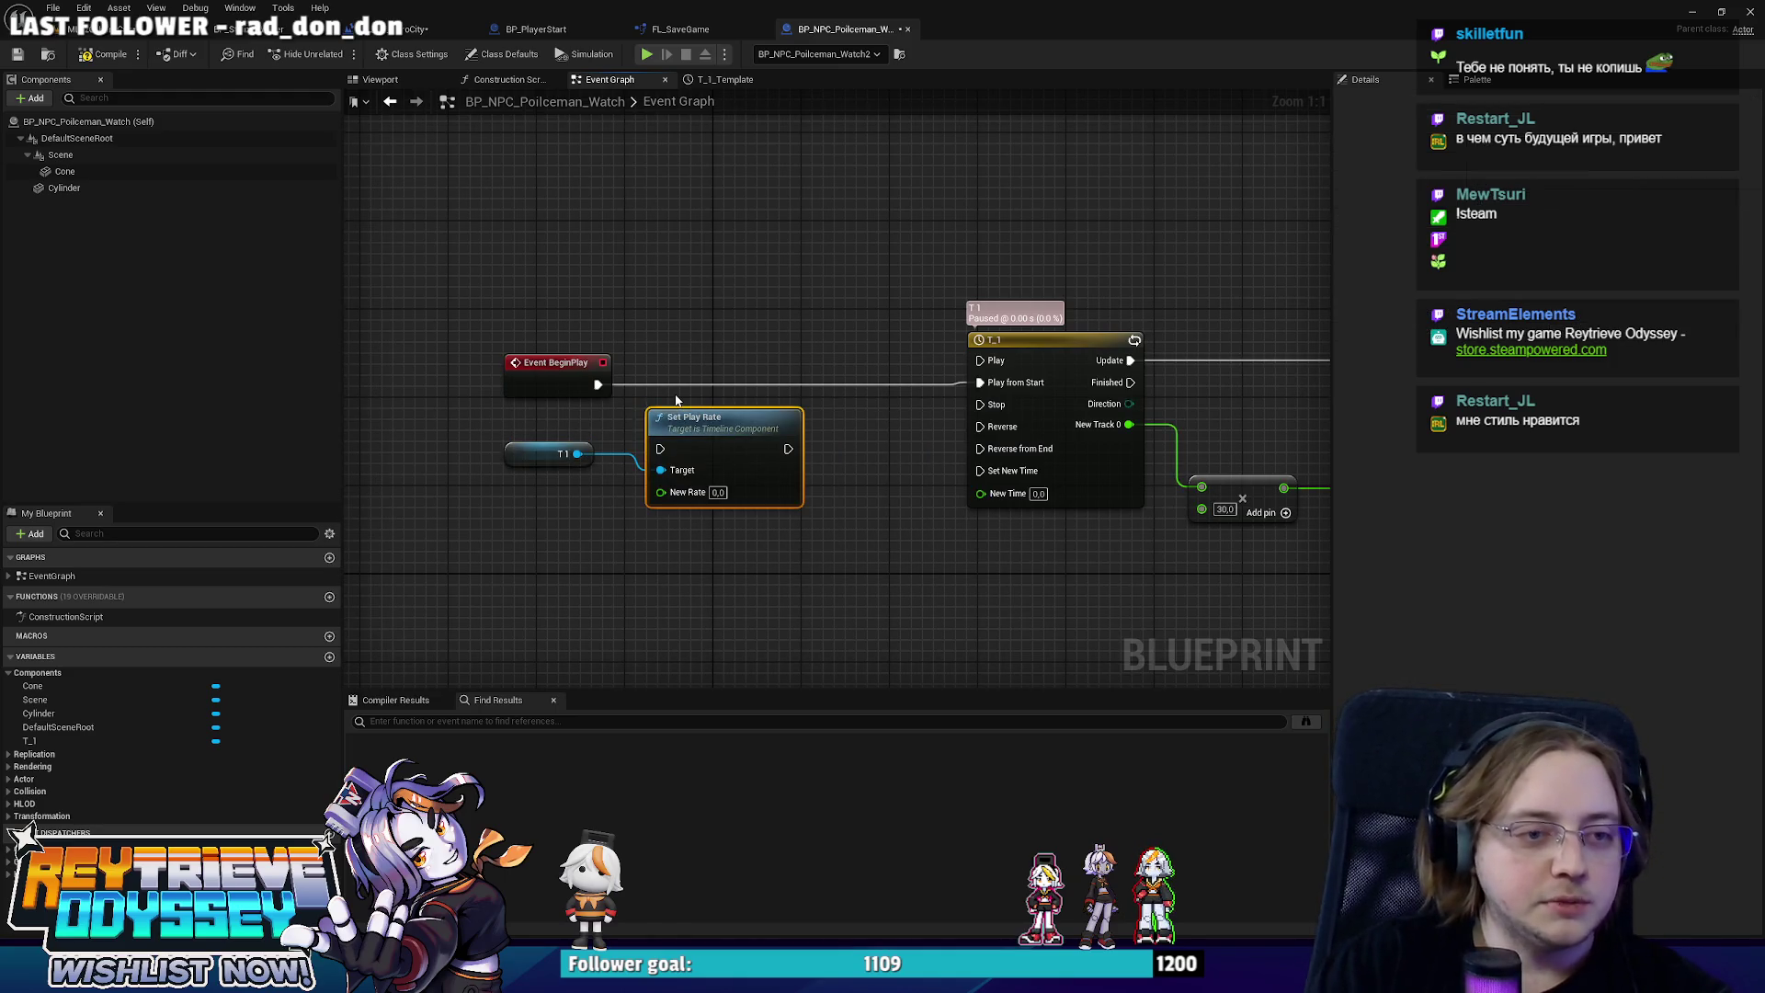
Wire Set Play Rate between BeginPlay and Play from Start with New Rate 0.25, then compile.
left_click_drag(699, 400, 709, 378)
left_click_drag(597, 385, 683, 383)
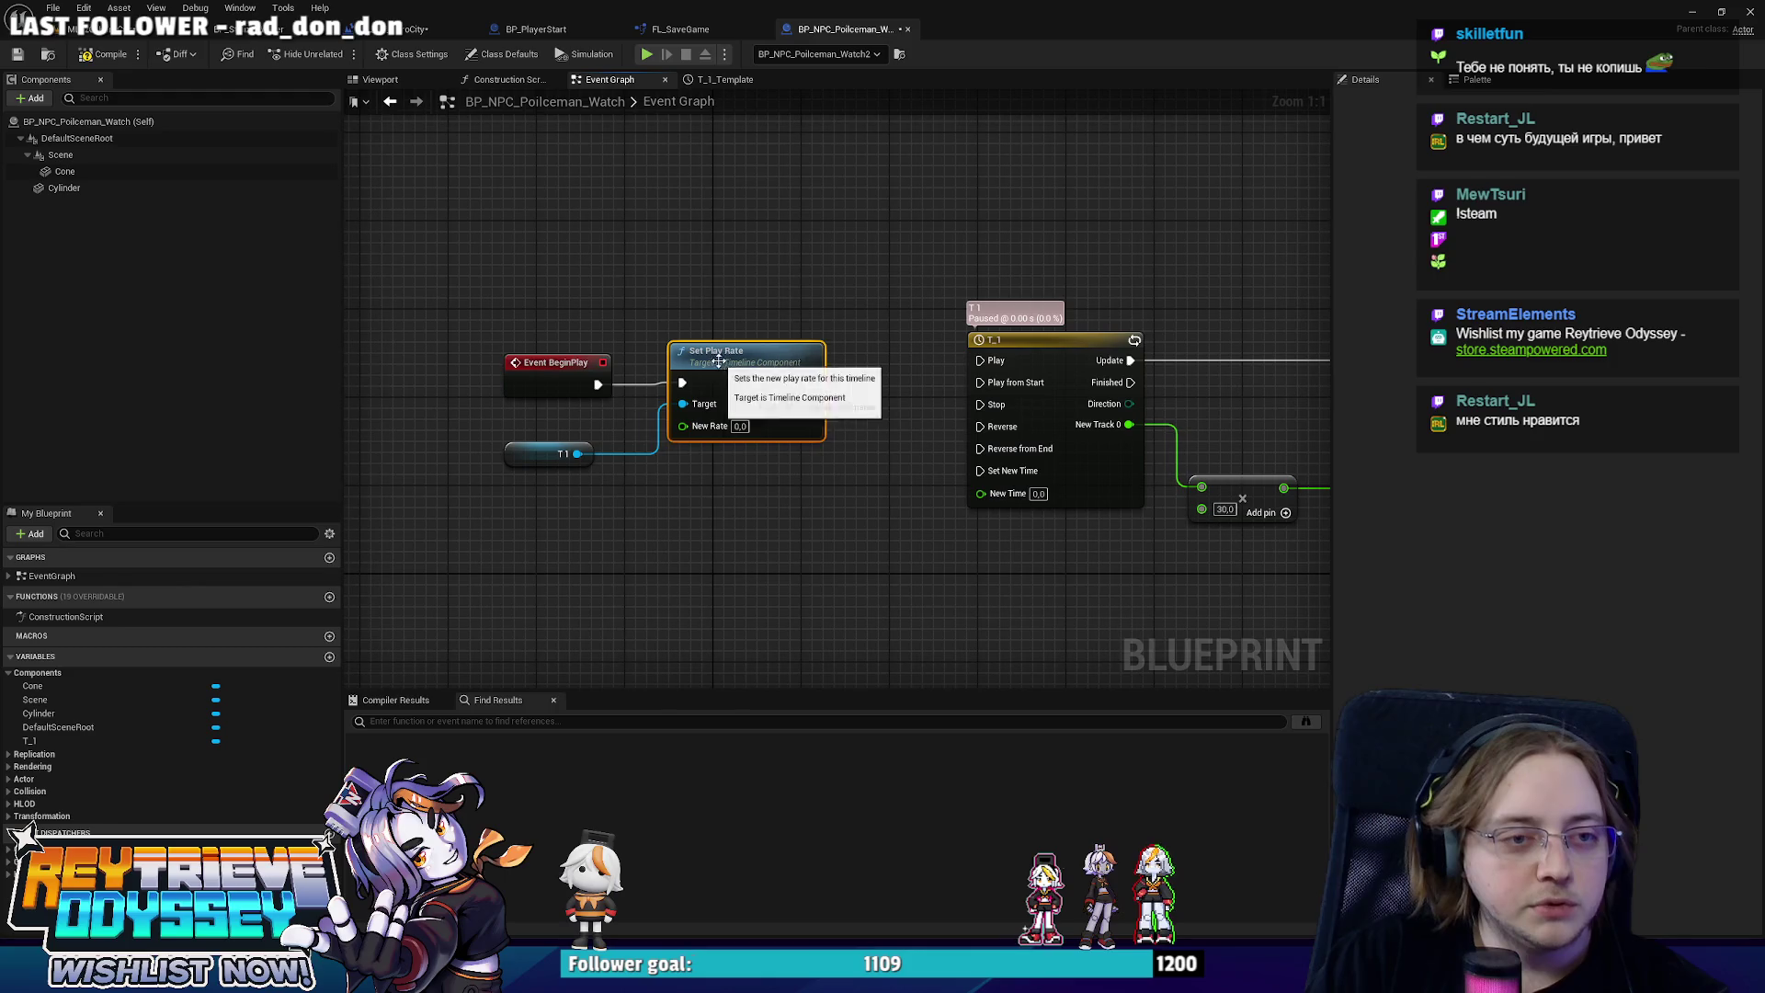
left_click_drag(810, 382, 984, 383)
left_click(740, 425)
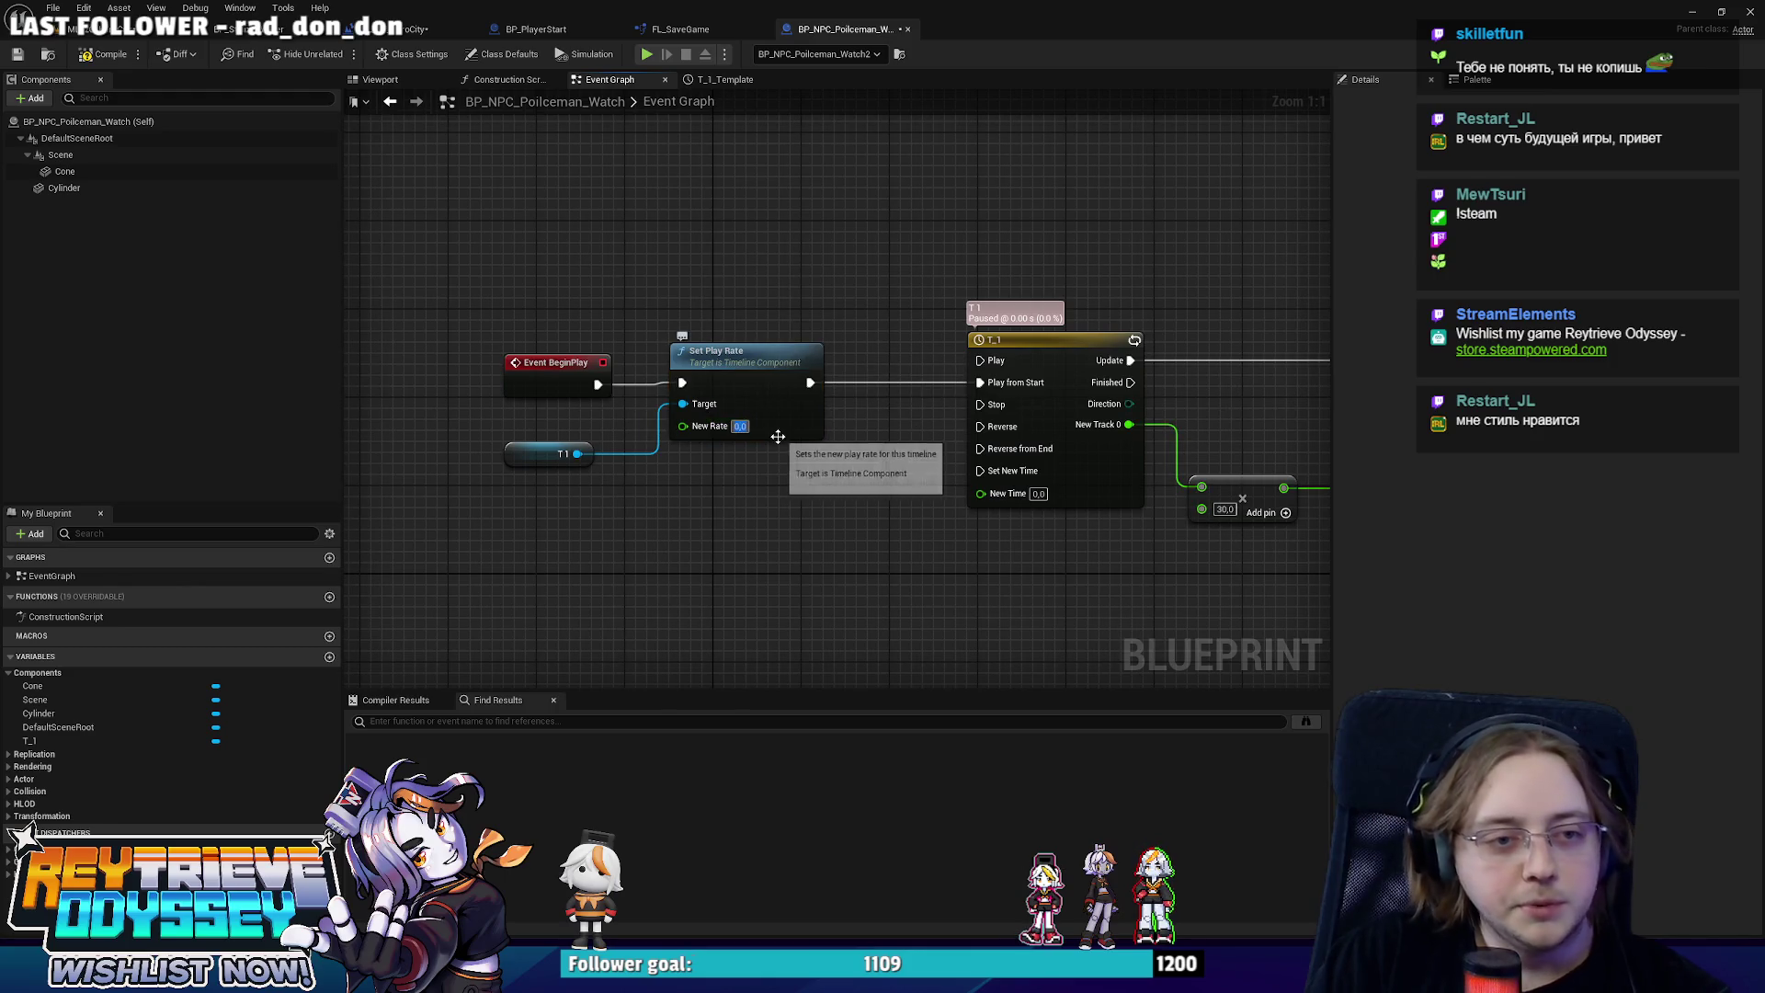
key("BackSpace")
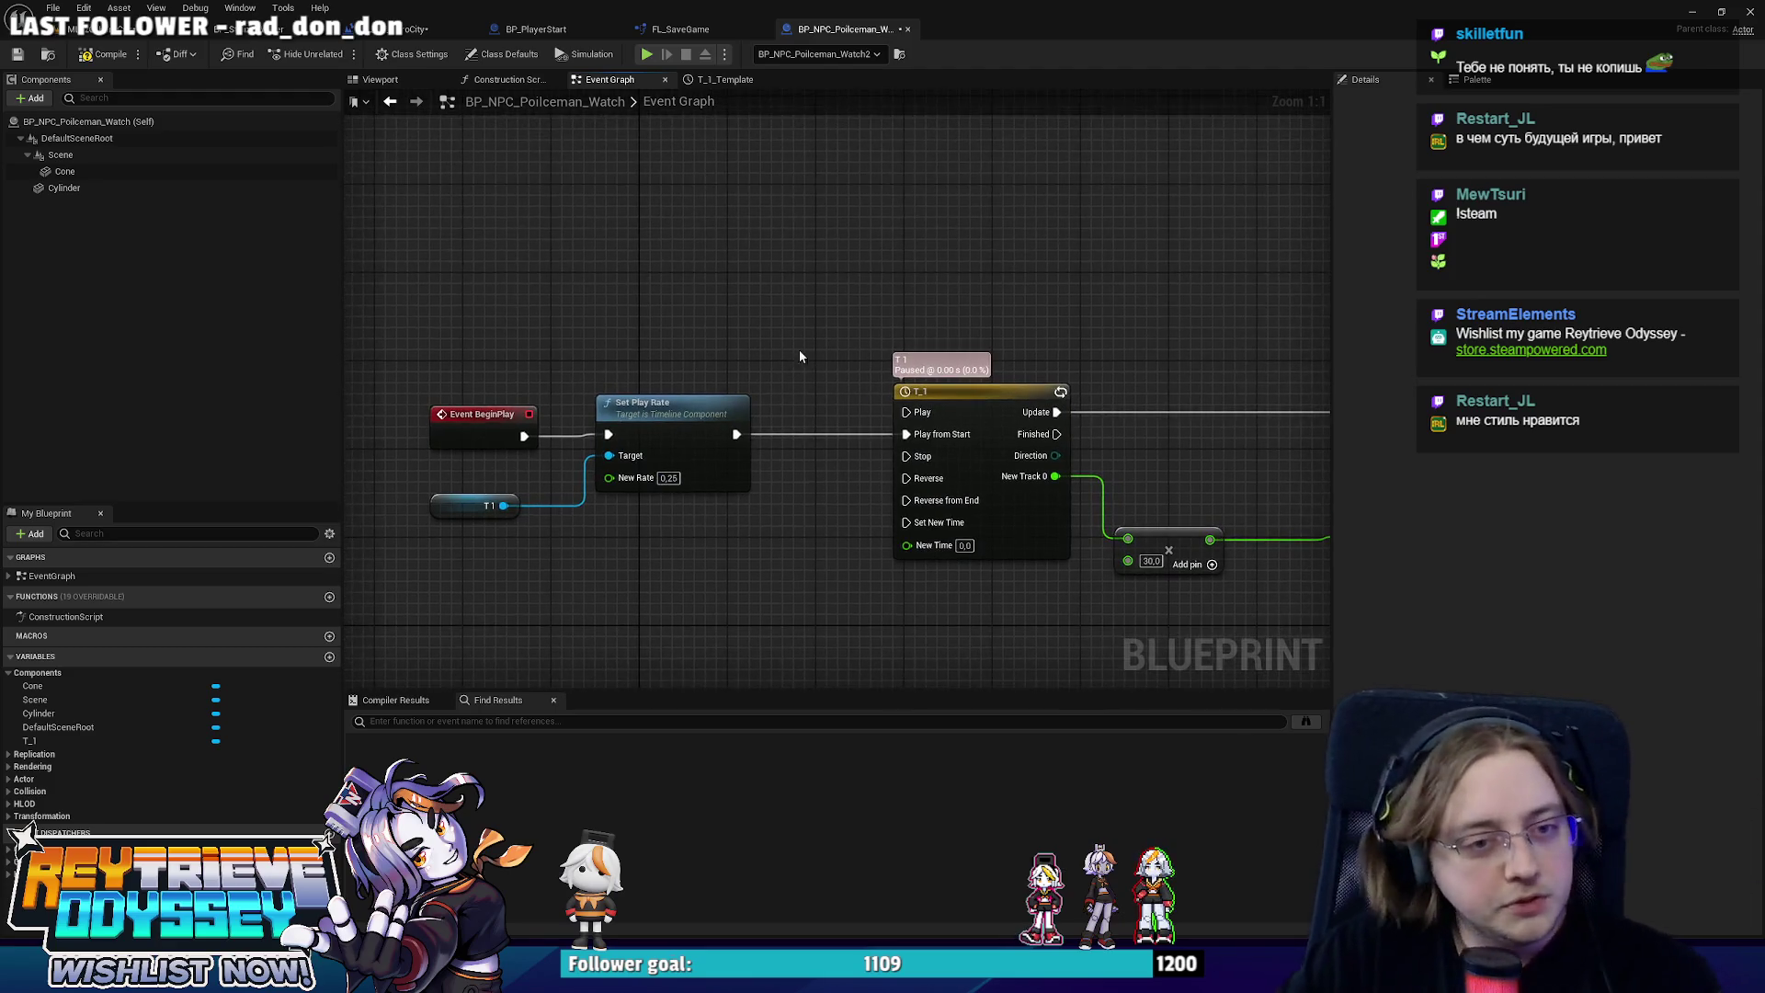
left_click(120, 58)
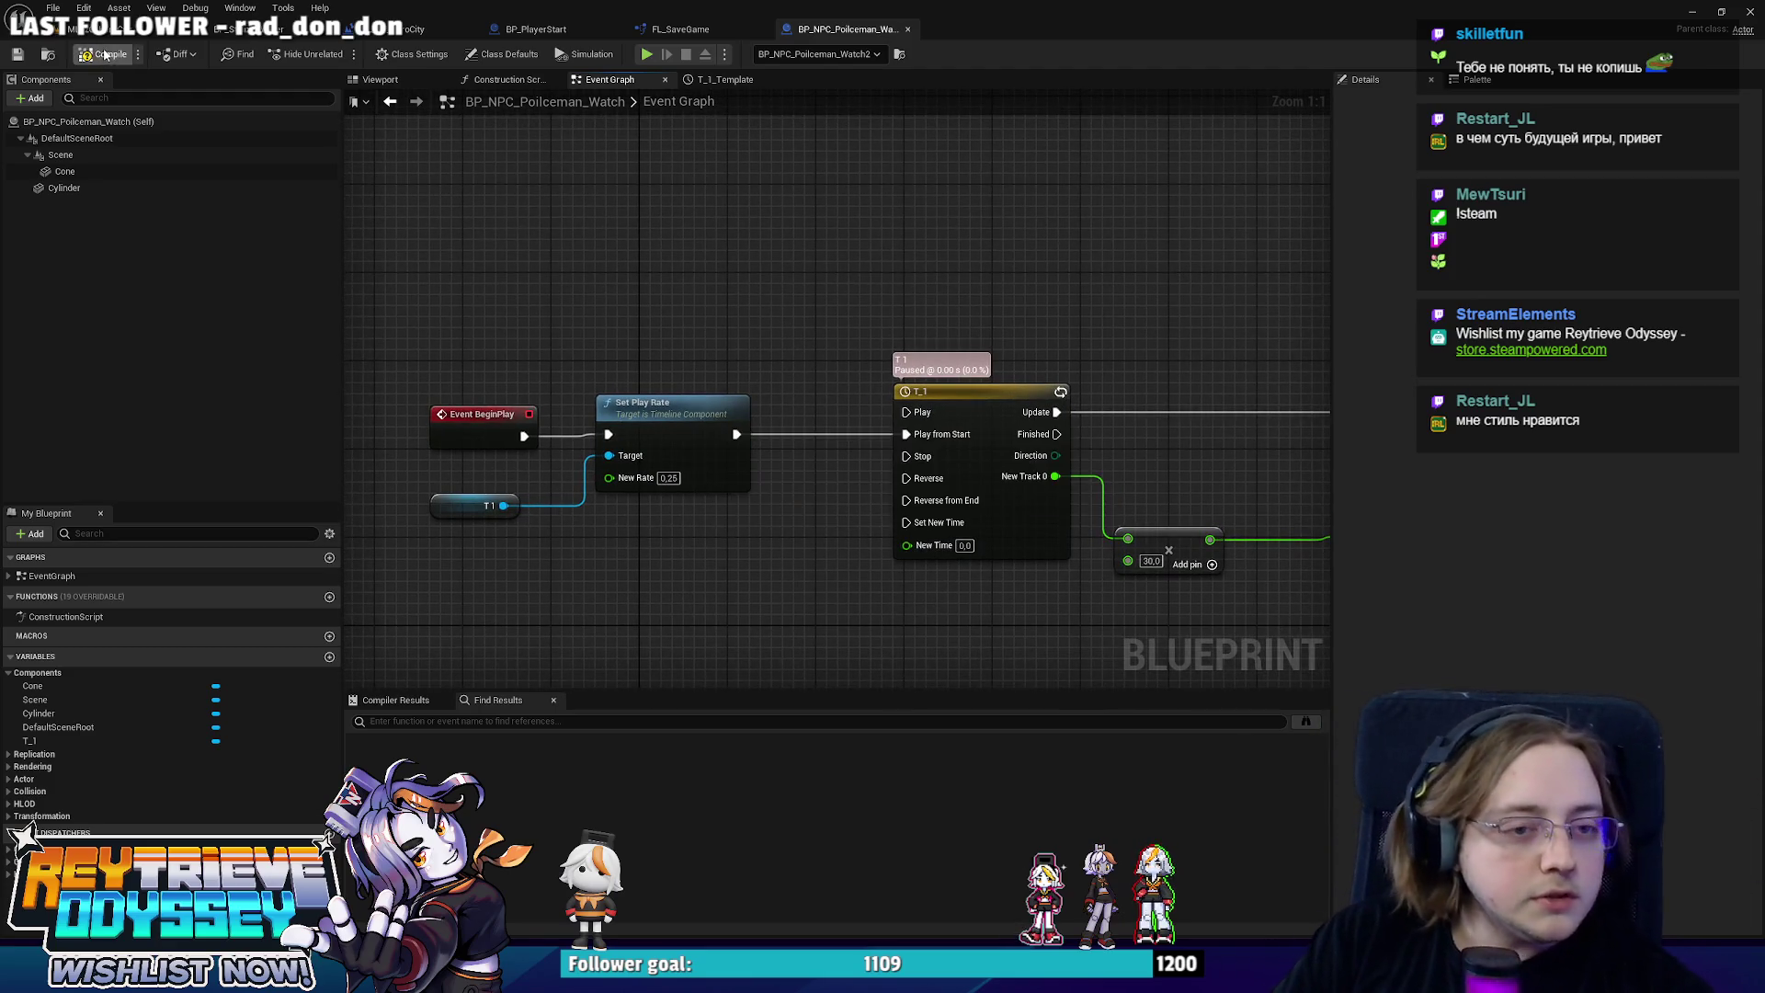
left_click(108, 31)
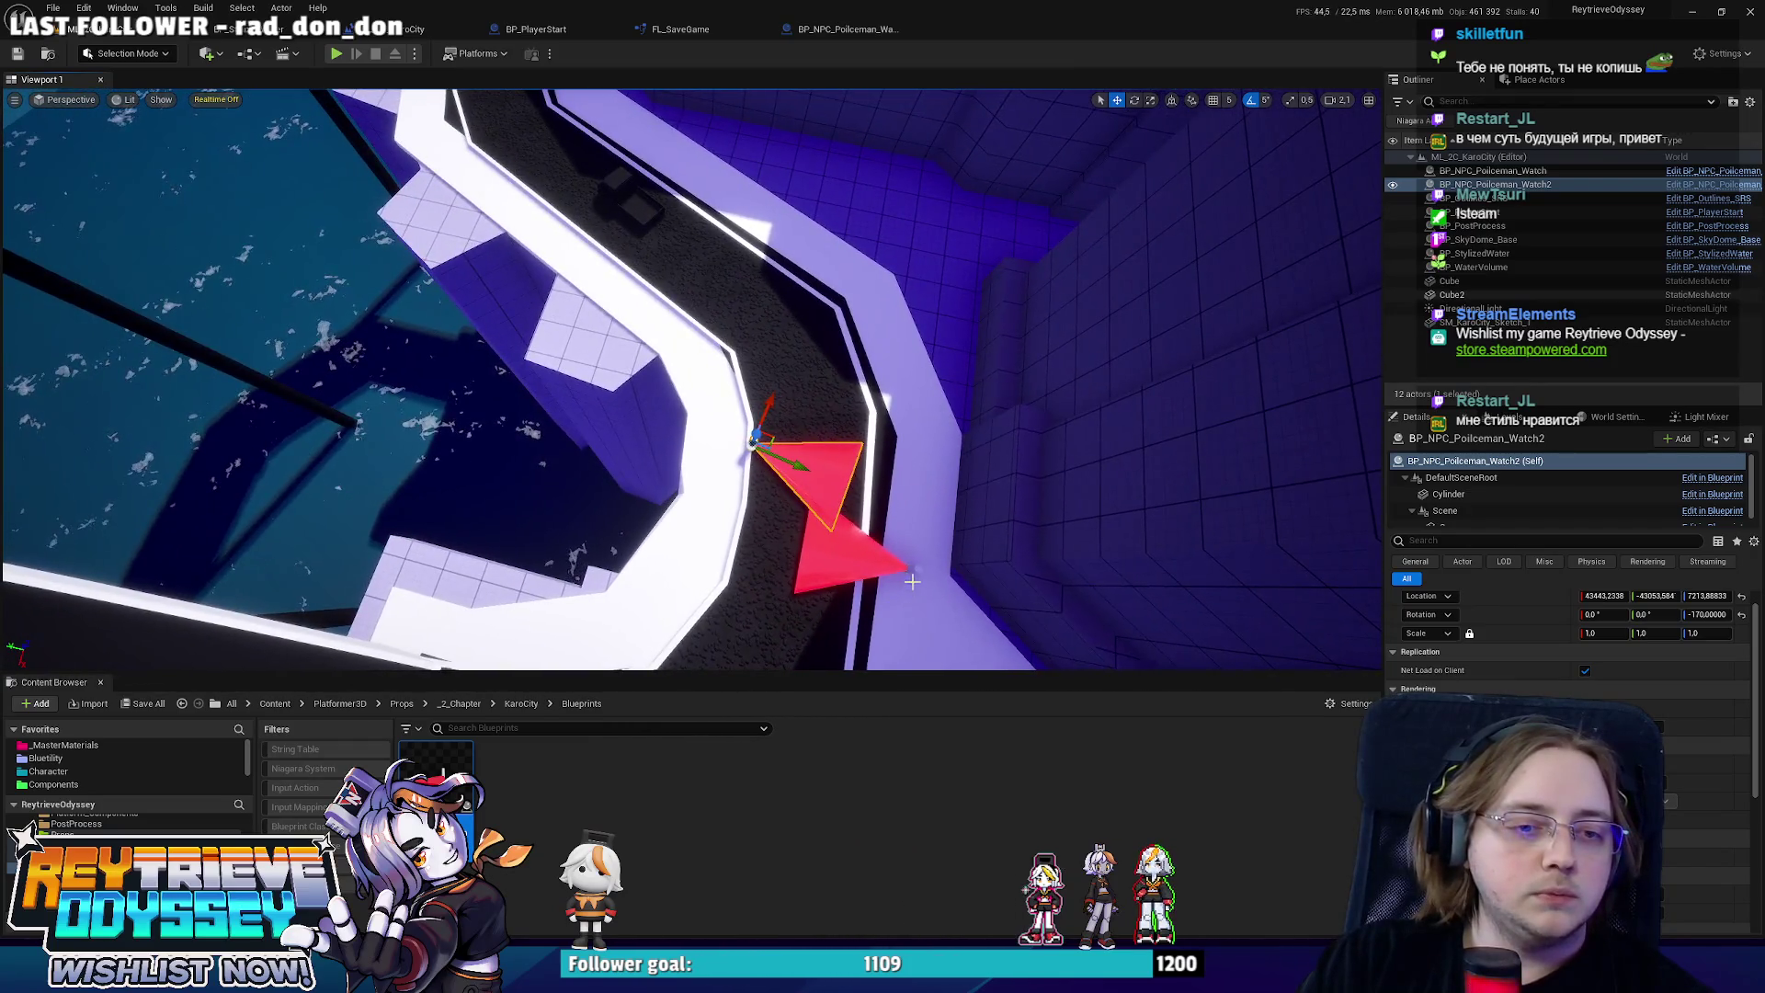
Rotate the original BP_NPC_Policeman_Watch's cone by 25°.
left_click(917, 571, "ctrl")
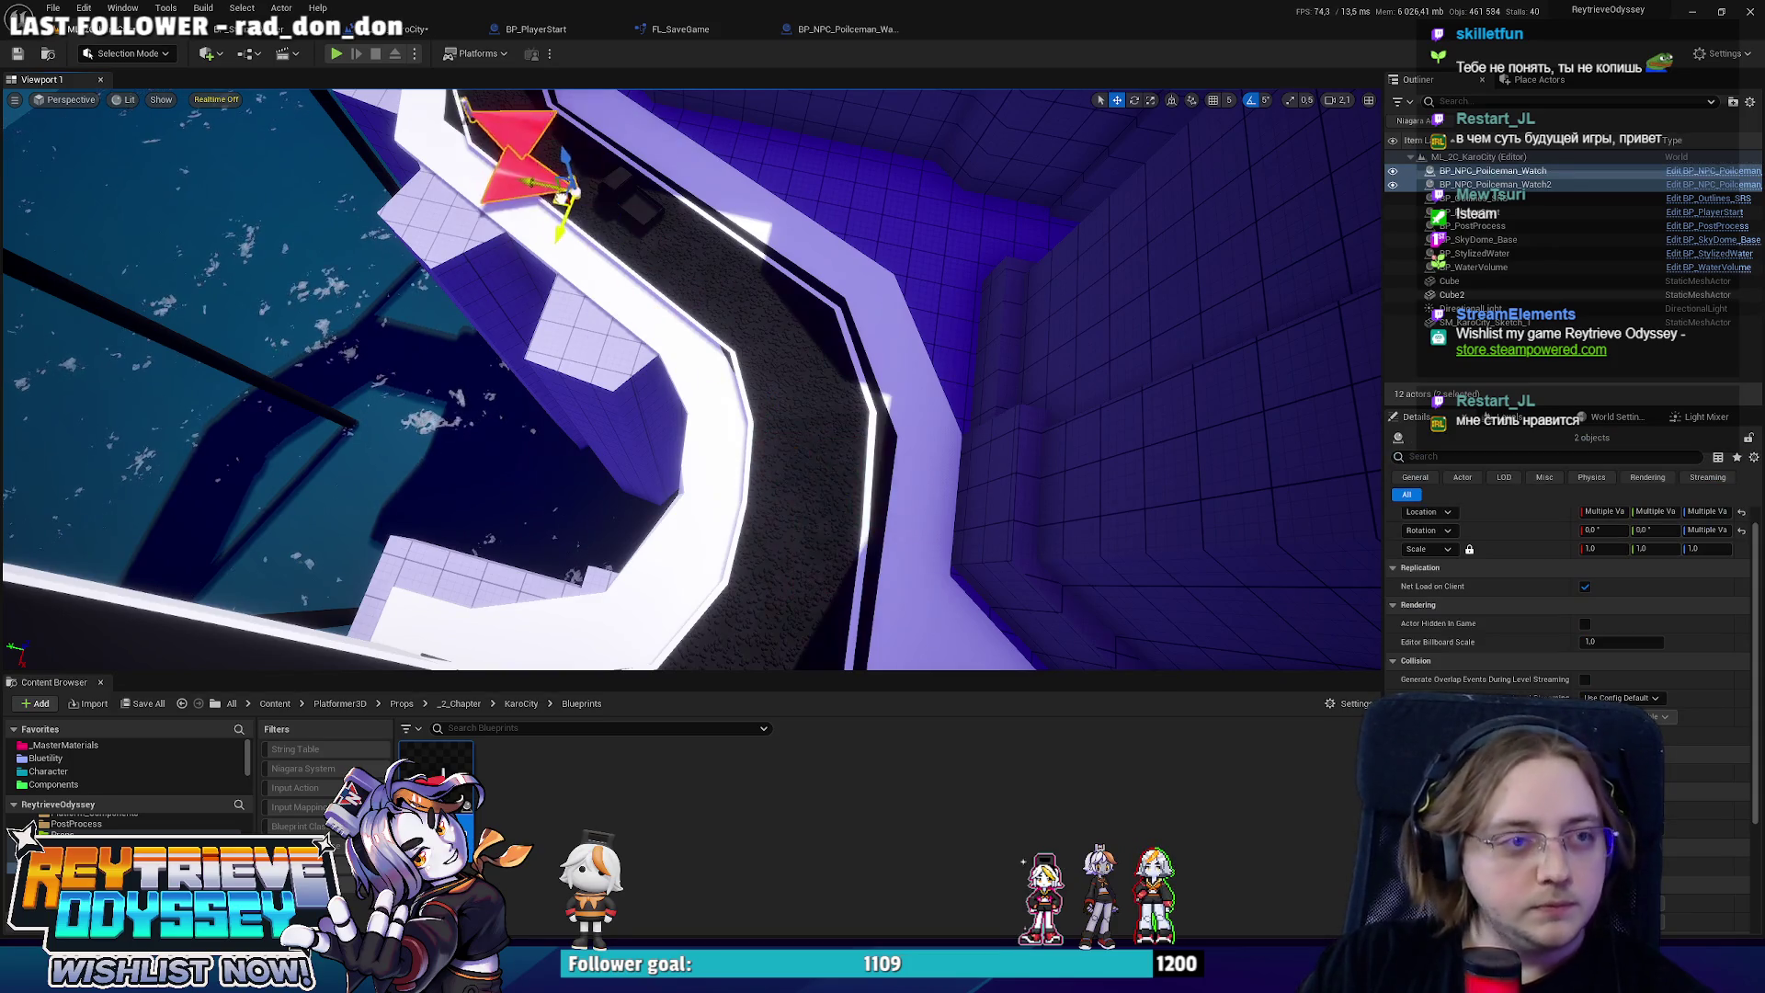
key("f")
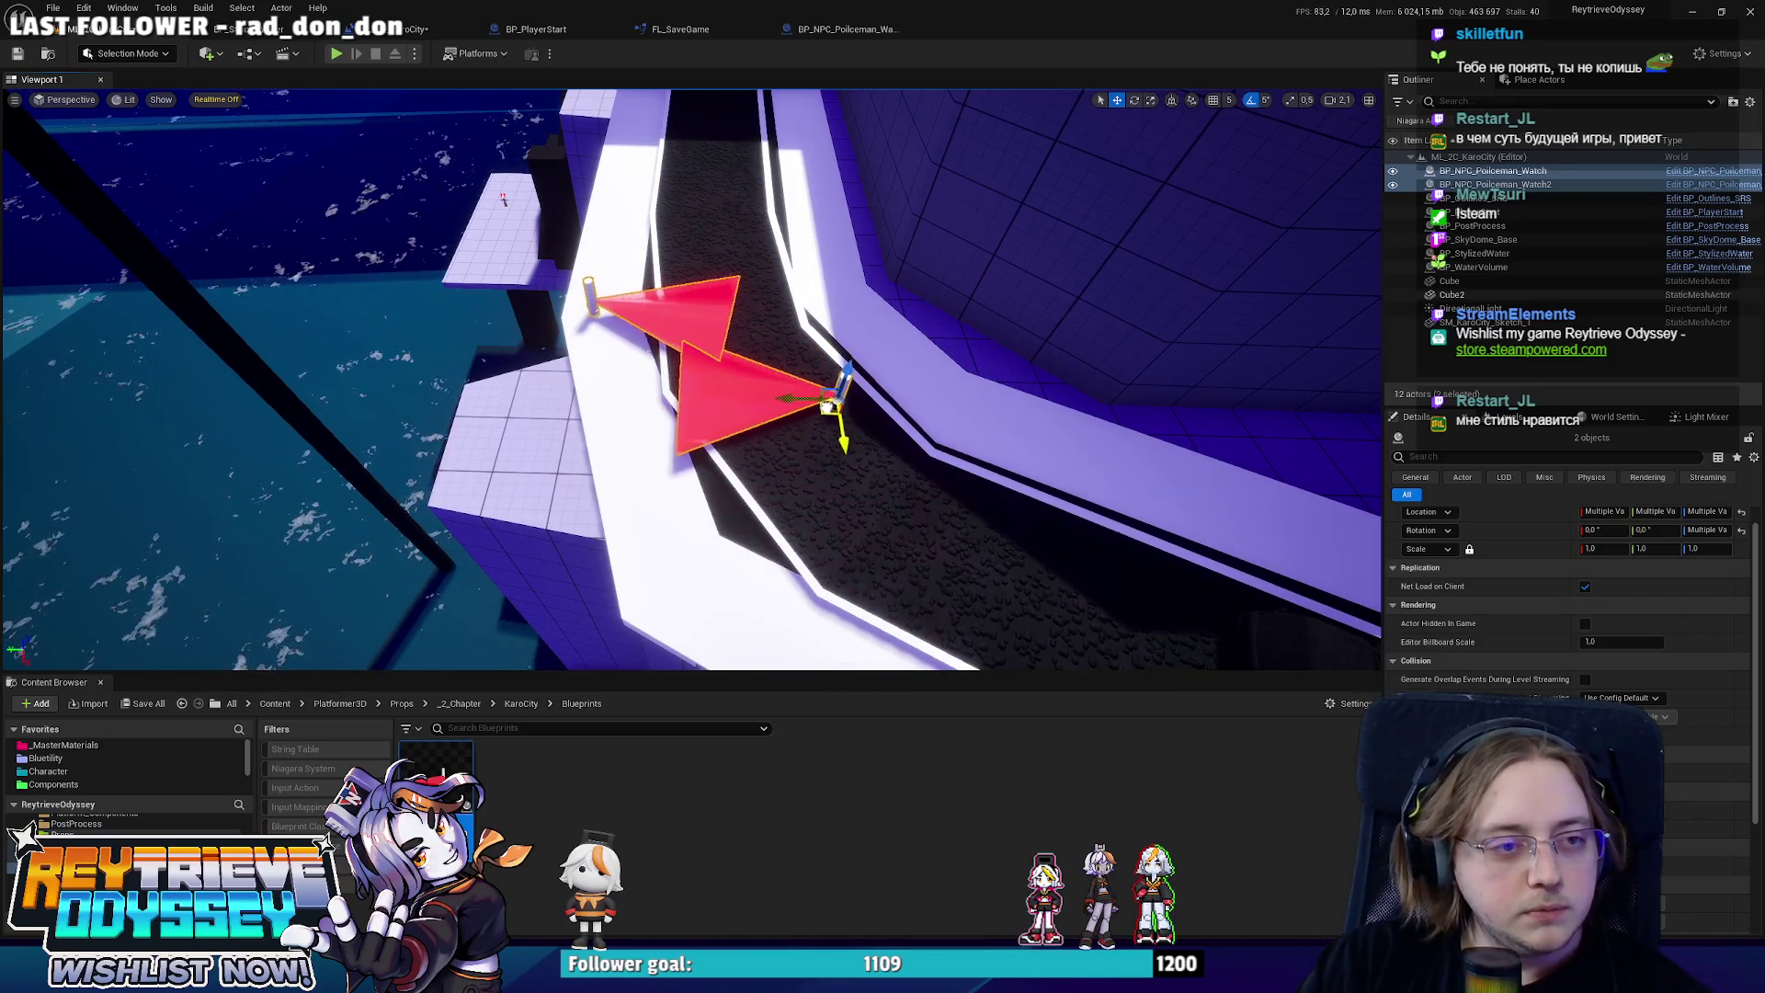
left_click(865, 419)
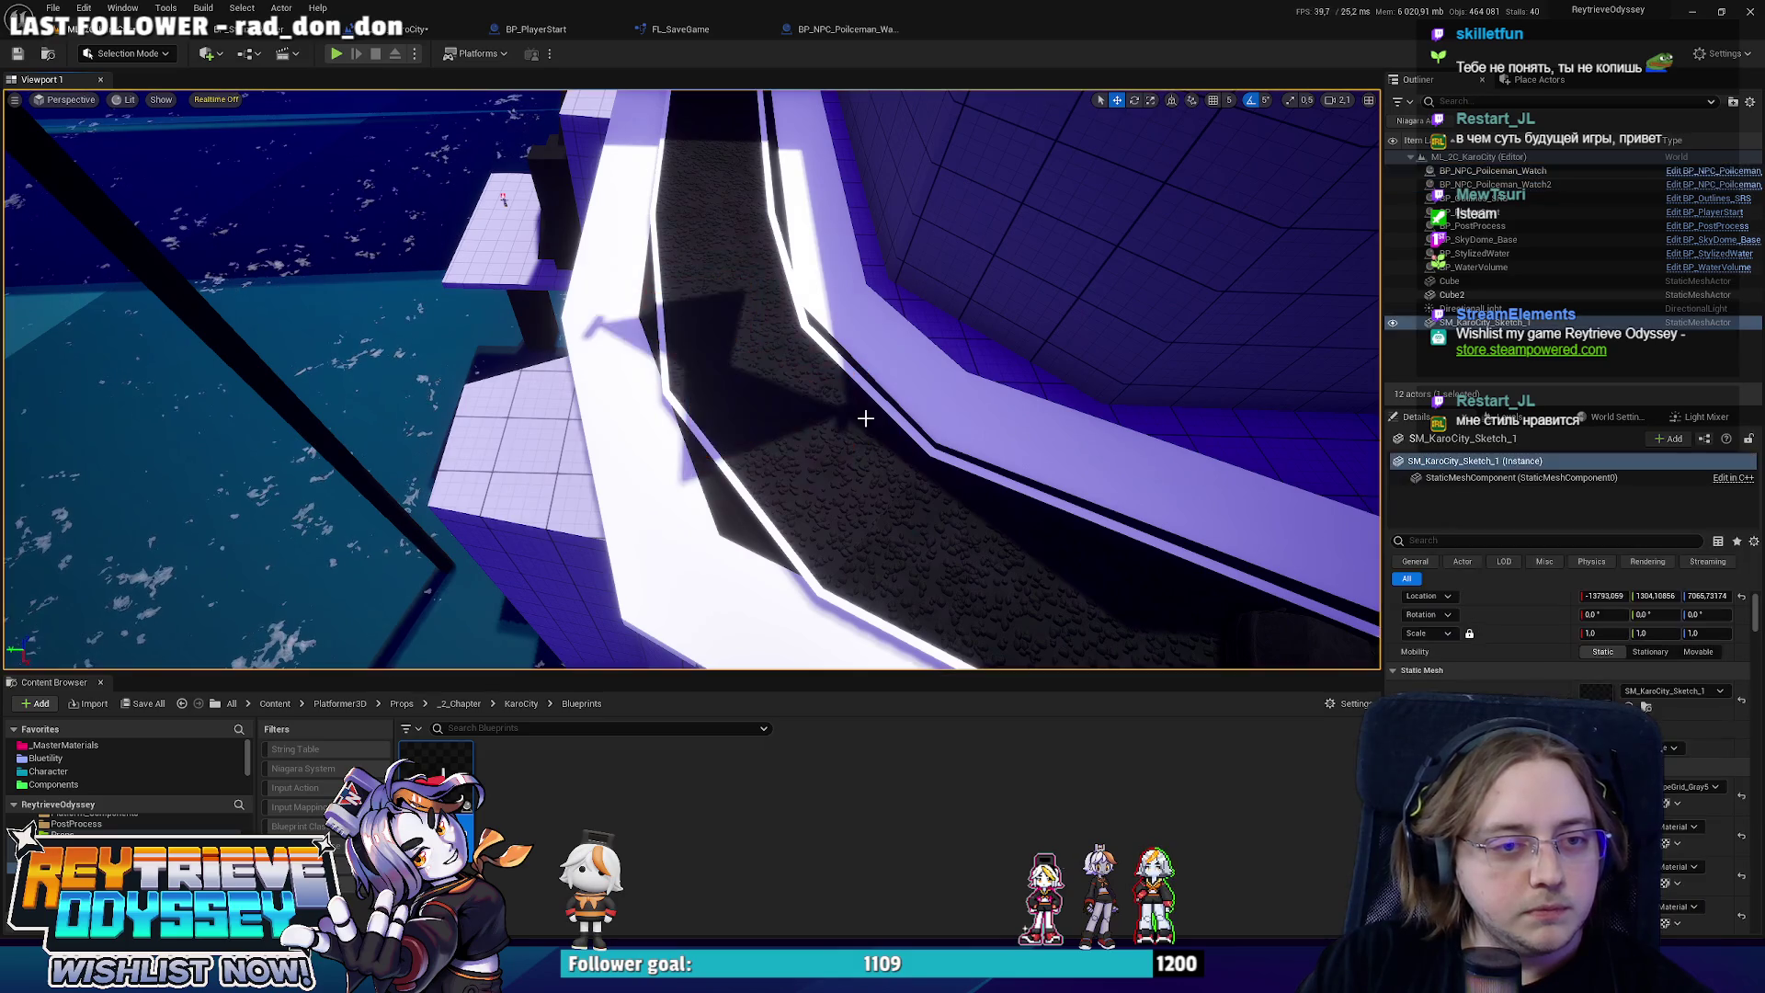
left_click(853, 399)
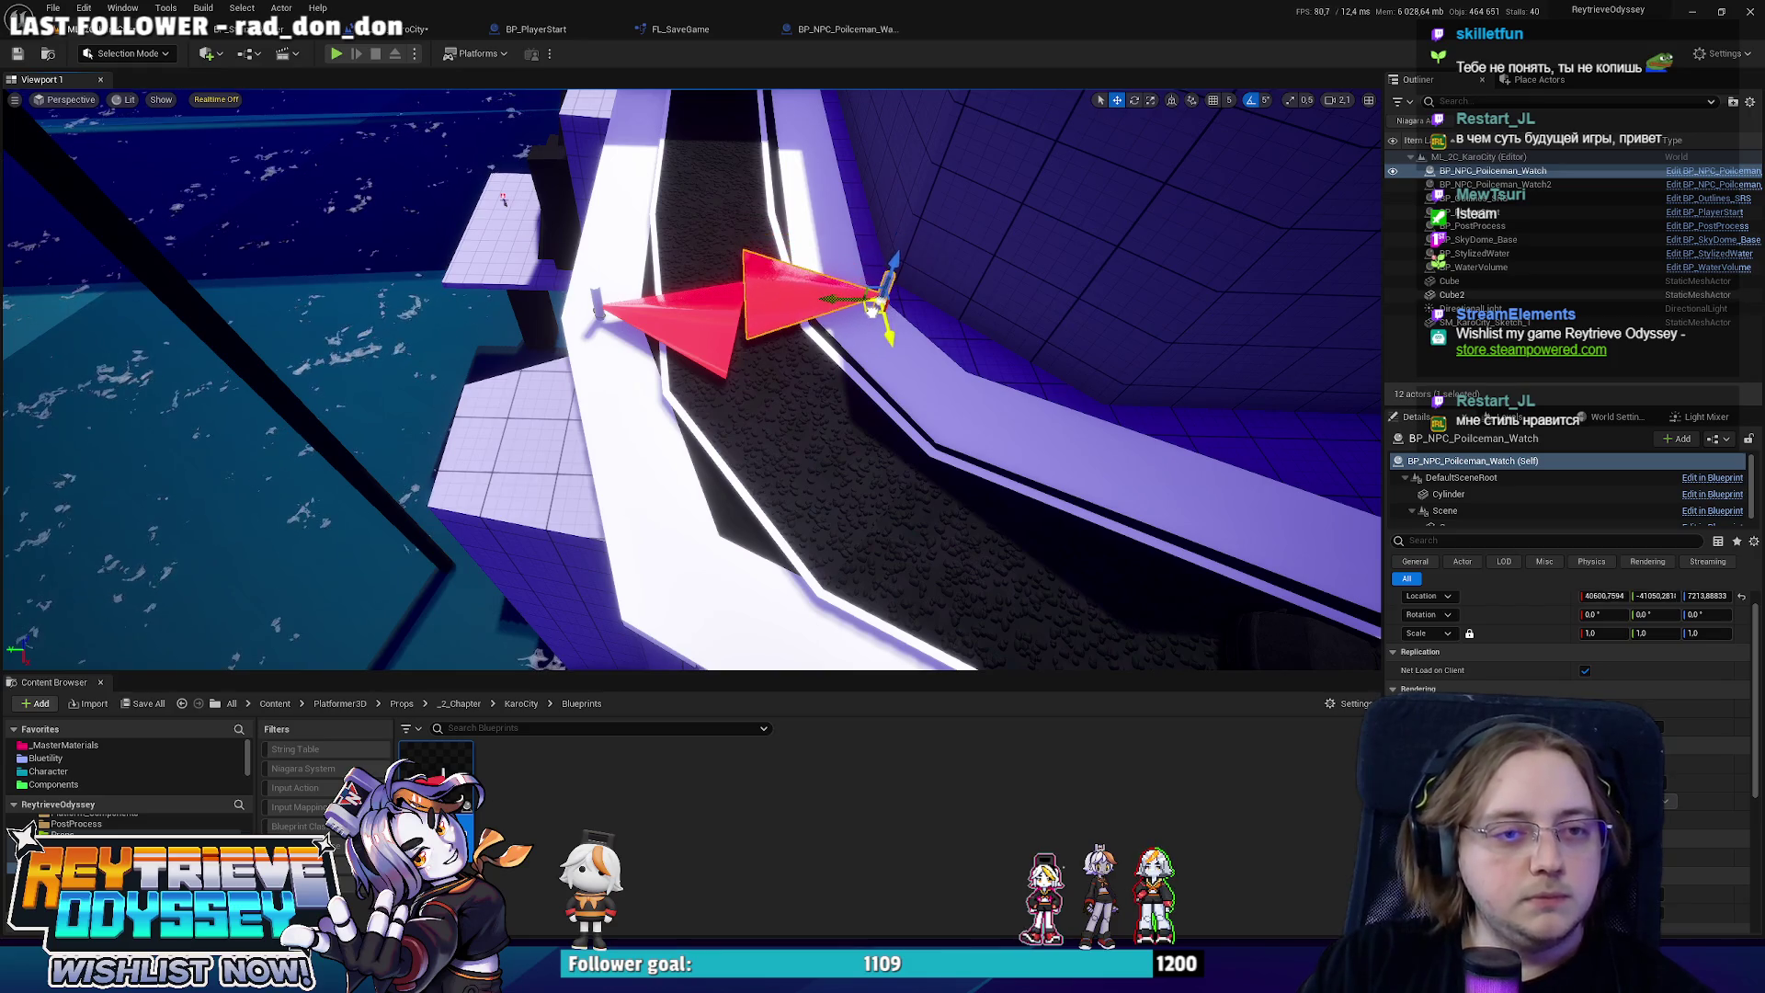
left_click_drag(863, 370, 902, 379)
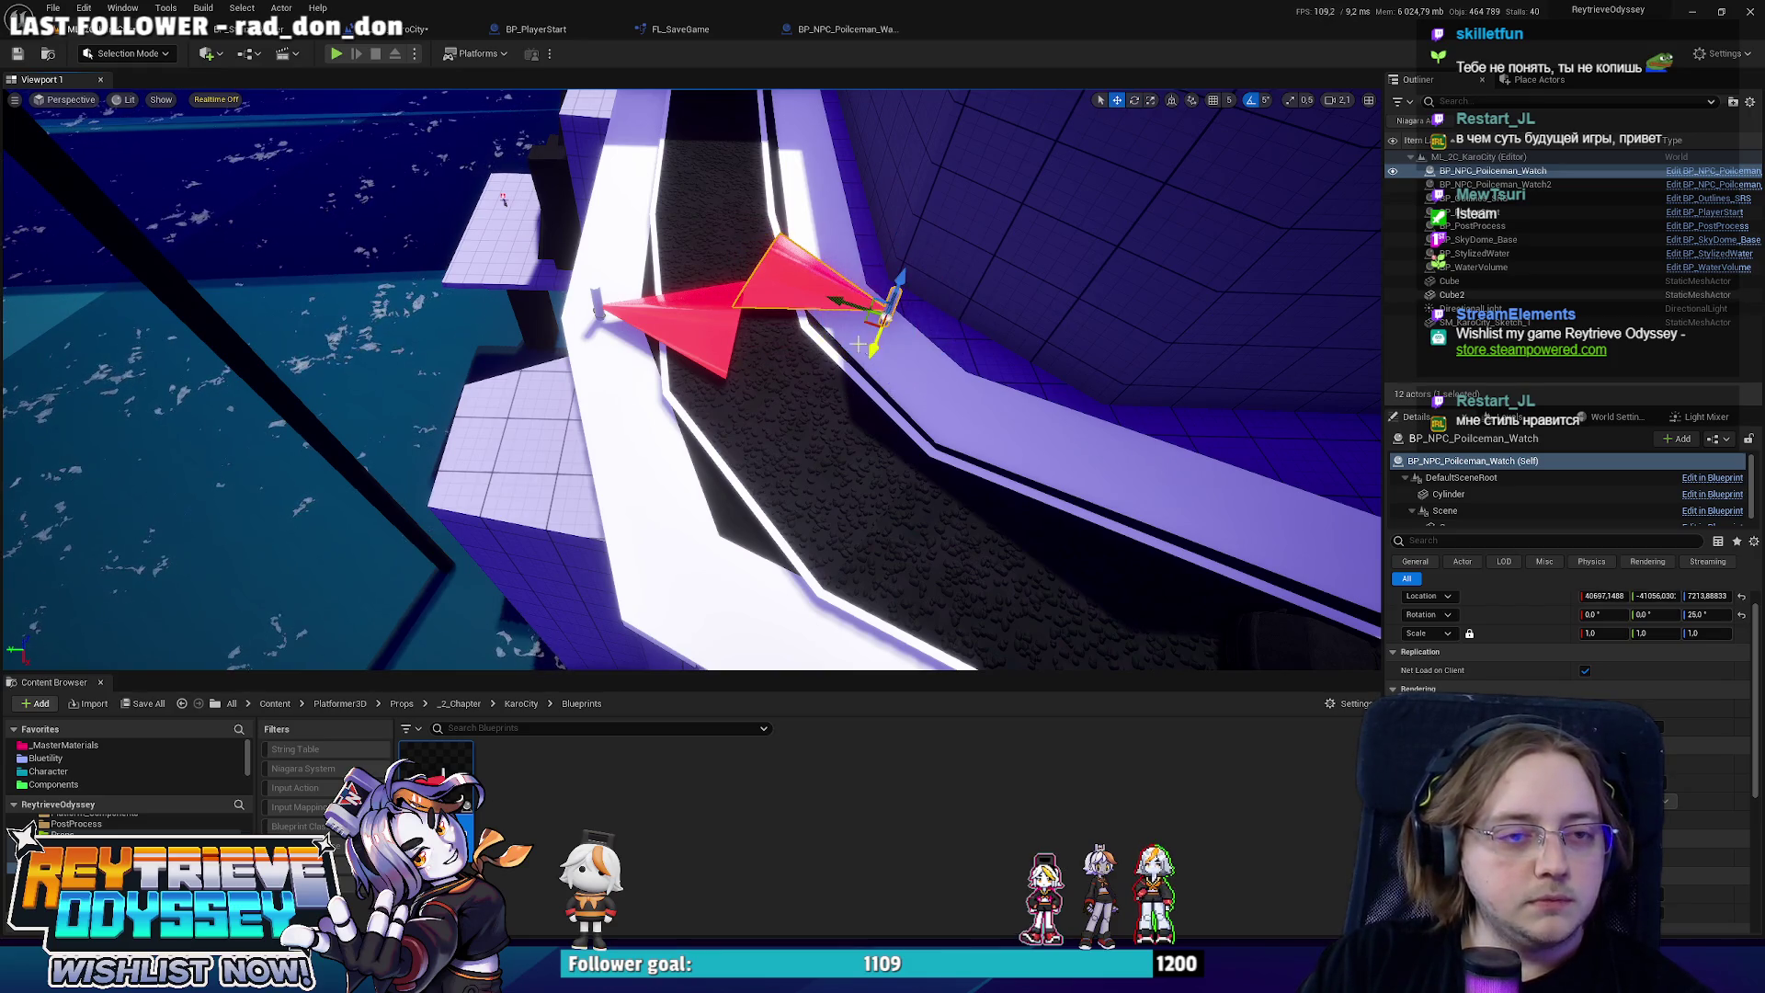
Turn Watch2 to about 180°, then select both policemen together.
left_click(608, 315)
key("e")
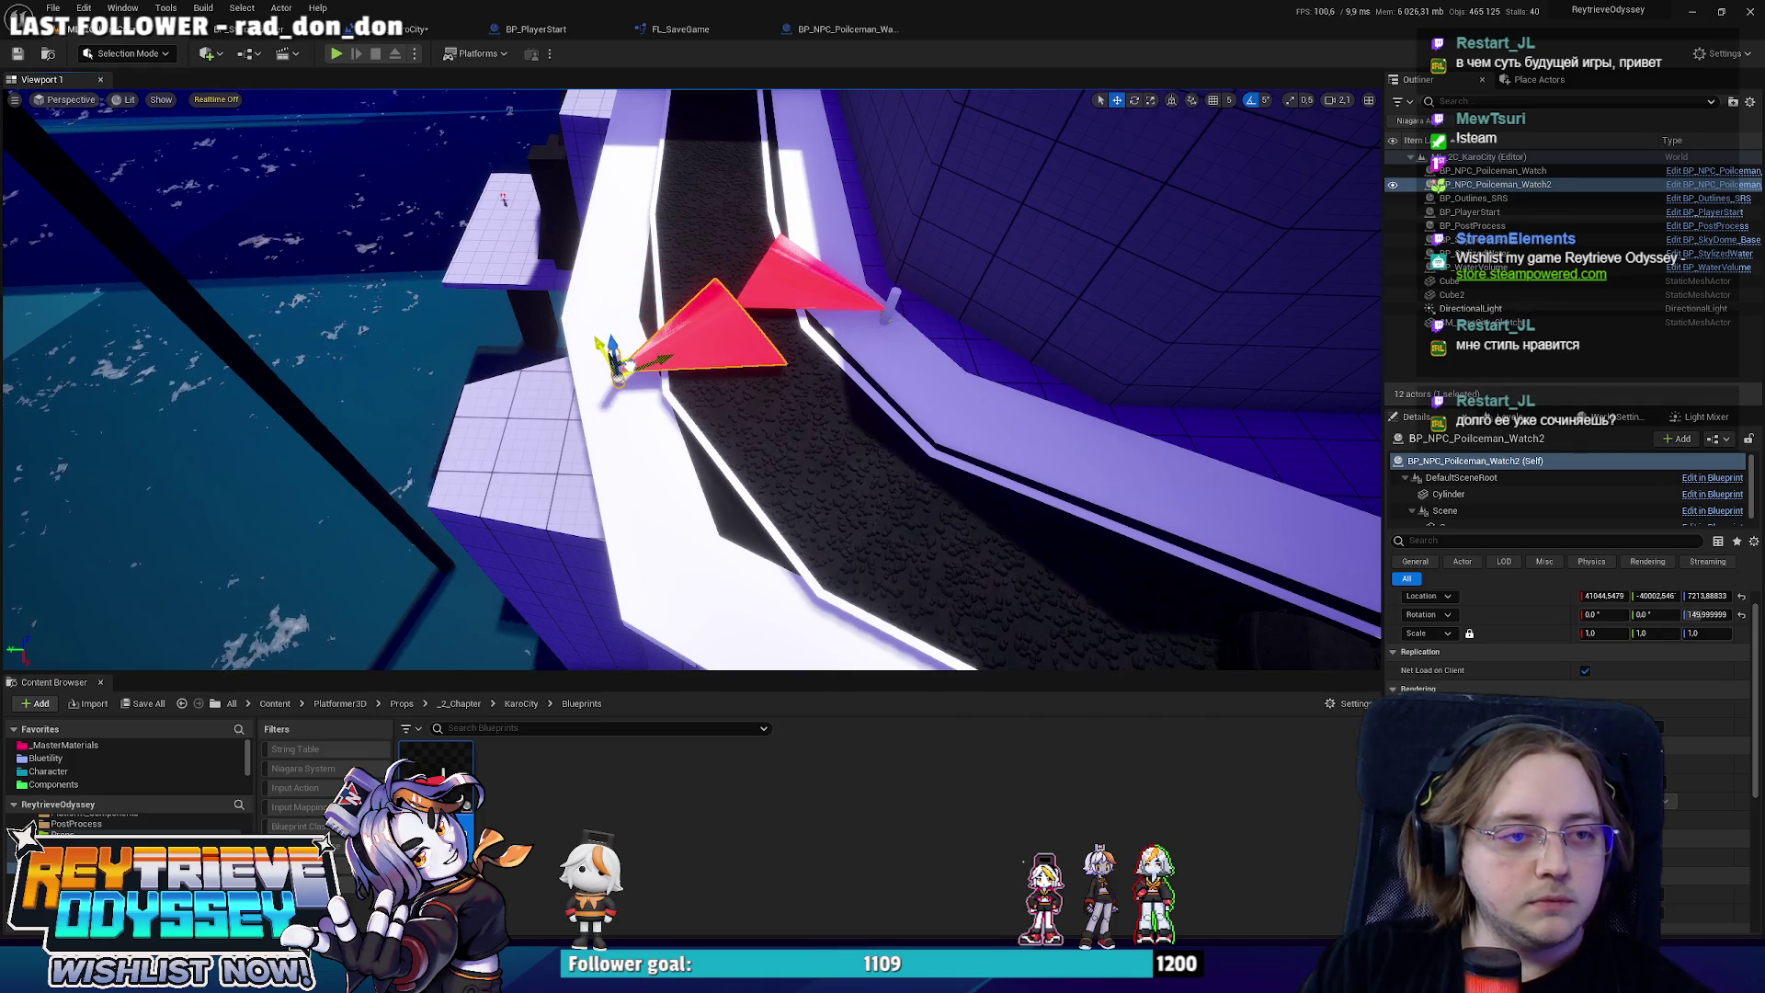
key("w")
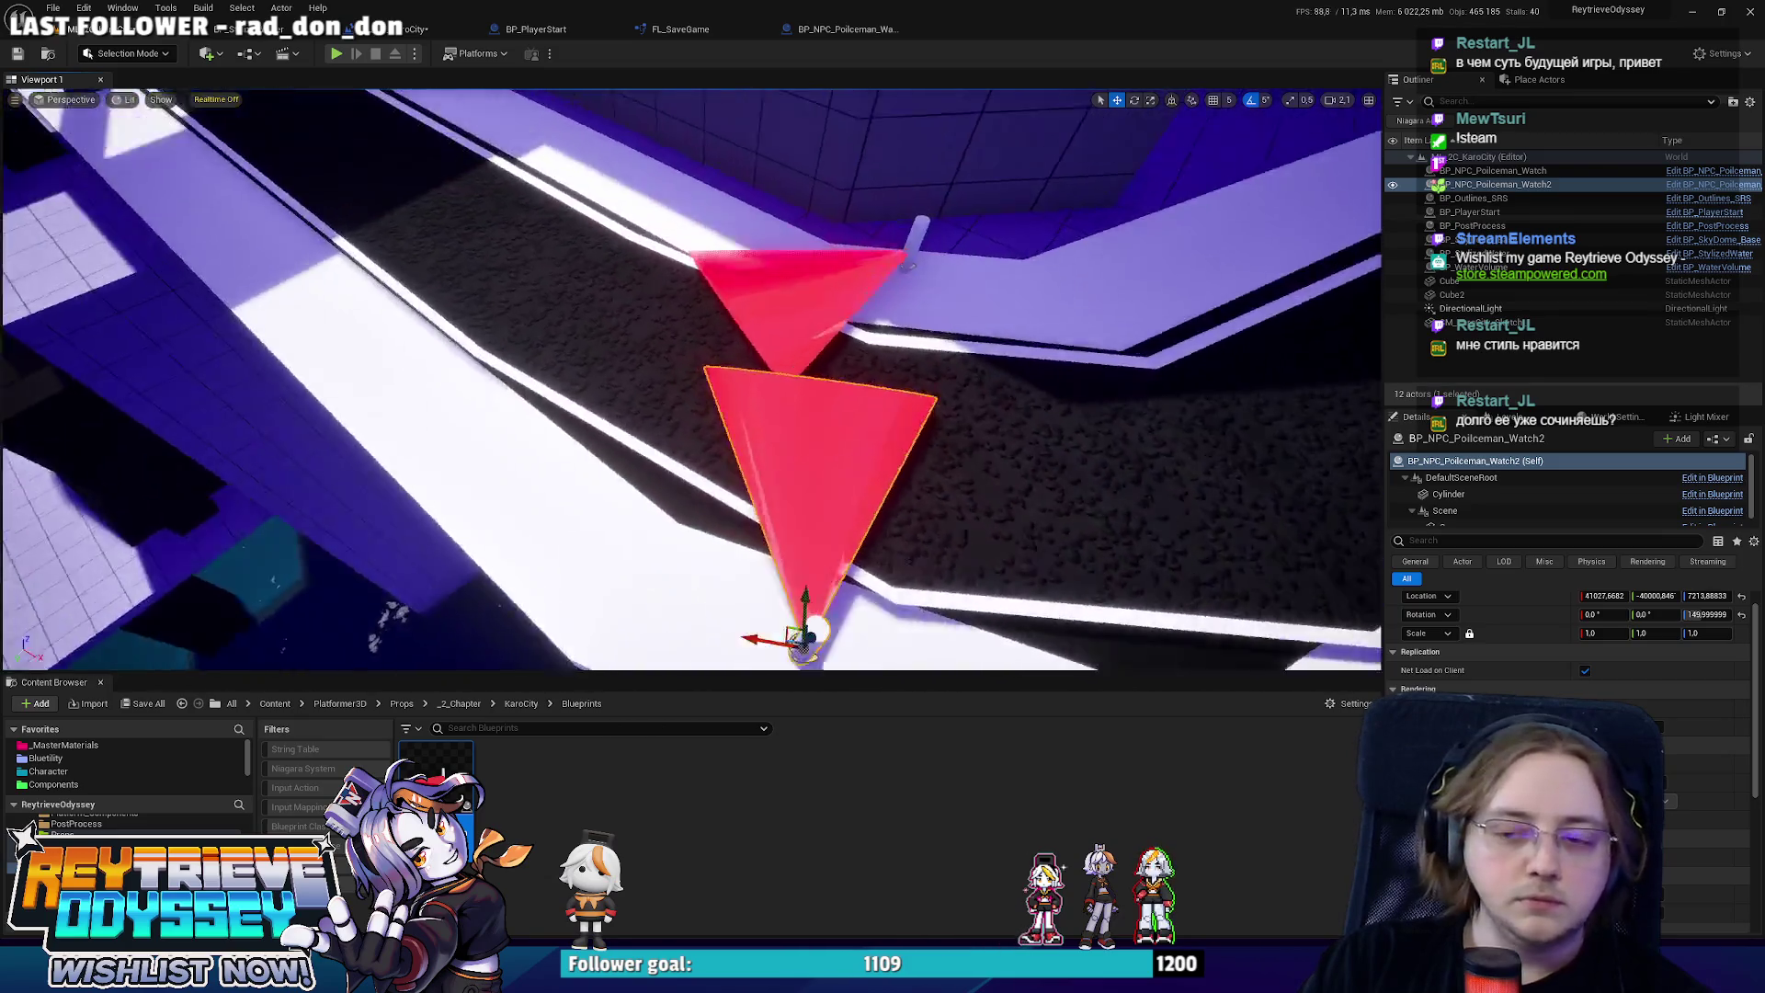
key("s")
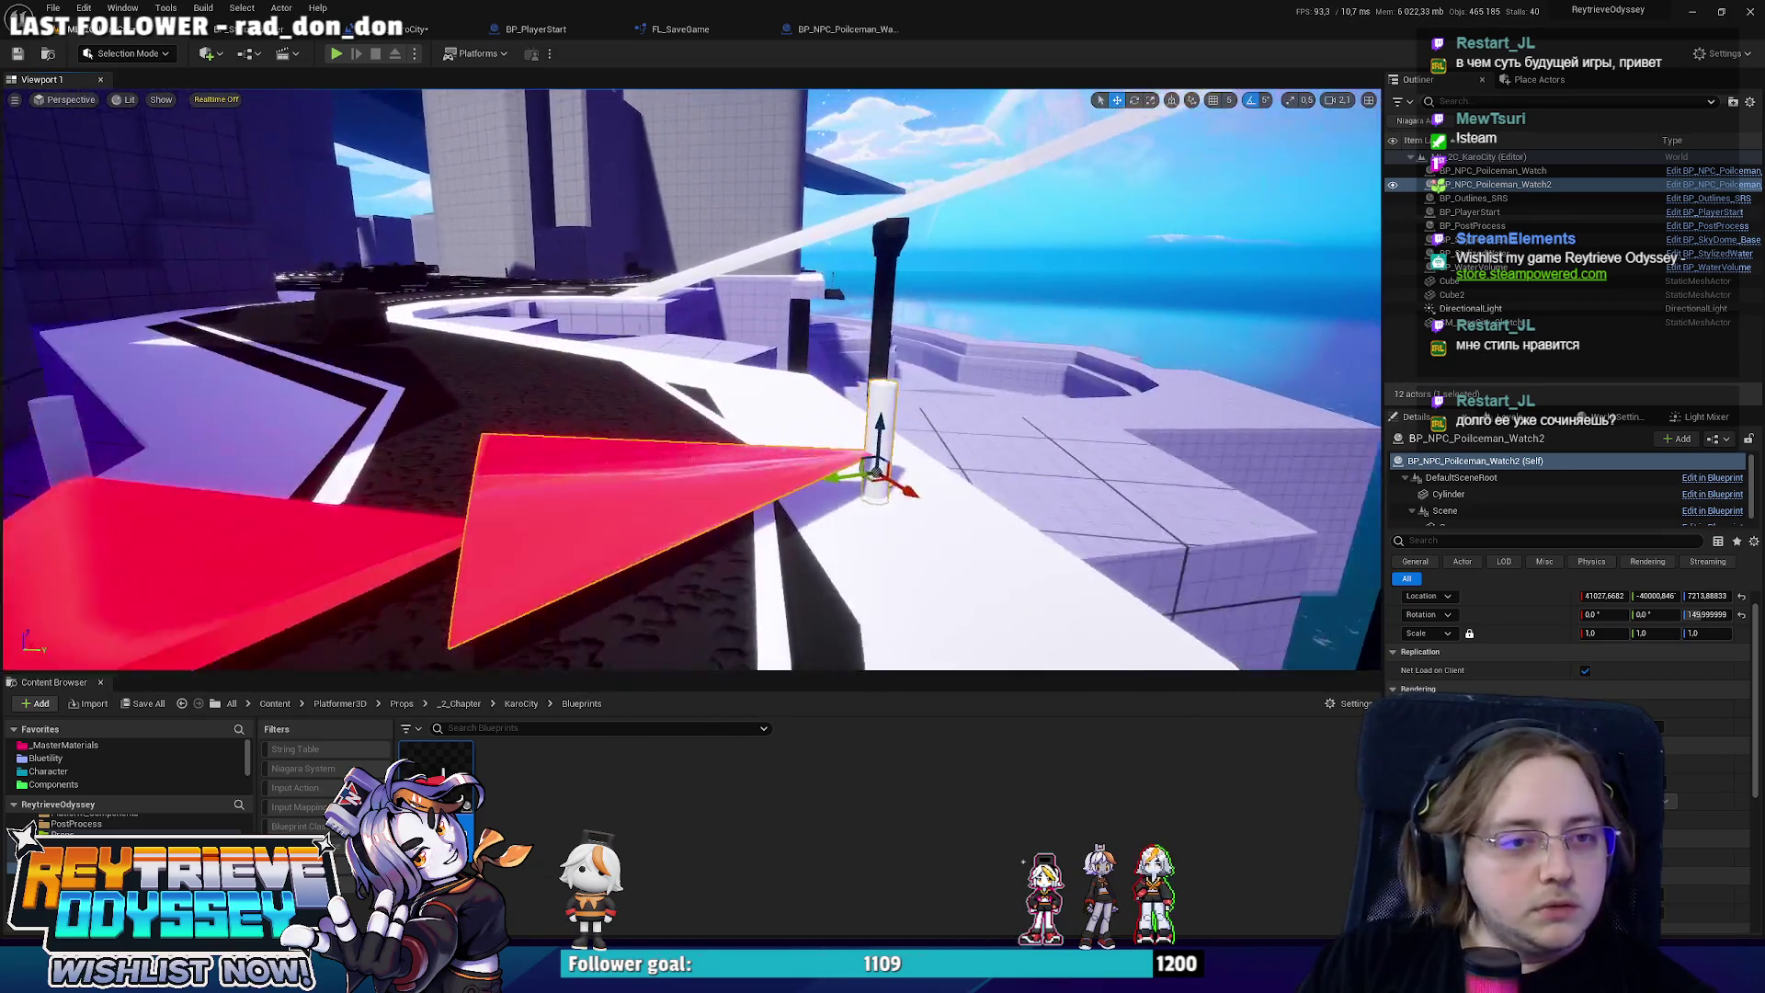
key("s")
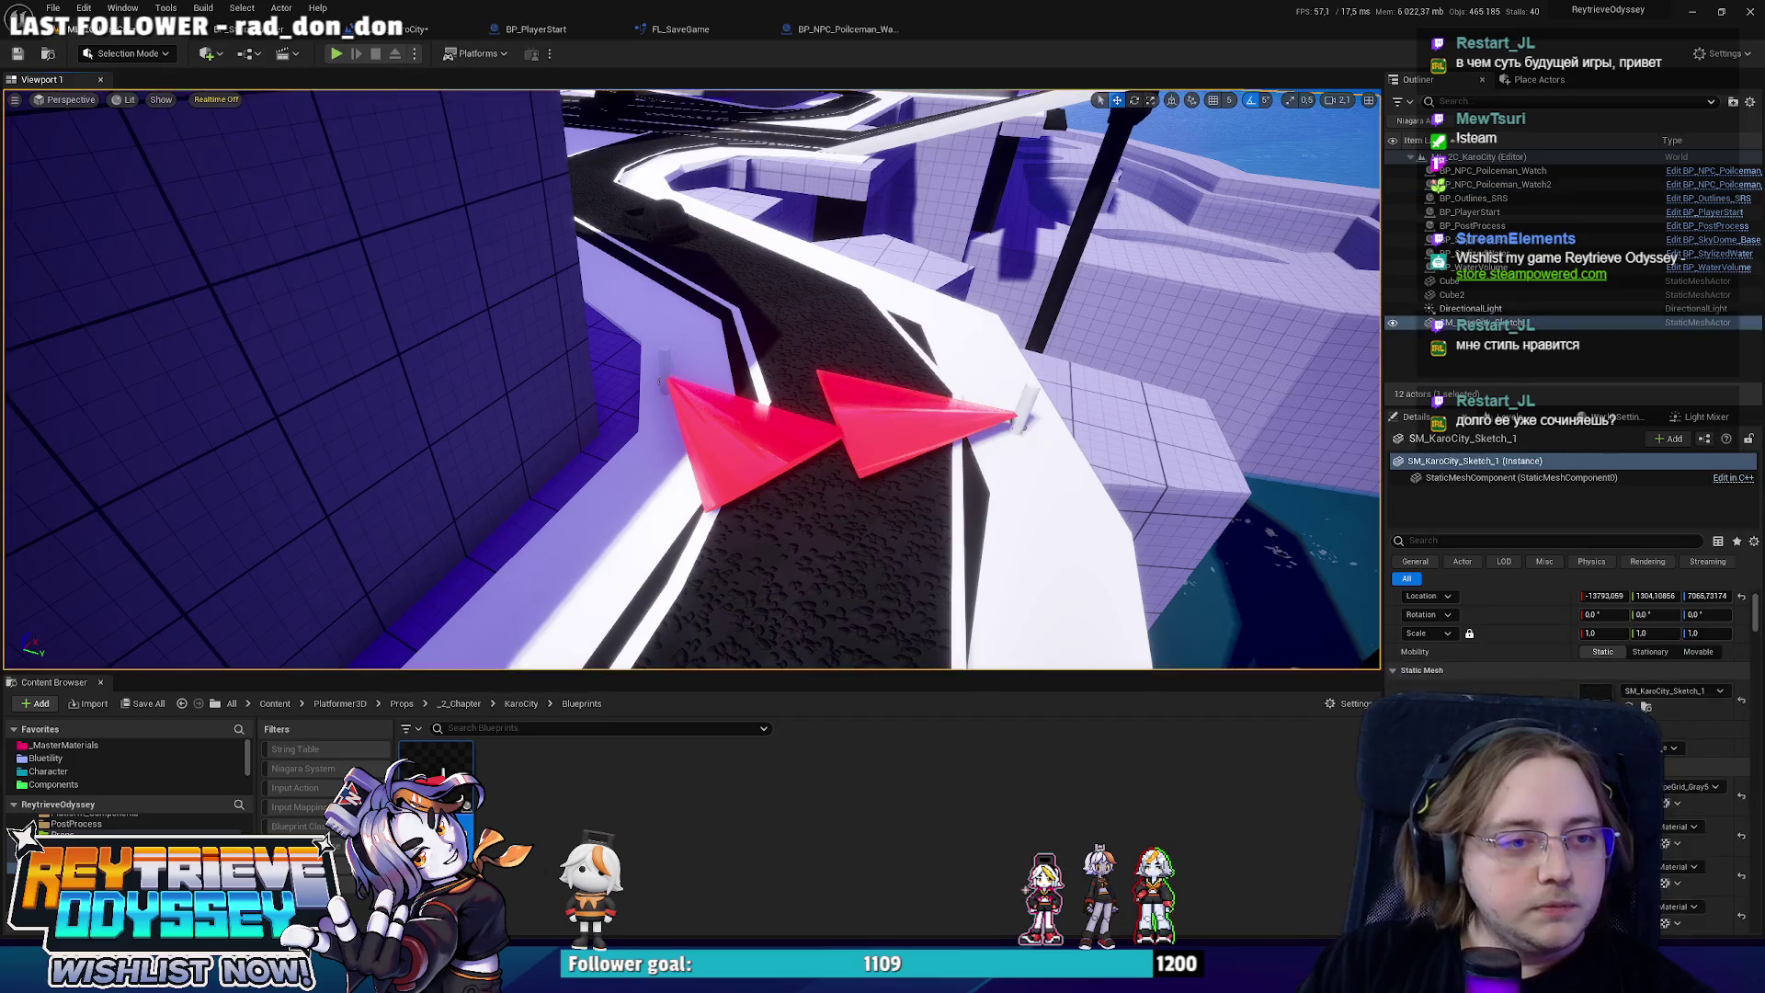
left_click(683, 392)
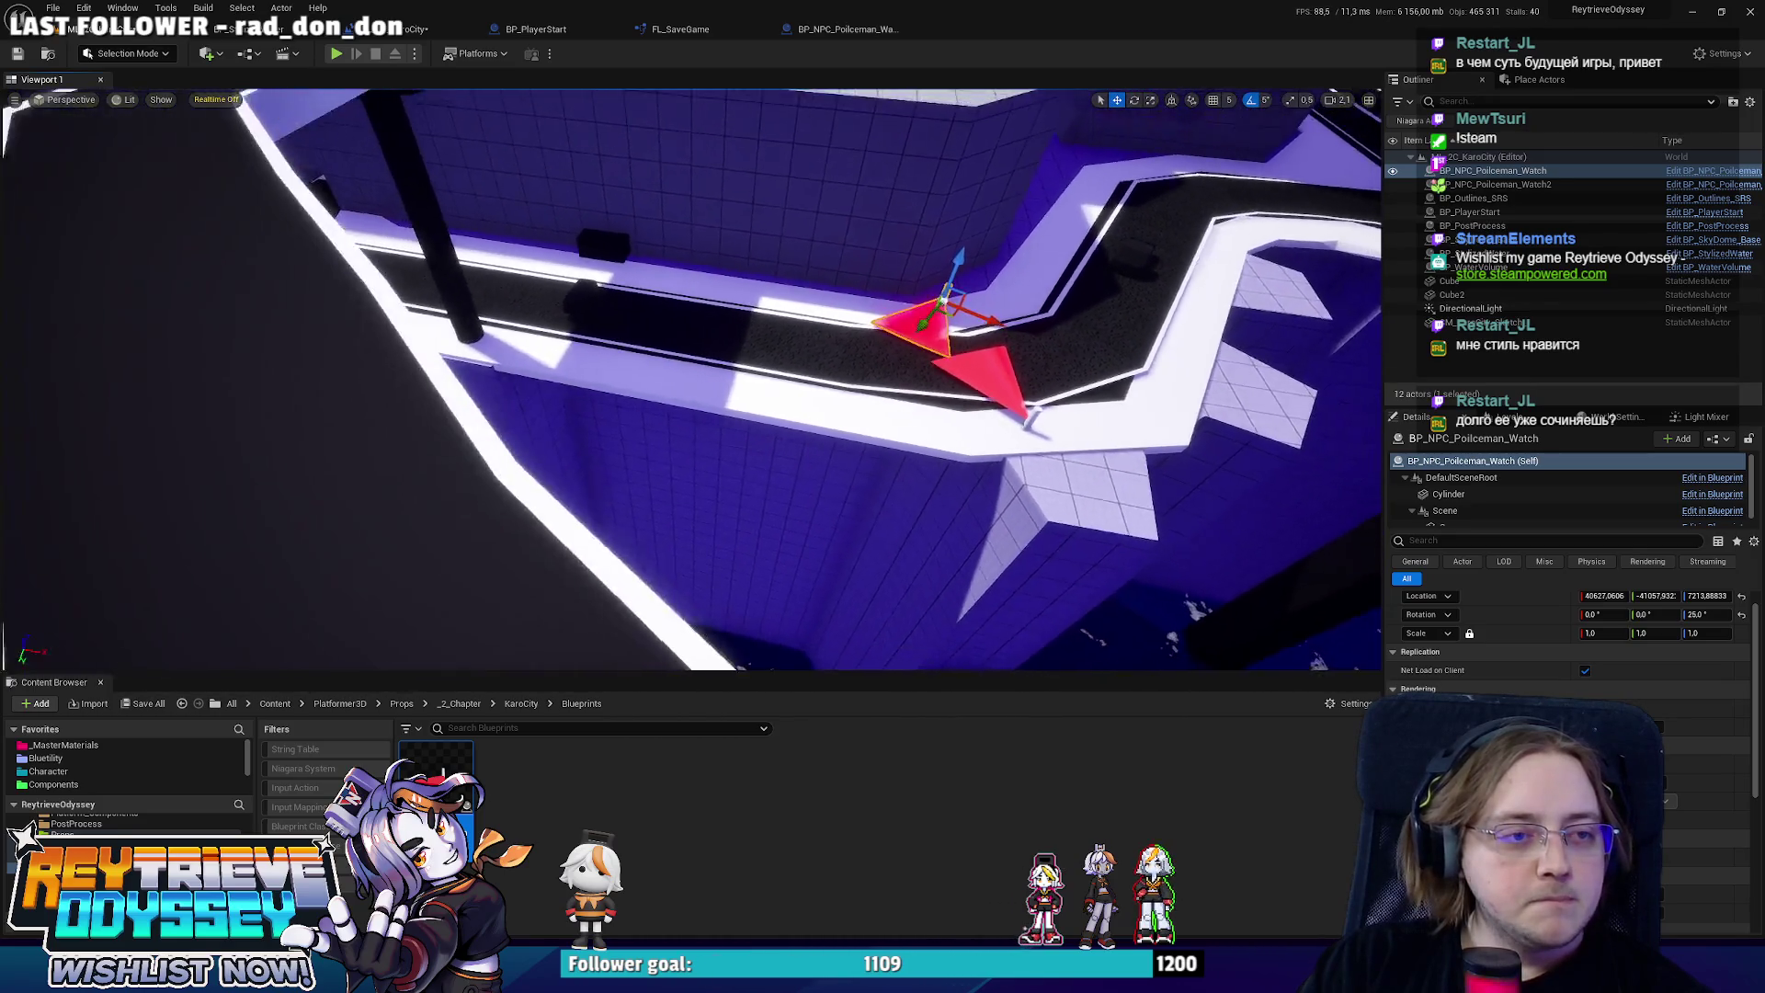
mouse_move(916, 404)
left_mouse_down()
mouse_move(984, 405)
mouse_move(512, 488)
left_mouse_up()
left_click(409, 517, "ctrl")
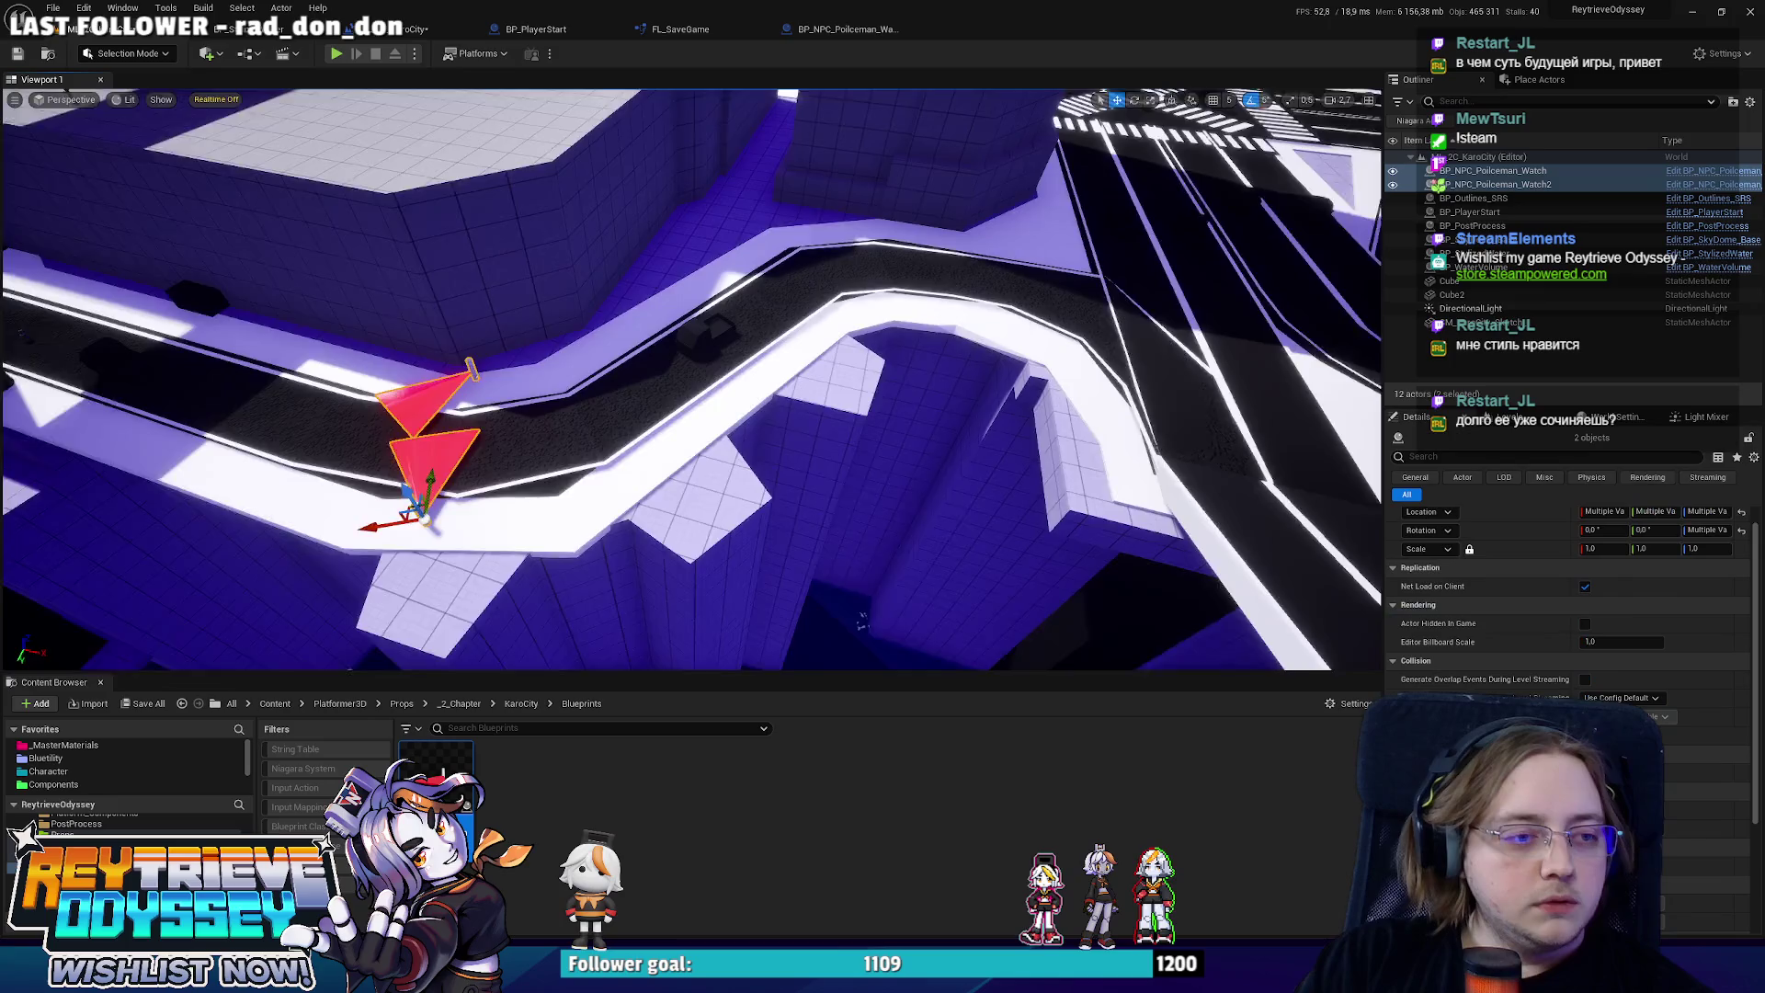
mouse_move(409, 517)
left_mouse_down()
mouse_move(409, 441)
mouse_move(1028, 493)
mouse_move(504, 319)
left_mouse_up()
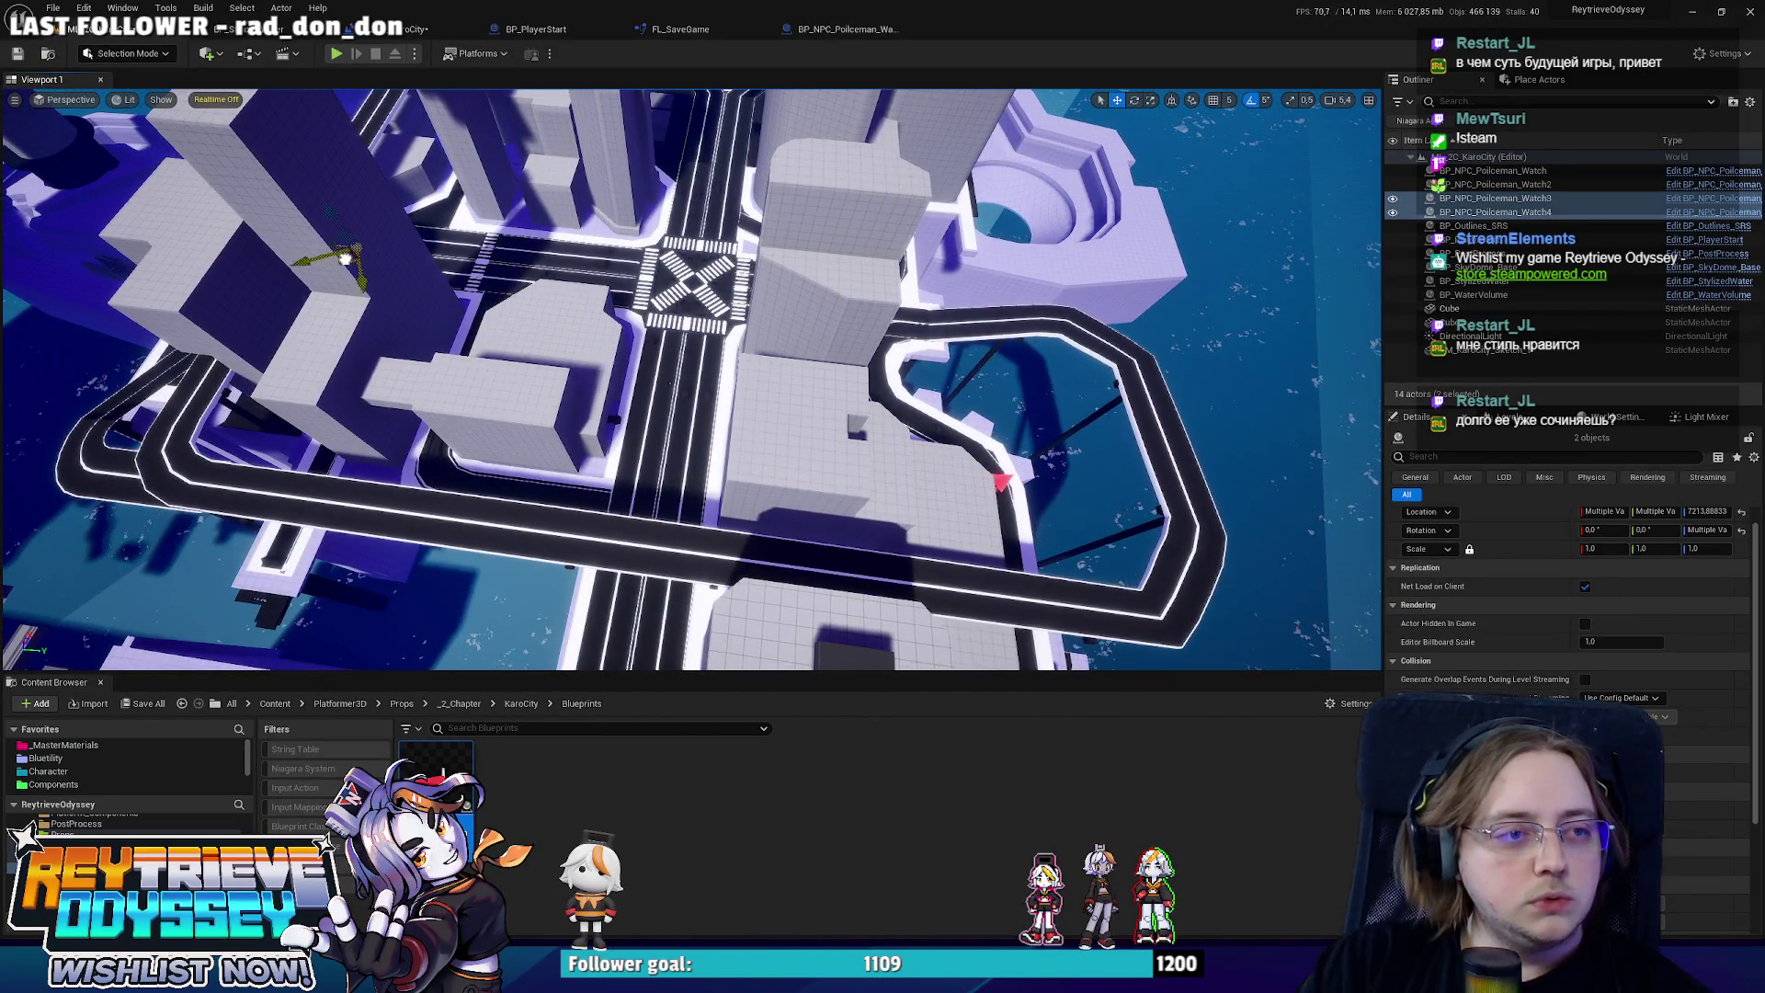
Select all four policemen and group them in a new Outliner folder named ACT1.
key("f")
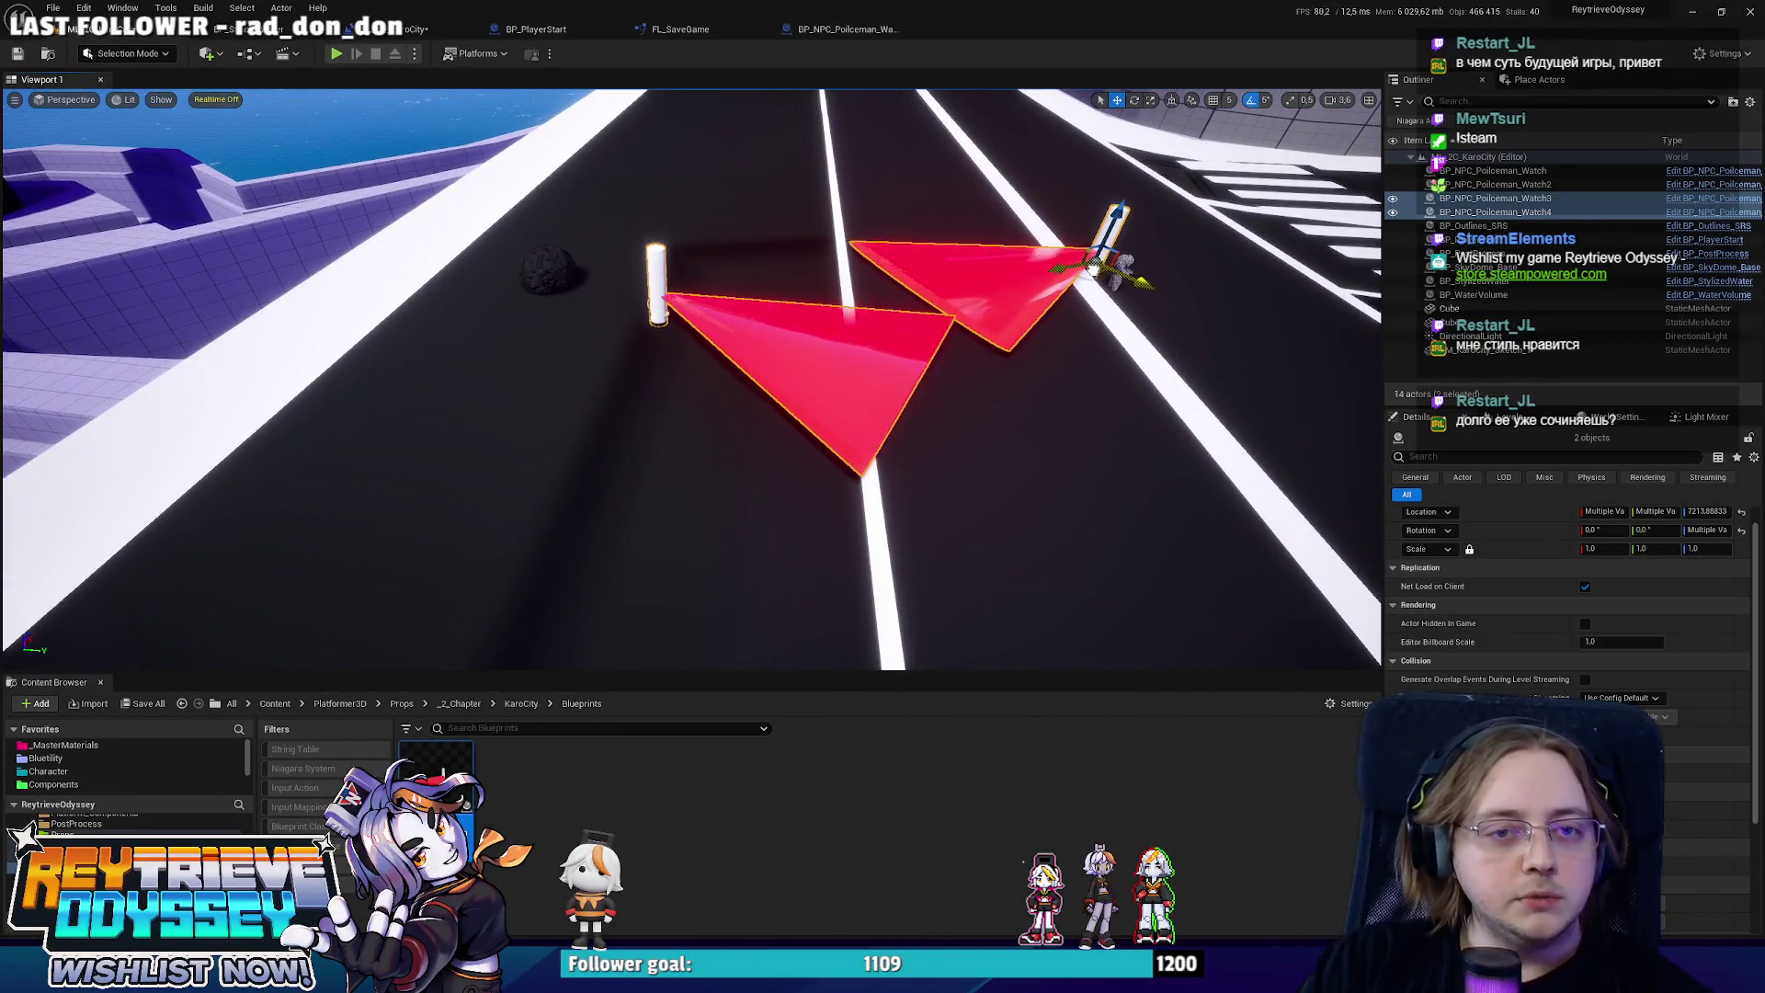
mouse_move(690, 377)
left_mouse_down()
mouse_move(827, 368)
mouse_move(579, 377)
left_mouse_up()
left_click_drag(1112, 276, 1111, 236)
left_click(1540, 211)
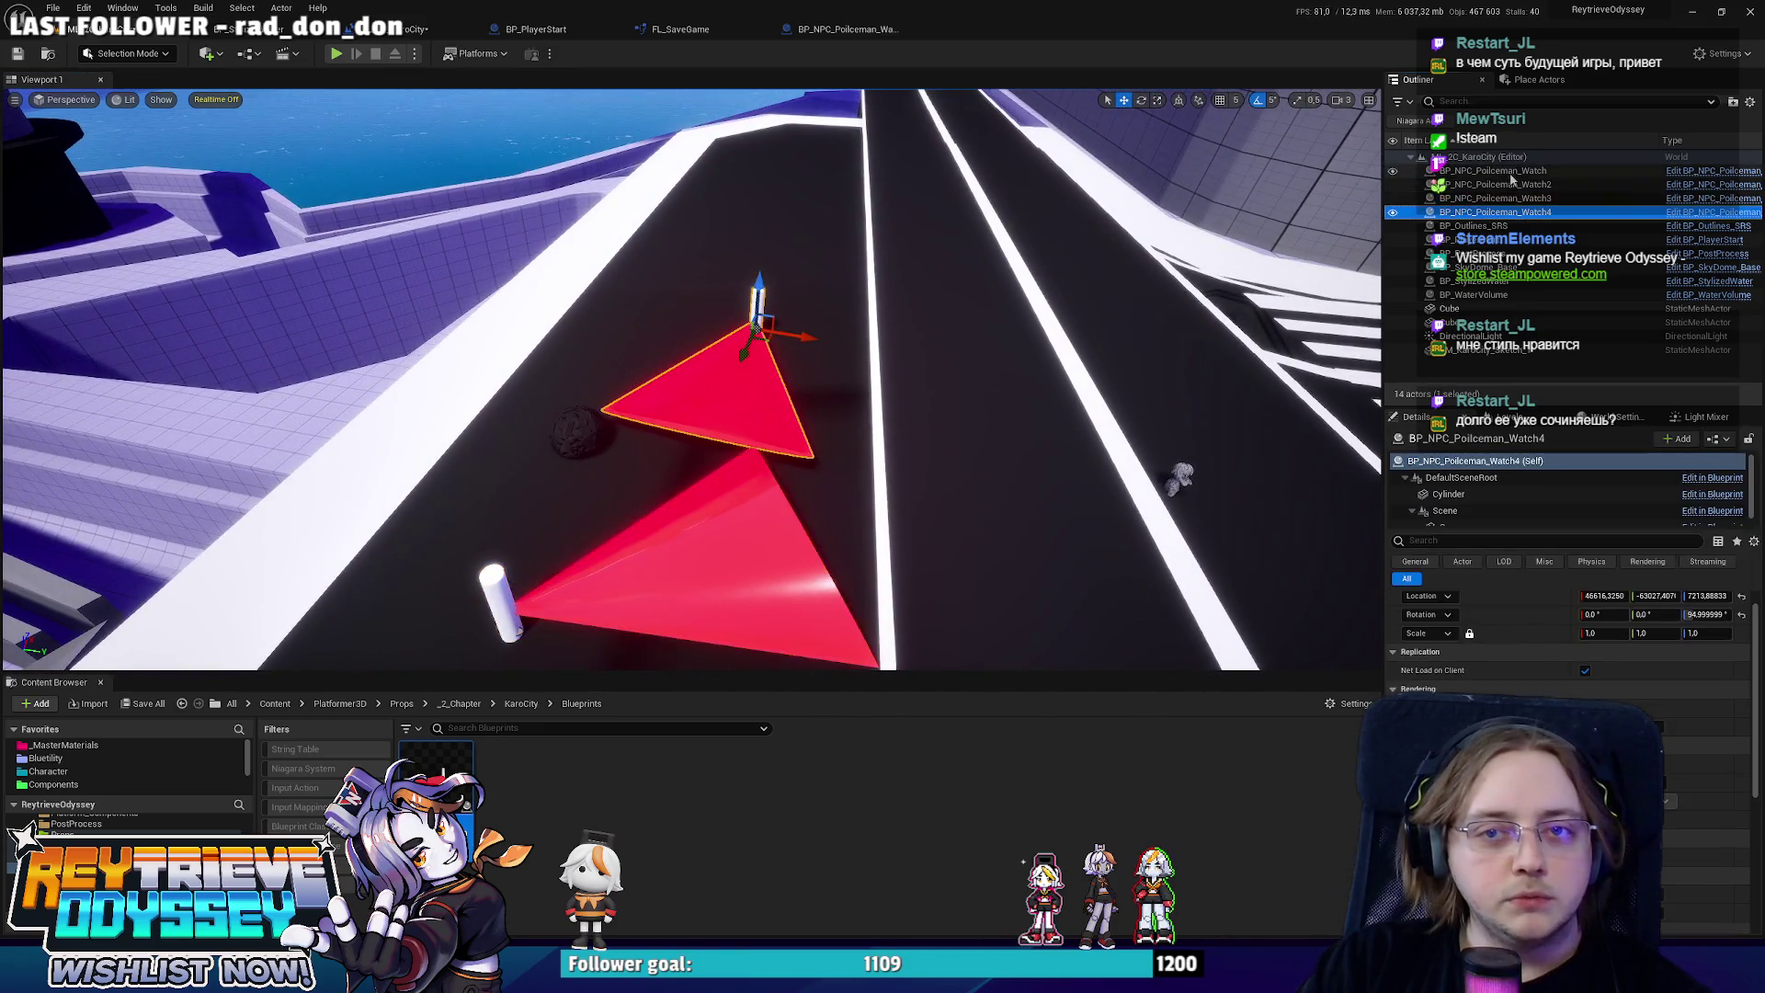
left_click(1541, 170, "shift")
left_click(1733, 102)
type("ACT")
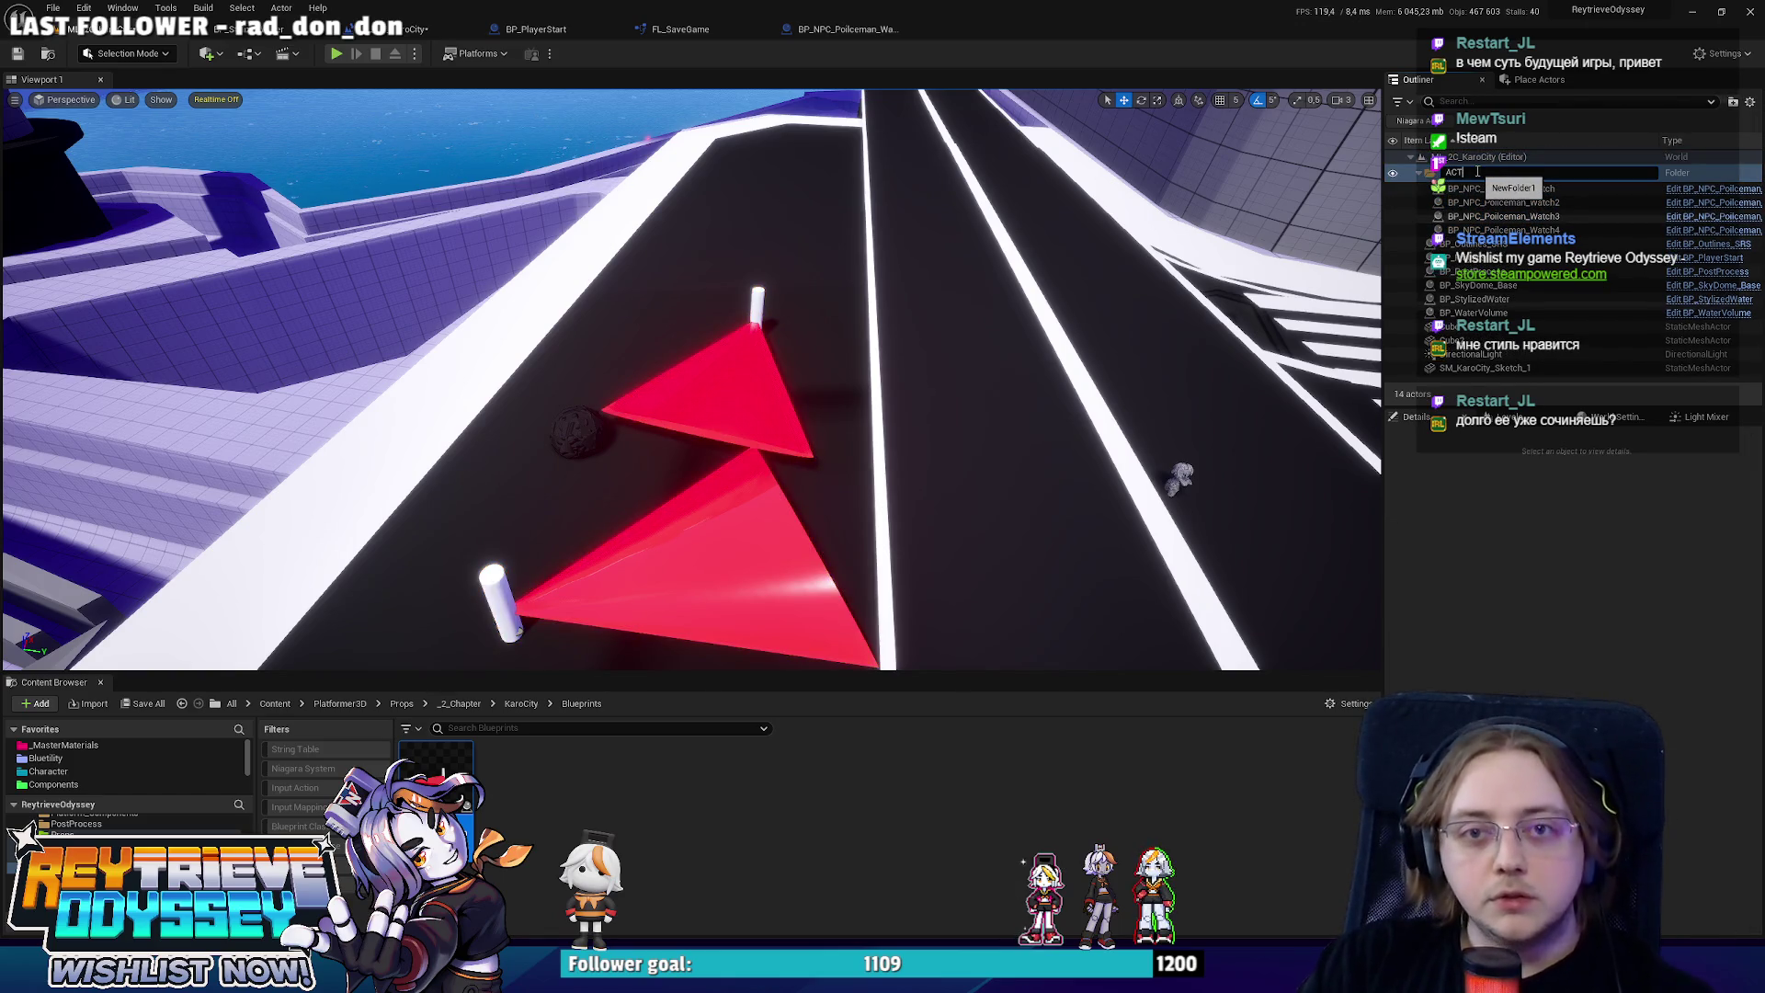
type("1")
key("Return")
Turn BP_NPC_Policeman_Watch3's cone to 25°.
mouse_move(551, 485)
left_mouse_down()
mouse_move(588, 460)
mouse_move(551, 484)
left_mouse_up()
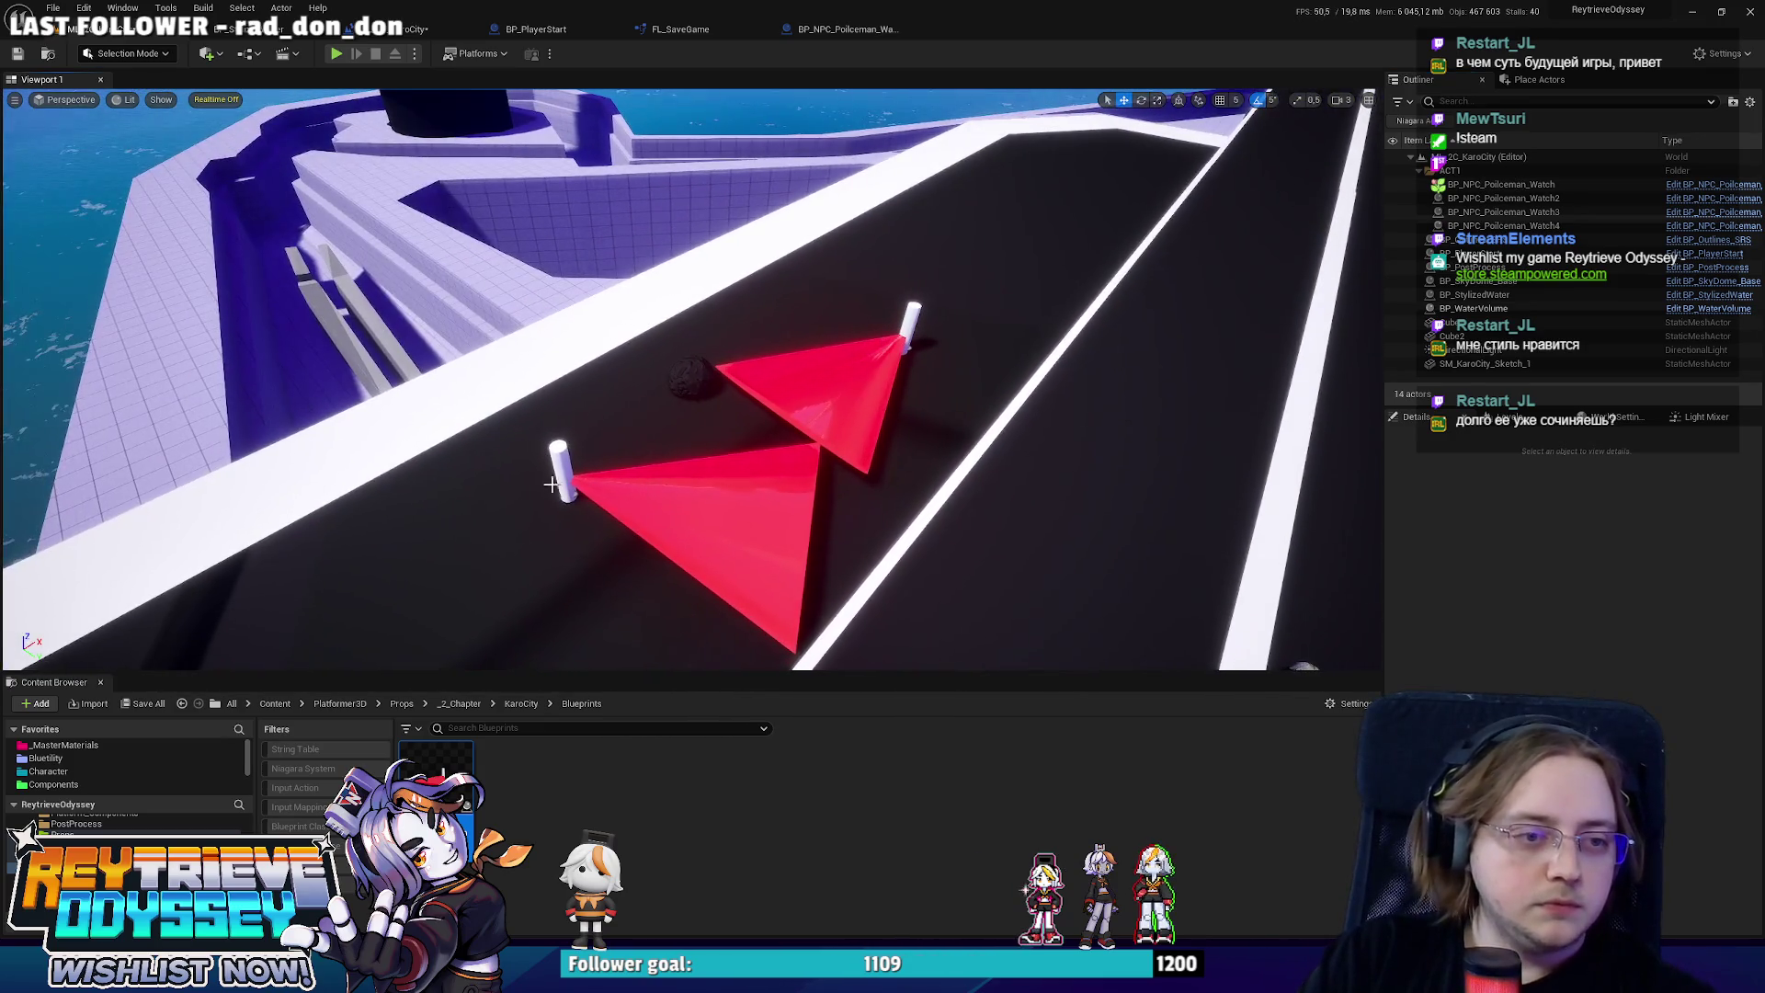
left_click(551, 485)
key("f")
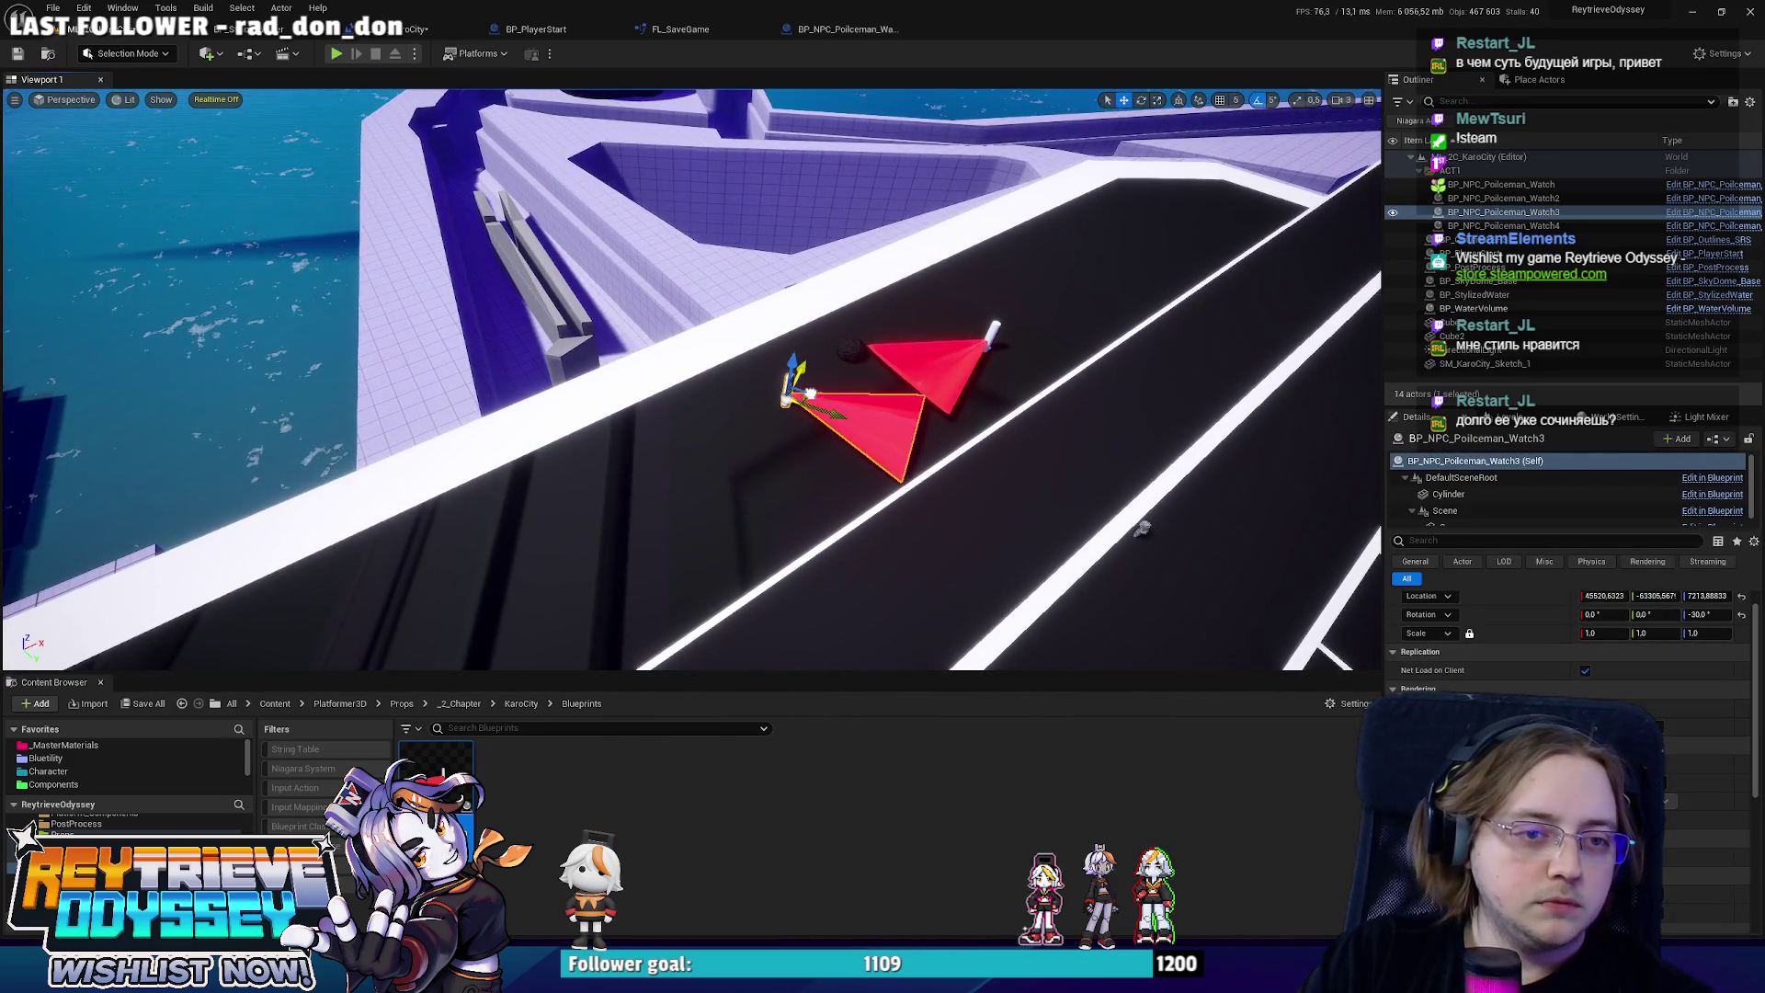
mouse_move(810, 394)
left_mouse_down()
mouse_move(675, 444)
mouse_move(692, 462)
mouse_move(737, 443)
left_mouse_up()
key("e")
key("w")
Move BP_NPC_Policeman_Watch4 and turn its cone to -40°.
left_click(950, 364)
key("e")
mouse_move(1057, 382)
left_mouse_down()
mouse_move(1053, 331)
mouse_move(1004, 347)
mouse_move(982, 299)
left_mouse_up()
key("w")
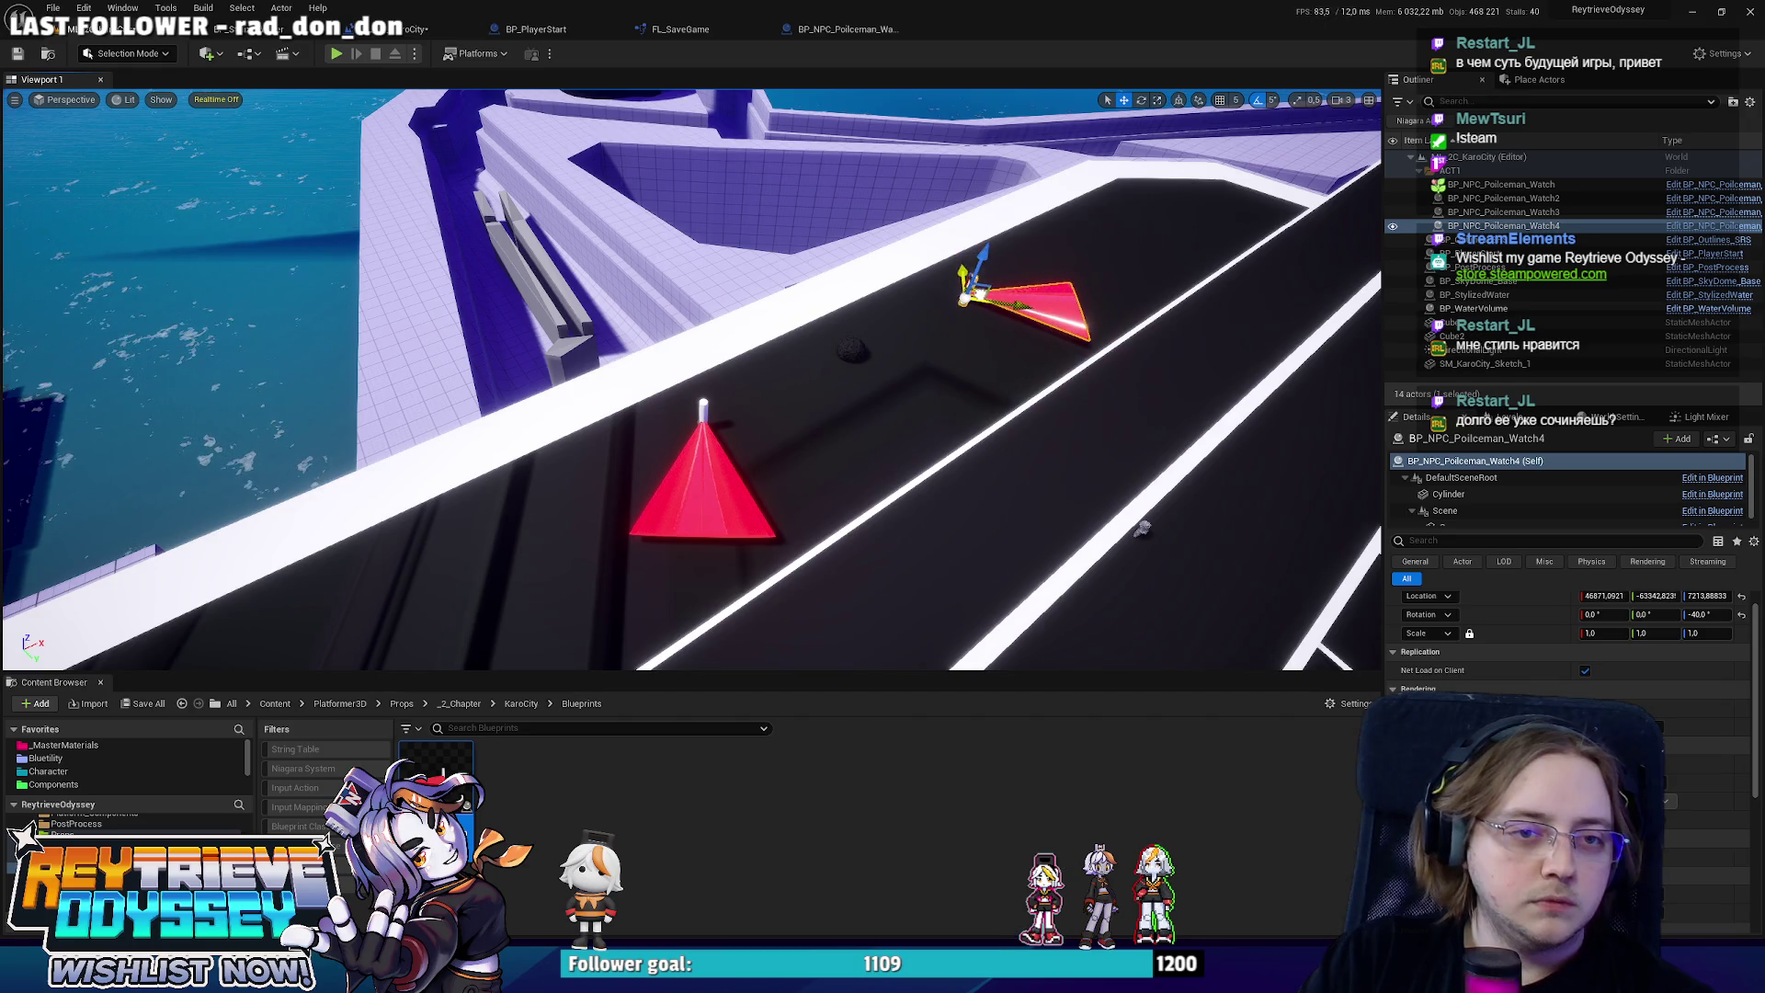
key("w")
key("w")
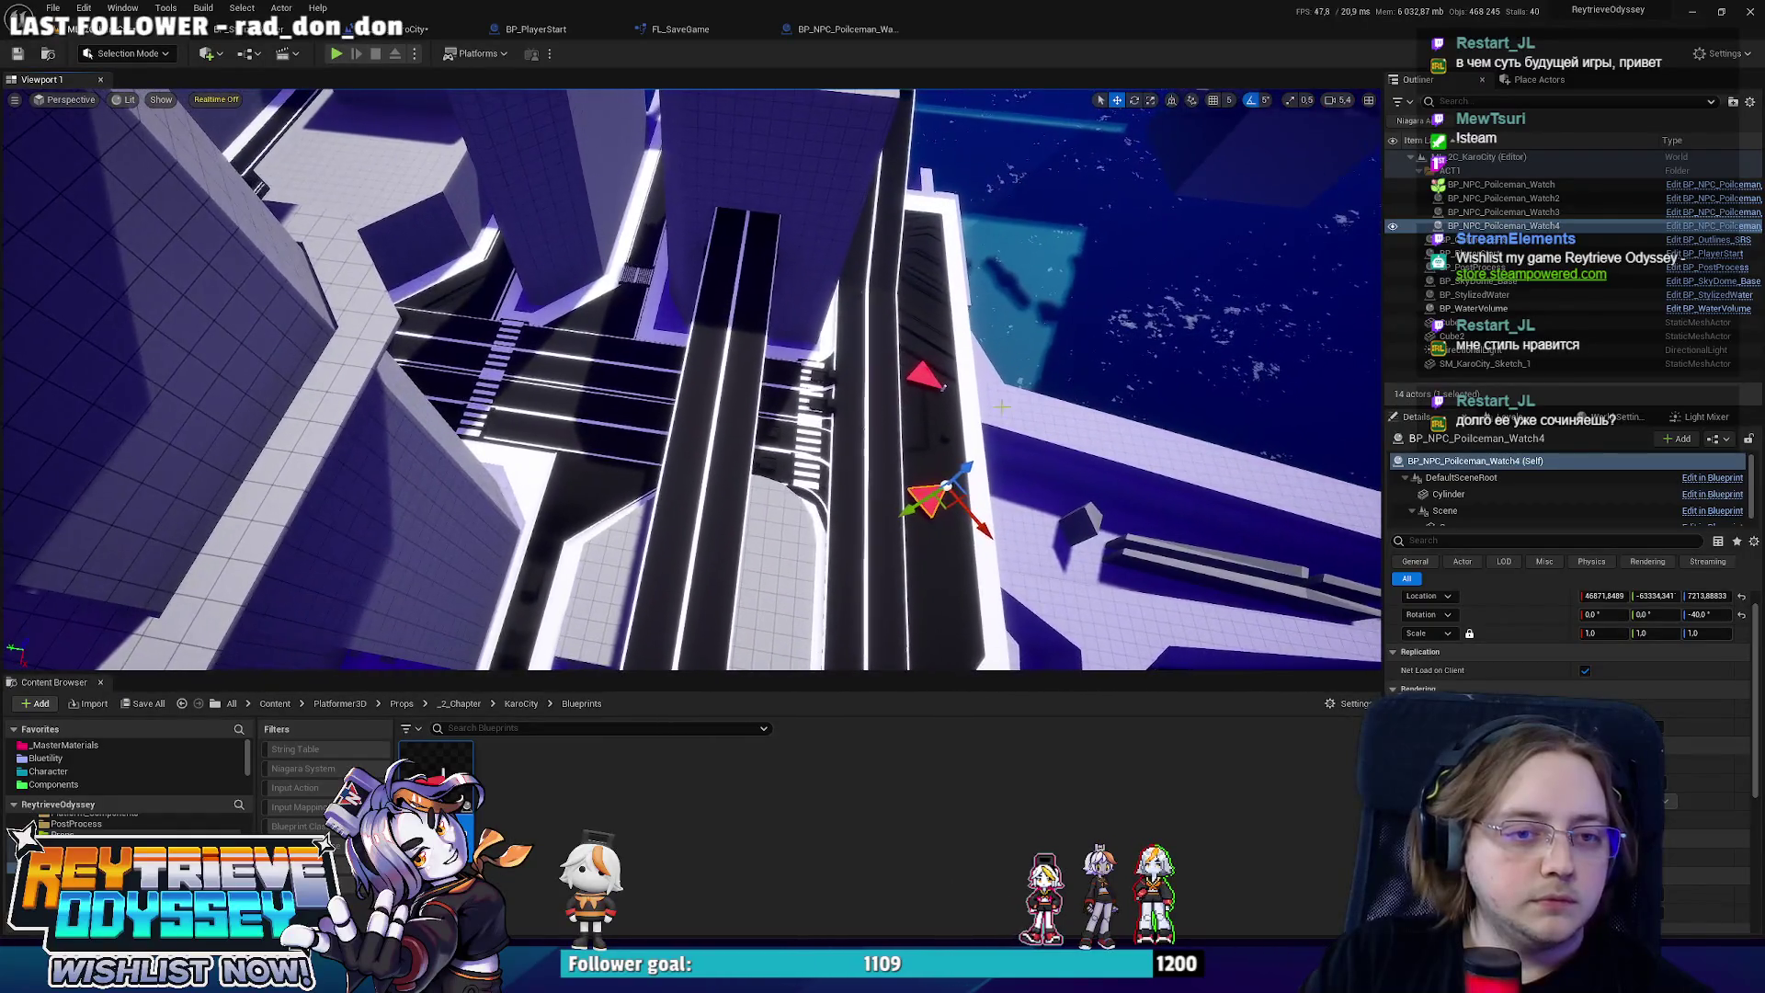
Alt-drag two policeman copies along the road toward the crosswalk intersection.
left_click_drag(965, 506, 730, 451, "alt")
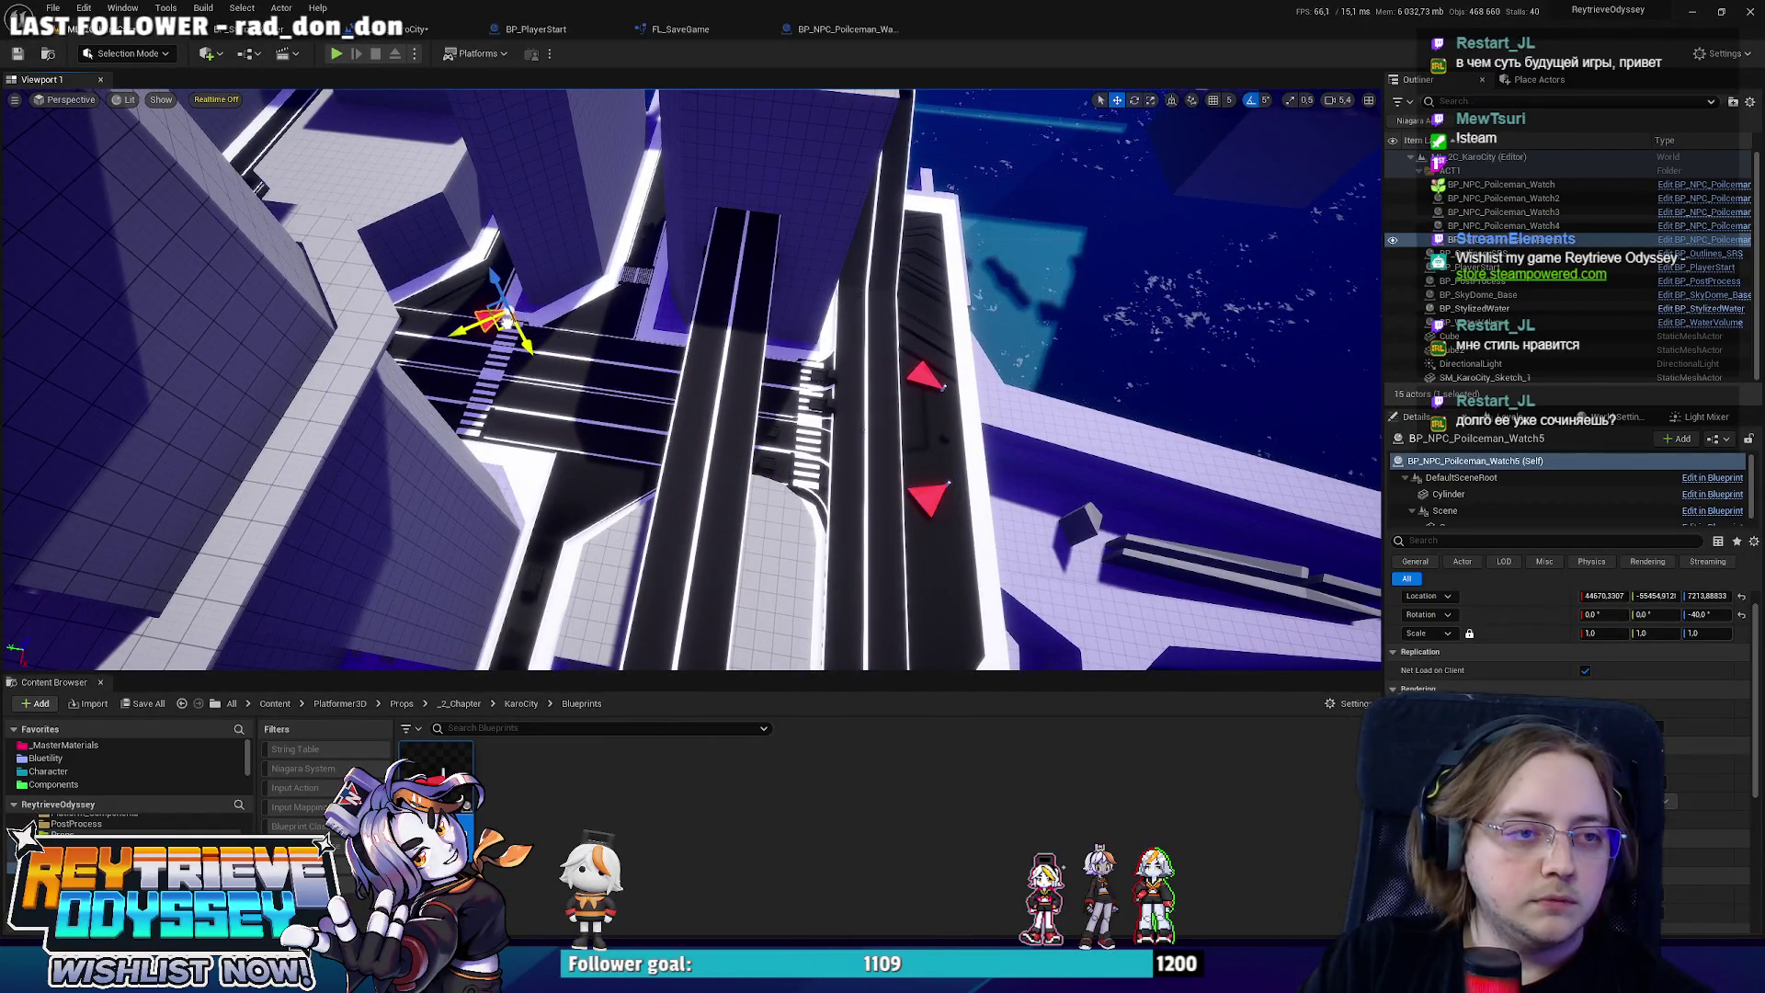
key("w")
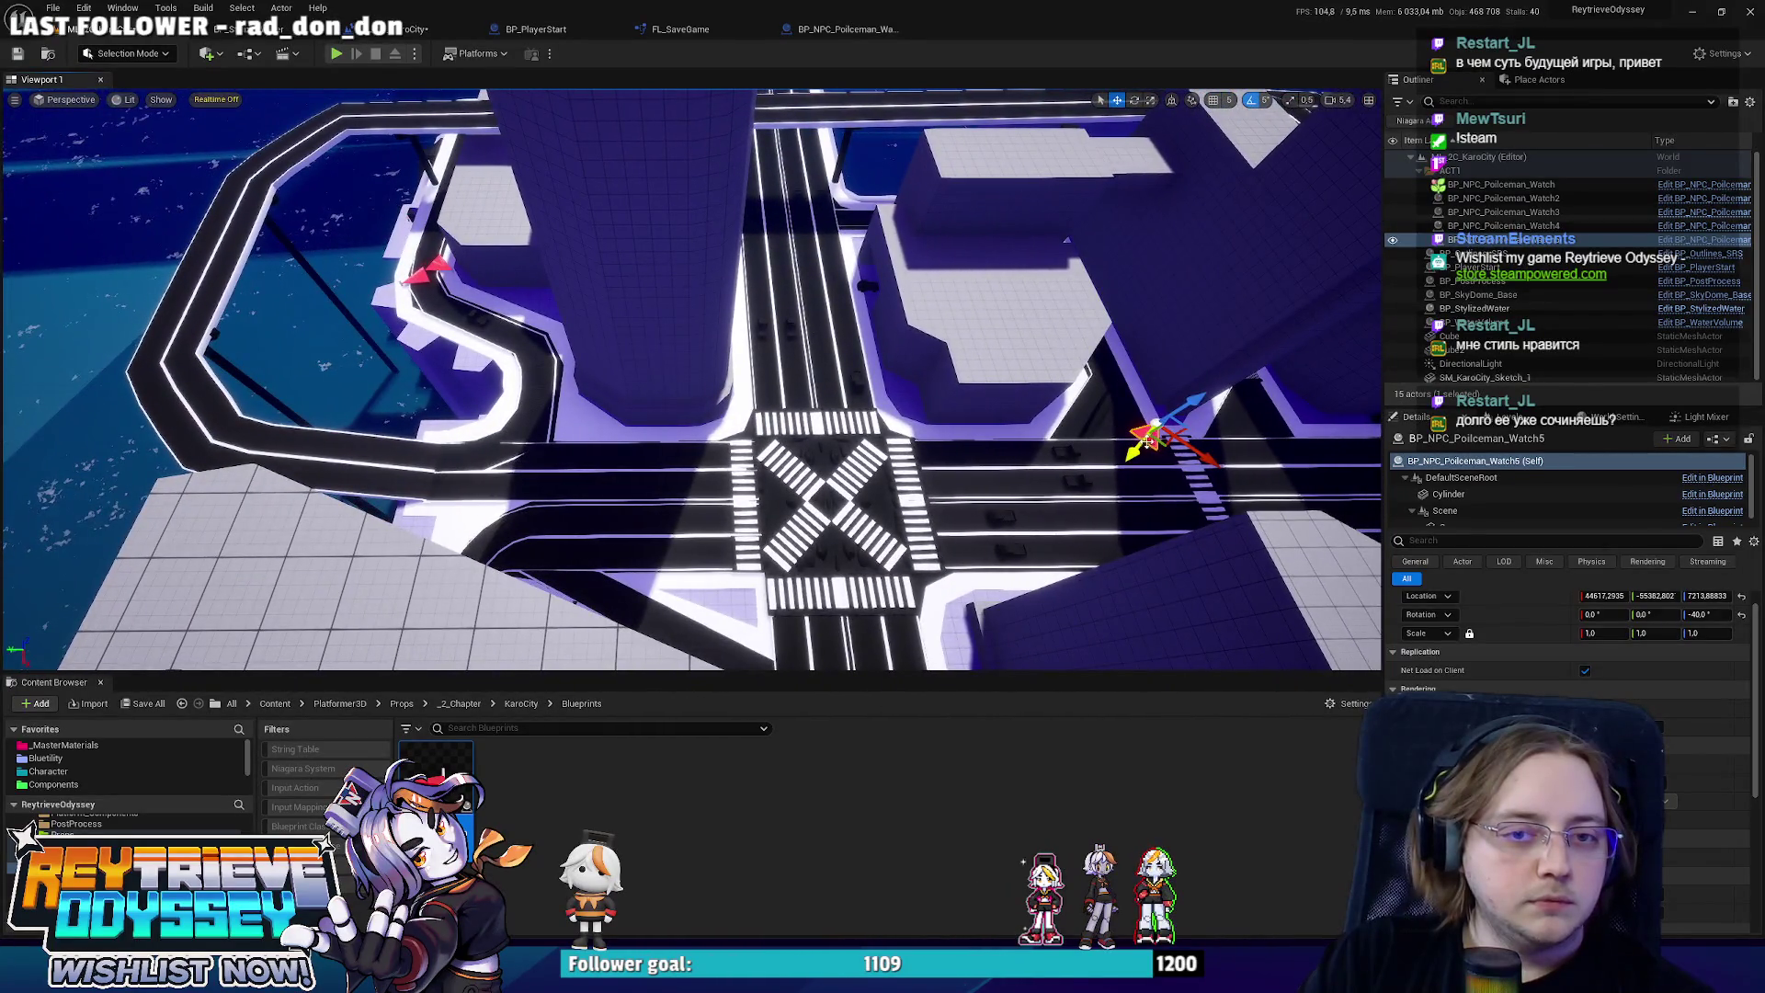
left_click_drag(1145, 434, 593, 441)
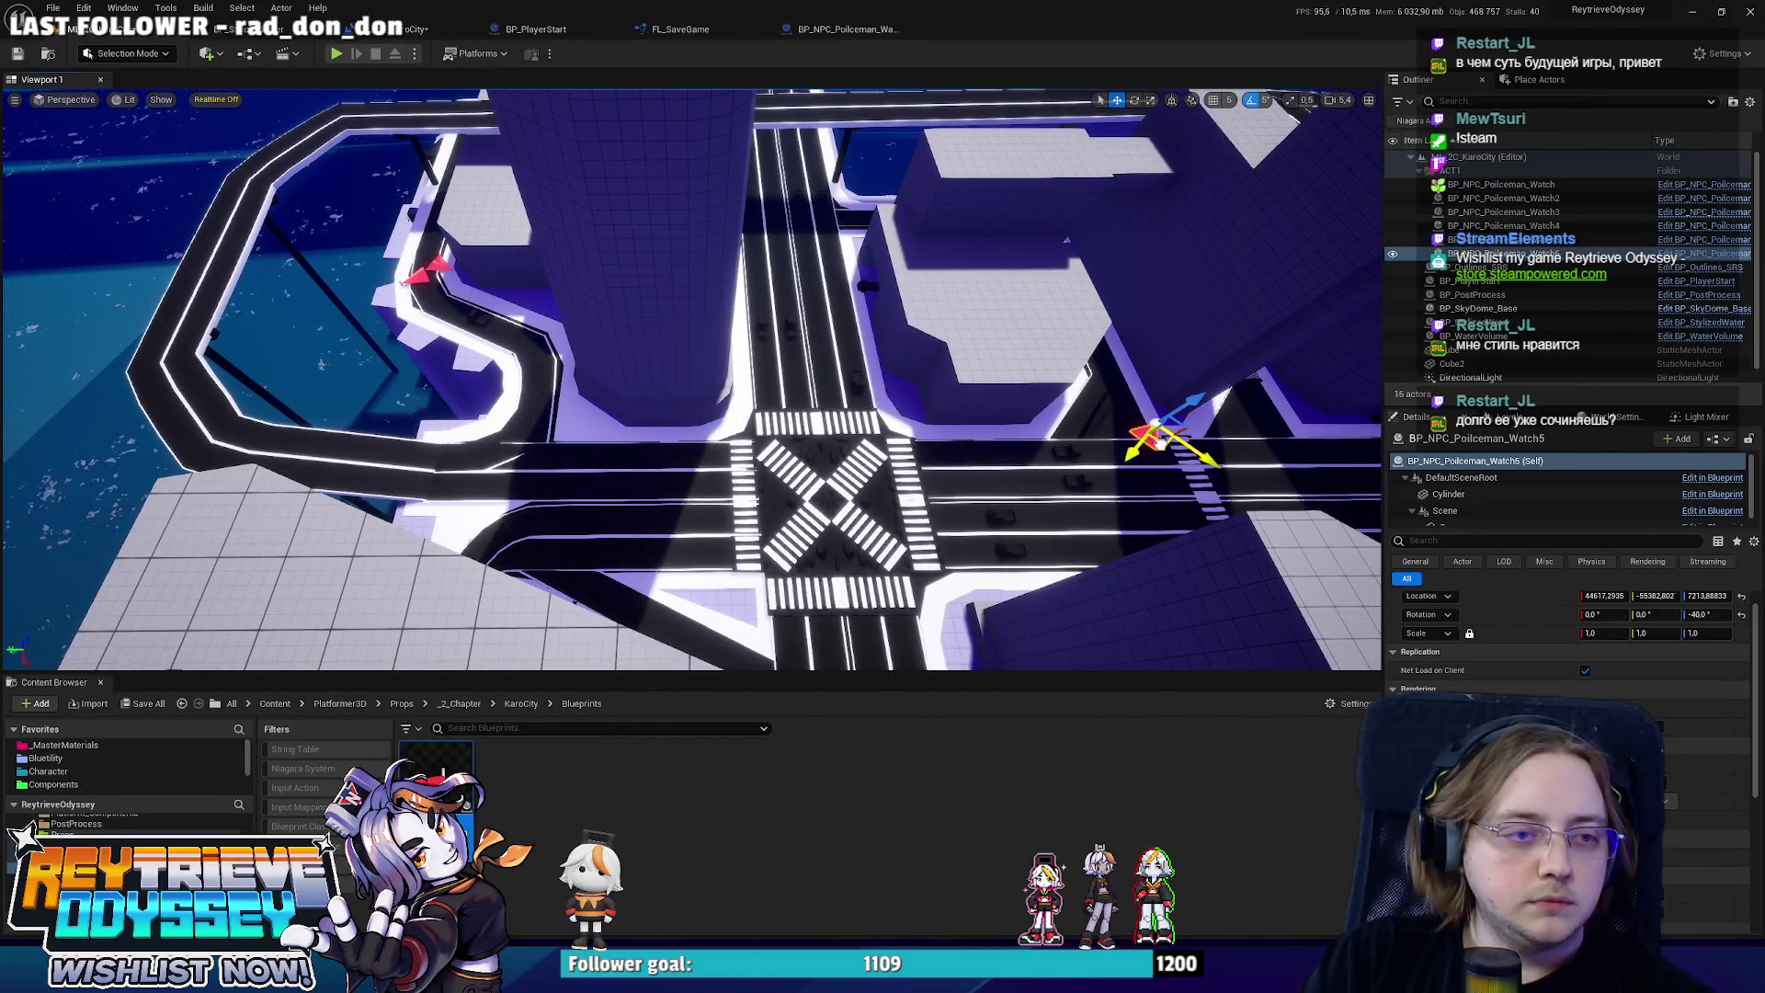
scroll(614, 451, "up", 10)
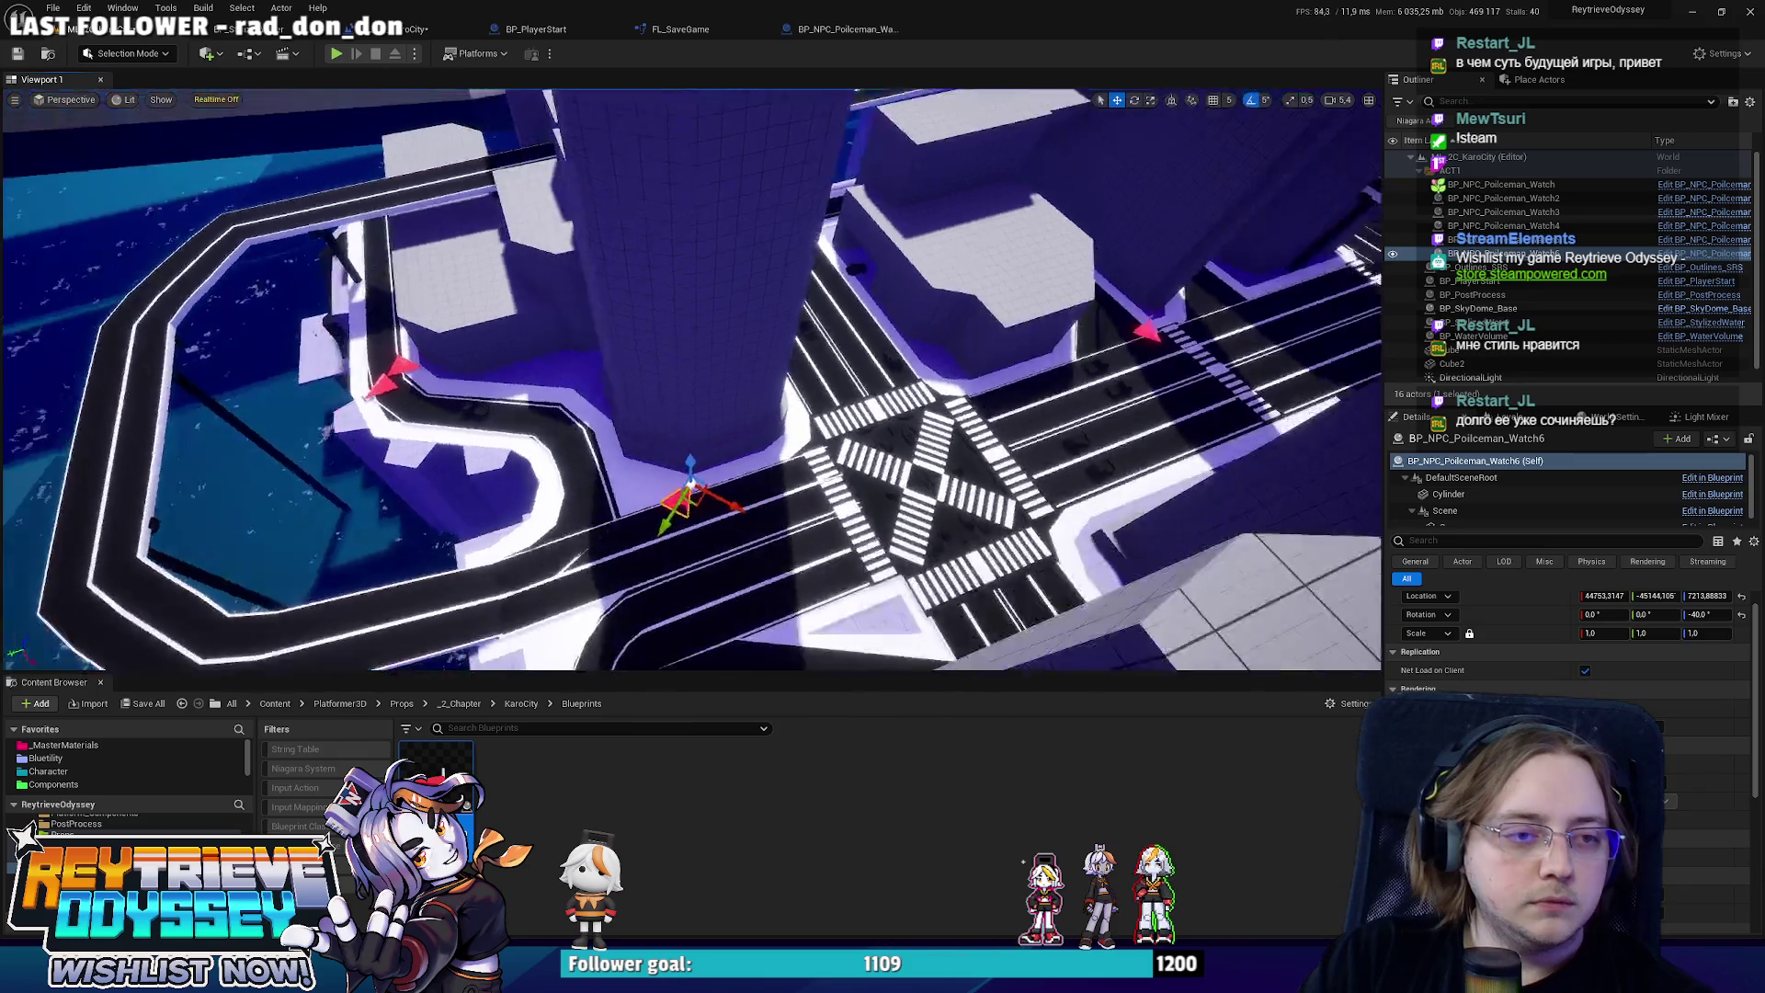
mouse_move(612, 453)
left_mouse_down()
mouse_move(713, 403)
mouse_move(698, 441)
mouse_move(671, 440)
mouse_move(762, 440)
mouse_move(808, 406)
left_mouse_up()
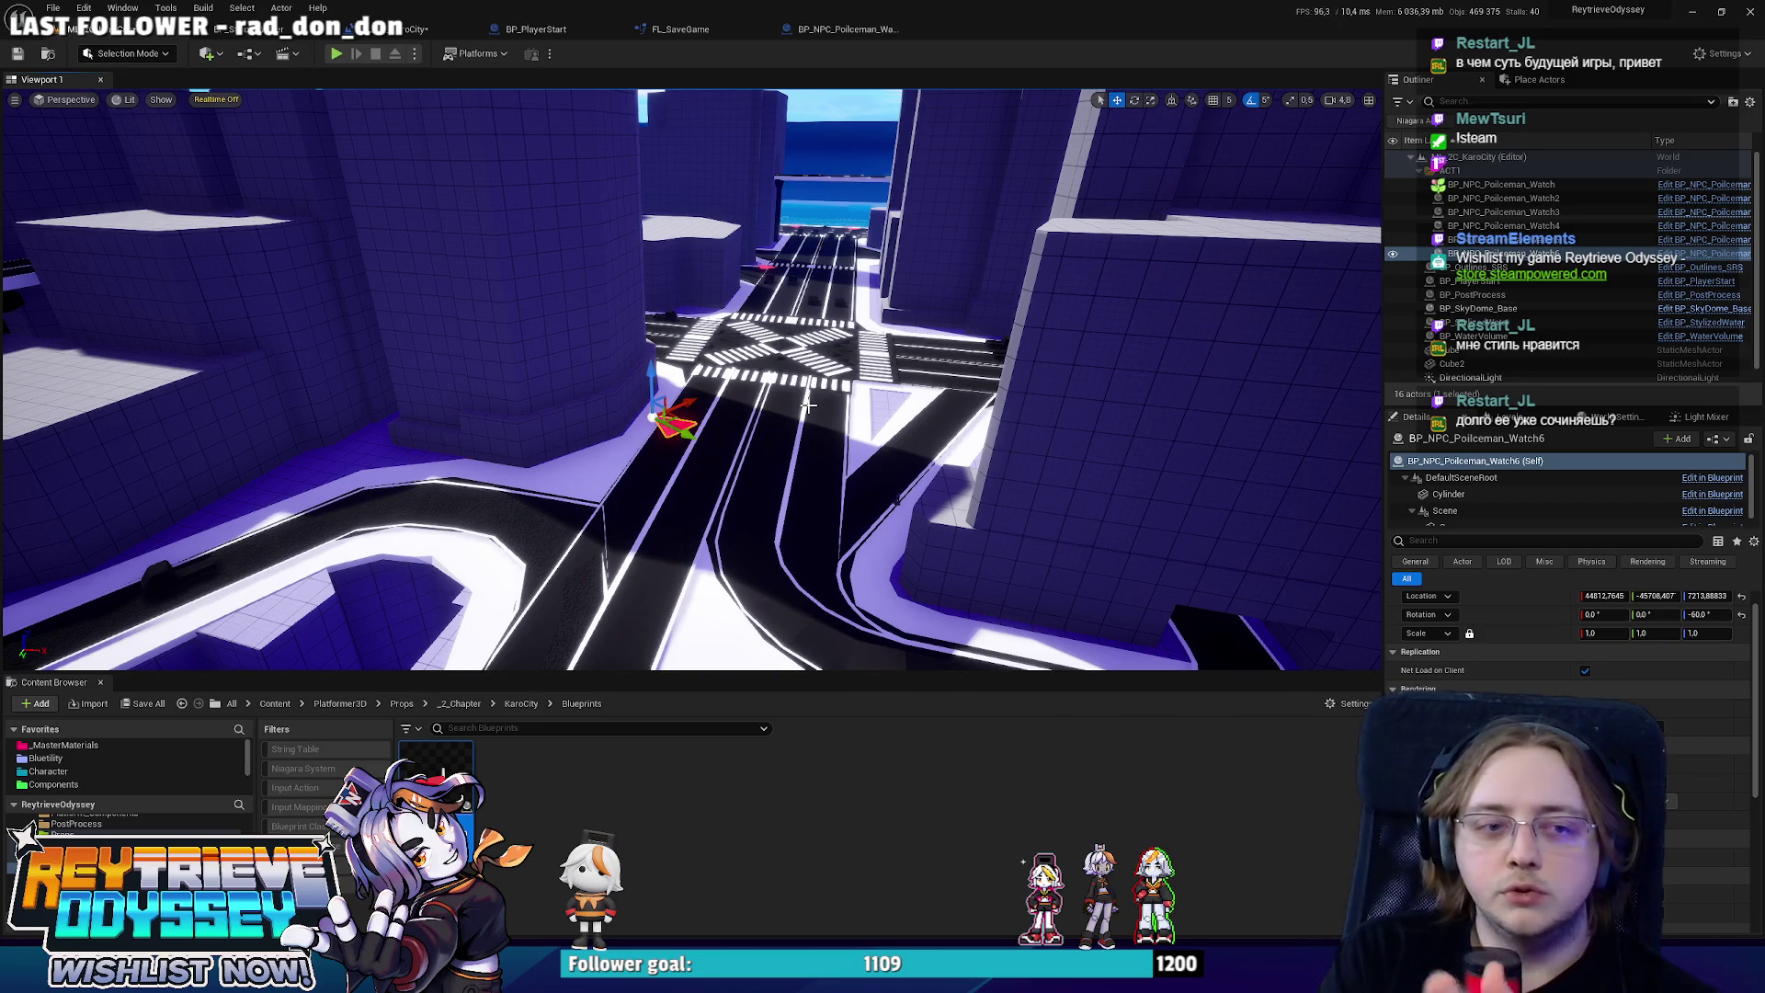
Turn the policeman's cone to -30° and move it further up the road.
mouse_move(808, 405)
left_mouse_down()
mouse_move(763, 386)
mouse_move(800, 413)
mouse_move(832, 405)
left_mouse_up()
mouse_move(1193, 402)
left_mouse_down()
mouse_move(1000, 375)
mouse_move(641, 380)
mouse_move(792, 379)
mouse_move(731, 408)
left_mouse_up()
key("e")
key("w")
mouse_move(703, 347)
left_mouse_down()
mouse_move(912, 362)
mouse_move(611, 355)
mouse_move(640, 405)
left_mouse_up()
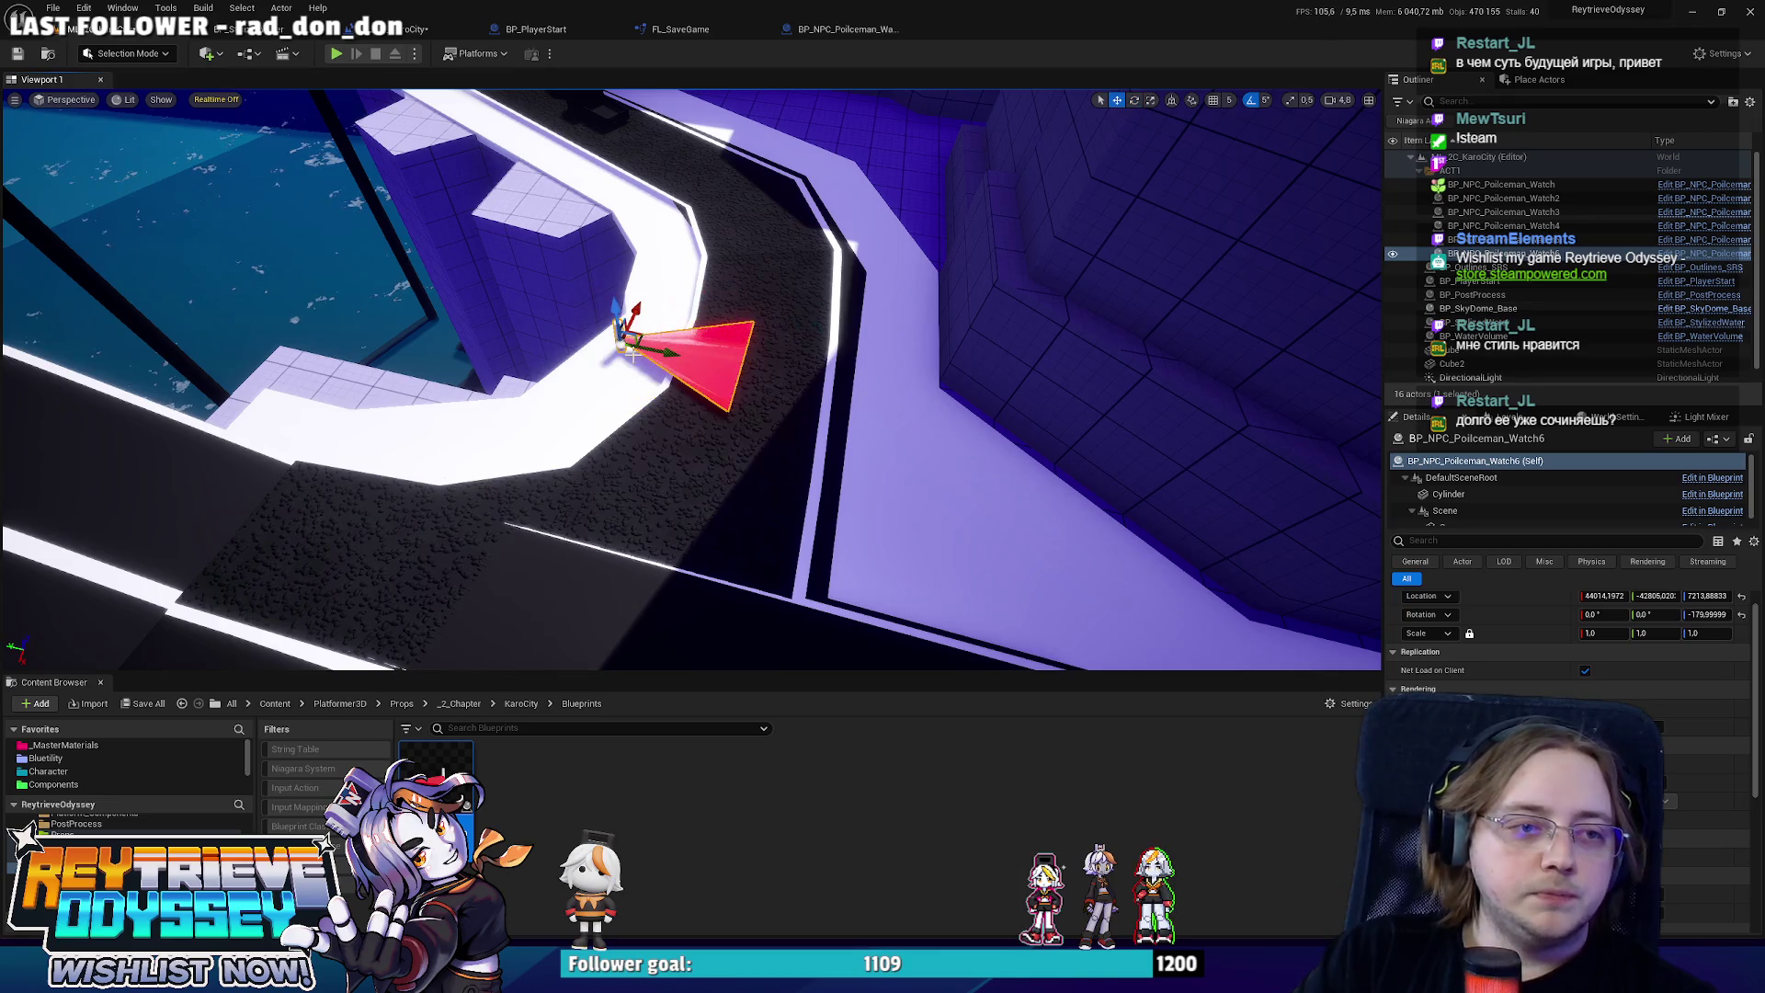
mouse_move(641, 334)
left_mouse_down()
mouse_move(645, 295)
mouse_move(907, 307)
left_mouse_up()
Add Watch7 across the road facing back, then begin rotating the sixth policeman.
key("e")
left_click_drag(929, 402, 916, 368)
key("w")
key("e")
key("w")
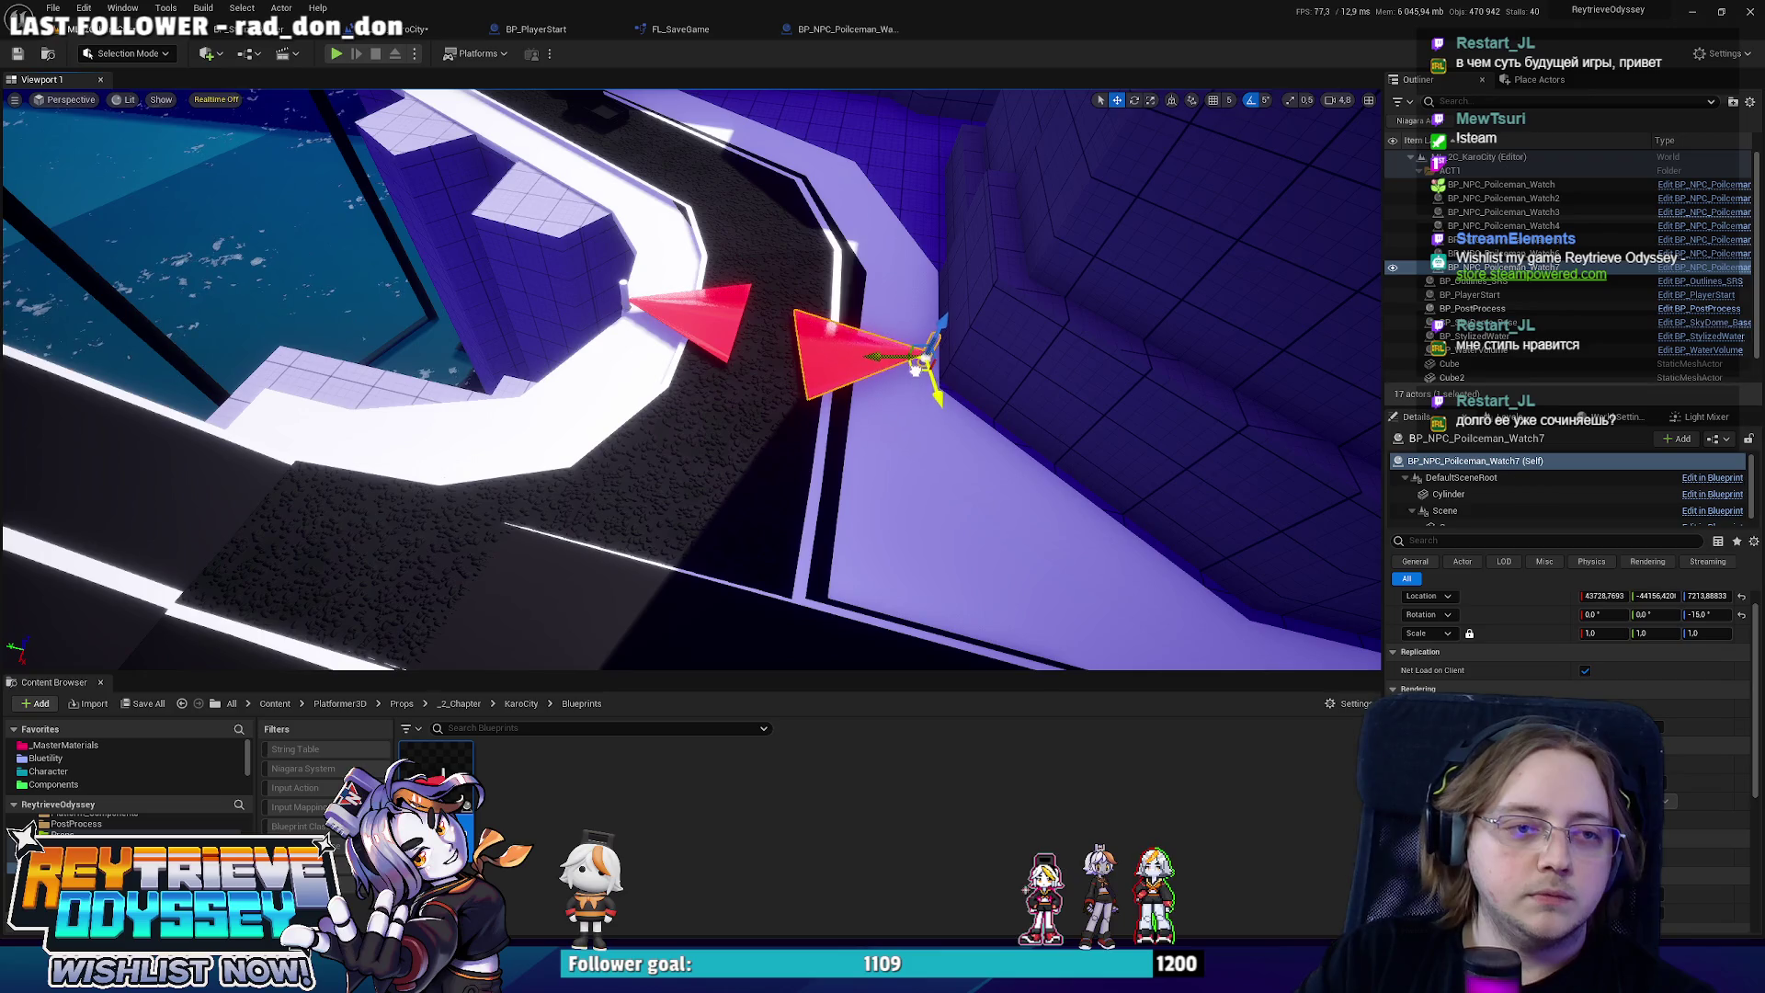
left_click(643, 304)
key("e")
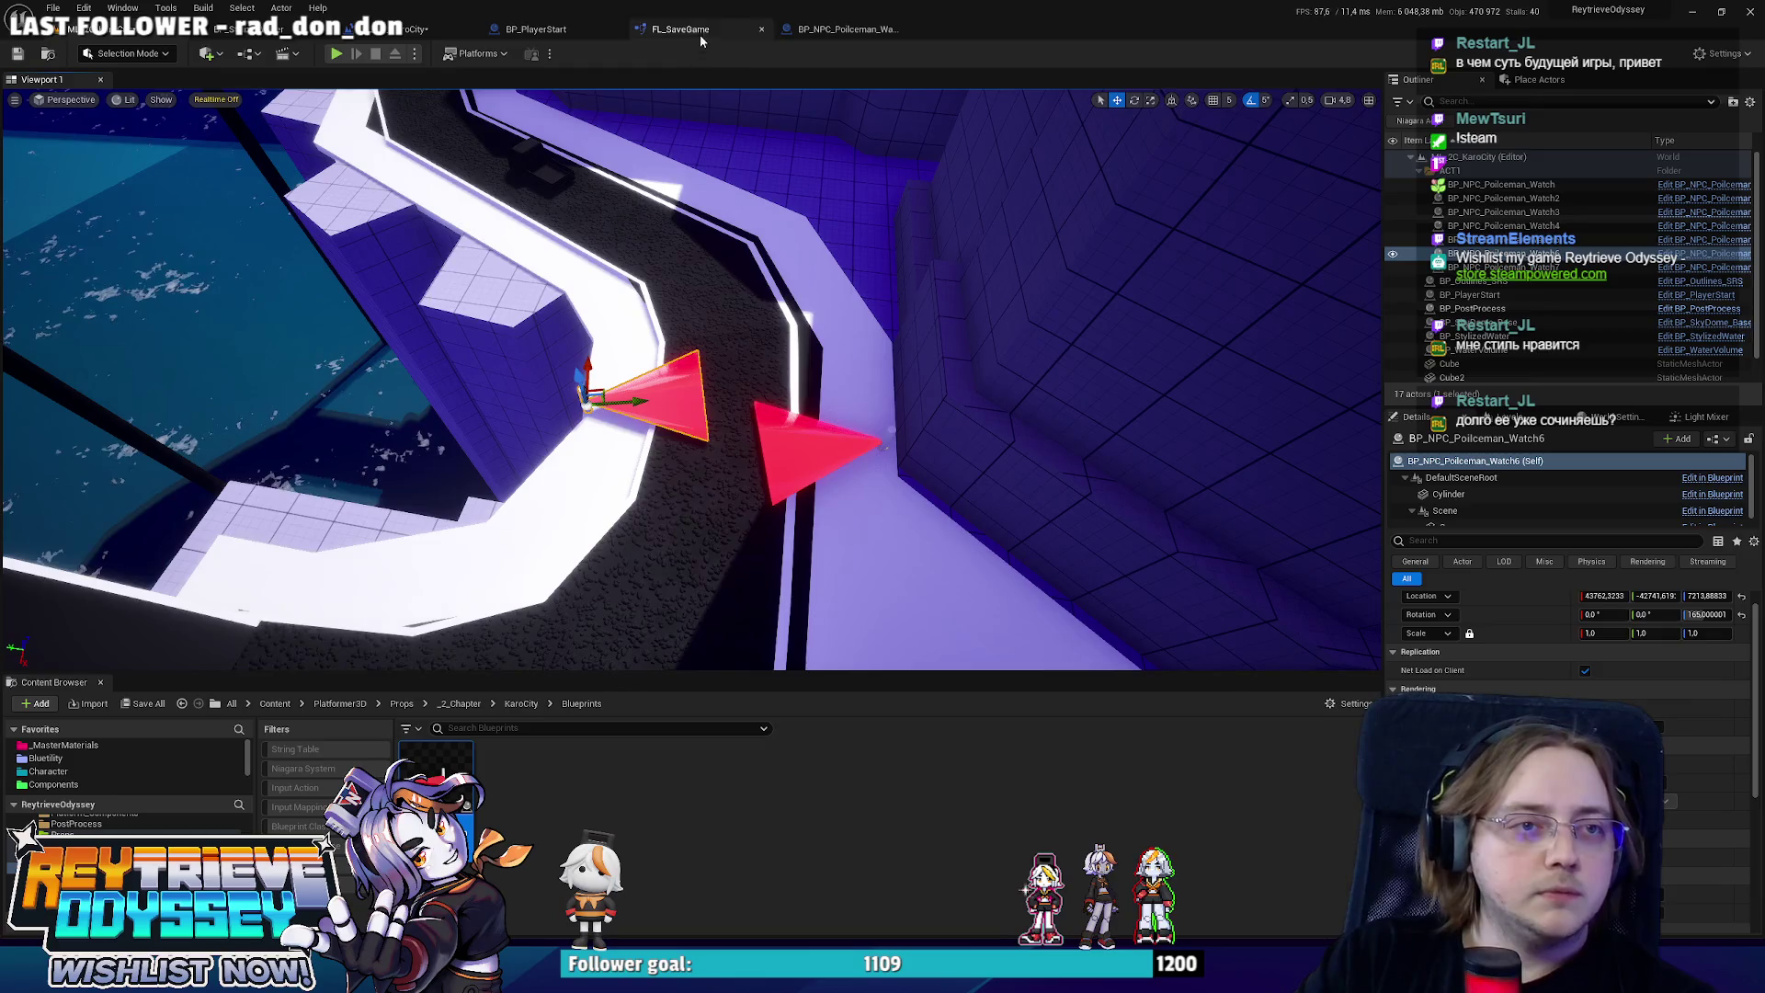
Scale the policeman blueprint's Cone to about 19.67 on X, compile, and return to ML_2C_KaroCity.
left_click(841, 29)
left_click(380, 79)
left_click(874, 465)
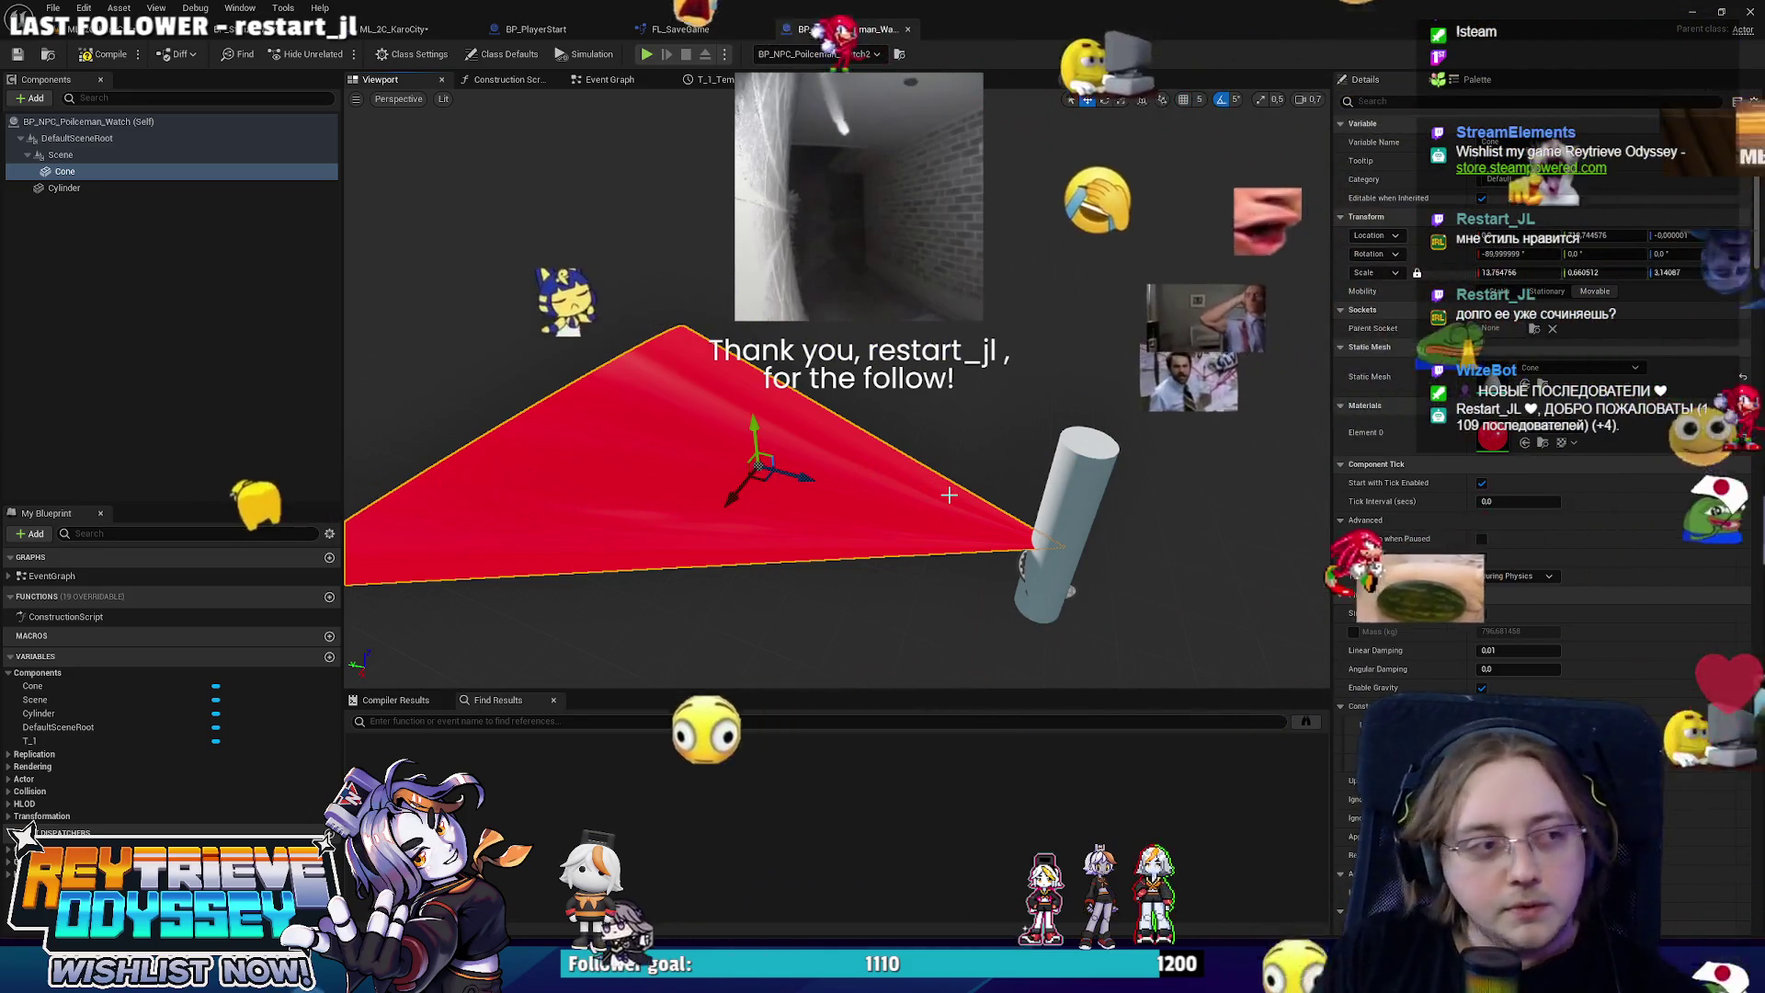
key("r")
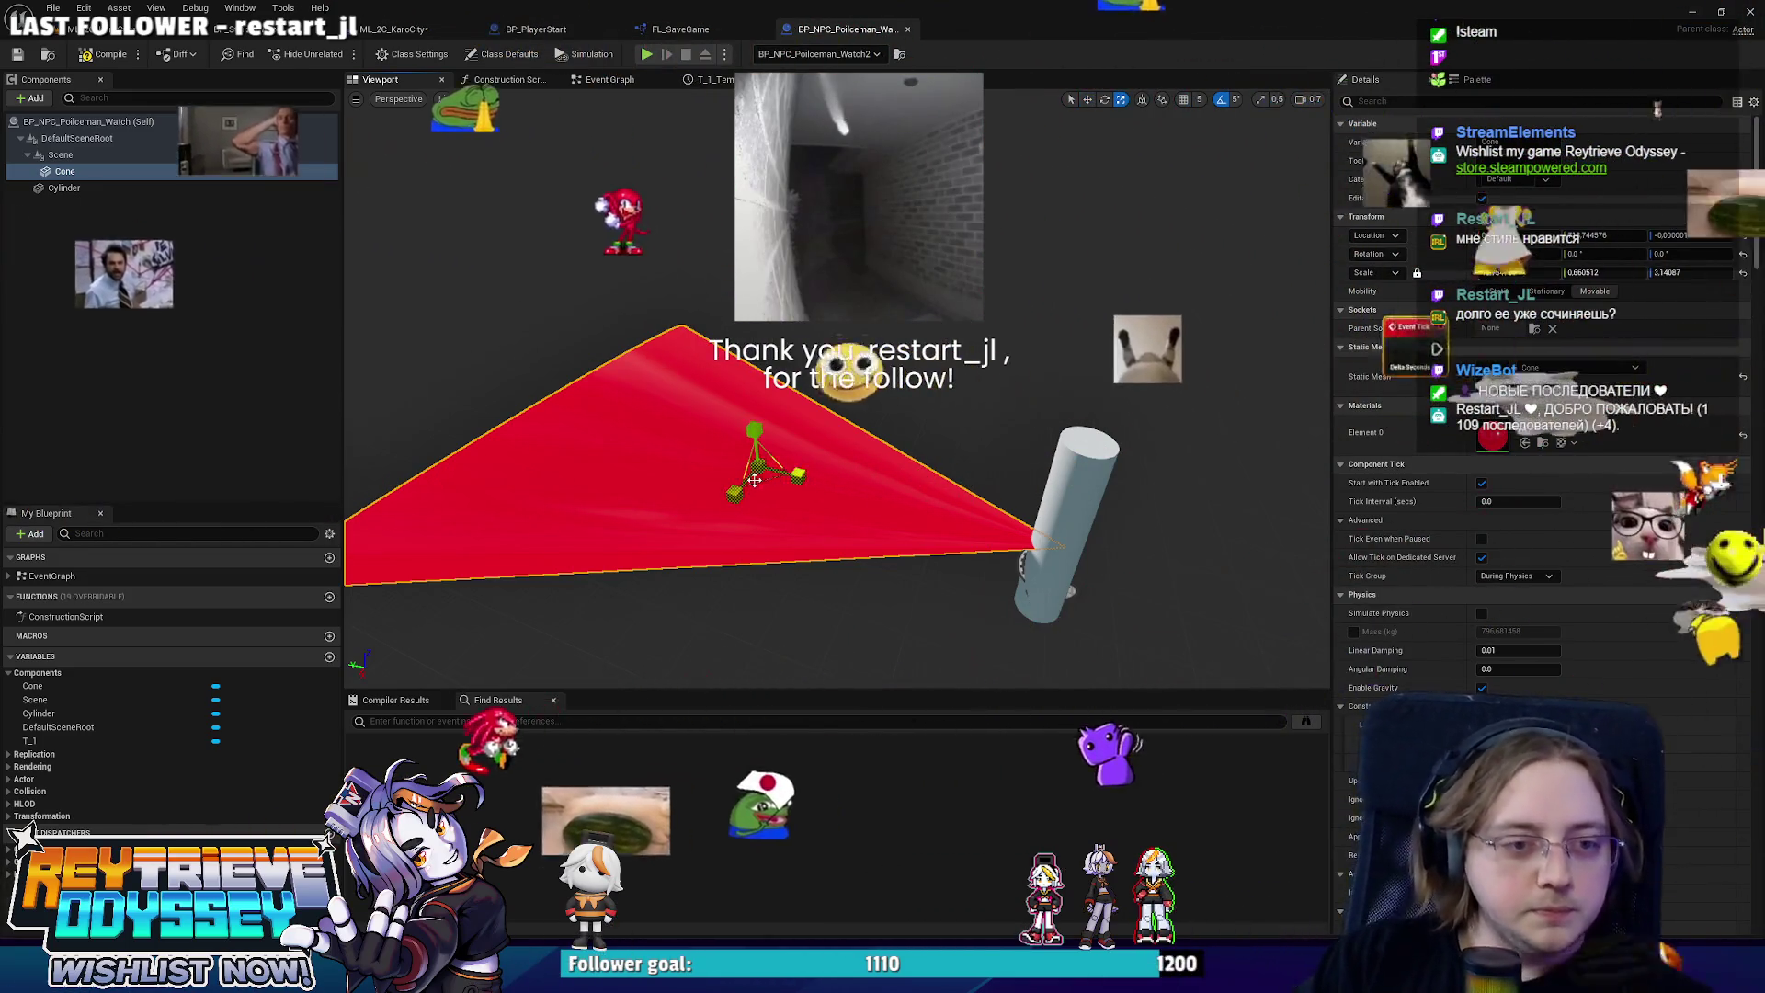
mouse_move(798, 475)
left_mouse_down()
mouse_move(855, 478)
mouse_move(768, 468)
mouse_move(685, 418)
left_mouse_up()
key("w")
left_click(103, 55)
left_click(393, 28)
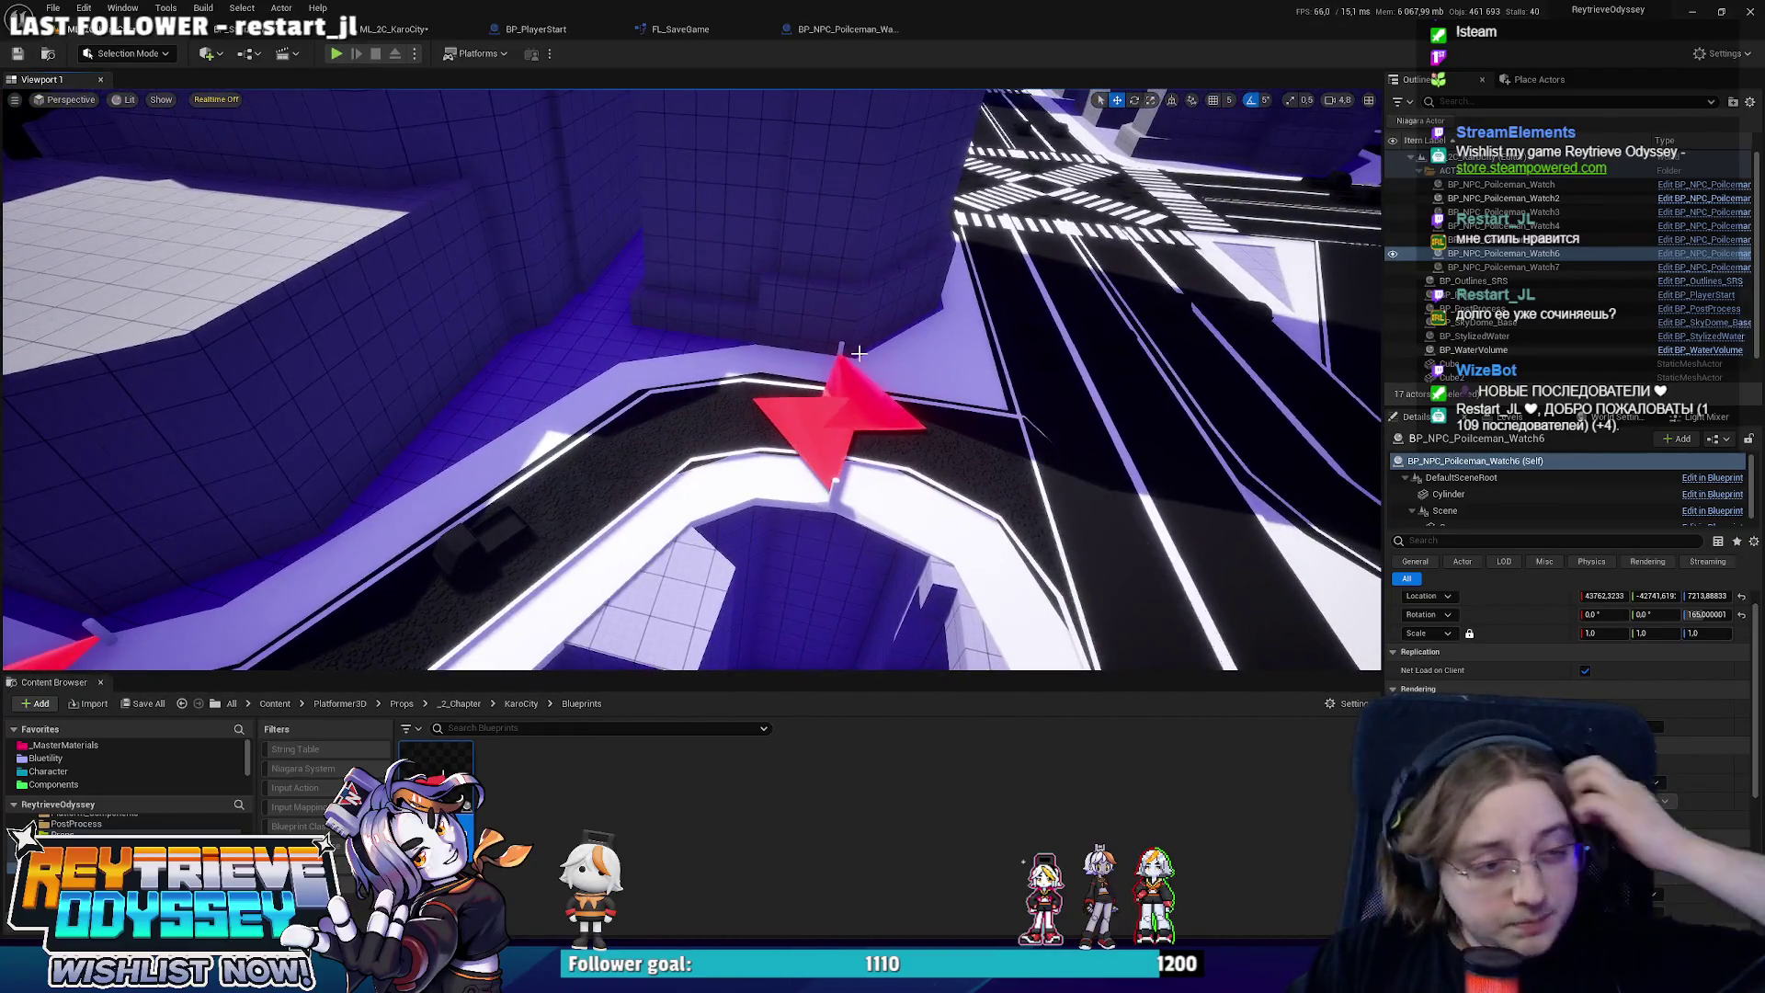
Select BP_NPC_Policeman_Watch5 and fly the view over the buildings down toward it.
left_click_drag(786, 531, 933, 451)
left_click(690, 629)
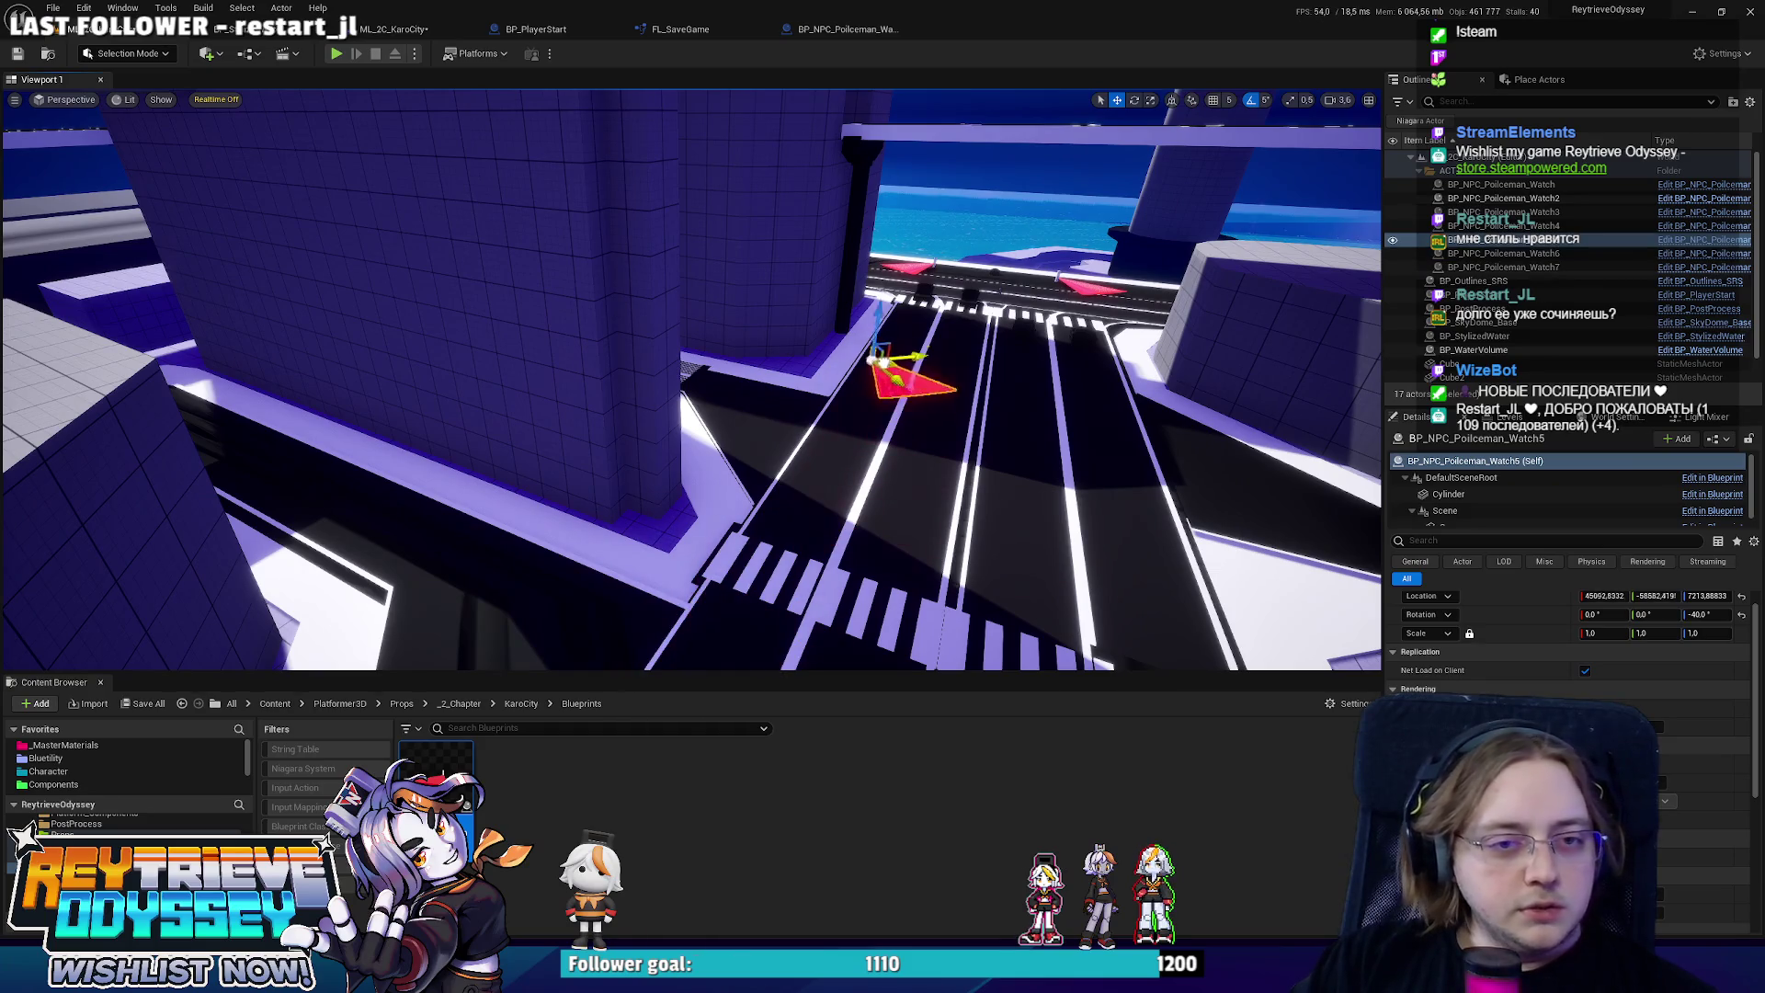
left_click_drag(690, 381, 763, 347)
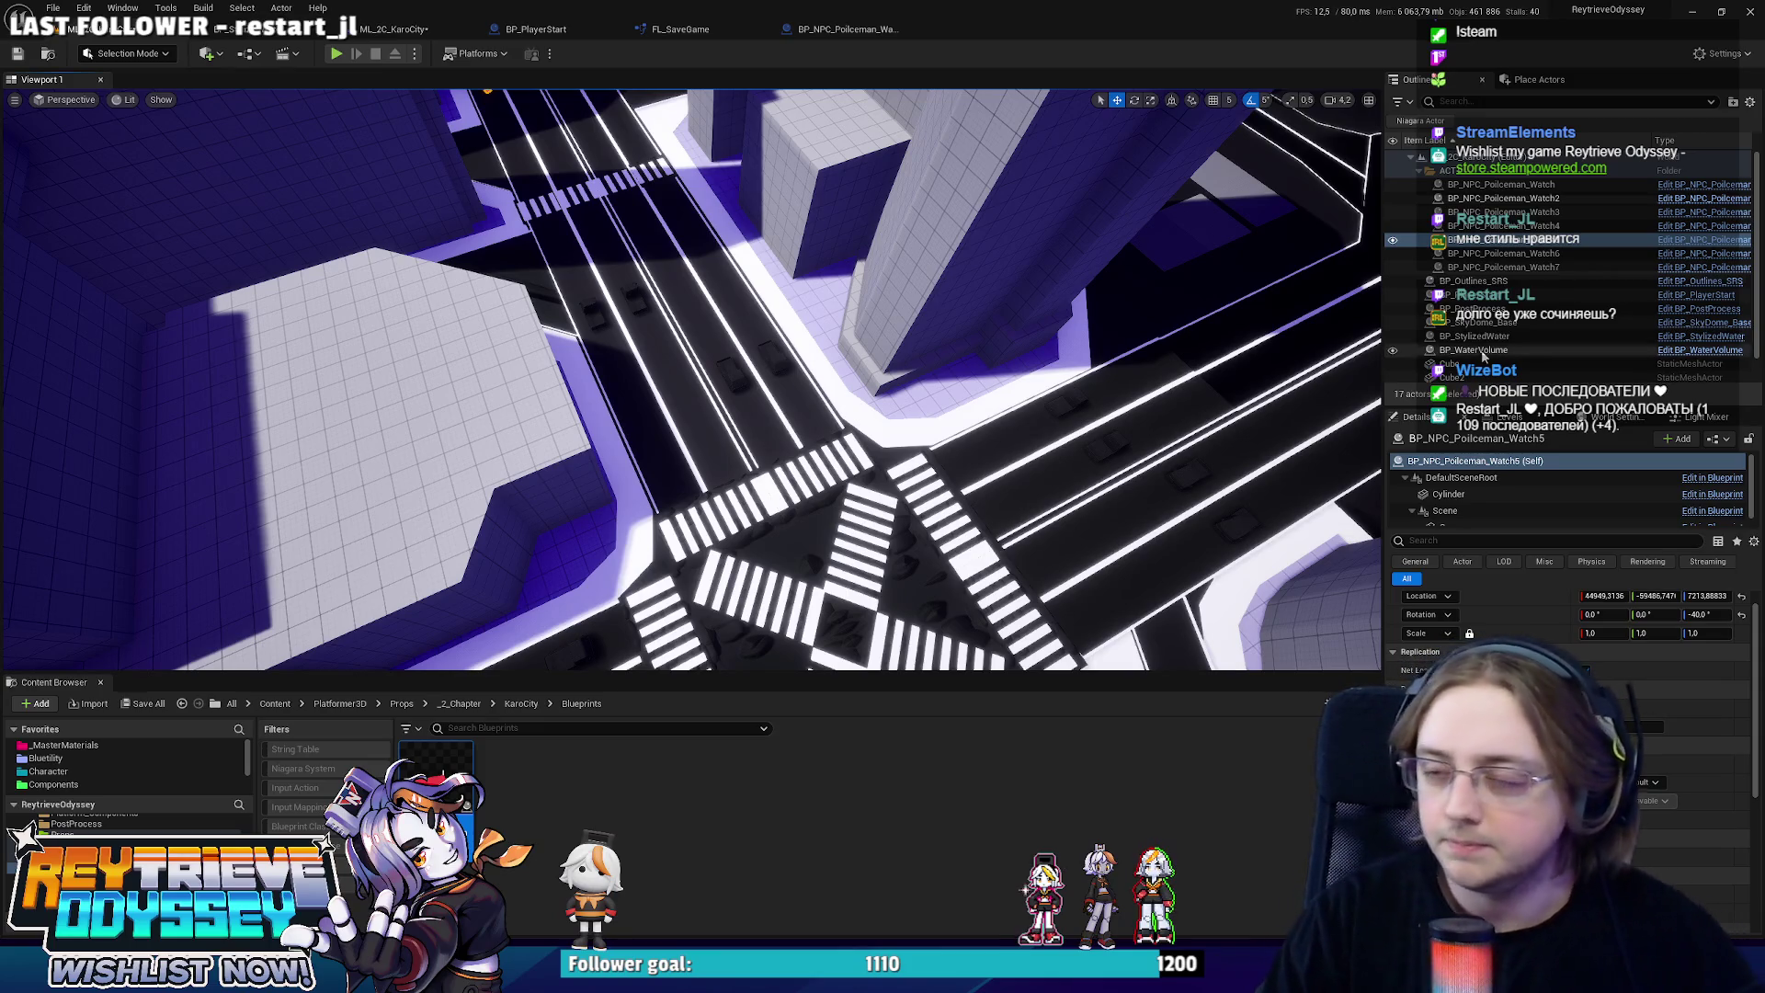
left_click_drag(827, 386, 855, 338)
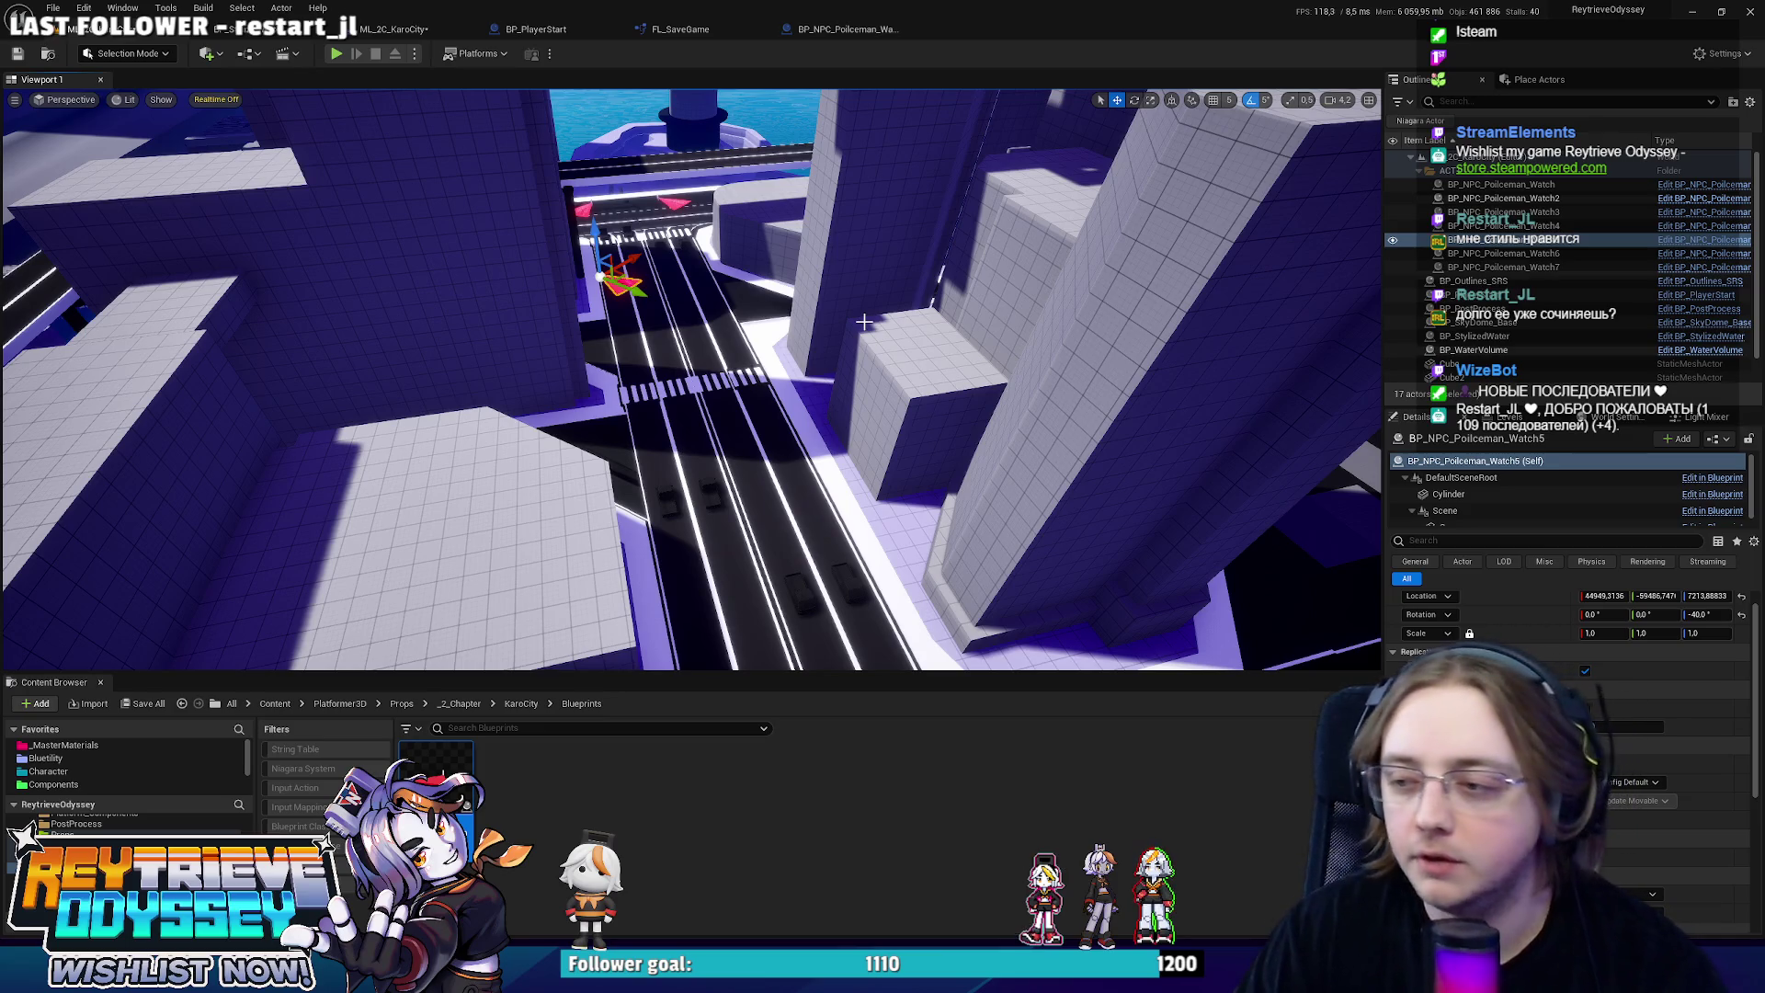
mouse_move(864, 321)
left_mouse_down()
mouse_move(872, 266)
mouse_move(778, 371)
mouse_move(791, 520)
left_mouse_up()
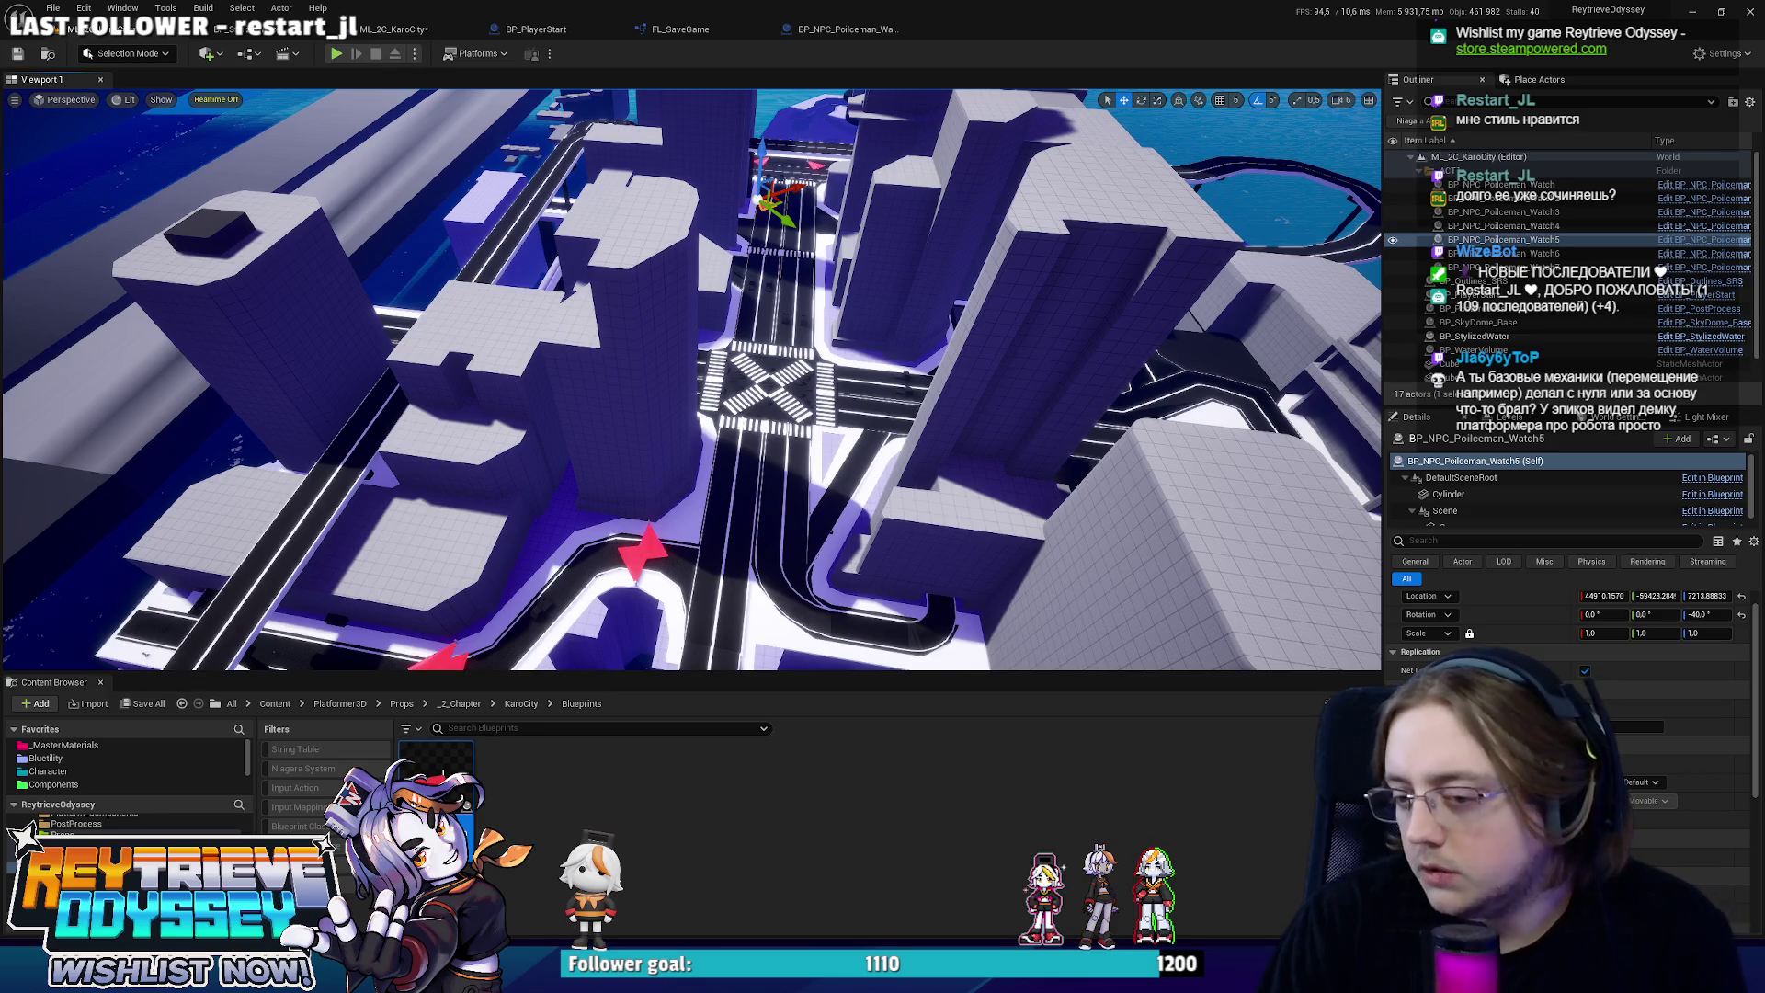
Enable realtime viewport rendering and move Watch3 further left along the road.
key("ctrl+r")
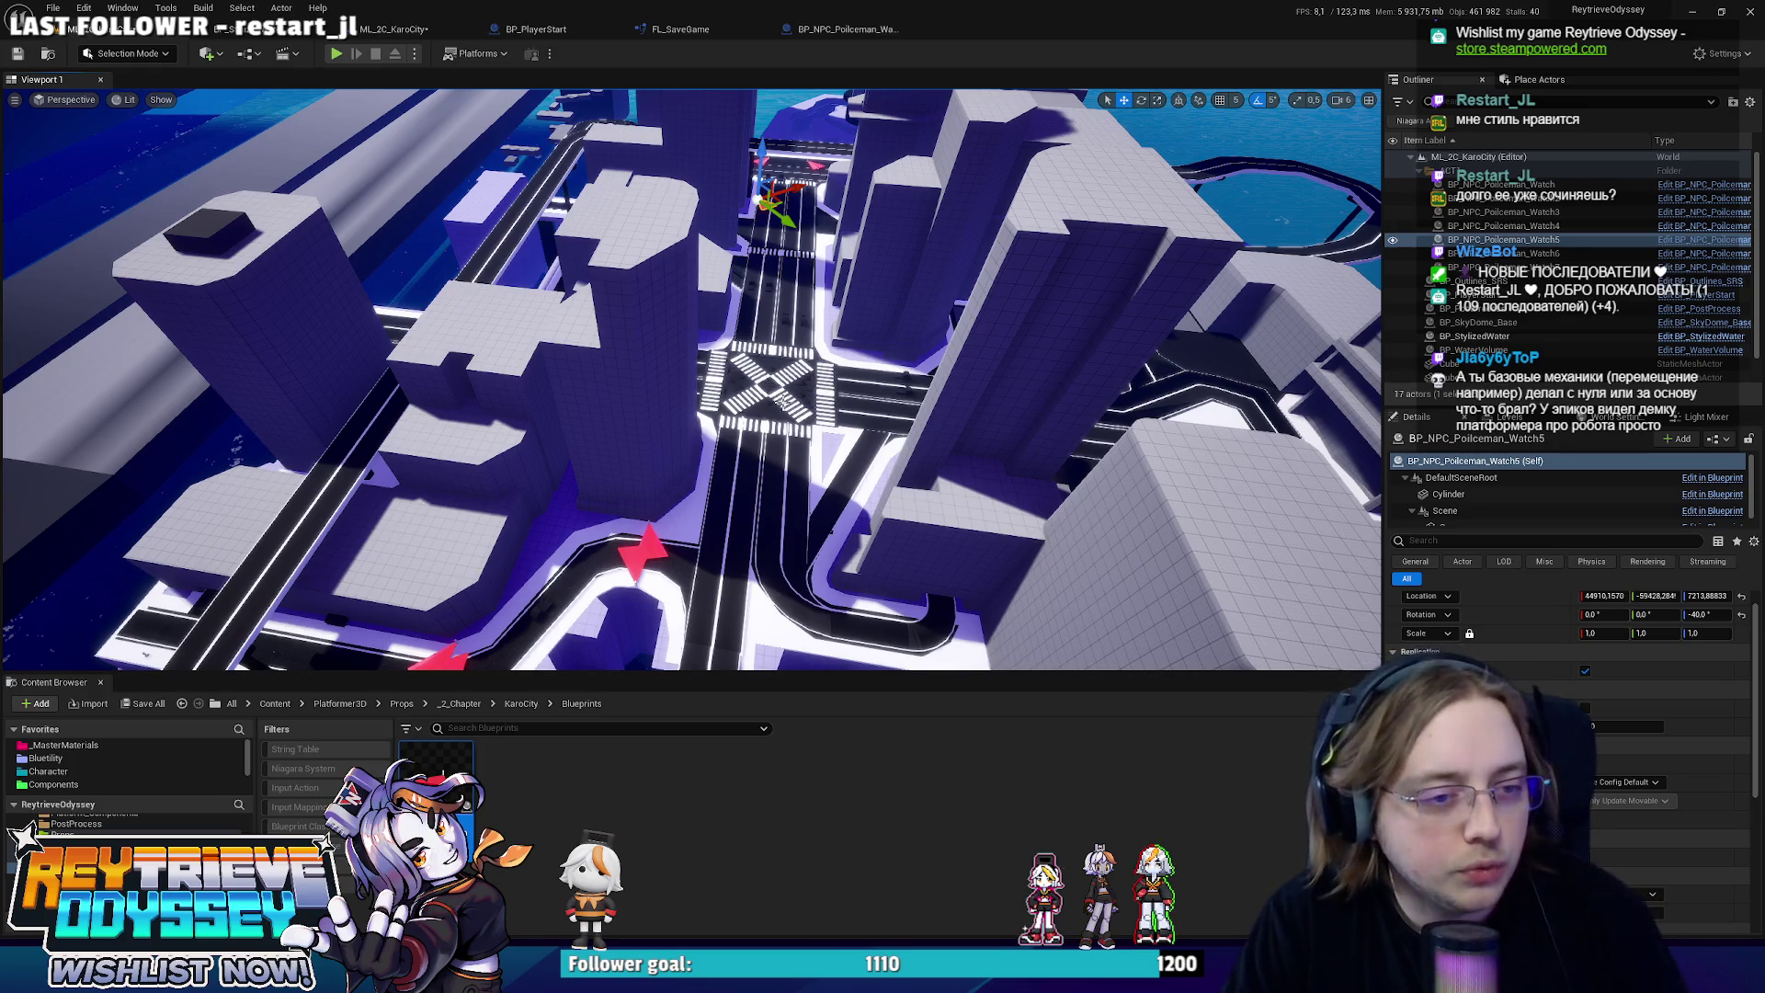
mouse_move(829, 420)
left_mouse_down()
mouse_move(681, 397)
mouse_move(680, 442)
left_mouse_up()
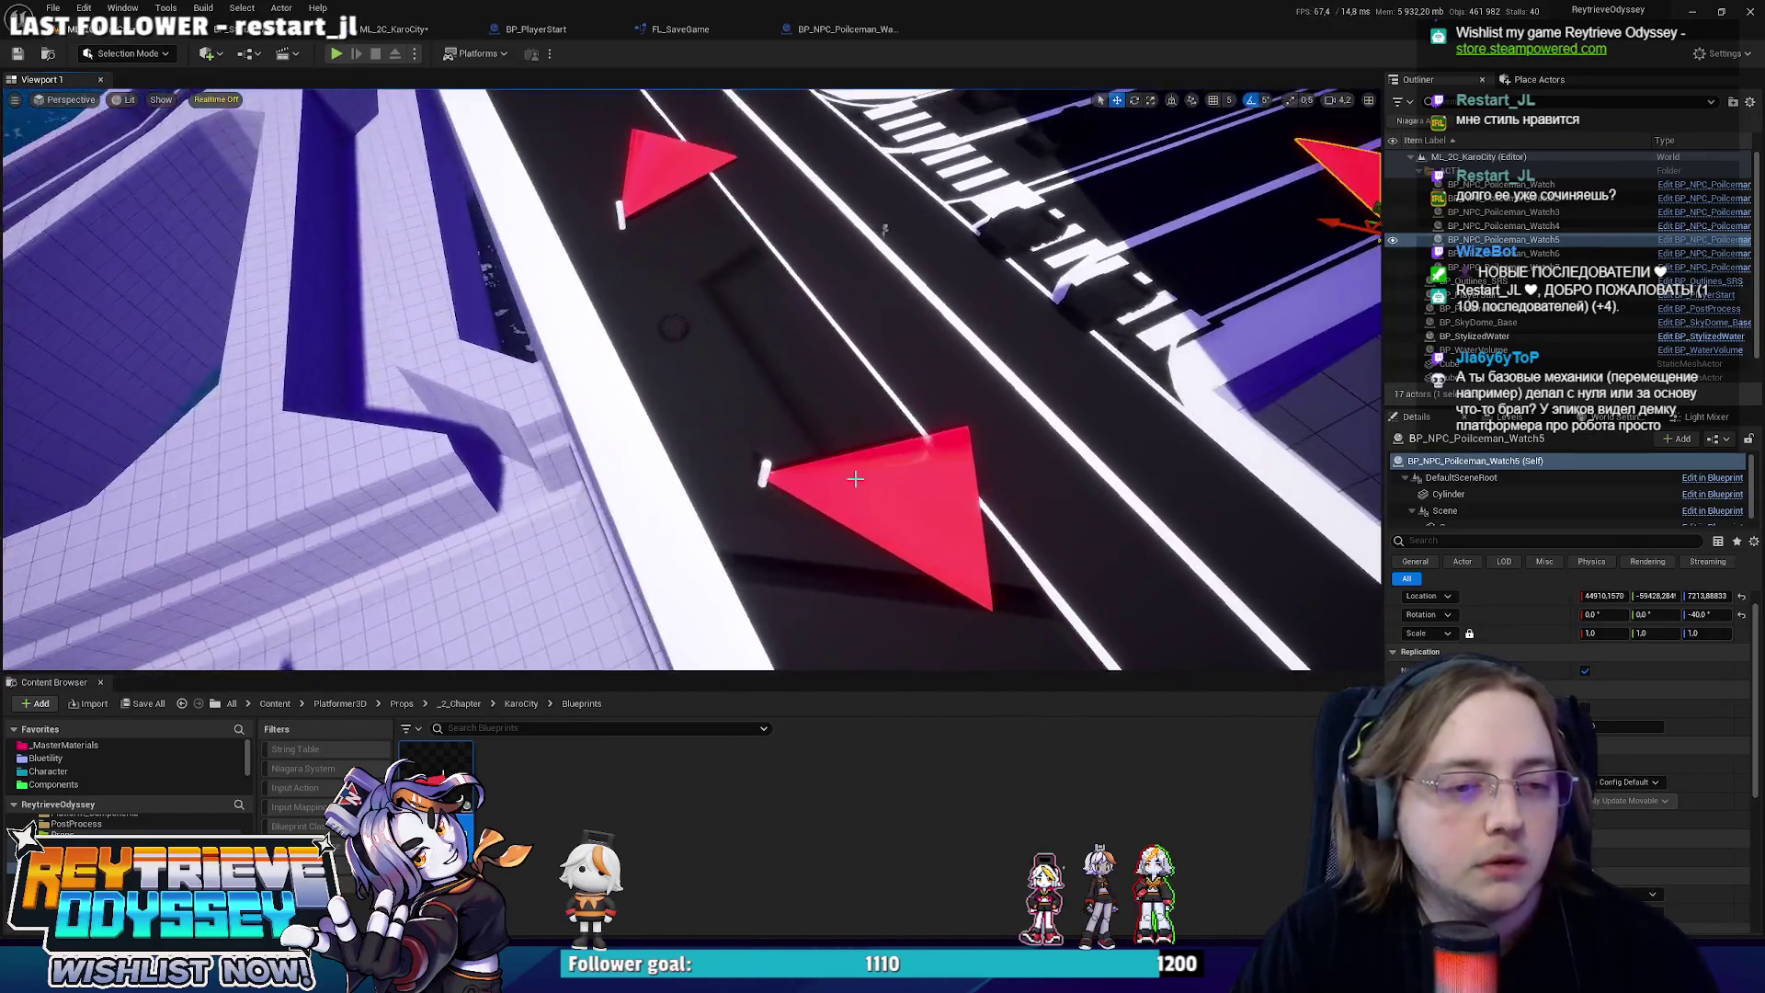
left_click(855, 478)
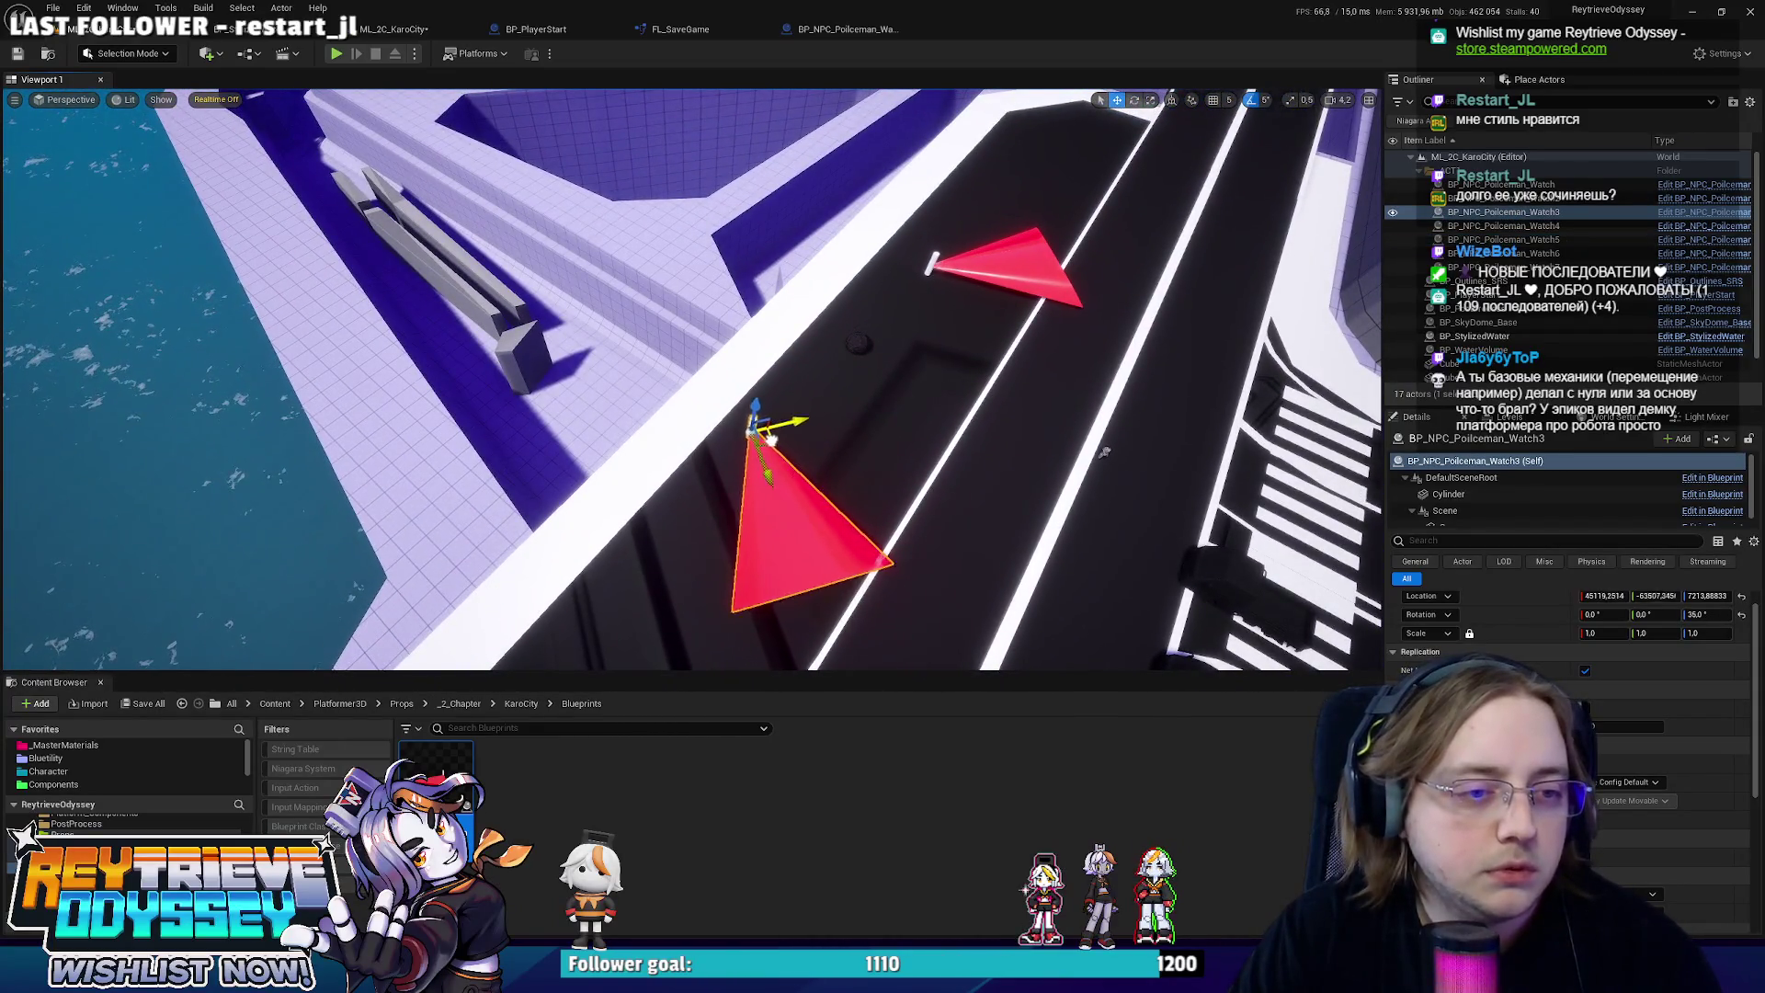
left_click_drag(771, 441, 747, 430)
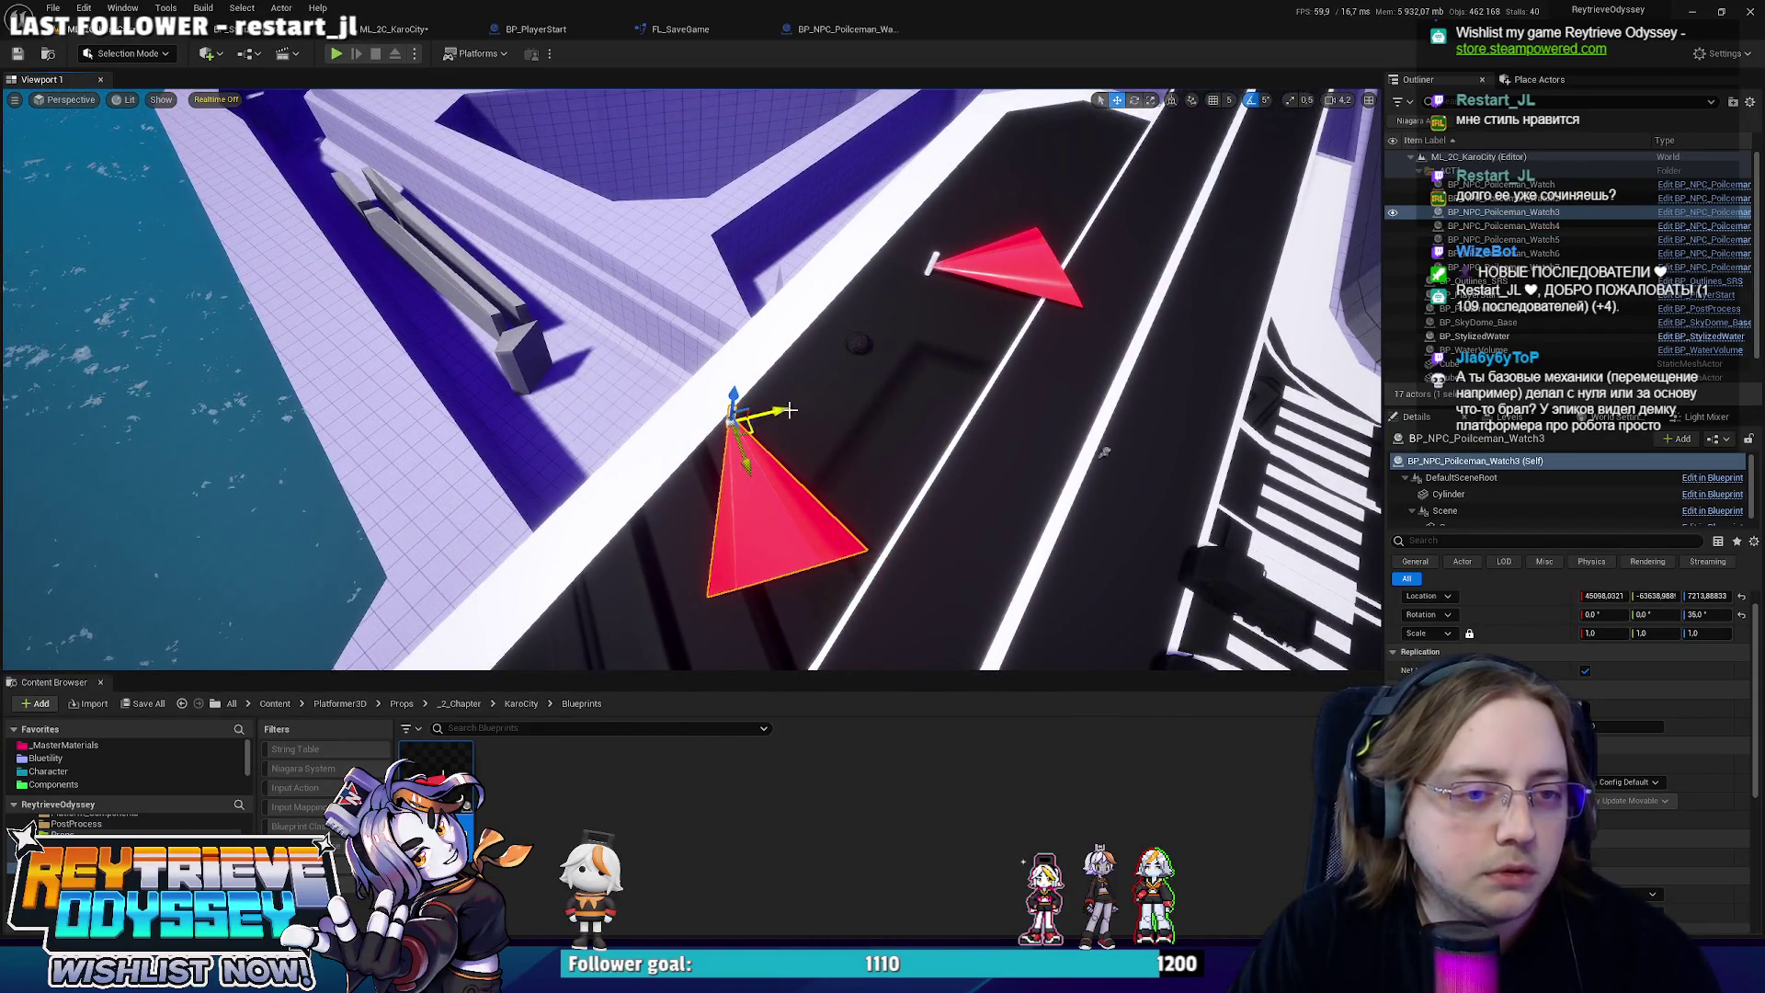
Shift BP_NPC_Policeman_Watch and its red cone left along the road.
left_click(954, 268)
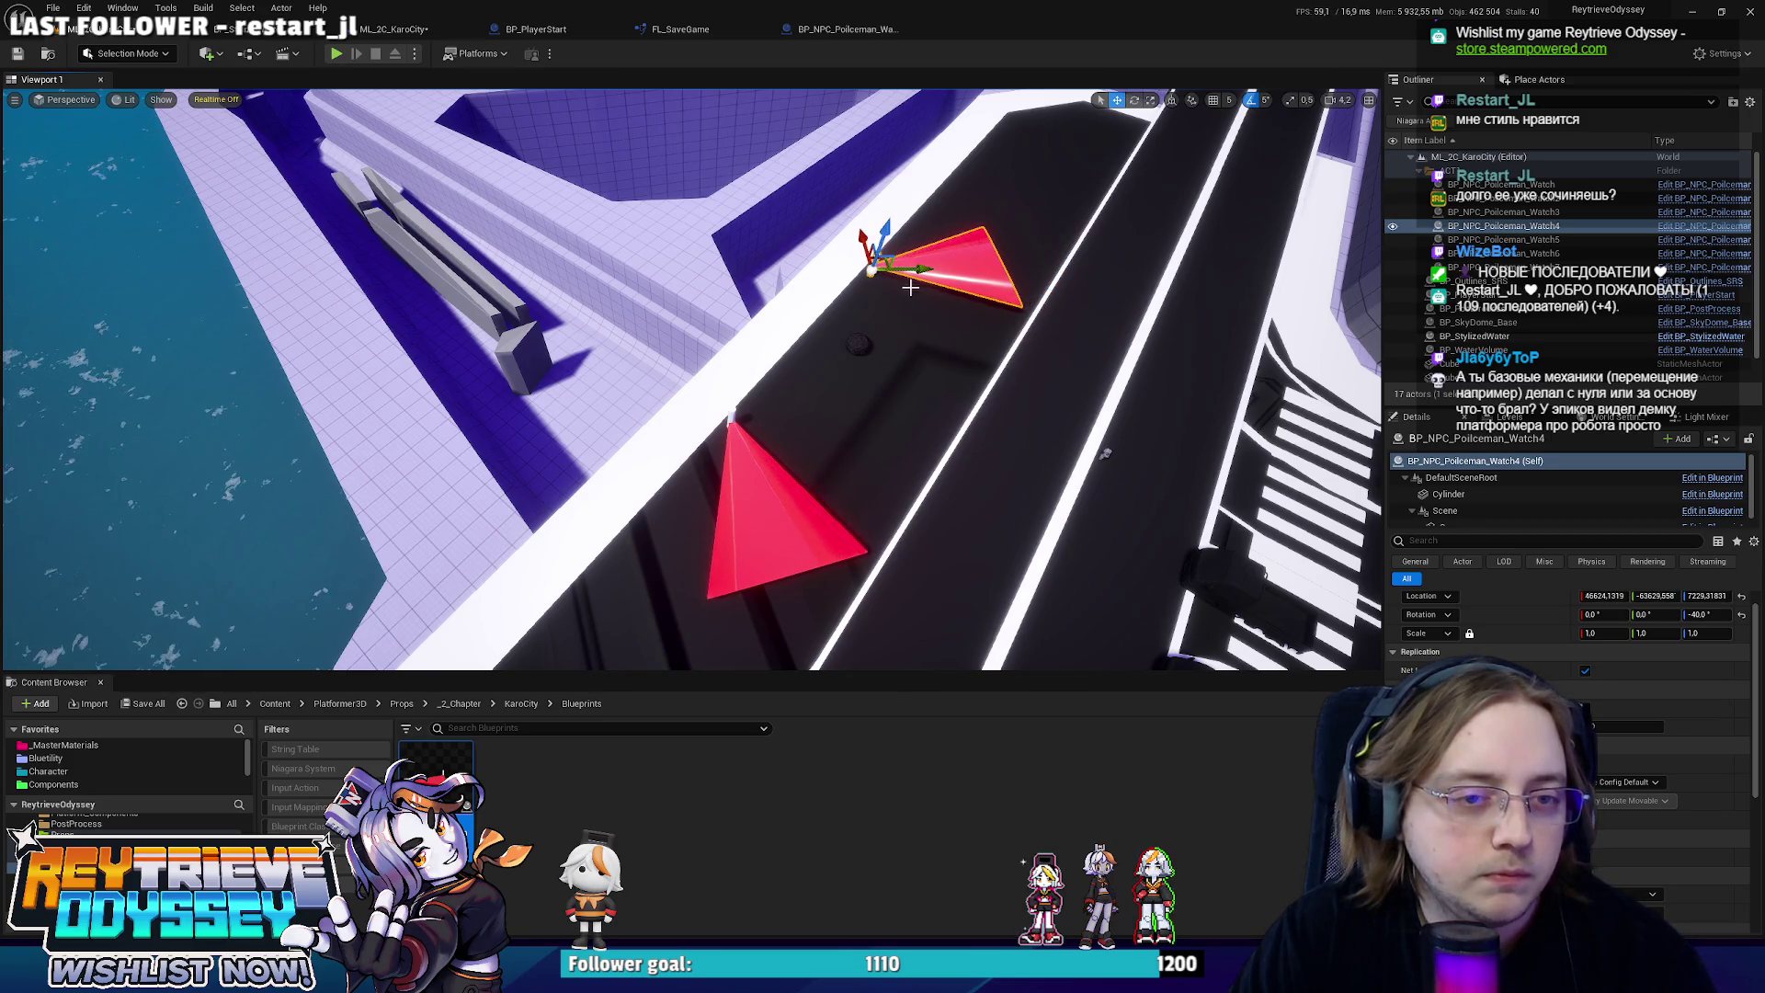
scroll(690, 377, "down", 10)
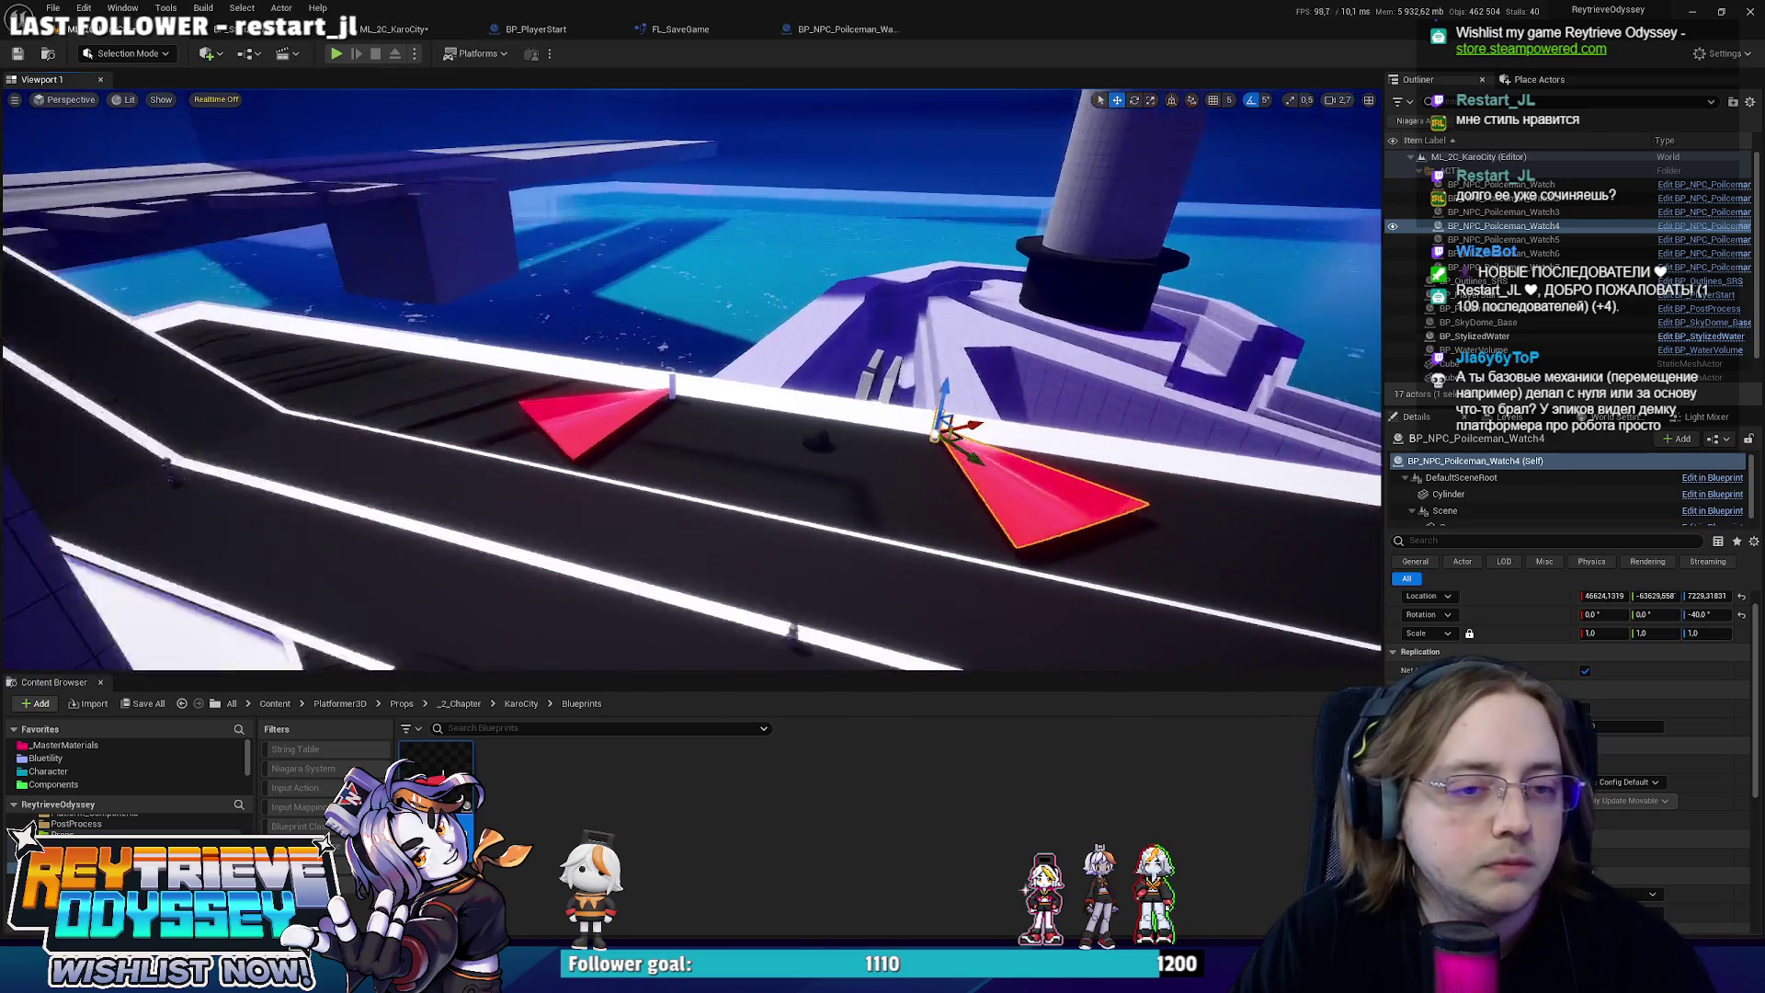
key("w")
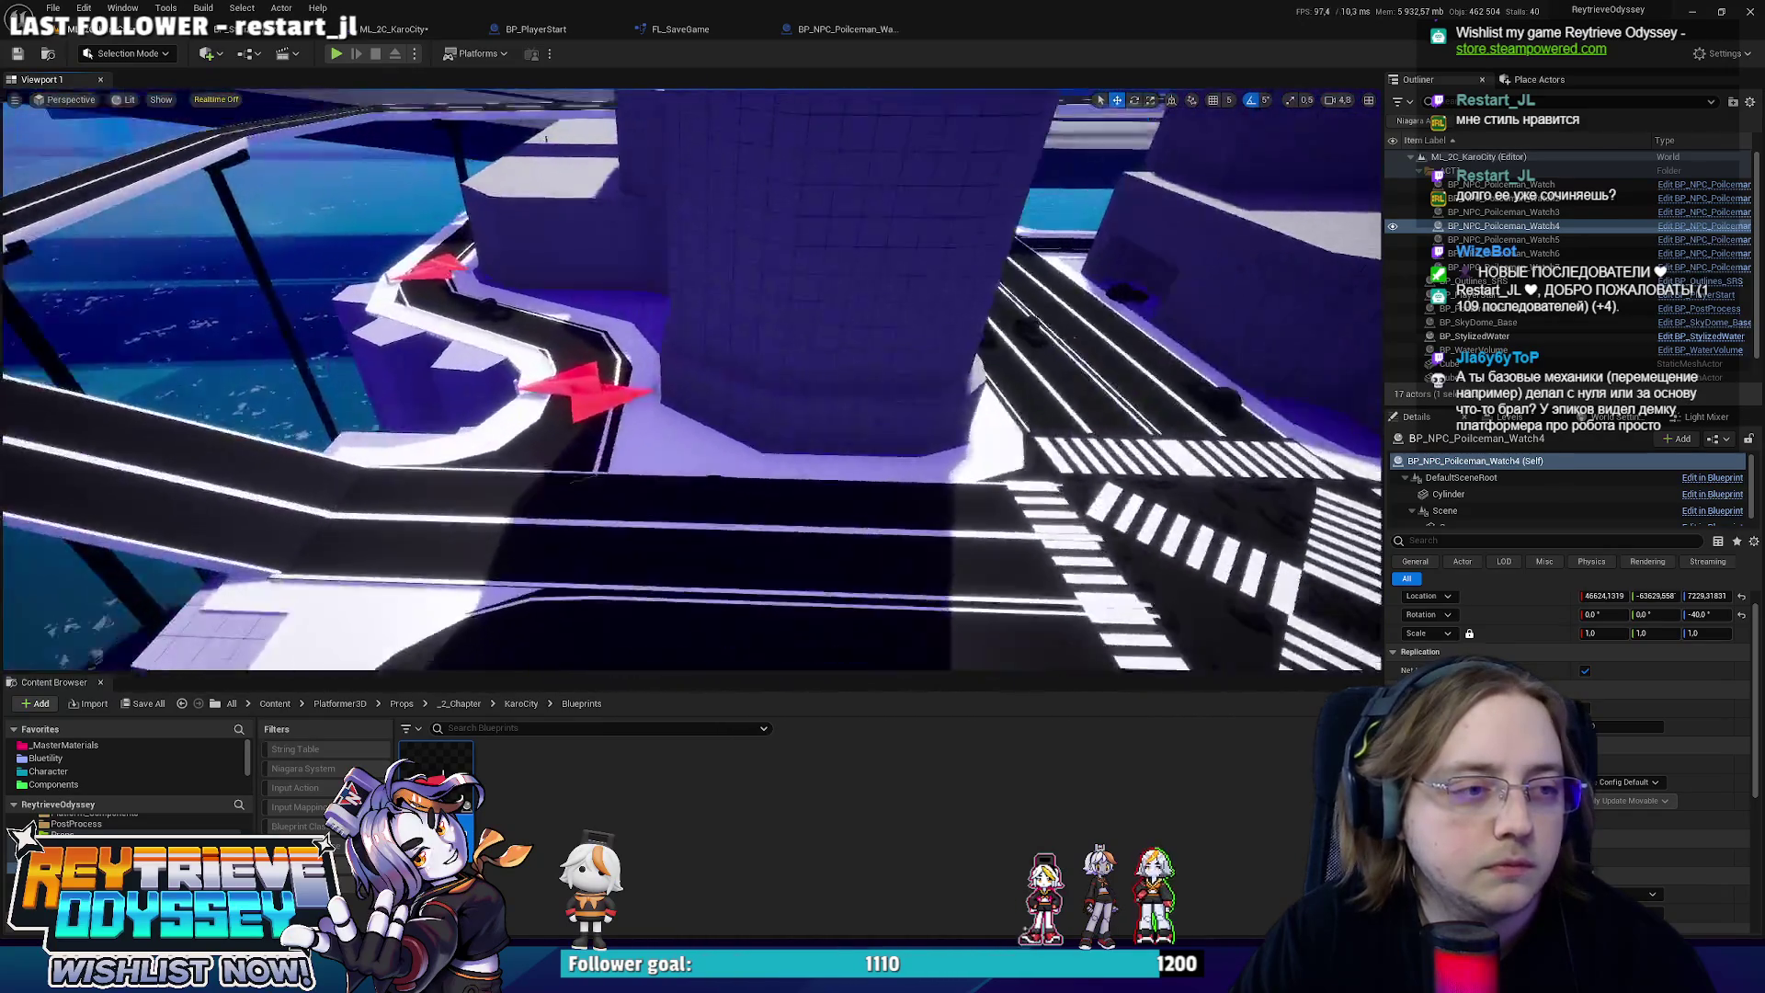
key("w")
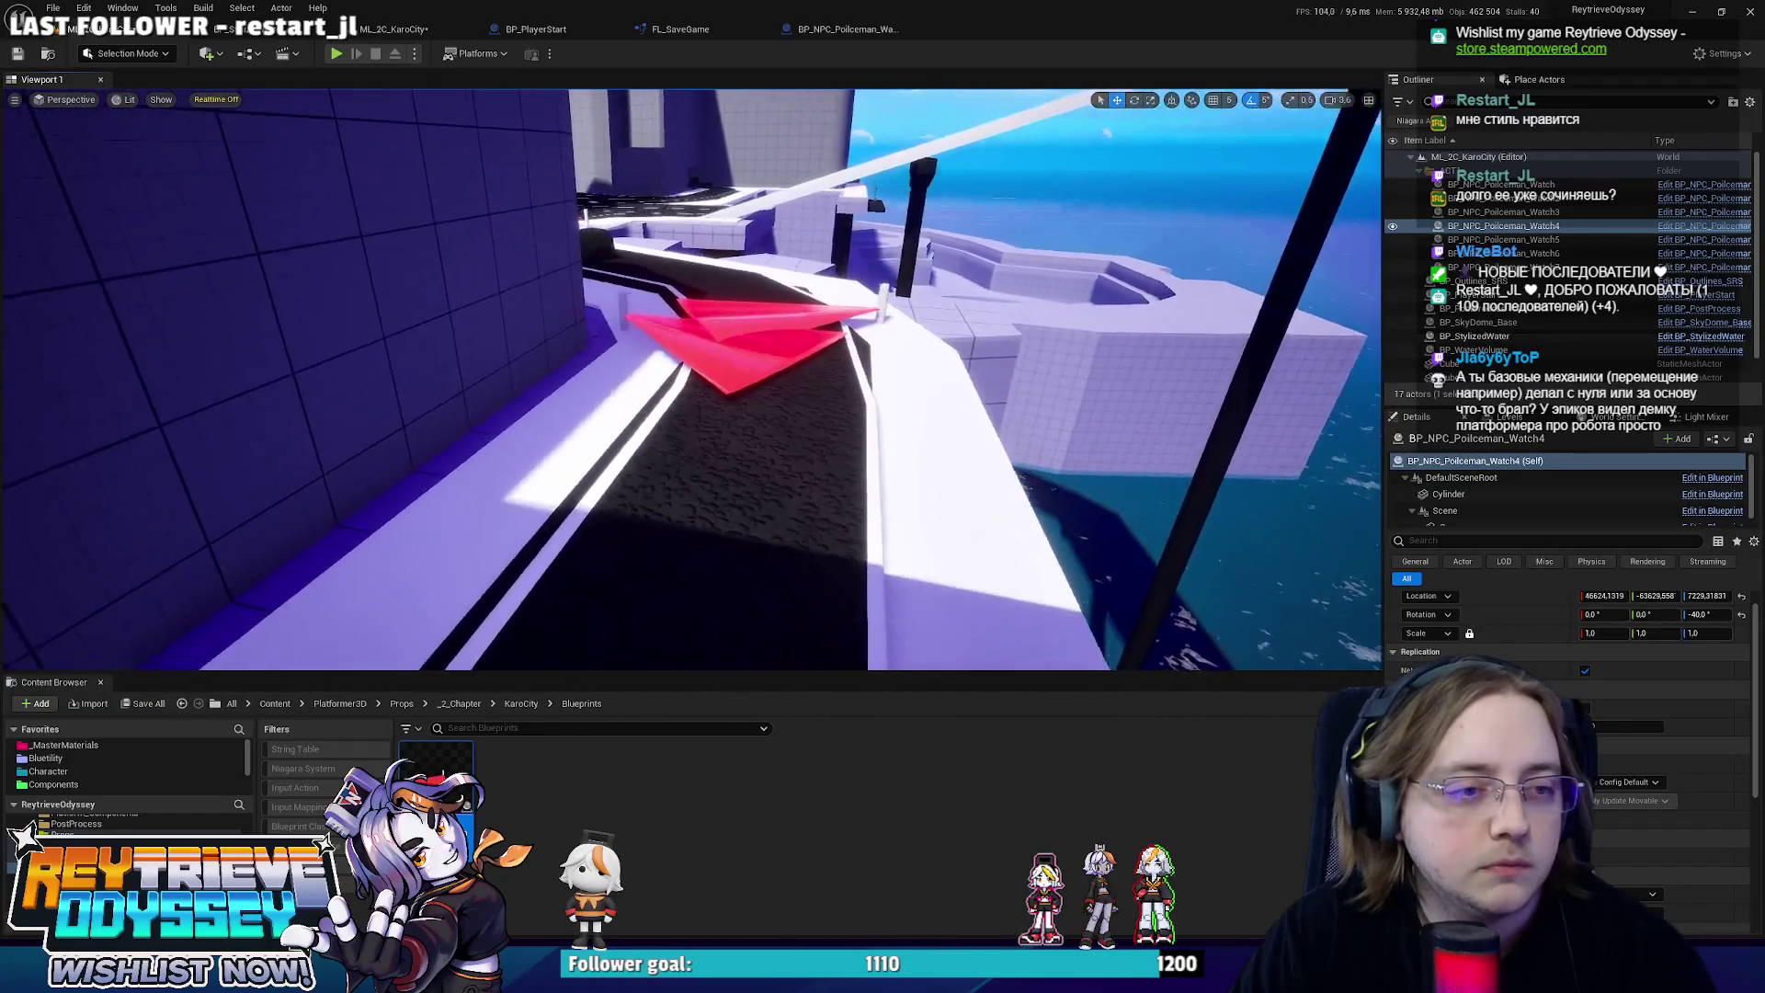
left_click(710, 423)
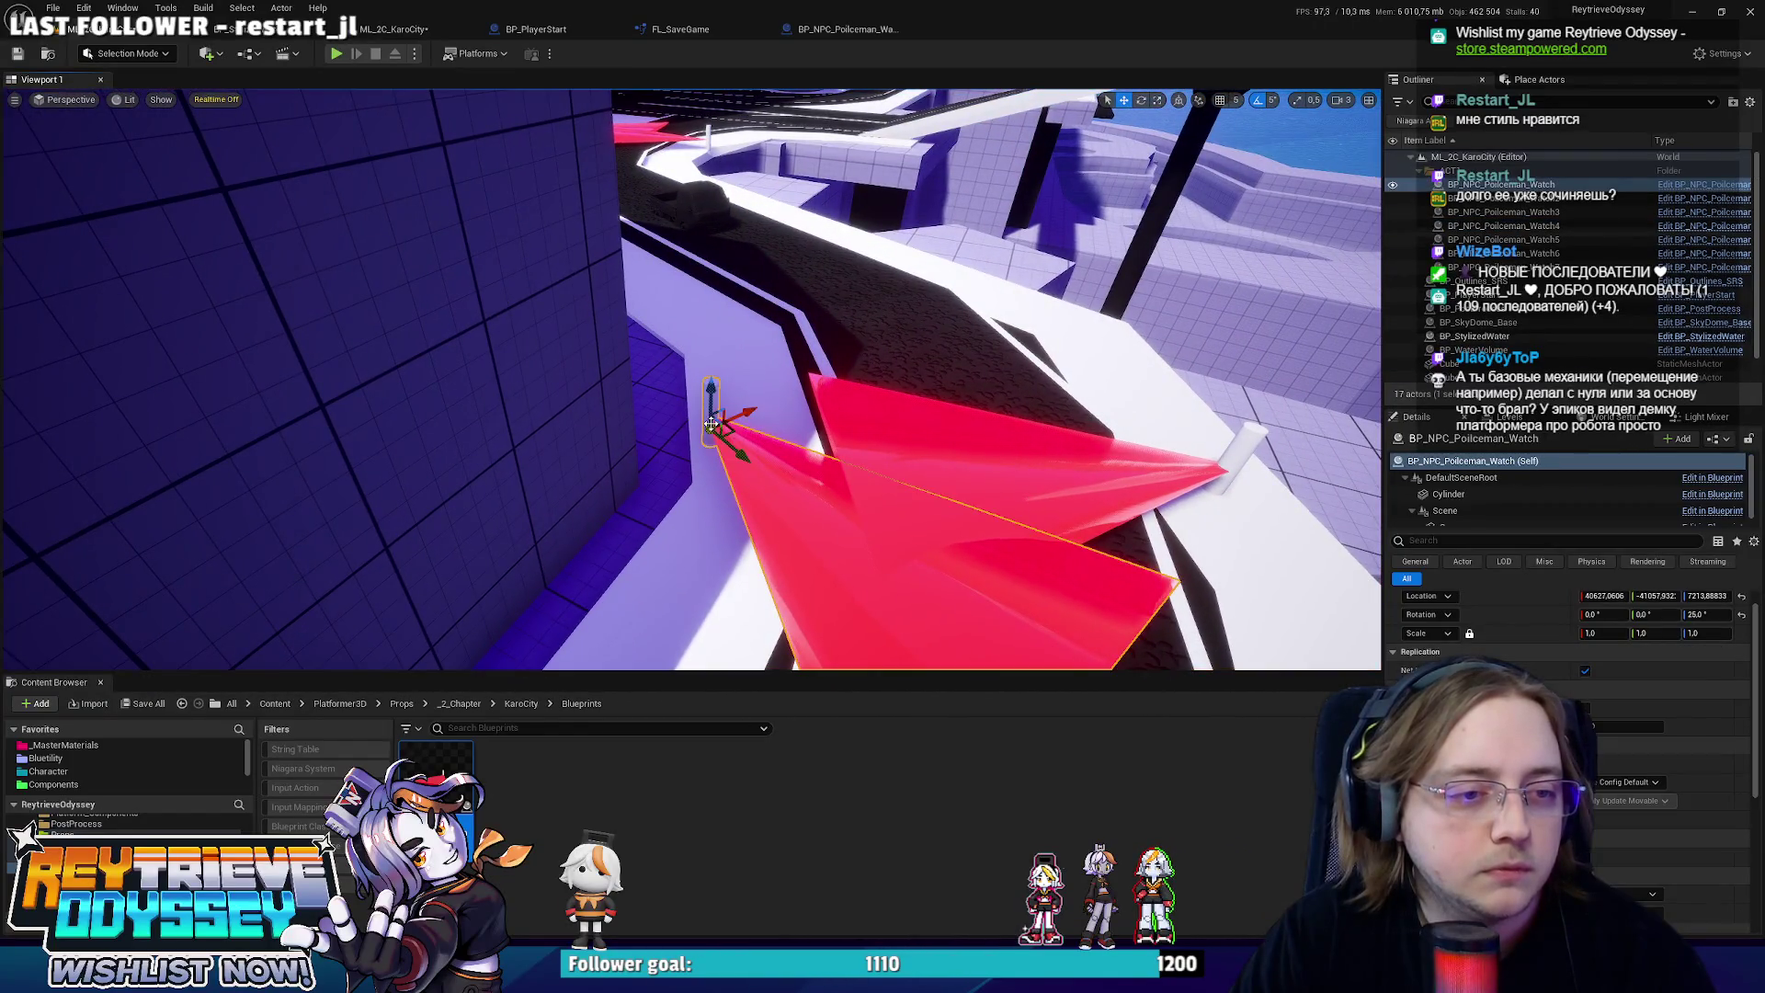
mouse_move(733, 430)
left_mouse_down()
mouse_move(672, 449)
mouse_move(661, 433)
left_mouse_up()
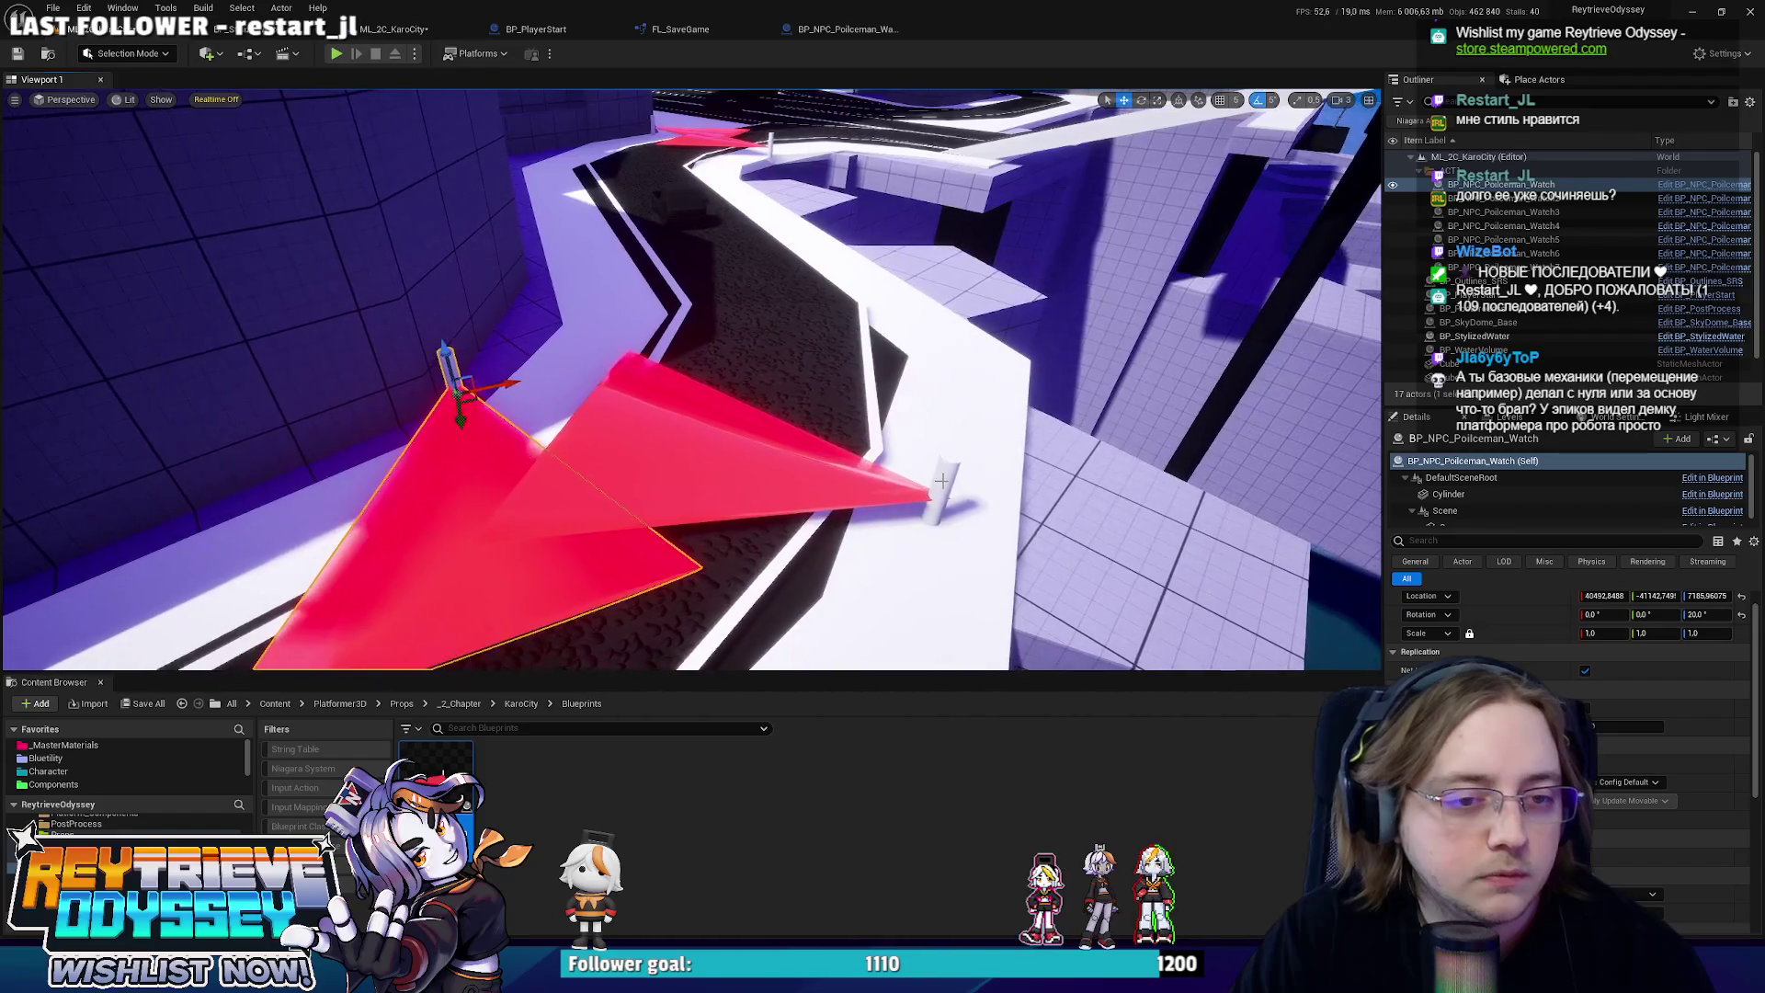
Move Watch2 to a new spot on the road by the white platform.
left_click(938, 501)
key("w")
mouse_move(939, 501)
left_mouse_down()
mouse_move(843, 593)
mouse_move(1017, 631)
mouse_move(1019, 475)
left_mouse_up()
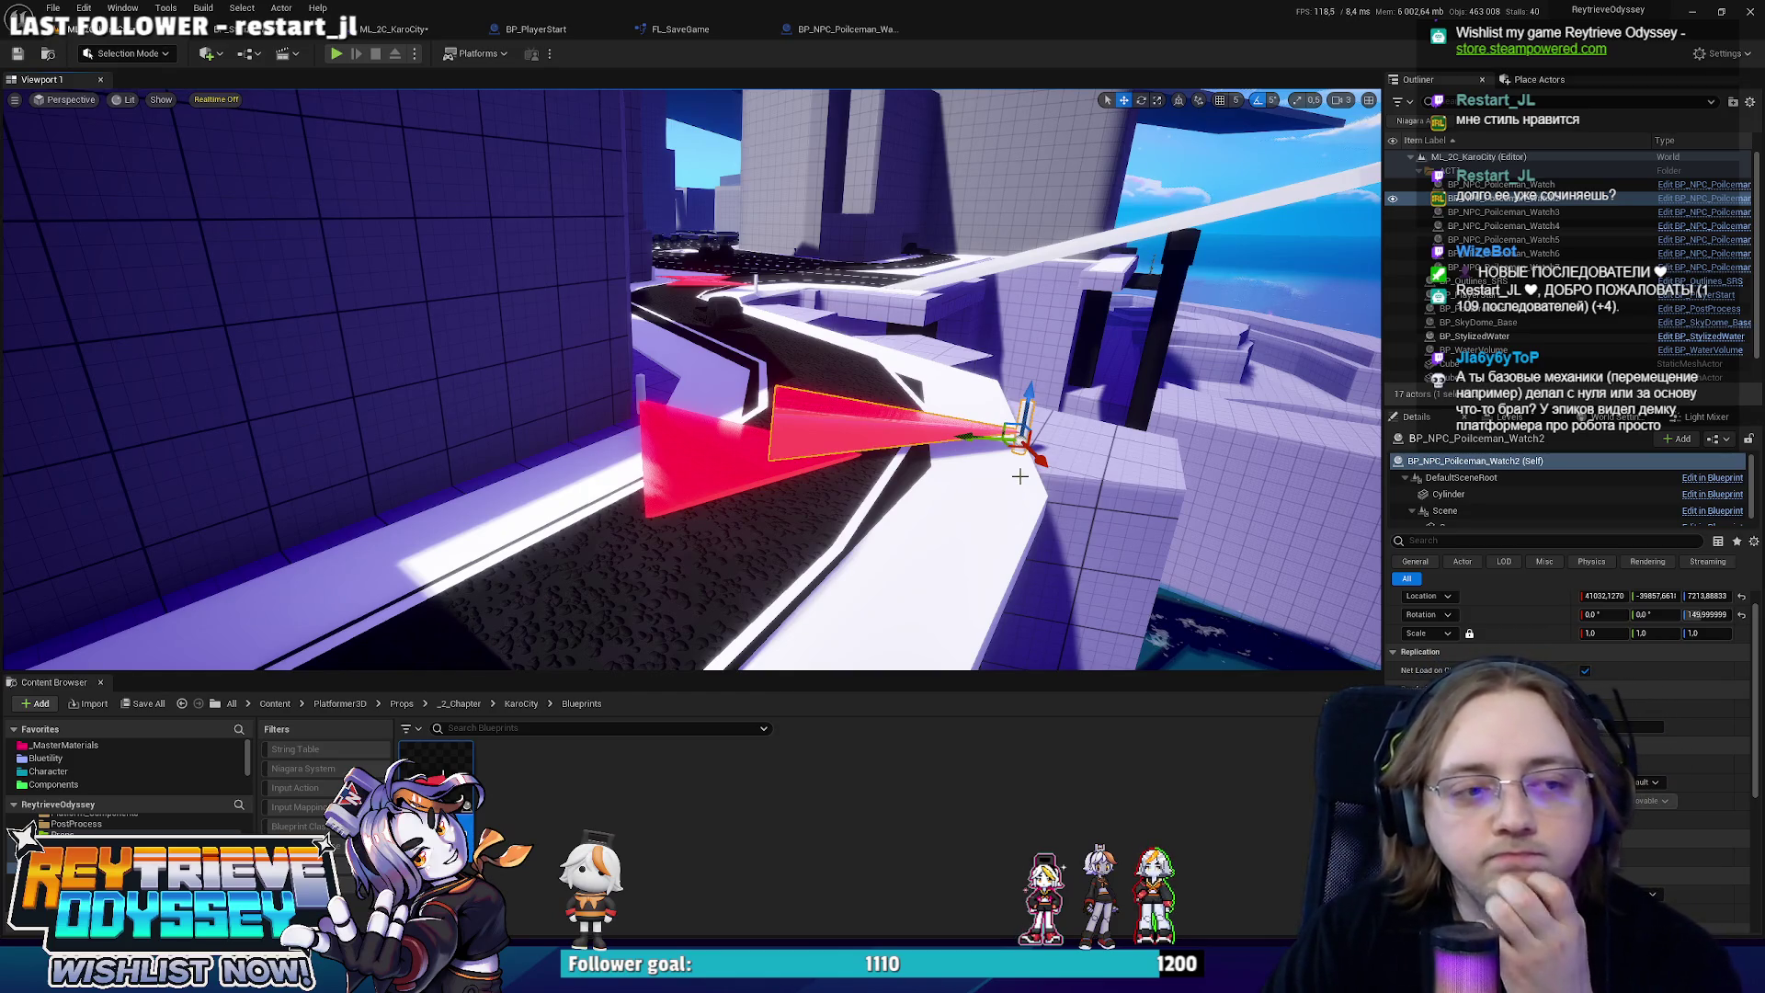
mouse_move(998, 482)
left_mouse_down()
mouse_move(947, 625)
mouse_move(989, 479)
left_mouse_up()
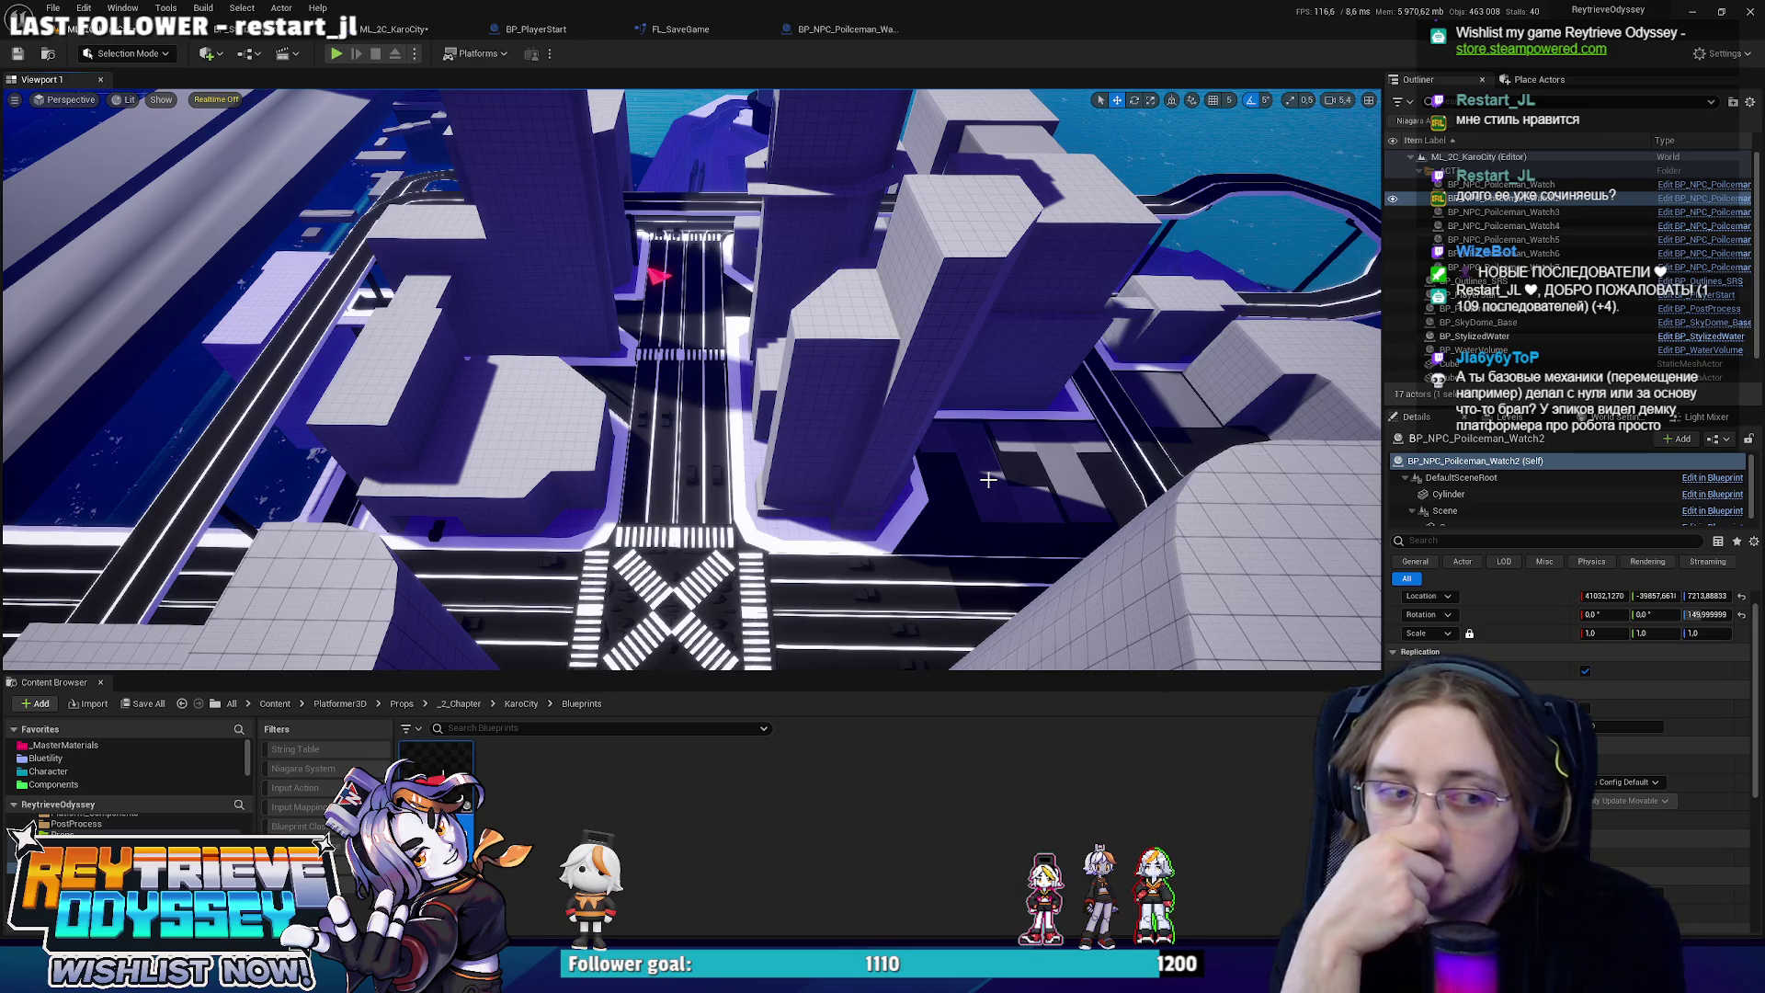
mouse_move(989, 479)
left_mouse_down()
mouse_move(966, 515)
mouse_move(1074, 530)
mouse_move(764, 427)
left_mouse_up()
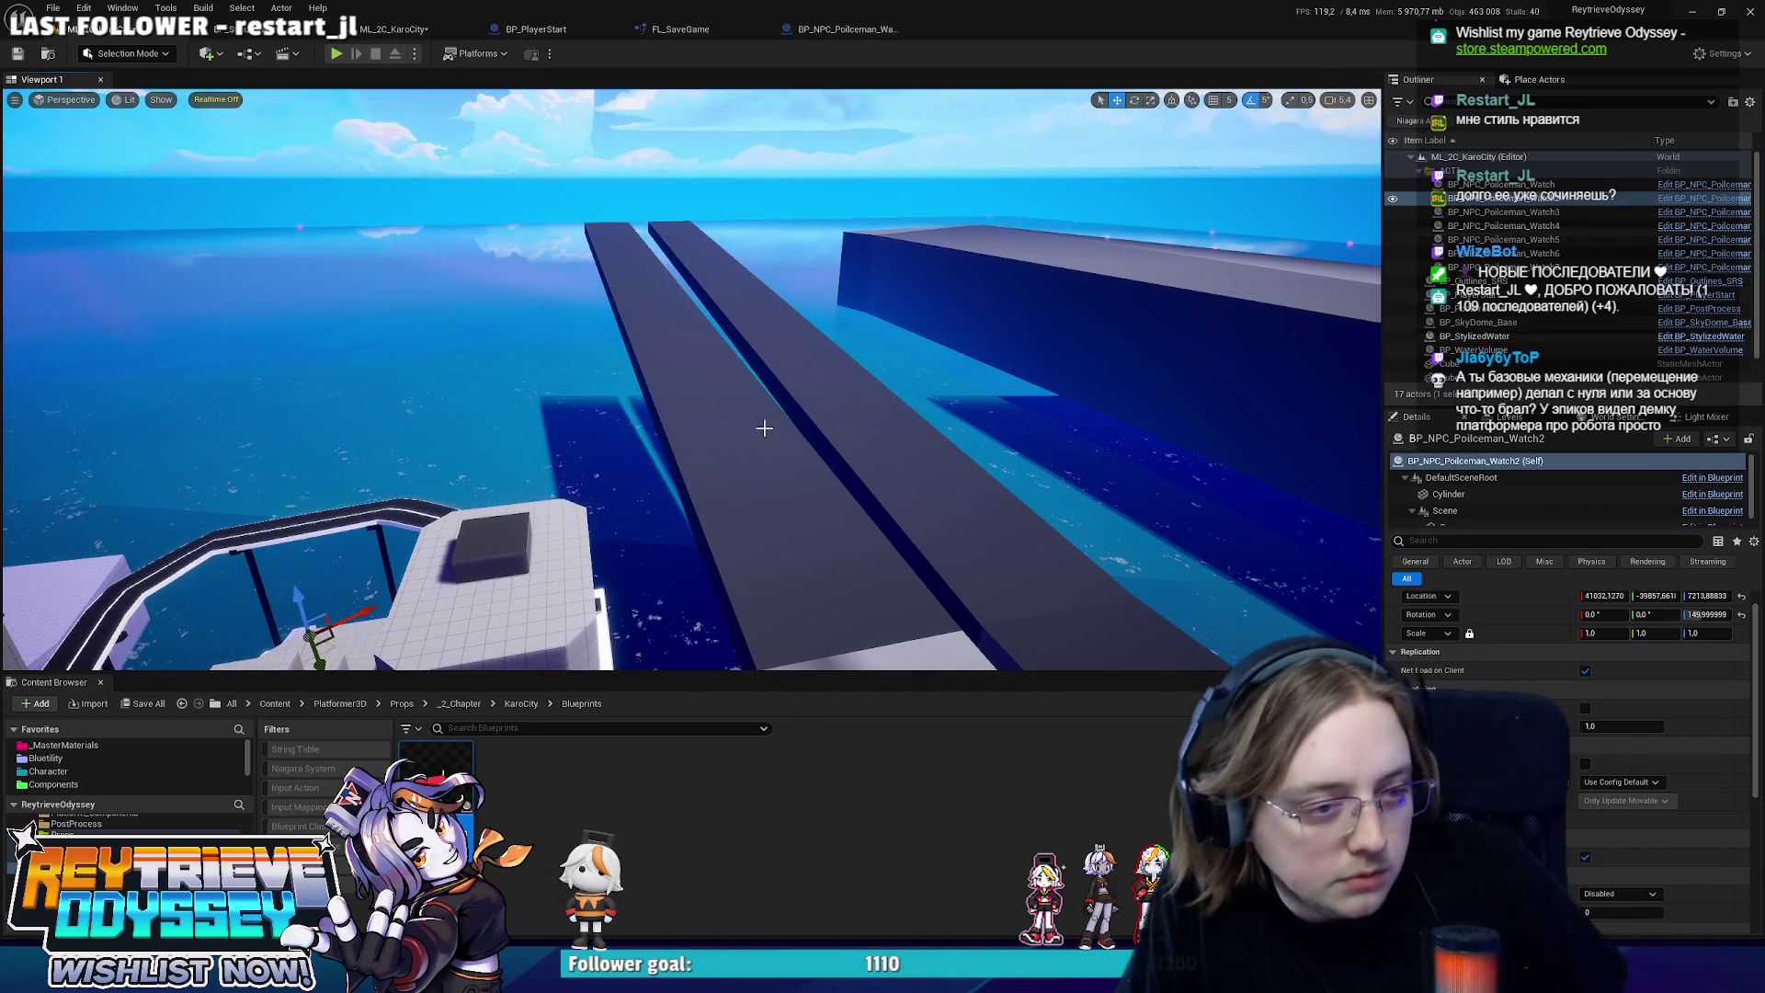
left_click_drag(764, 428, 708, 529)
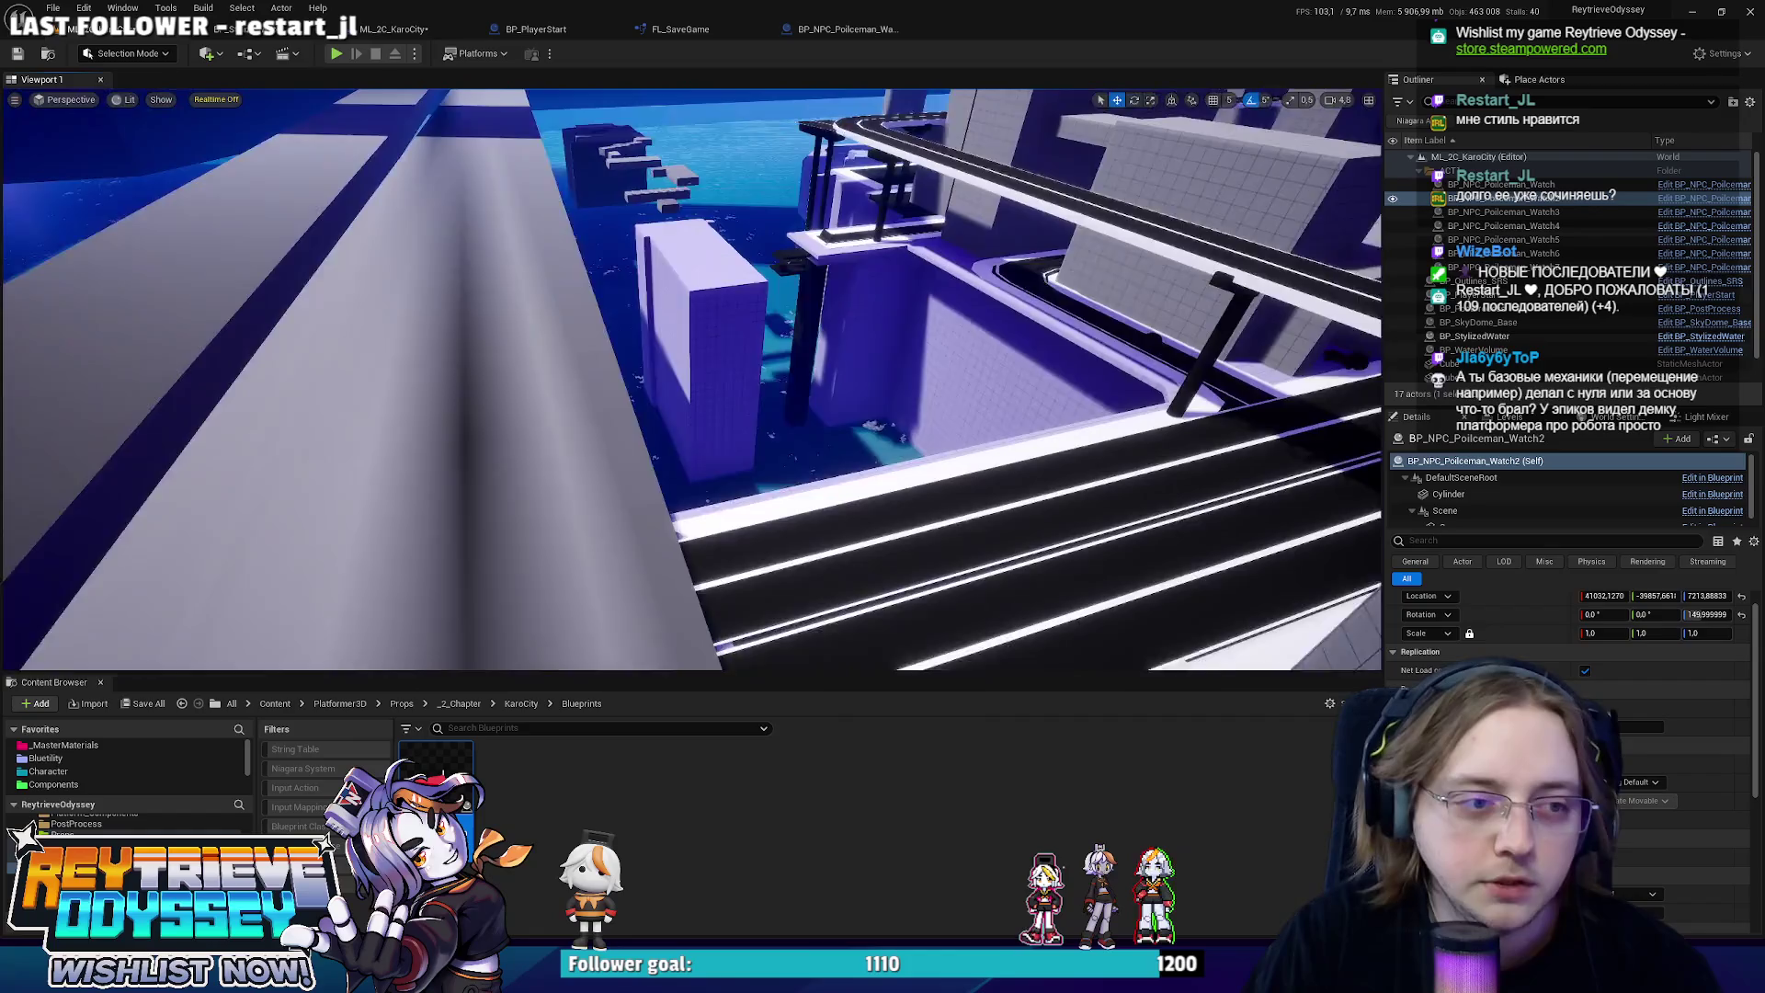
left_click_drag(736, 405, 716, 405)
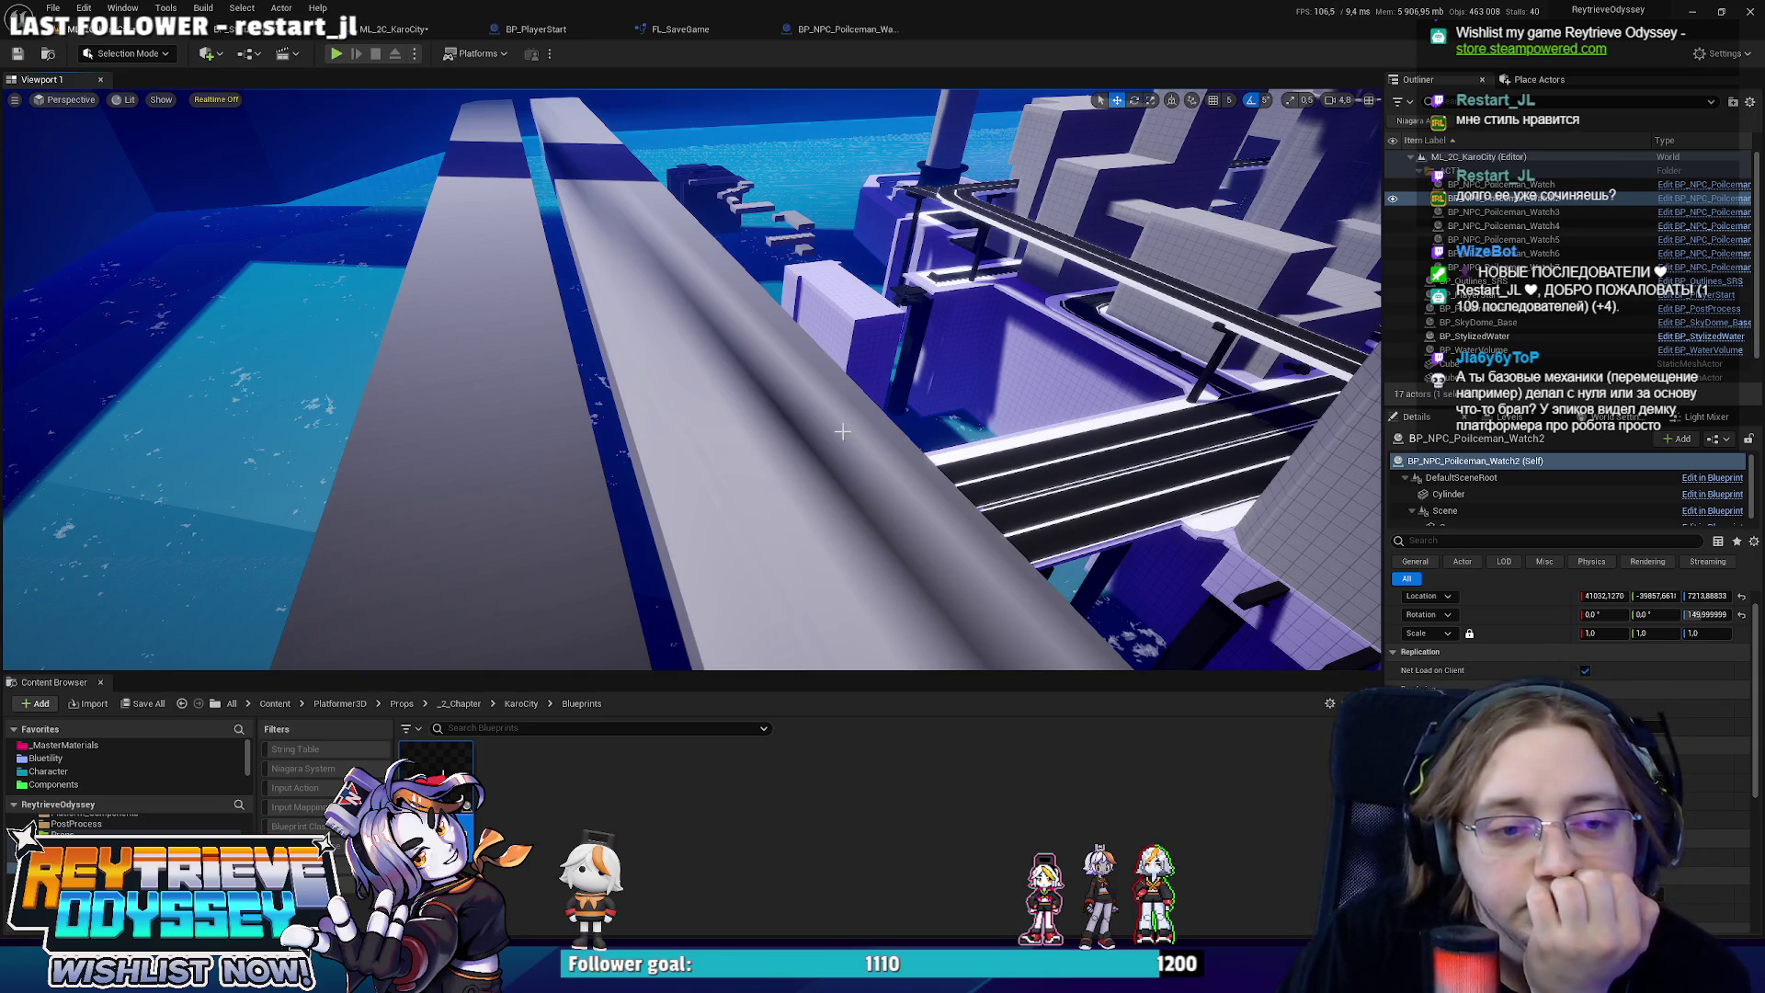
left_click_drag(842, 431, 965, 432)
scroll(1149, 434, "up", 2)
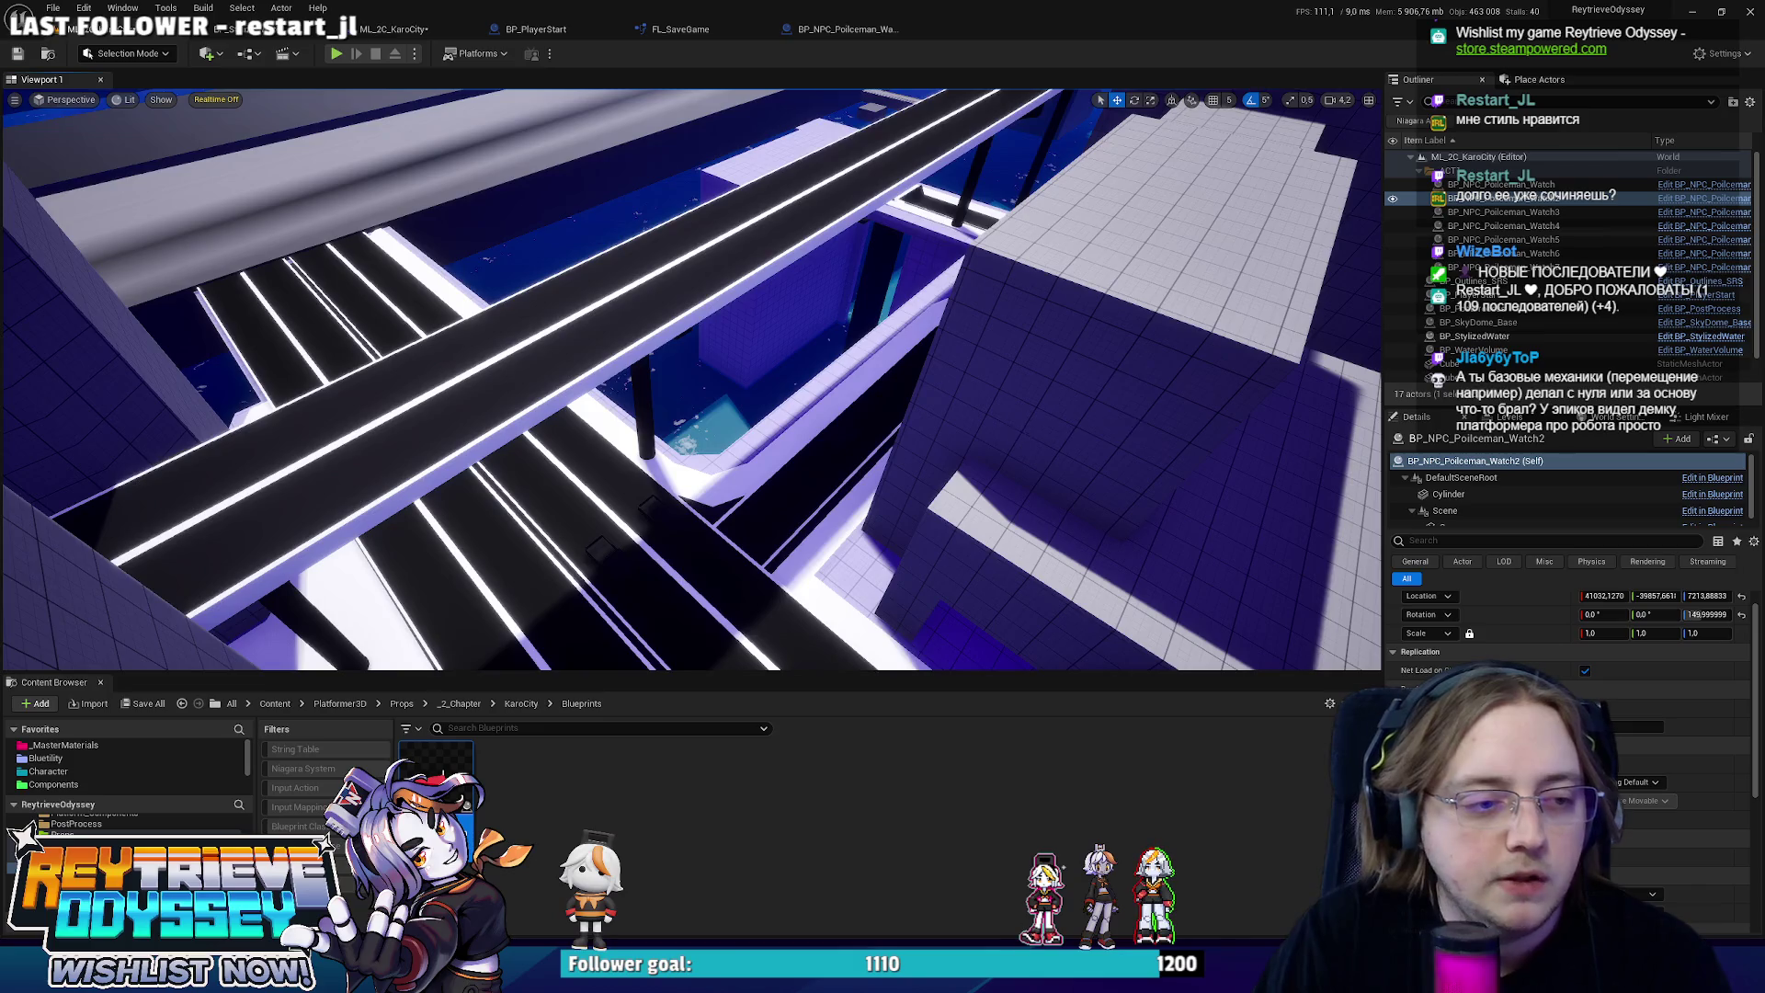
left_click_drag(800, 314, 800, 314)
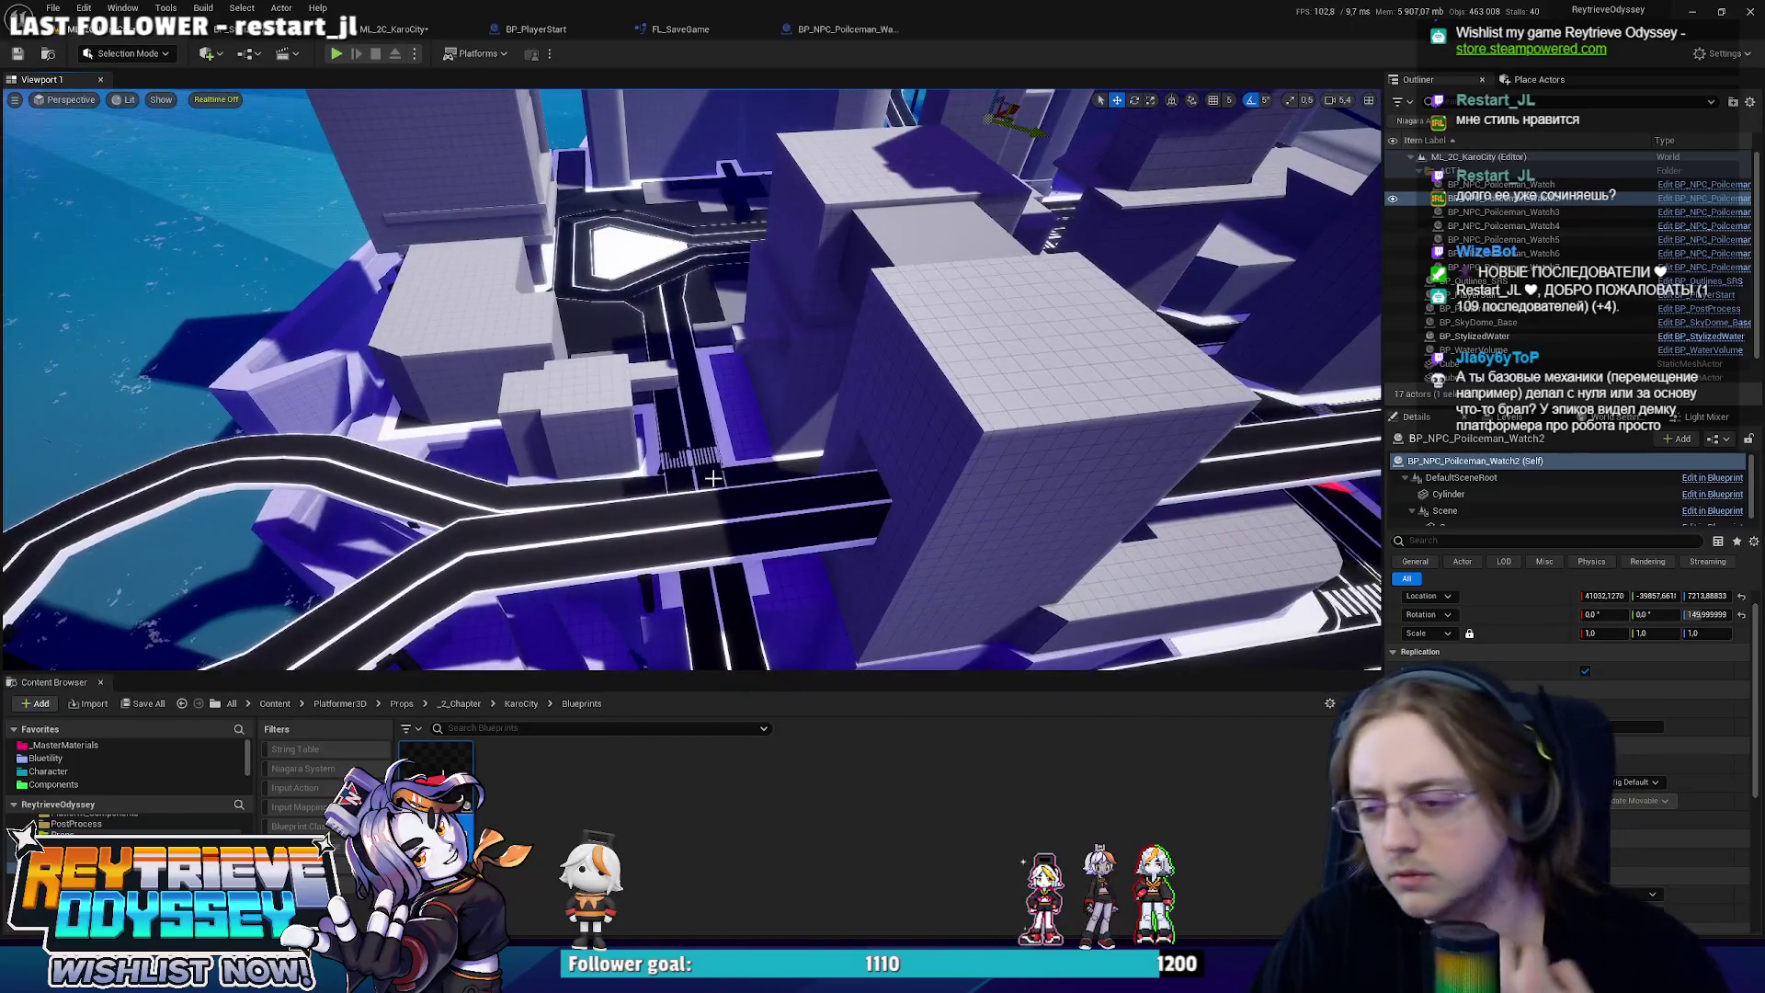
right_click(714, 479)
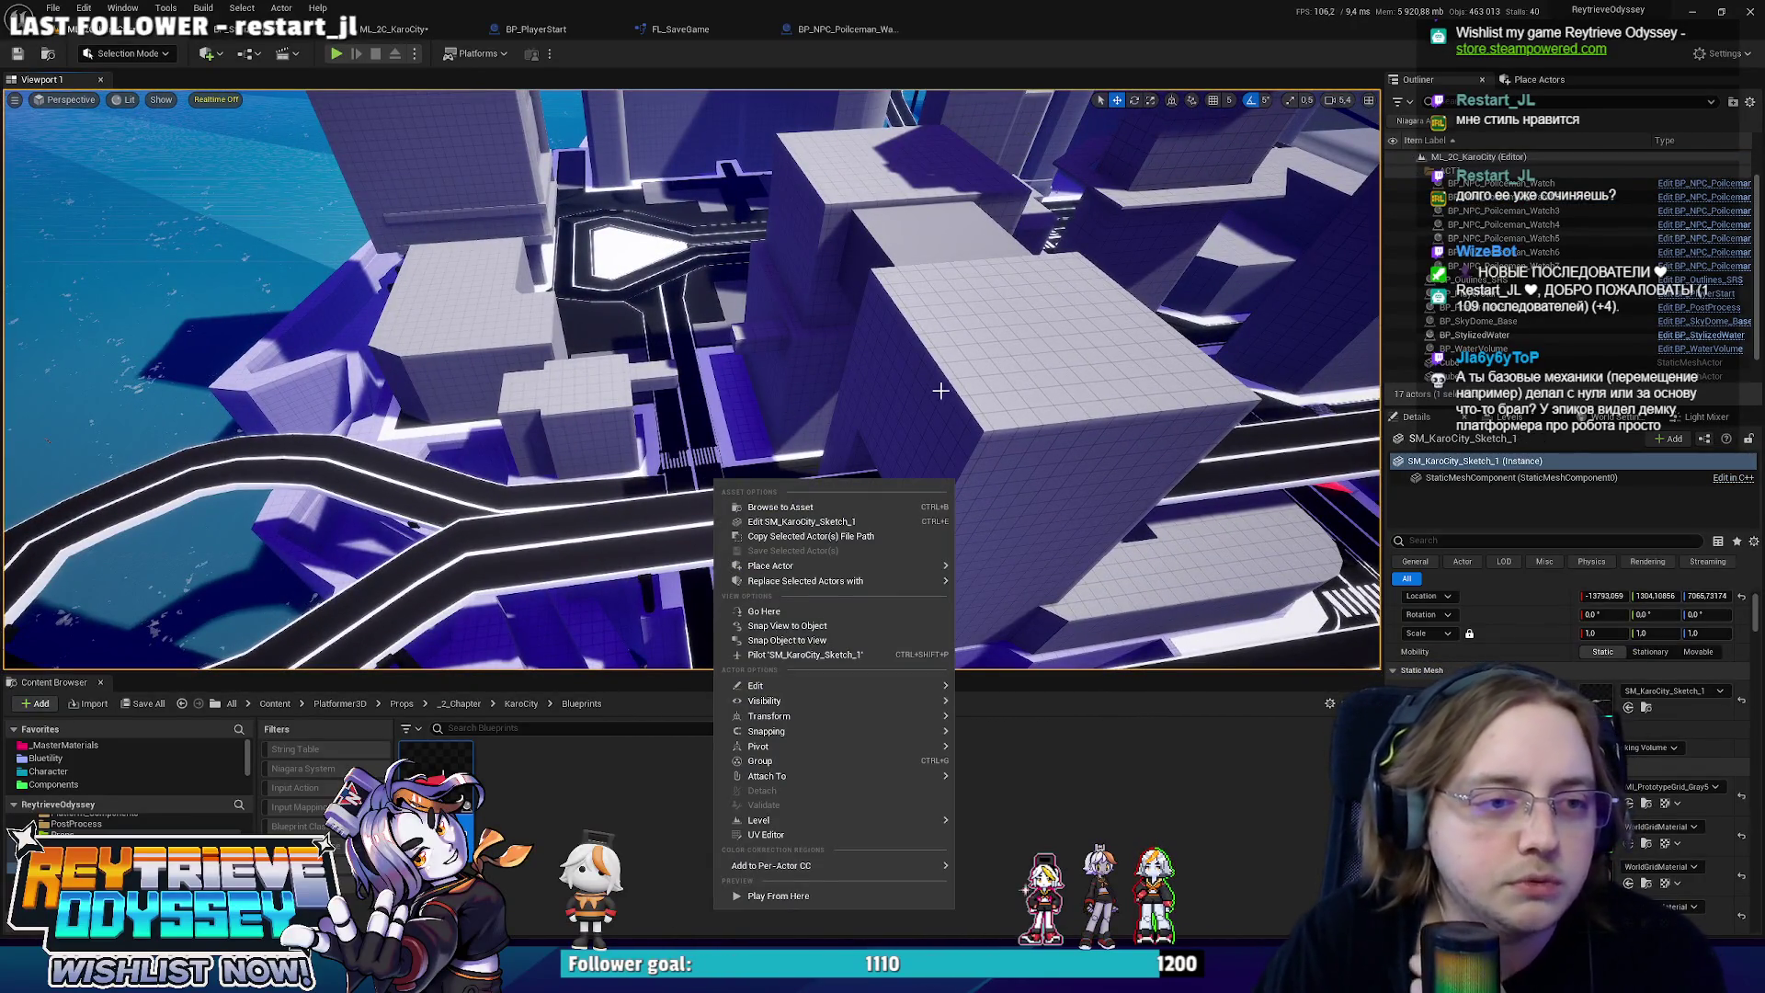
mouse_move(940, 390)
left_mouse_down()
mouse_move(940, 317)
mouse_move(940, 386)
left_mouse_up()
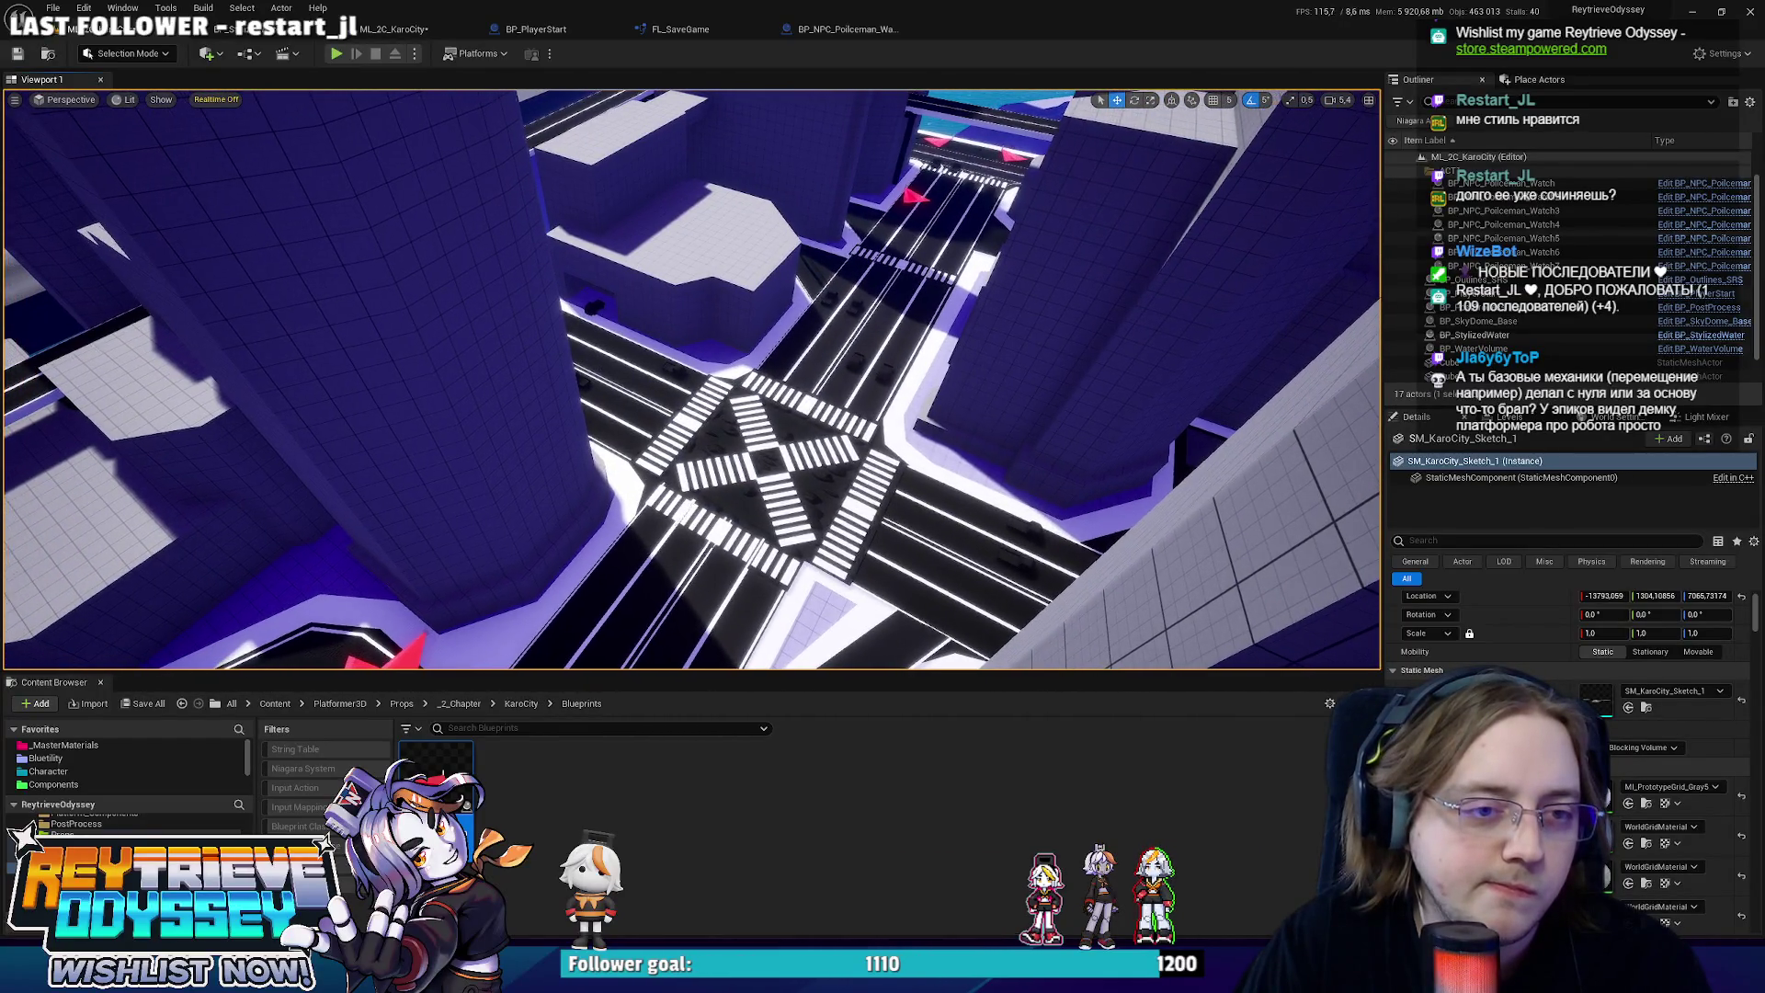
key("w")
scroll(692, 379, "up", 2)
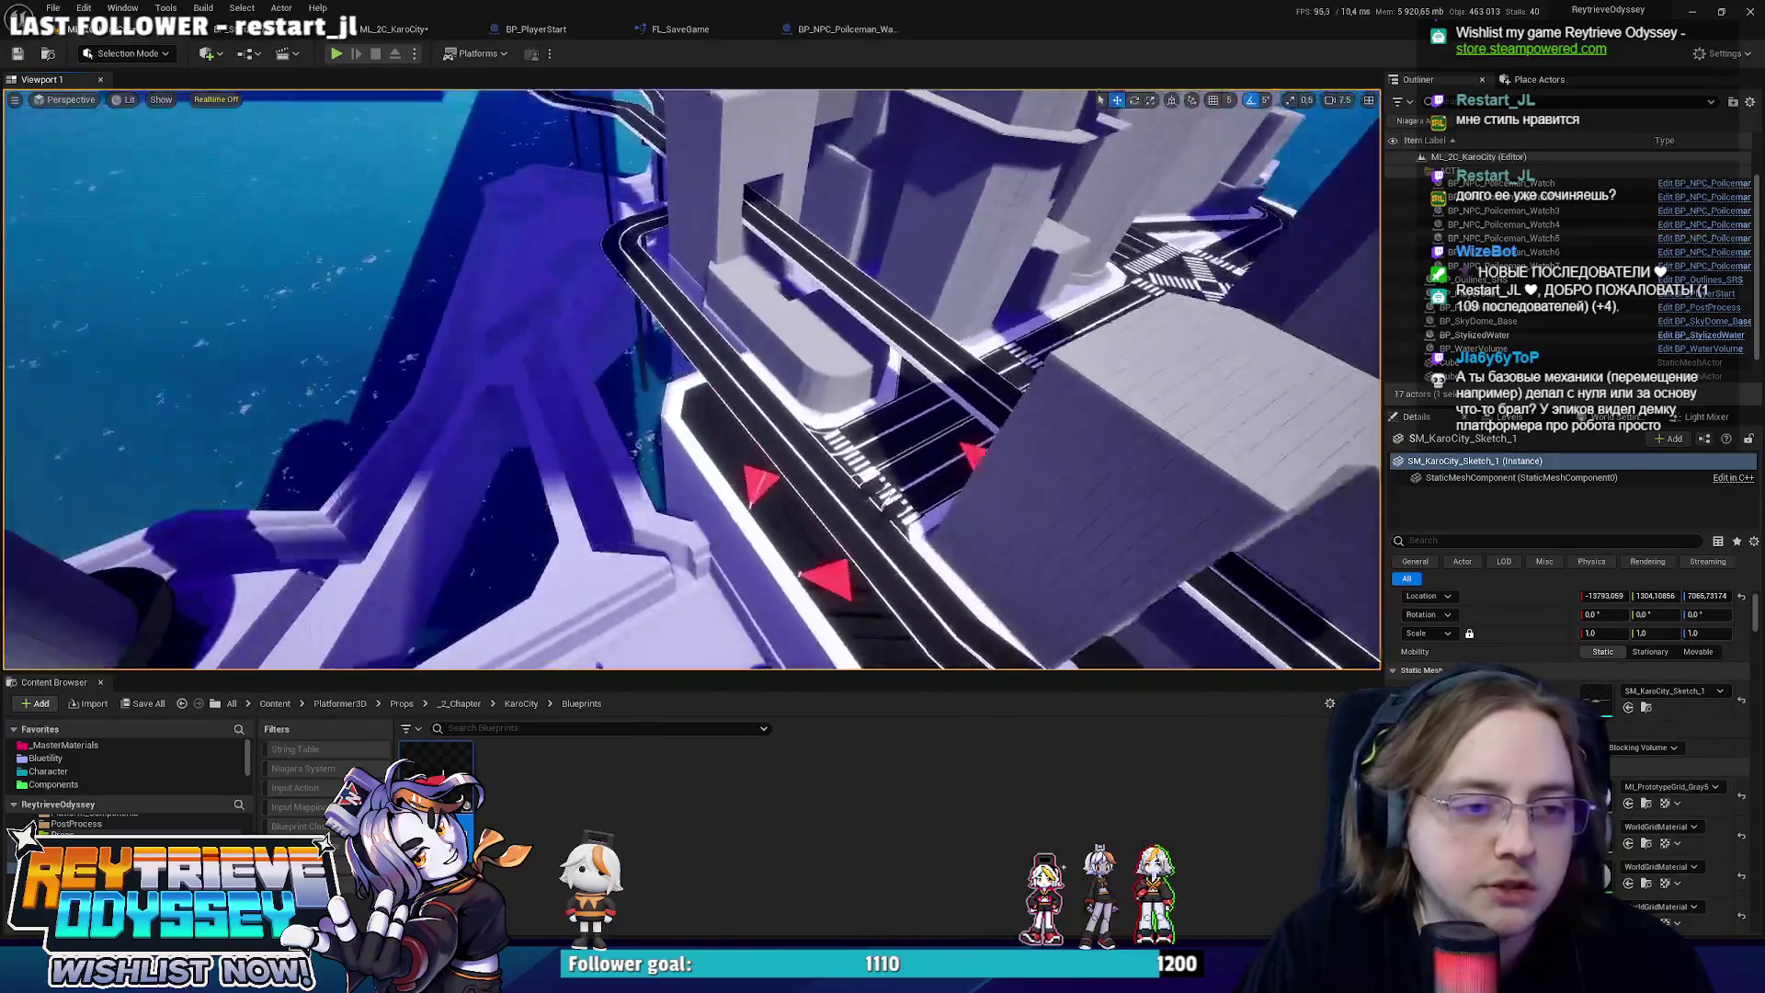
key("w")
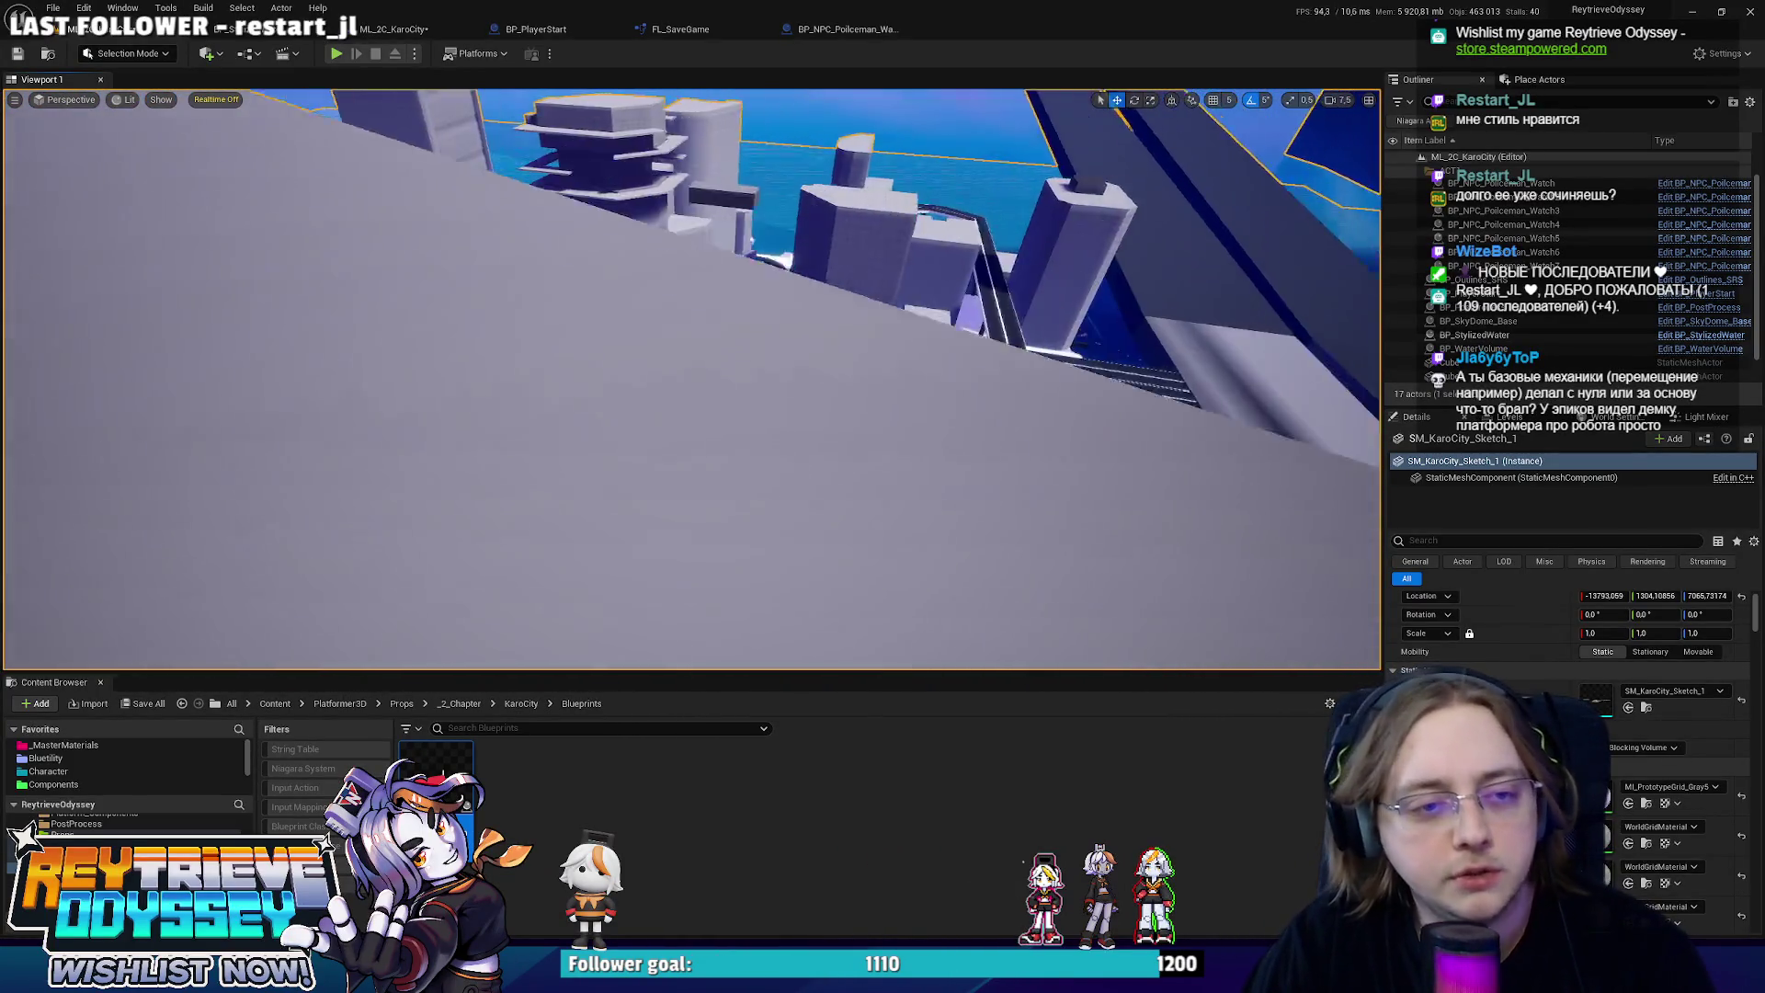
key("s")
scroll(937, 390, "down", 2)
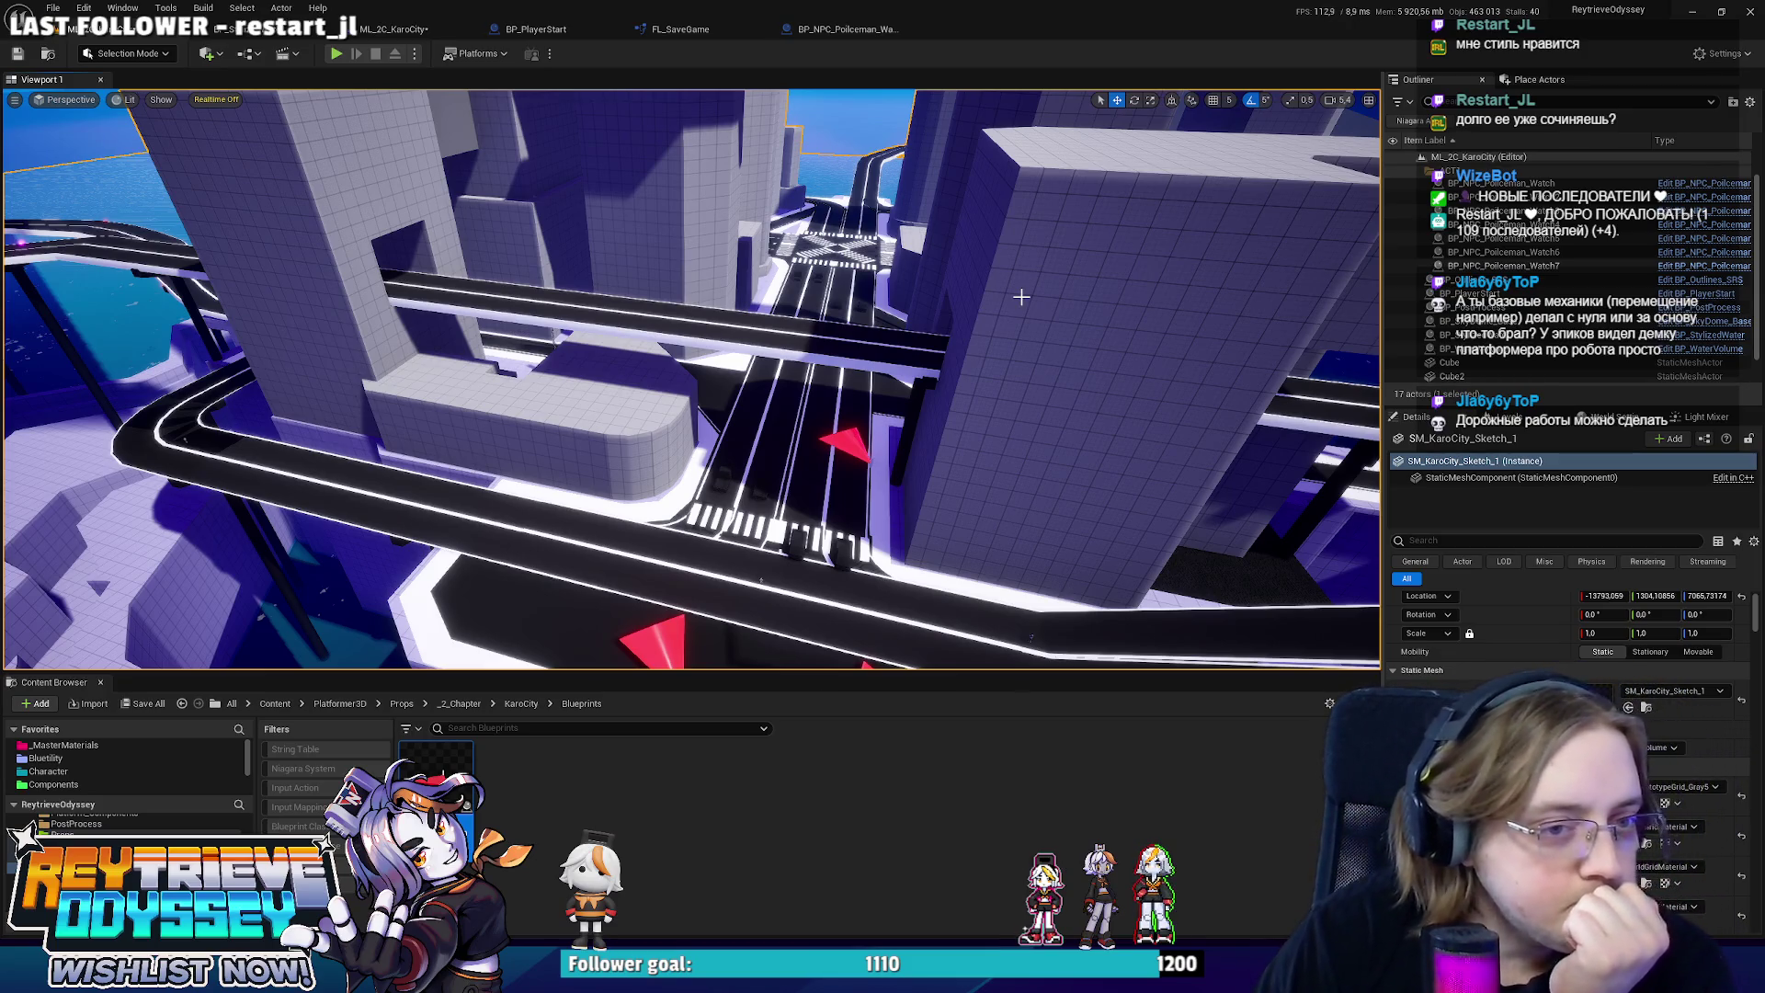
mouse_move(1014, 365)
left_mouse_down()
mouse_move(538, 467)
mouse_move(322, 342)
left_mouse_up()
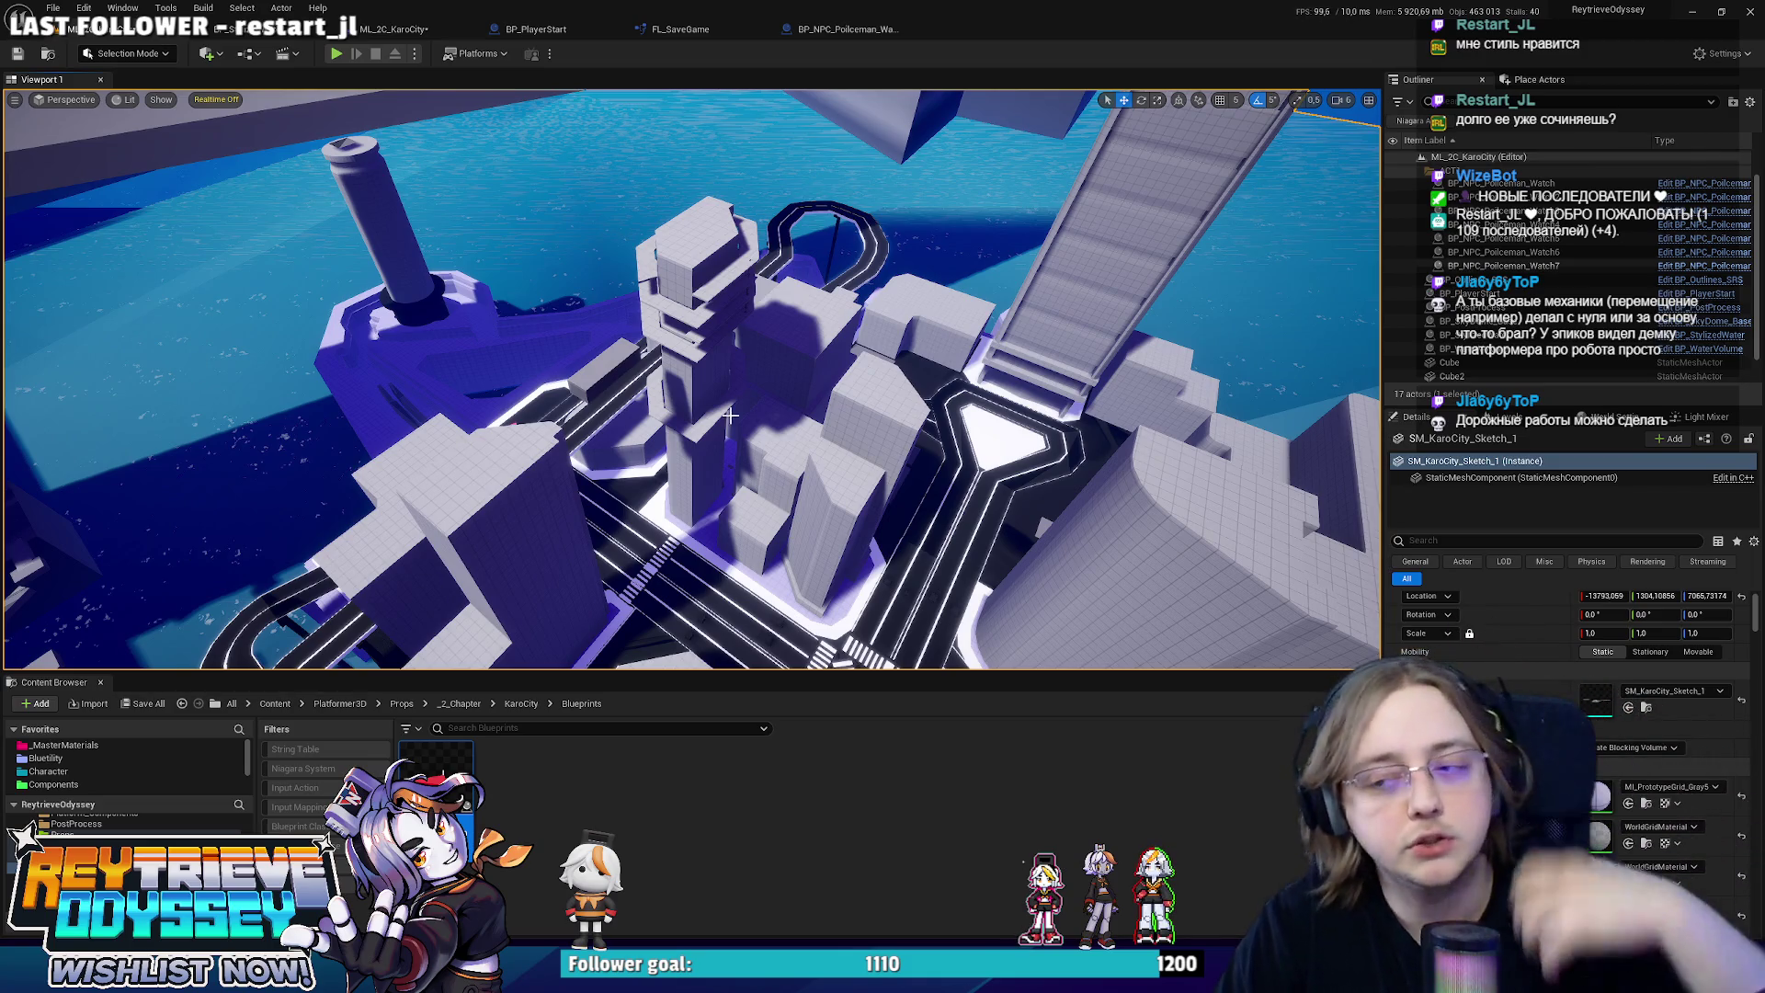
left_click_drag(377, 315, 365, 247)
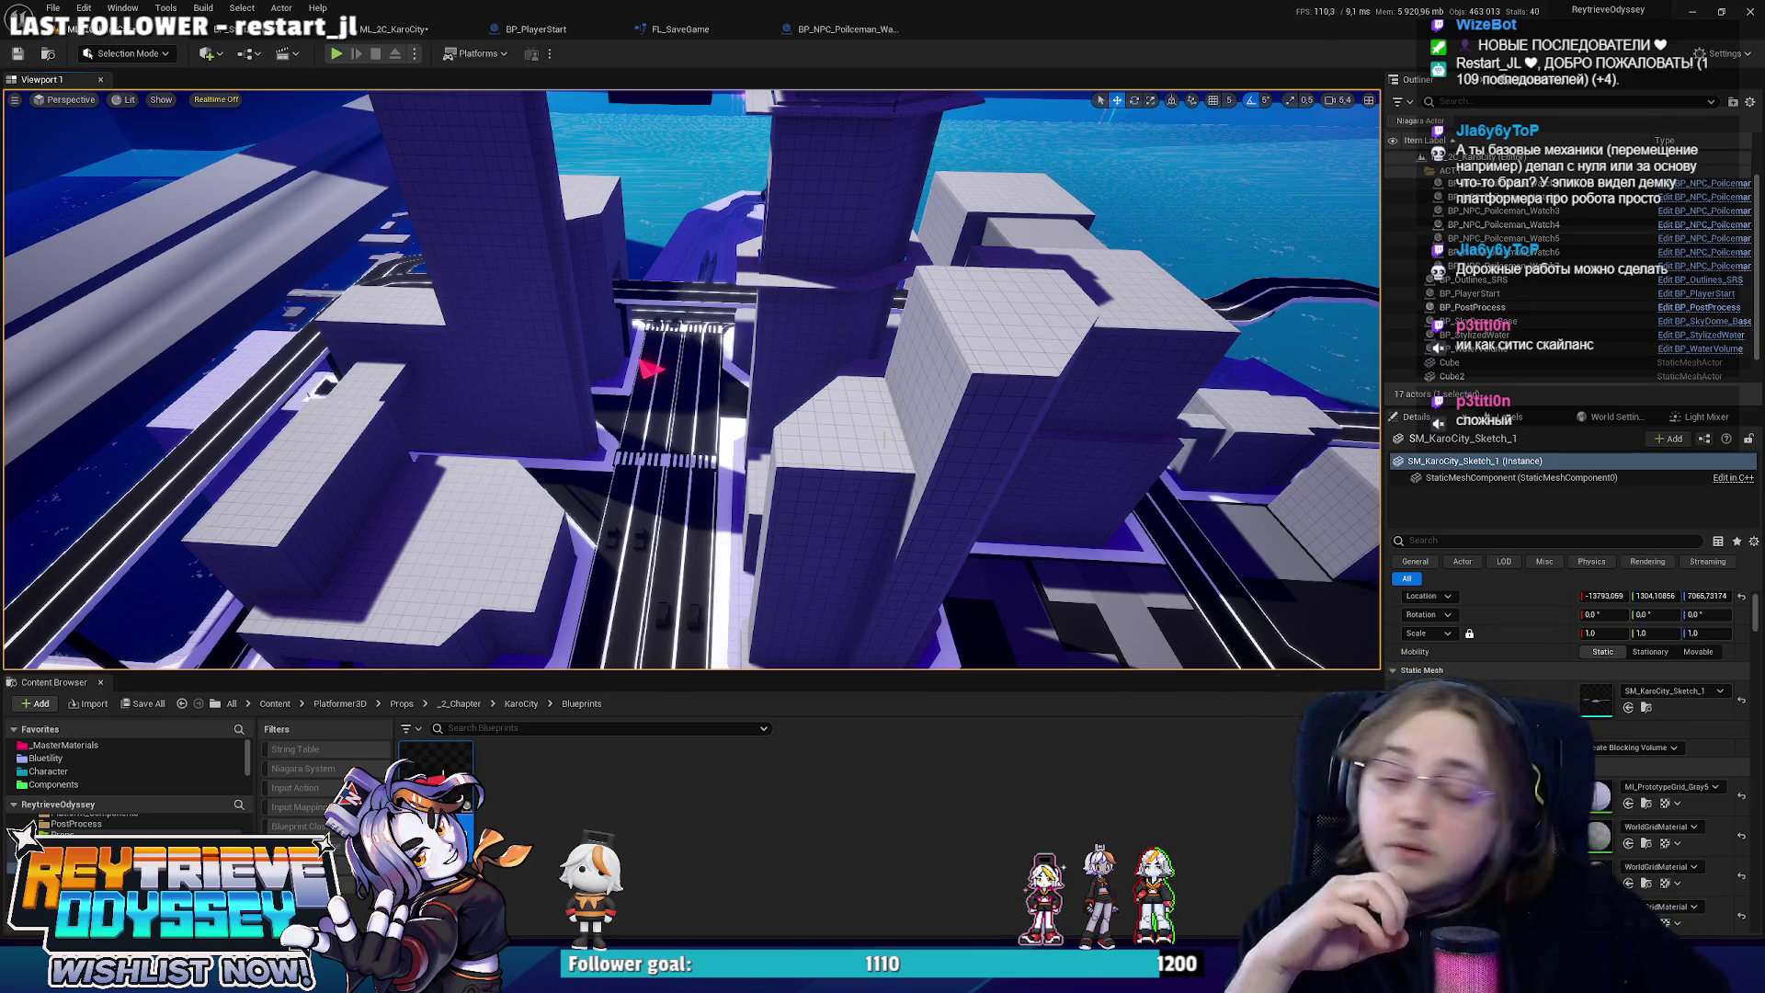
key("w")
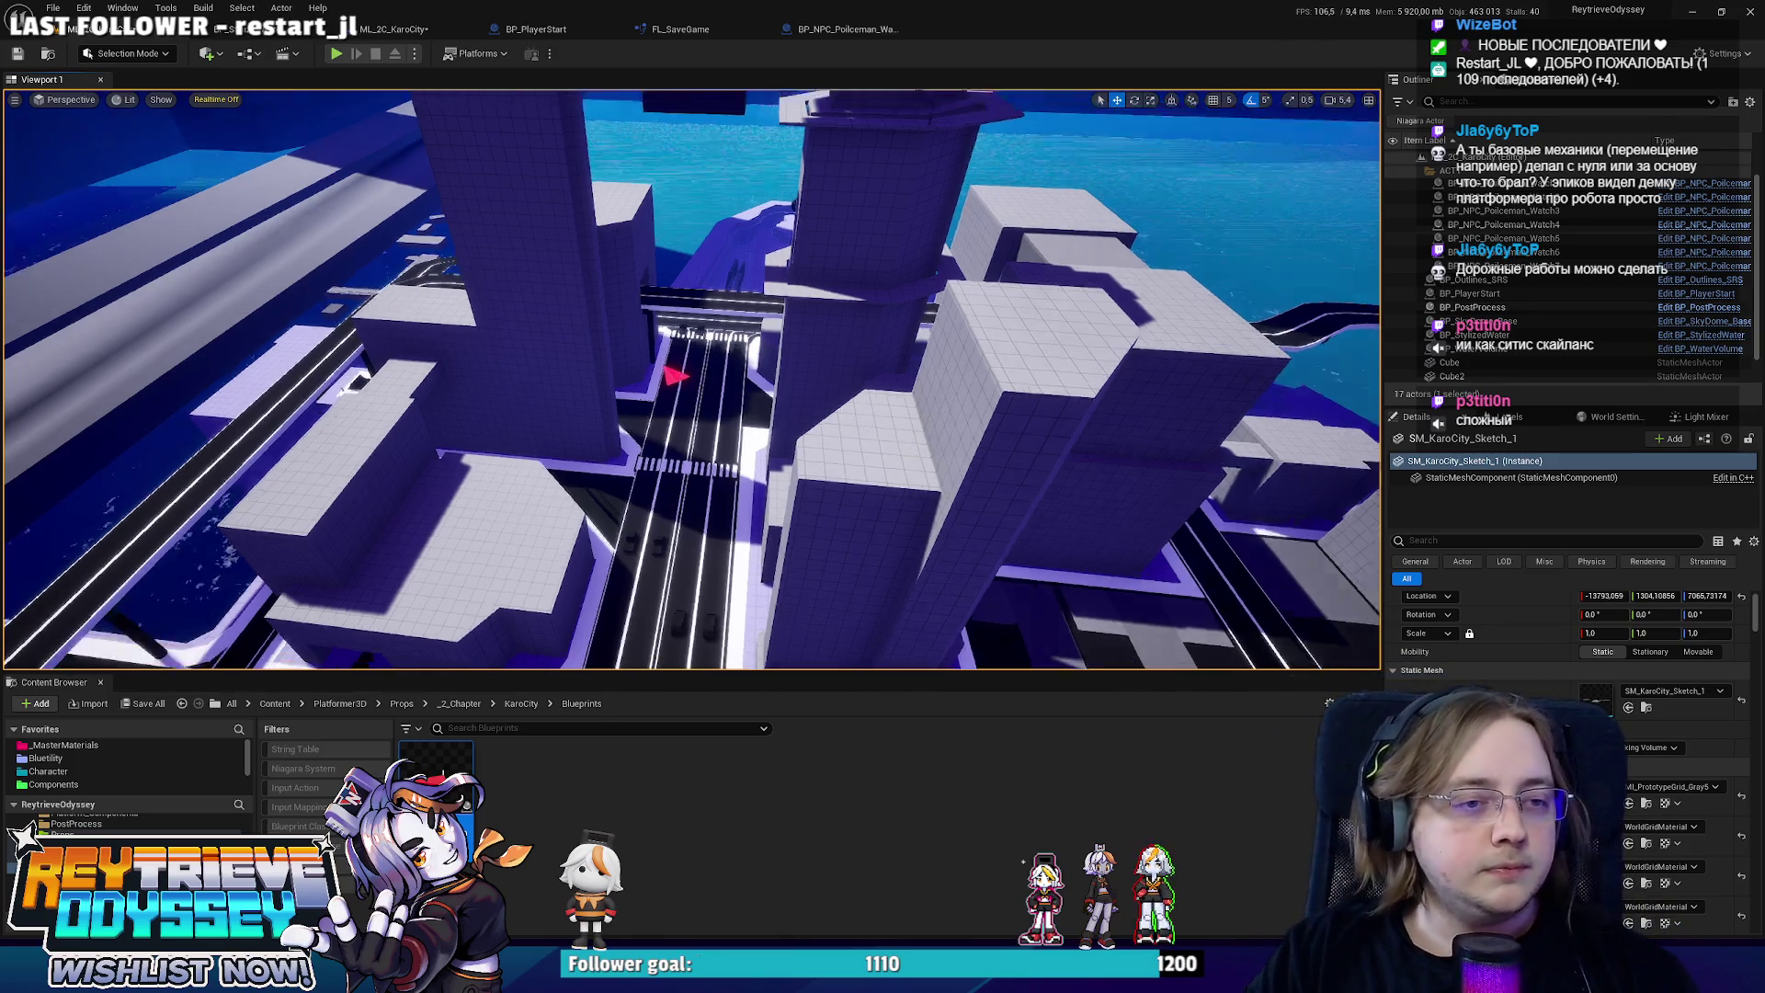
key("w")
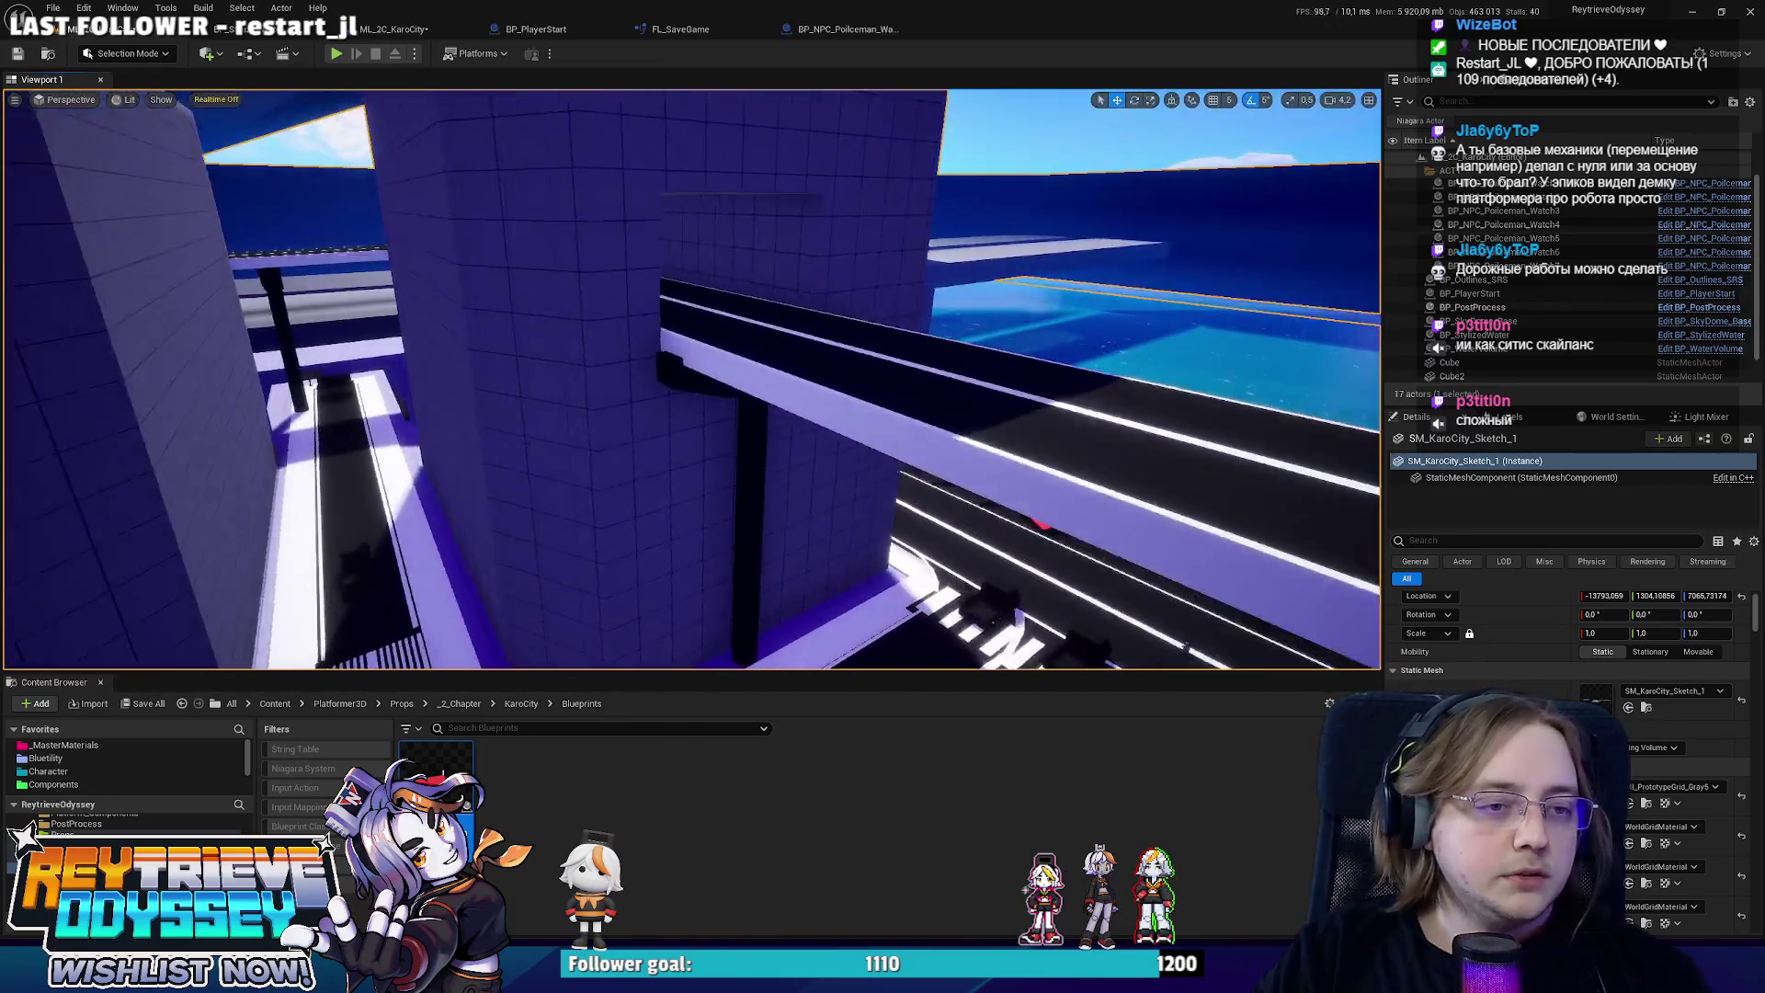
key("w")
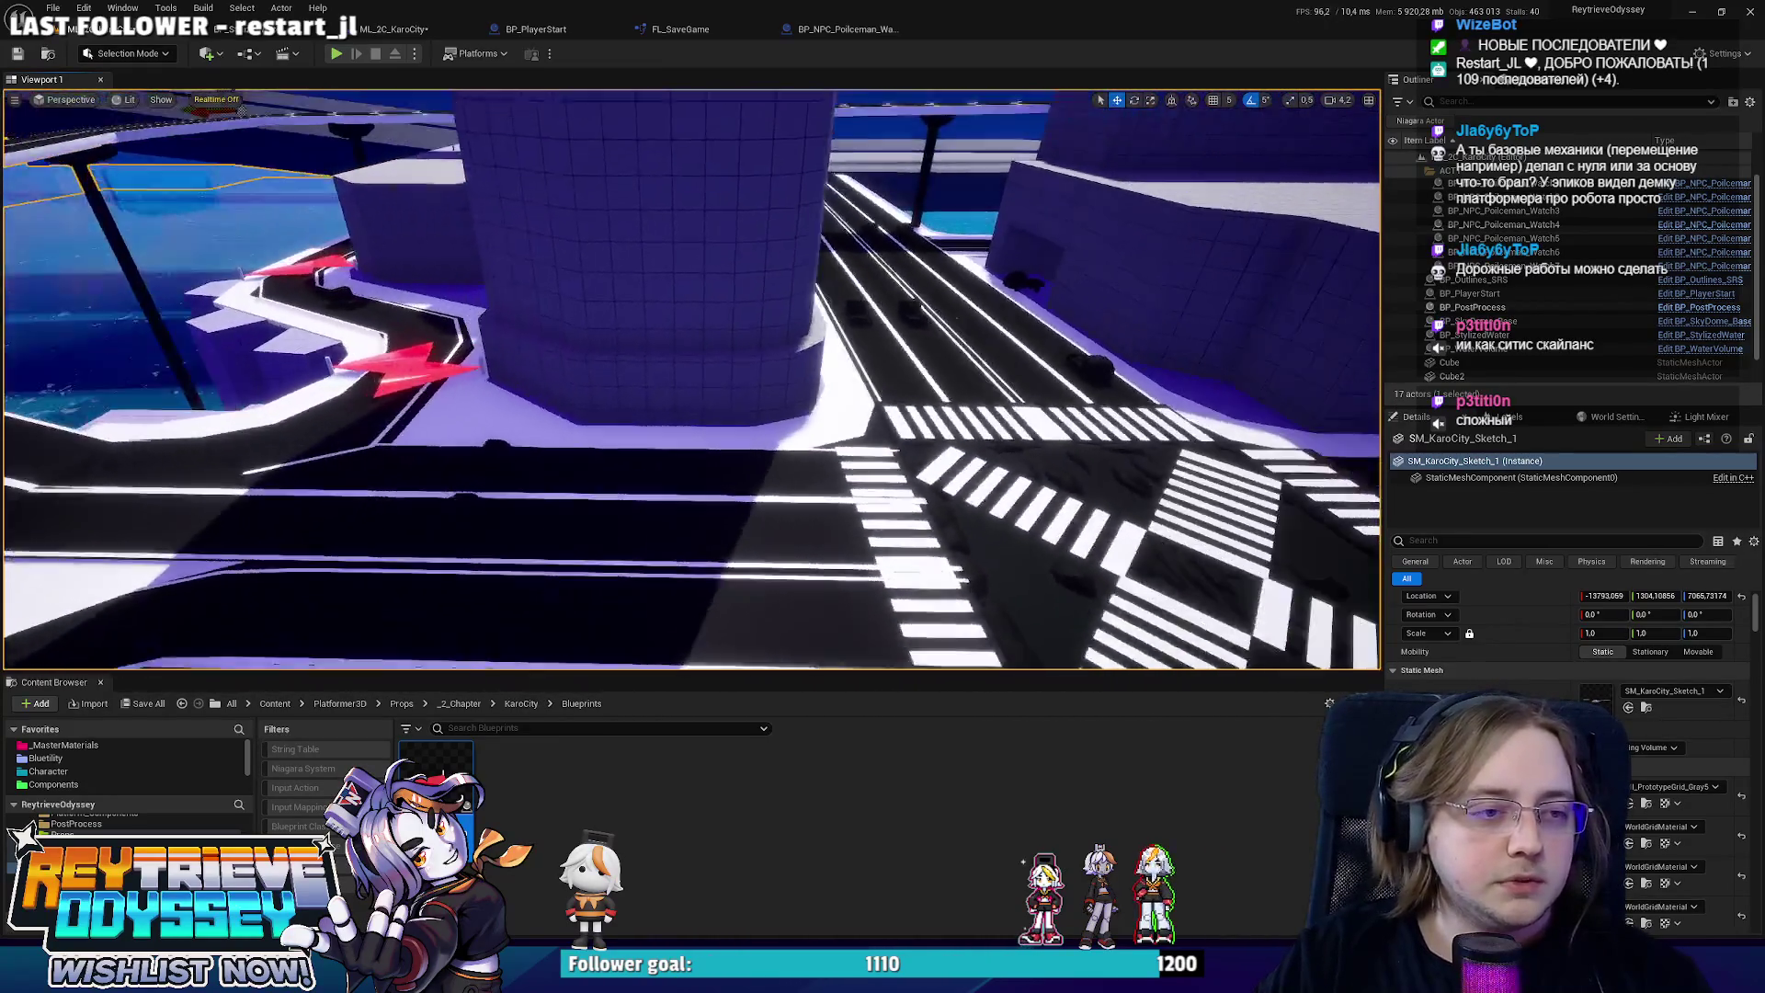
key("w")
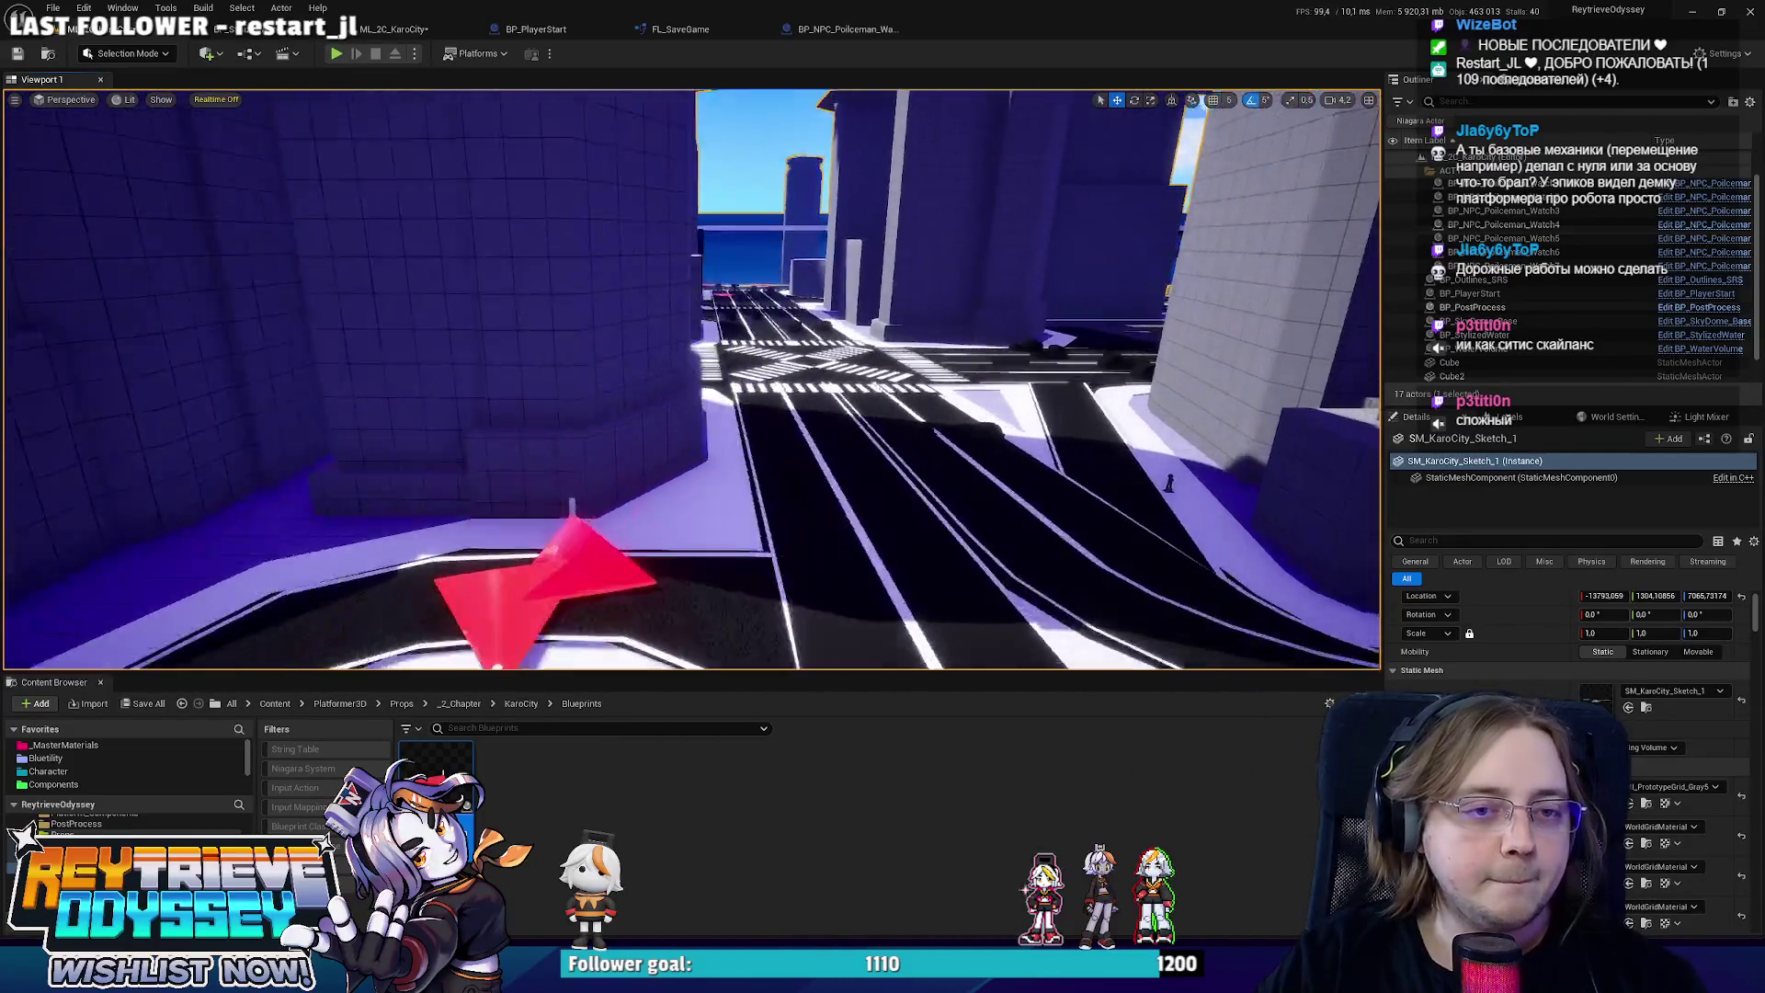
key("w")
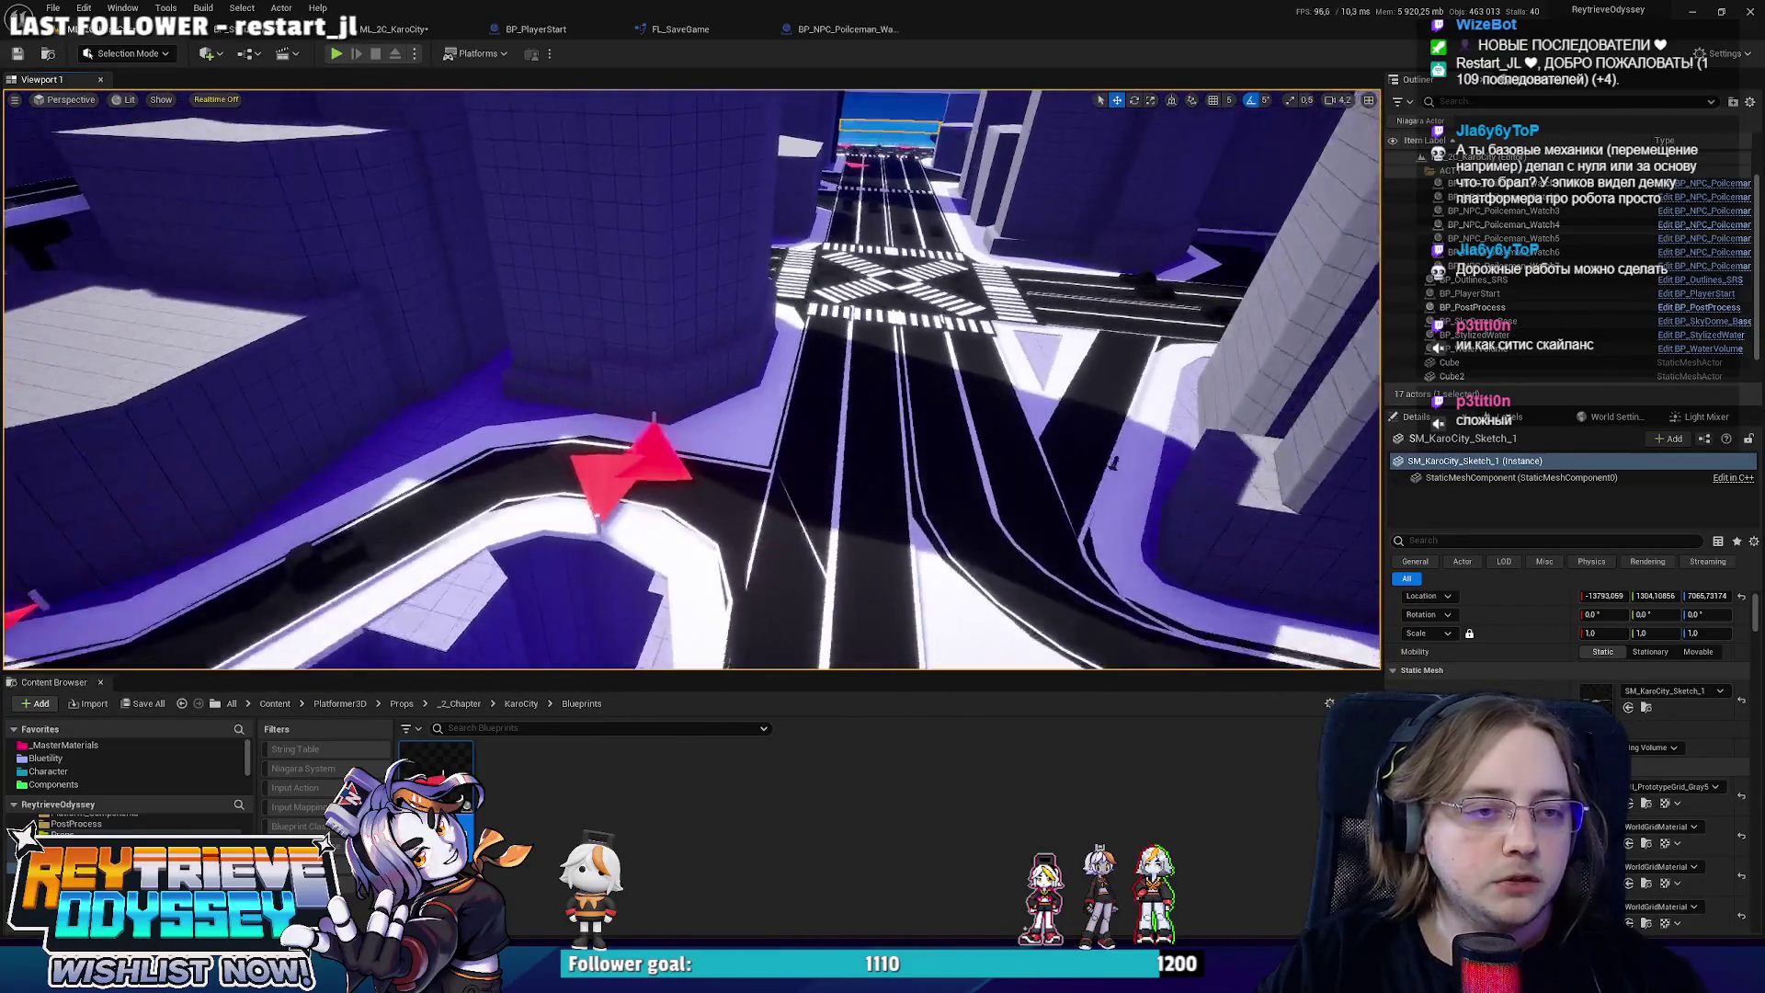
key("w")
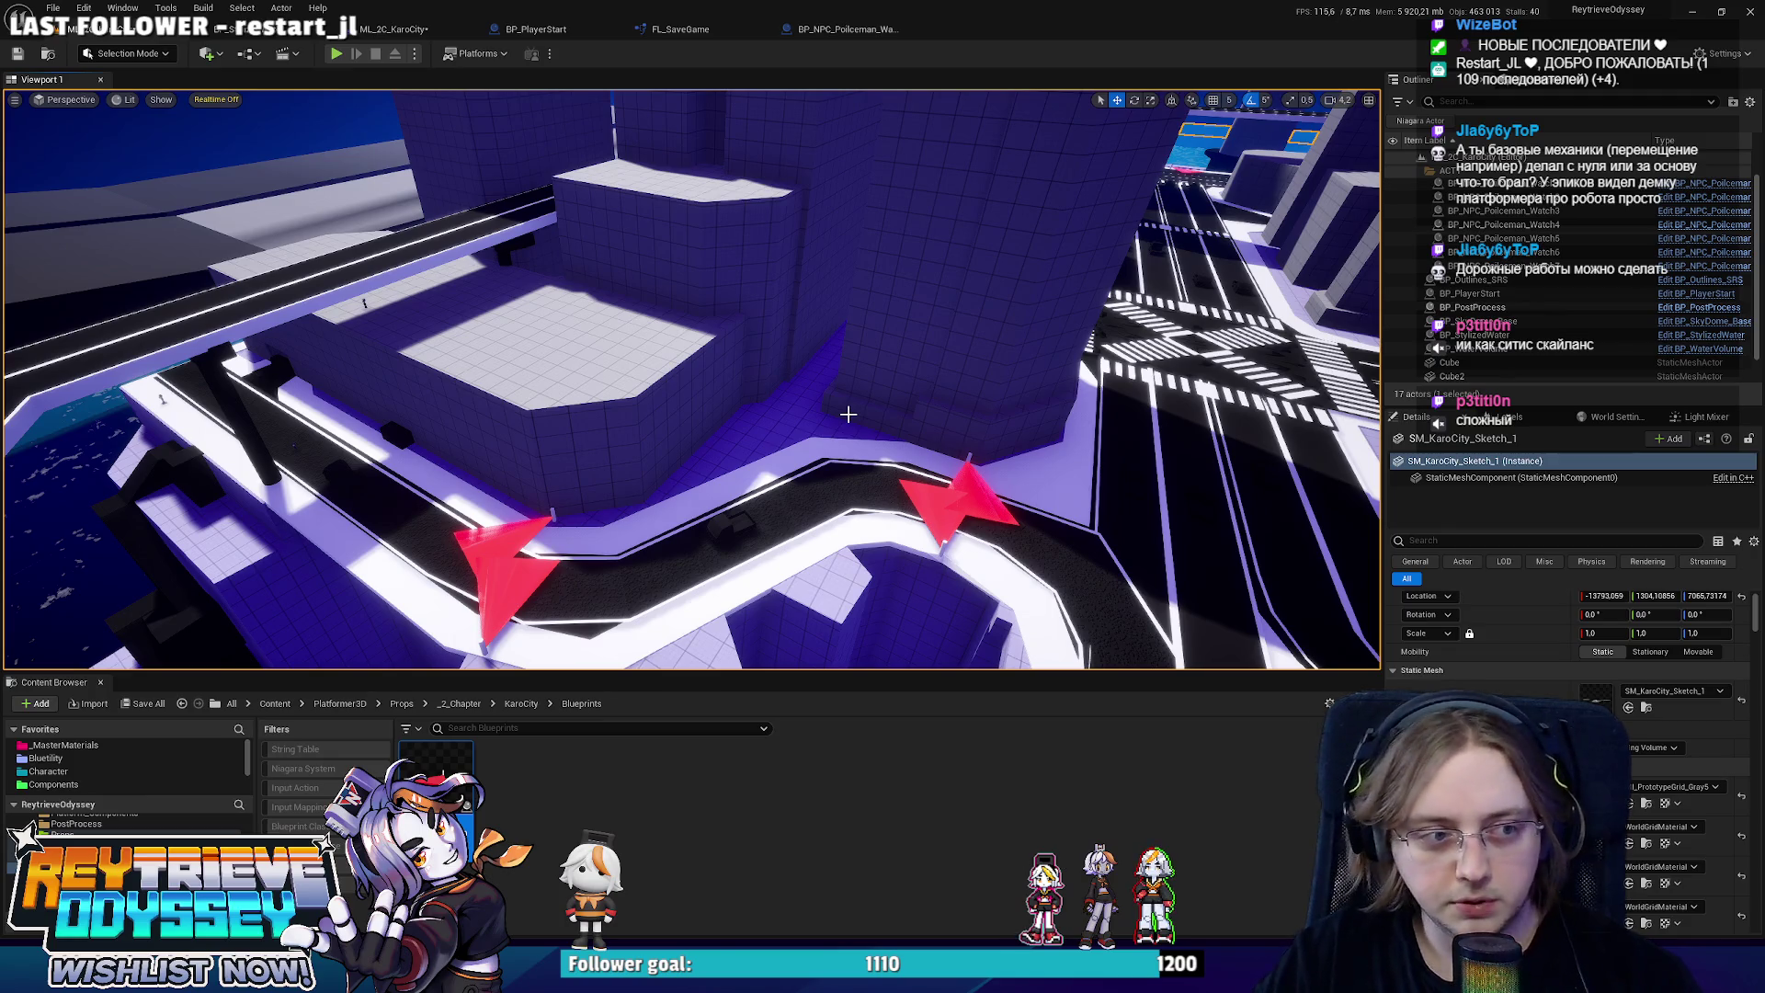
key("w")
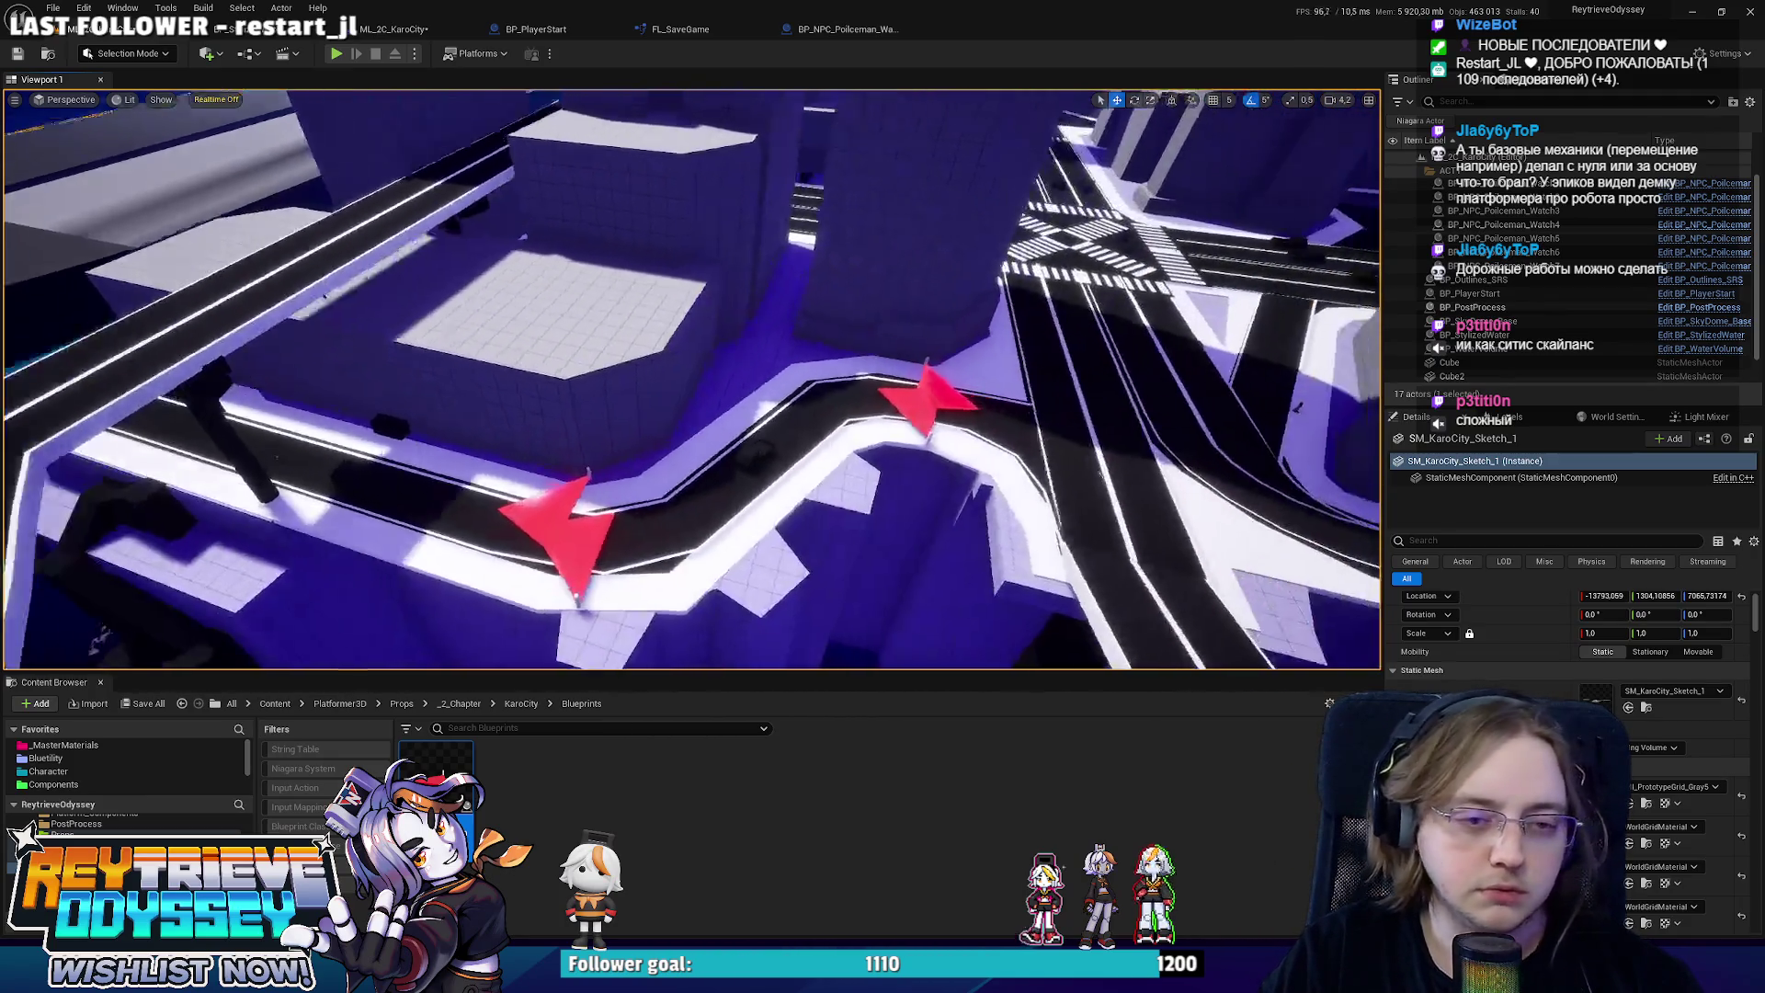
key("s")
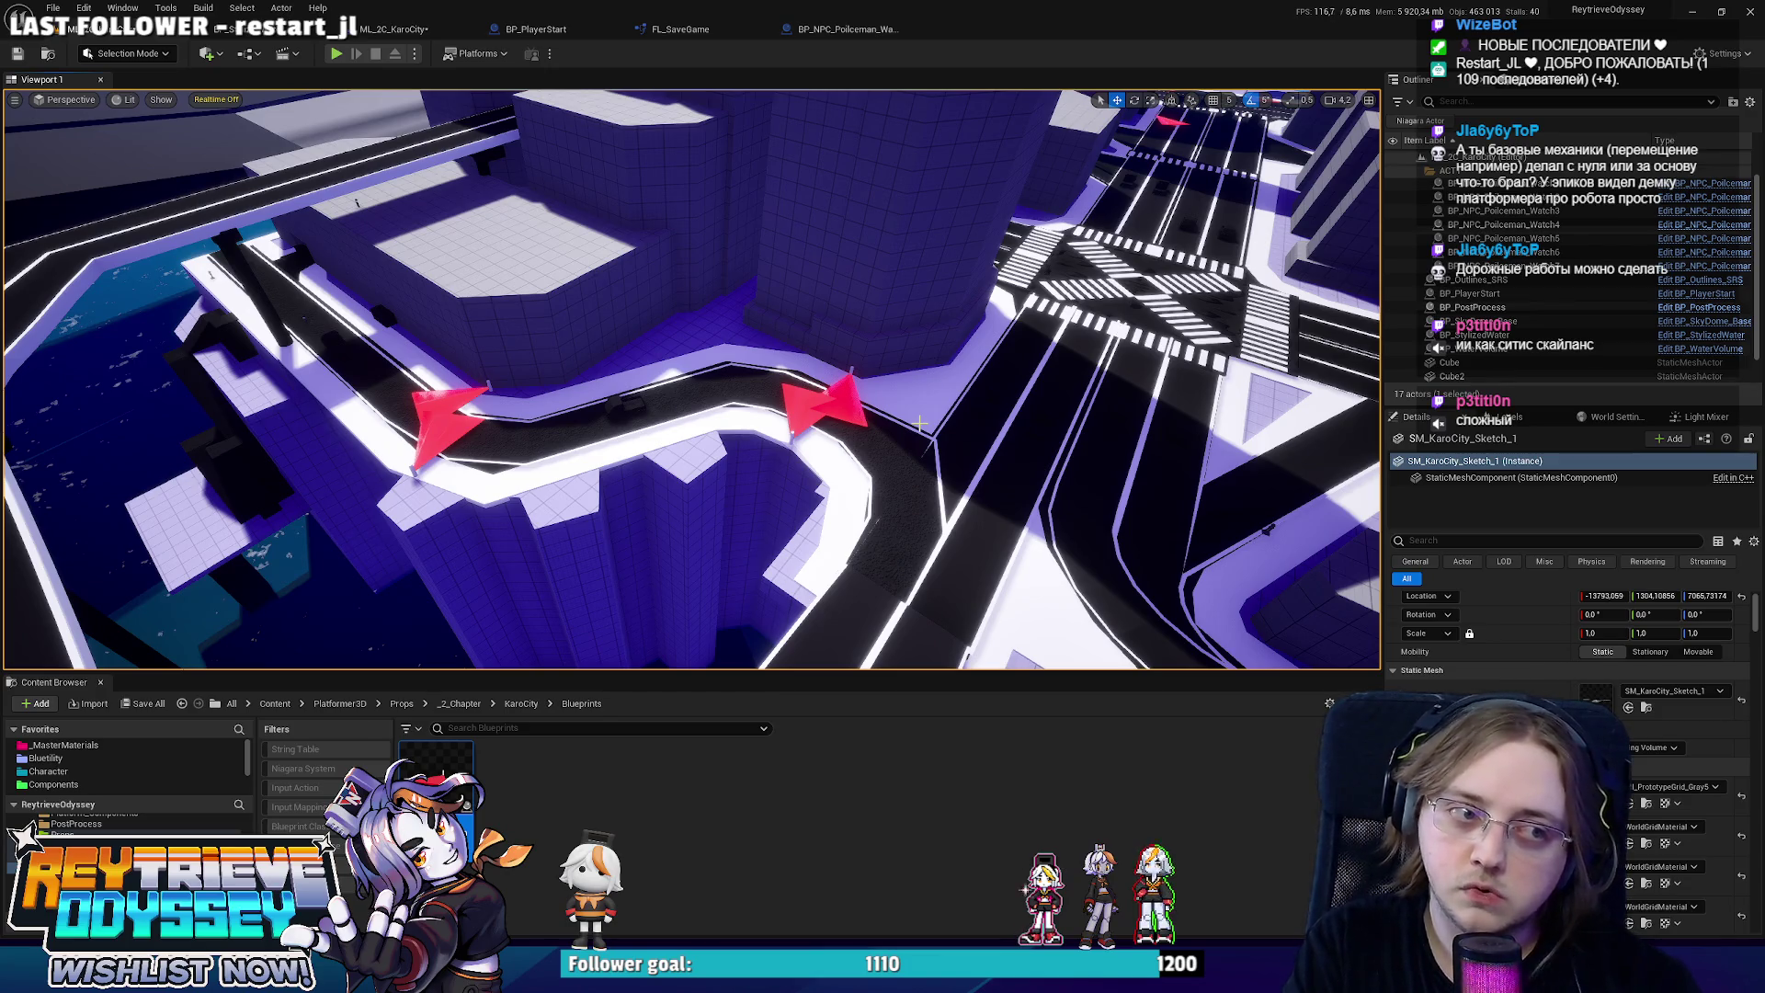
left_click_drag(919, 423, 939, 380)
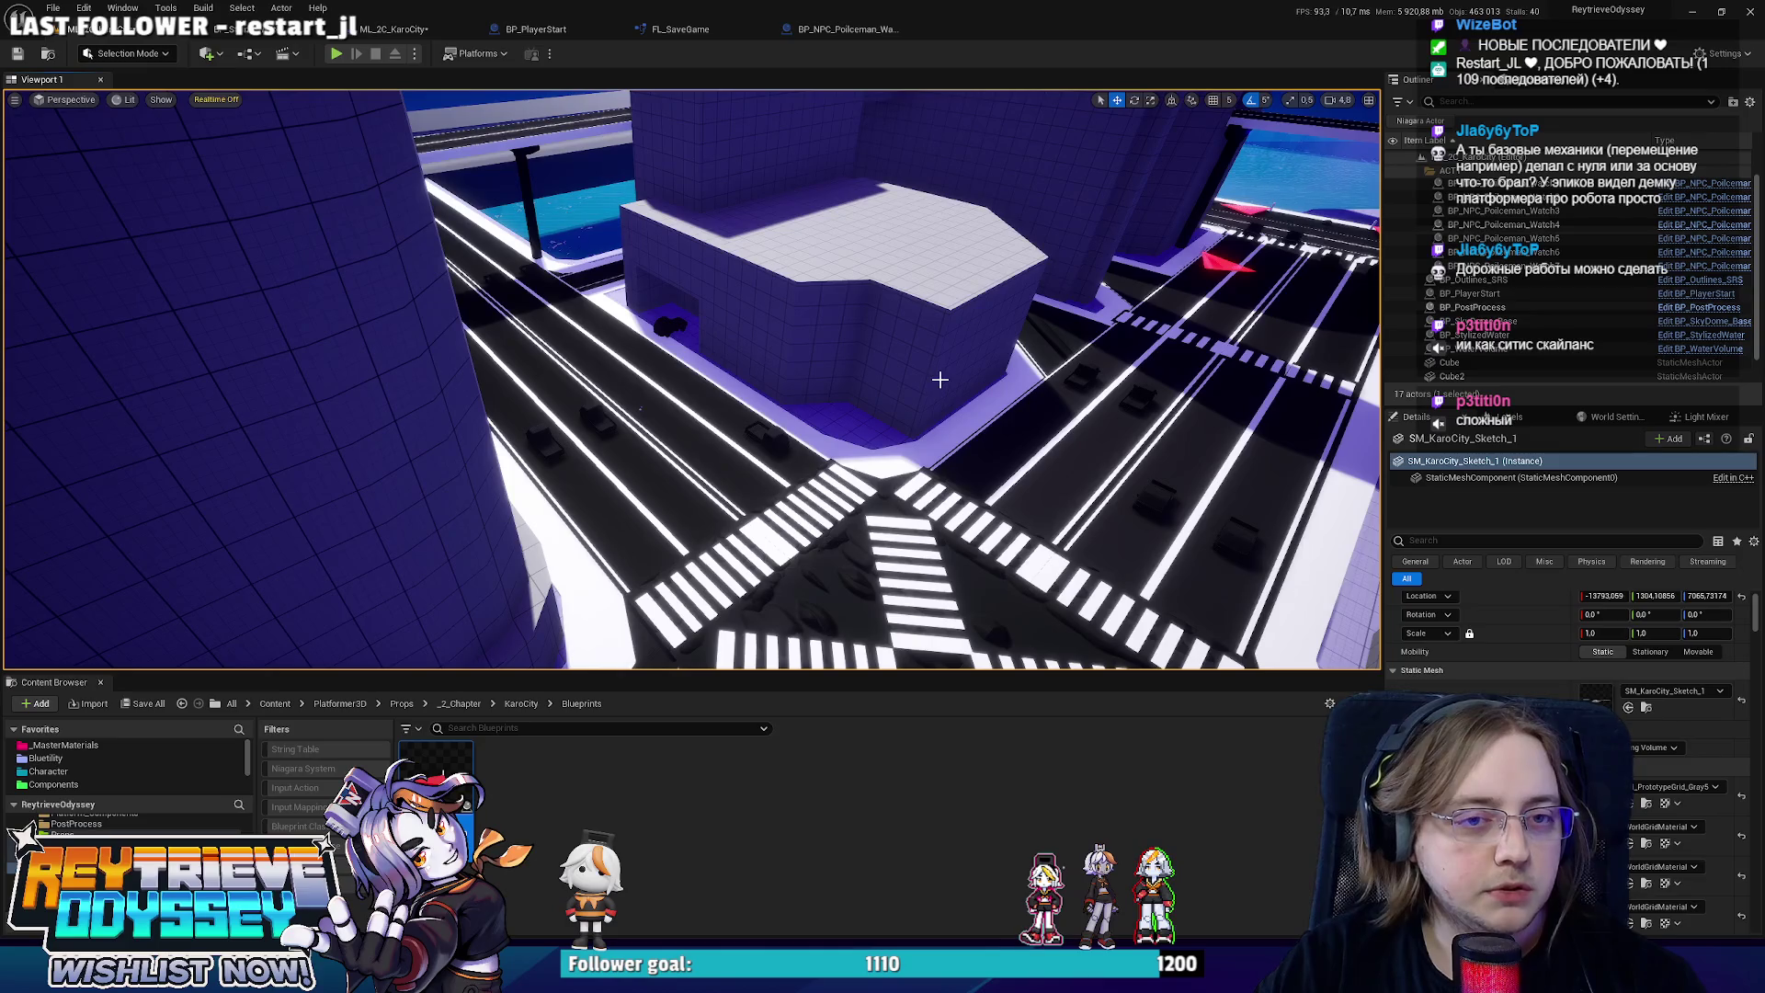
left_click_drag(939, 380, 941, 379)
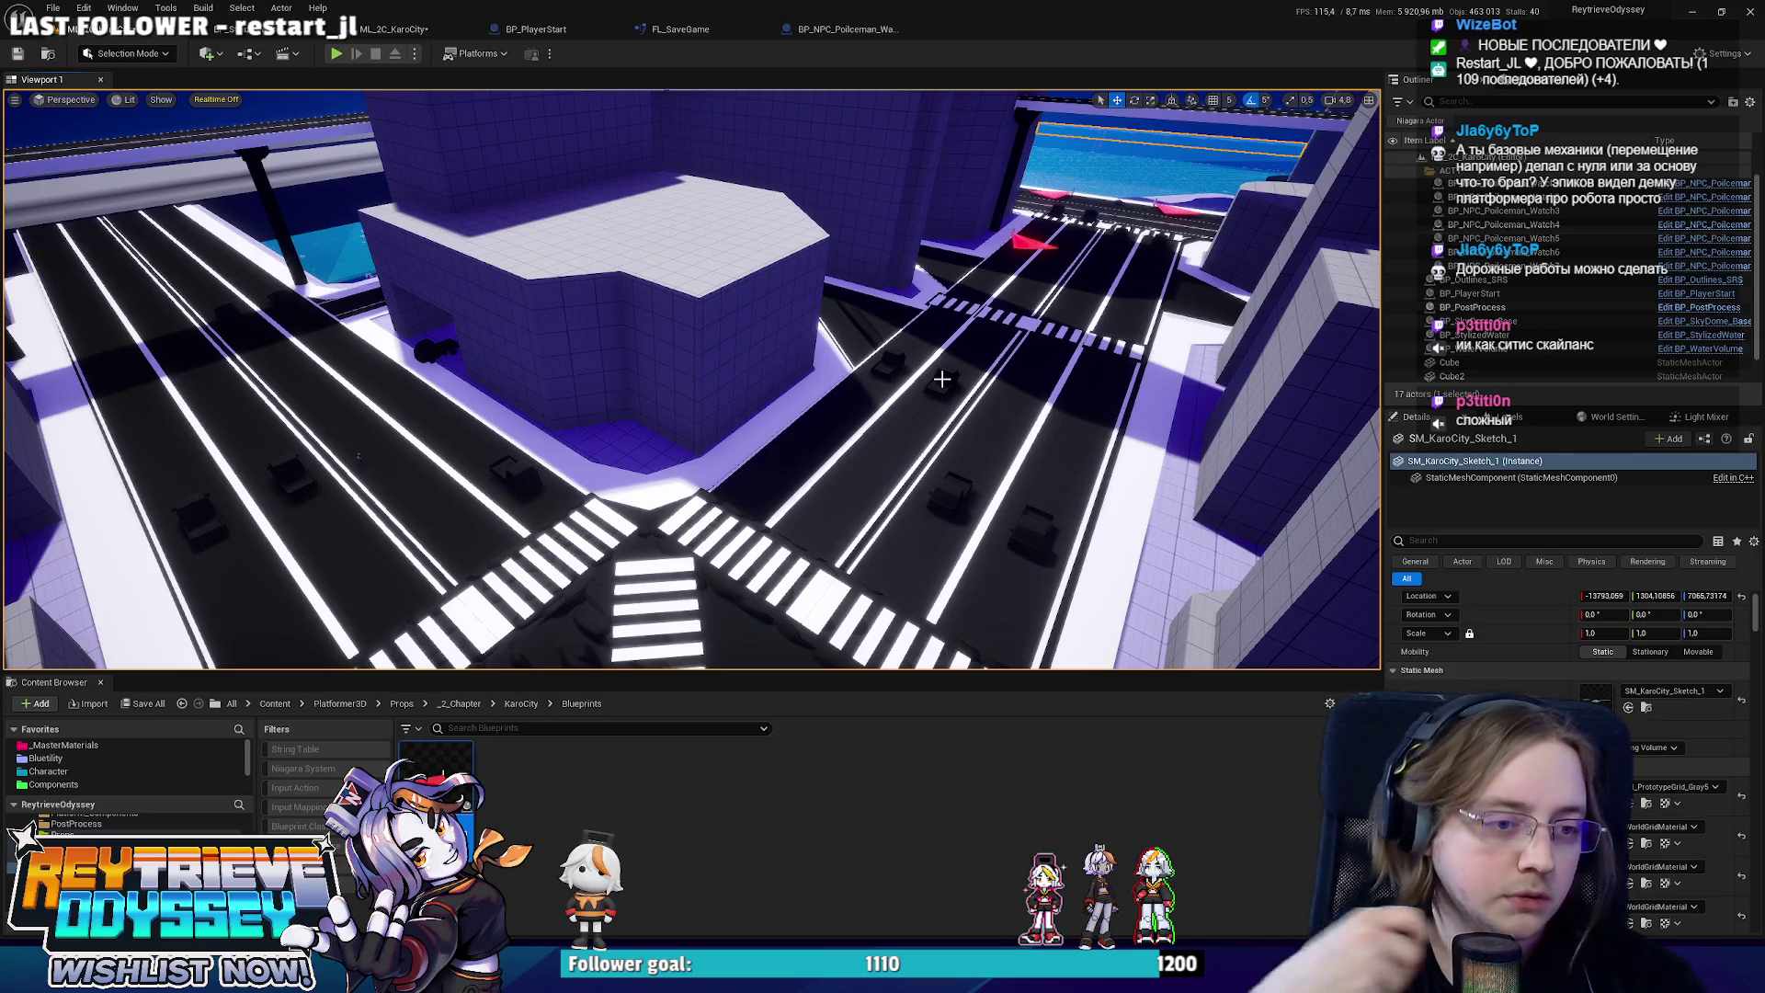
left_click_drag(941, 379, 912, 407)
Create an Actor-based Blueprint named BP_PoliceCar from the Content Browser context menu.
right_click(641, 787)
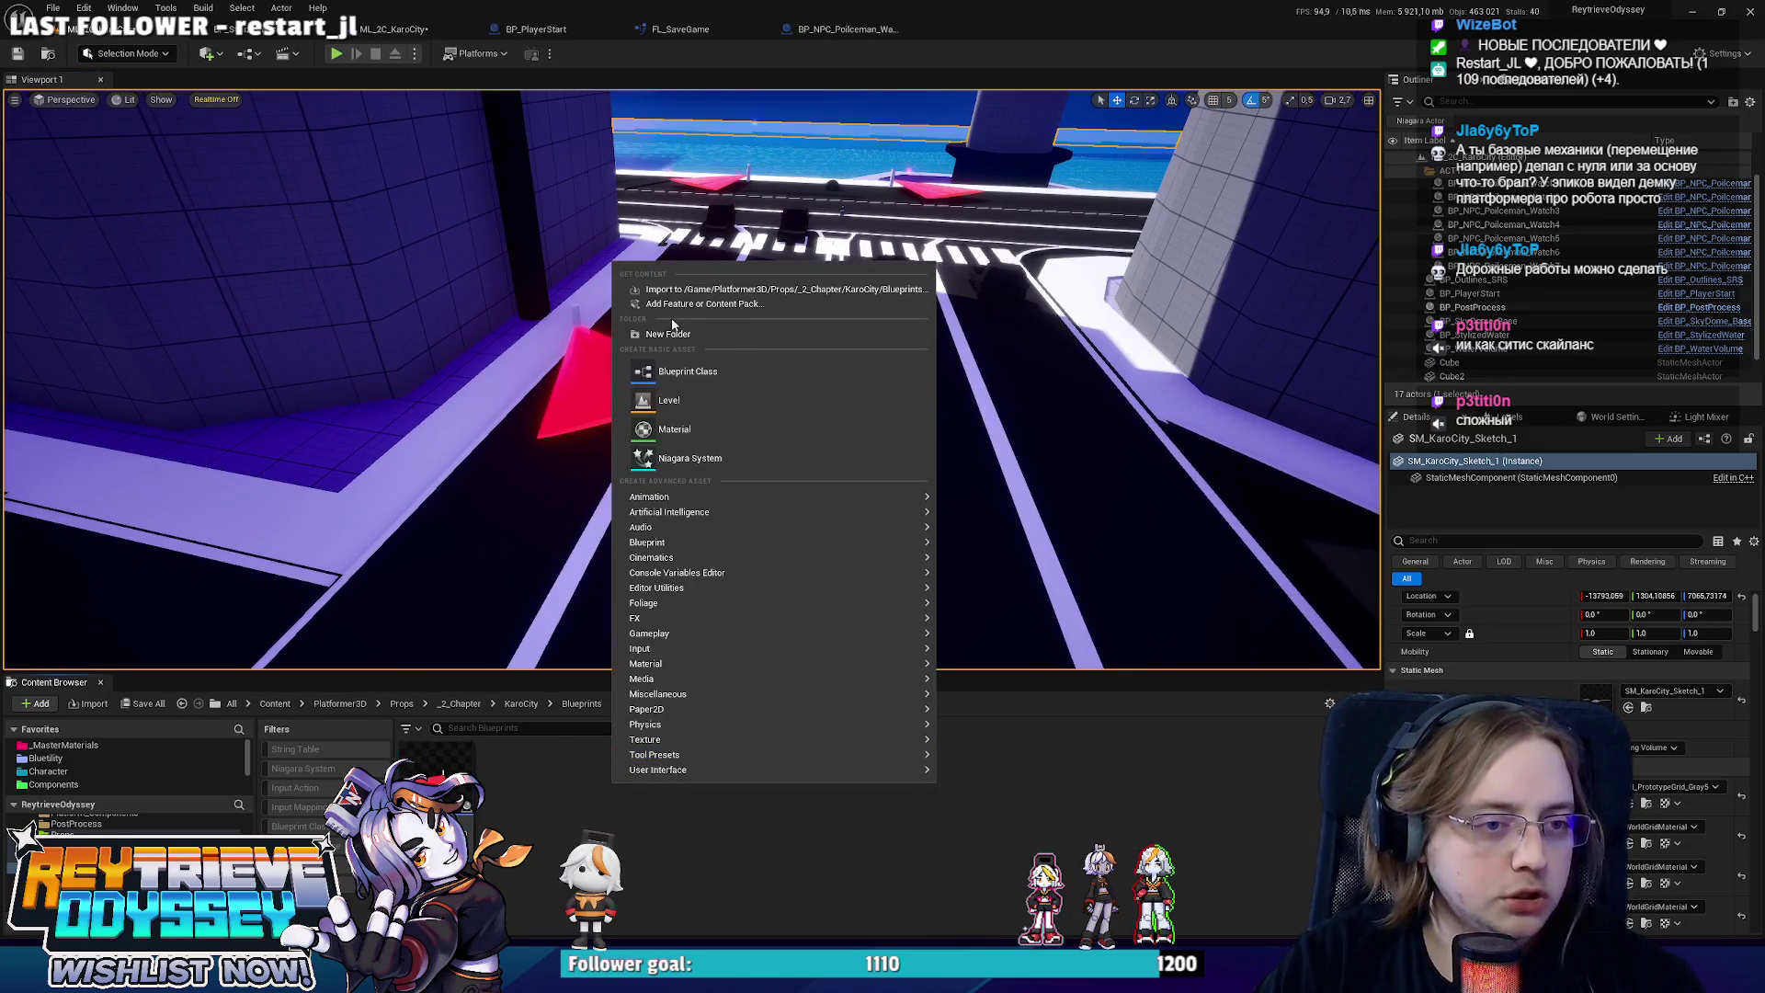
left_click(685, 371)
left_click(746, 368)
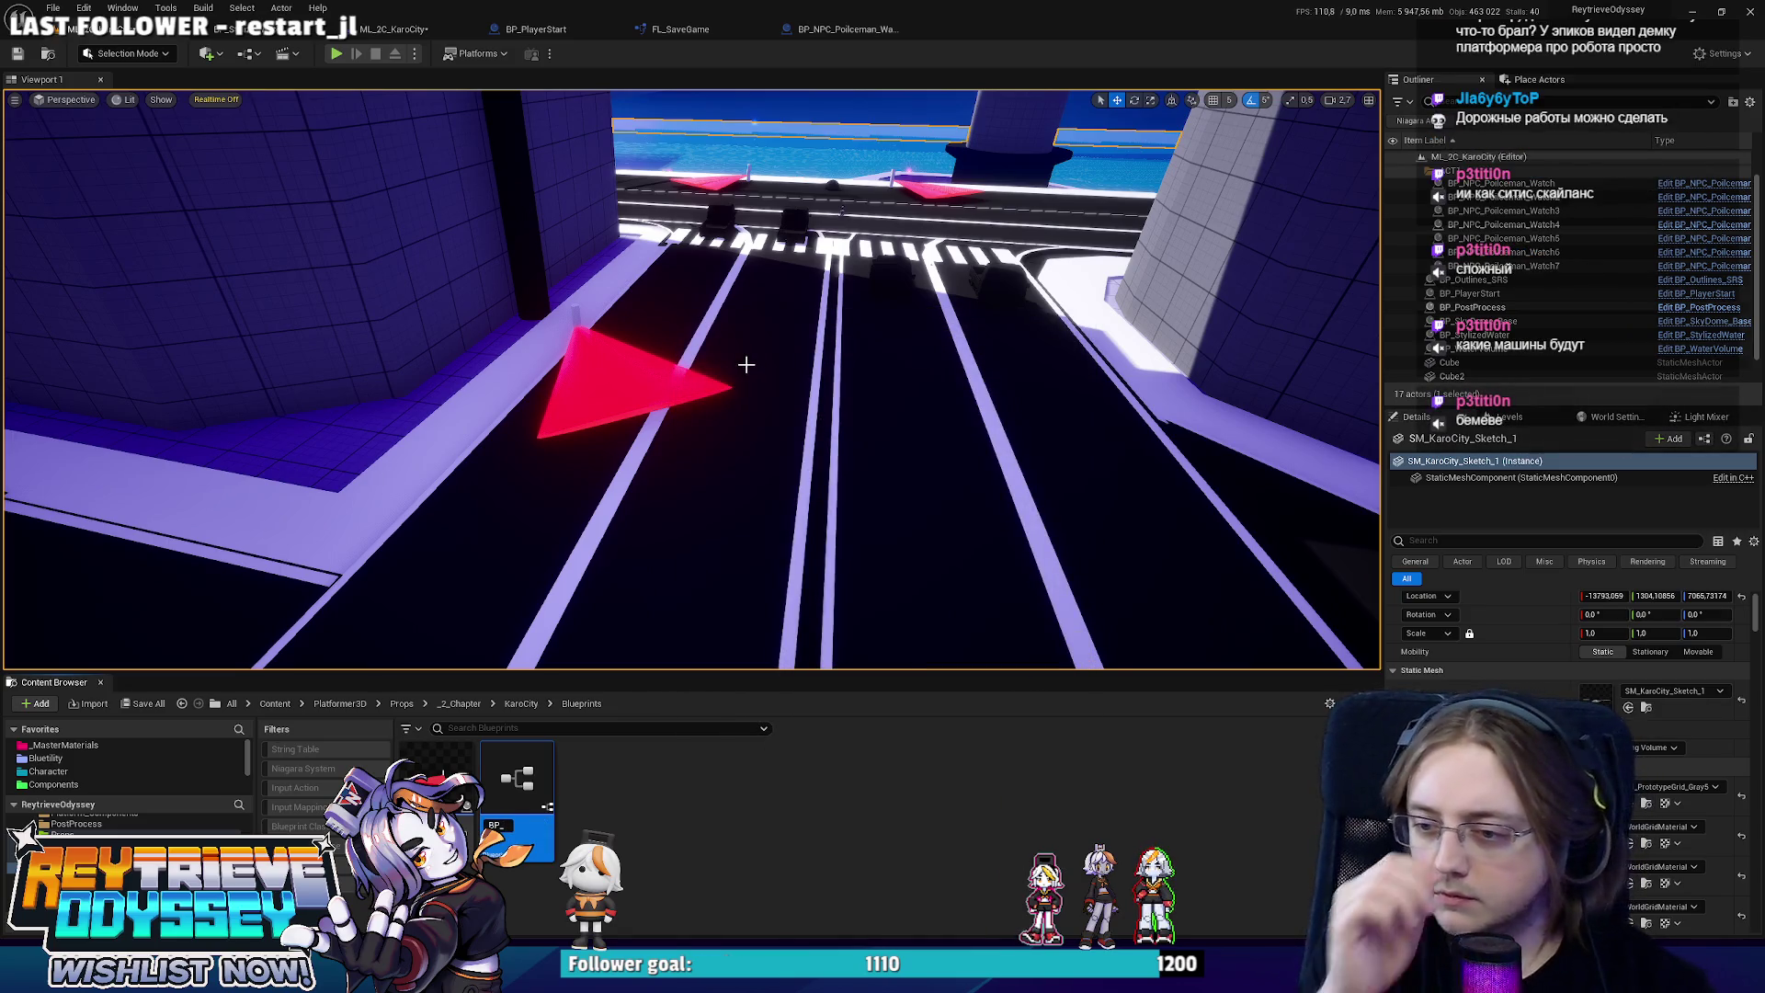
type("PoliceCar")
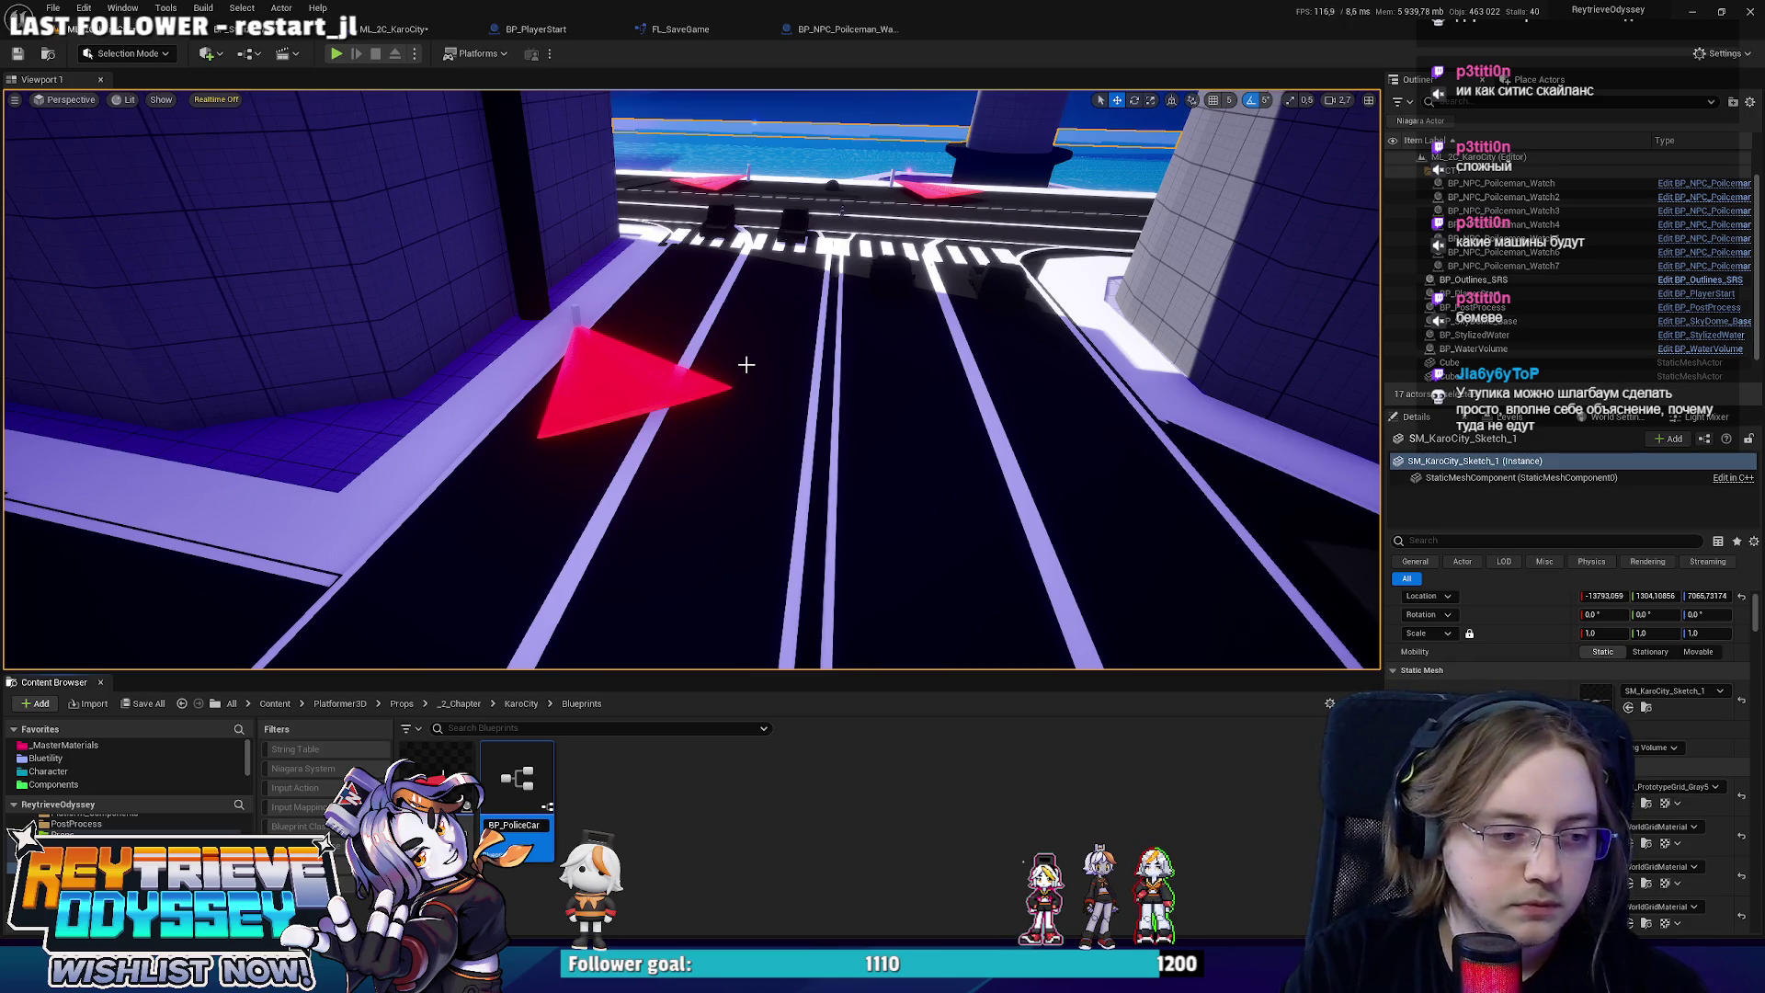
key("Return")
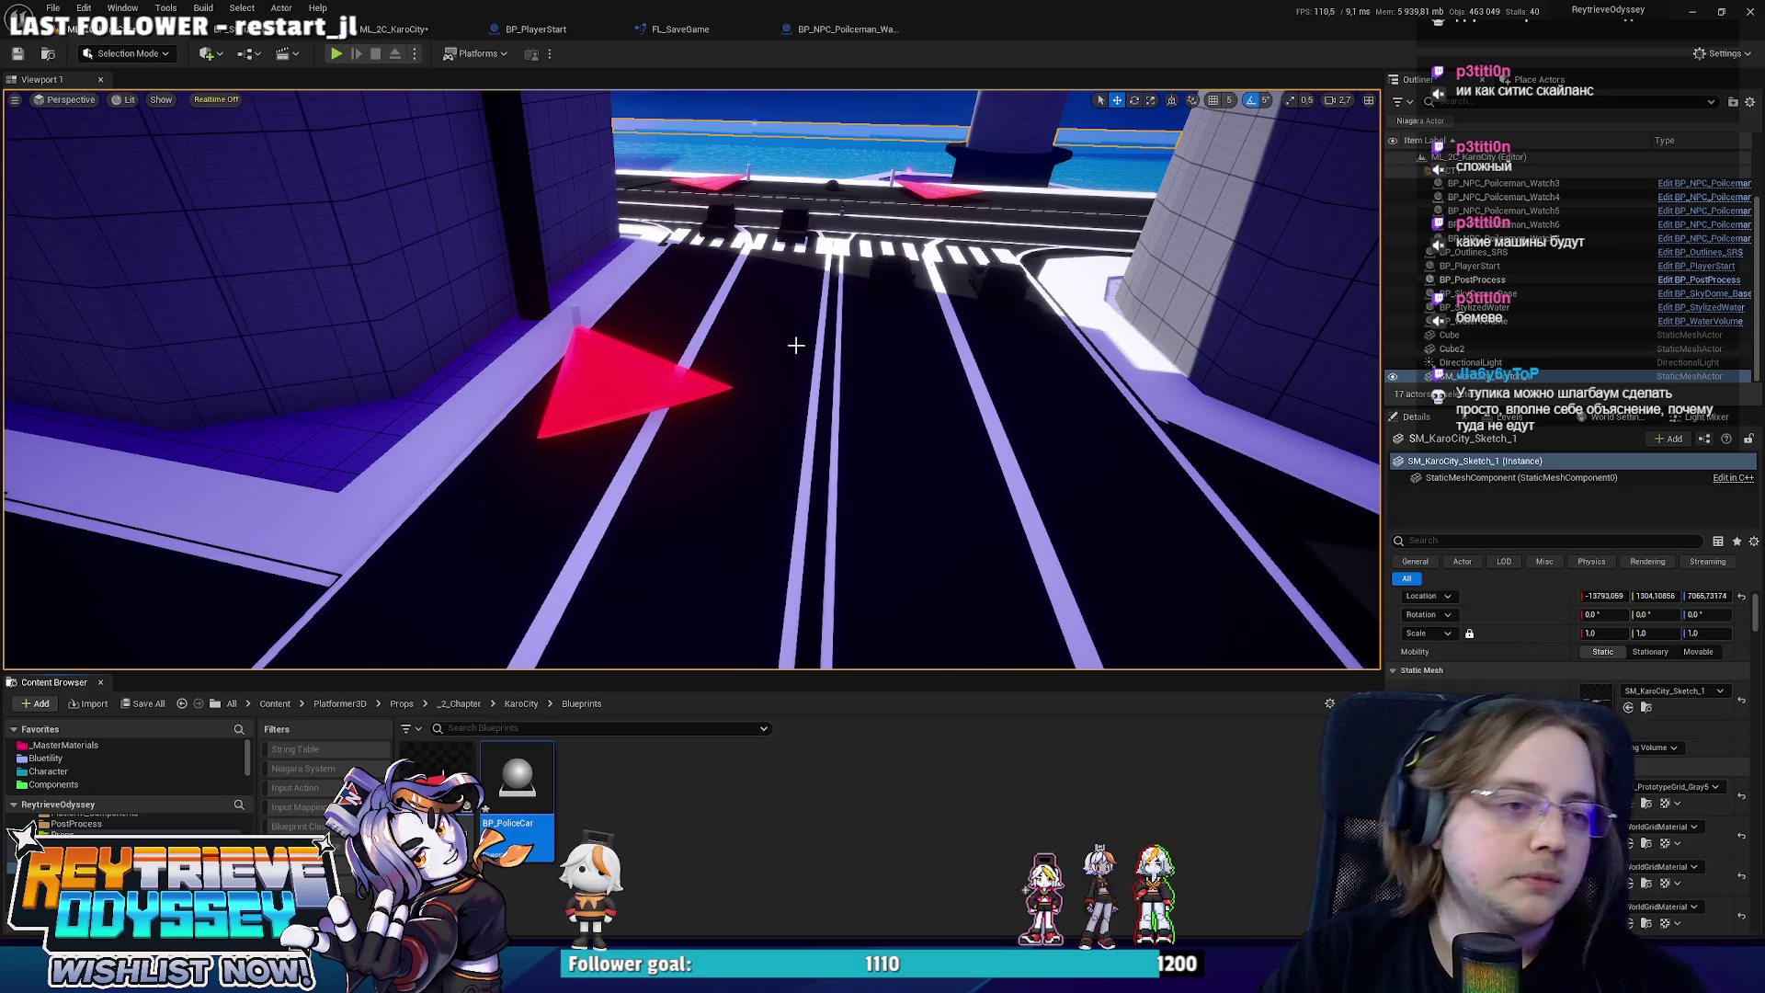
mouse_move(795, 345)
left_mouse_down()
mouse_move(758, 413)
mouse_move(745, 354)
mouse_move(799, 360)
mouse_move(772, 357)
mouse_move(791, 364)
mouse_move(777, 373)
mouse_move(843, 331)
left_mouse_up()
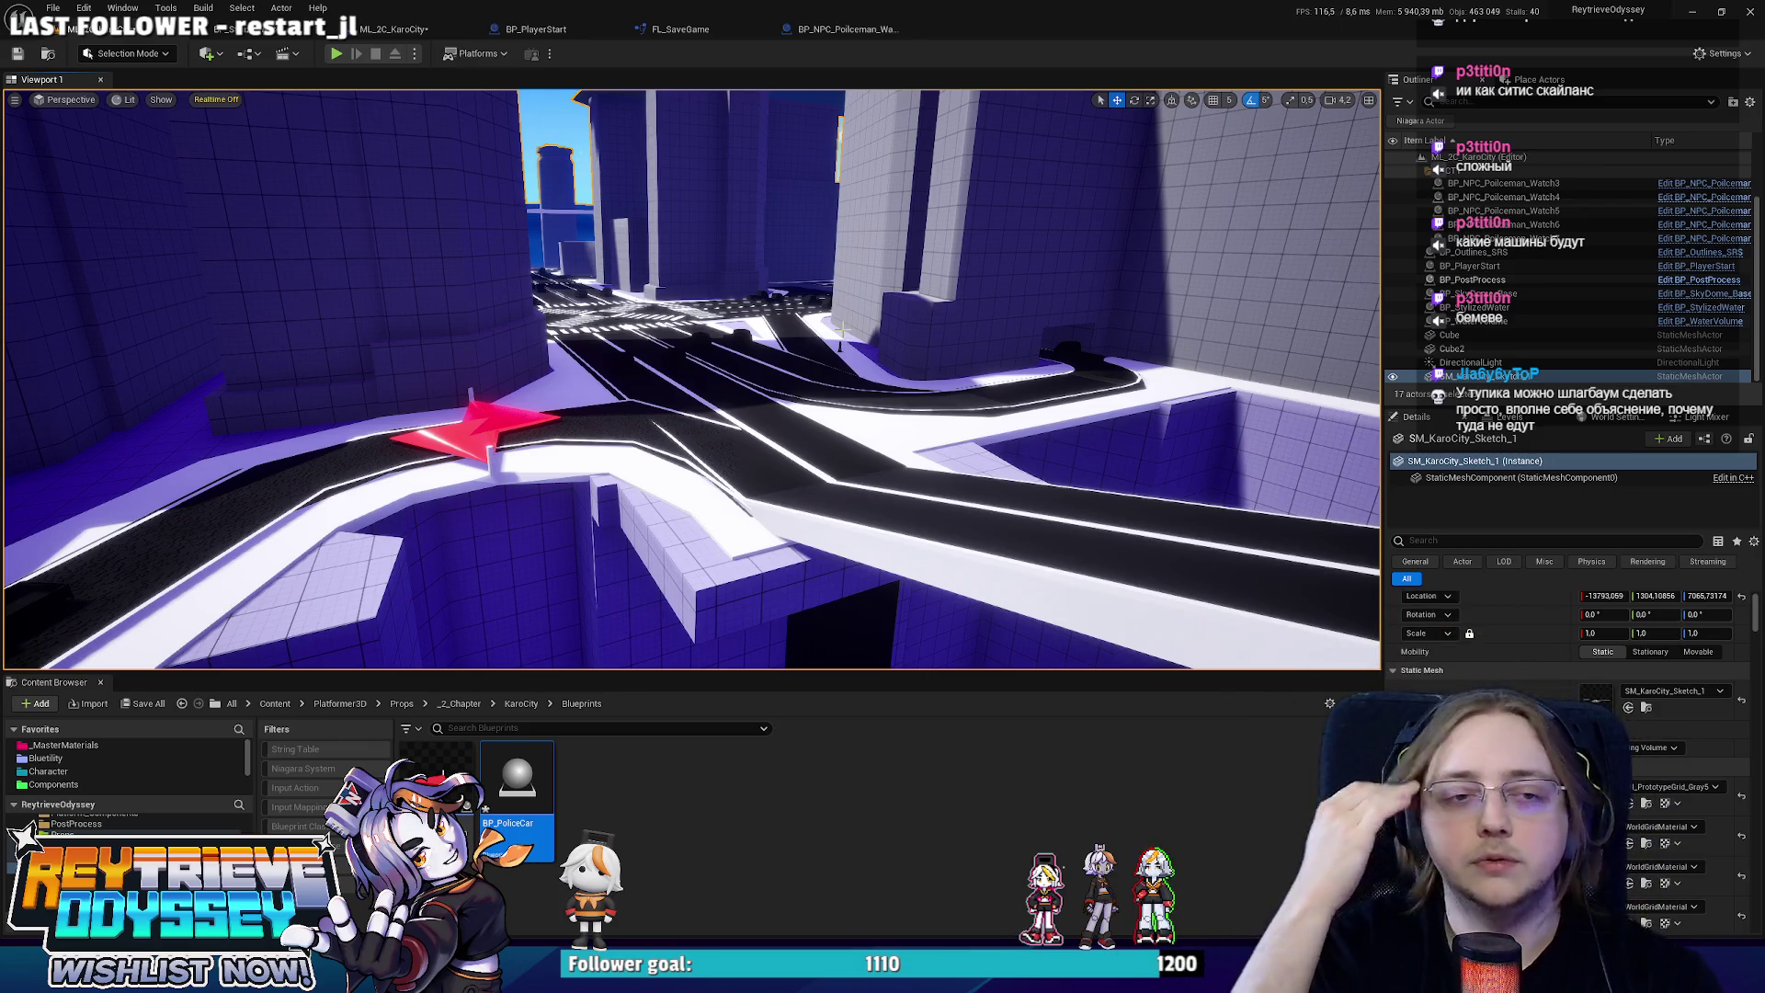
mouse_move(842, 331)
left_mouse_down()
mouse_move(764, 349)
mouse_move(839, 316)
left_mouse_up()
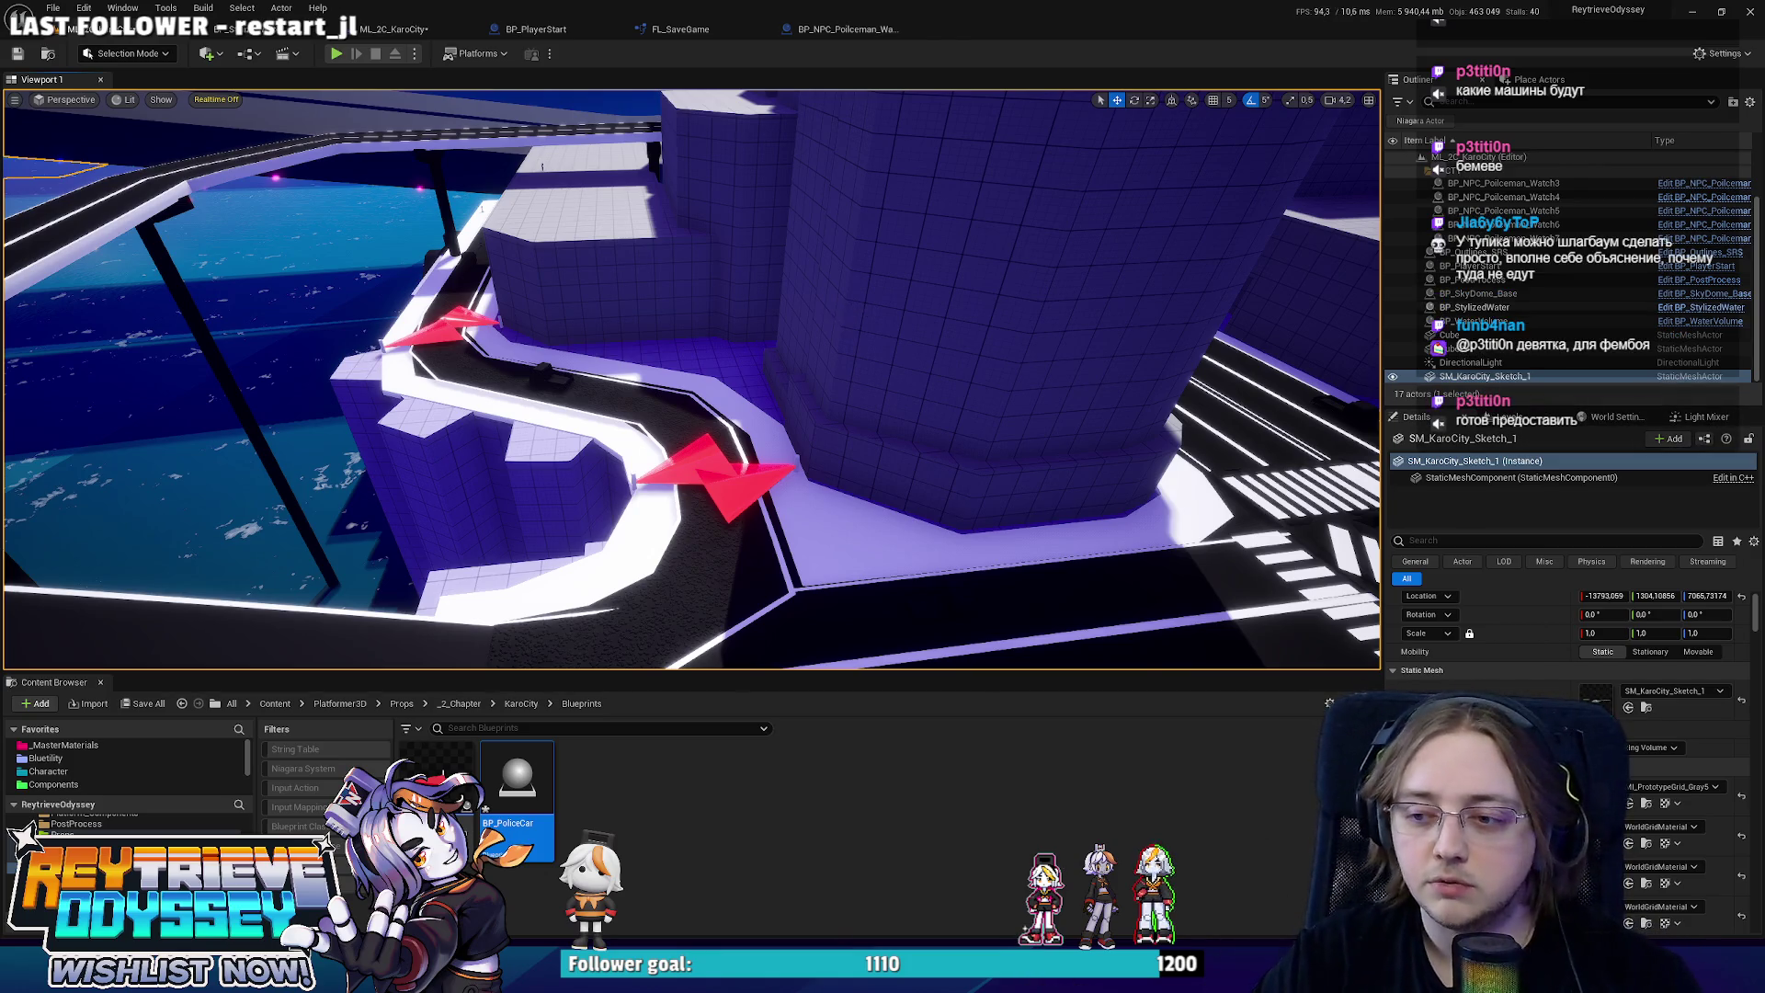
Open BP_PoliceCar and add a Cube component to it.
key("w")
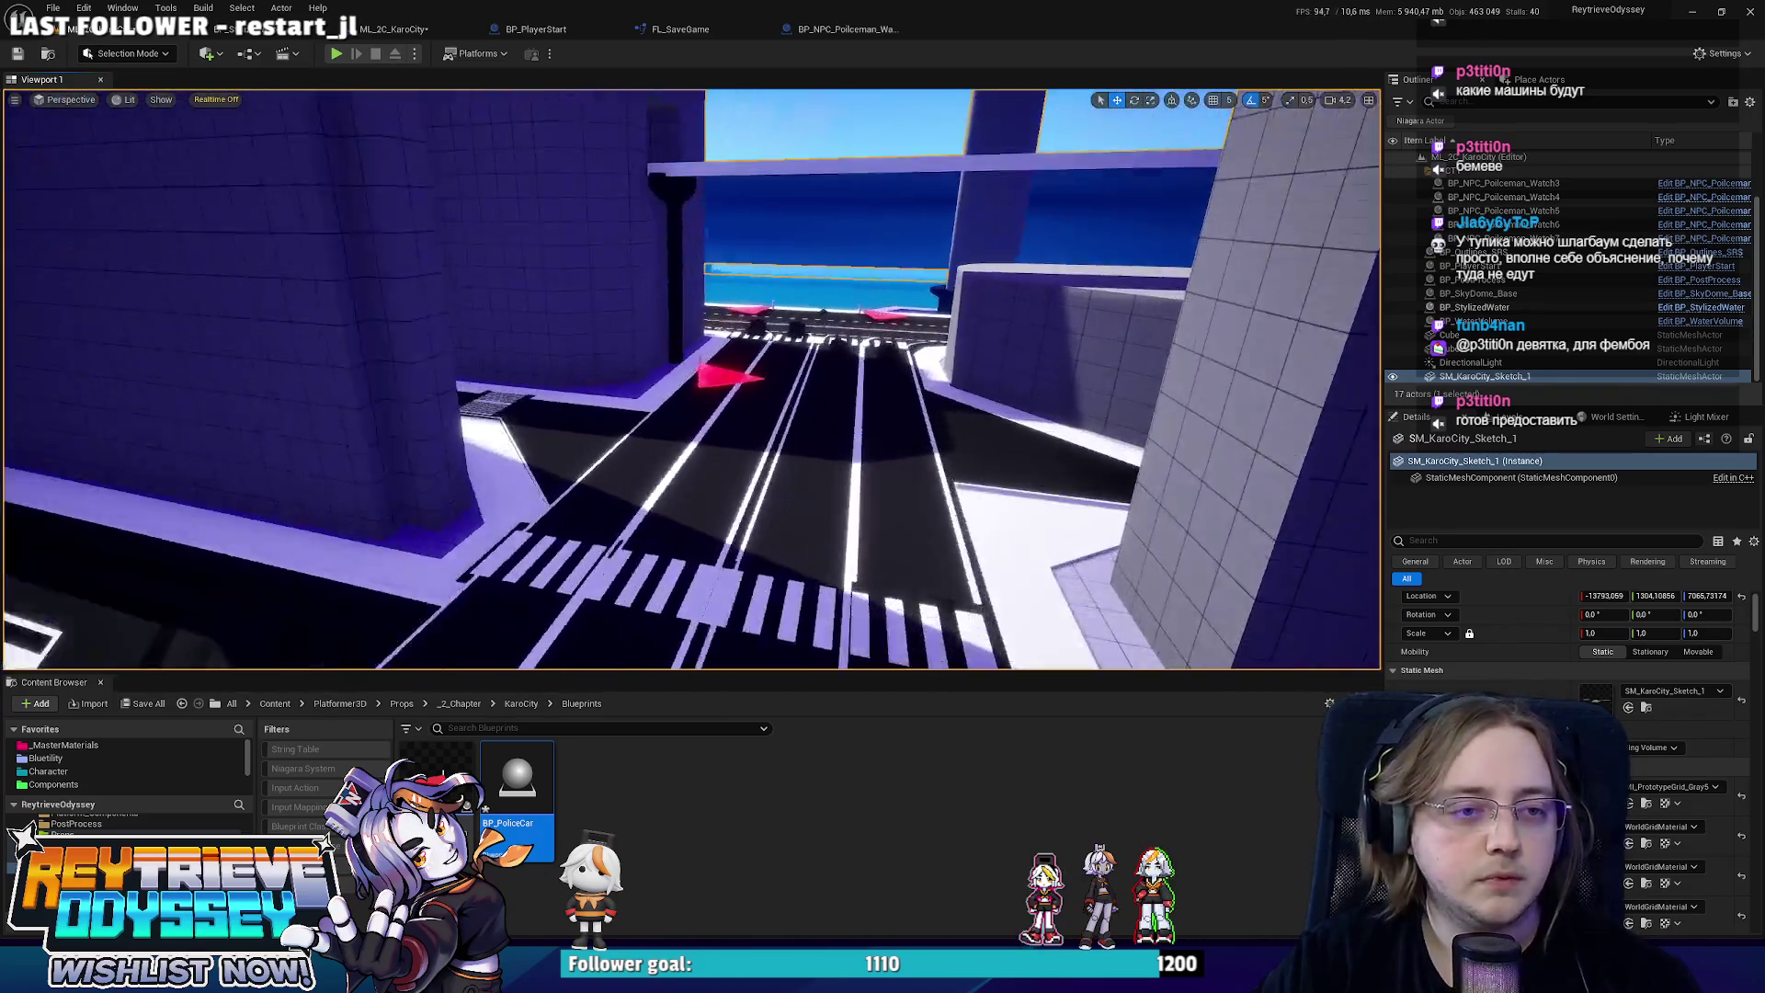
key("w")
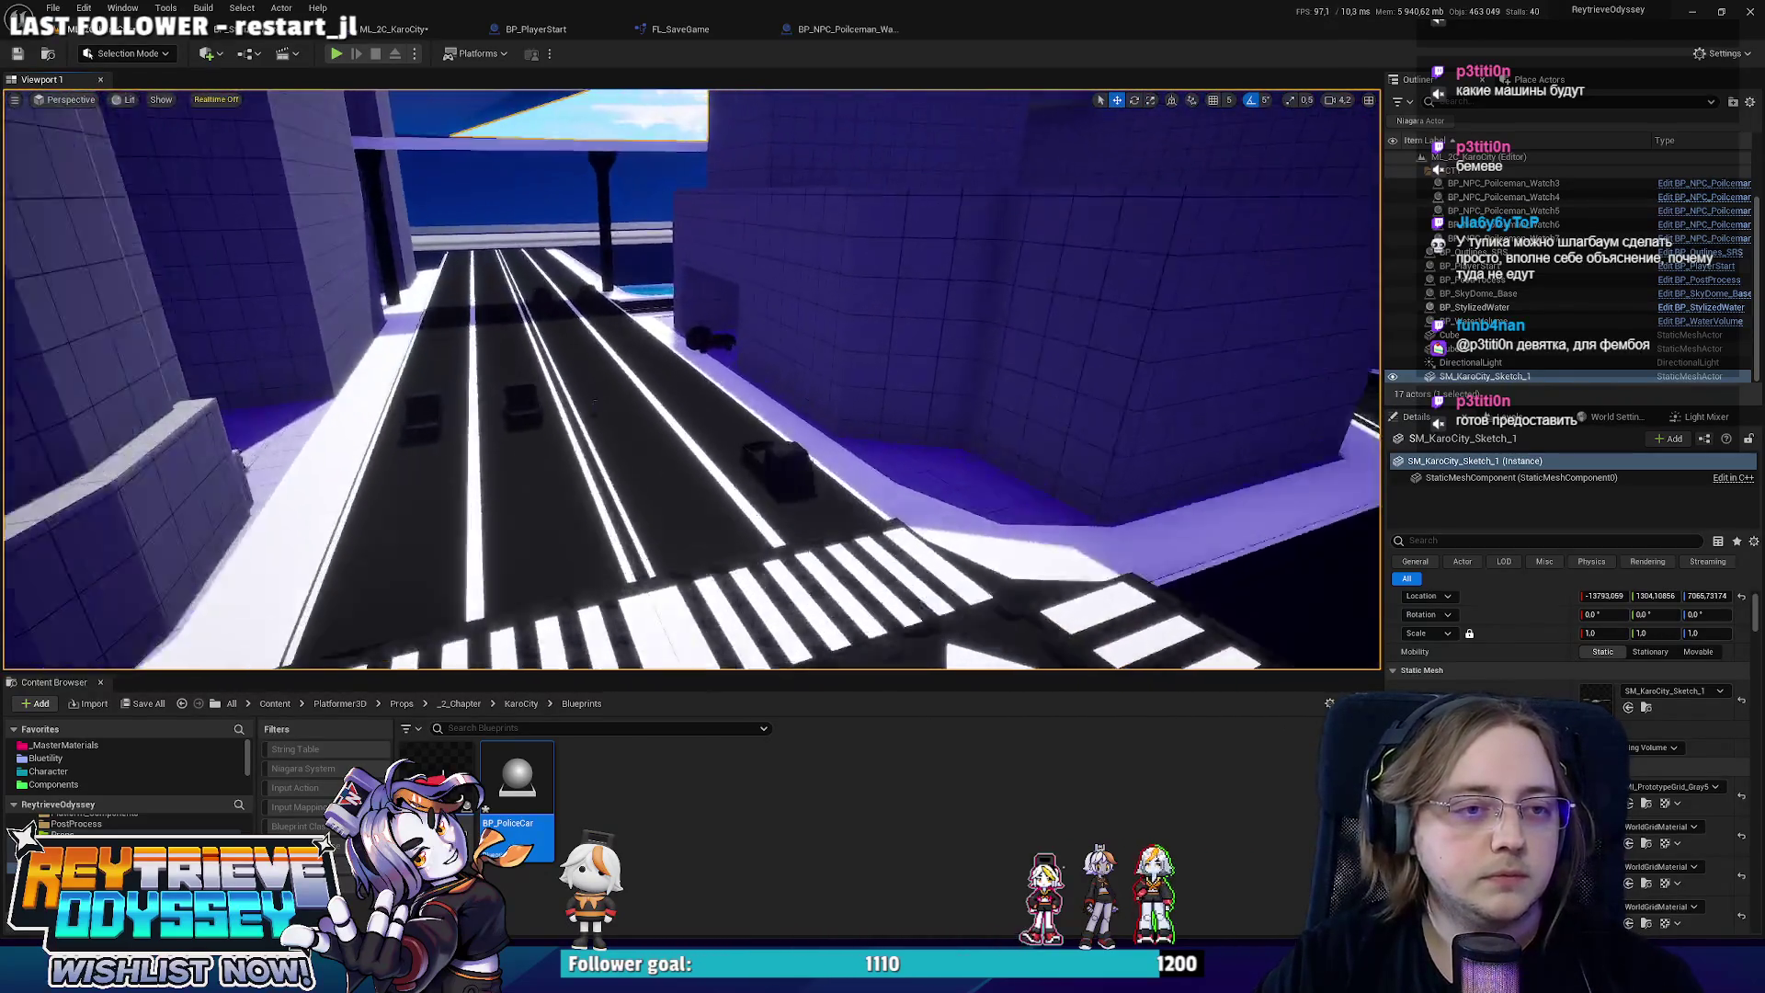
key("w")
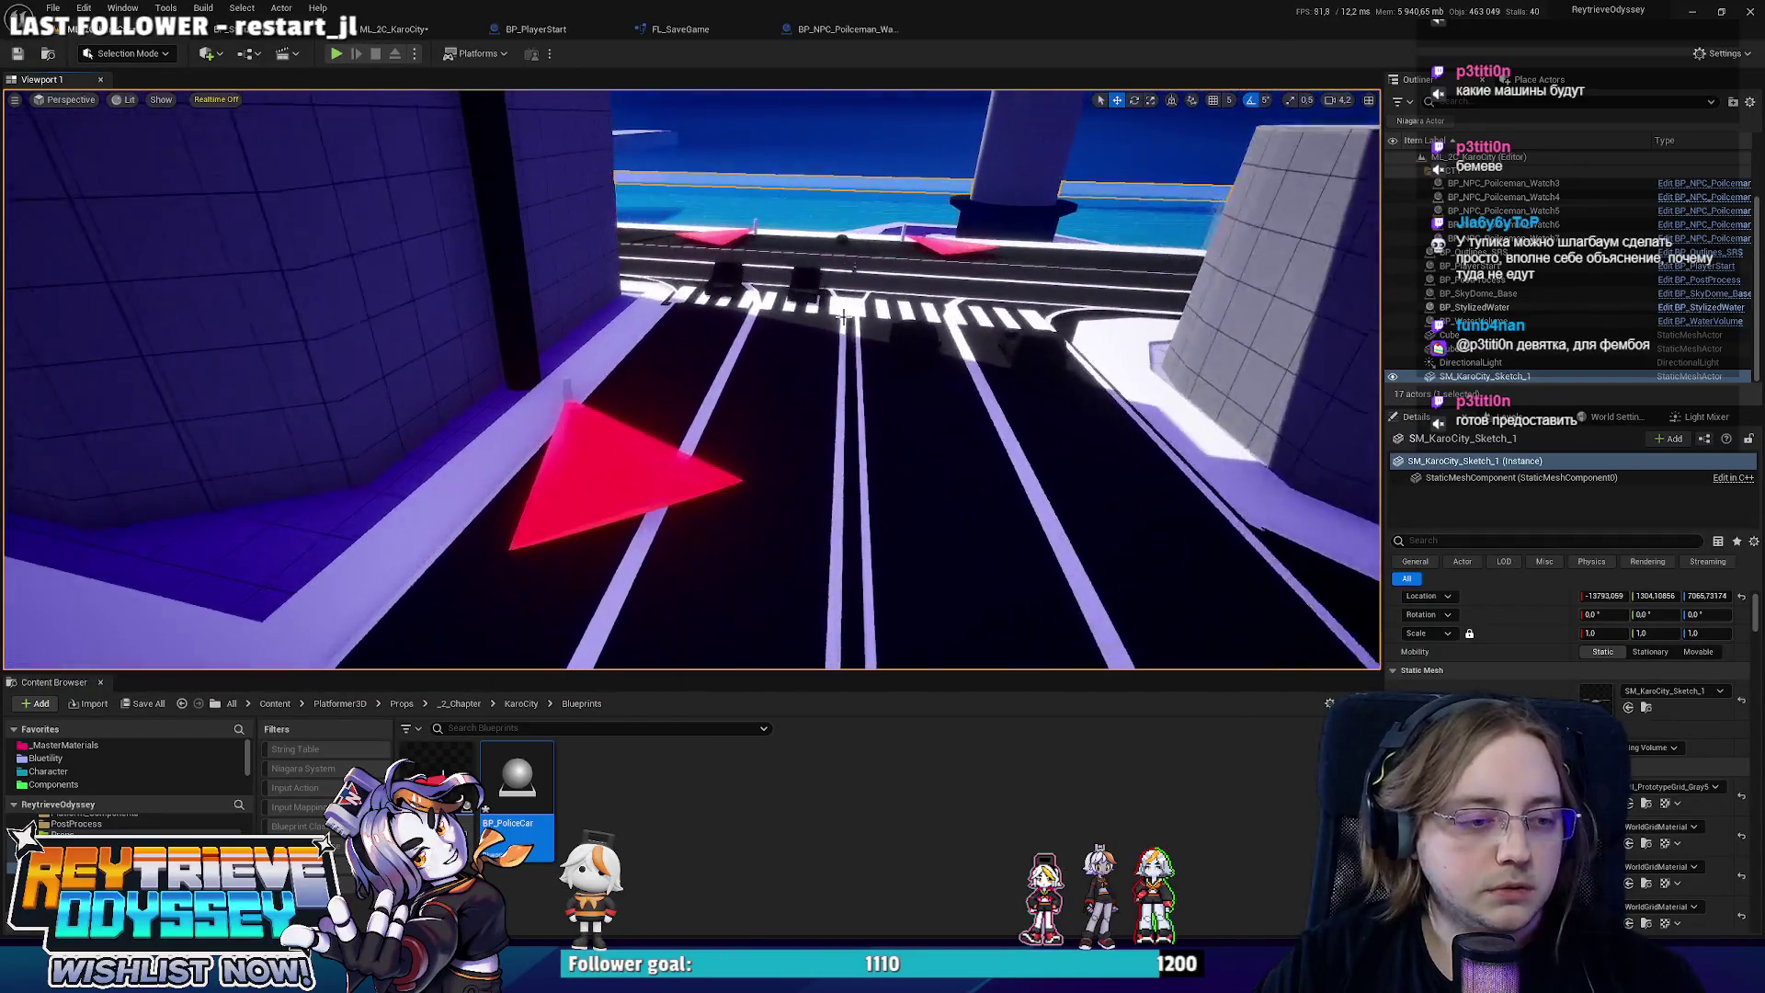
key("w")
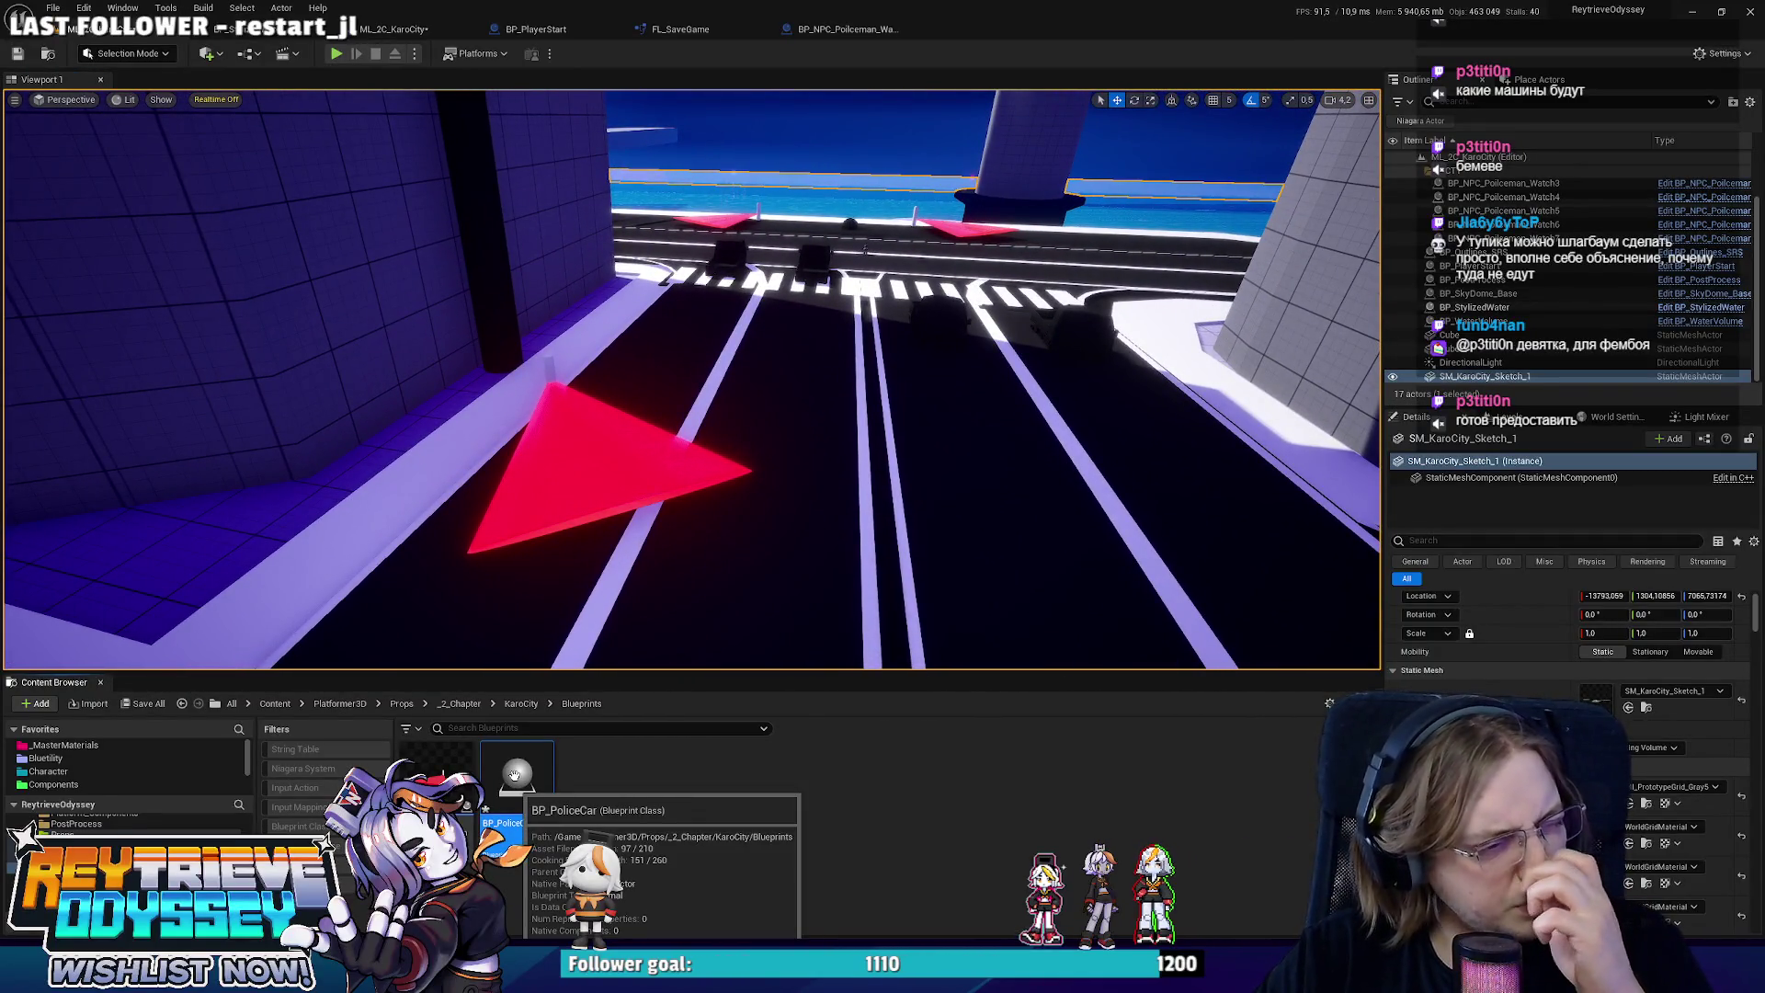
double_click(515, 774)
left_click(30, 98)
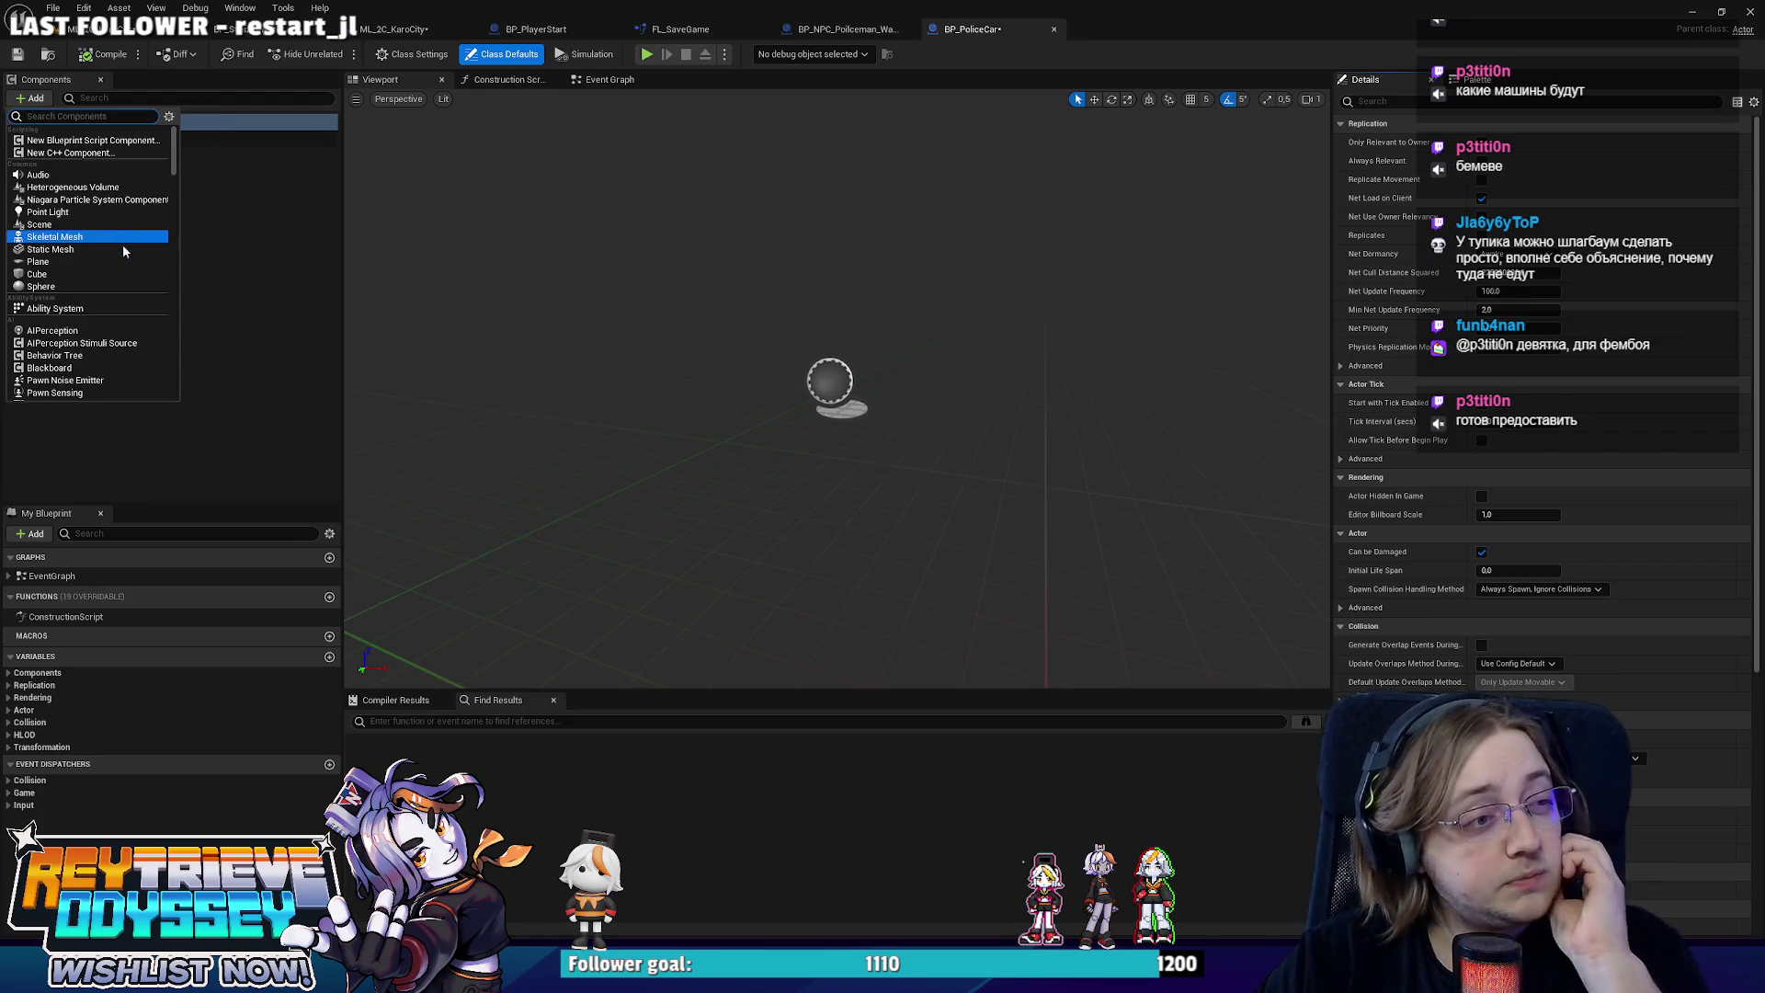
left_click(106, 273)
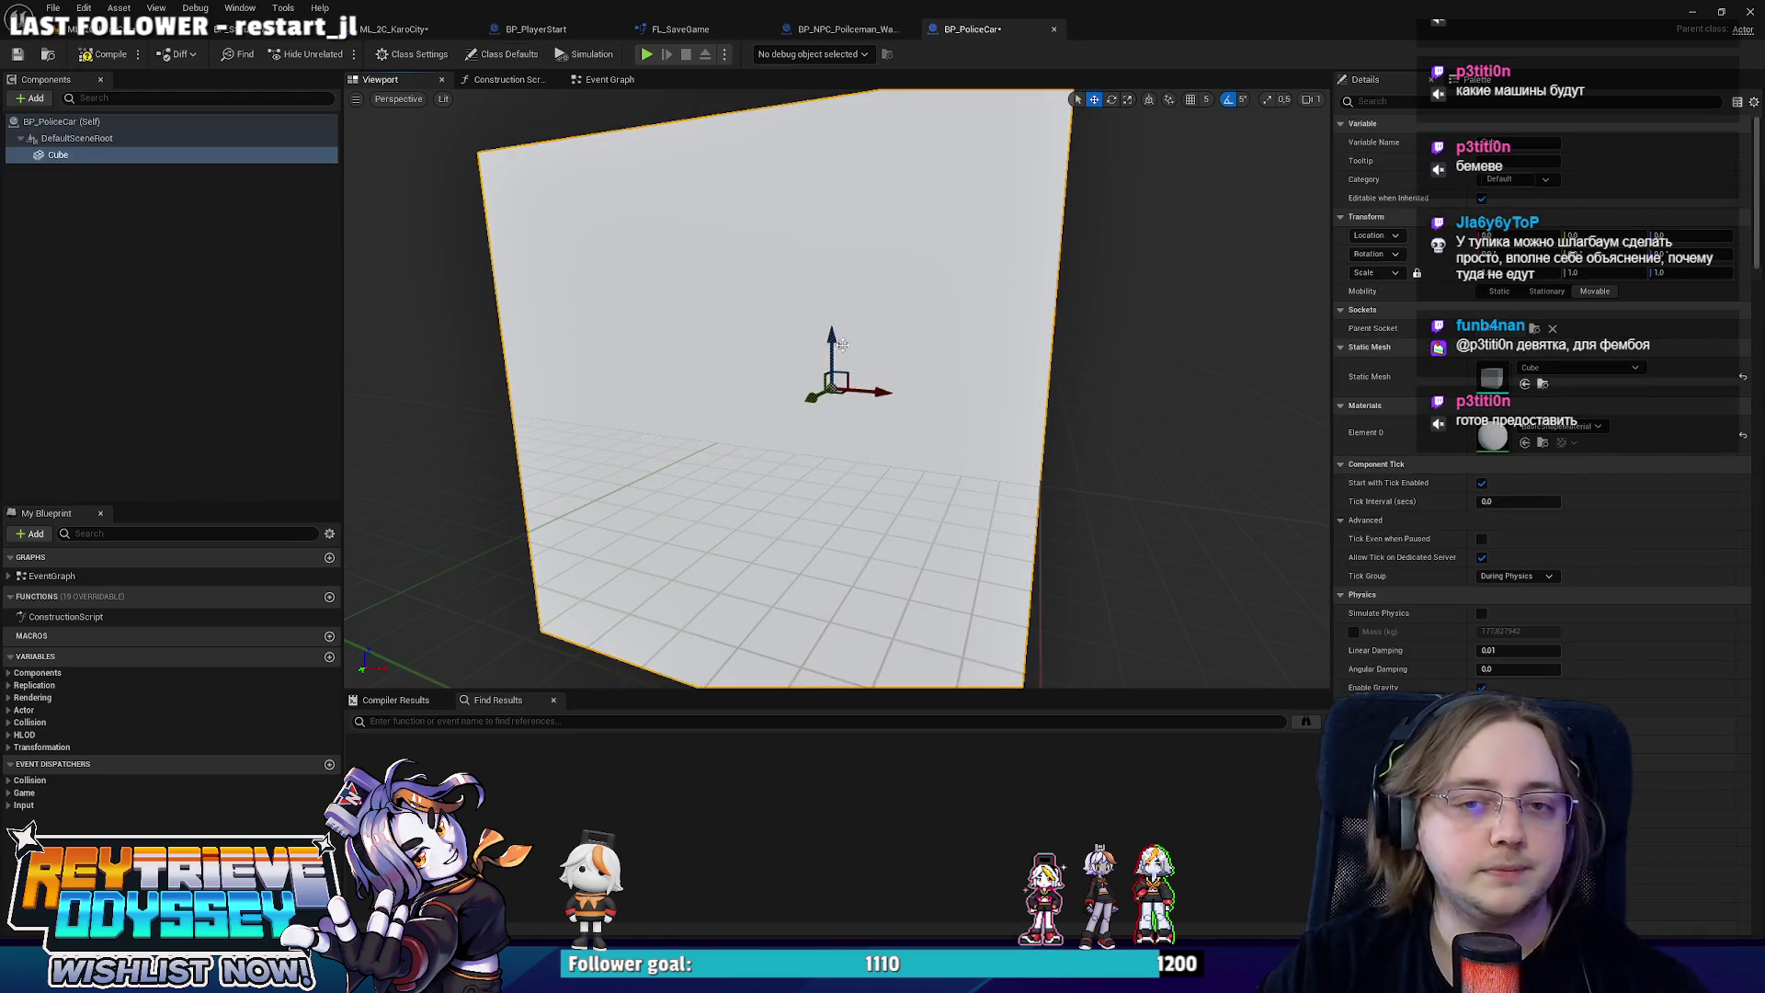
key("f")
Scale the cube into a box and give it the MI_Blueprint_Simple material.
mouse_move(842, 344)
left_mouse_down()
mouse_move(868, 446)
mouse_move(901, 457)
left_mouse_up()
key("r")
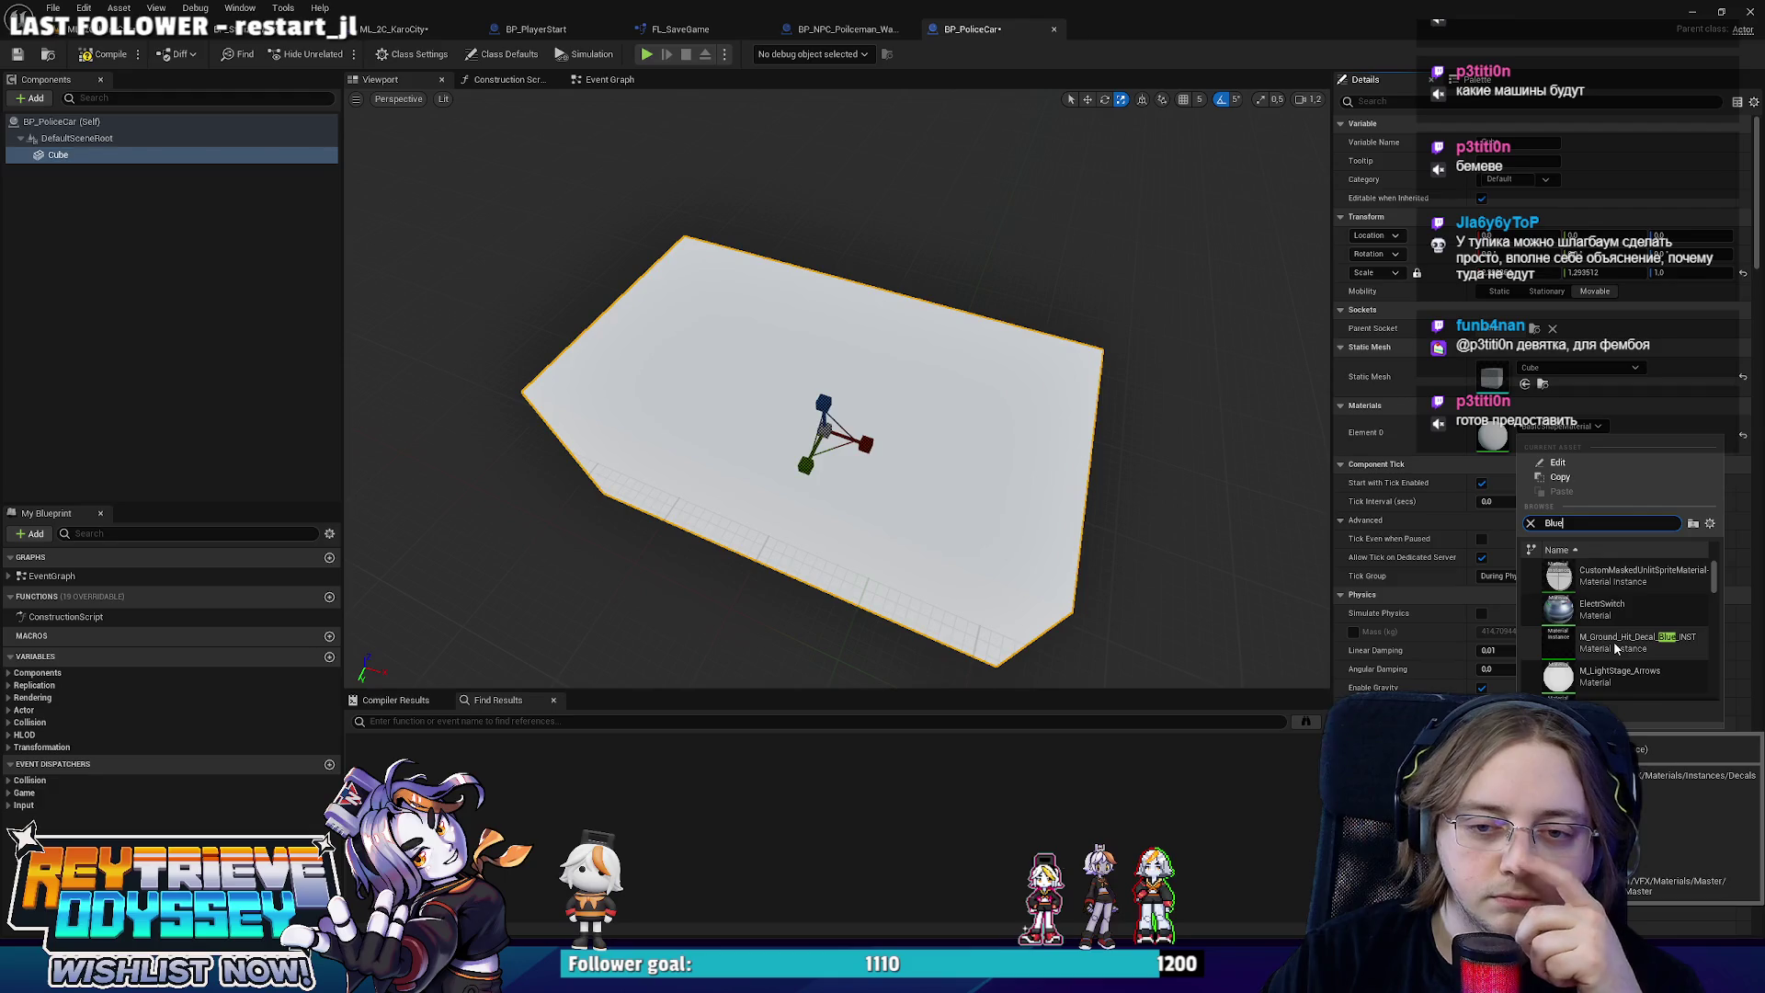
left_click(1615, 646)
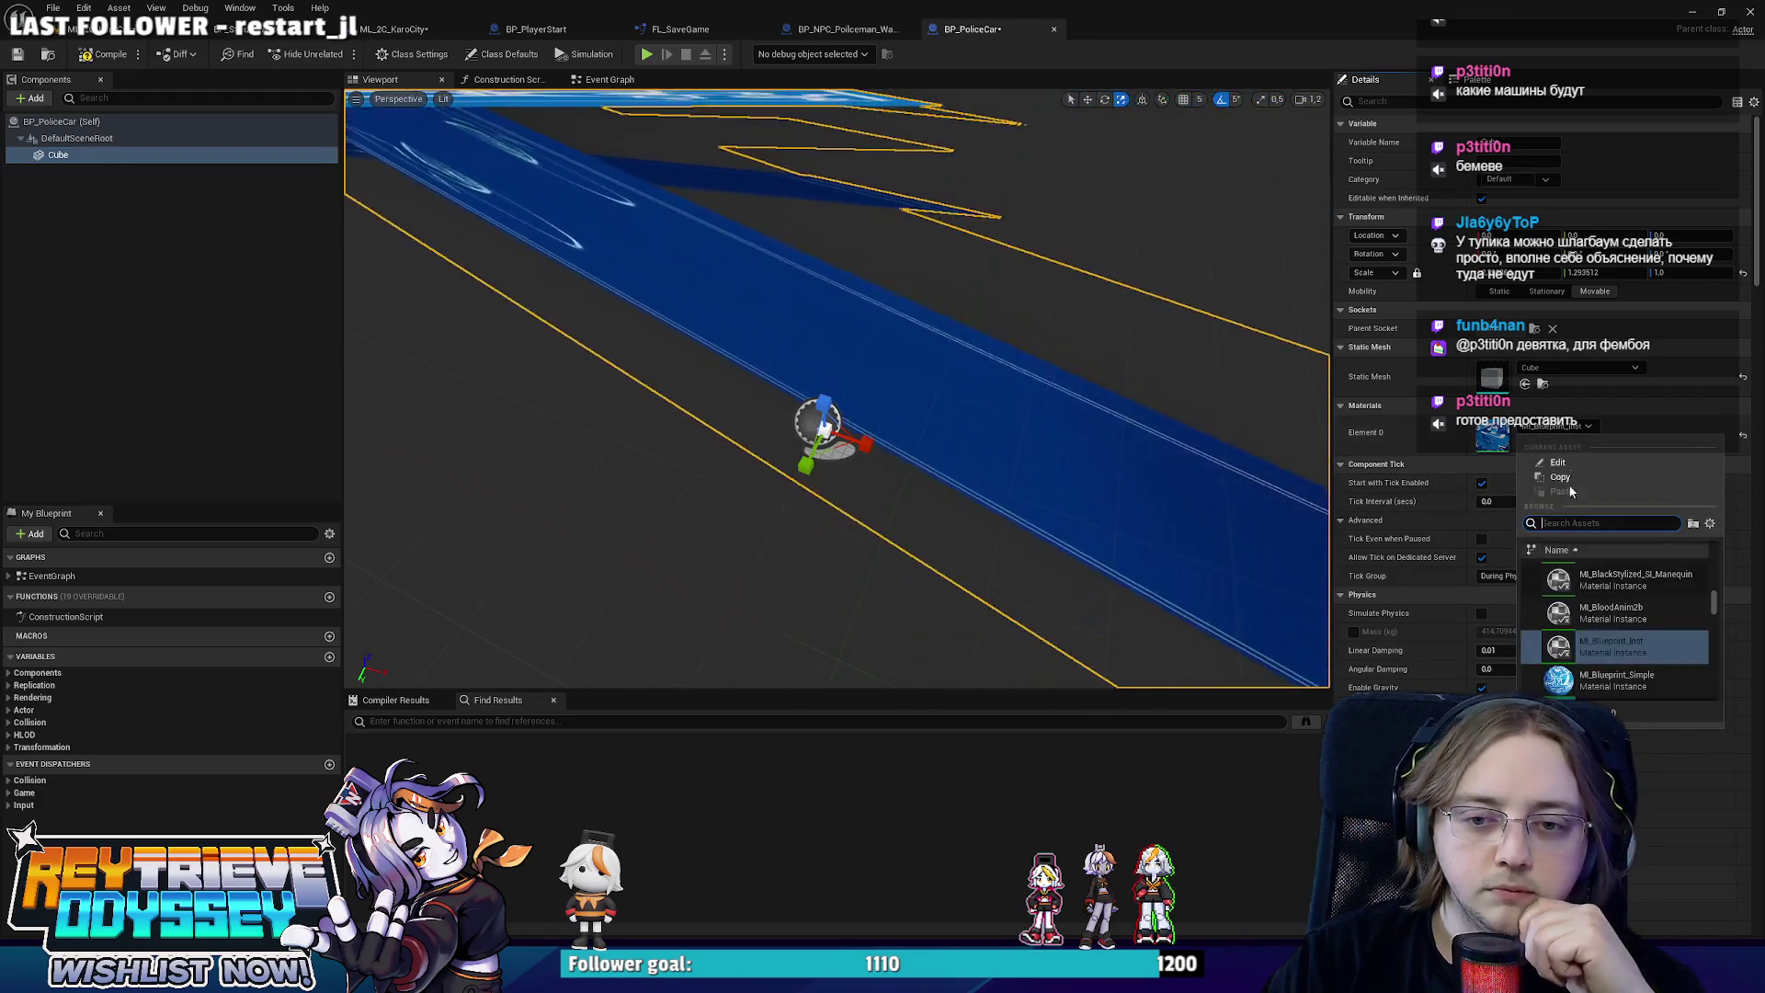
left_click(1616, 680)
key("f")
scroll(963, 457, "up", 2)
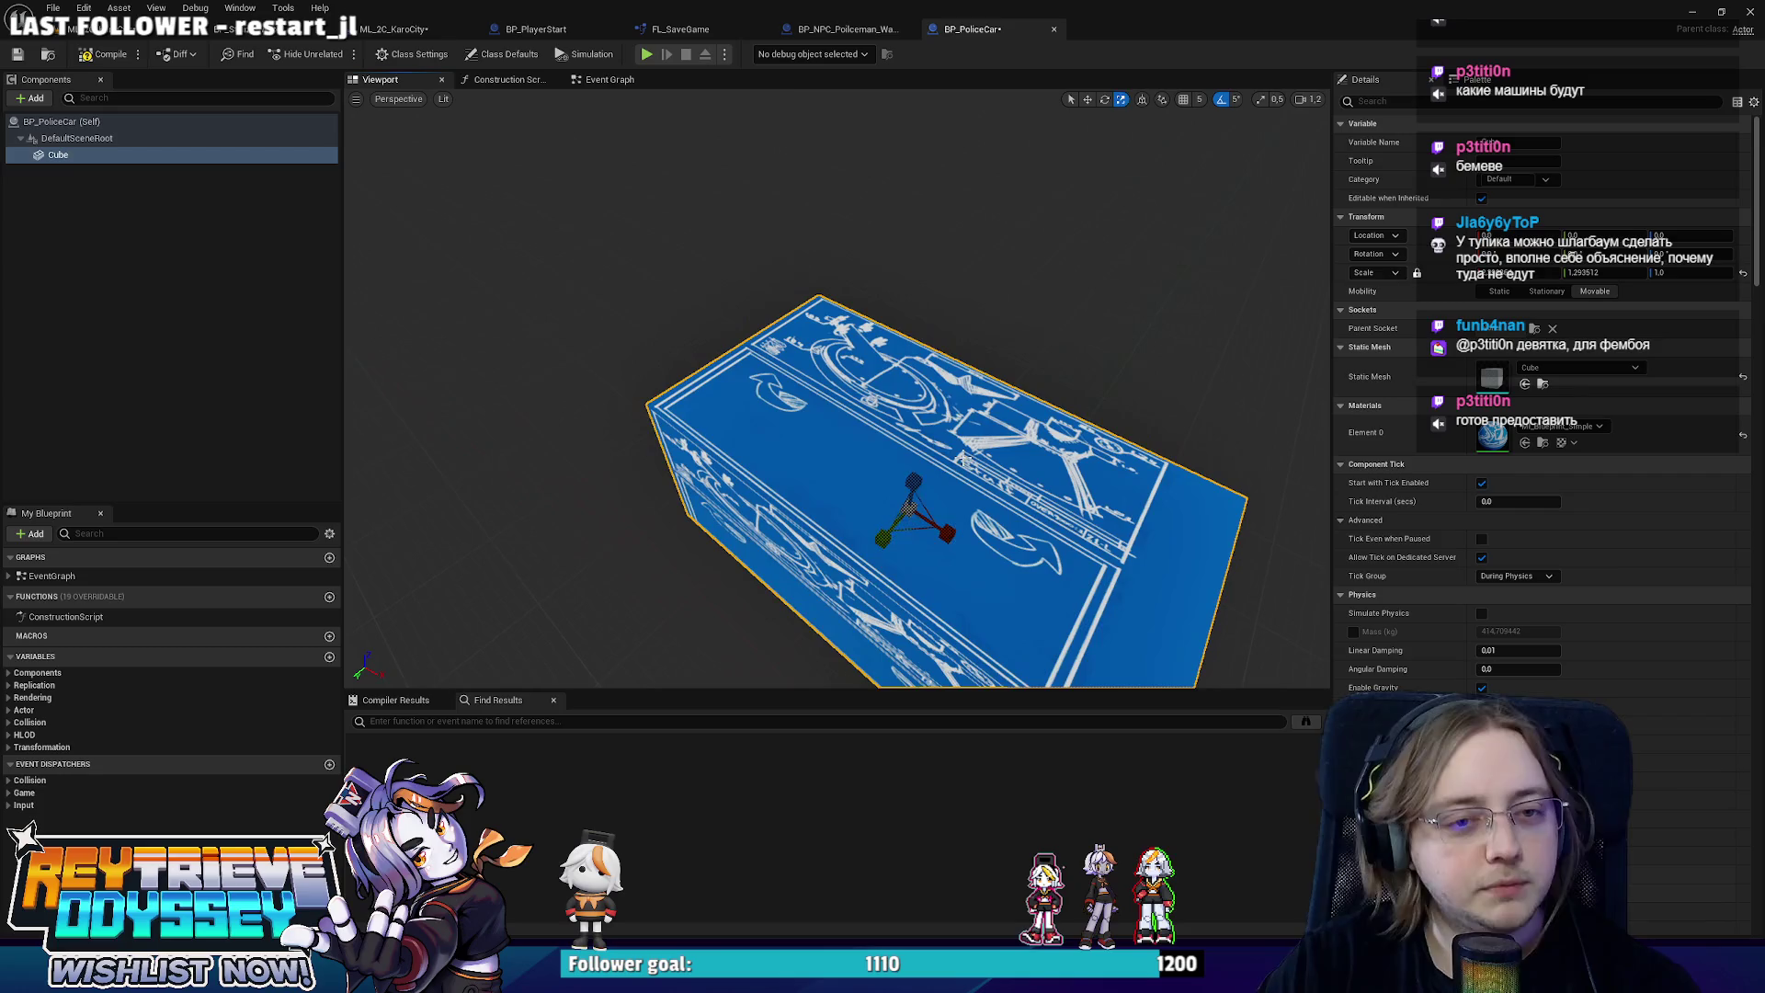
Place a BP_PoliceCar instance onto the city road near the crosswalk.
left_click(127, 30)
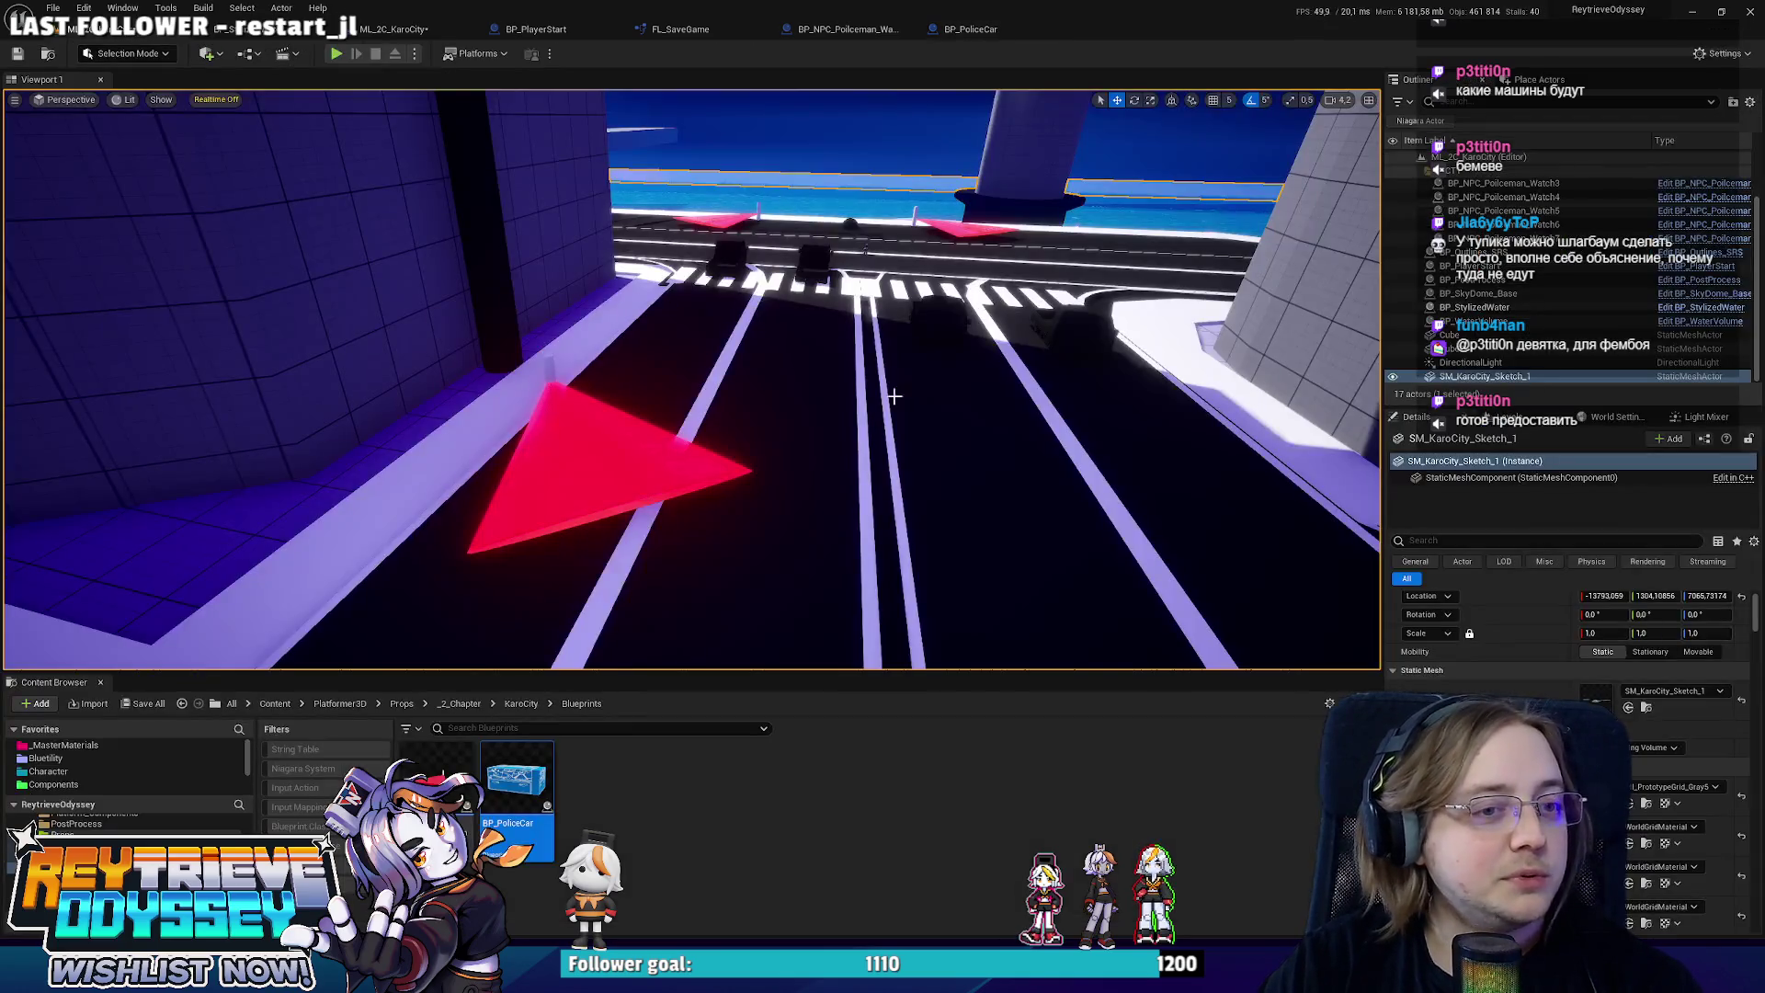
left_click_drag(770, 501, 773, 497)
key("f")
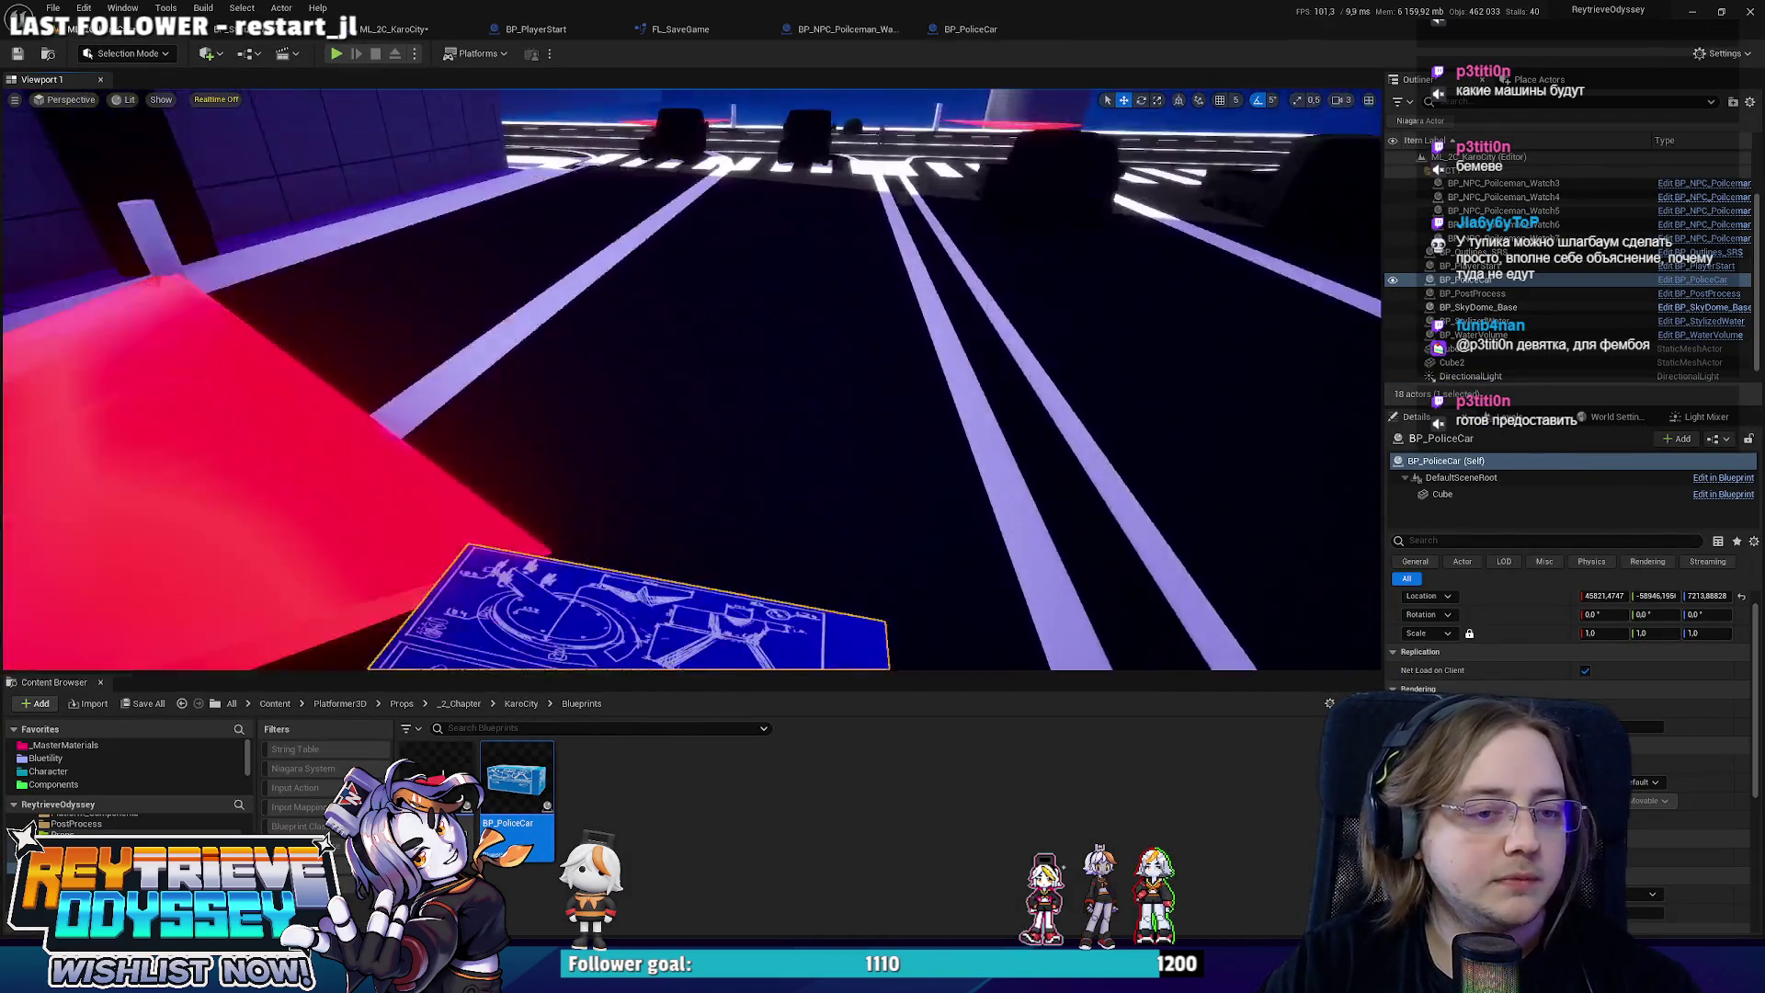
Raise the BP_PoliceCar cube above the actor origin and scale it up uniformly.
left_click(973, 30)
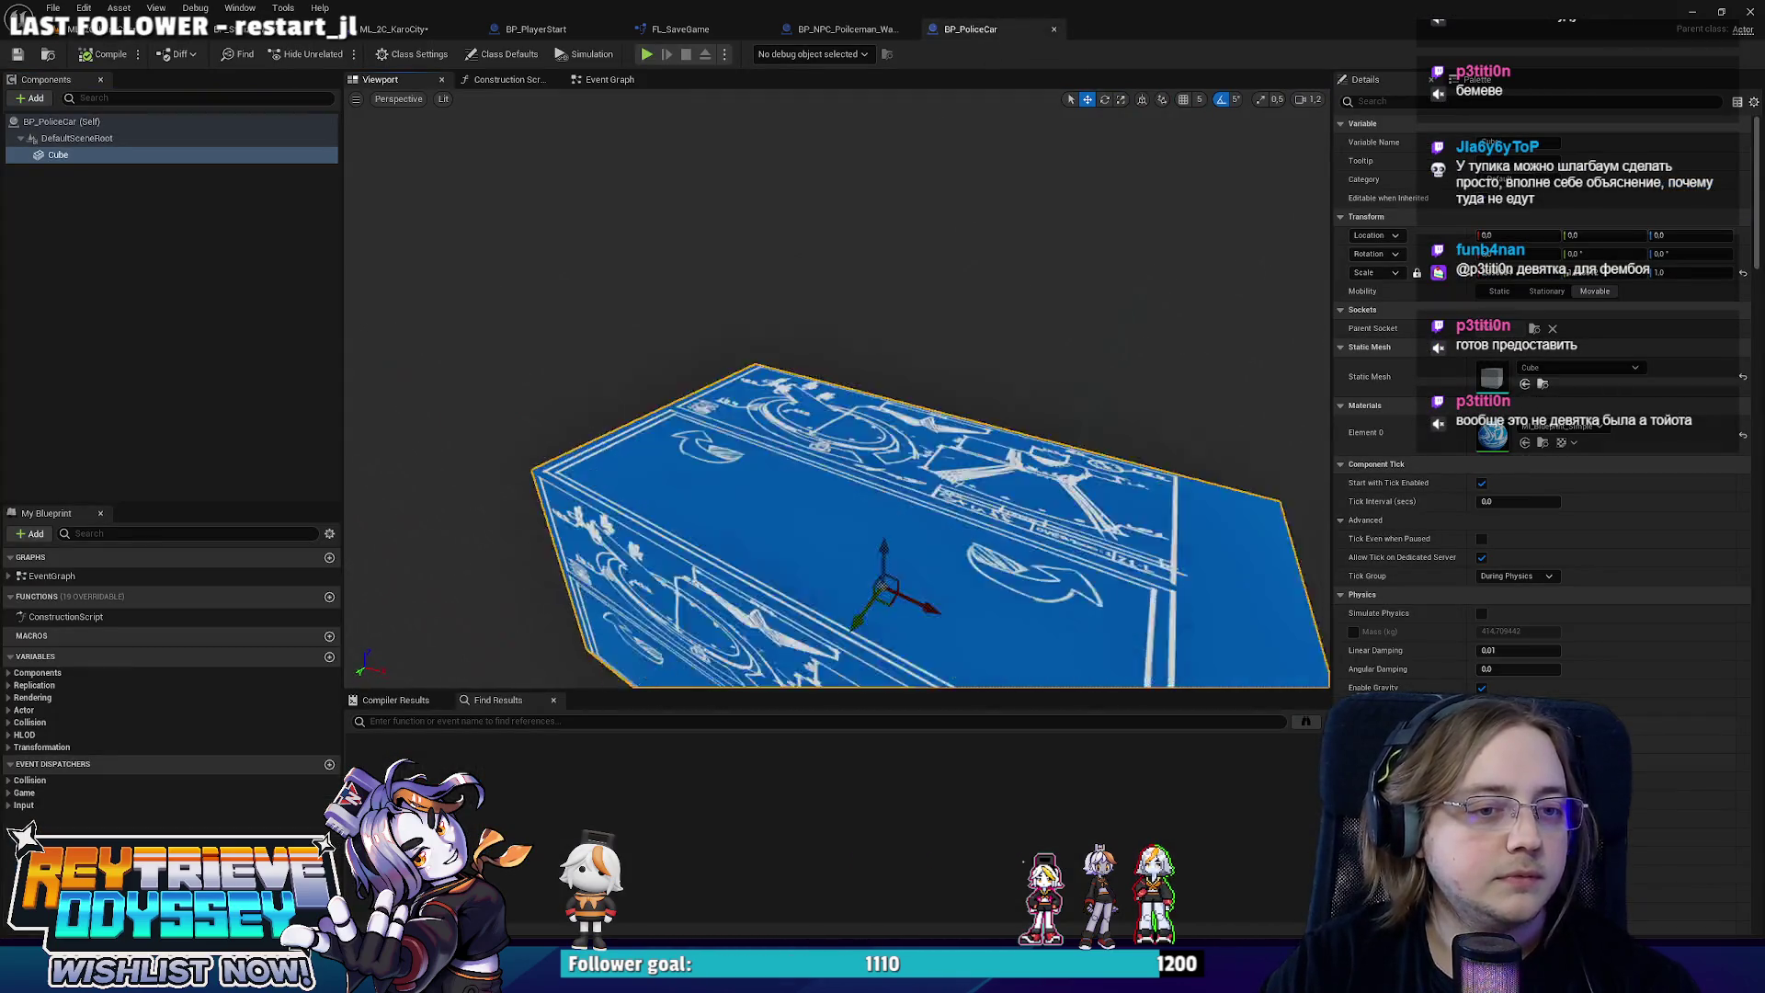
mouse_move(900, 431)
left_mouse_down()
mouse_move(876, 317)
mouse_move(891, 350)
left_mouse_up()
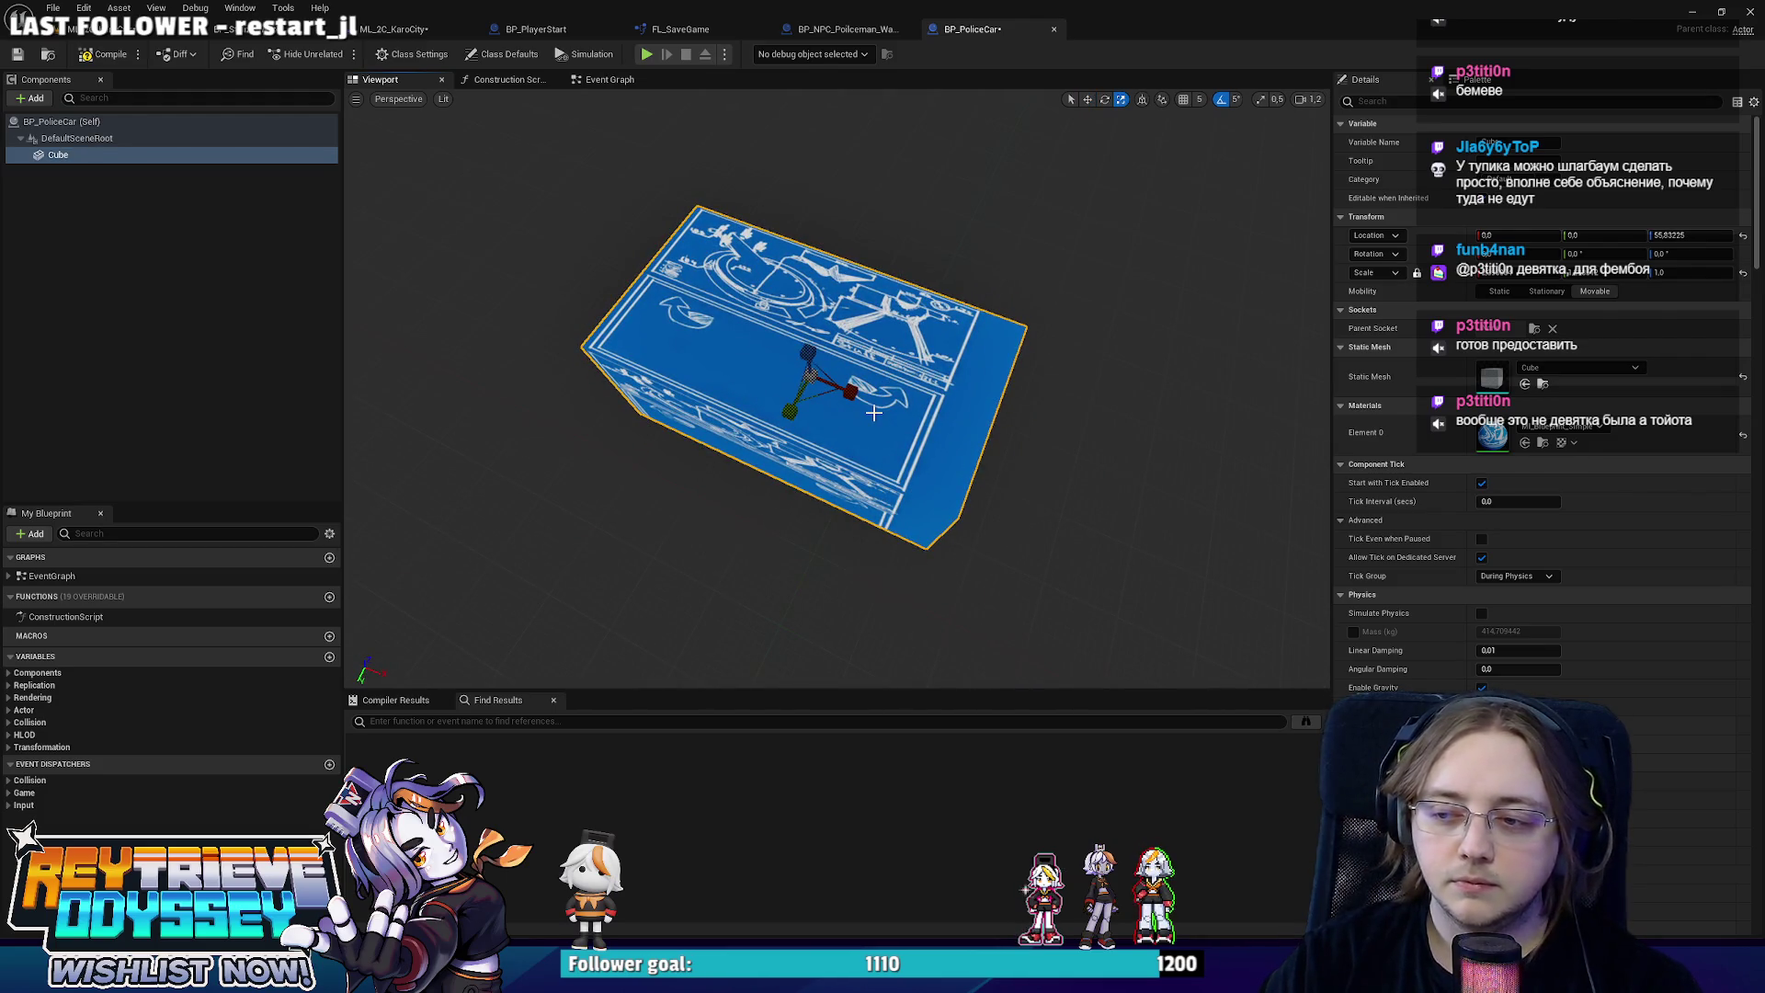
left_click_drag(817, 391, 826, 372)
key("w")
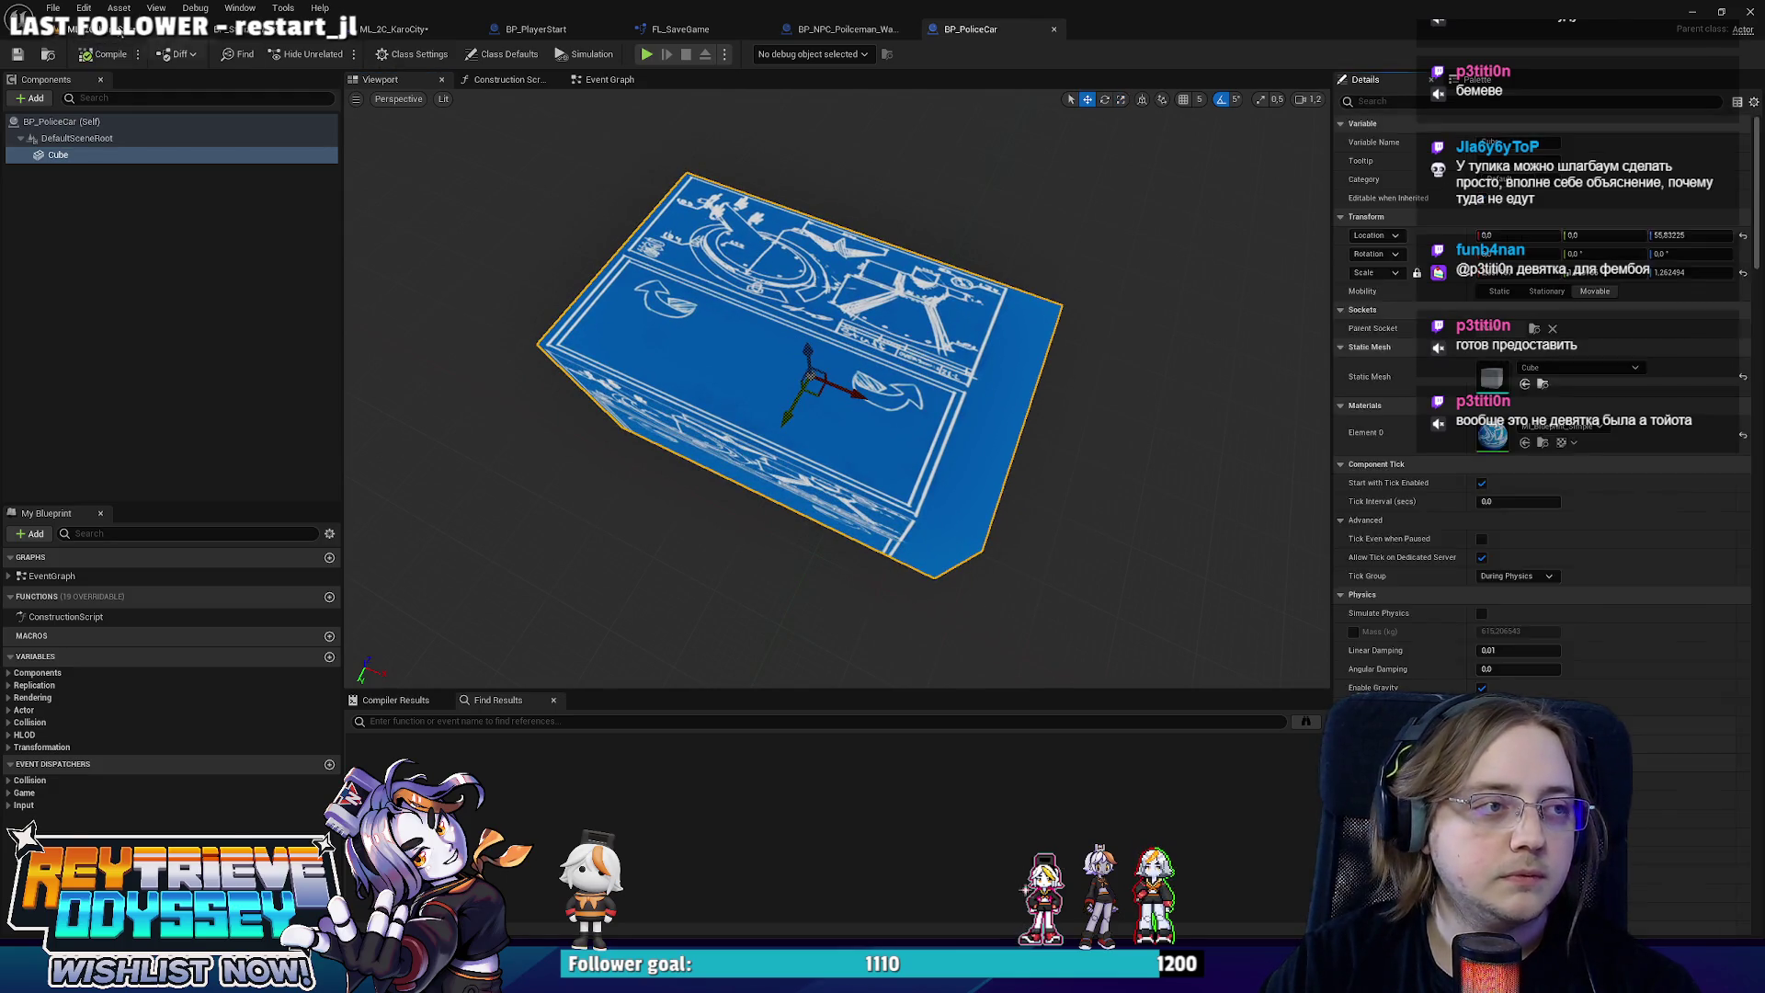
left_click(393, 28)
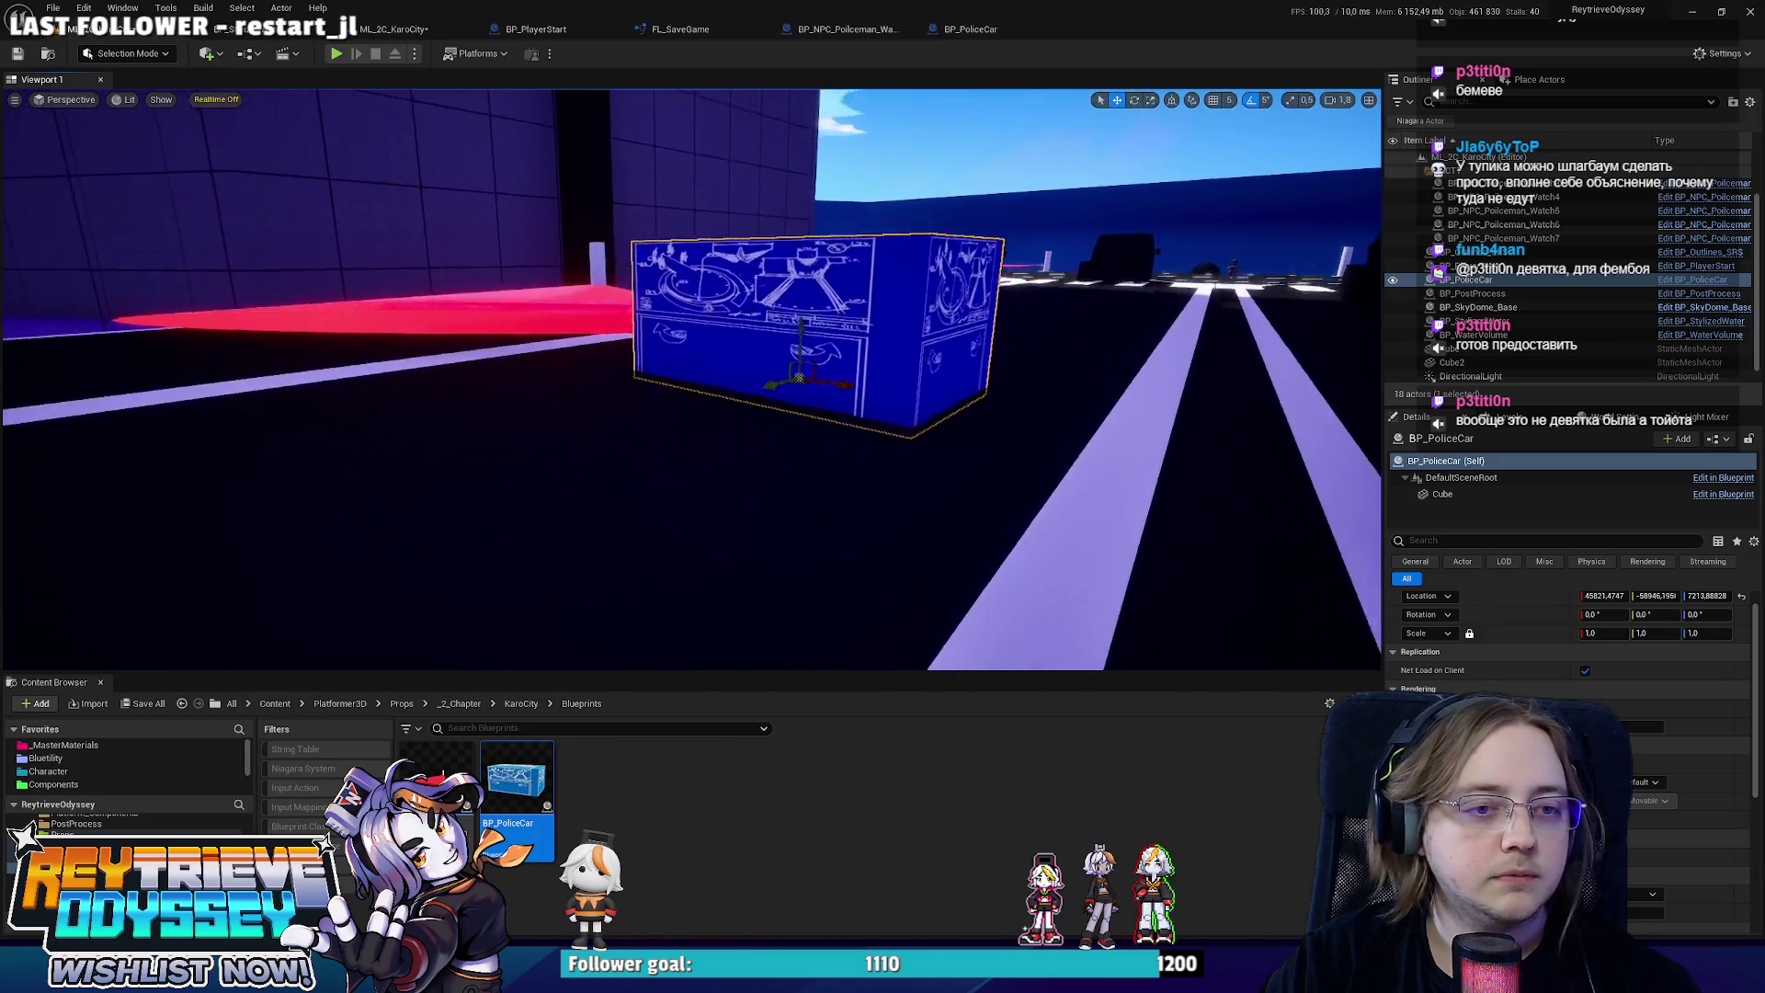
left_click_drag(892, 346, 892, 347)
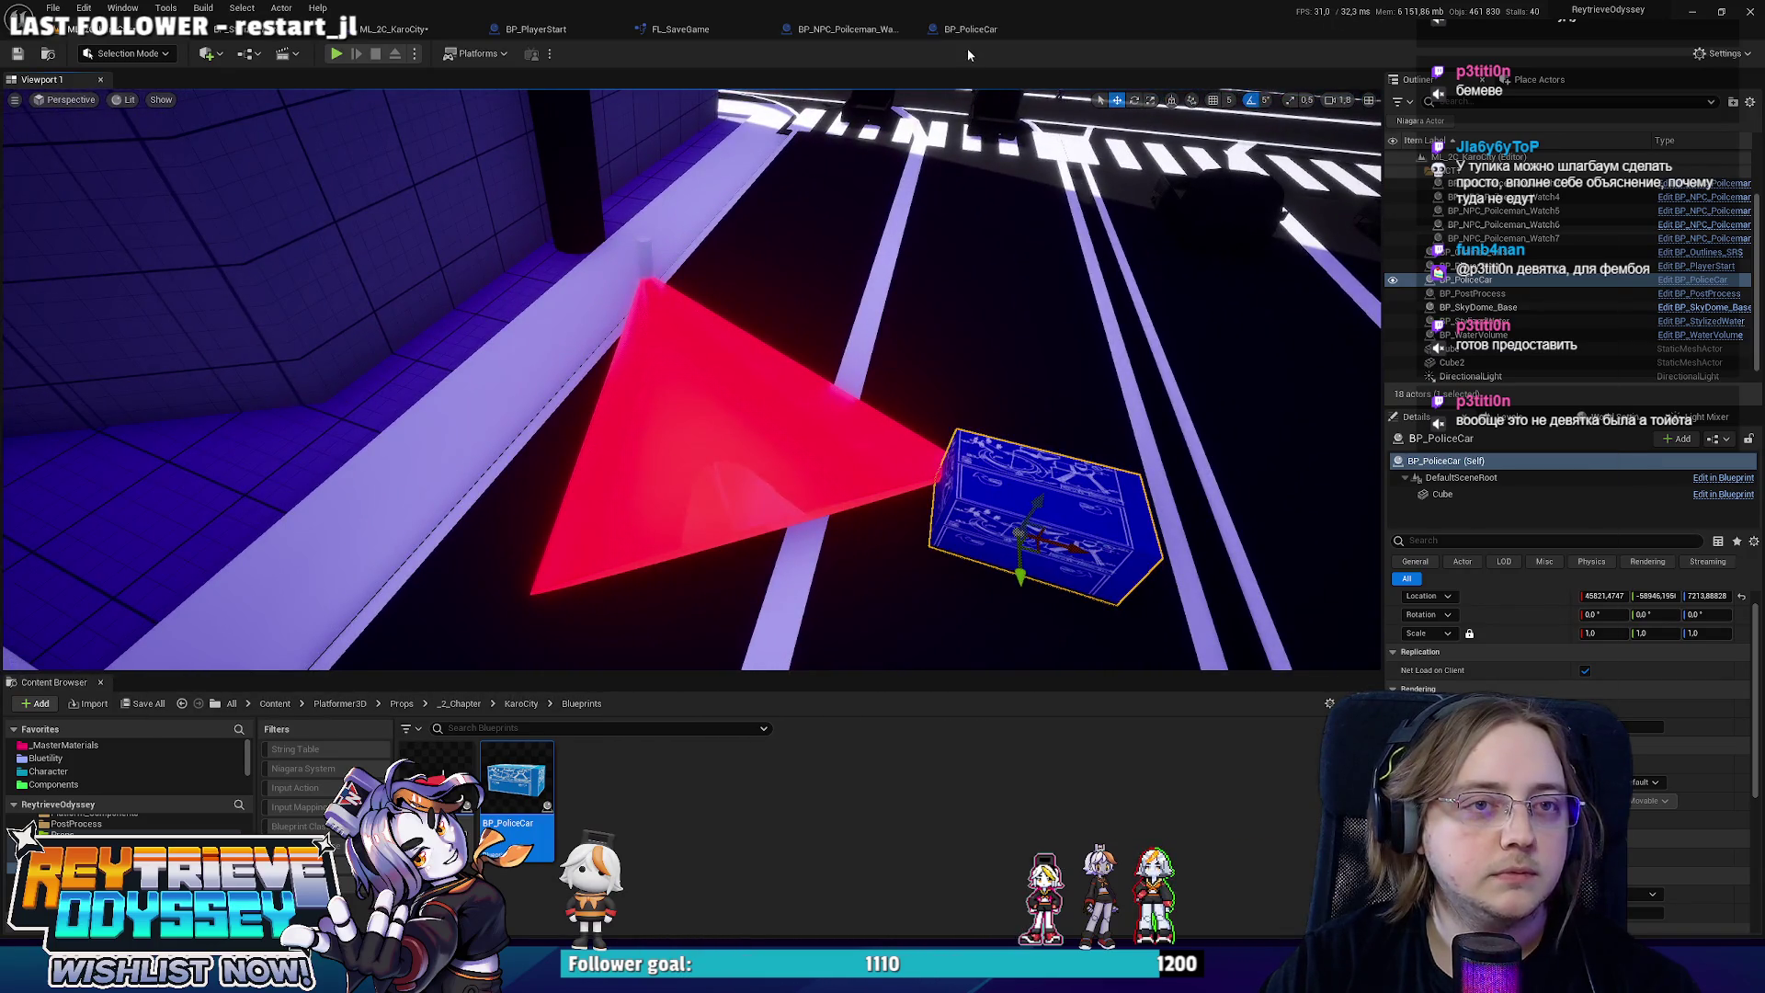
Lengthen the cube along Y, lift it slightly, and view the car in the level.
key("ctrl+e")
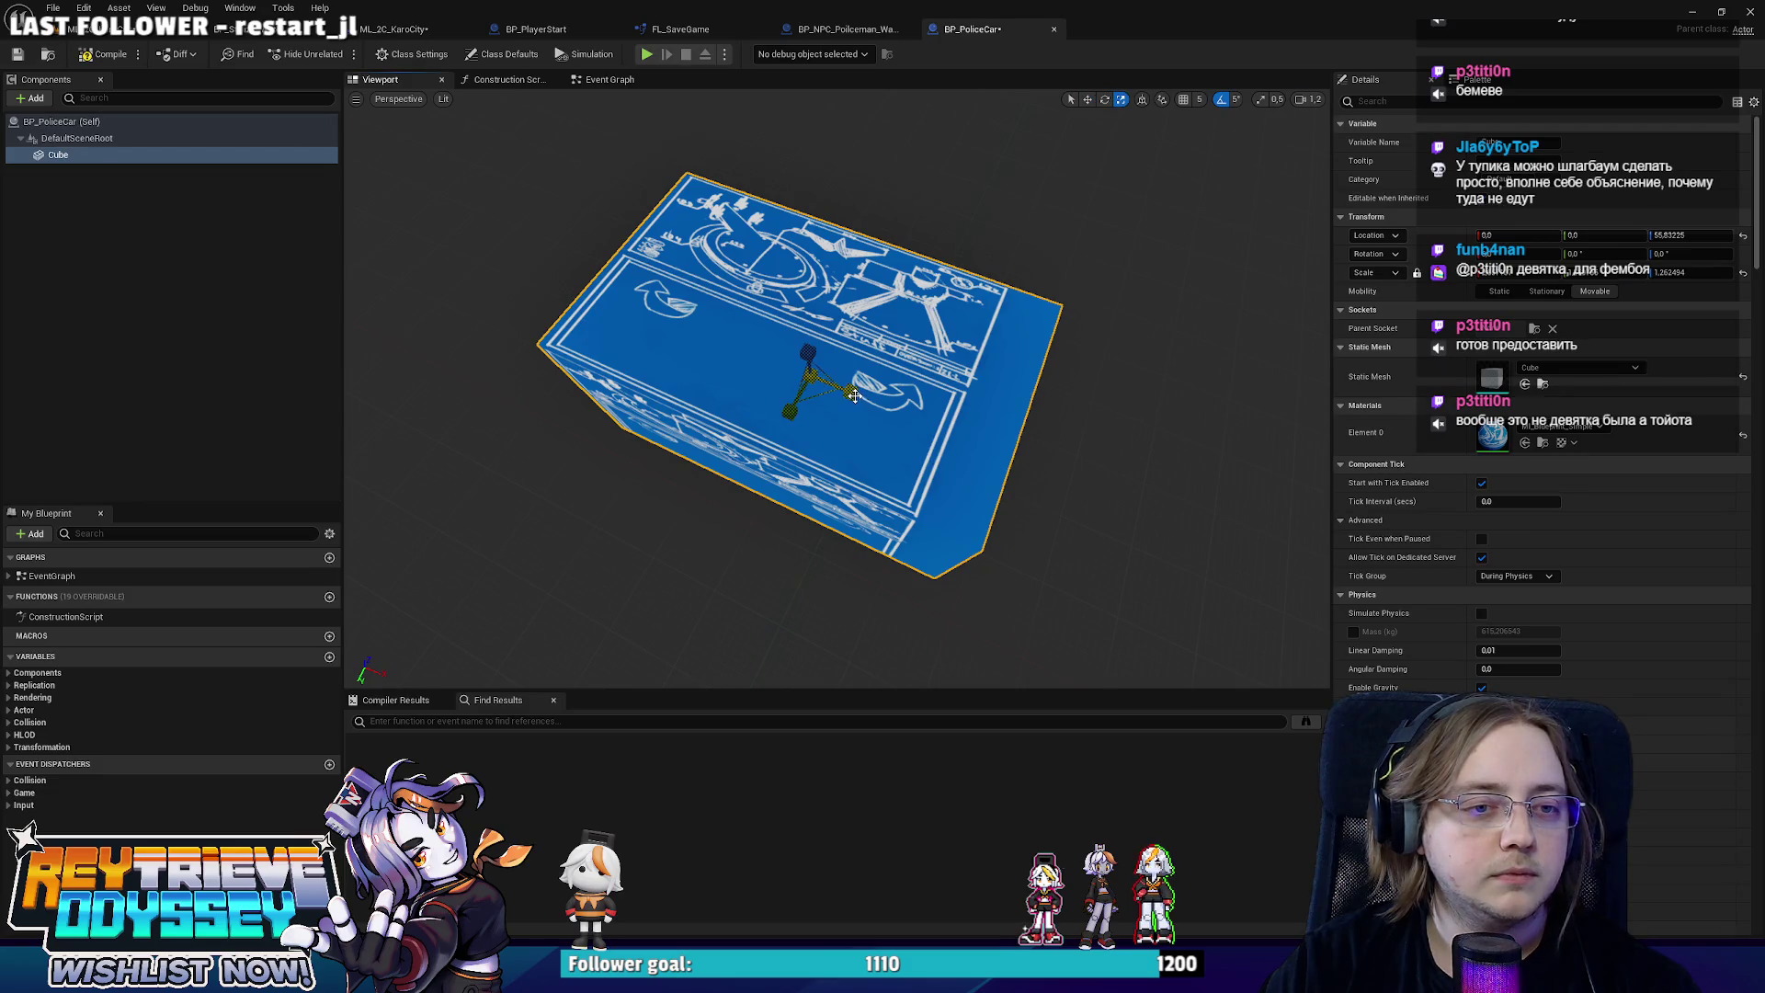
mouse_move(855, 395)
left_mouse_down()
mouse_move(906, 375)
mouse_move(800, 395)
mouse_move(782, 432)
left_mouse_up()
mouse_move(654, 418)
left_mouse_down()
mouse_move(703, 377)
mouse_move(700, 396)
left_mouse_up()
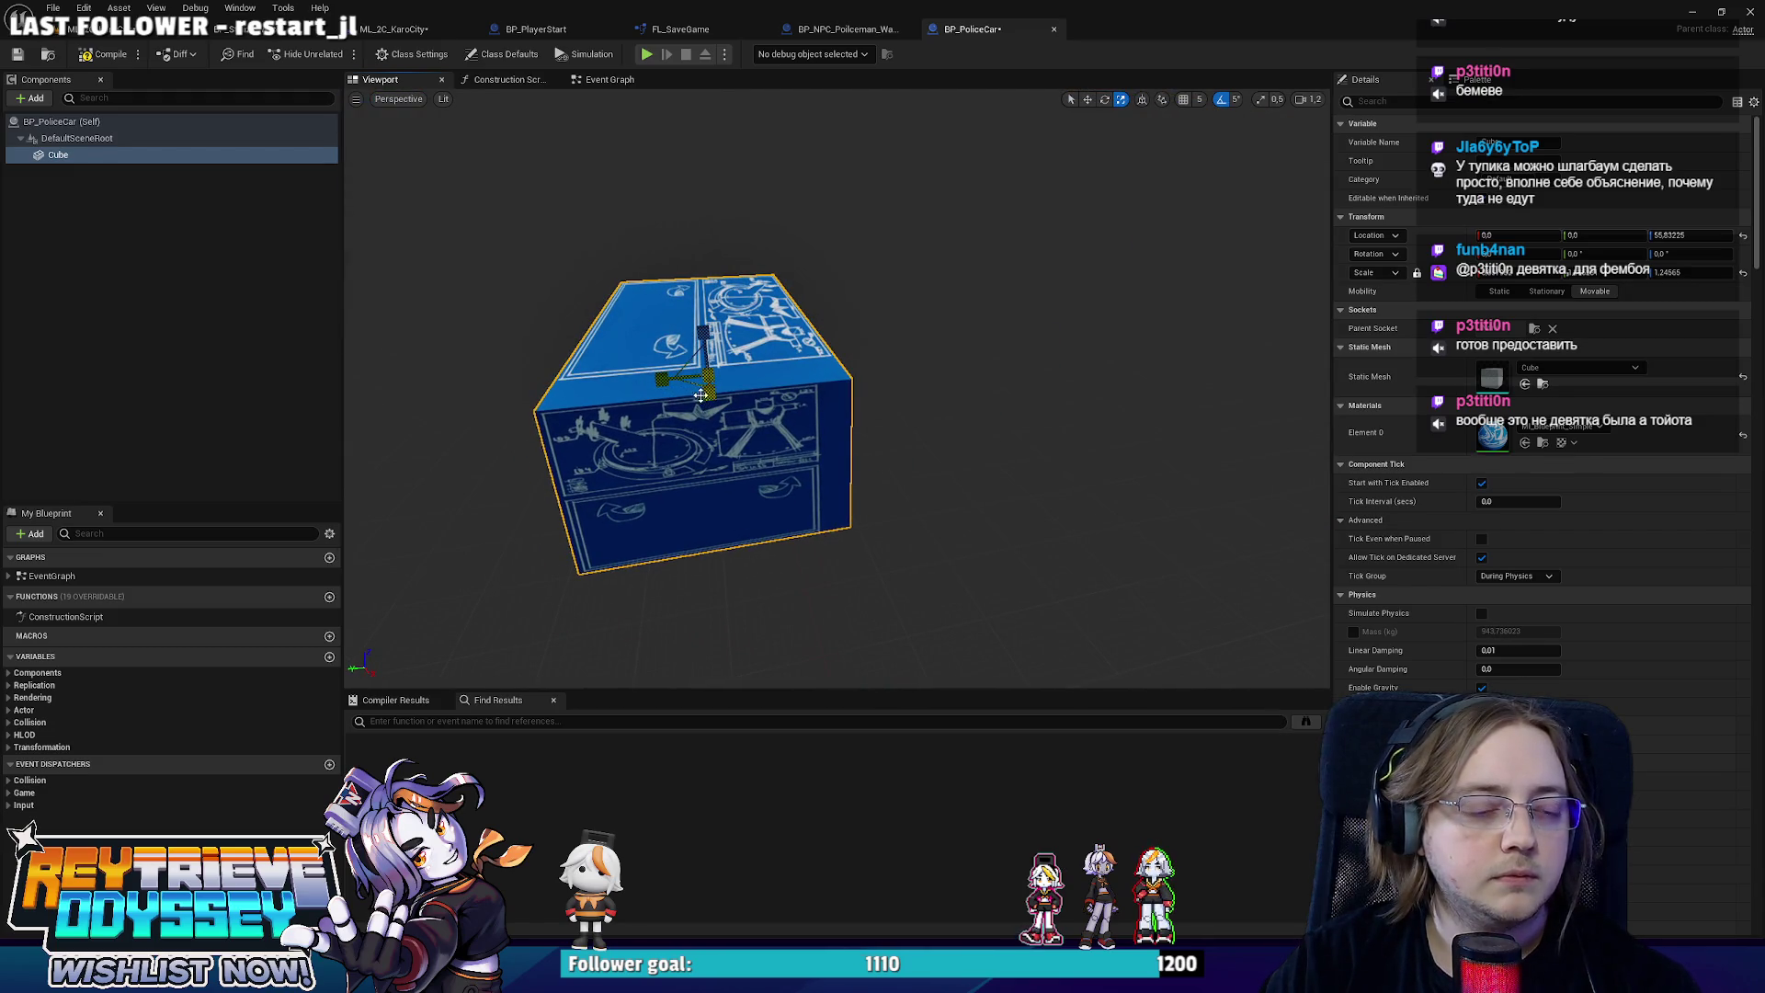
left_click_drag(703, 324, 704, 318)
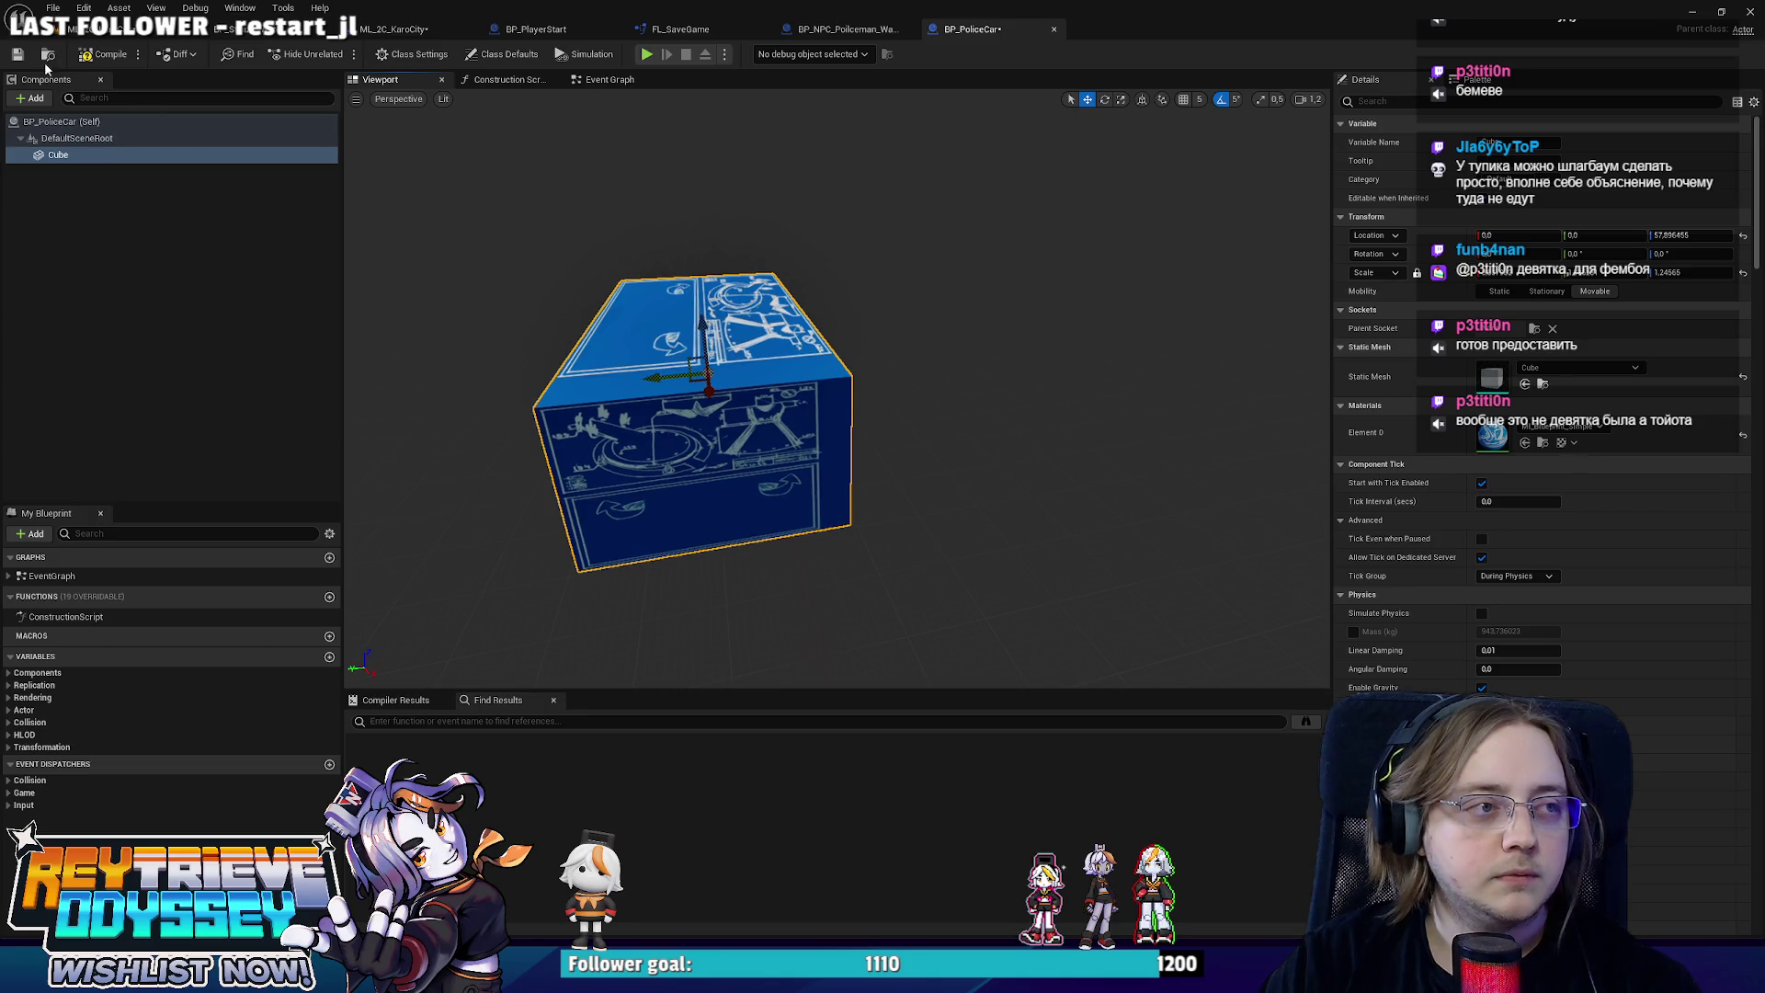
left_click(96, 35)
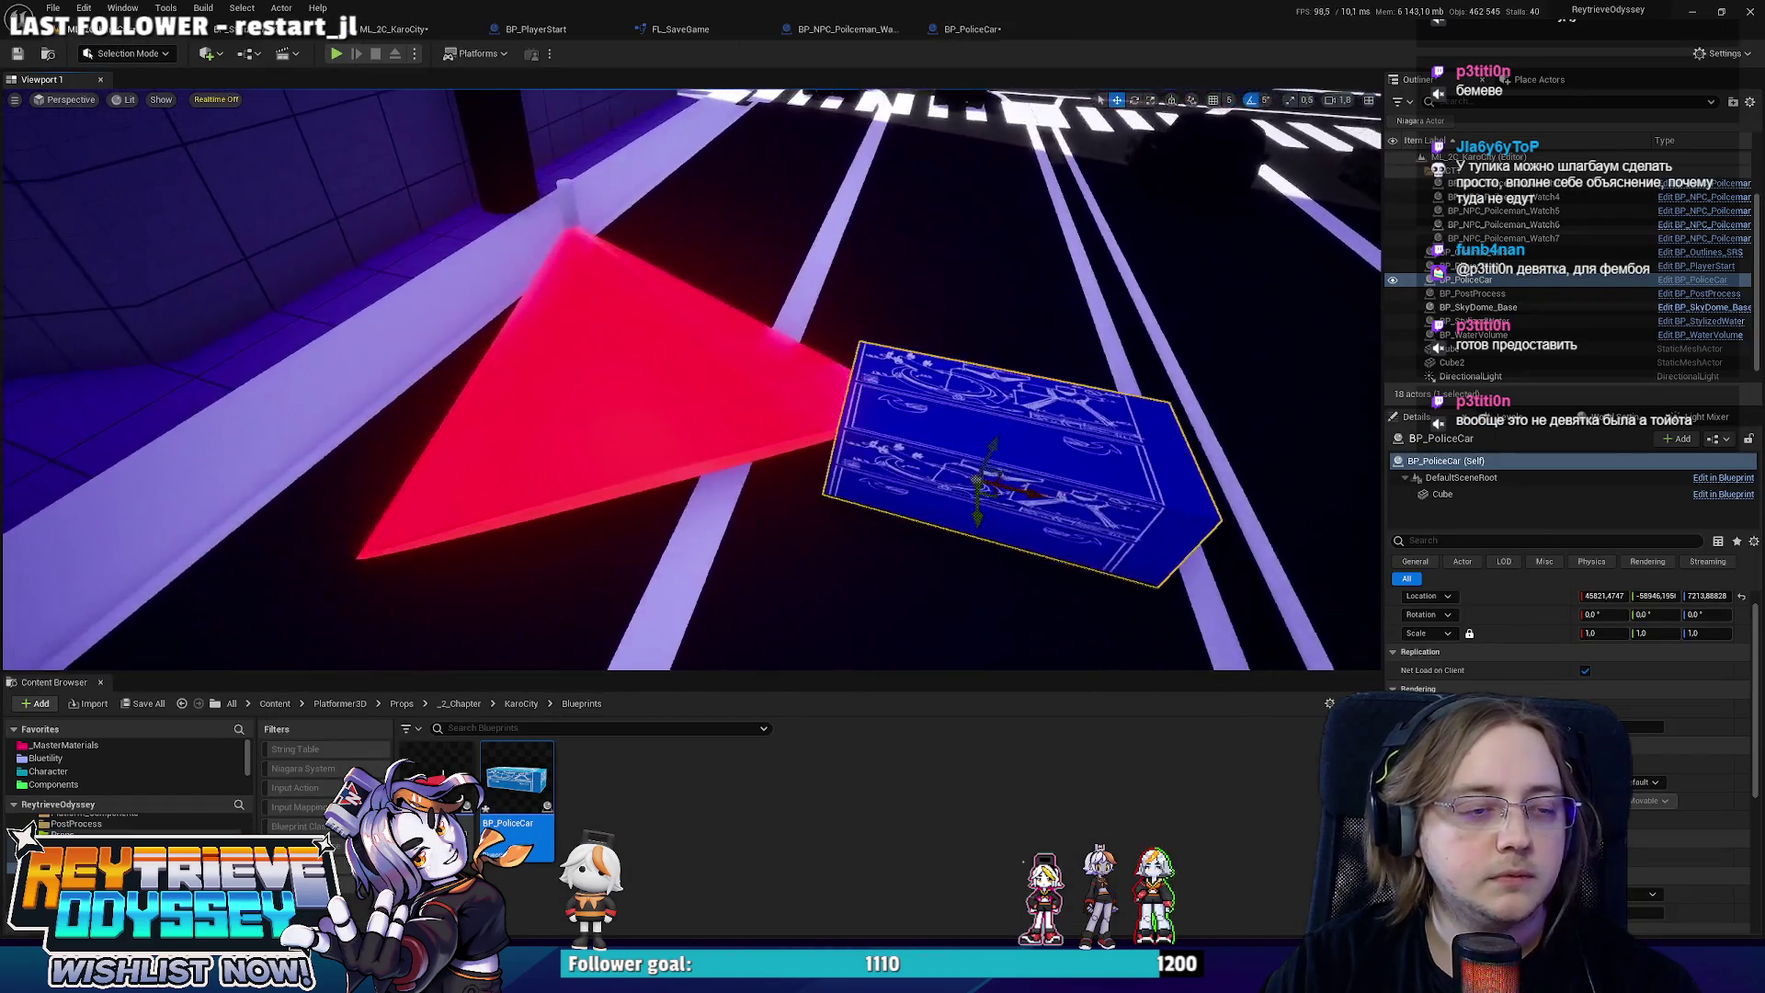
mouse_move(863, 522)
left_mouse_down()
mouse_move(973, 402)
mouse_move(863, 523)
mouse_move(295, 166)
mouse_move(315, 150)
mouse_move(591, 386)
mouse_move(961, 441)
mouse_move(979, 402)
mouse_move(386, 359)
mouse_move(470, 335)
left_mouse_up()
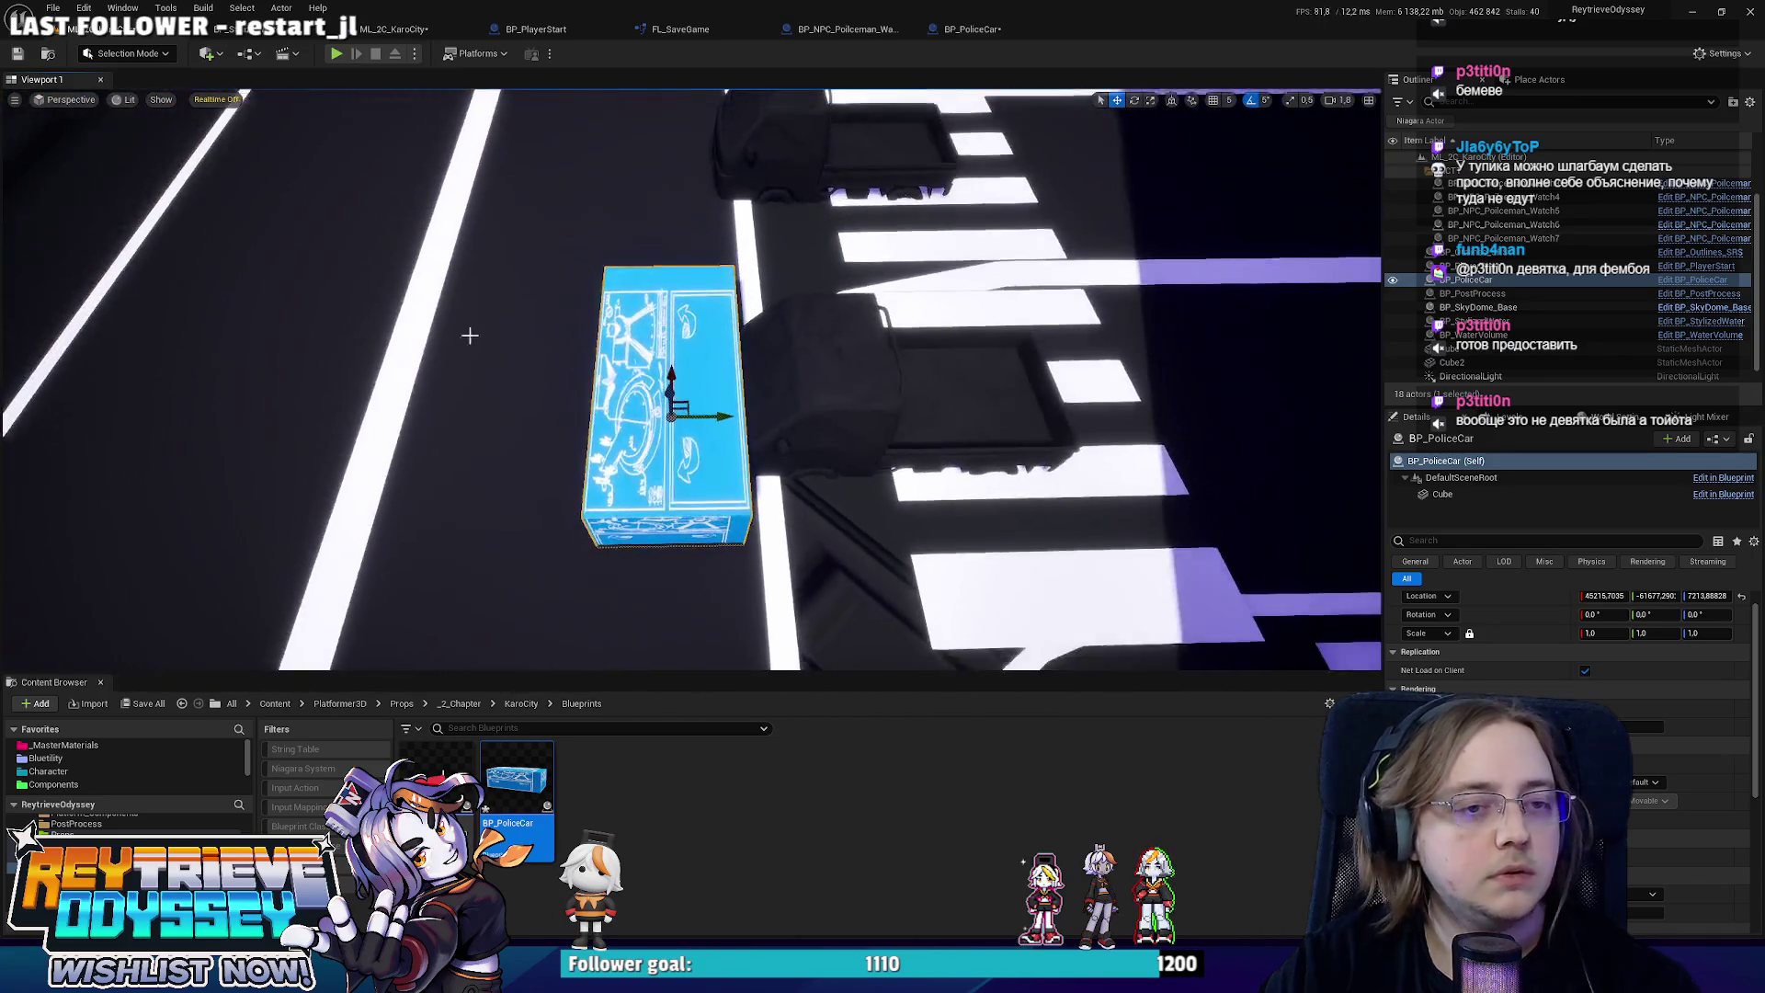
Scale the BP_PoliceCar cube larger and raise it higher above the ground.
key("ctrl+e")
left_click_drag(837, 386, 818, 405)
left_click_drag(905, 473, 887, 402)
mouse_move(892, 322)
left_mouse_down()
mouse_move(910, 294)
mouse_move(823, 559)
left_mouse_up()
left_click_drag(819, 474, 843, 471)
mouse_move(817, 371)
left_mouse_down()
mouse_move(878, 326)
mouse_move(869, 402)
left_mouse_up()
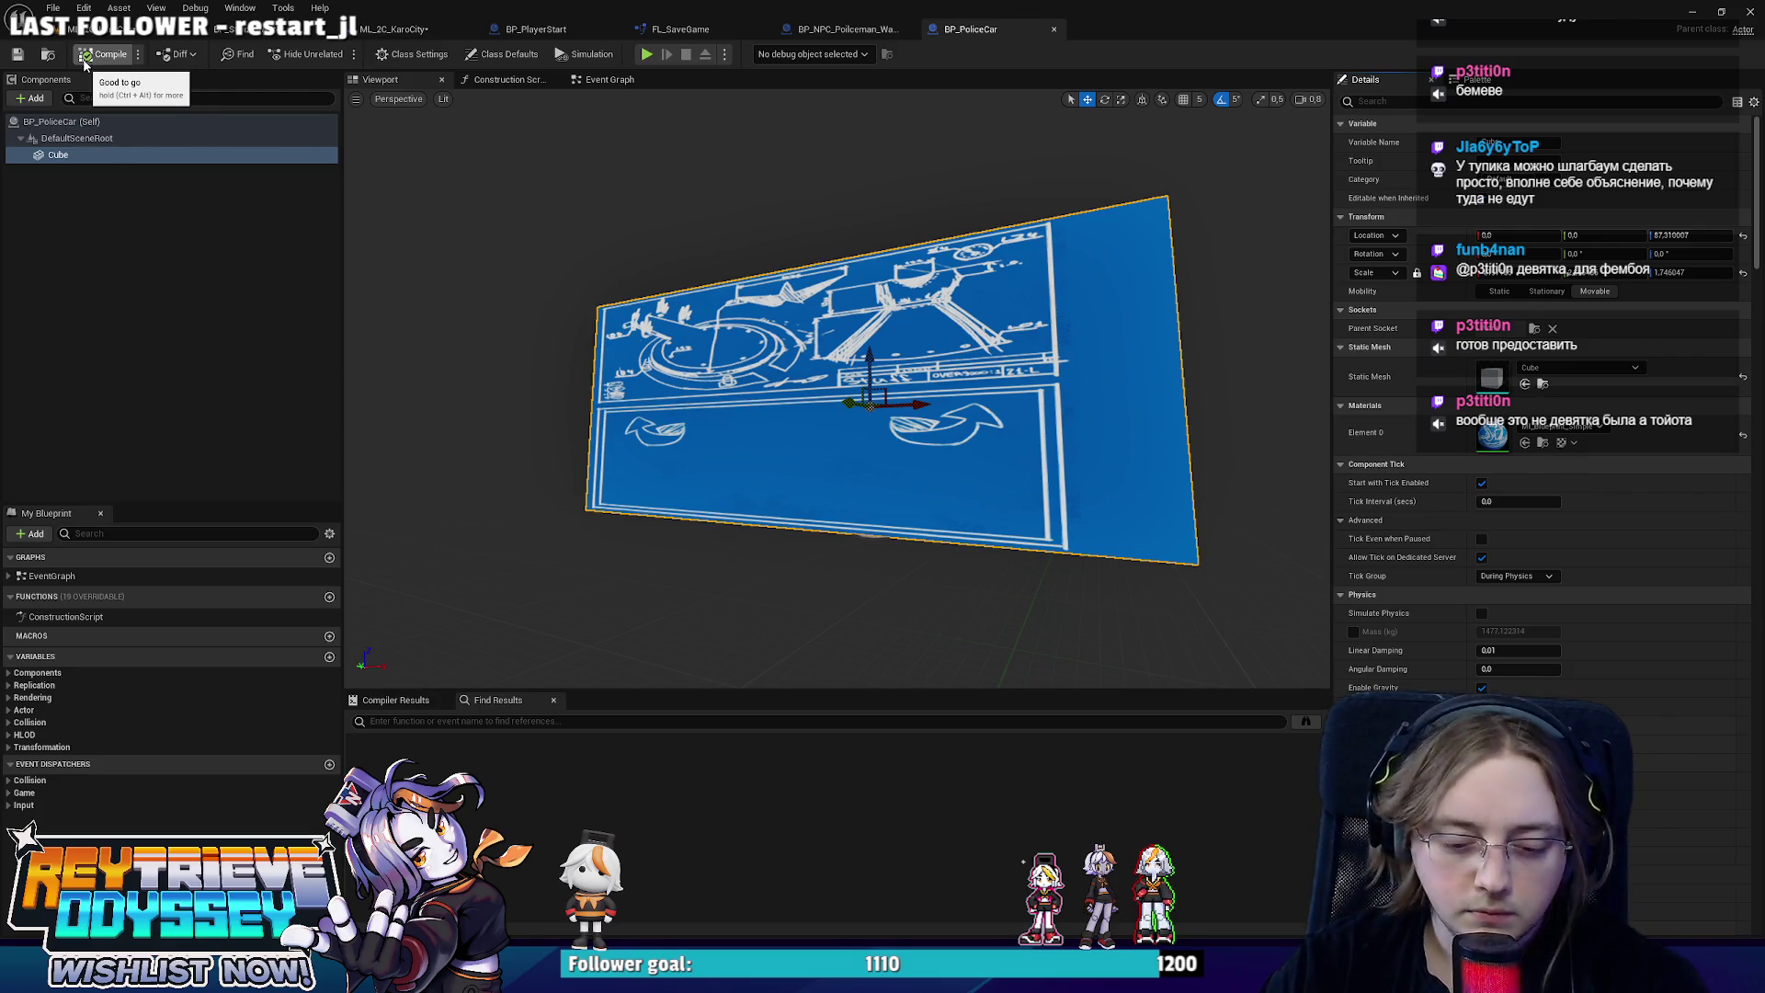
left_click(395, 29)
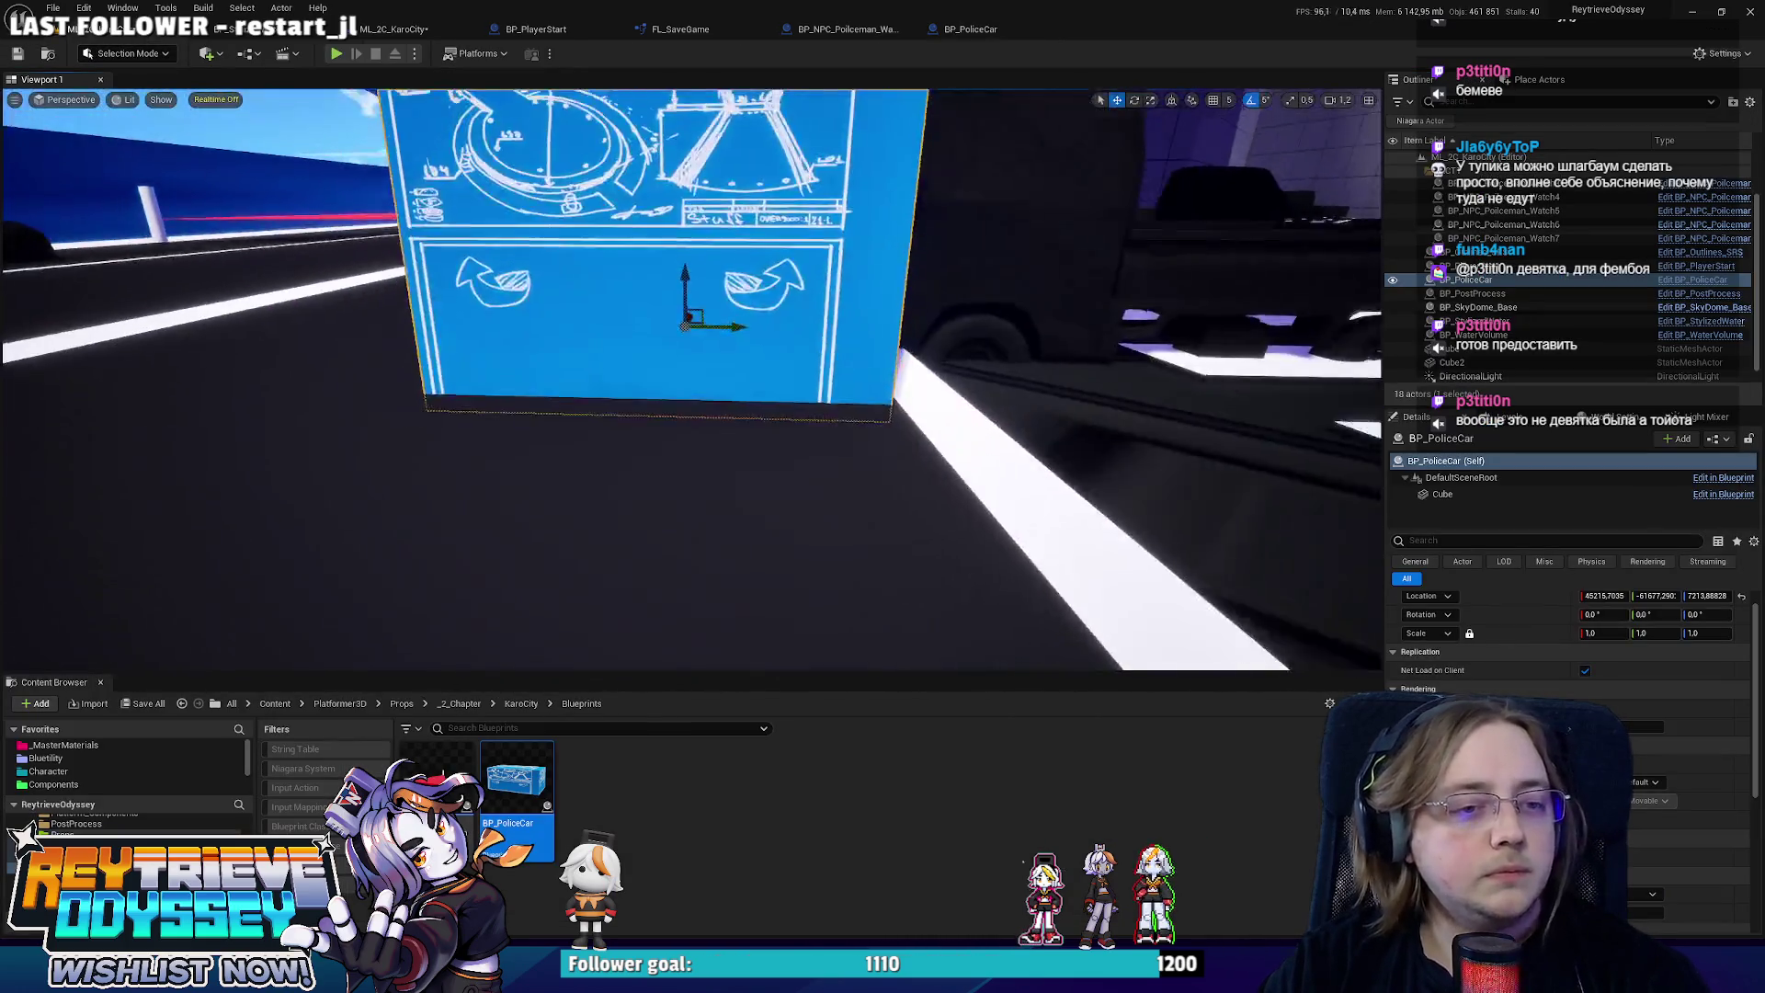
mouse_move(689, 368)
left_mouse_down()
mouse_move(625, 349)
mouse_move(643, 386)
mouse_move(643, 306)
left_mouse_up()
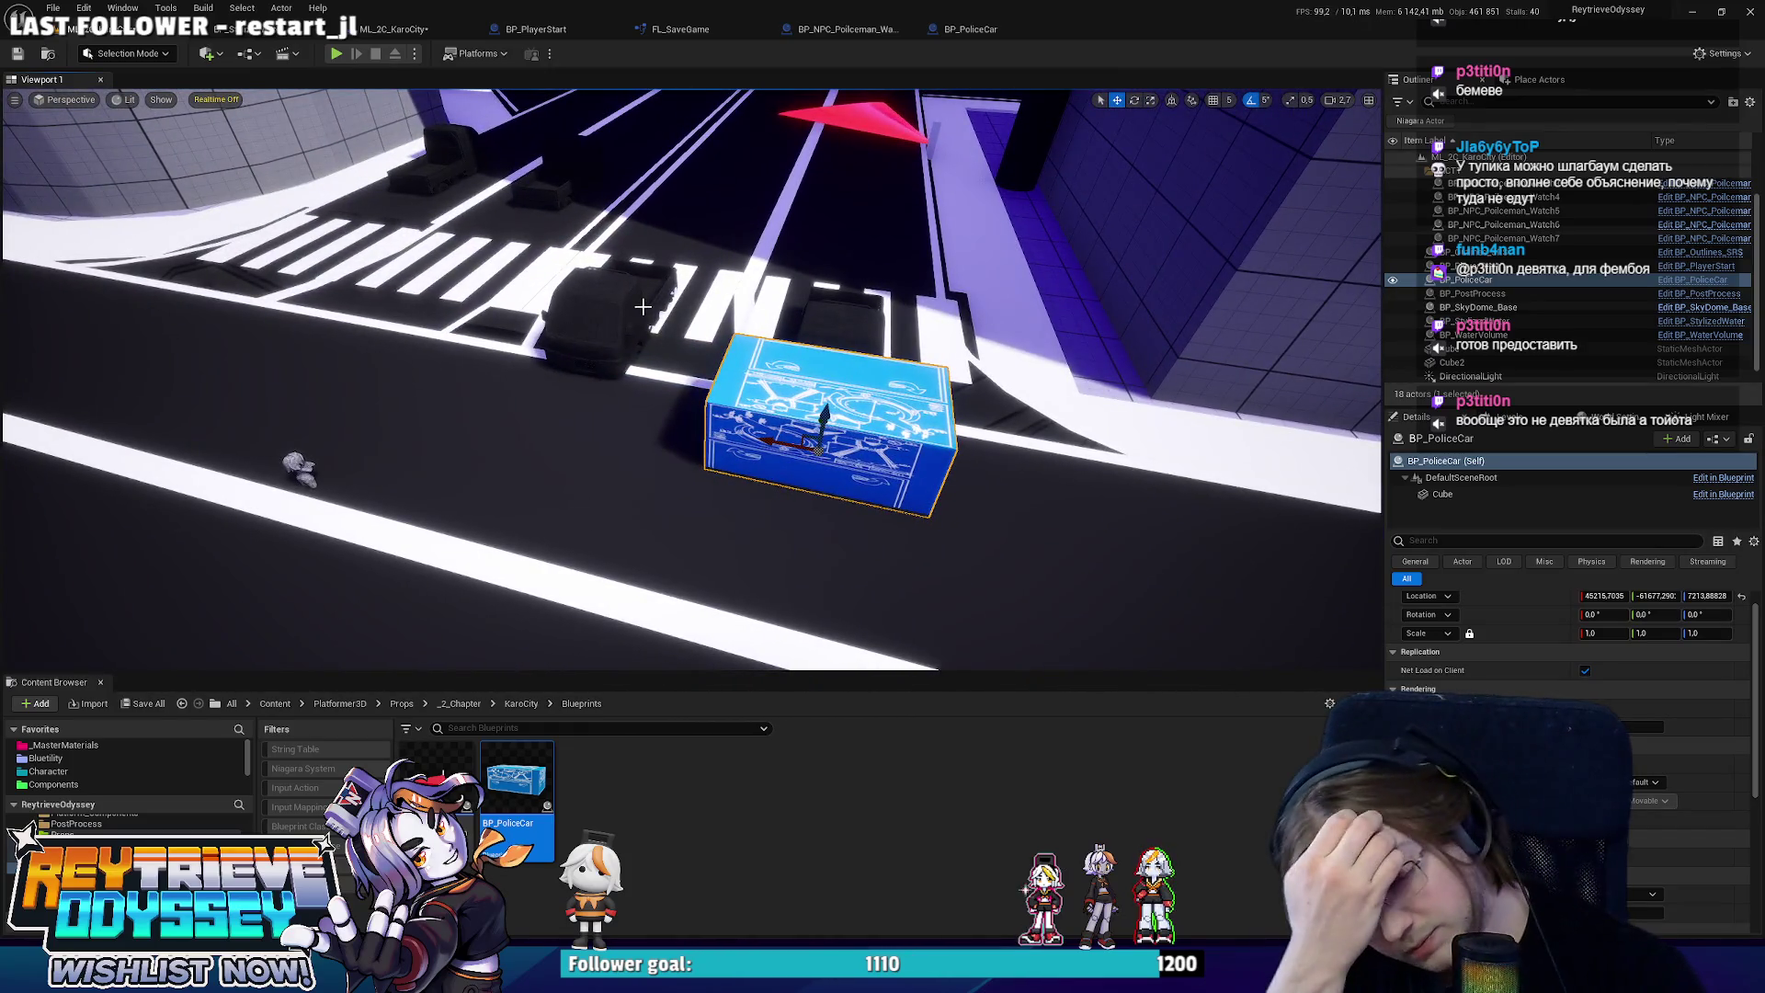
Move the police car in the level next to the policeman's red vision cone.
left_click(970, 29)
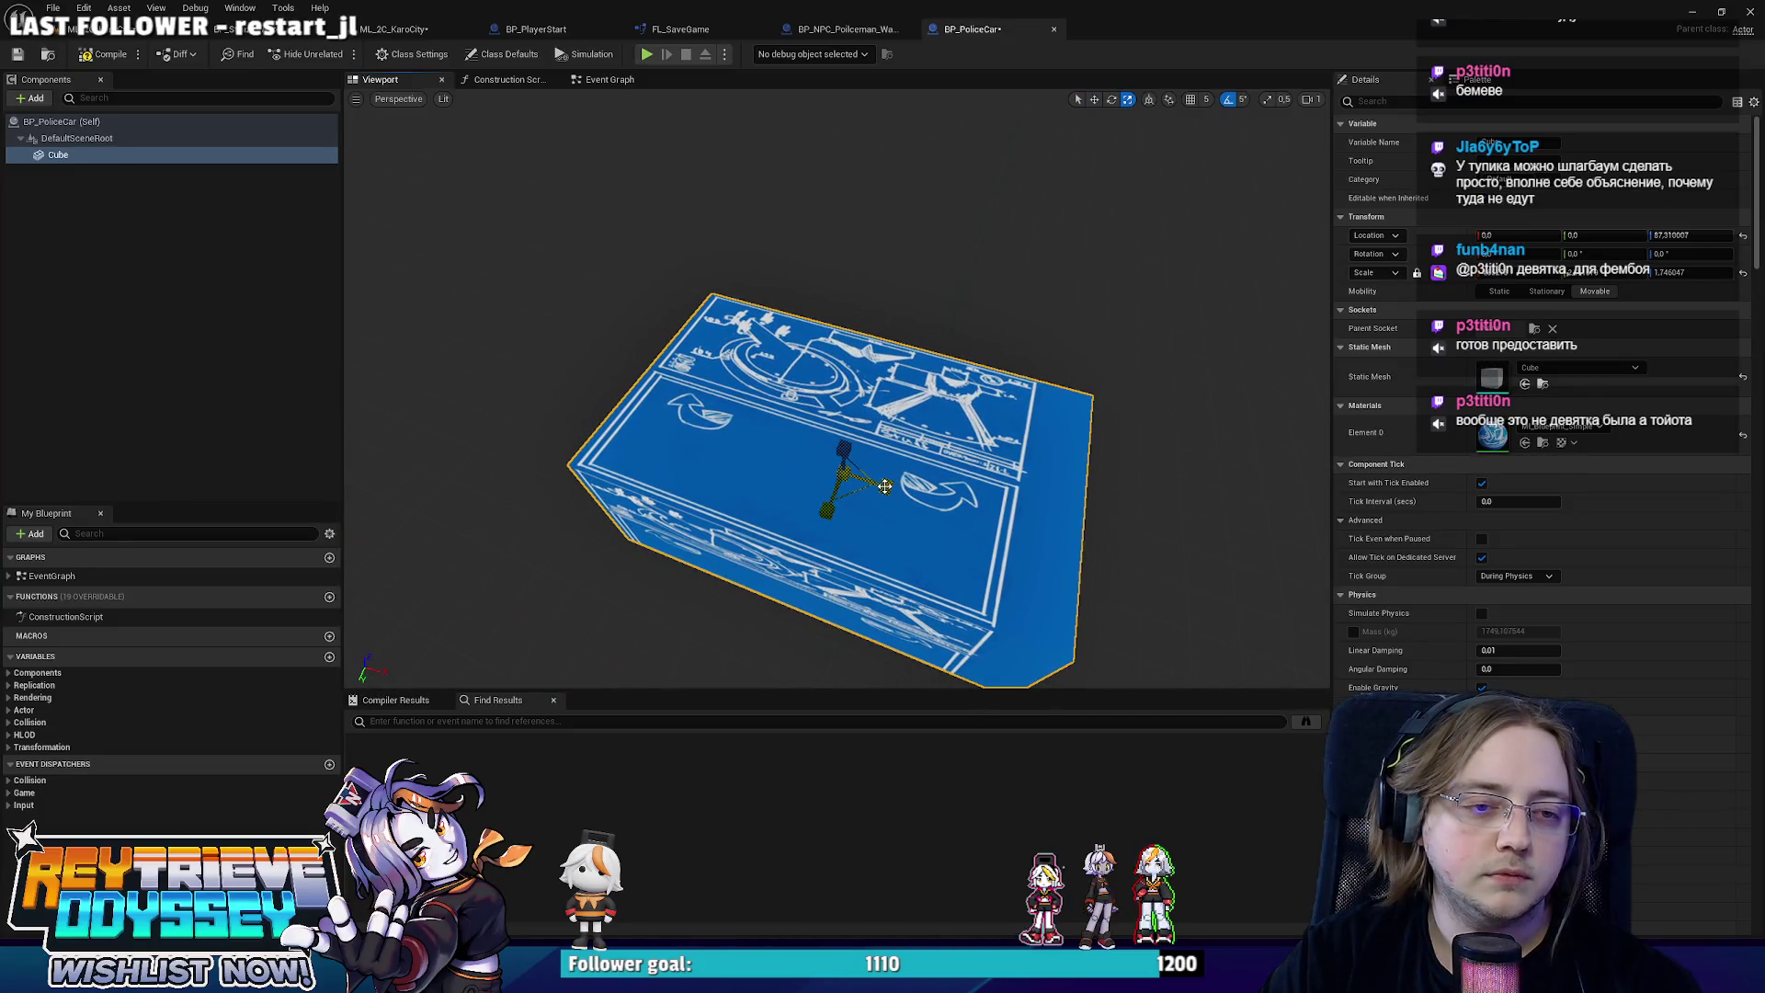
mouse_move(884, 485)
left_mouse_down()
mouse_move(885, 469)
mouse_move(859, 487)
left_mouse_up()
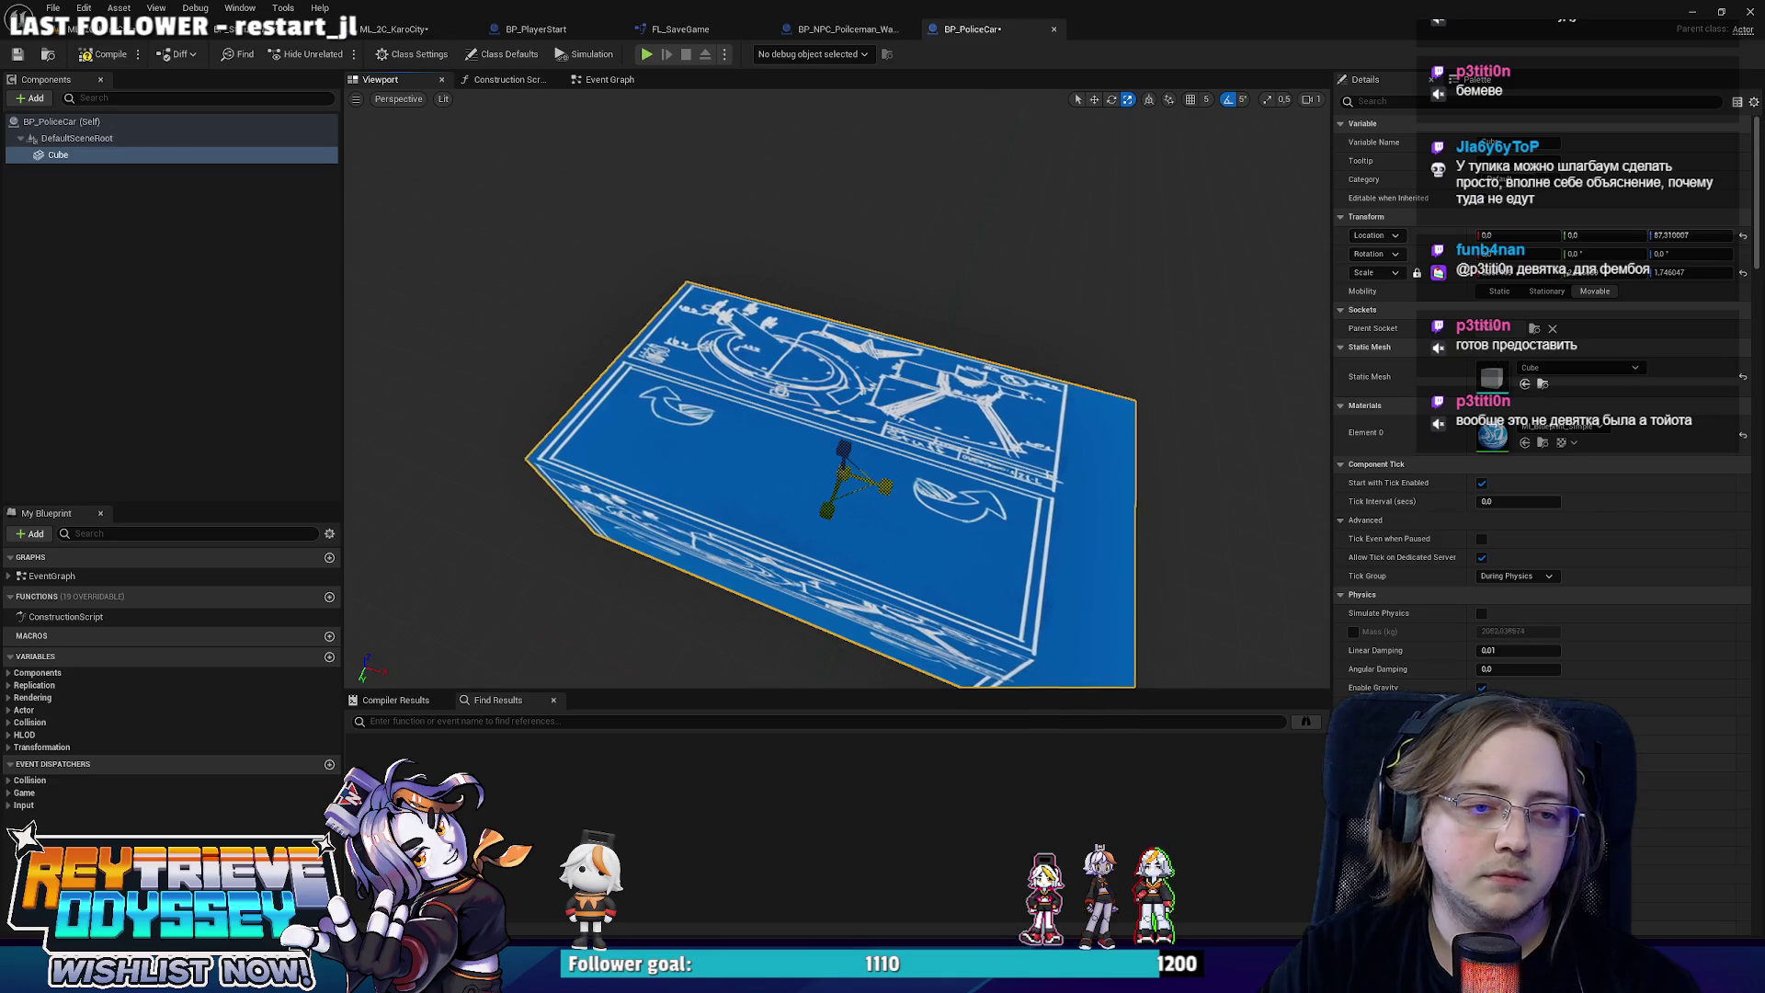
left_click(395, 28)
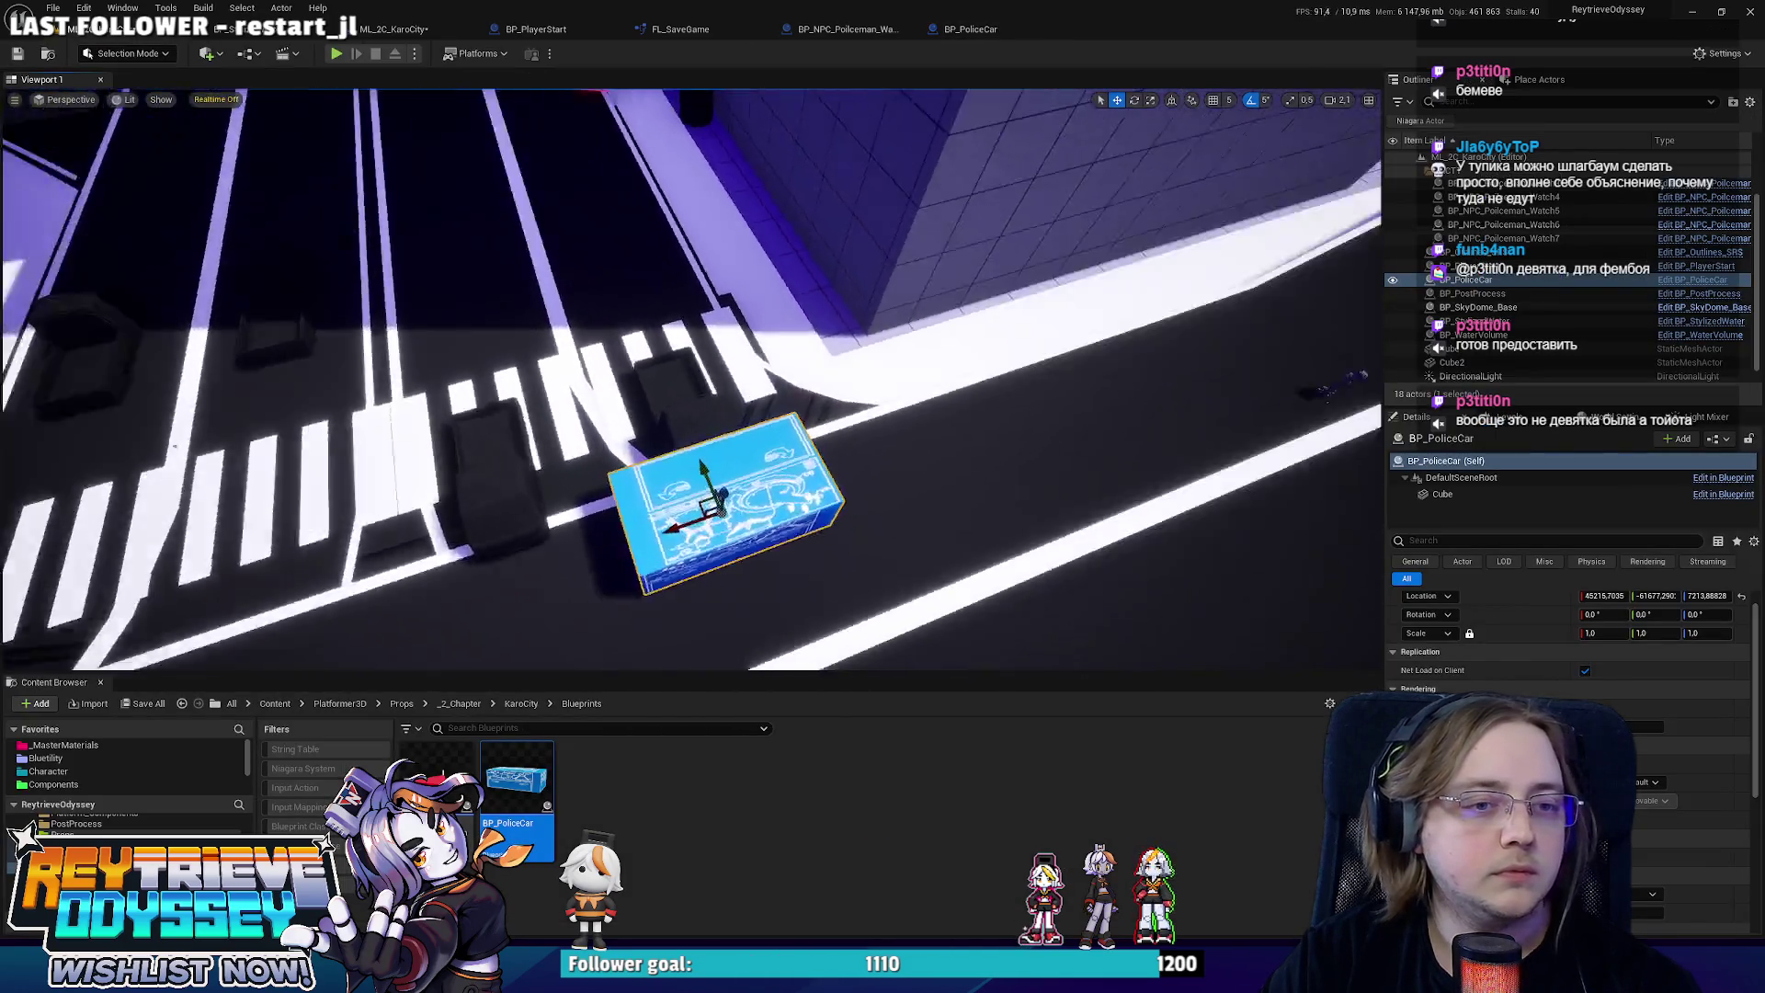
left_click_drag(880, 526, 881, 526)
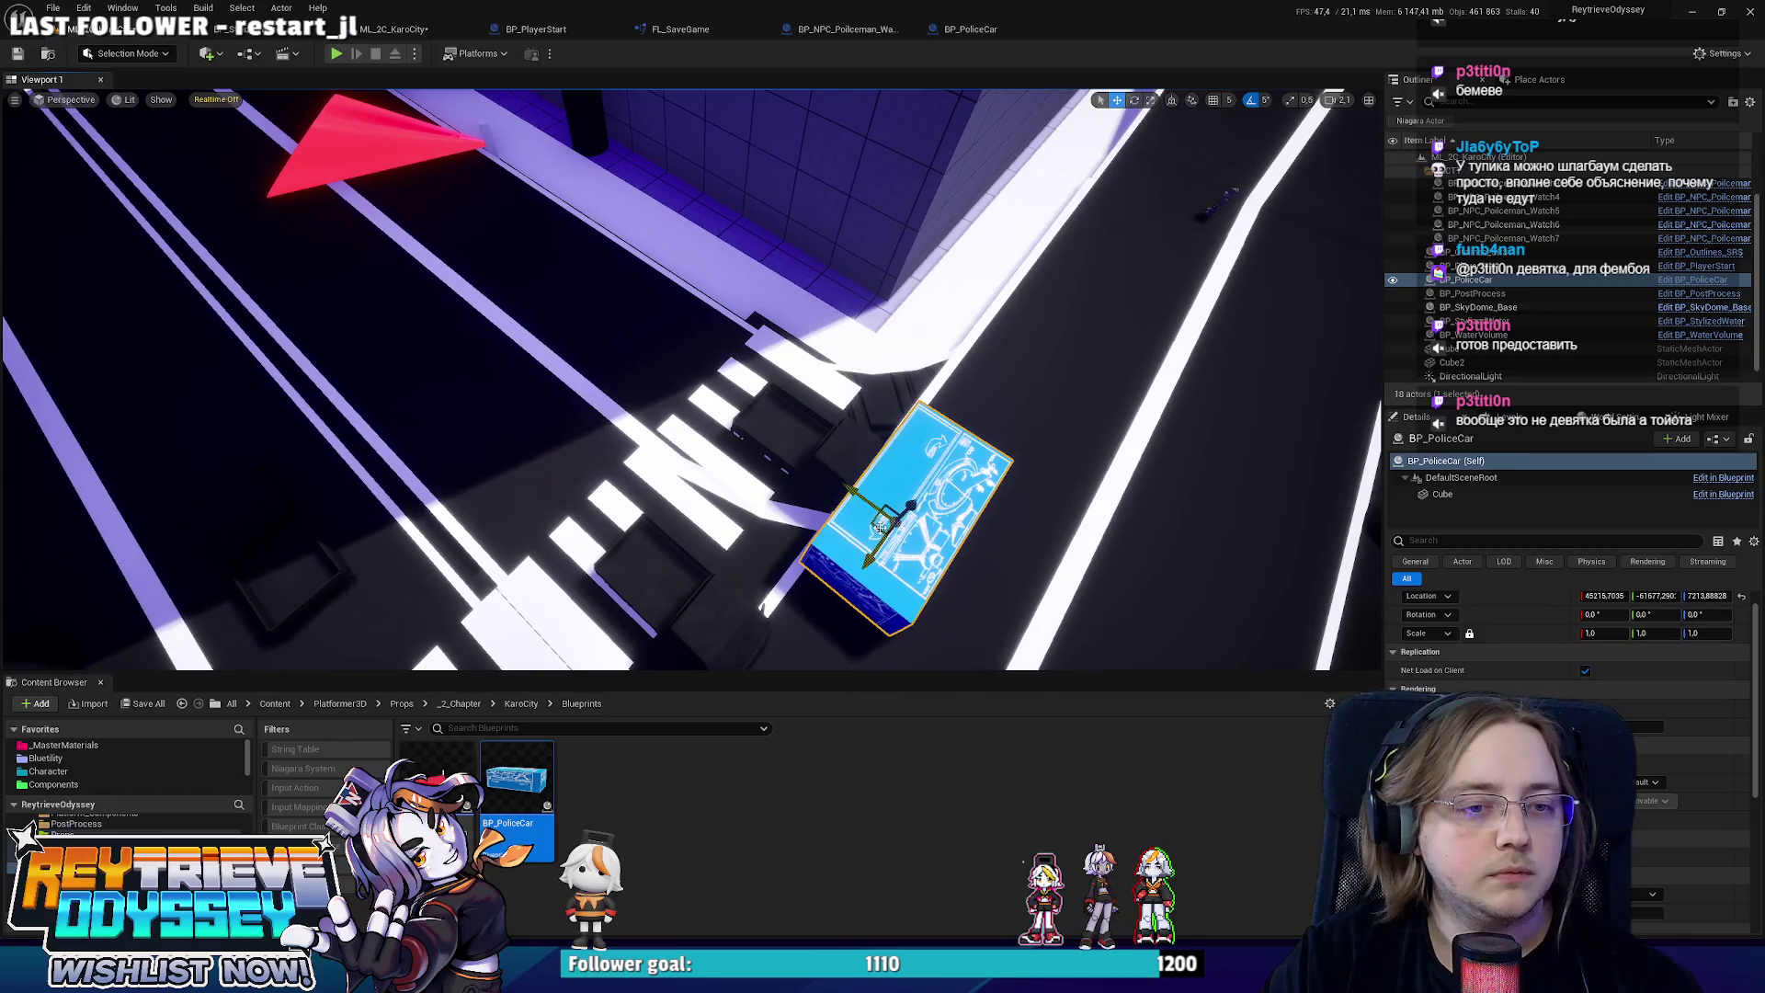
mouse_move(737, 439)
left_mouse_down()
mouse_move(394, 171)
mouse_move(906, 359)
mouse_move(707, 391)
mouse_move(918, 409)
mouse_move(607, 347)
left_mouse_up()
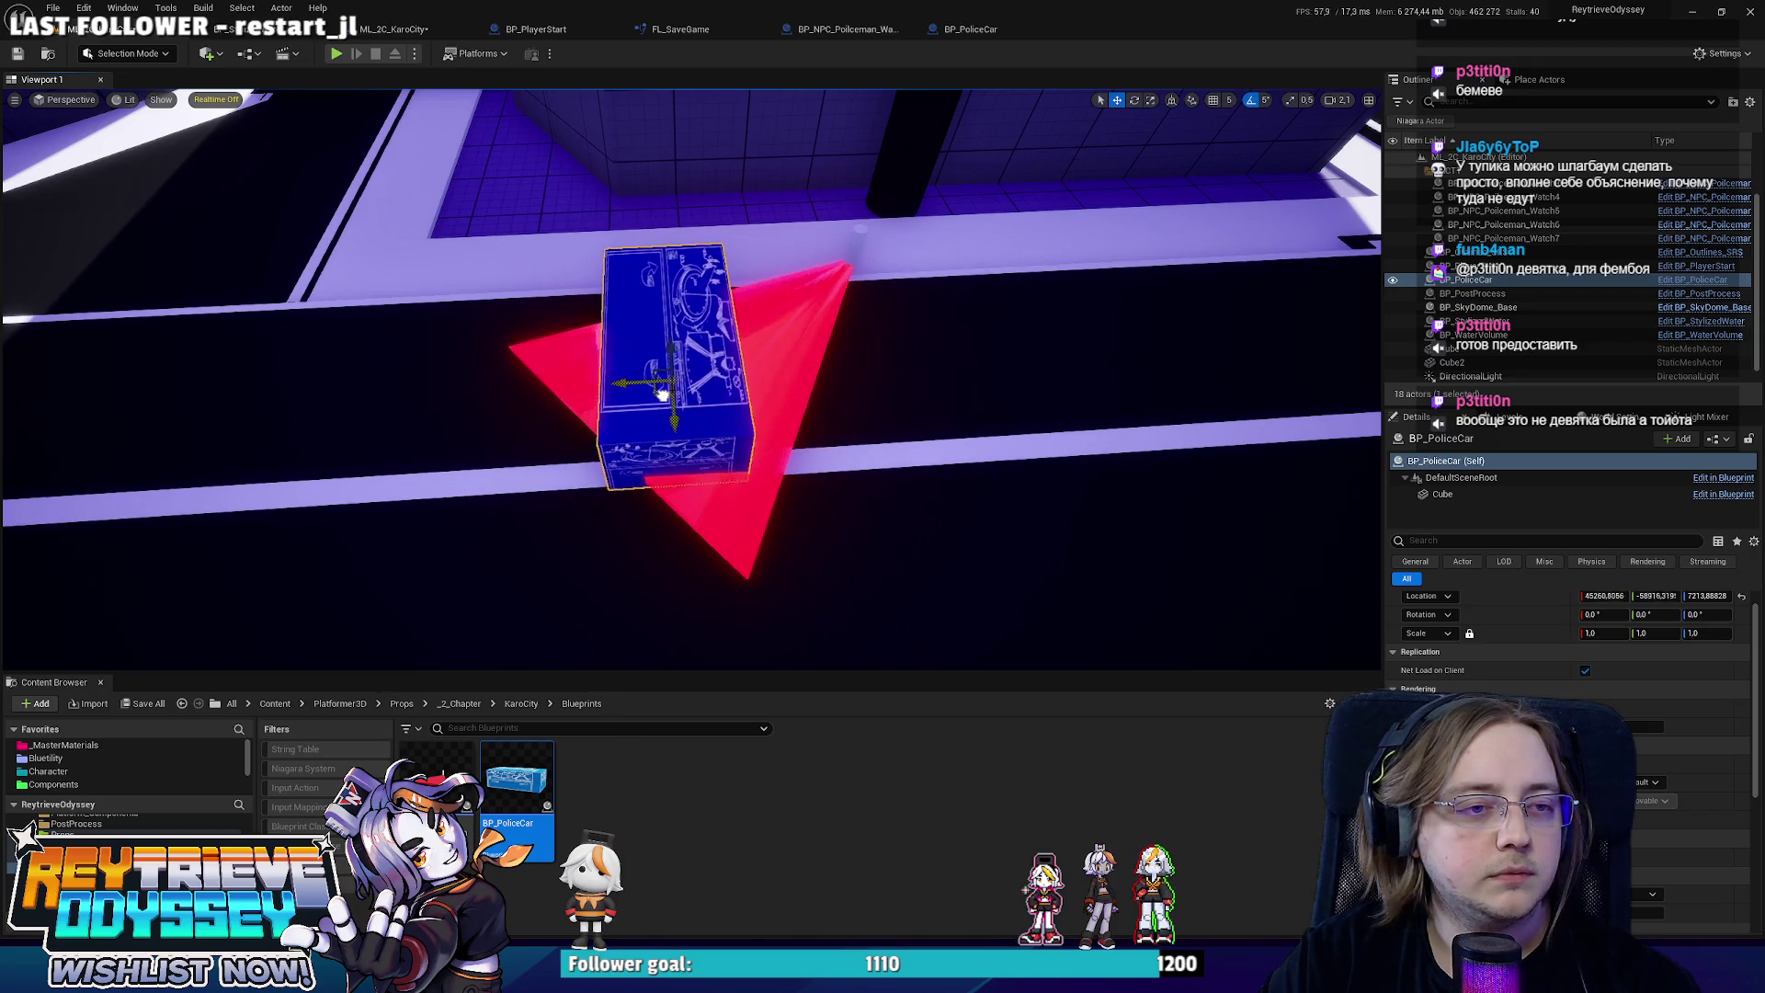
Alt-drag a duplicate of the police car alongside the first one.
right_click(678, 383)
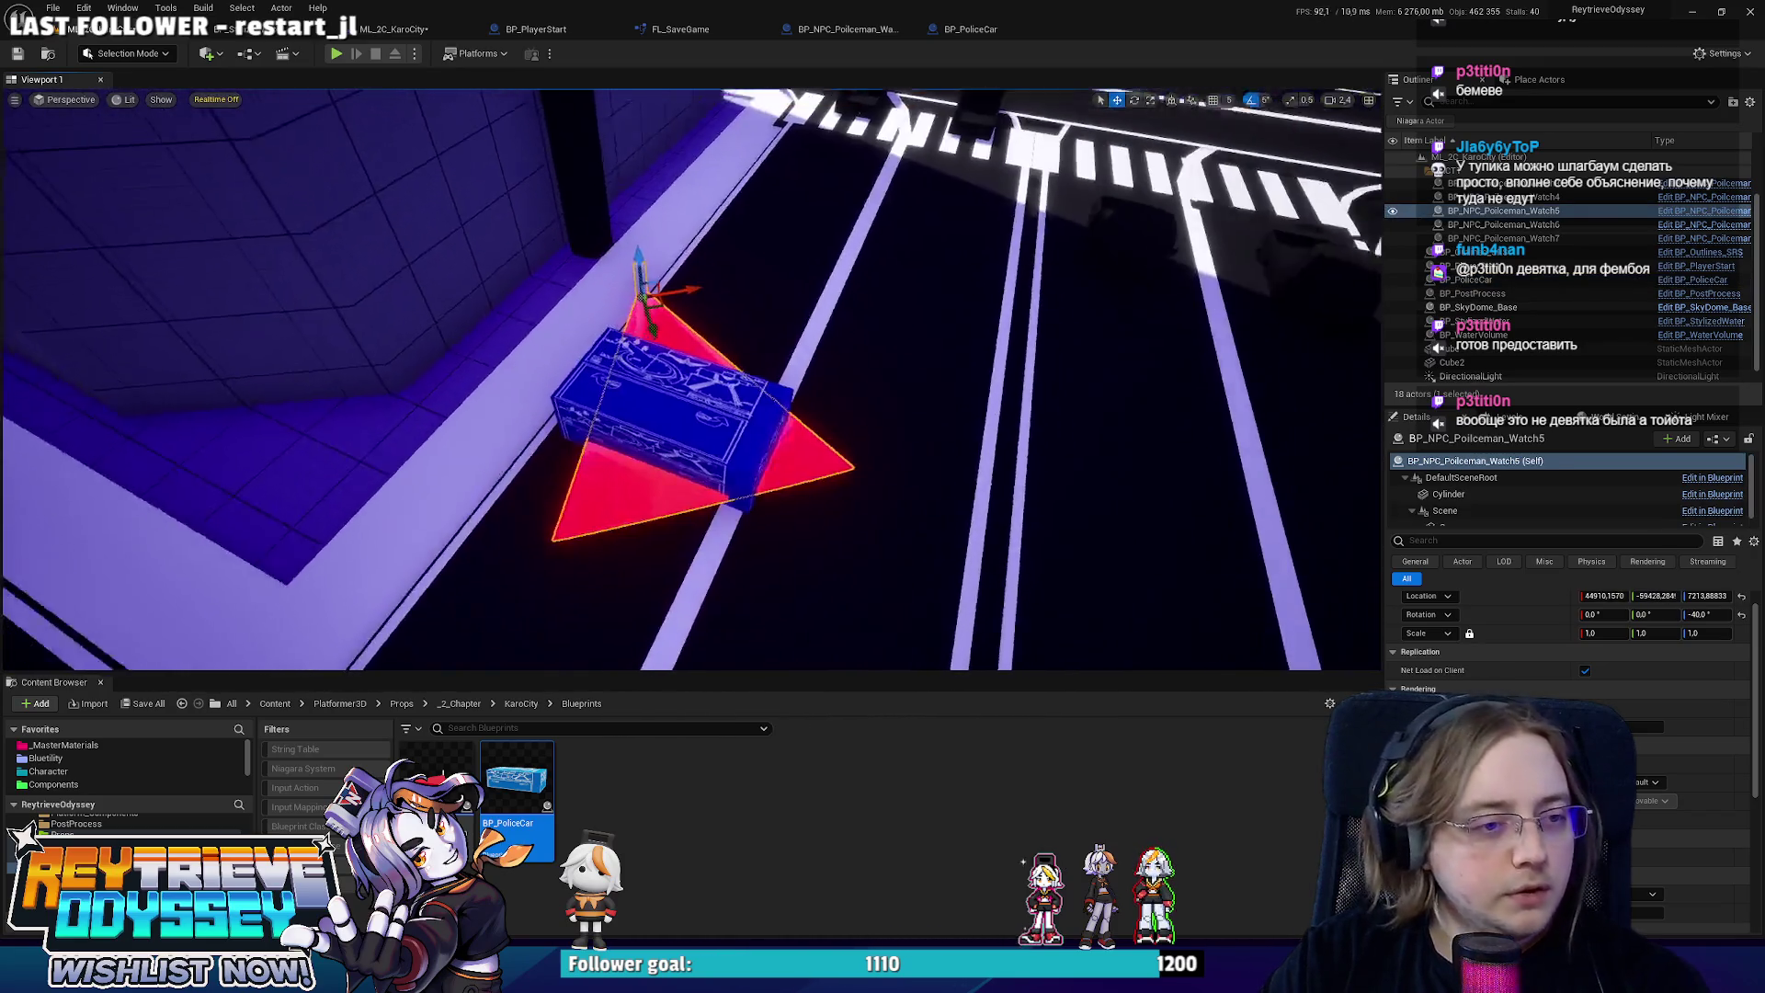
left_click(671, 398)
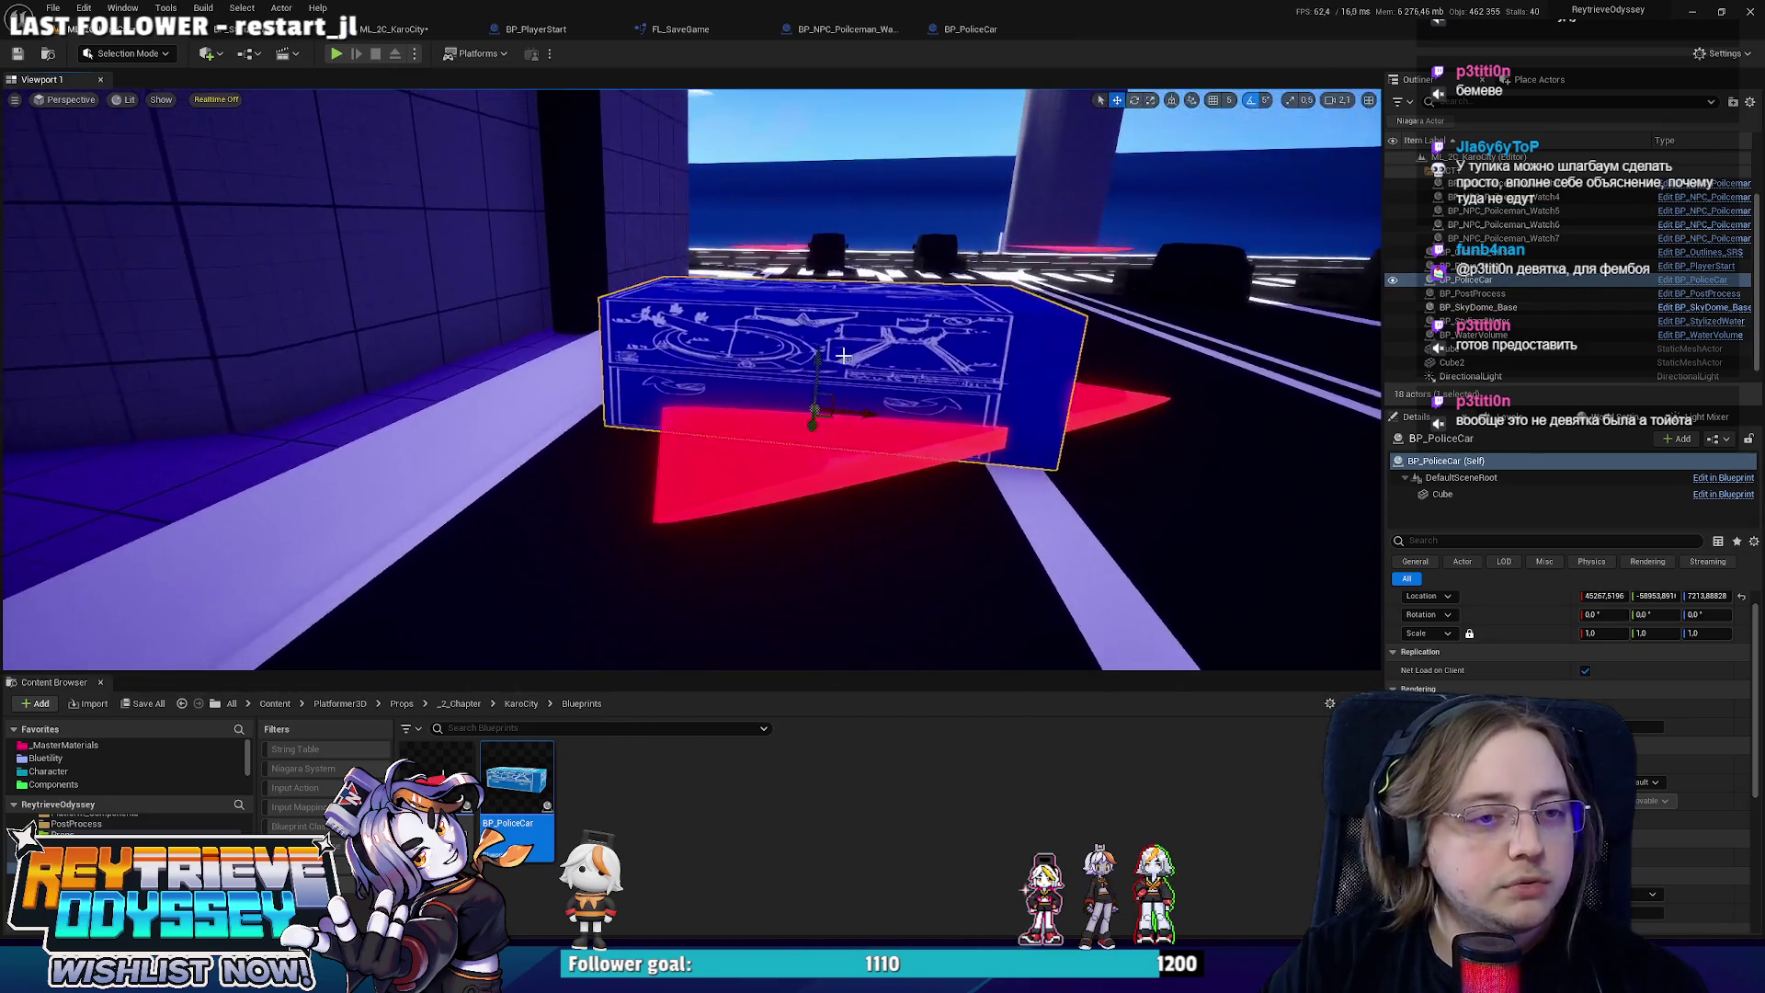
left_click(865, 413)
left_click_drag(865, 414, 840, 405, "alt")
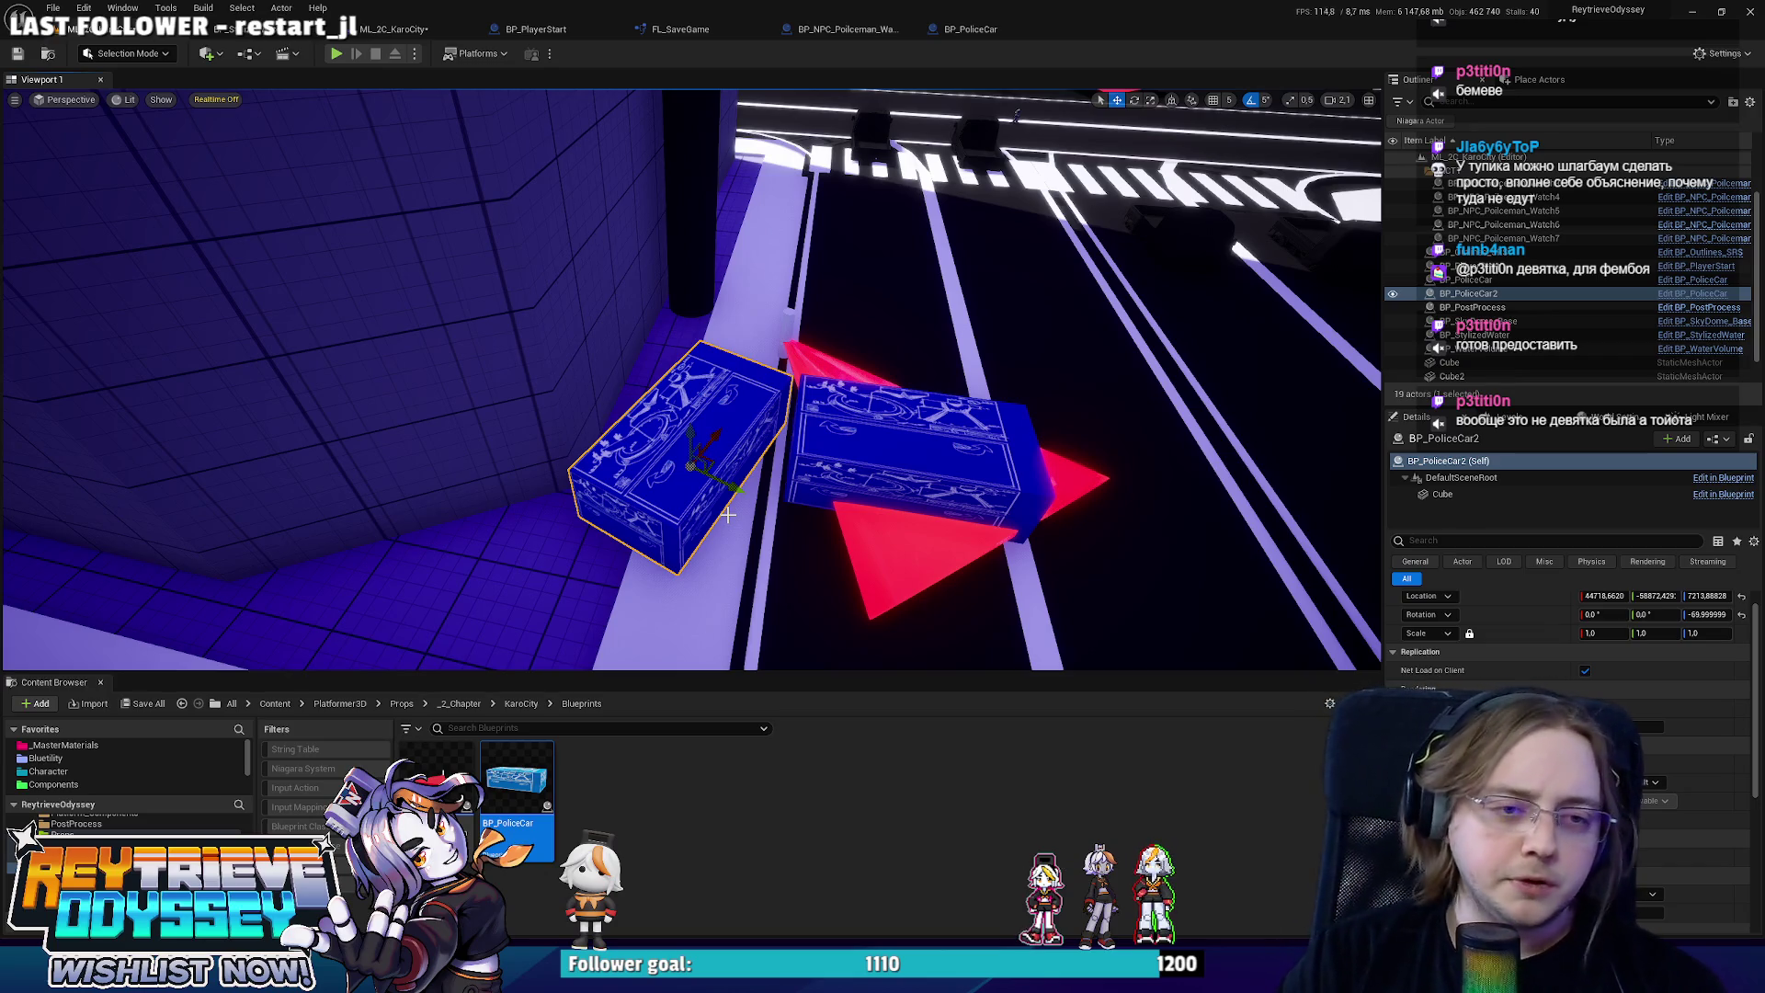
Rotate the red vision cone to -95 and angle BP_PoliceCar2 beside the first car.
mouse_move(728, 516)
left_mouse_down()
mouse_move(741, 449)
mouse_move(716, 418)
mouse_move(724, 378)
left_mouse_up()
left_click(739, 420)
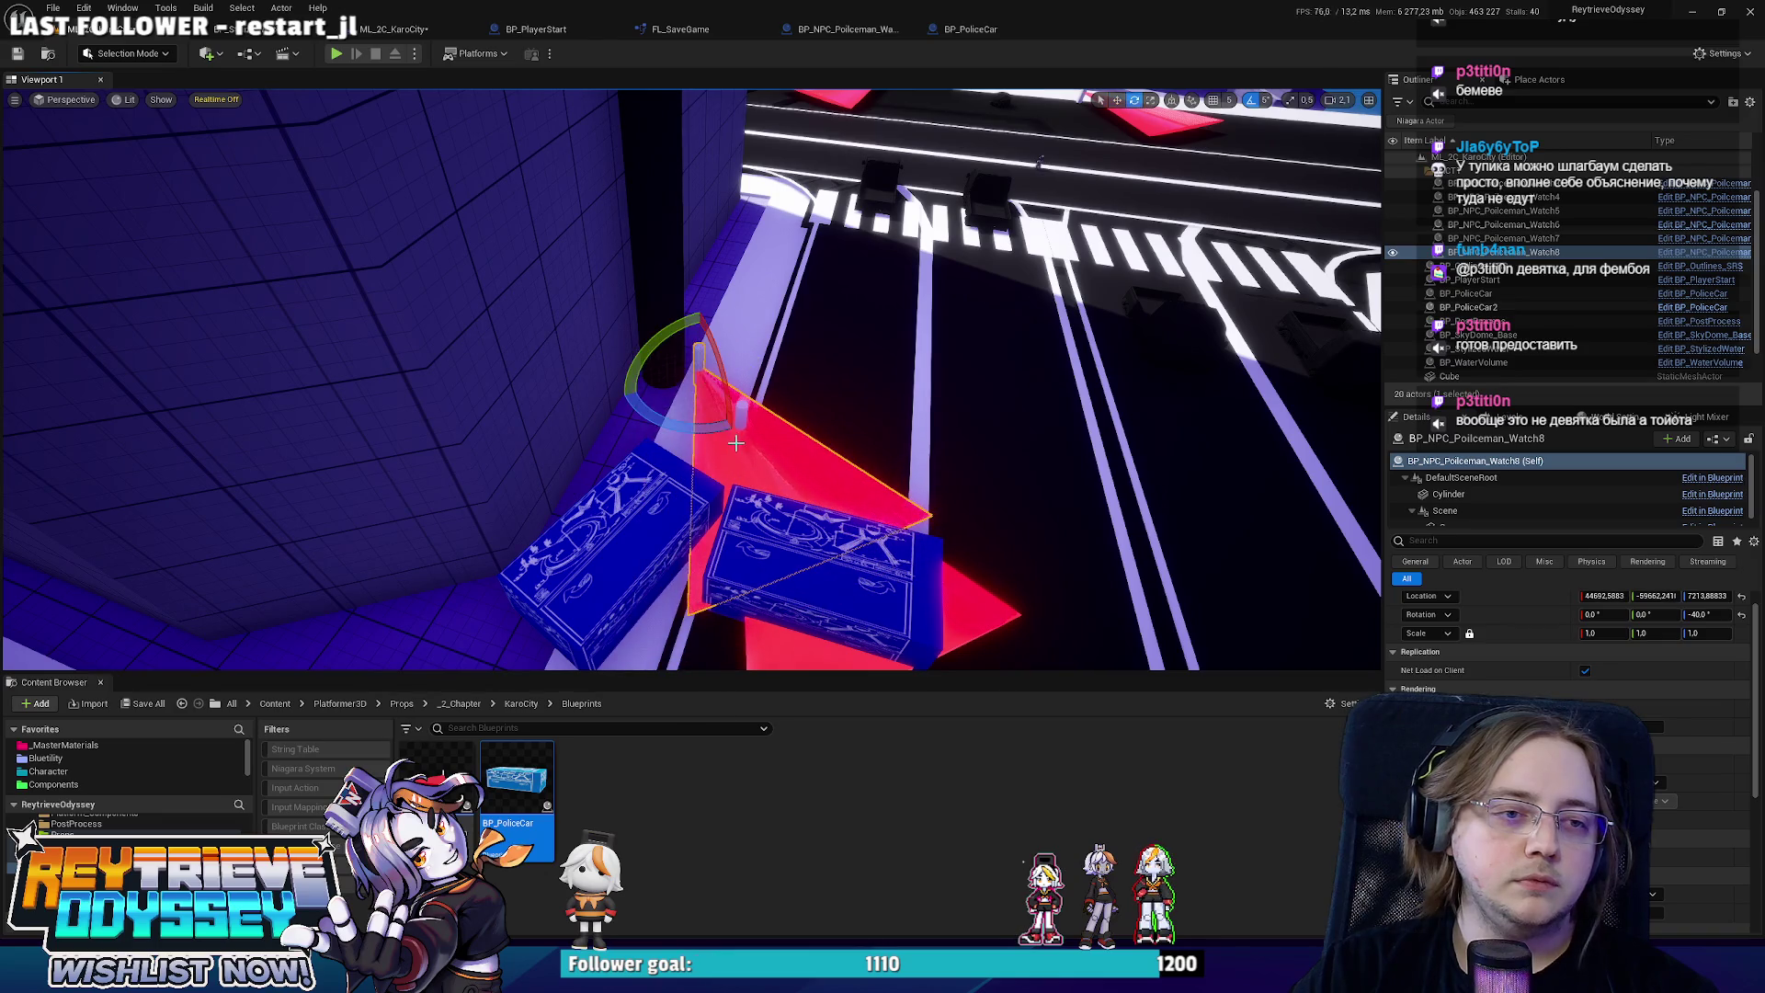
left_click_drag(736, 443, 717, 423)
key("w")
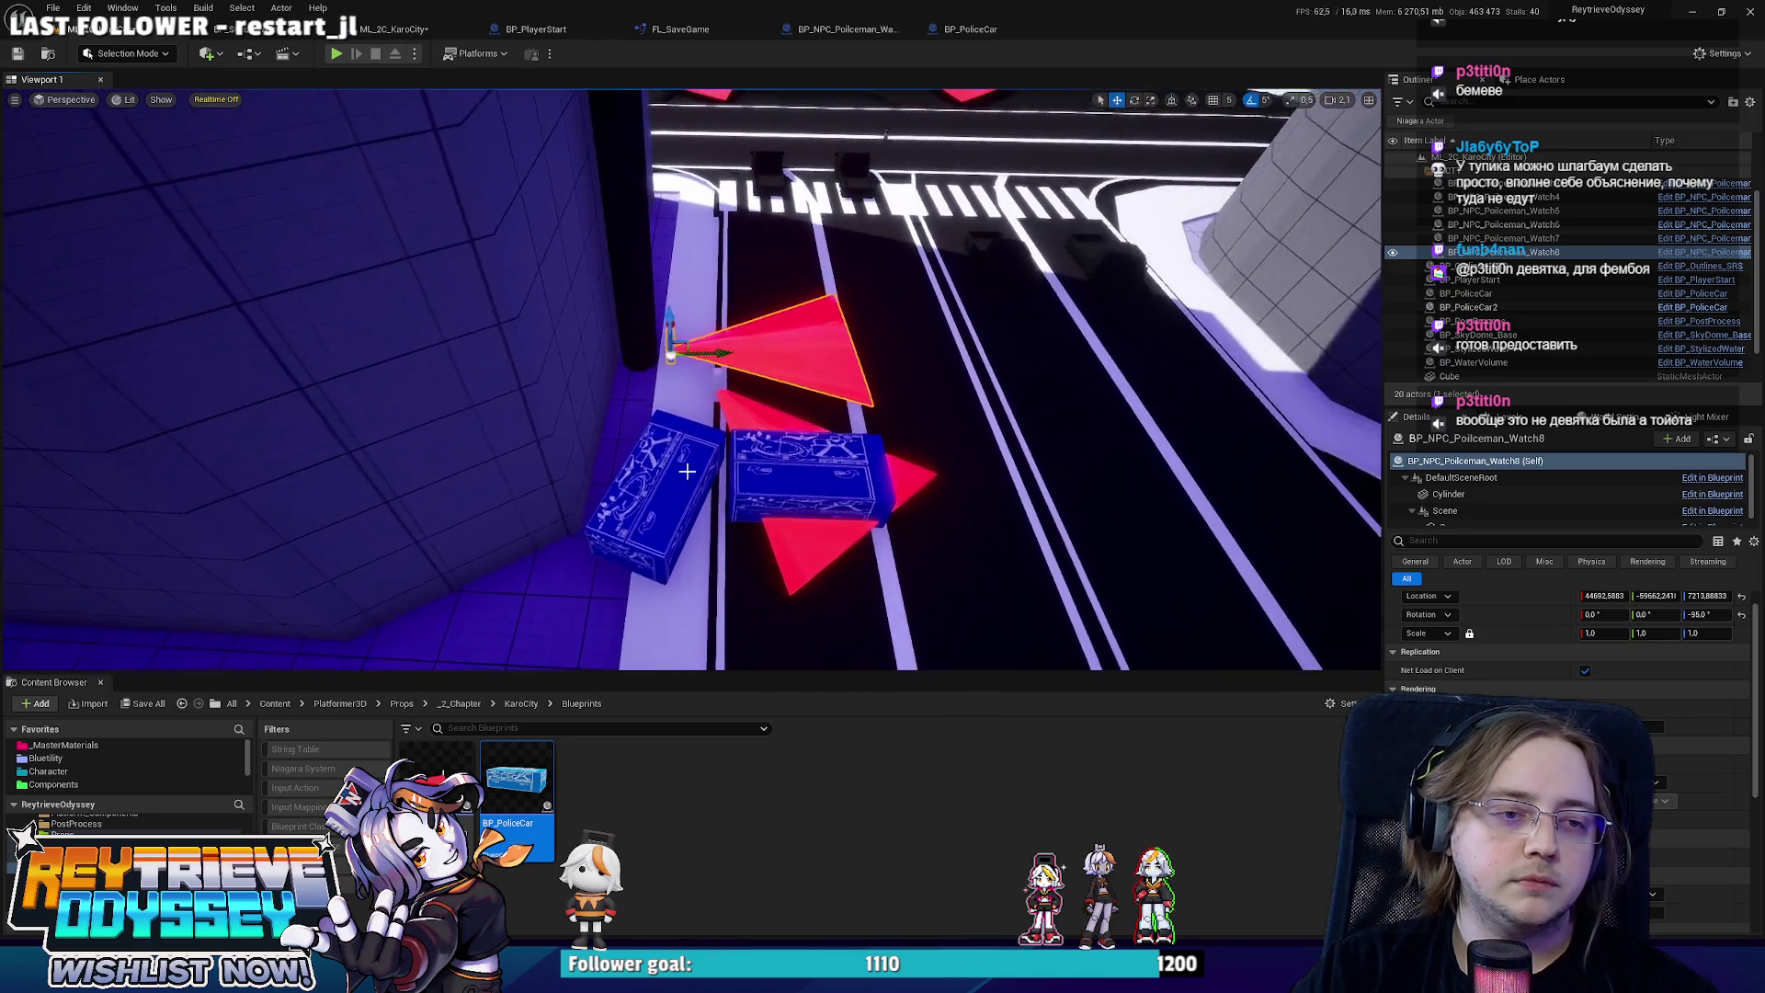
left_click(674, 490)
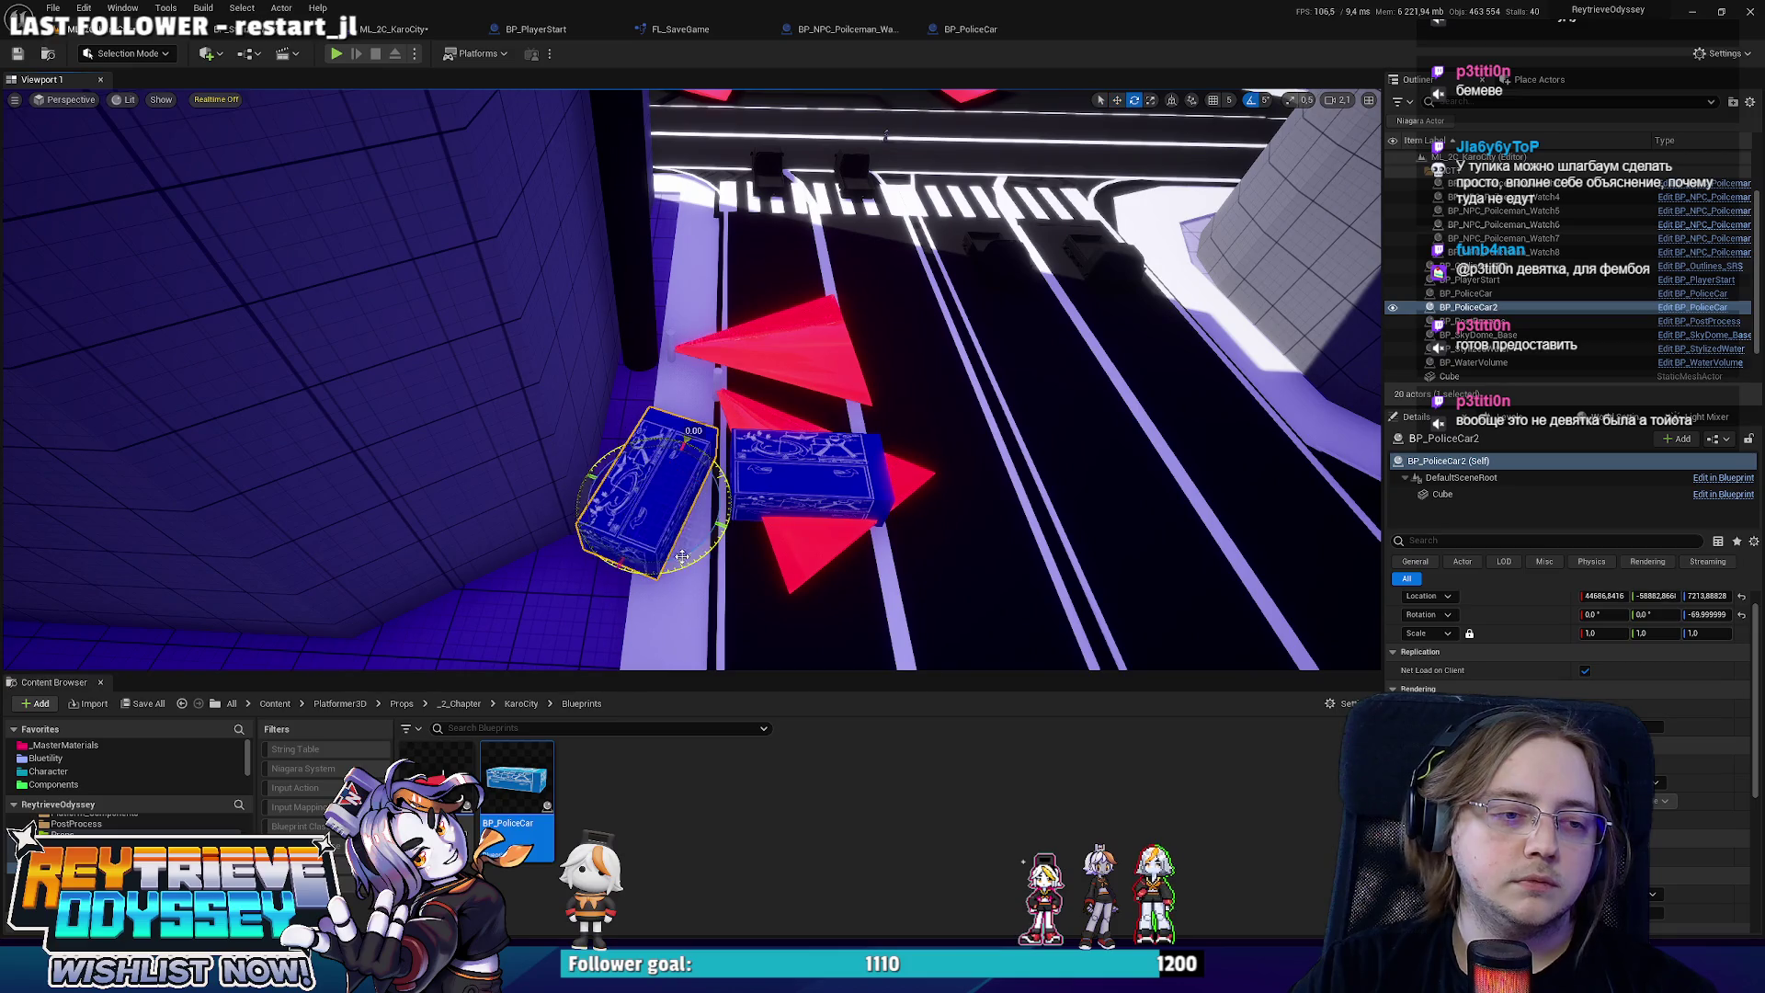
left_click_drag(682, 556, 684, 551)
left_click(649, 413)
Select both police-car boxes and duplicate them further along the road.
key("w")
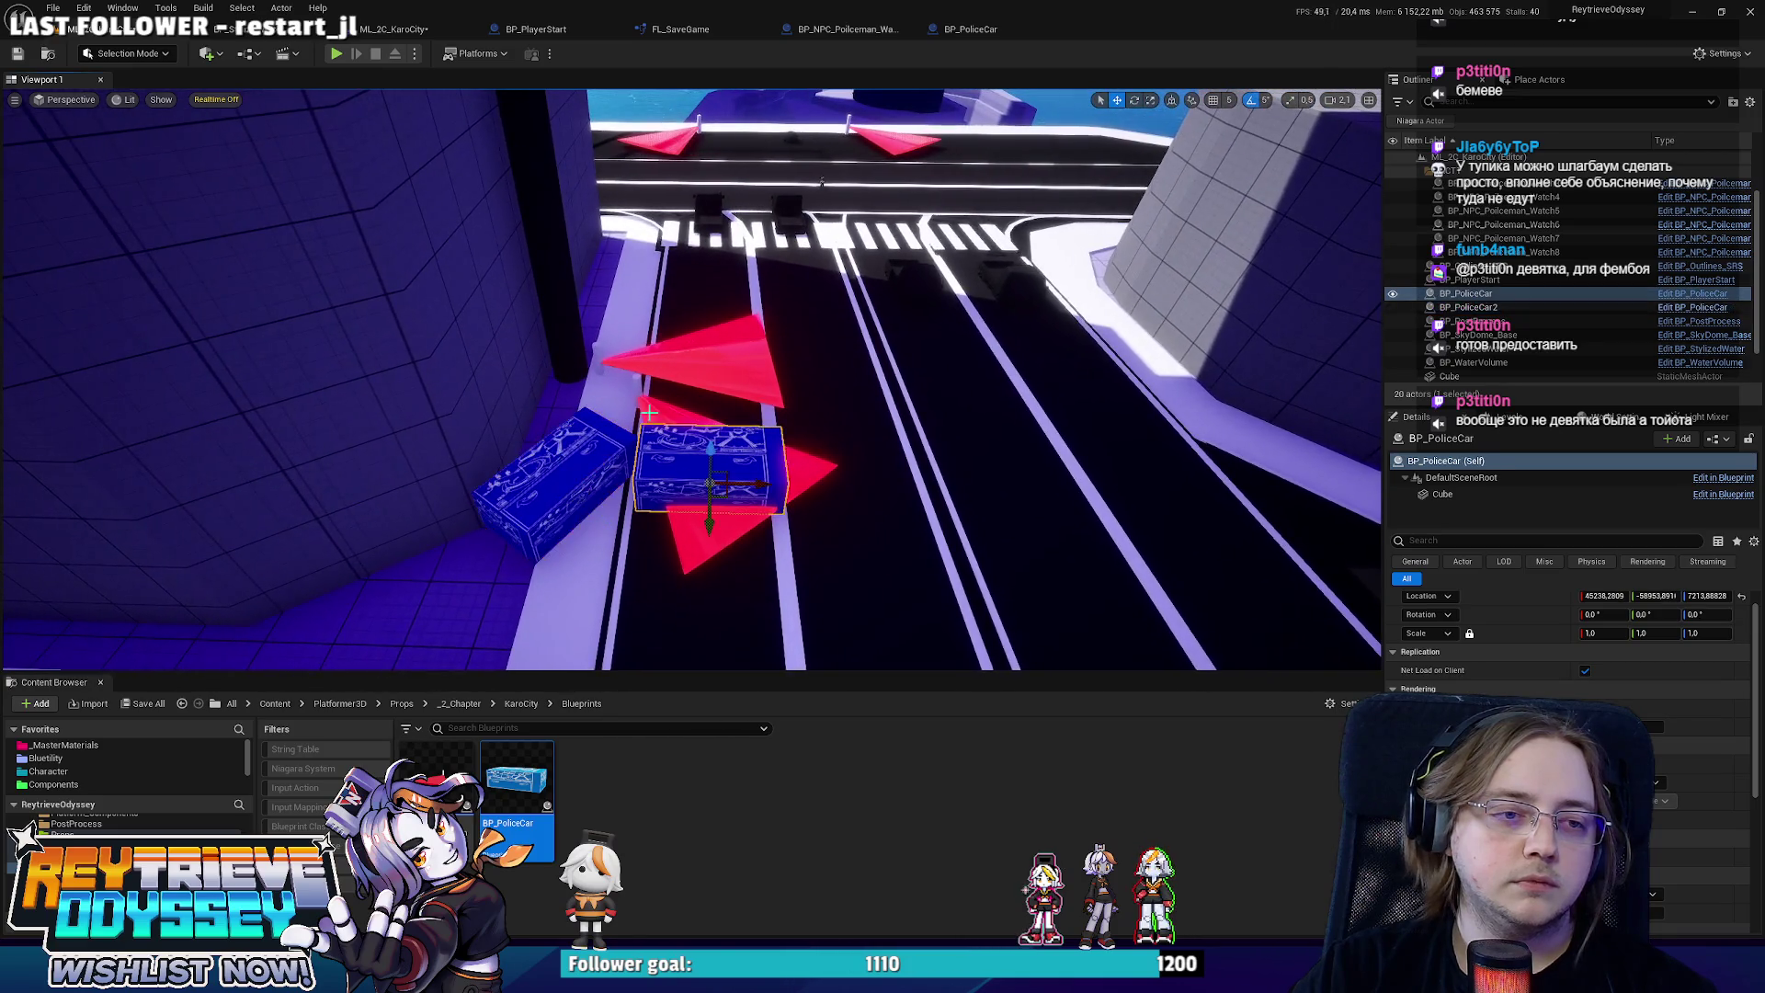
left_click(619, 432, "ctrl")
mouse_move(595, 488)
left_mouse_down()
mouse_move(1123, 465)
mouse_move(1058, 497)
mouse_move(561, 386)
mouse_move(995, 455)
mouse_move(614, 420)
left_mouse_up()
key("e")
left_click(832, 430)
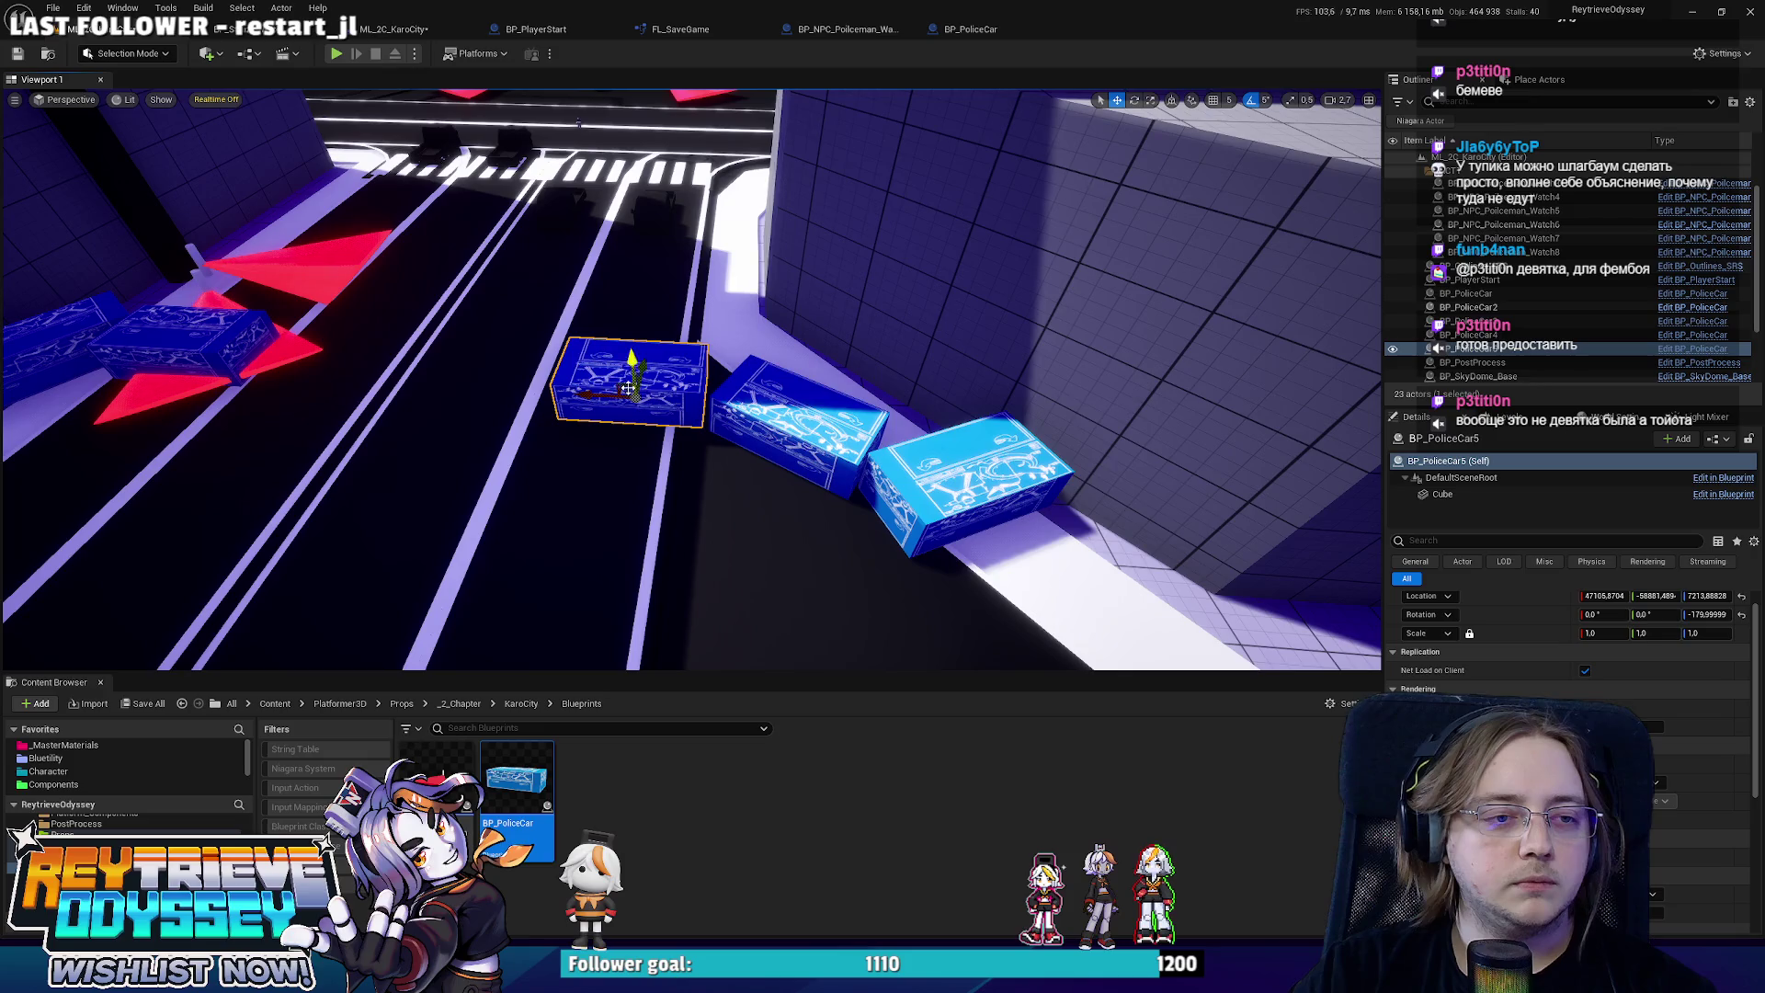
Add two more box copies, positioning and rotating one across the road.
left_click_drag(611, 399, 735, 396)
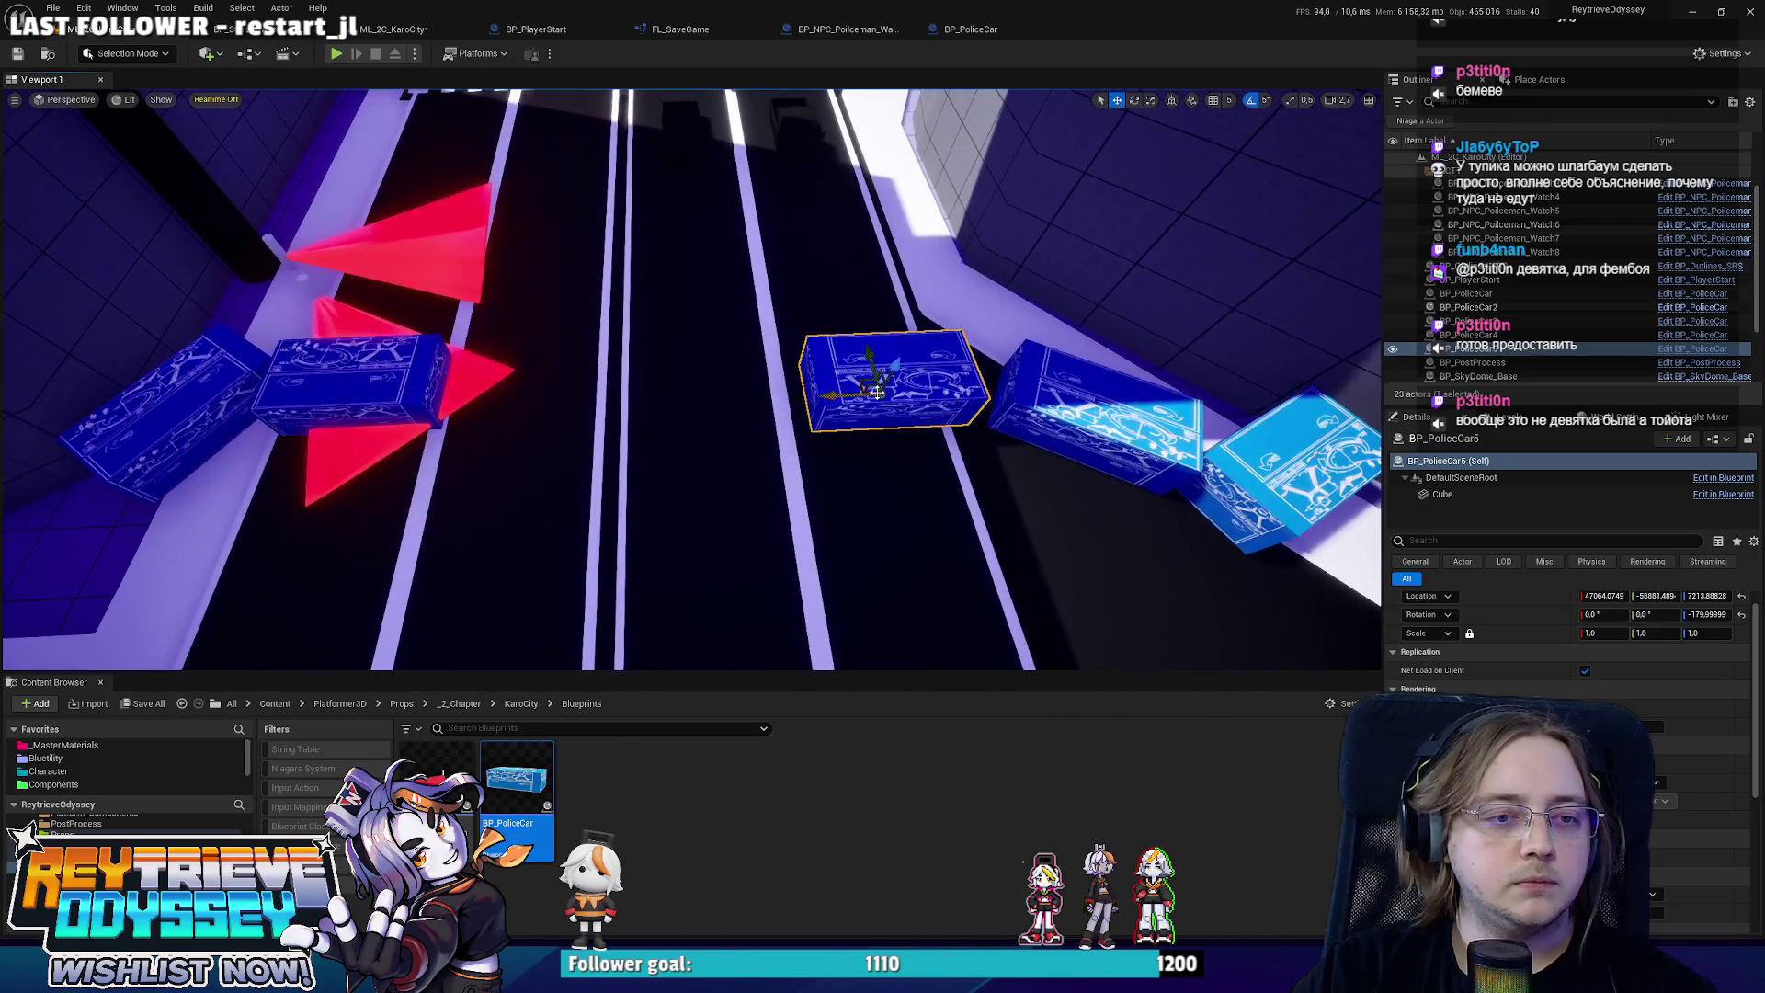
mouse_move(883, 381)
left_mouse_down("alt")
mouse_move(524, 391)
mouse_move(540, 454)
left_mouse_up("alt")
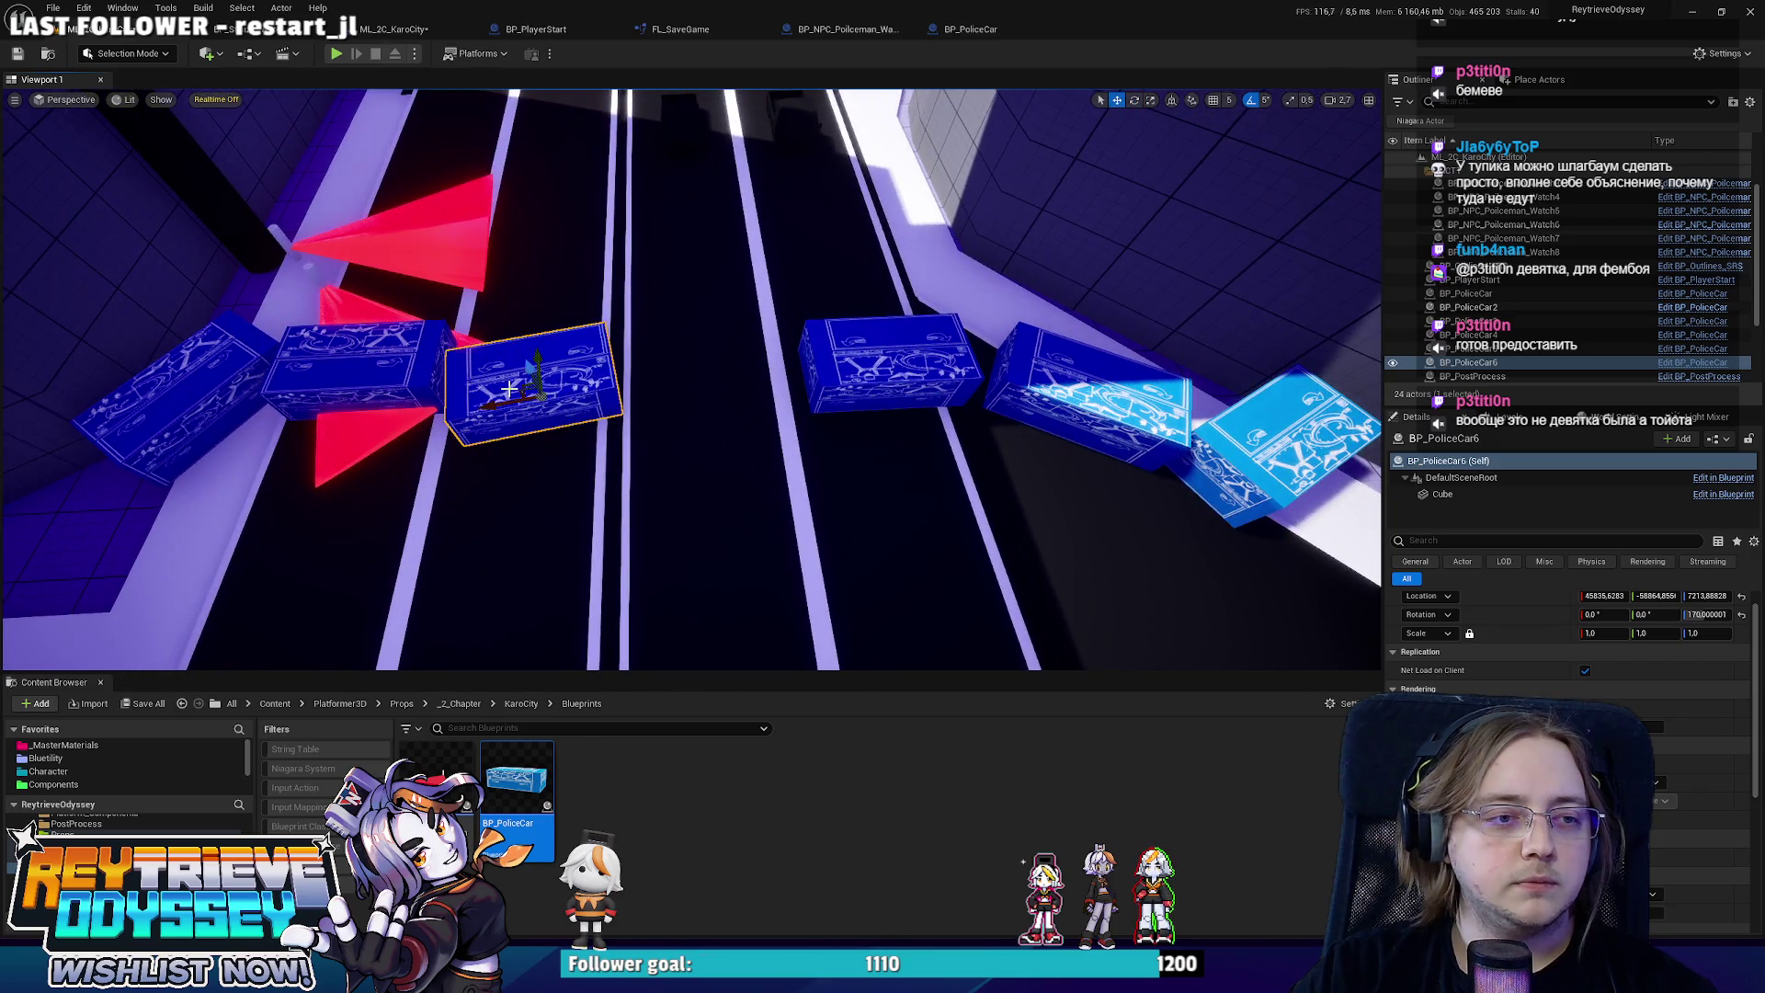
mouse_move(519, 386)
left_mouse_down("alt")
mouse_move(708, 389)
mouse_move(673, 359)
mouse_move(698, 395)
mouse_move(717, 387)
left_mouse_up("alt")
key("e")
key("w")
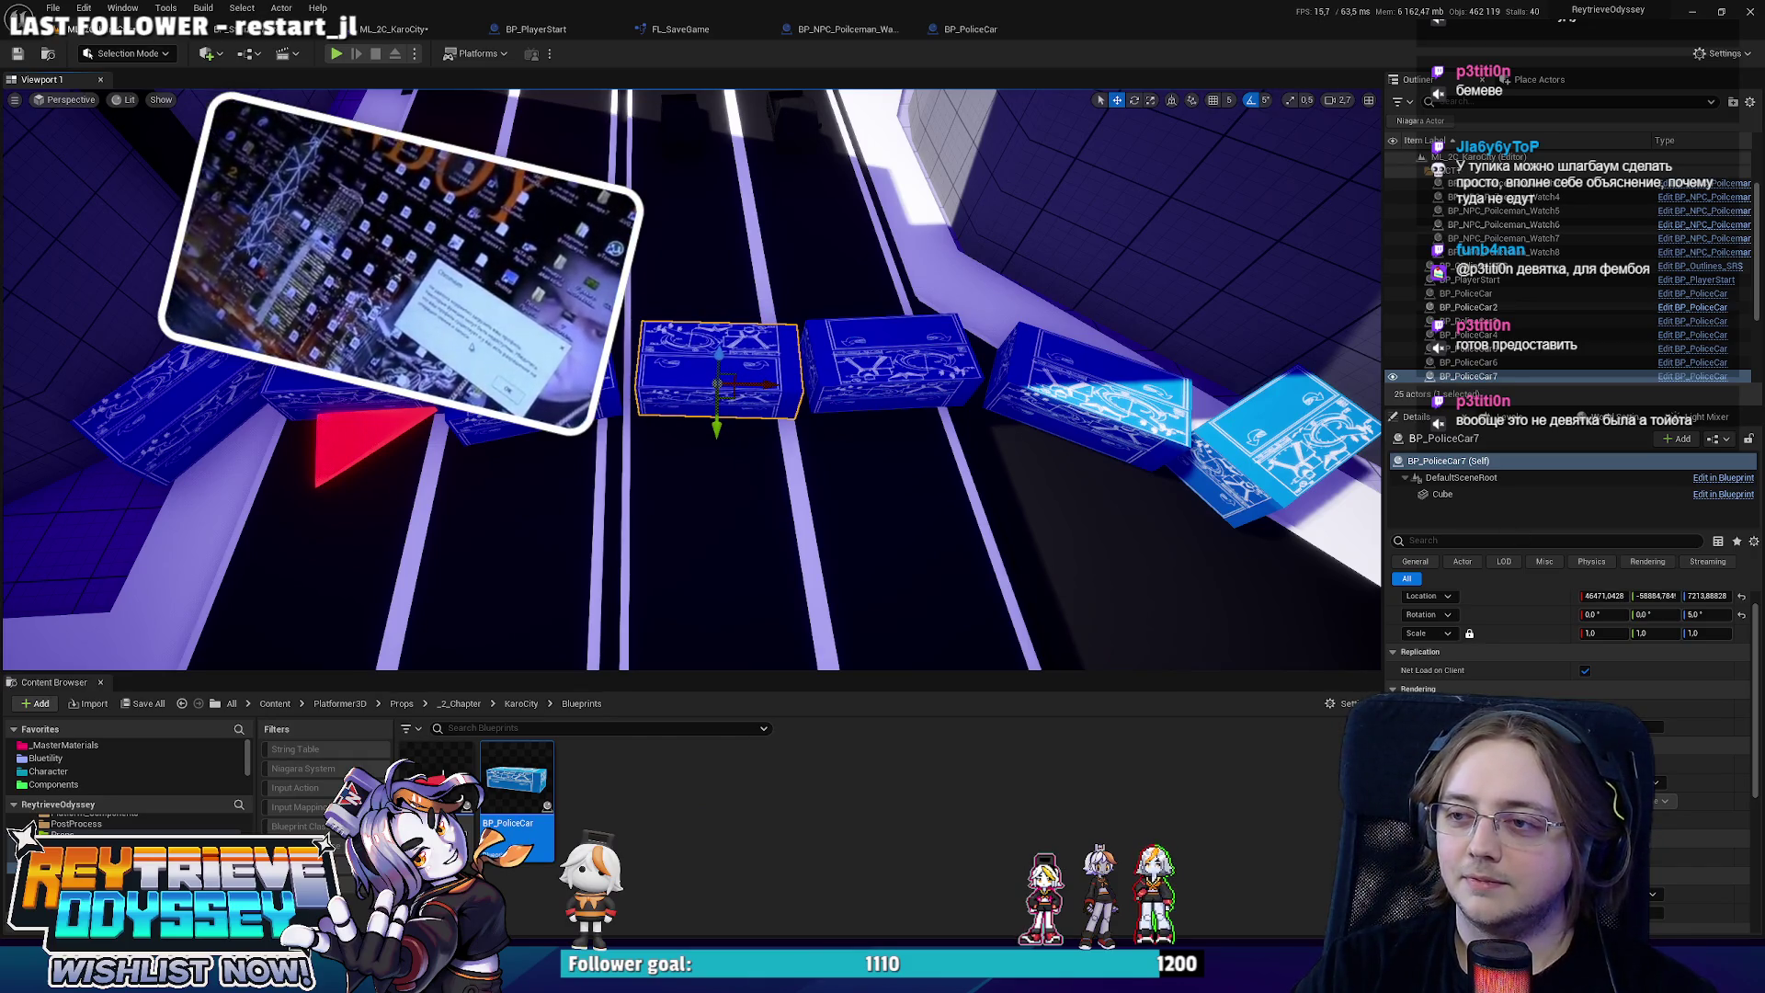
Move three selected boxes together further up the road.
scroll(842, 374, "up", 3)
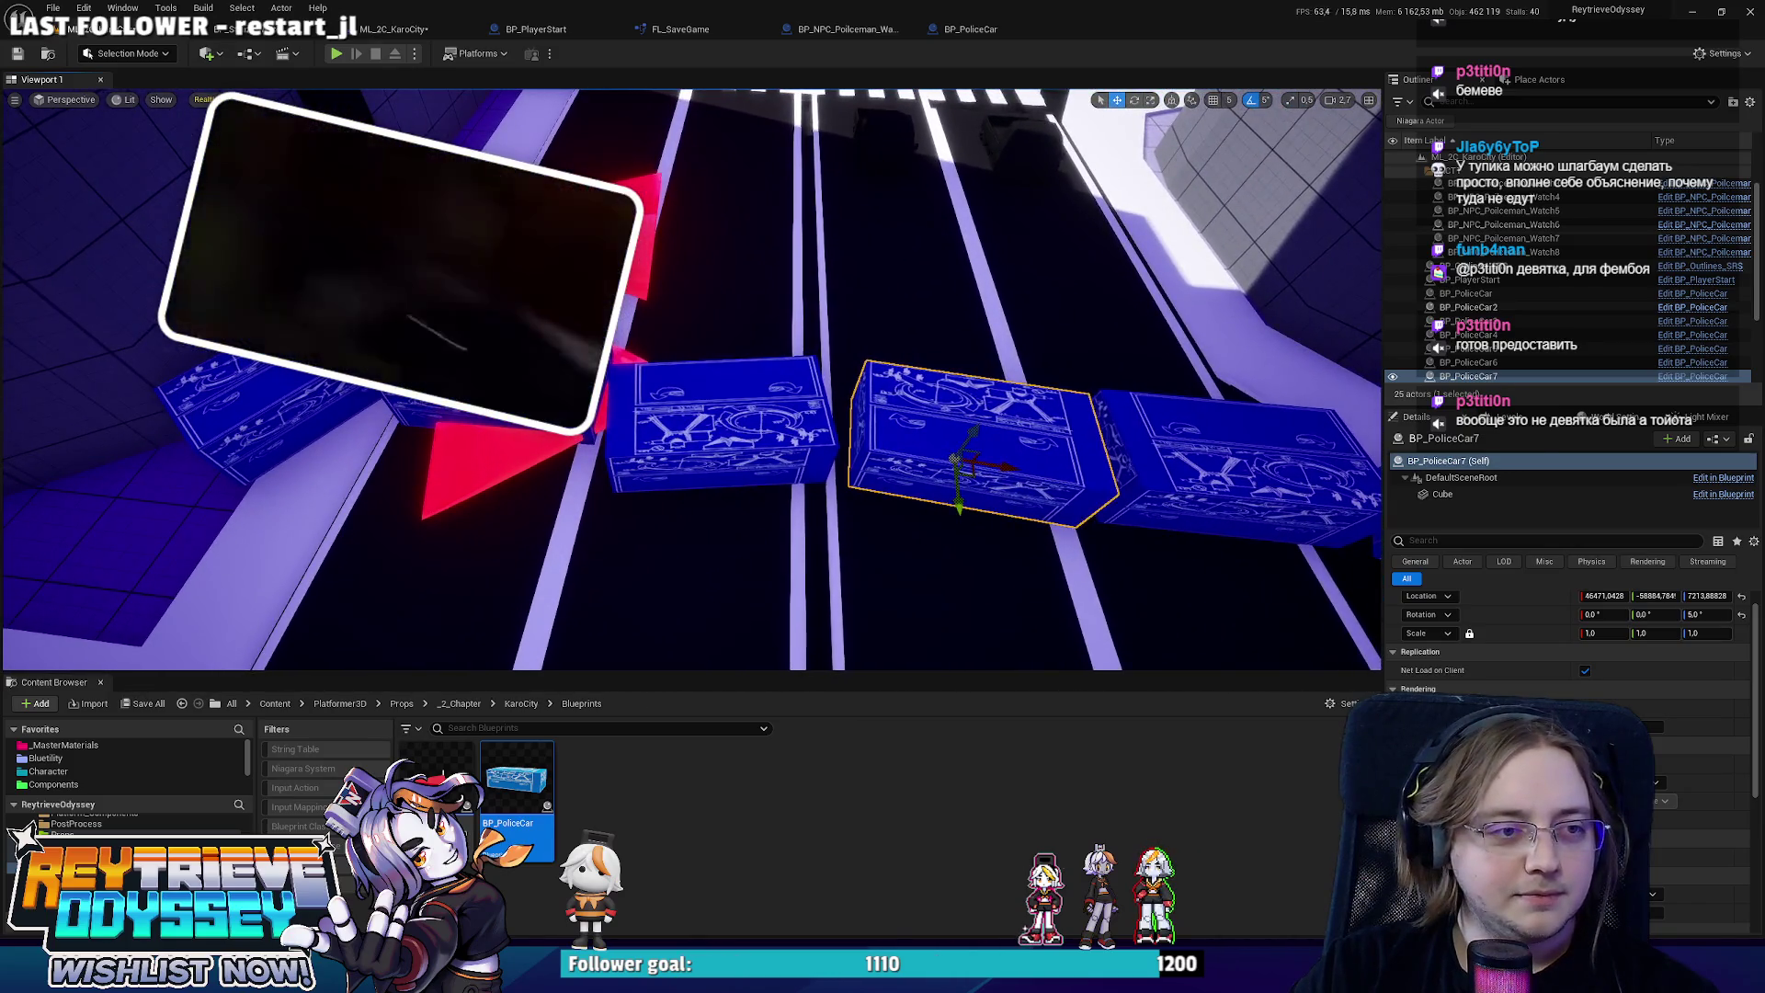
left_click(597, 451)
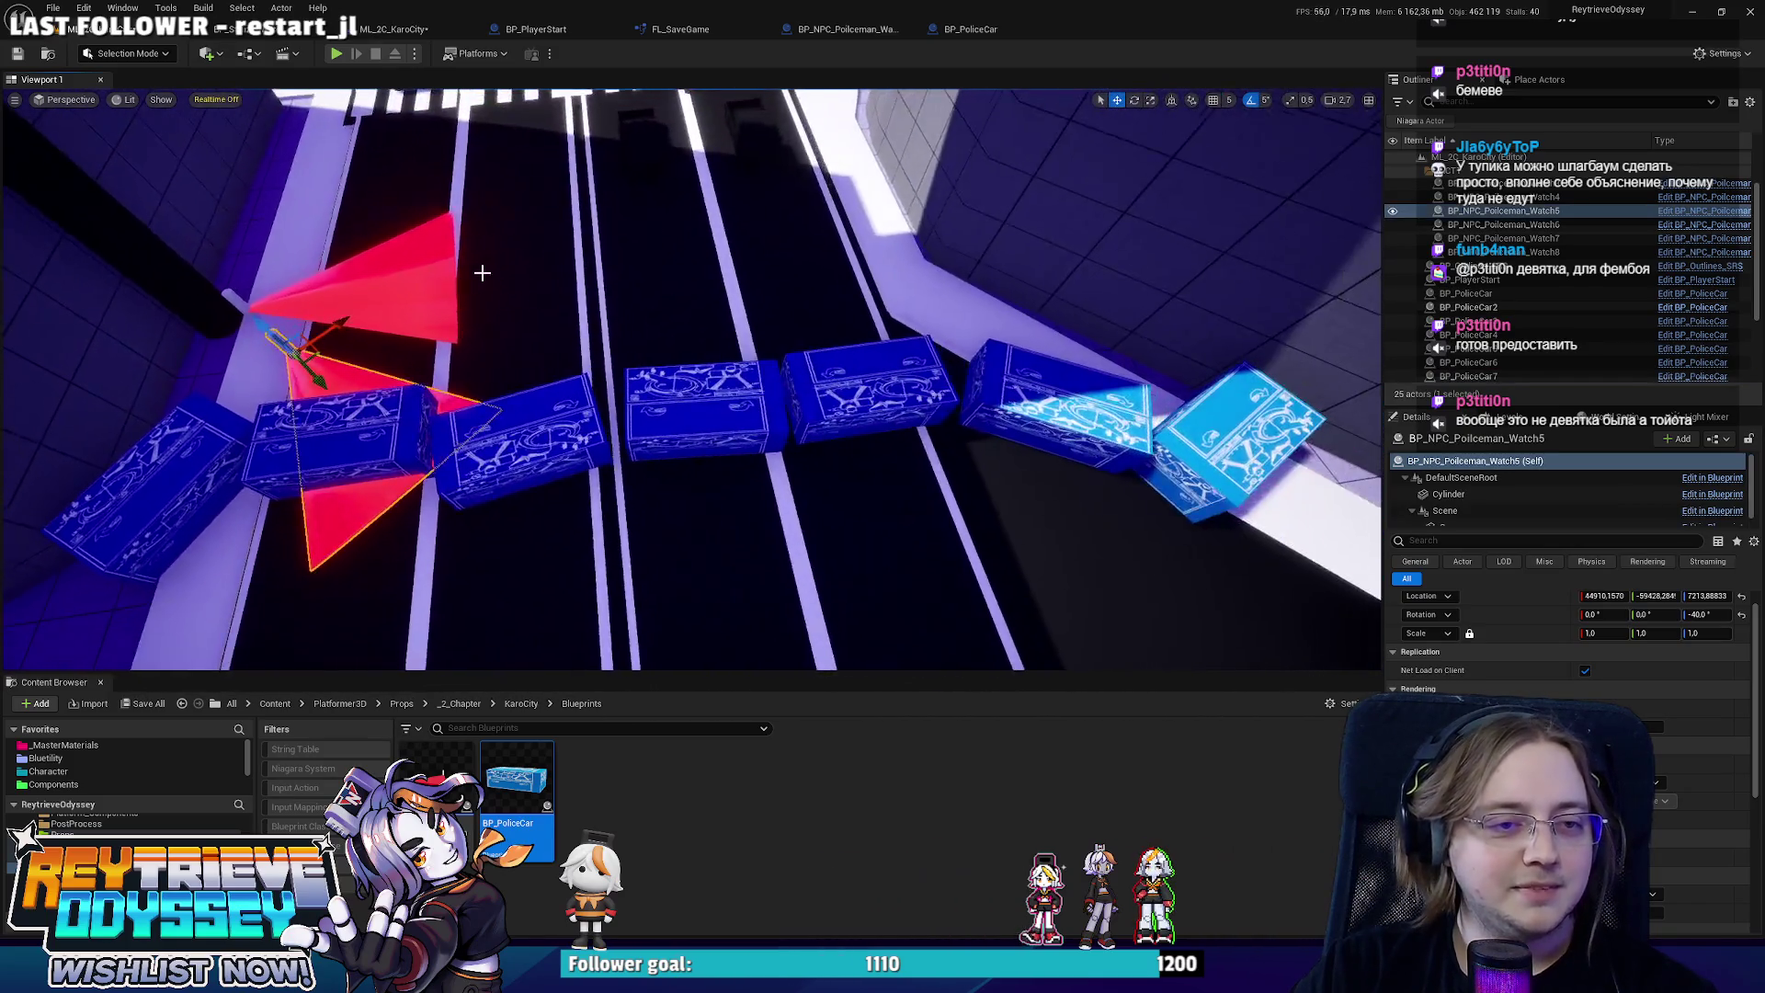
left_click(689, 409)
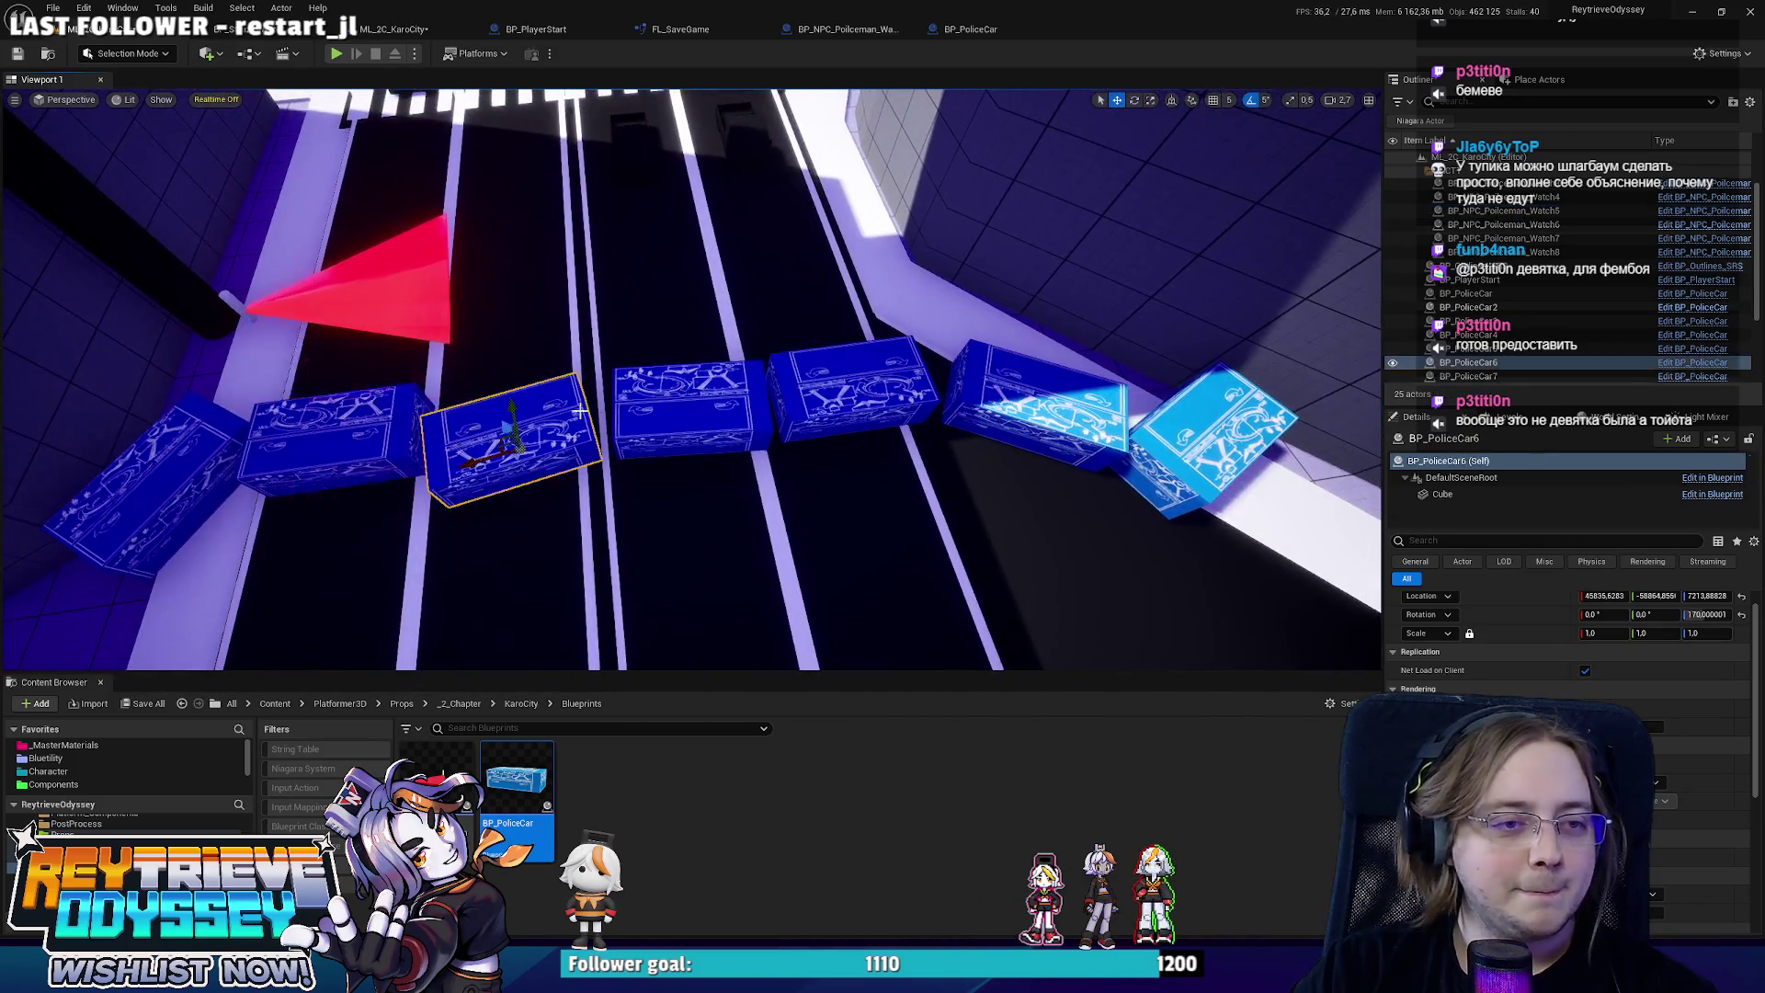
left_click(510, 436, "ctrl")
mouse_move(835, 414)
left_mouse_down()
mouse_move(763, 241)
mouse_move(756, 278)
left_mouse_up()
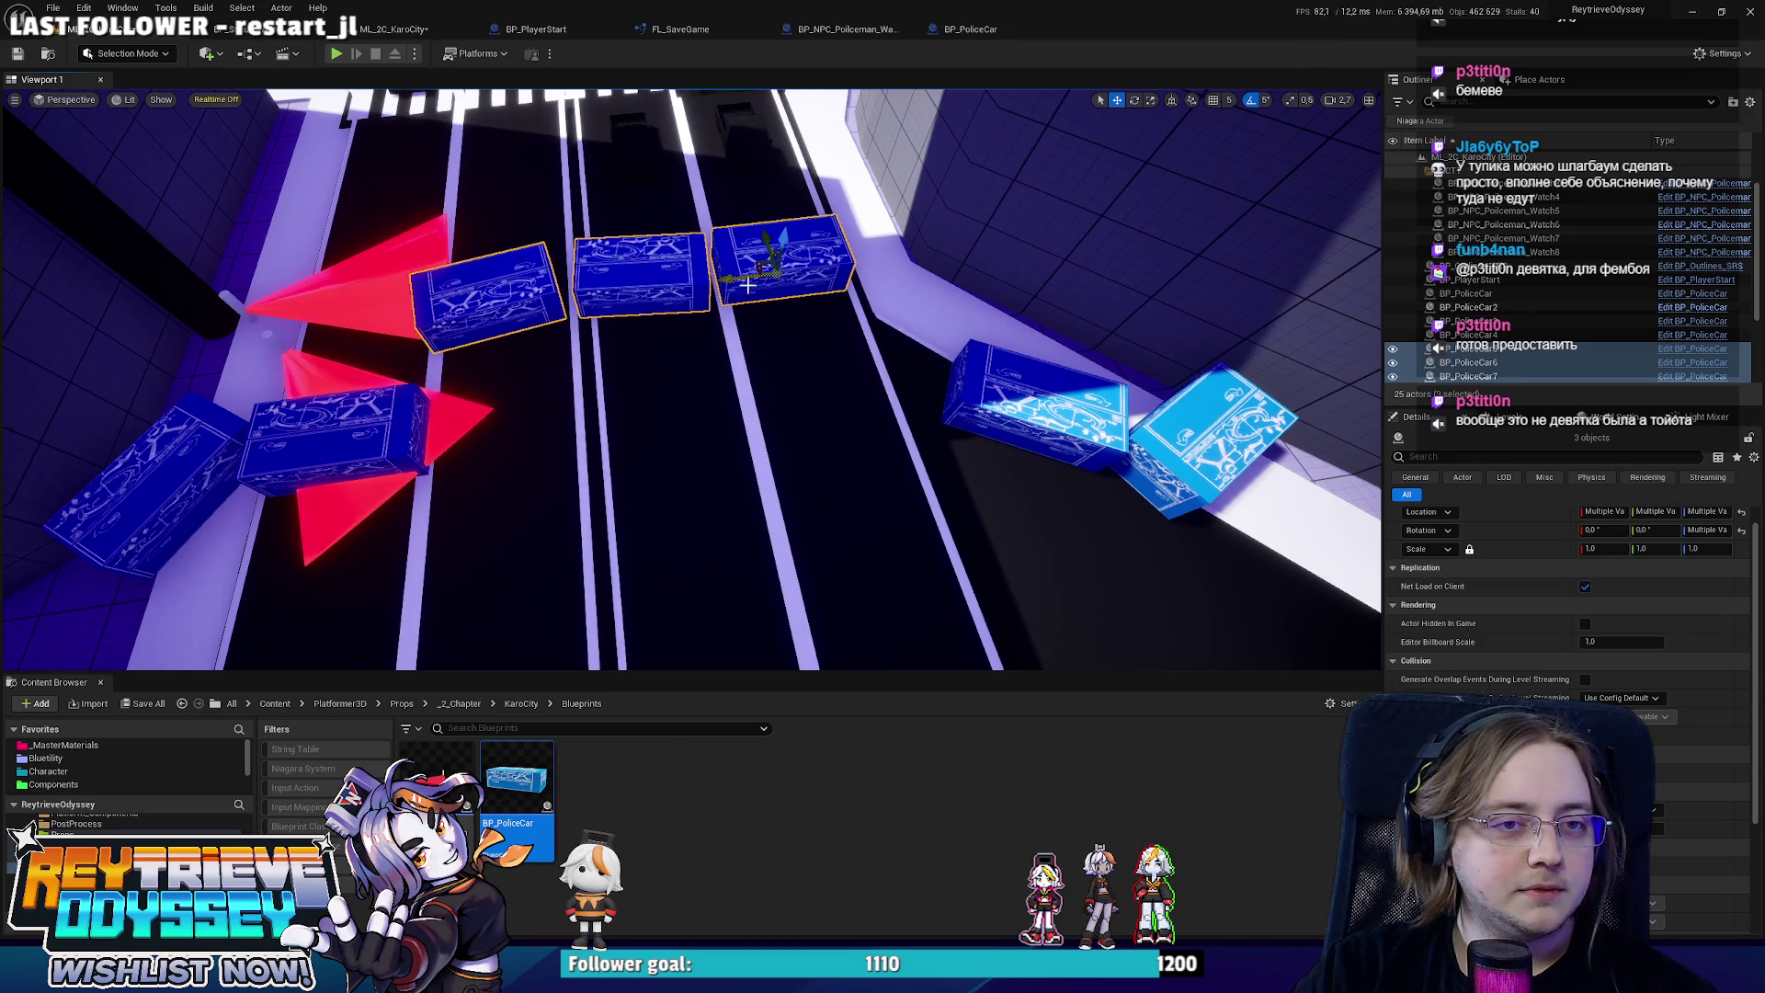
Alt-drag a copy of the rotated box up the road and rotate it straight.
left_click(1002, 404)
mouse_move(1002, 405)
left_mouse_down()
mouse_move(763, 267)
mouse_move(694, 179)
left_mouse_up()
key("f")
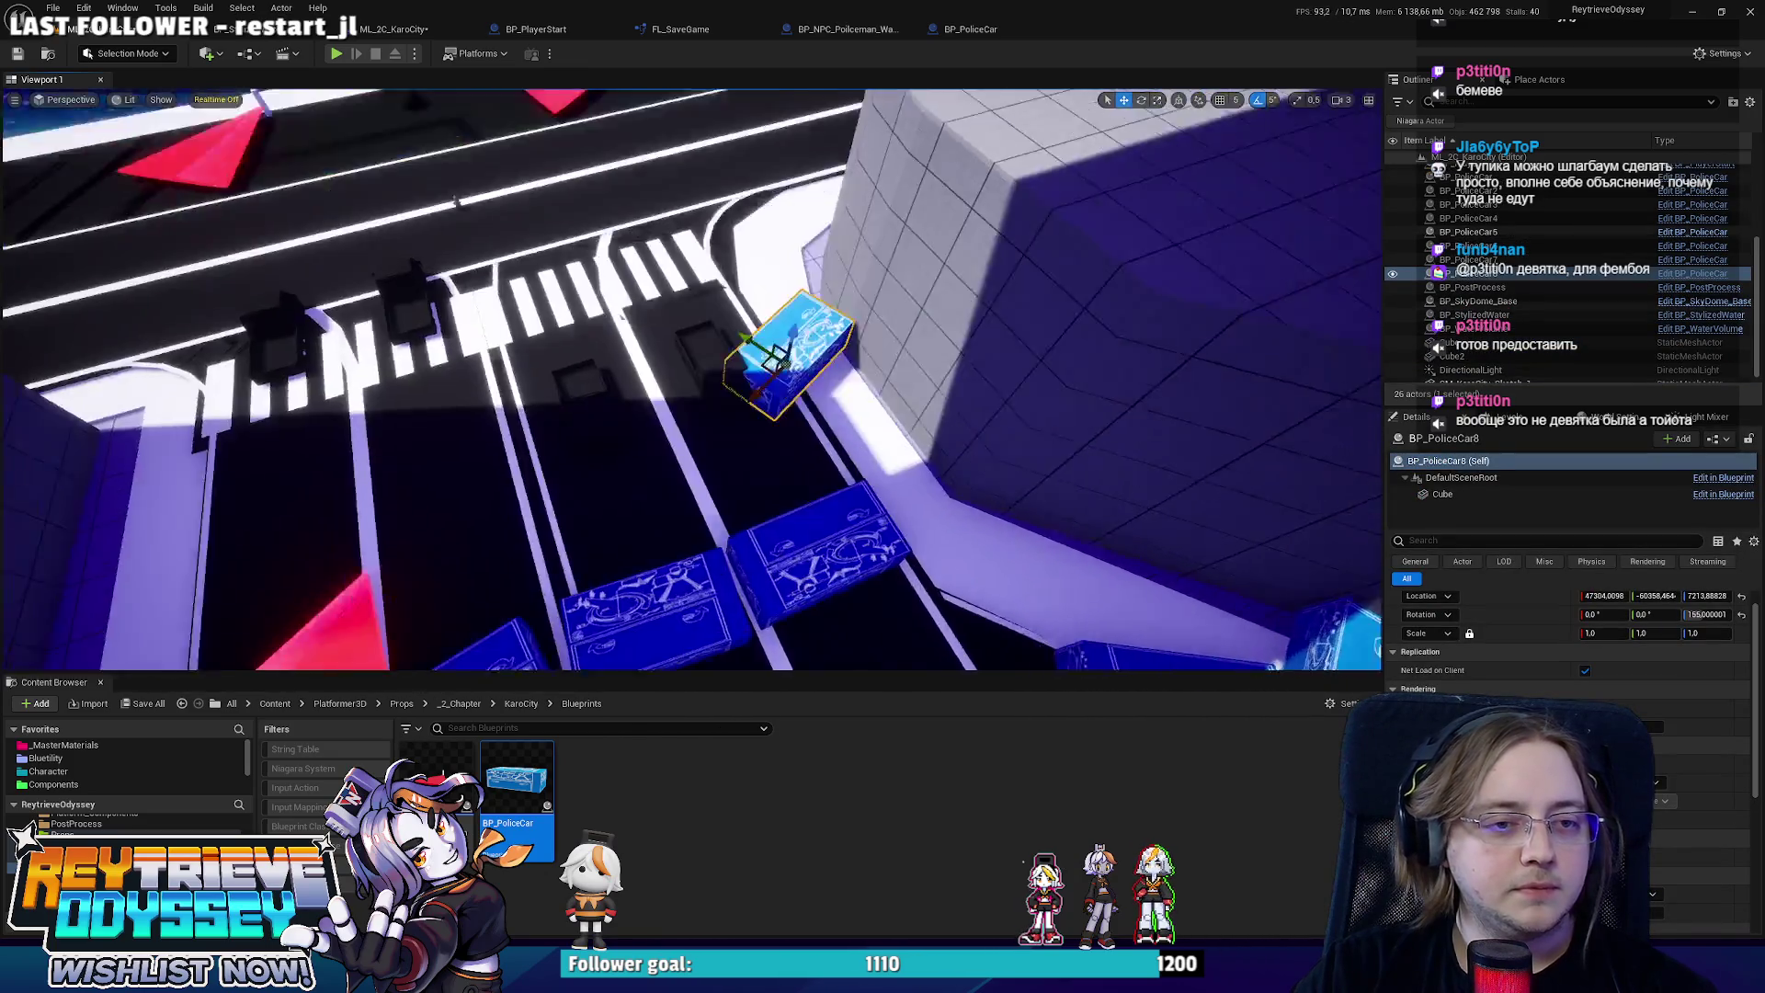
key("e")
left_click_drag(782, 425, 740, 413)
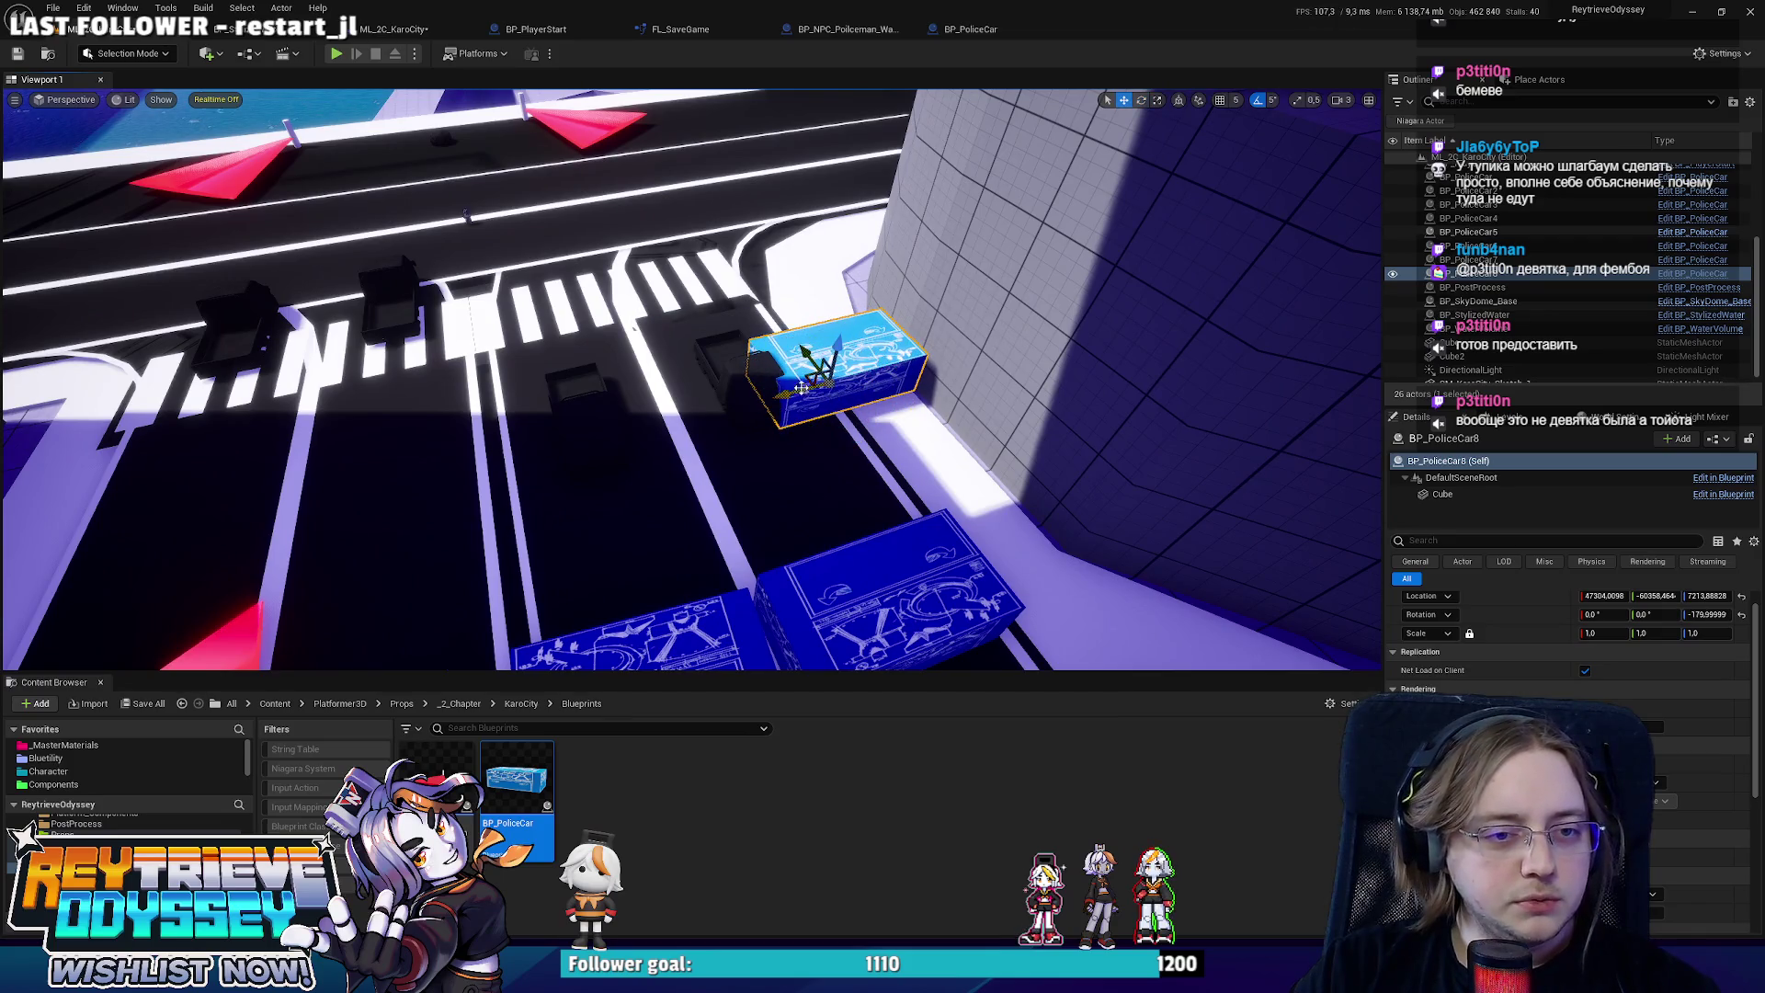
scroll(805, 385, "down", 5)
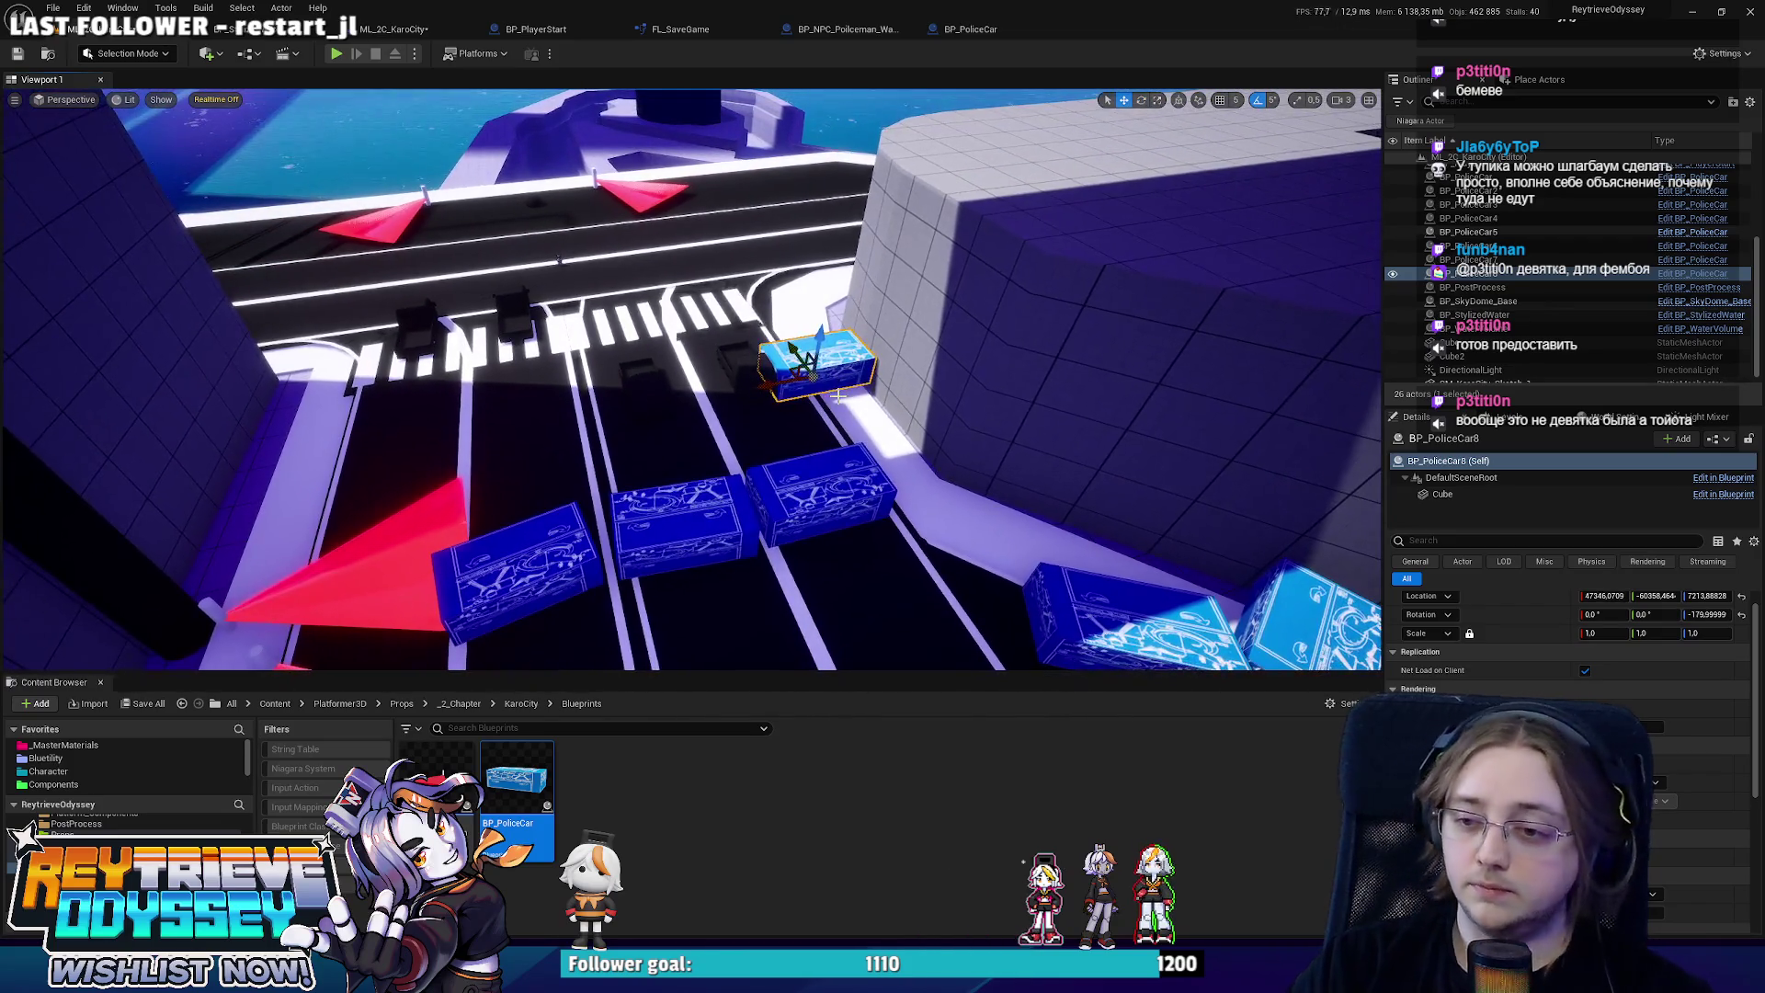
left_click_drag(814, 434, 777, 432)
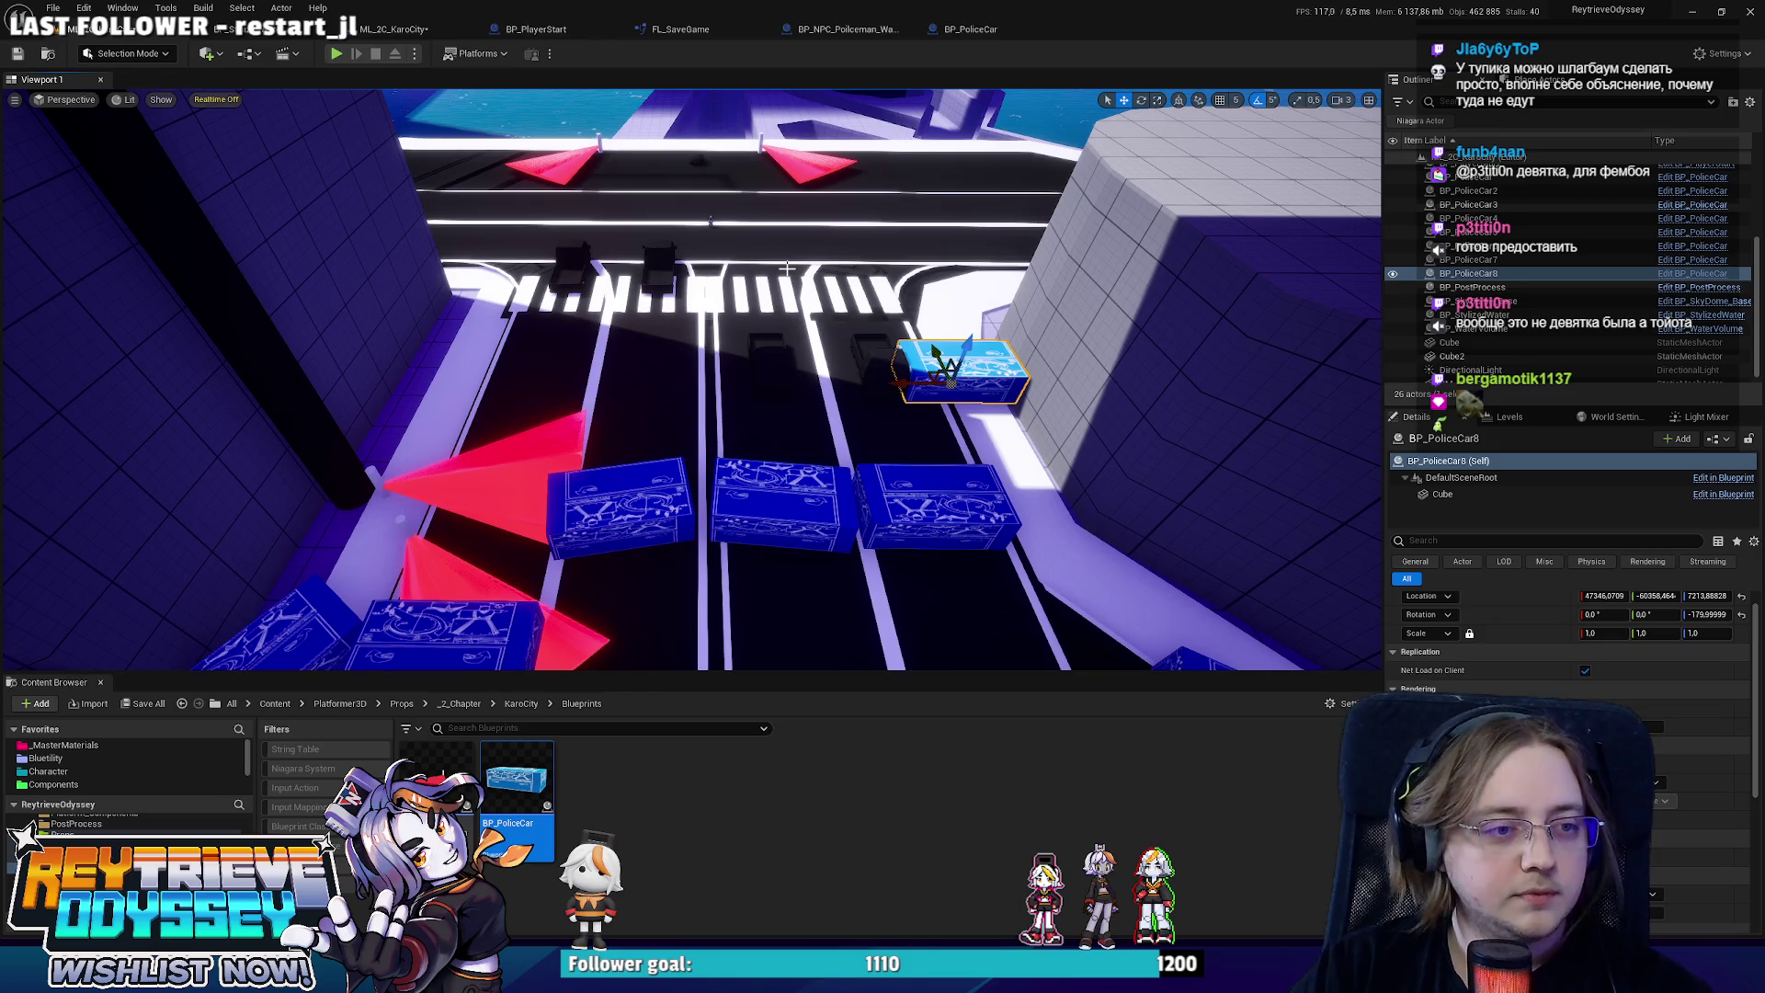
Select two neighbouring police-car blocks and Alt-drag copies of them further up the road.
left_click(975, 386)
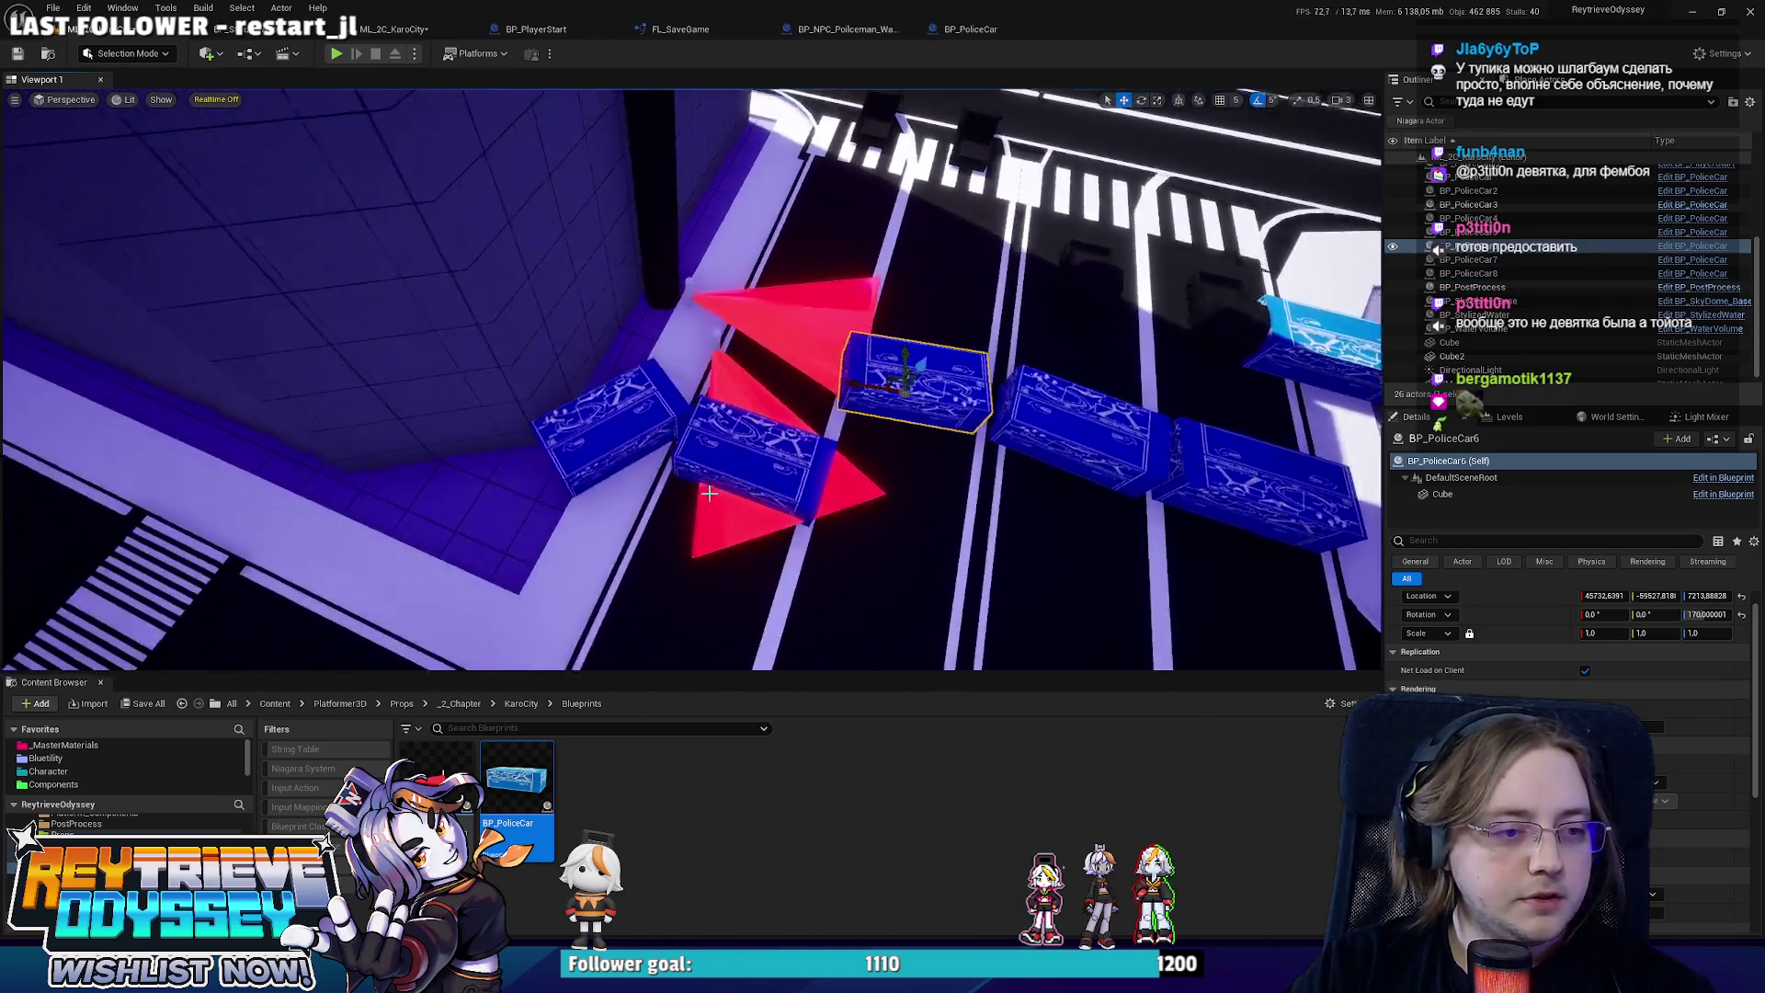
left_click(1037, 413, "ctrl")
mouse_move(1101, 457)
left_mouse_down()
mouse_move(864, 197)
mouse_move(825, 269)
left_mouse_up()
key("s")
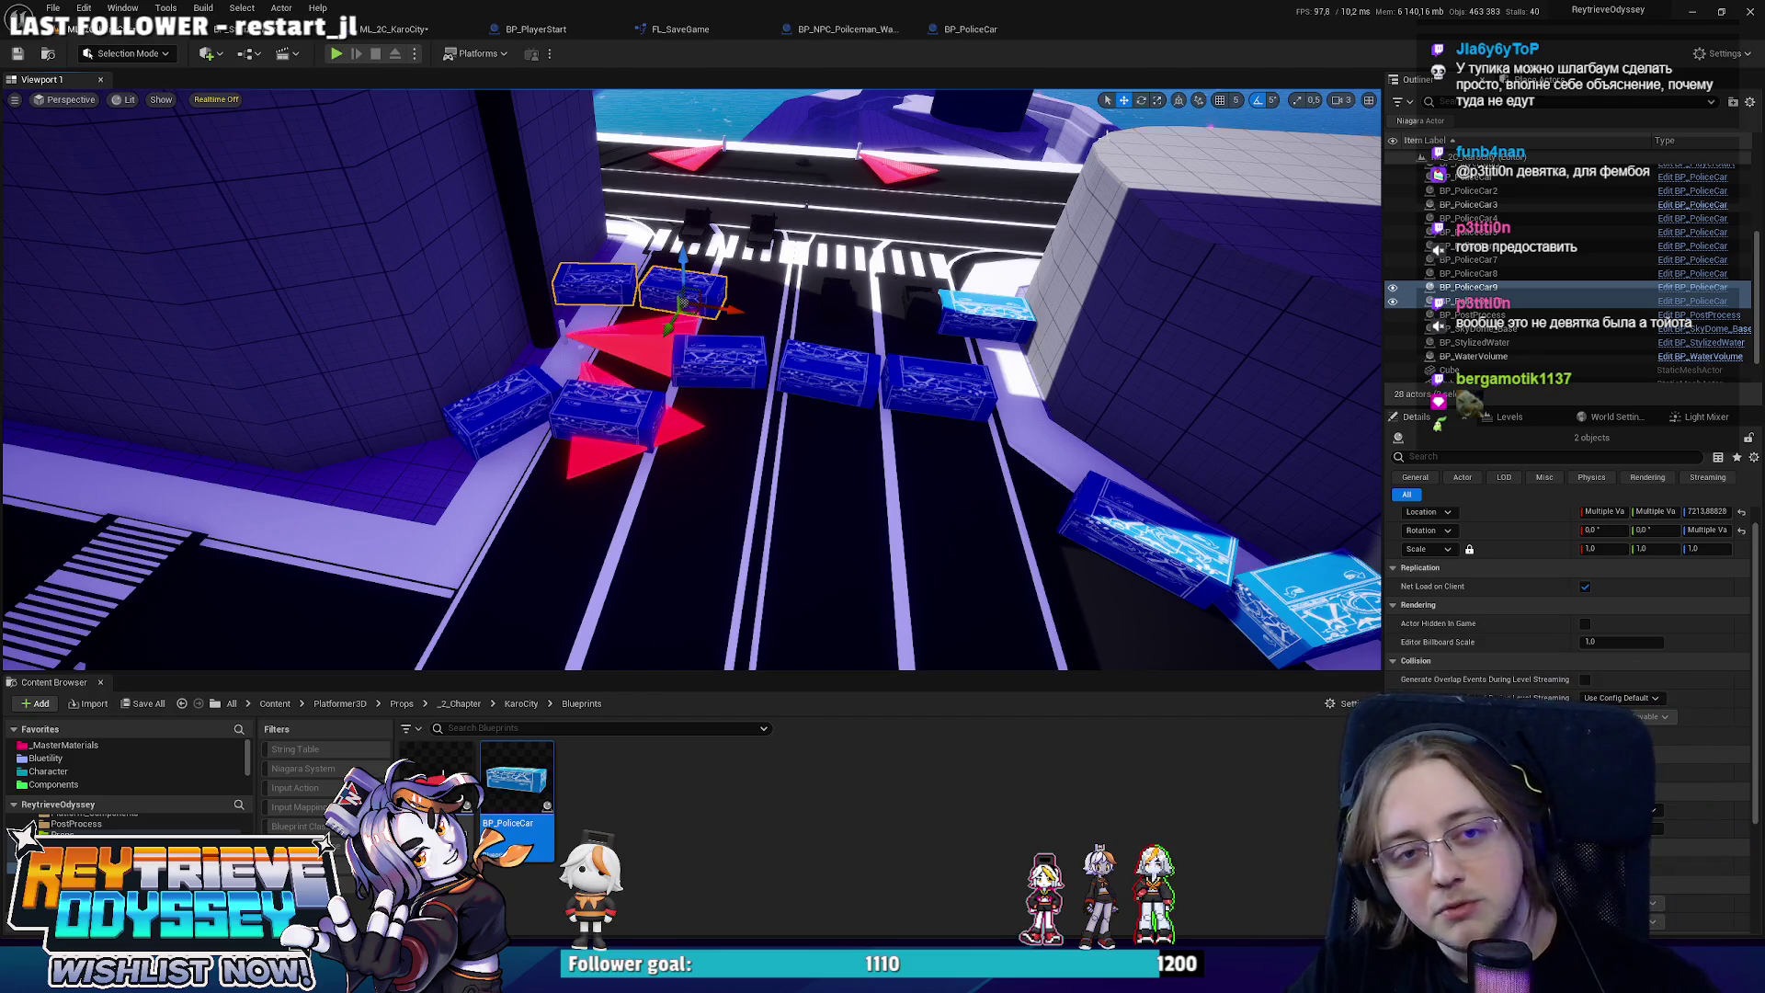
Duplicate a policeman cone among the police-car blocks as Watch9 and turn it across the road.
left_click_drag(1120, 276, 1103, 195)
mouse_move(550, 276)
left_mouse_down()
mouse_move(550, 348)
mouse_move(1324, 496)
mouse_move(1338, 473)
left_mouse_up()
left_click(504, 381)
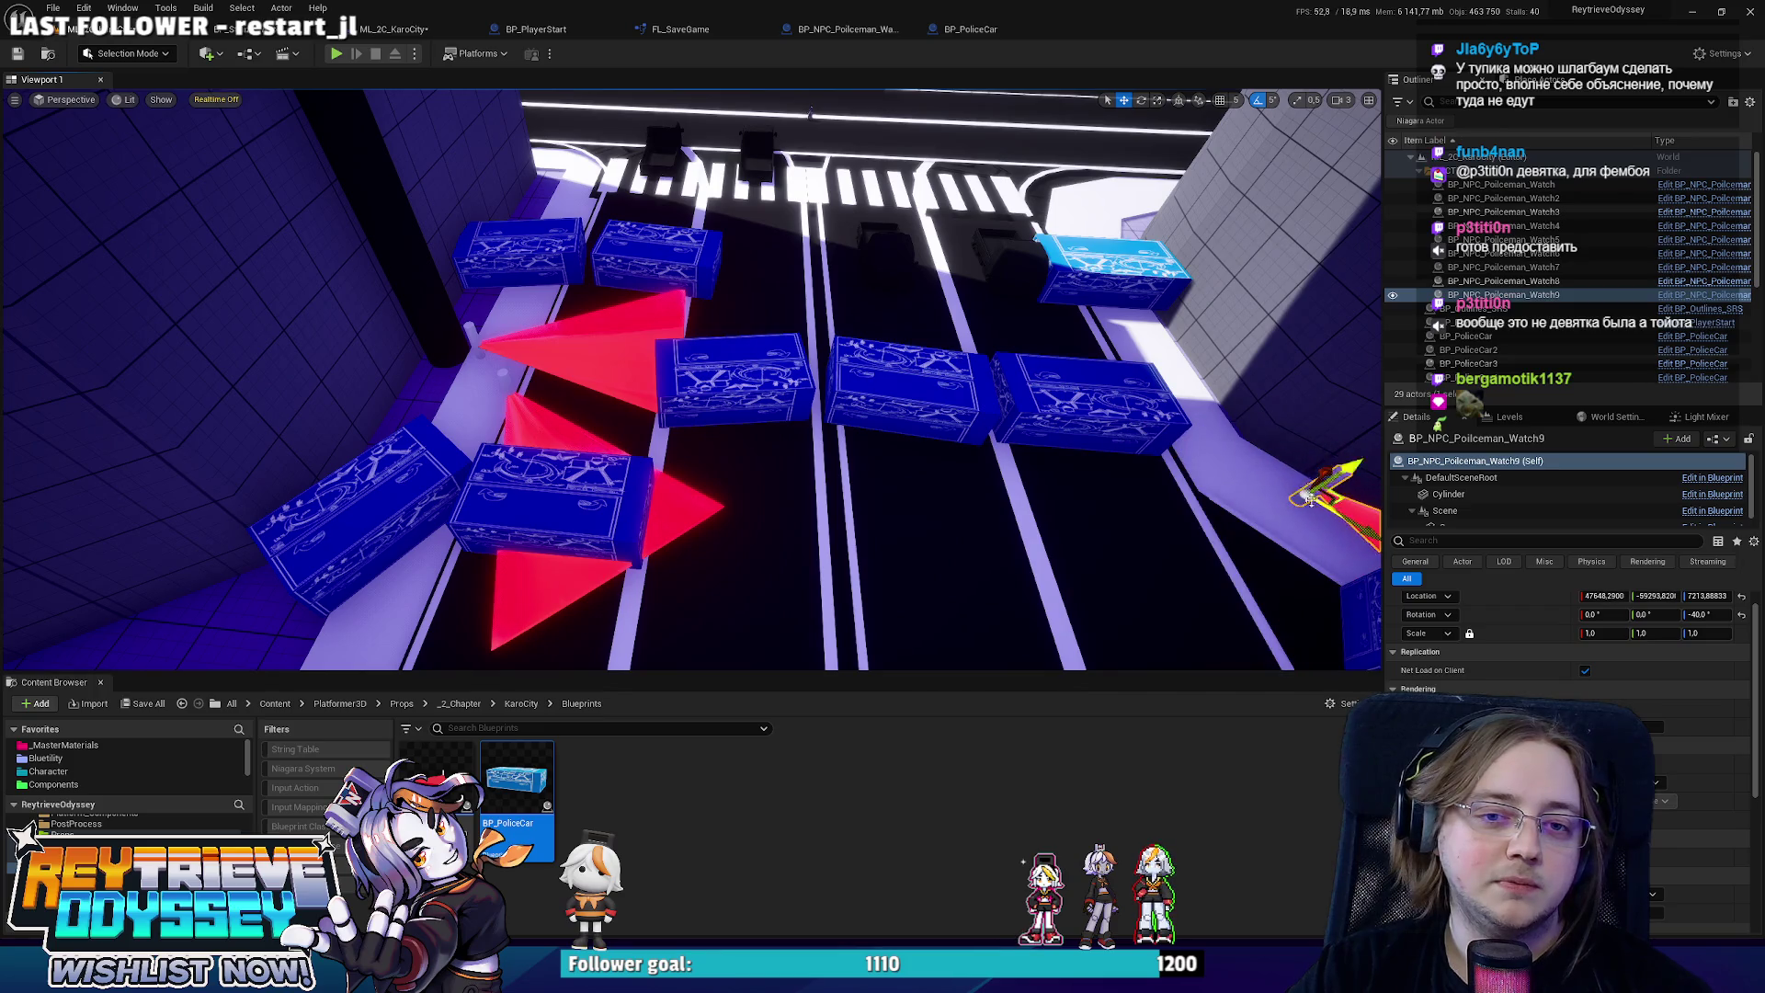
key("f")
key("e")
left_click_drag(1117, 441, 1099, 492)
key("w")
scroll(920, 414, "up", 5)
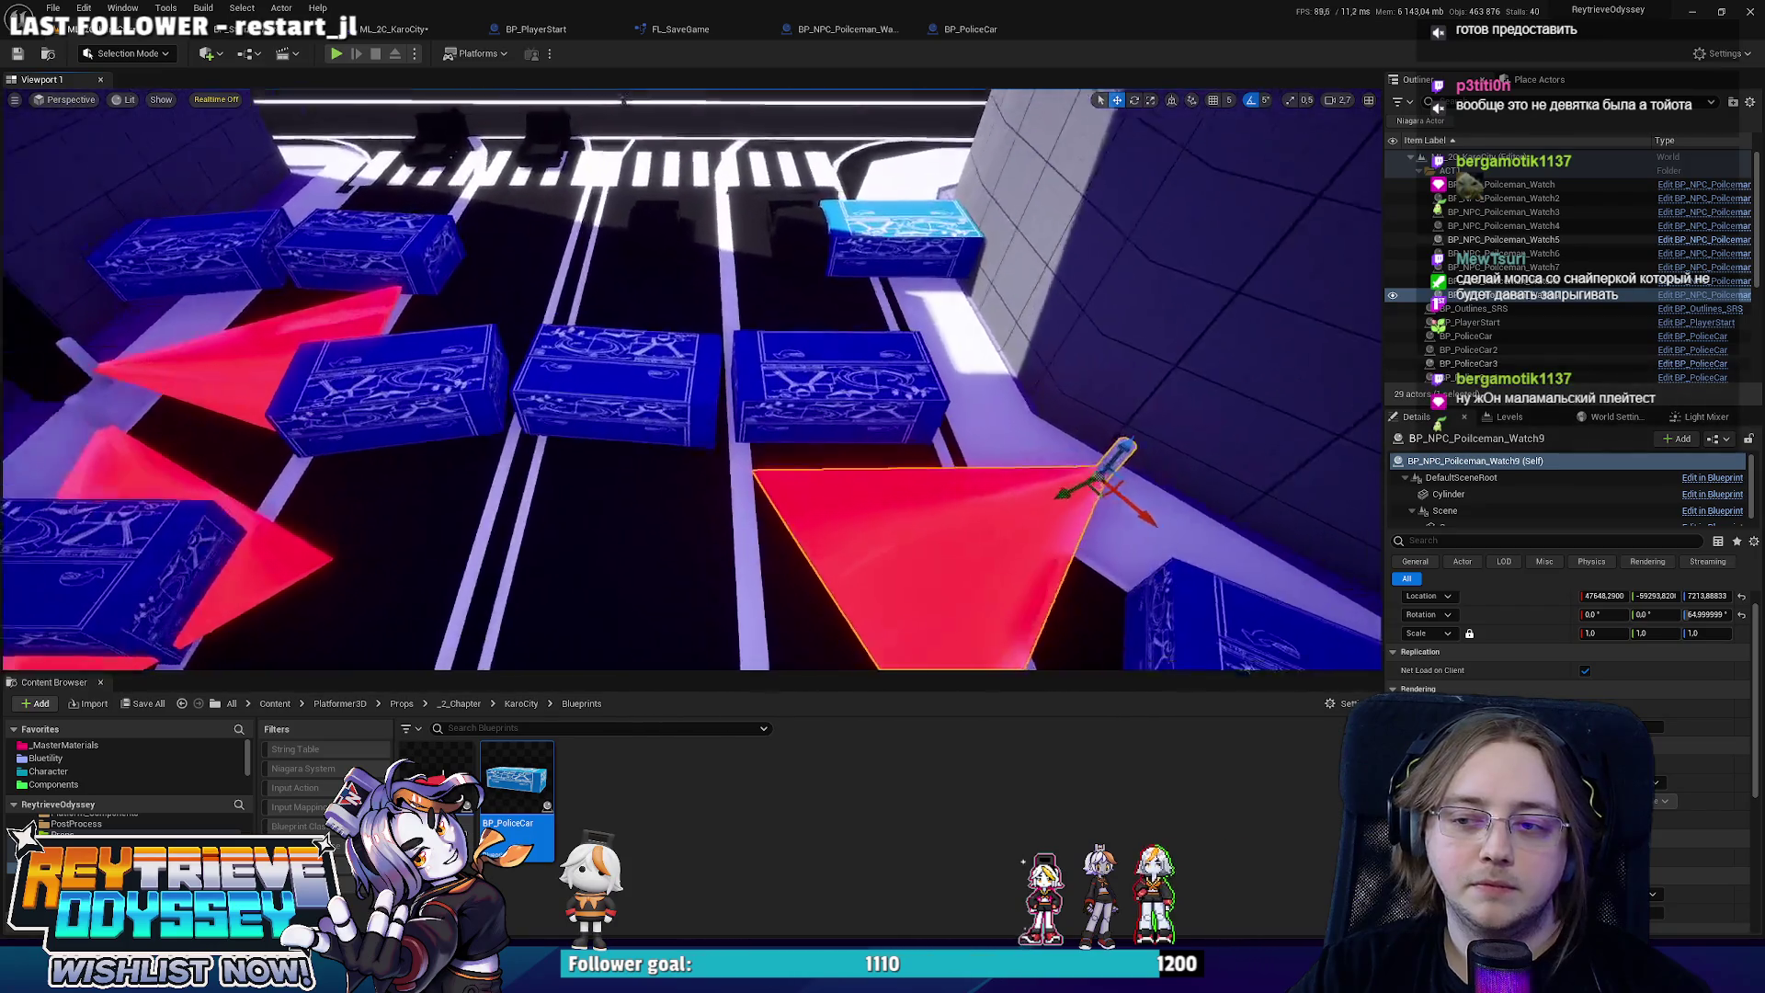
scroll(1097, 477, "down", 3)
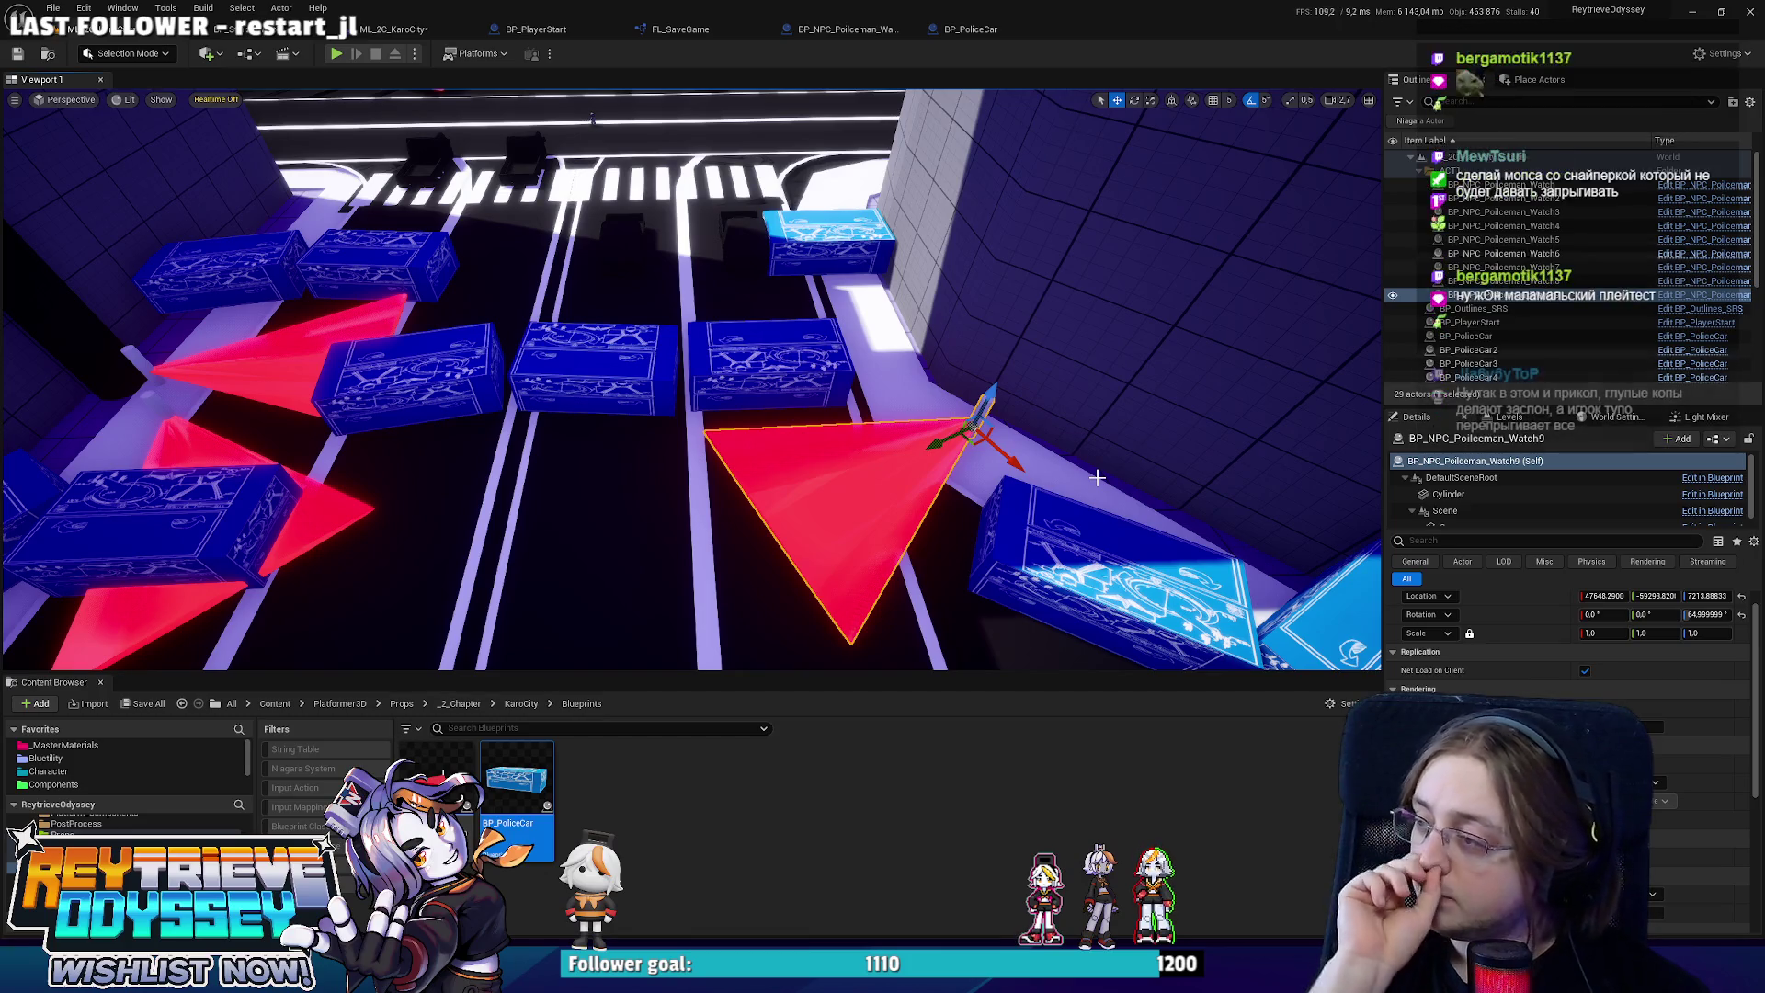
Turn the new cone back 15 degrees and move it into place beside the cars.
key("e")
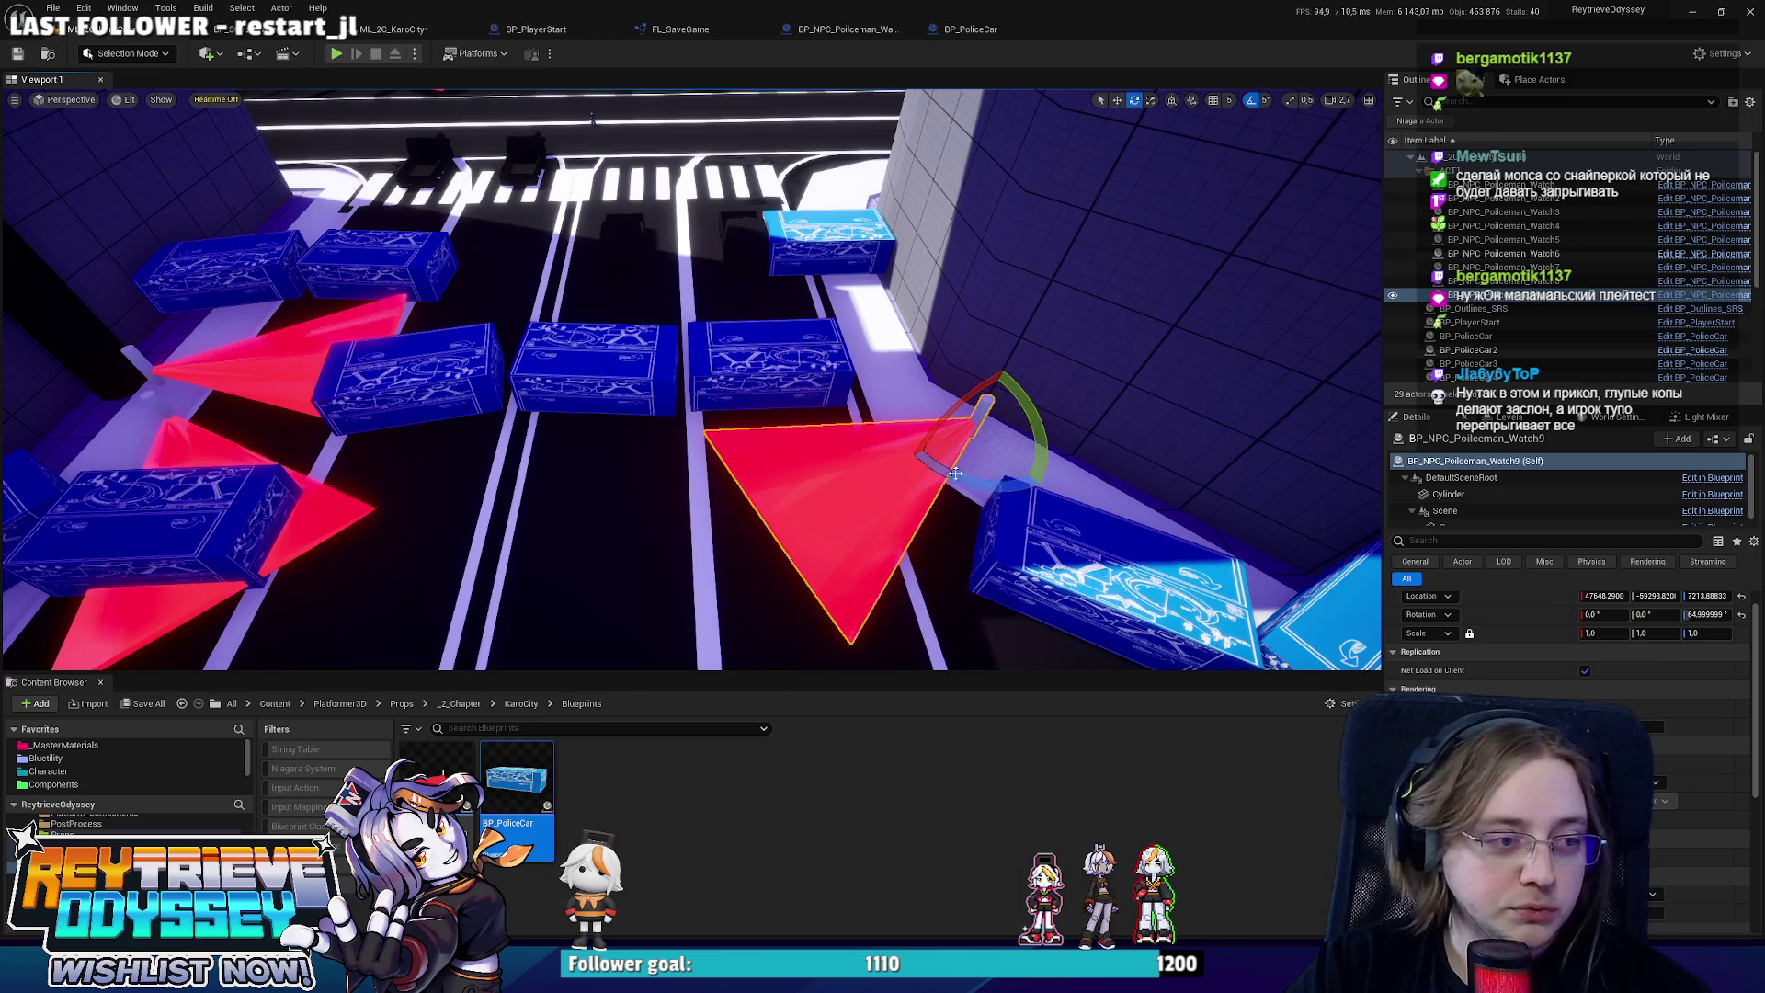
left_click_drag(1021, 471, 1041, 478)
key("w")
left_click_drag(928, 431, 962, 435)
scroll(1094, 517, "up", 3)
scroll(977, 440, "down", 3)
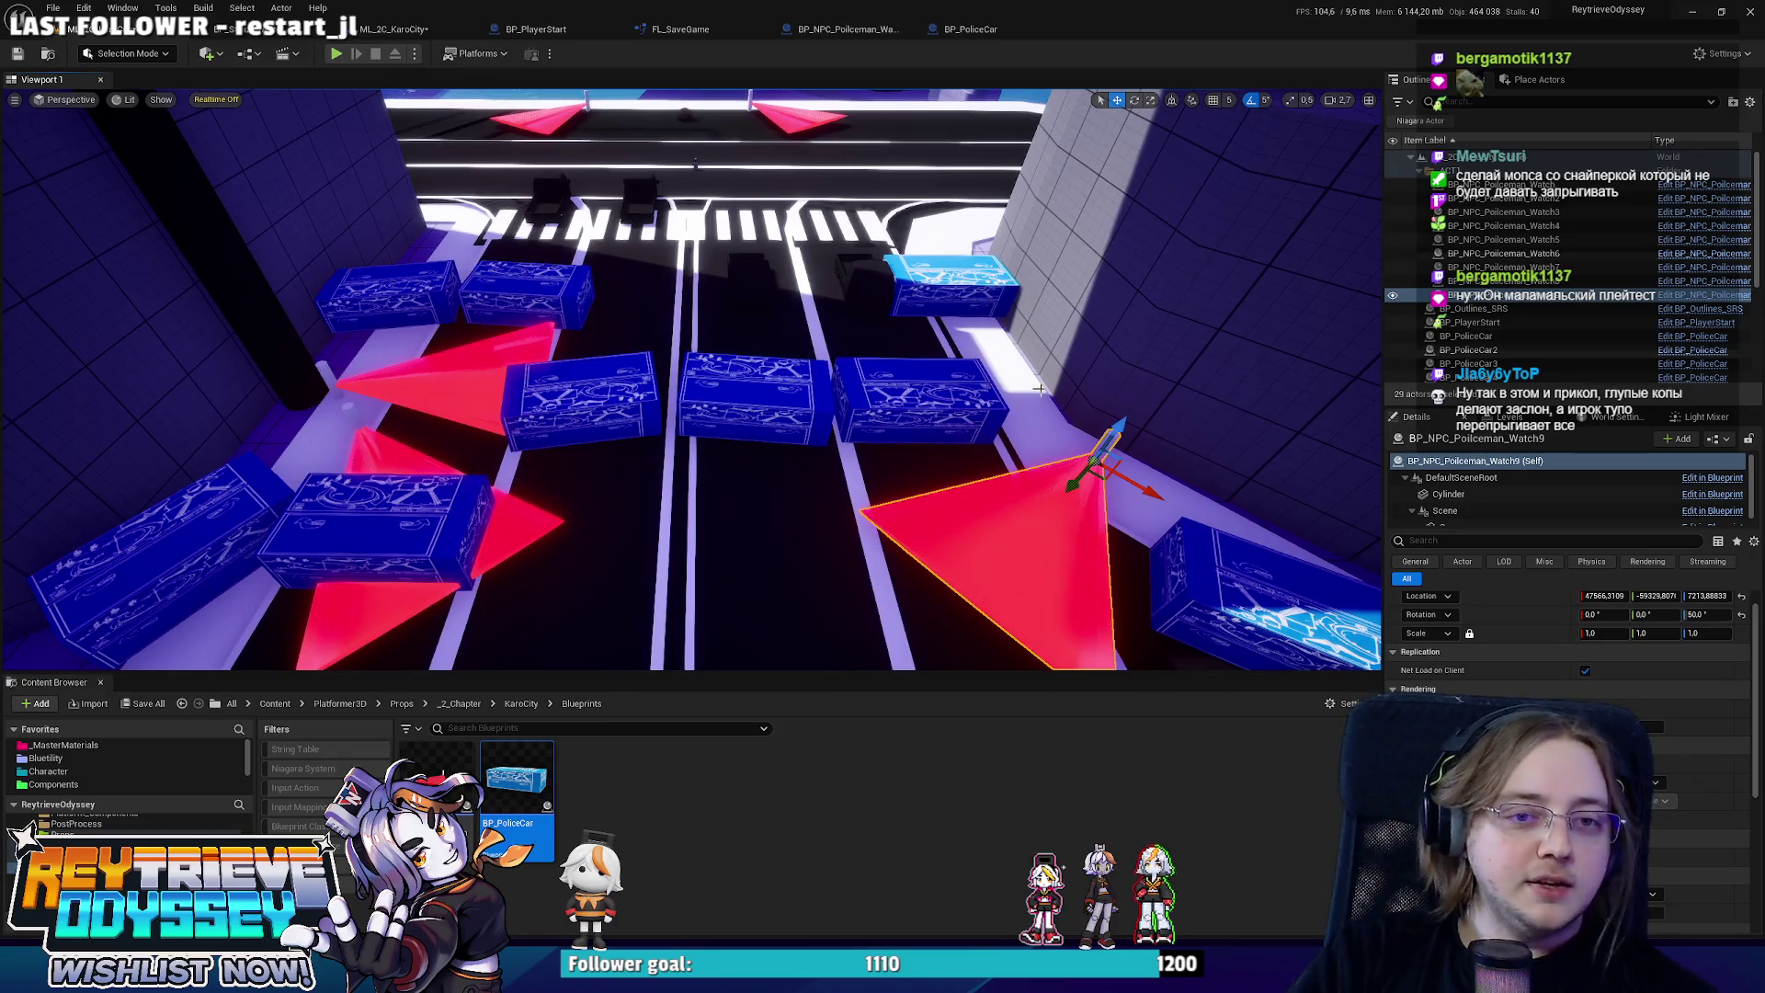
Alt-drag two more policeman cones (Watch10, Watch11) onto the road, each rotated to face across it.
mouse_move(1118, 483)
left_mouse_down("alt")
mouse_move(861, 480)
mouse_move(766, 449)
mouse_move(833, 457)
mouse_move(759, 479)
mouse_move(759, 454)
left_mouse_up("alt")
key("e")
key("w")
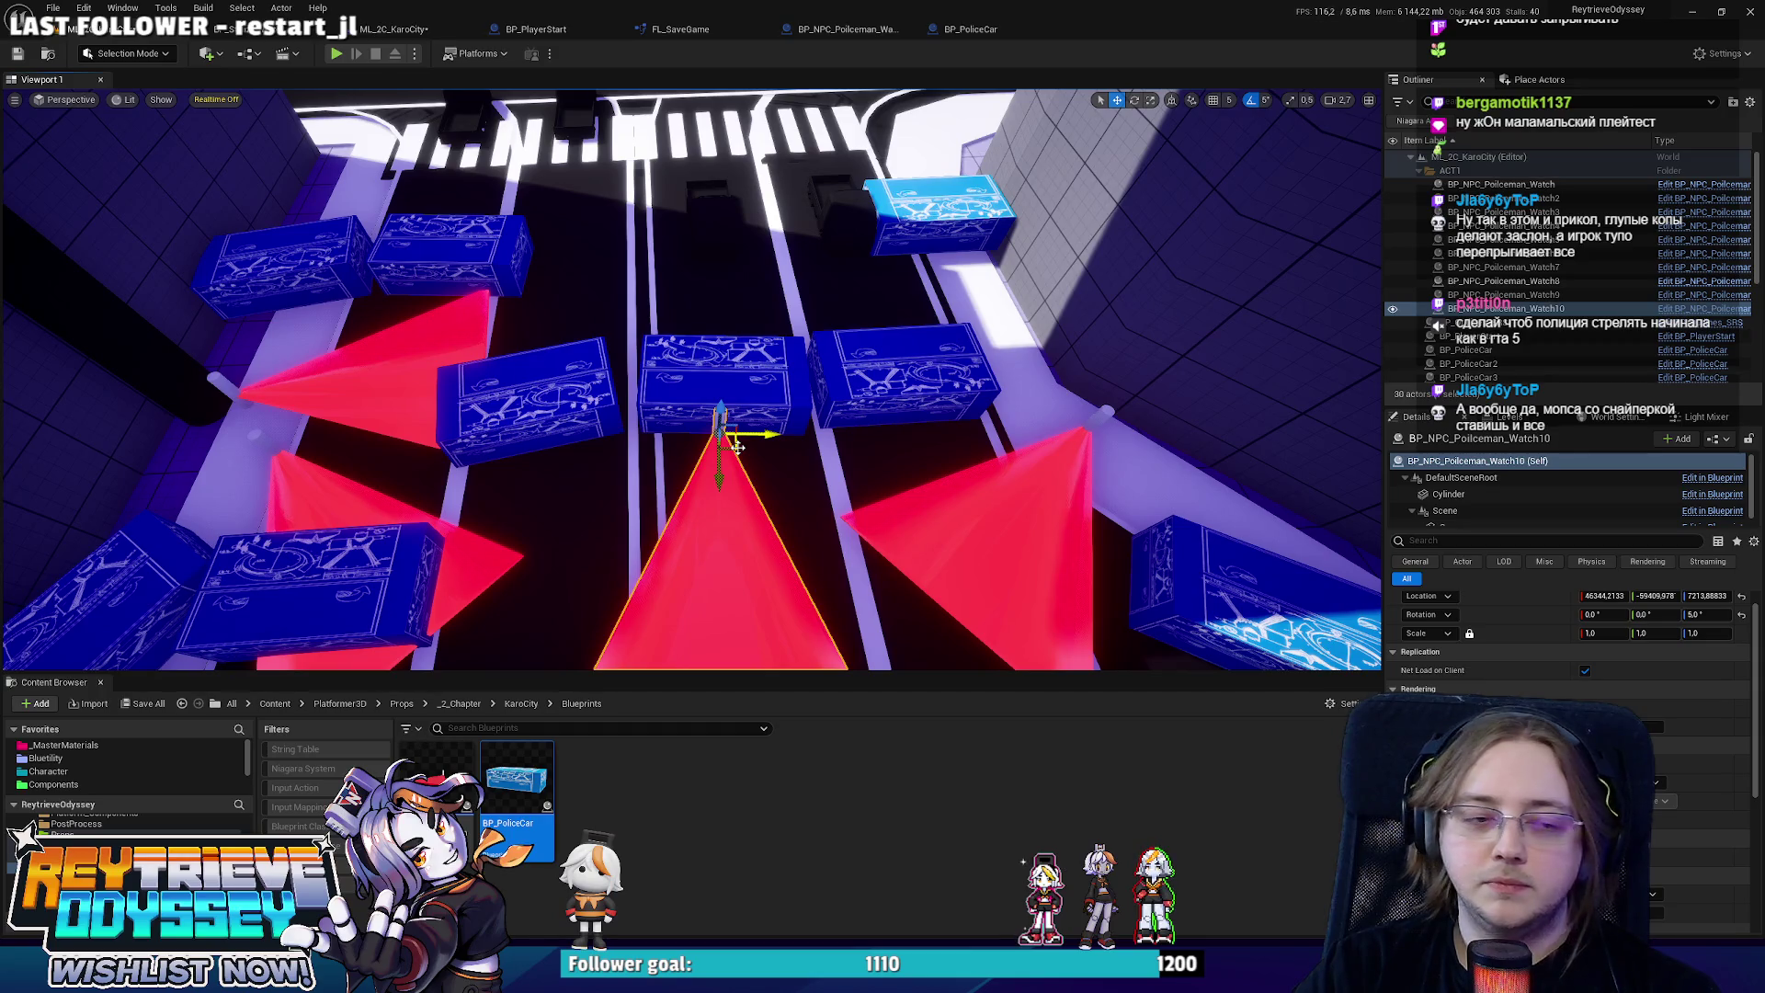
mouse_move(740, 448)
left_mouse_down("alt")
mouse_move(946, 304)
mouse_move(986, 331)
mouse_move(982, 280)
mouse_move(988, 294)
left_mouse_up("alt")
key("e")
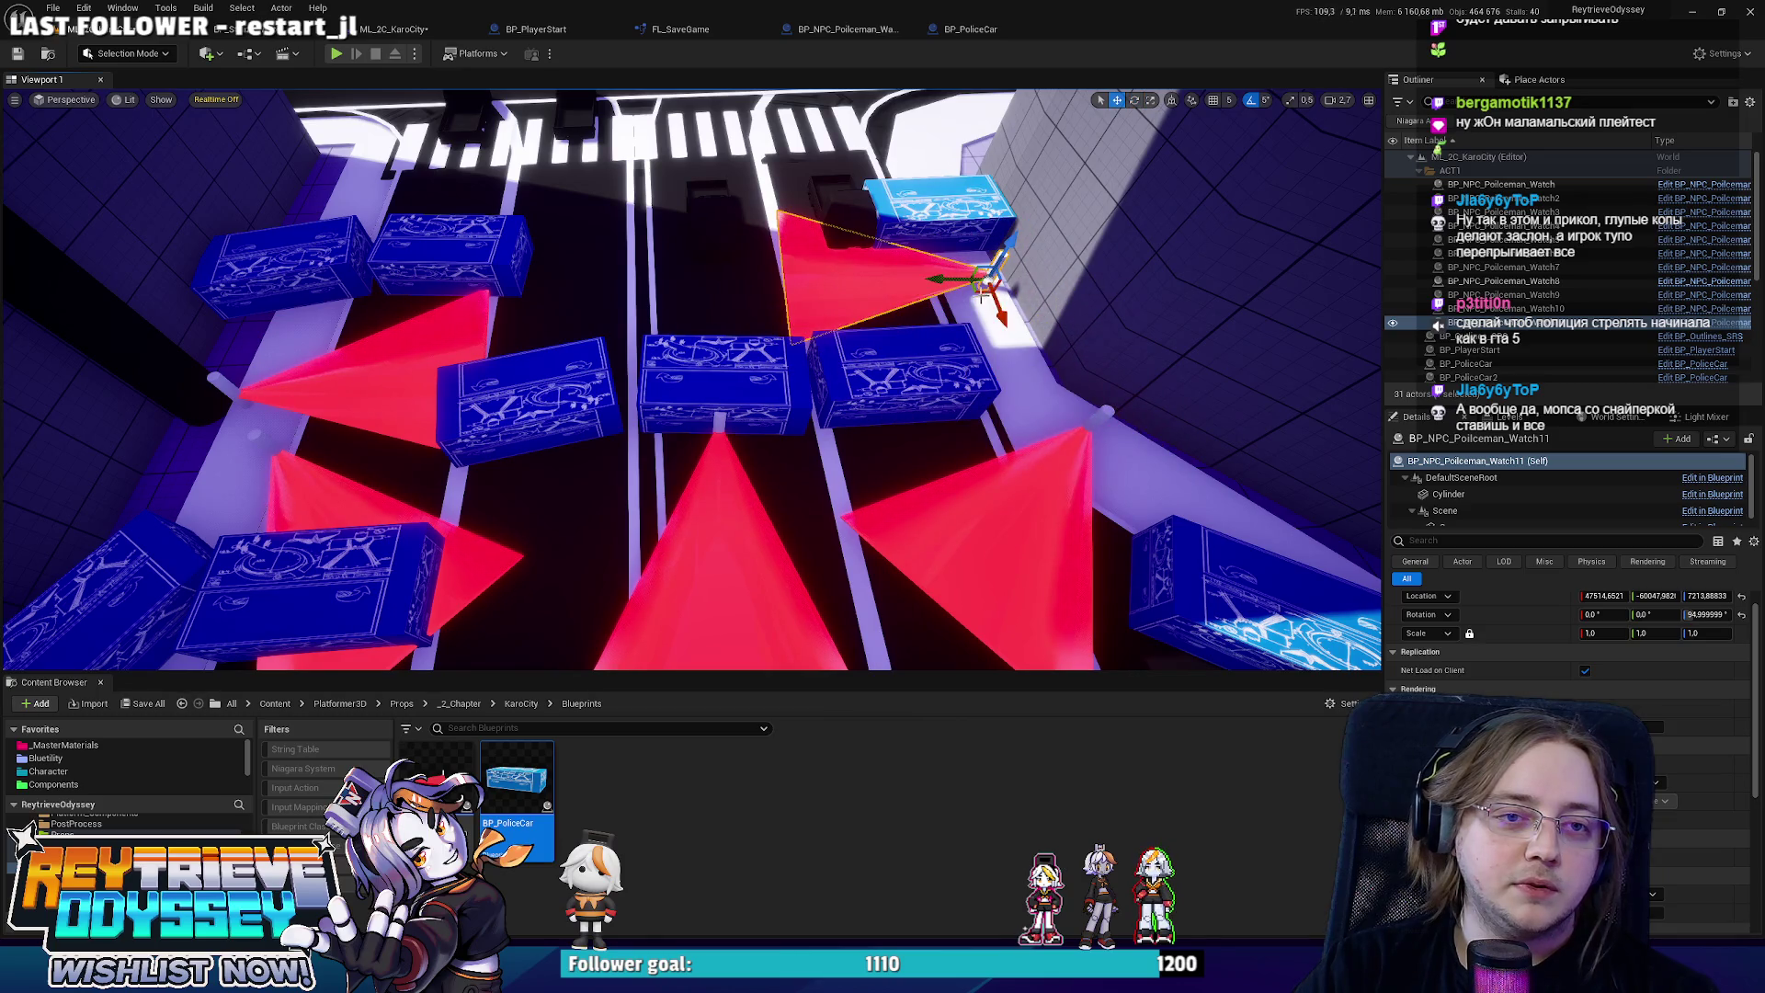
key("w")
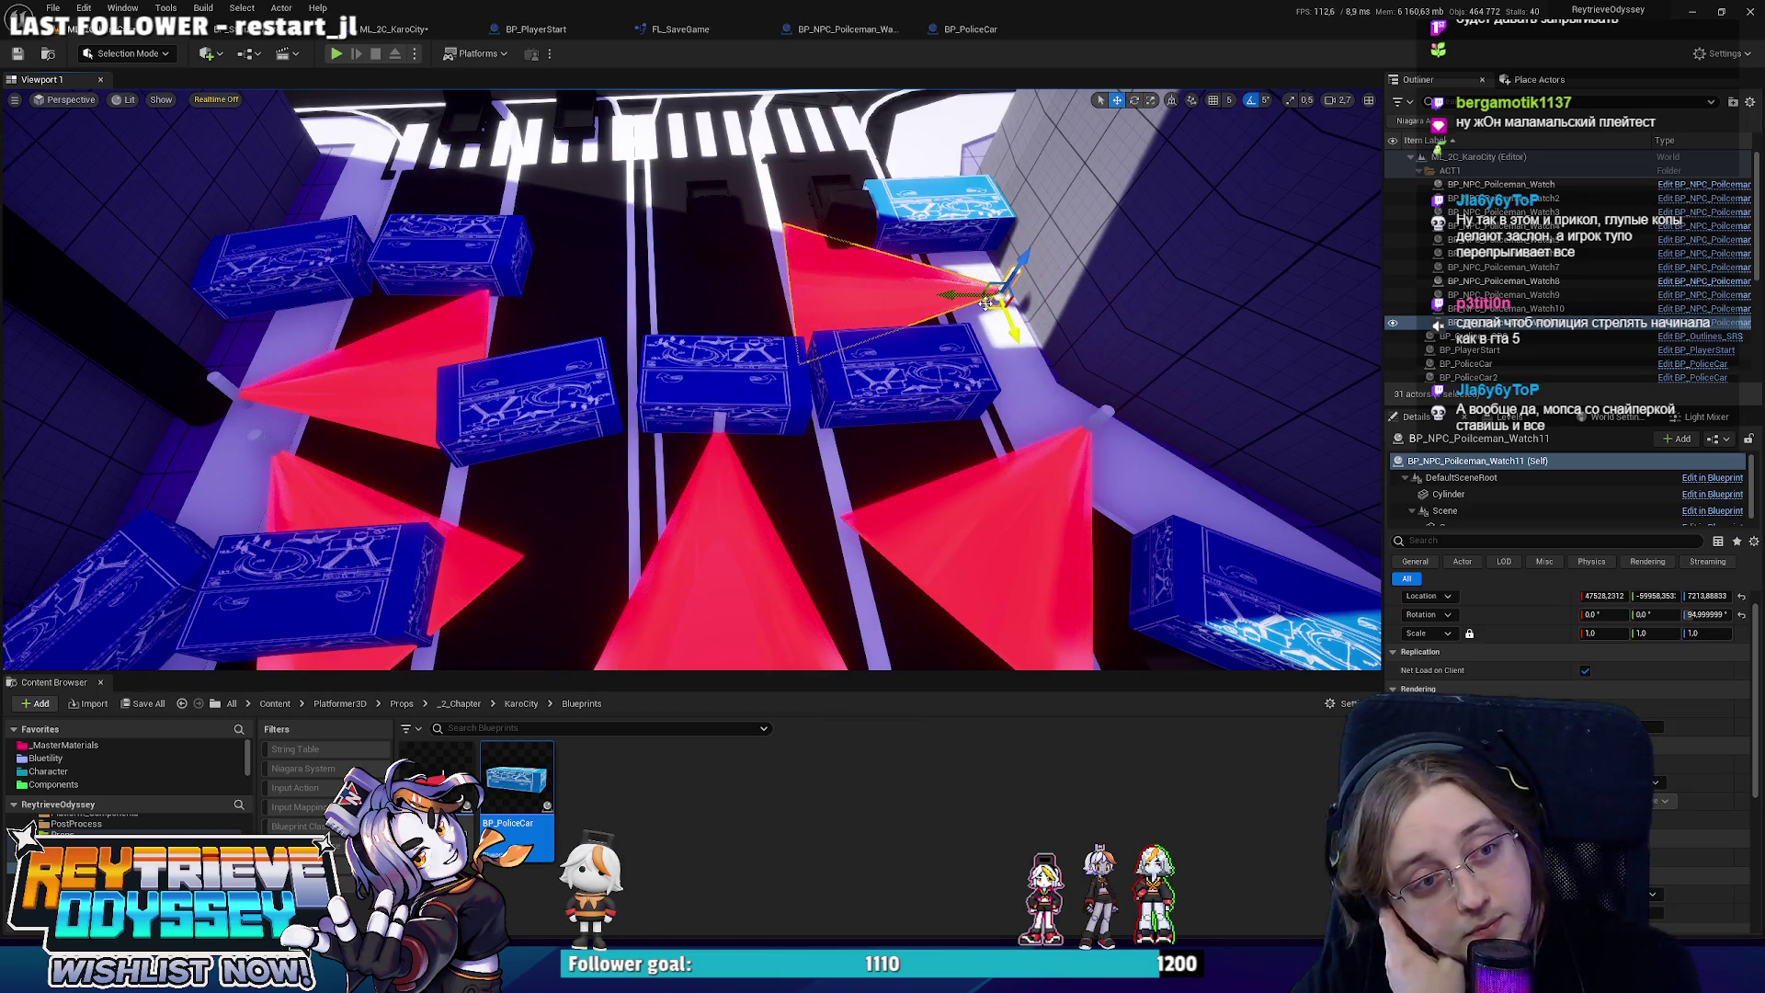
mouse_move(987, 304)
left_mouse_down()
mouse_move(987, 229)
mouse_move(986, 322)
mouse_move(942, 373)
left_mouse_up()
Shift two police-car blocks down and left, then turn one of them slightly.
left_click(781, 450)
left_click(679, 414, "ctrl")
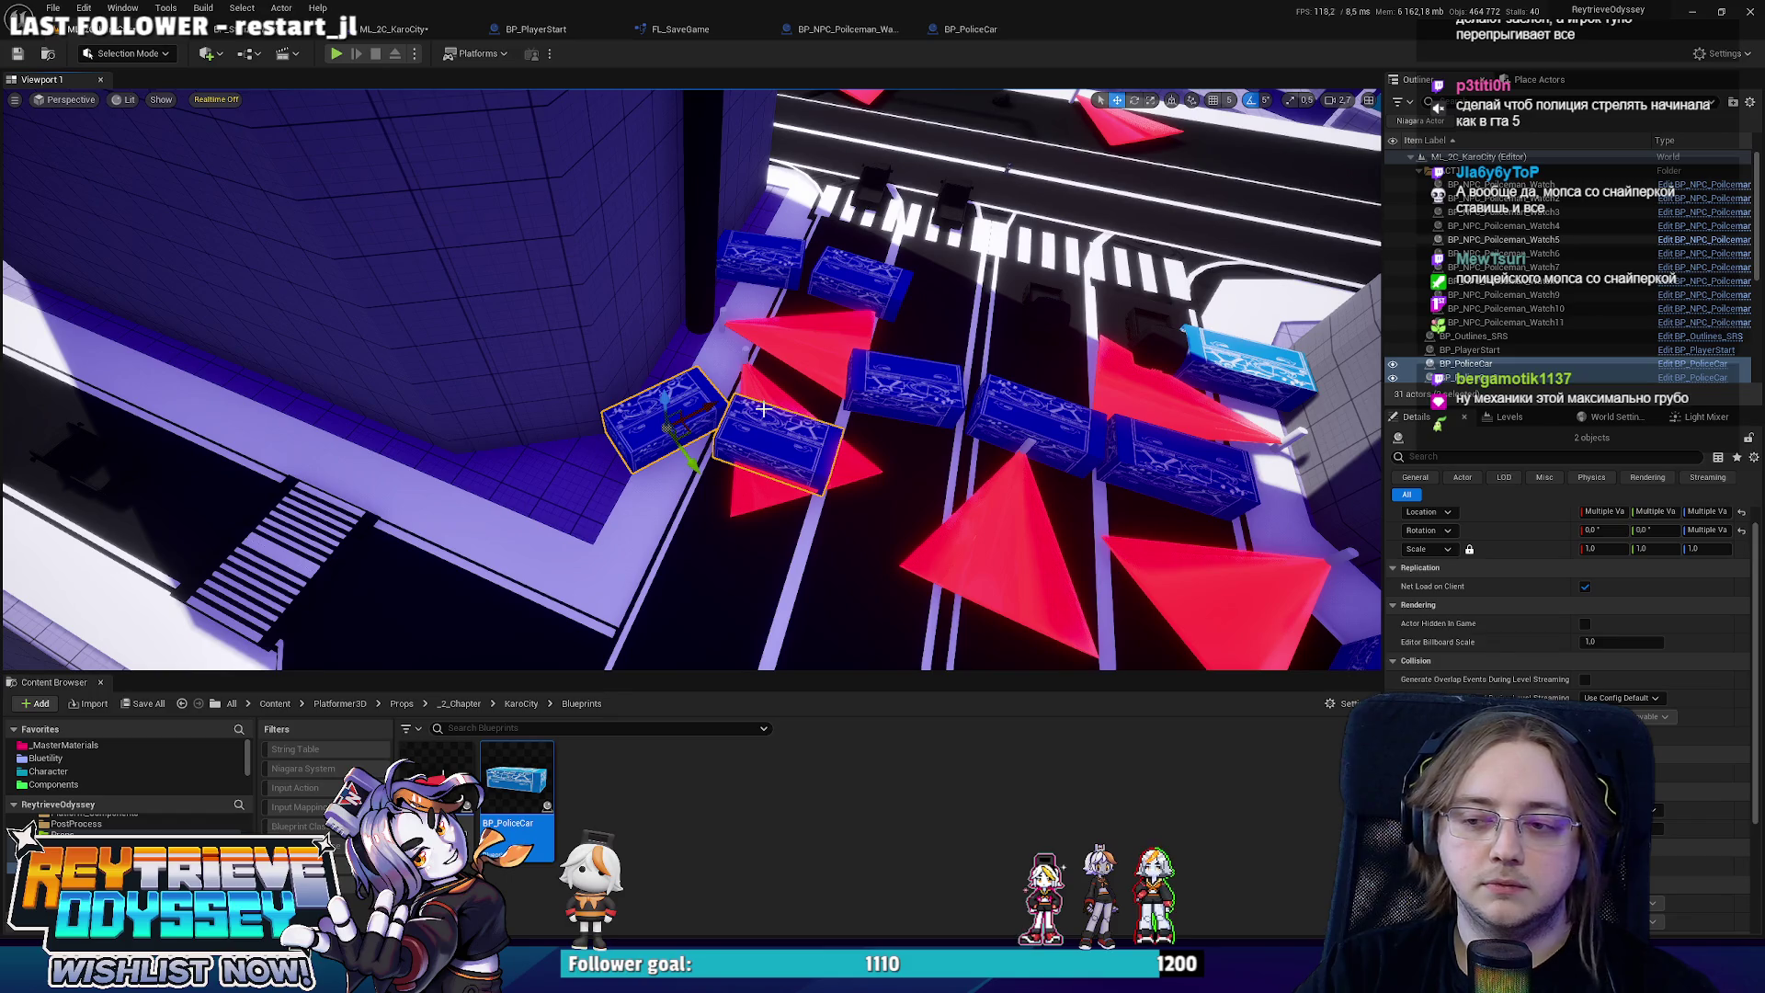
left_click_drag(689, 436, 640, 472)
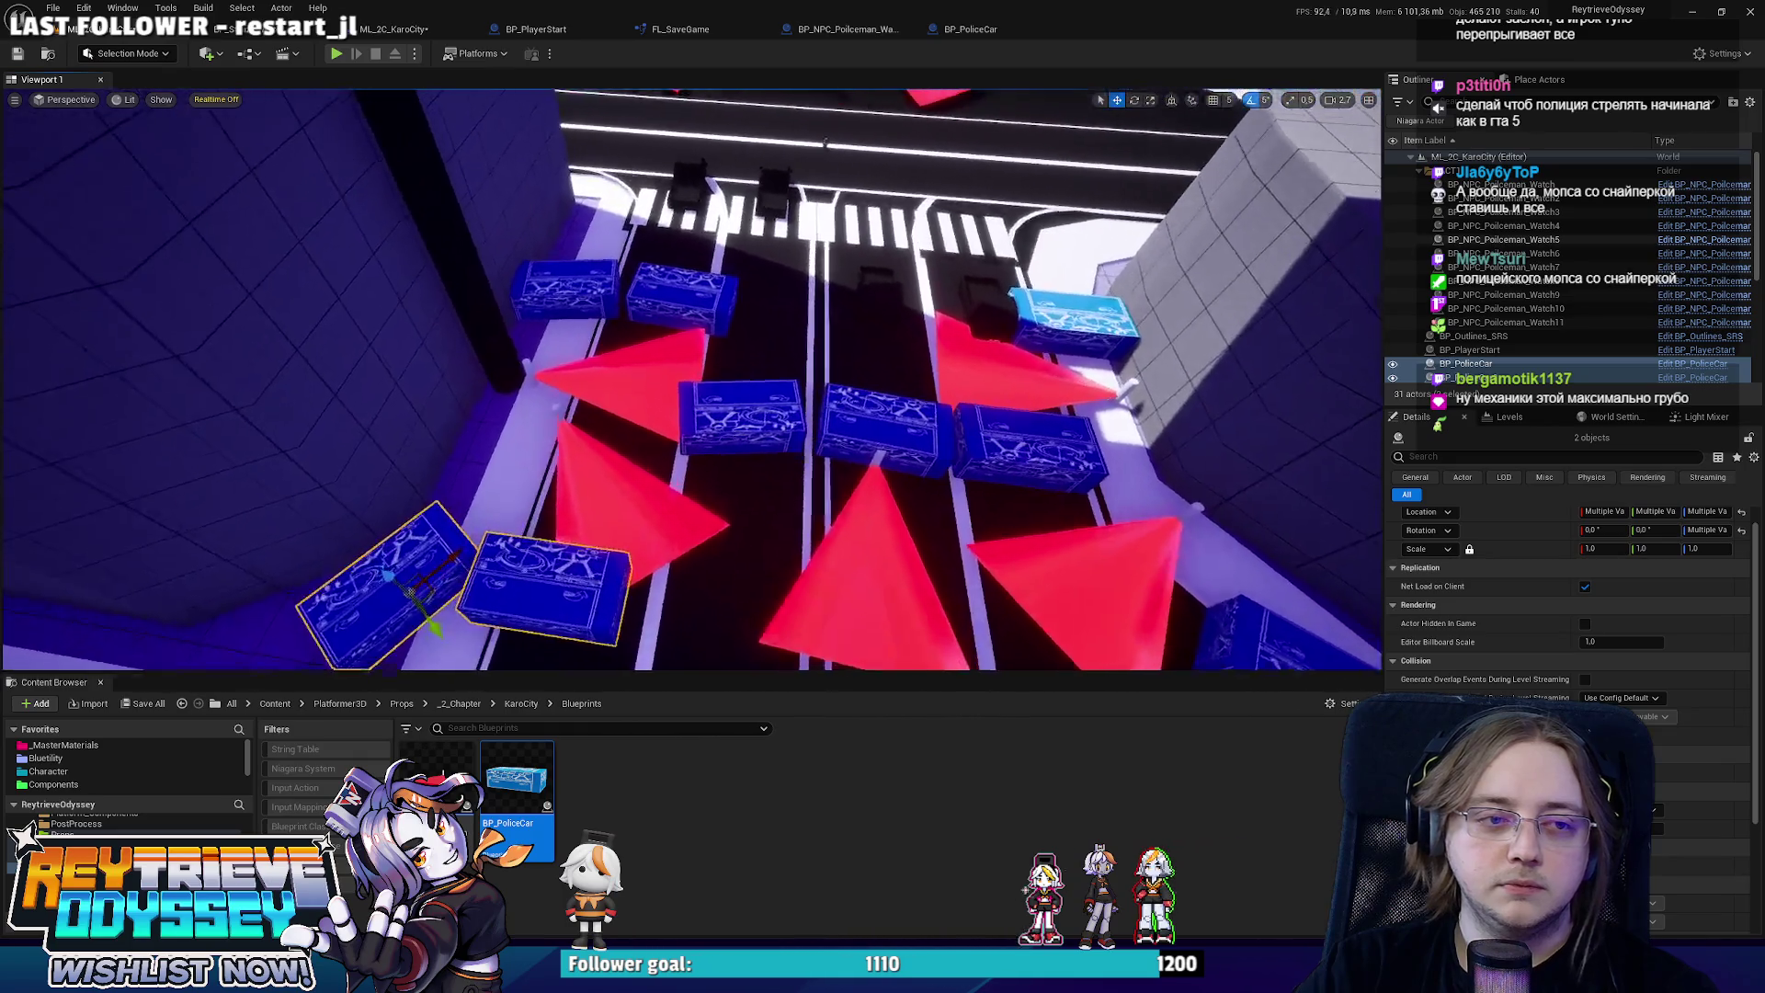
left_click(737, 443)
key("e")
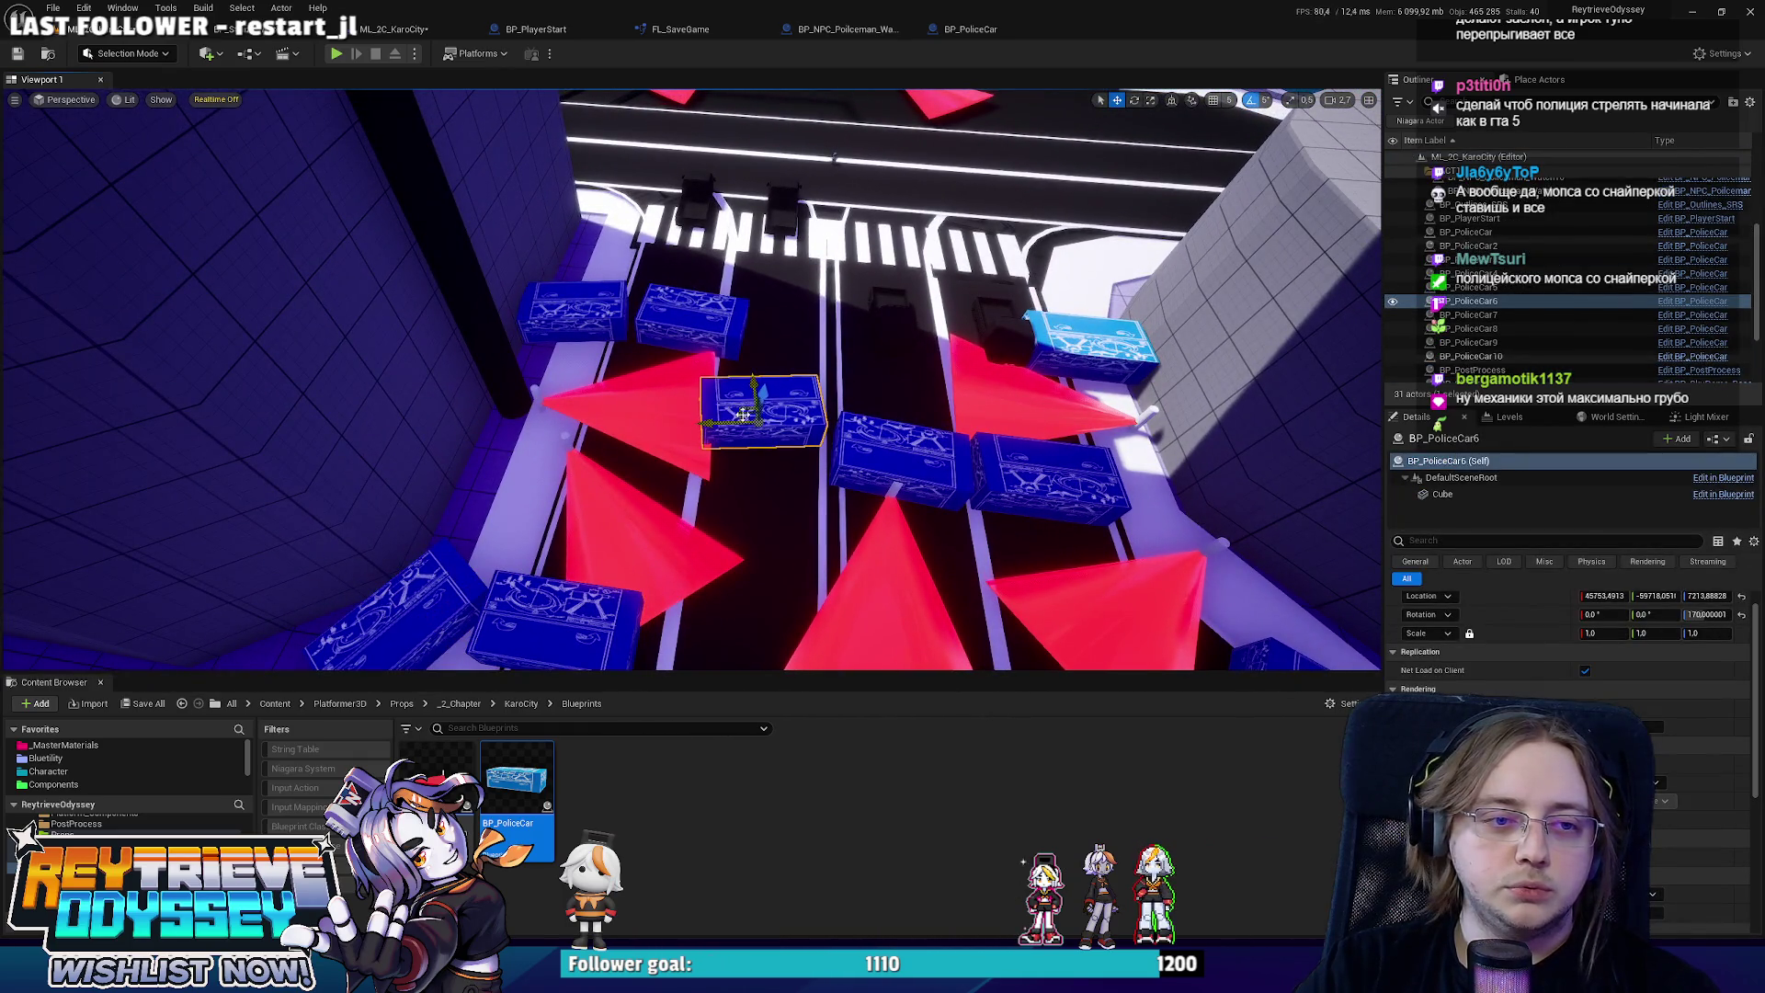
left_click_drag(740, 464, 729, 477)
key("w")
Alt-drag a copy of the right-hand police-car pair down into mid-street and rotate it.
left_click(570, 312)
left_click(679, 316, "ctrl")
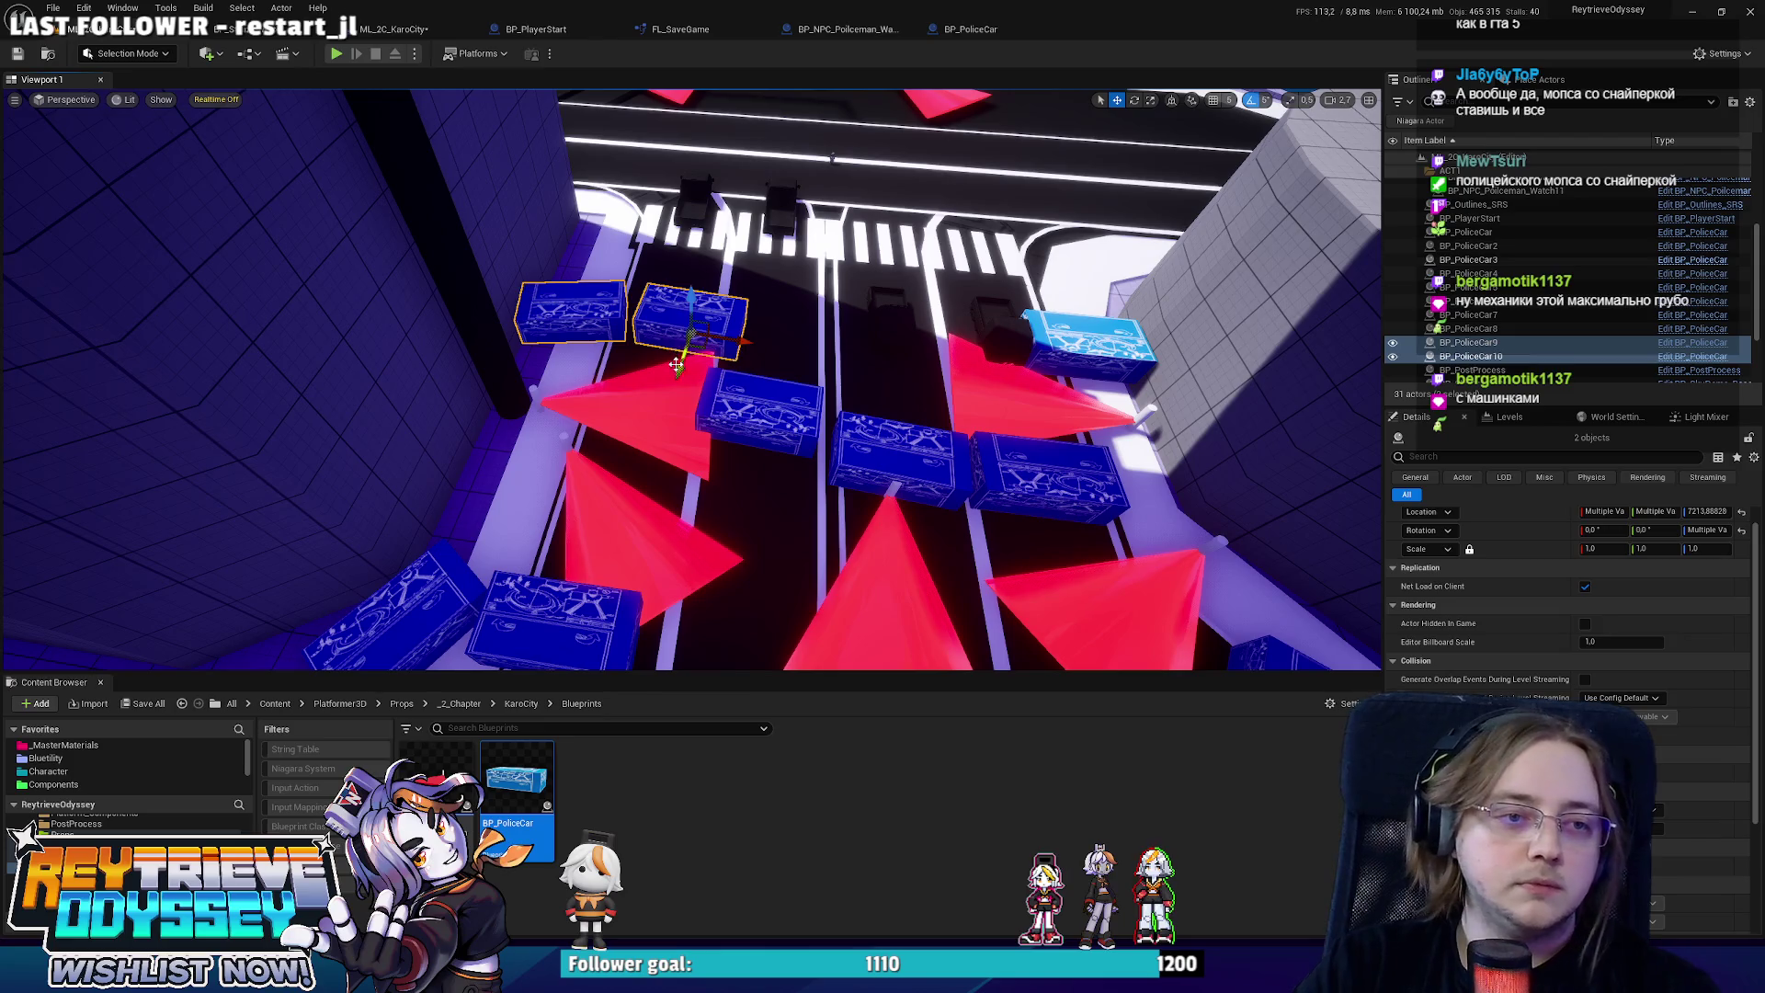
left_click_drag(676, 365, 552, 377)
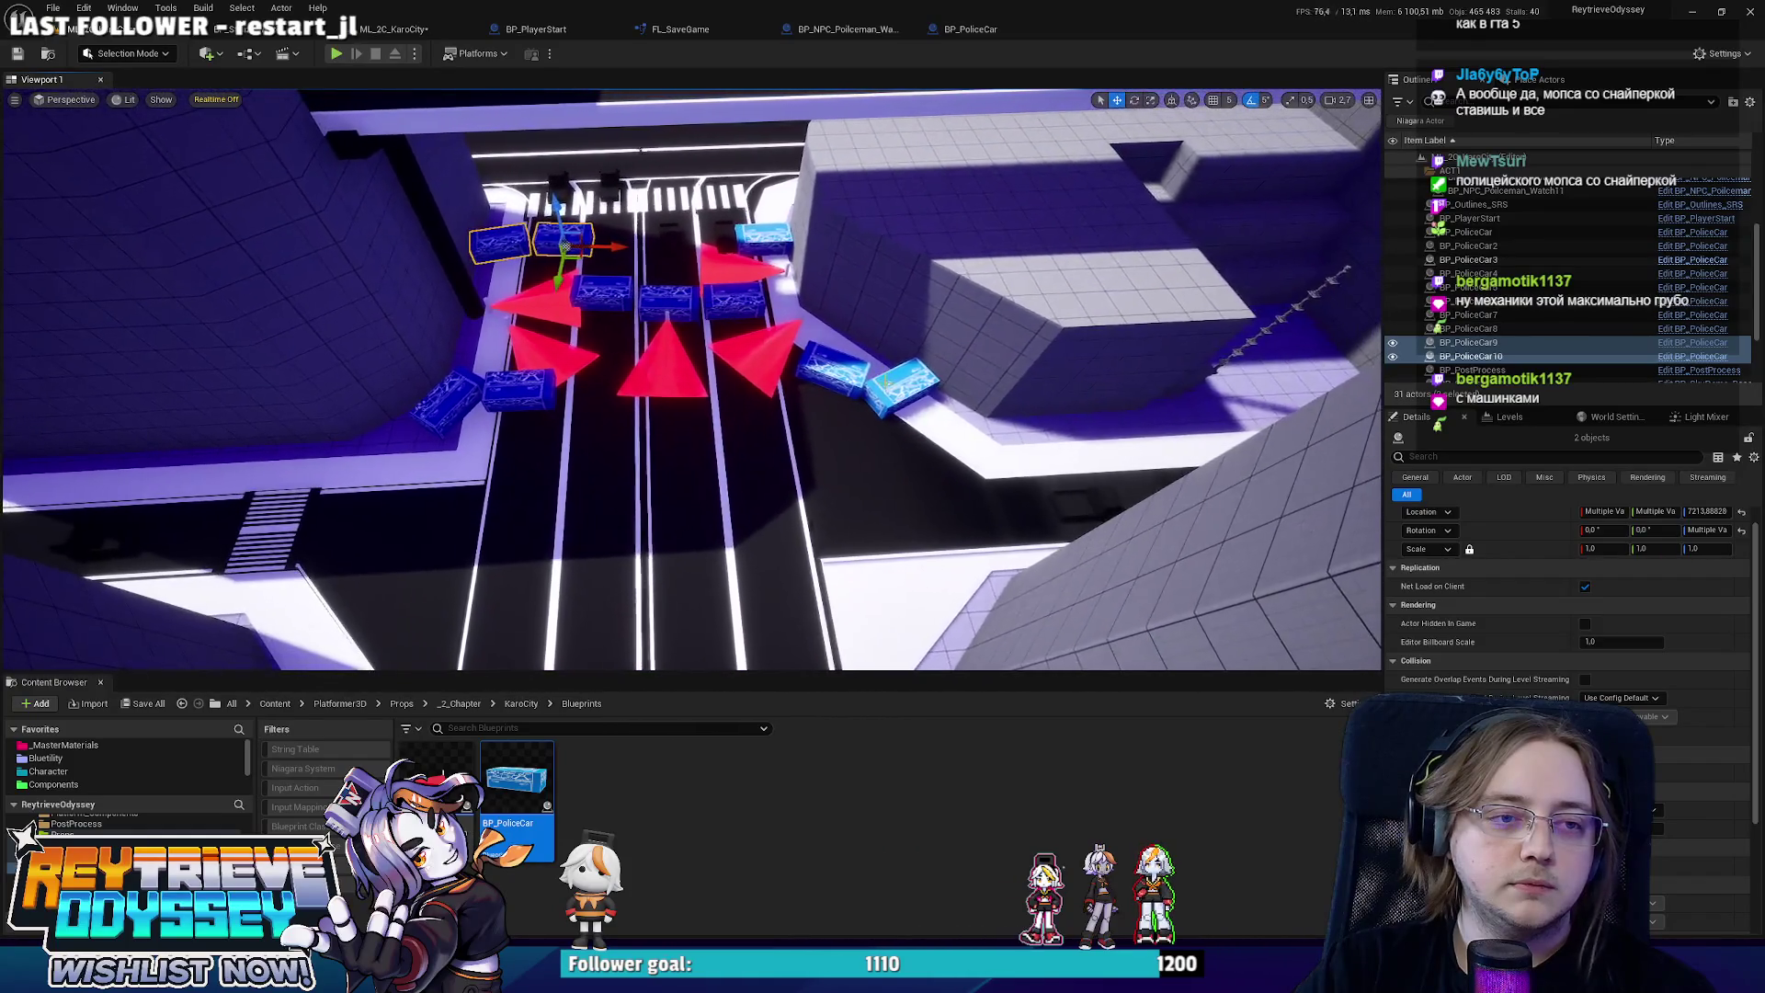
left_click(832, 368)
left_click(885, 386, "ctrl")
mouse_move(878, 388)
left_mouse_down("alt")
mouse_move(689, 505)
mouse_move(748, 512)
mouse_move(709, 525)
left_mouse_up("alt")
key("e")
key("w")
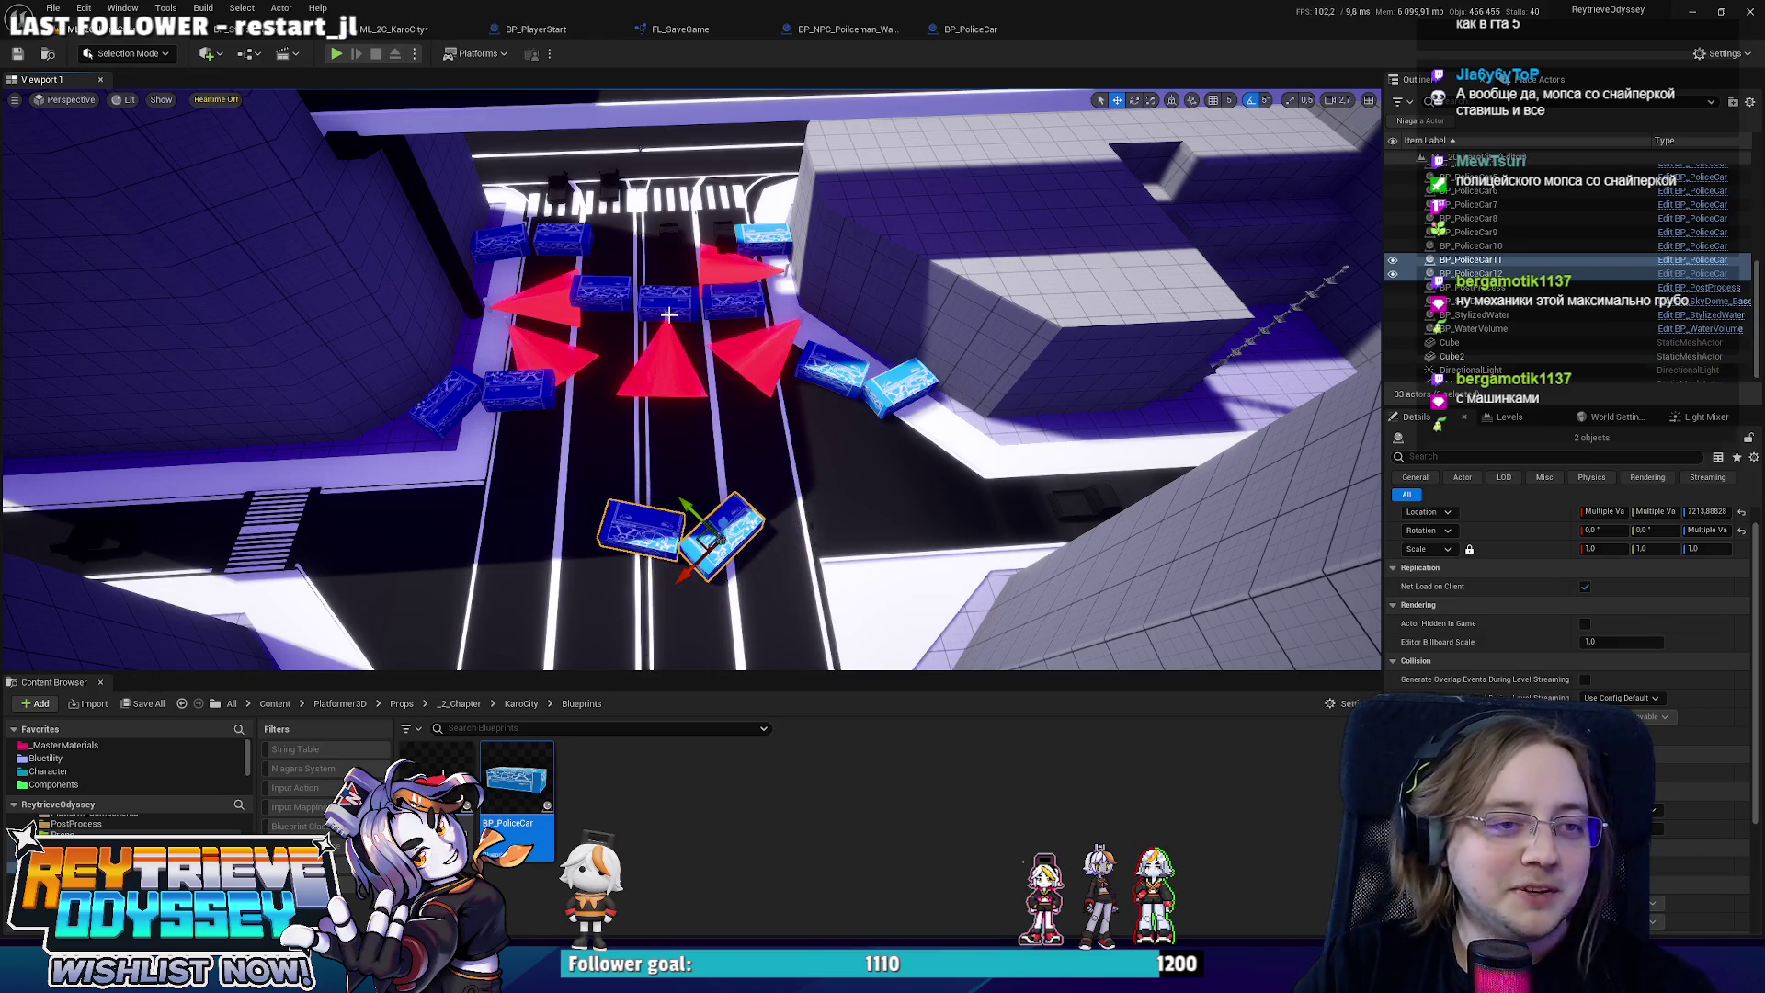
Copy the central policeman cone down beside the new car pair as Watch12.
left_click(669, 315)
left_click(666, 364)
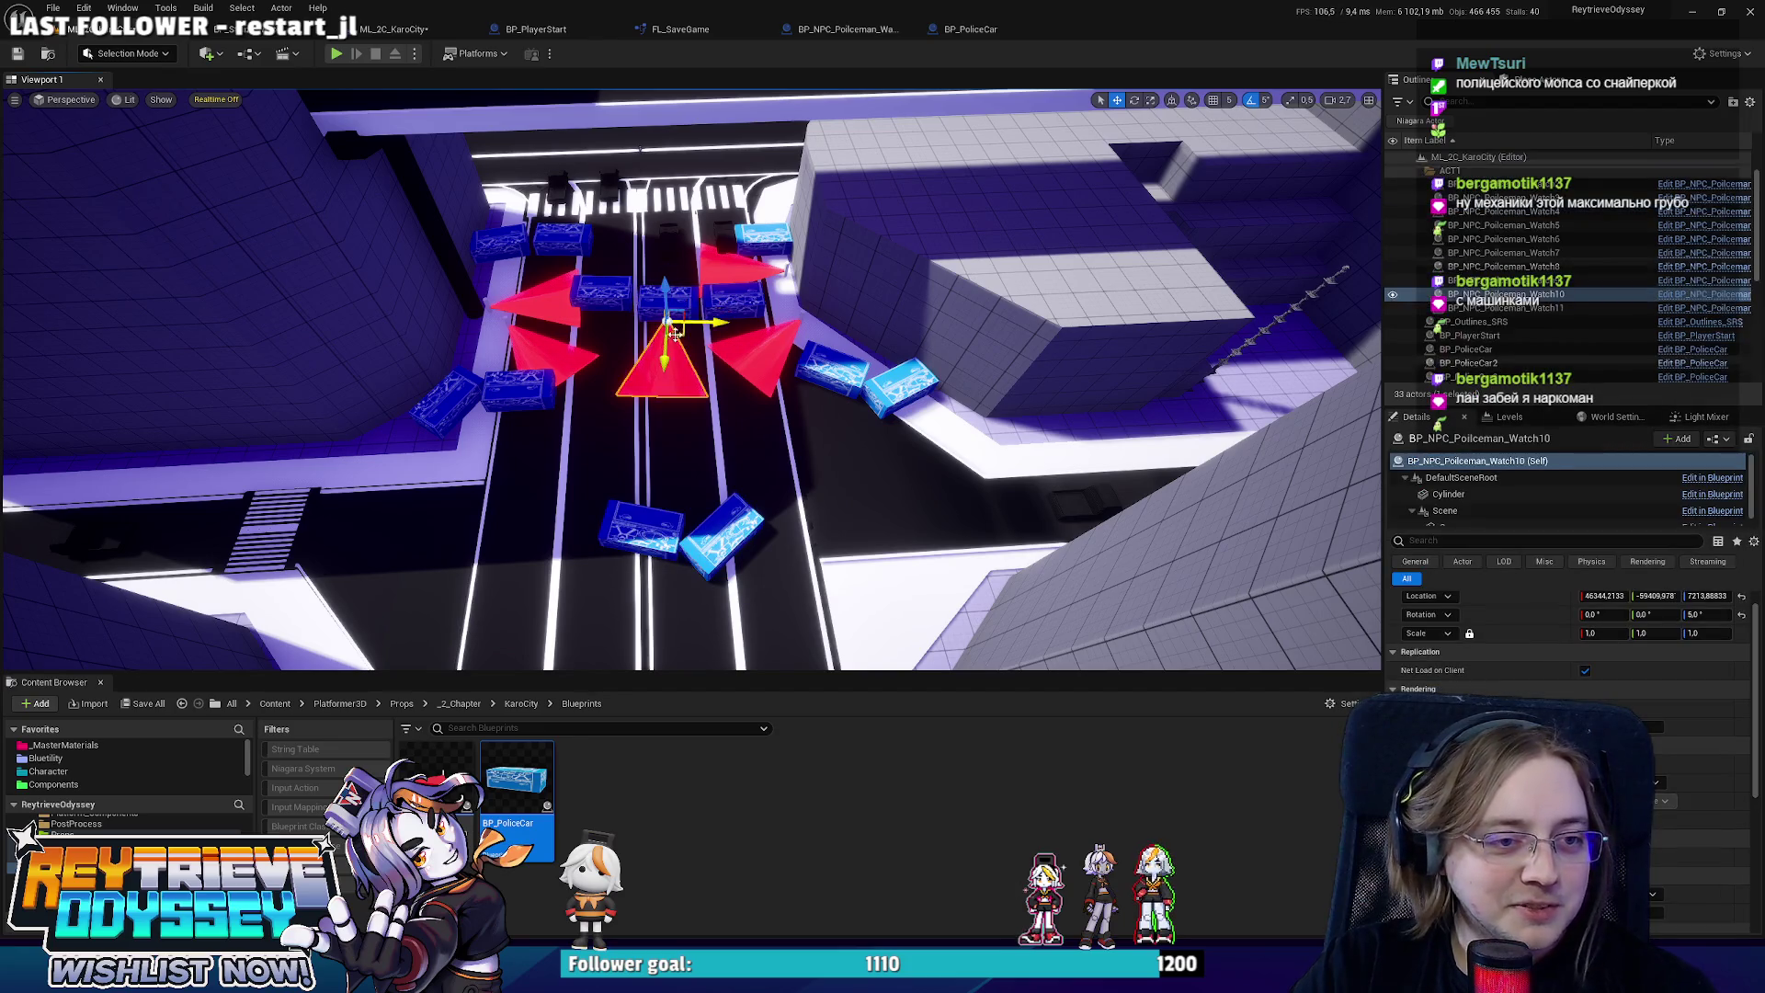
mouse_move(666, 364)
left_mouse_down("alt")
mouse_move(690, 607)
mouse_move(685, 574)
left_mouse_up("alt")
scroll(738, 594, "down", 5)
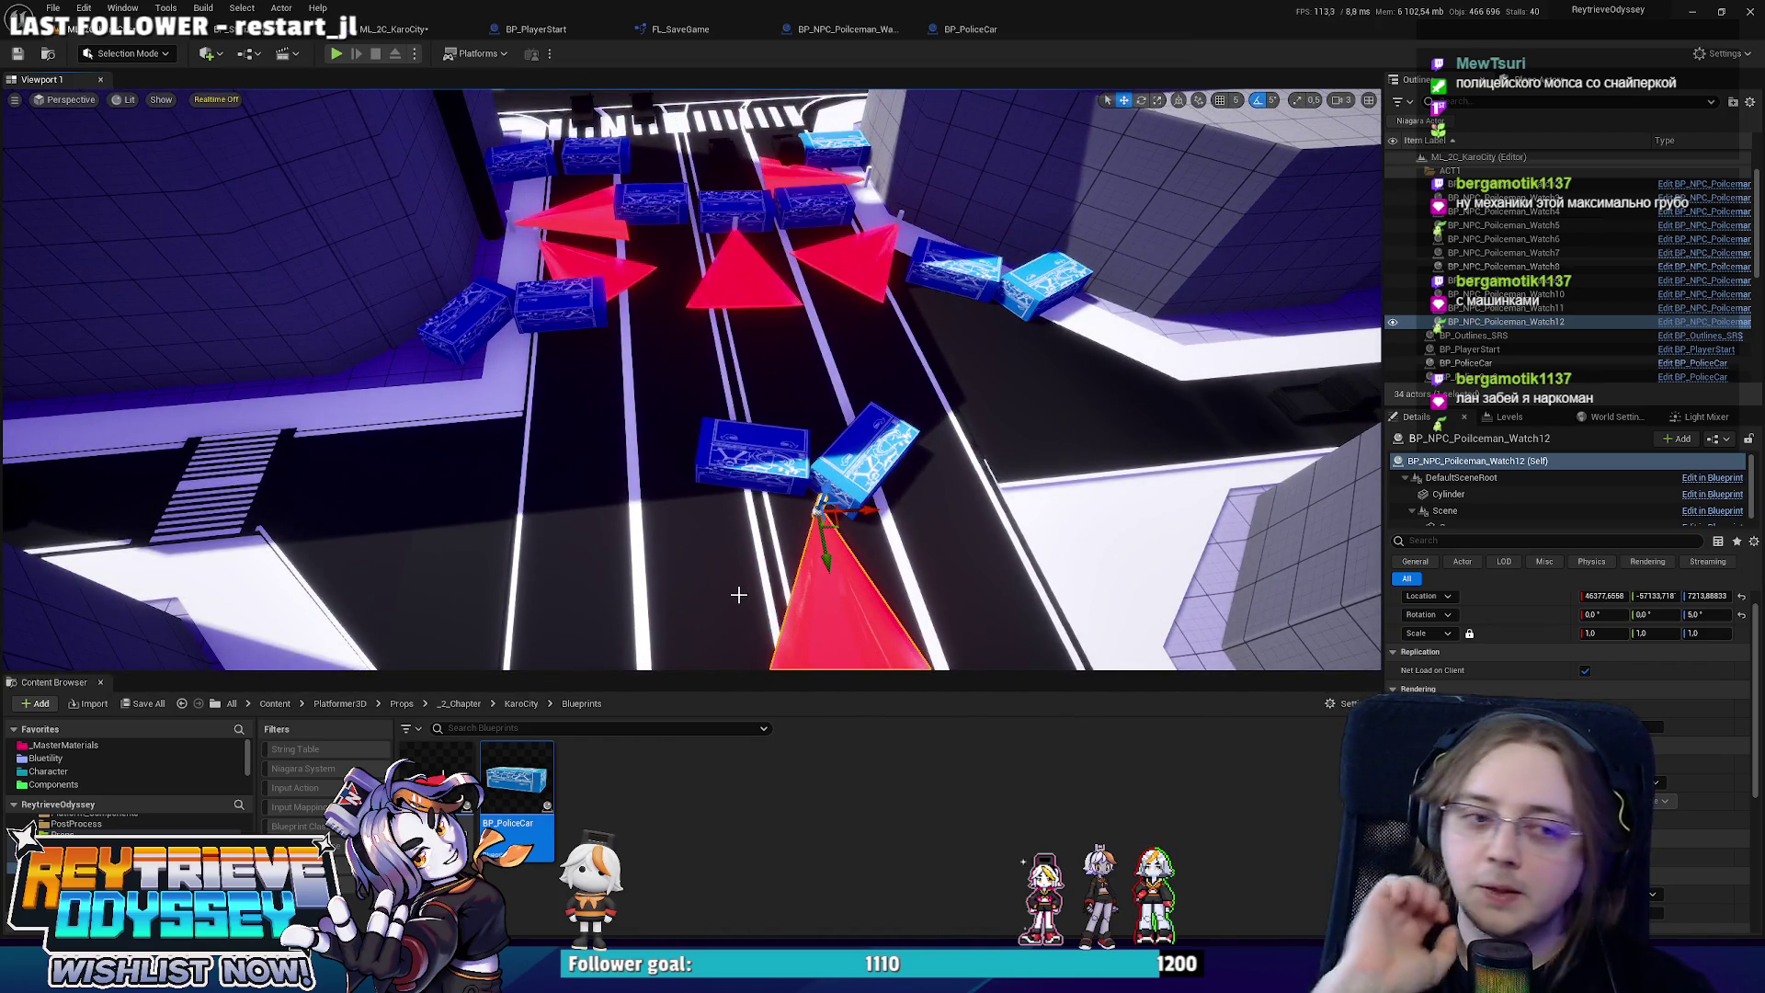
scroll(753, 542, "down", 10)
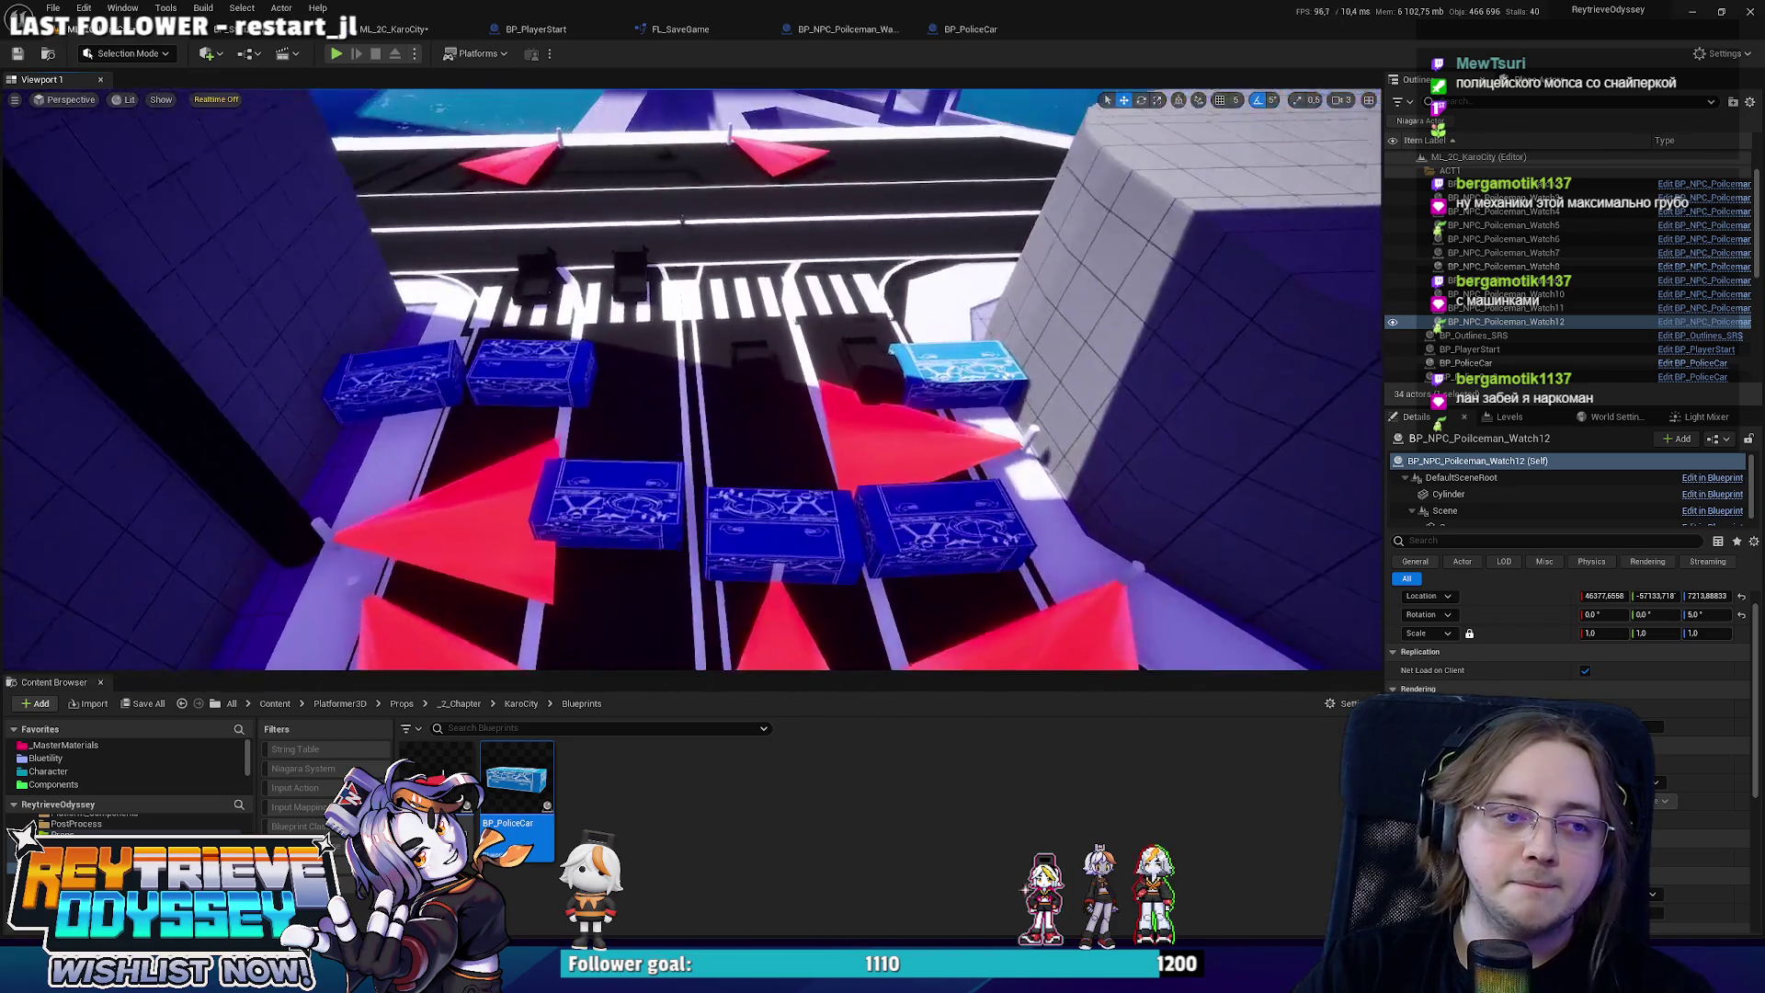
Add policeman Watch13 at the crosswalk, its cone turned to face down the road.
key("ctrl+v")
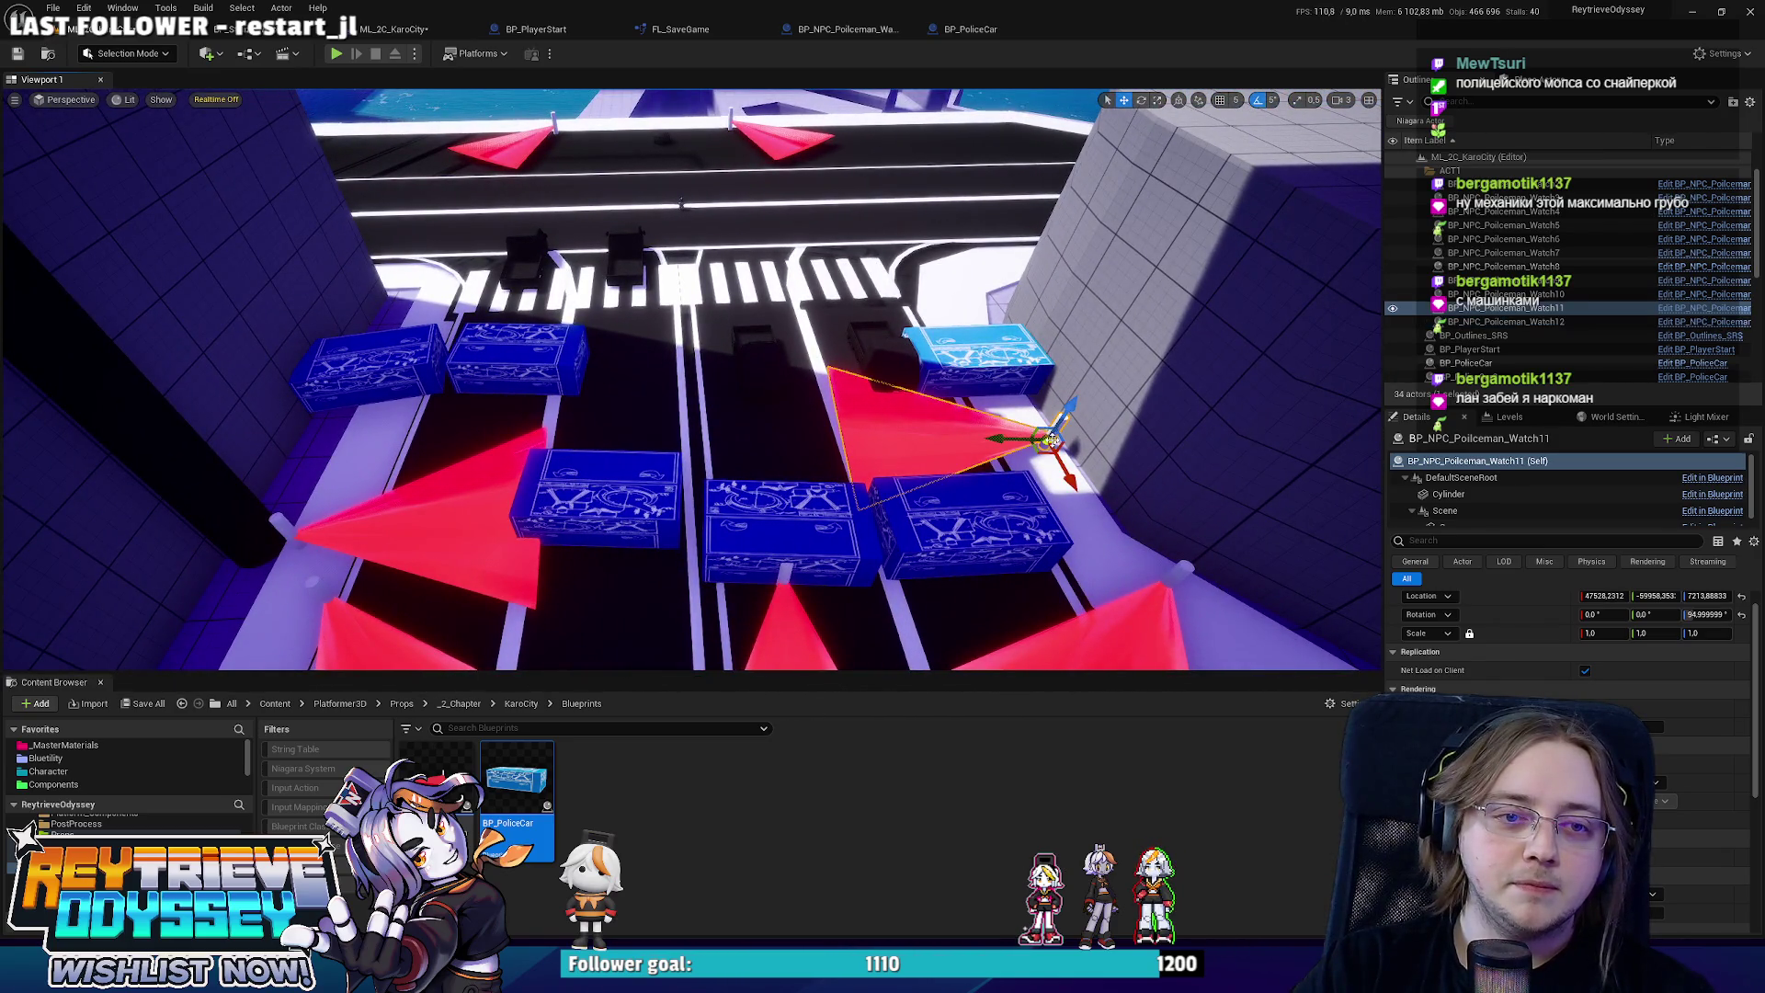
mouse_move(1019, 413)
left_mouse_down()
mouse_move(736, 335)
mouse_move(760, 353)
mouse_move(777, 340)
left_mouse_up()
key("e")
key("w")
scroll(777, 339, "down", 5)
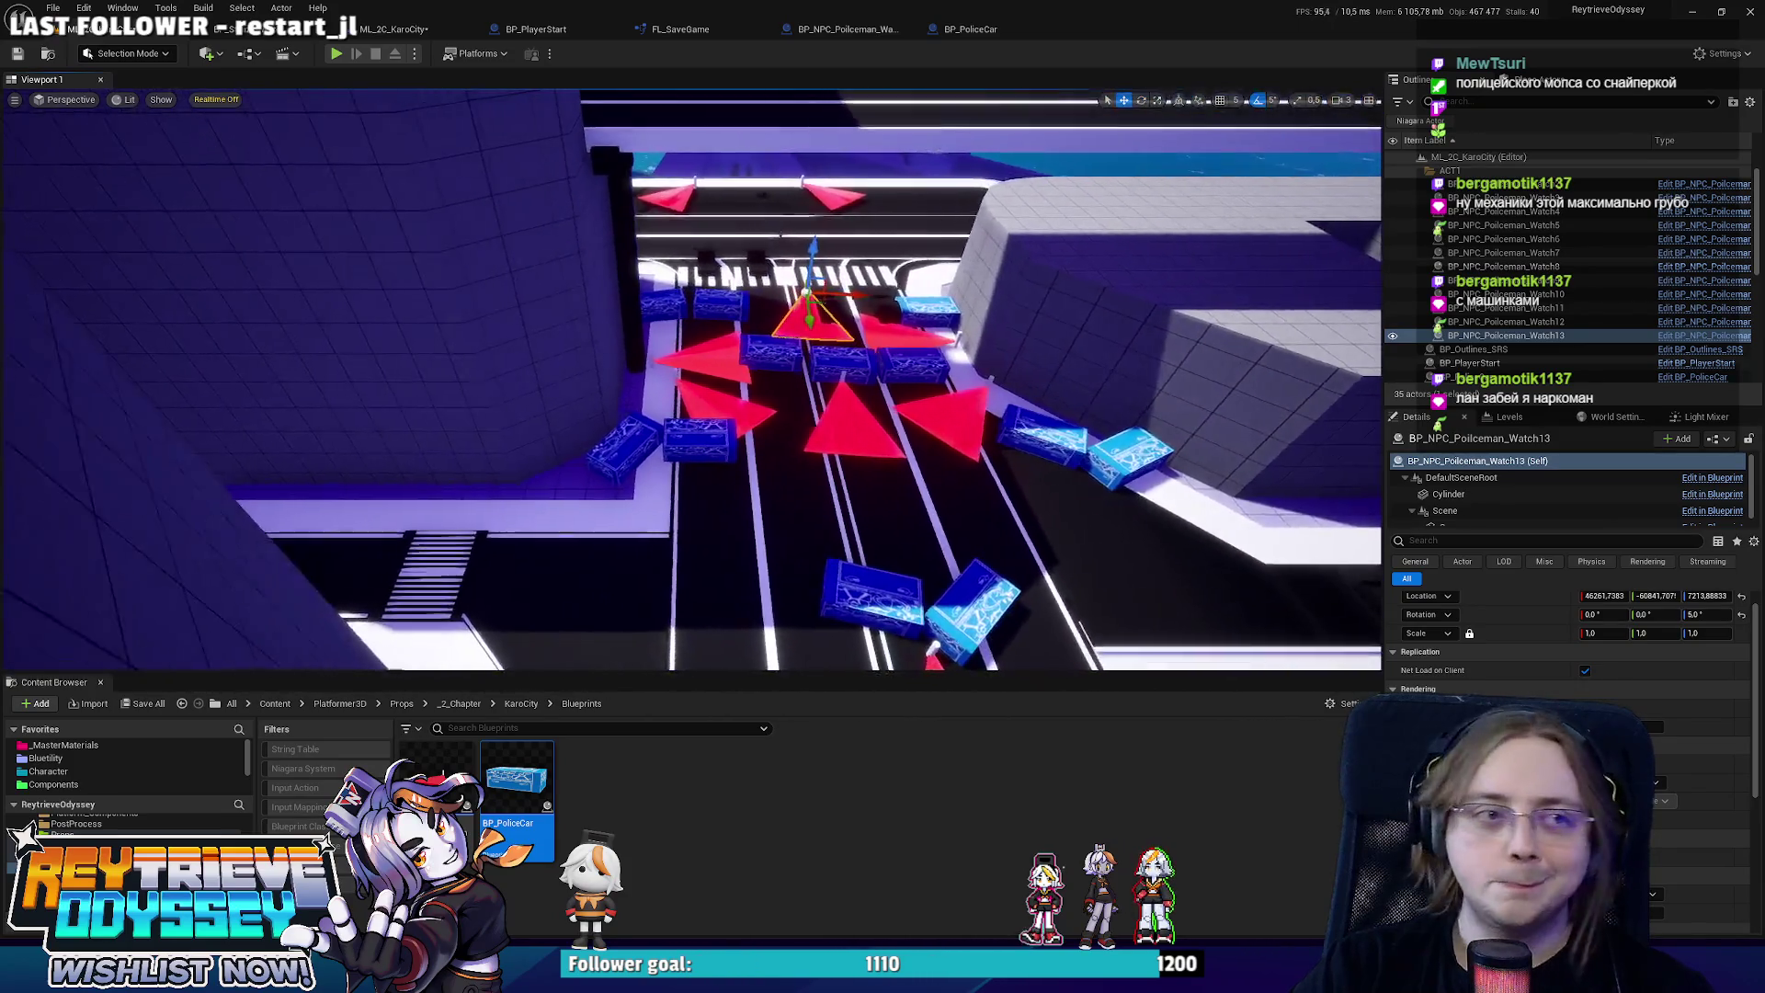
scroll(777, 339, "up", 3)
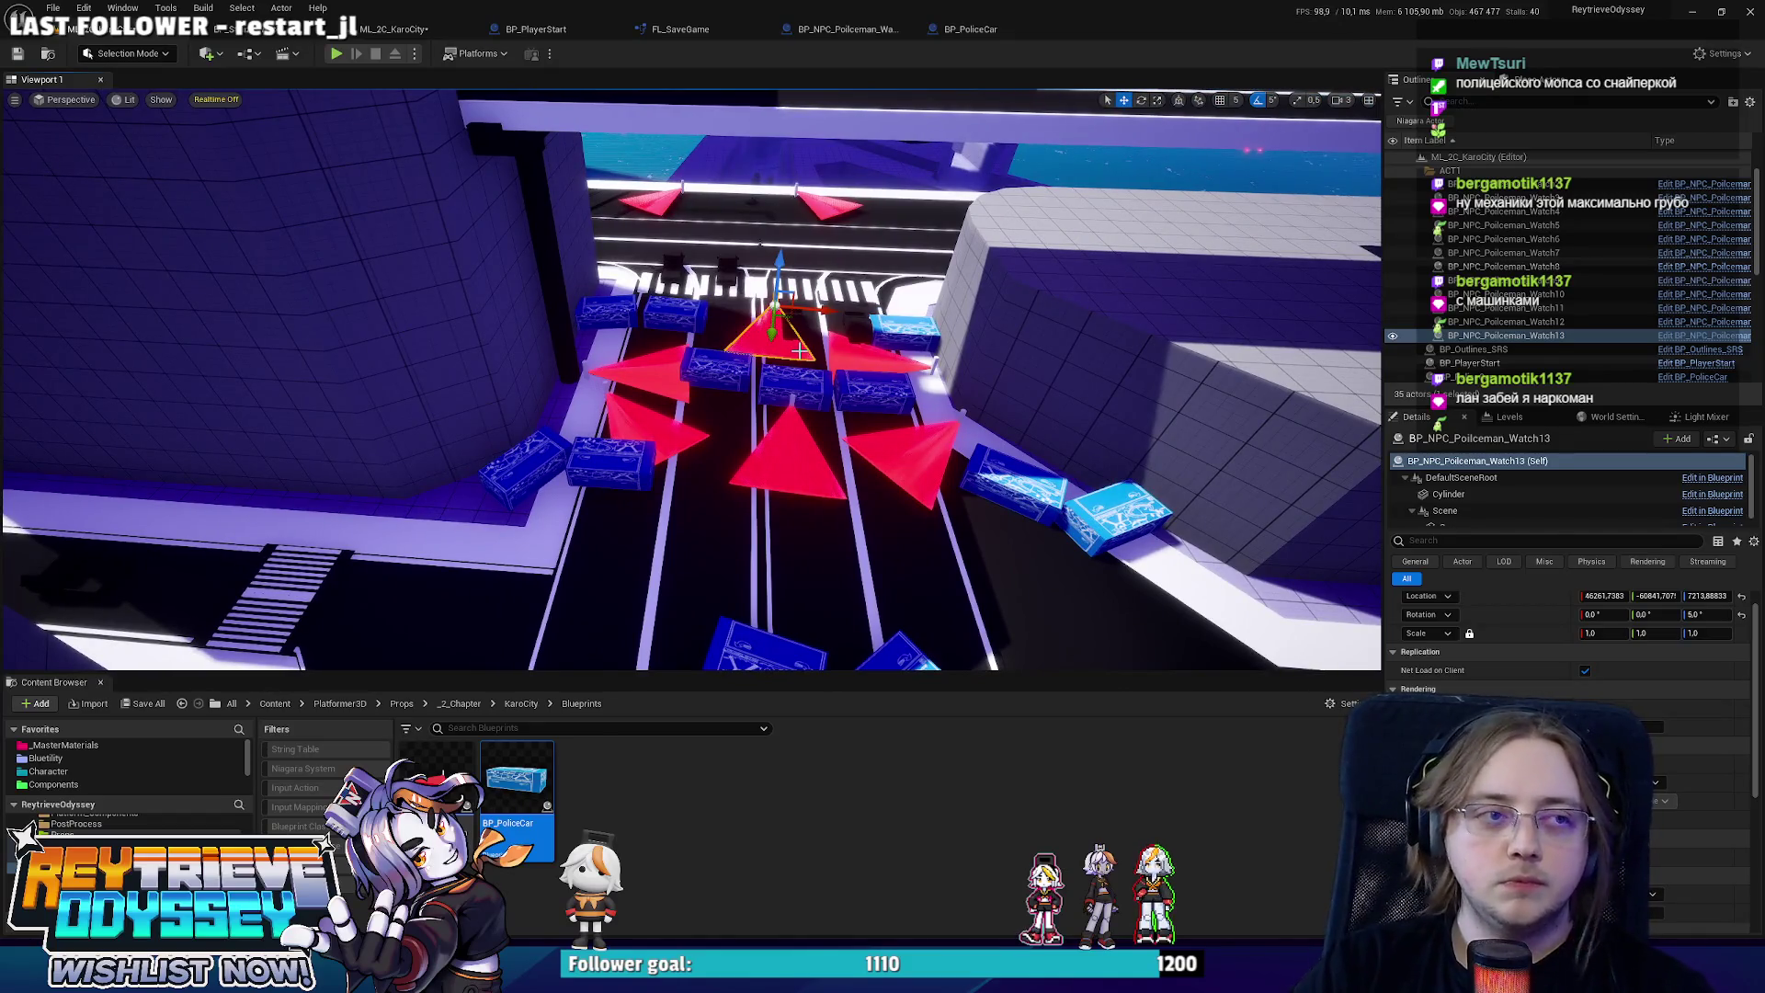
Insert a Delay node after Set Play Rate in the BP_NPC_Policeman_Watch Event Graph.
left_click(850, 28)
left_click(625, 81)
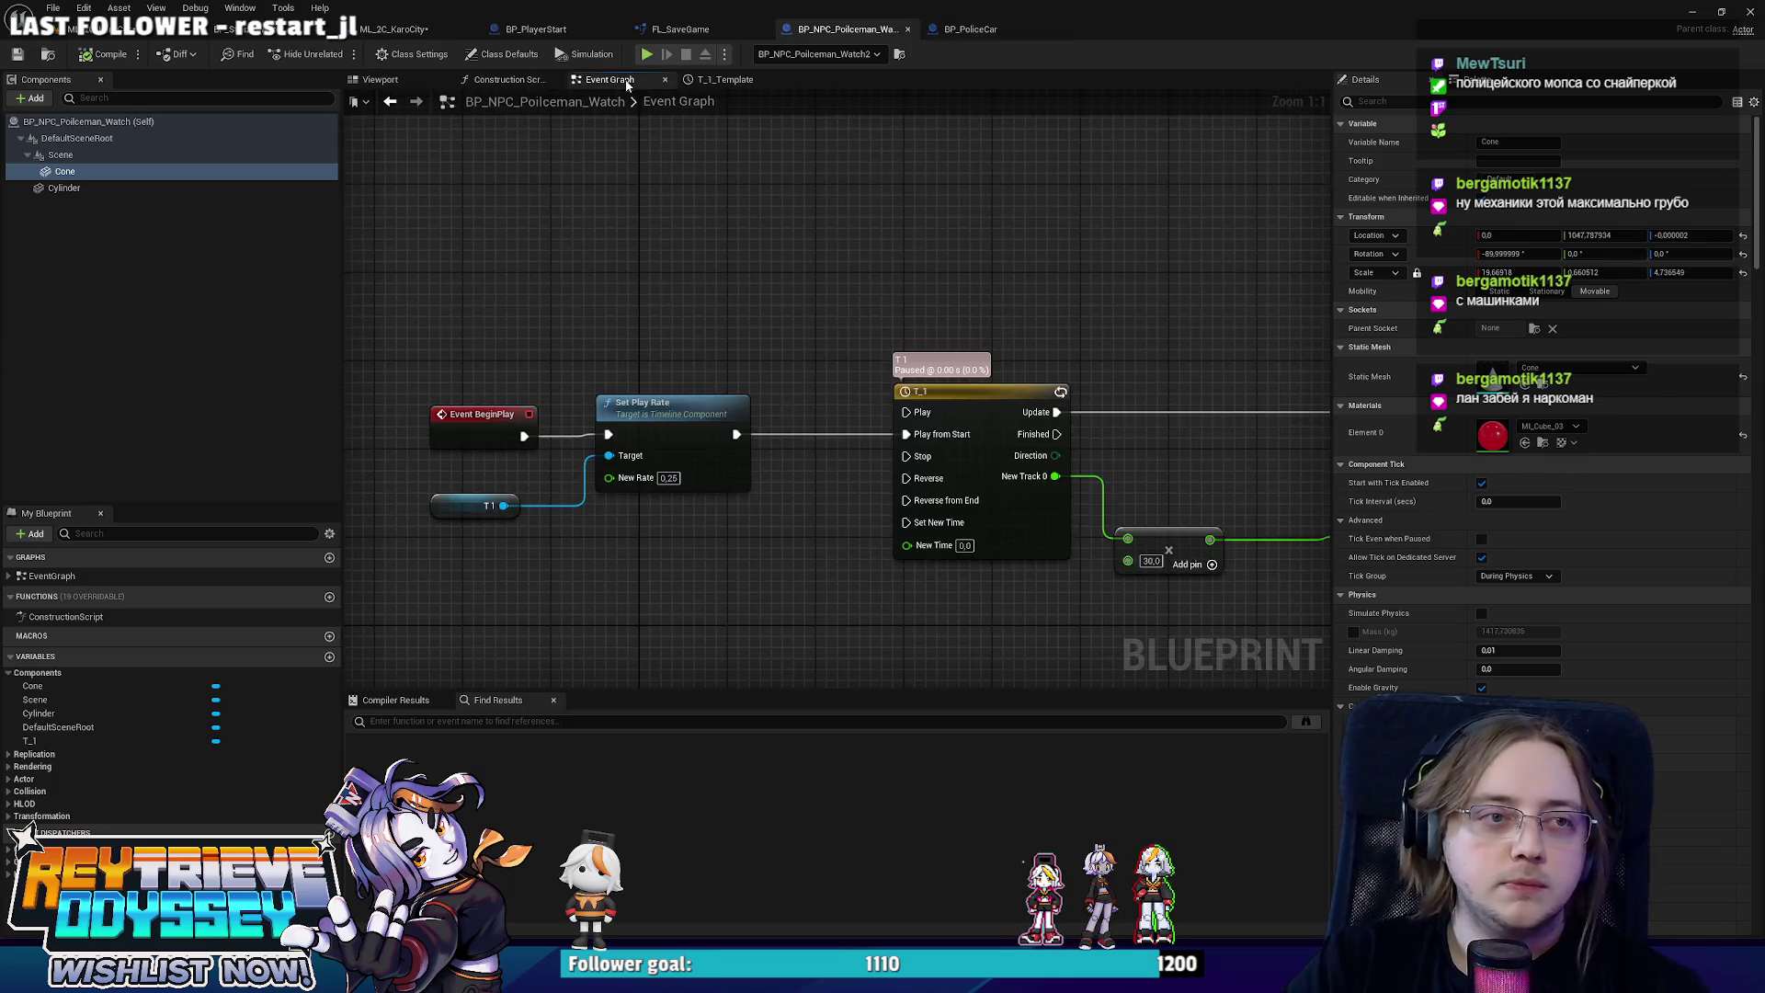
left_click_drag(492, 395, 961, 552)
left_click_drag(780, 407, 614, 410)
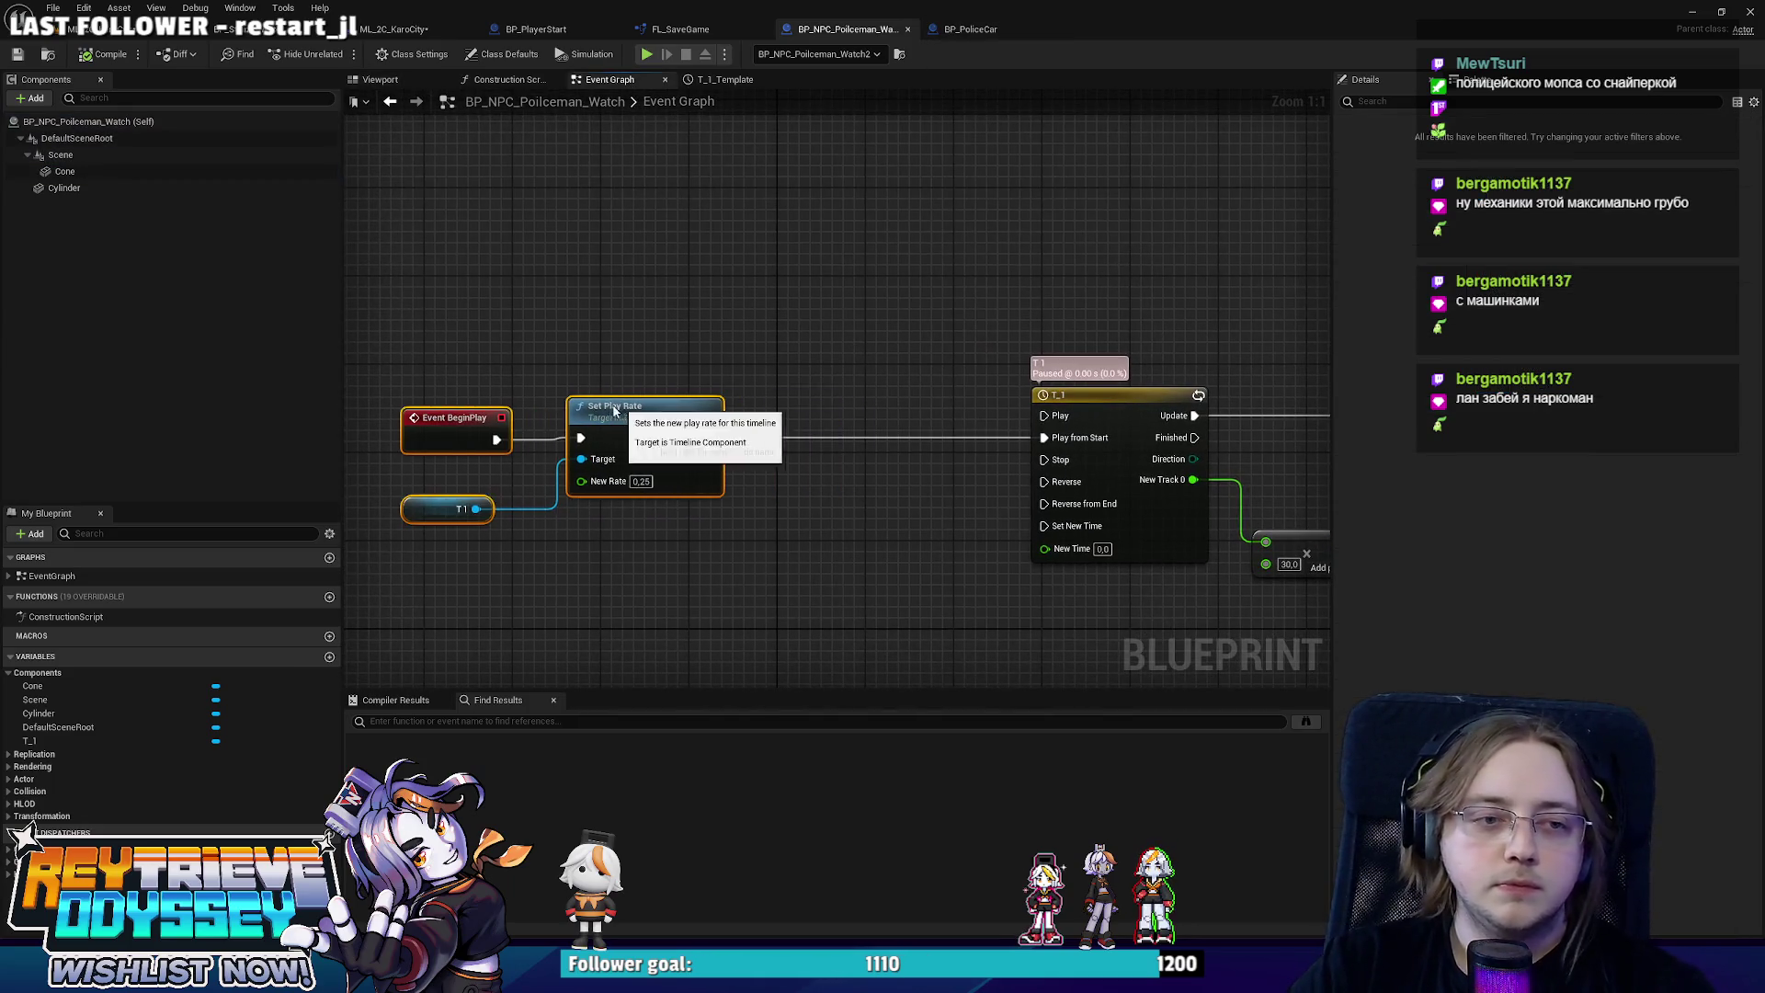
left_click(772, 416)
Drive the Delay's Duration with a Random Float in Range (0–1), then return to the level.
left_click_drag(780, 459, 735, 531)
type("ra")
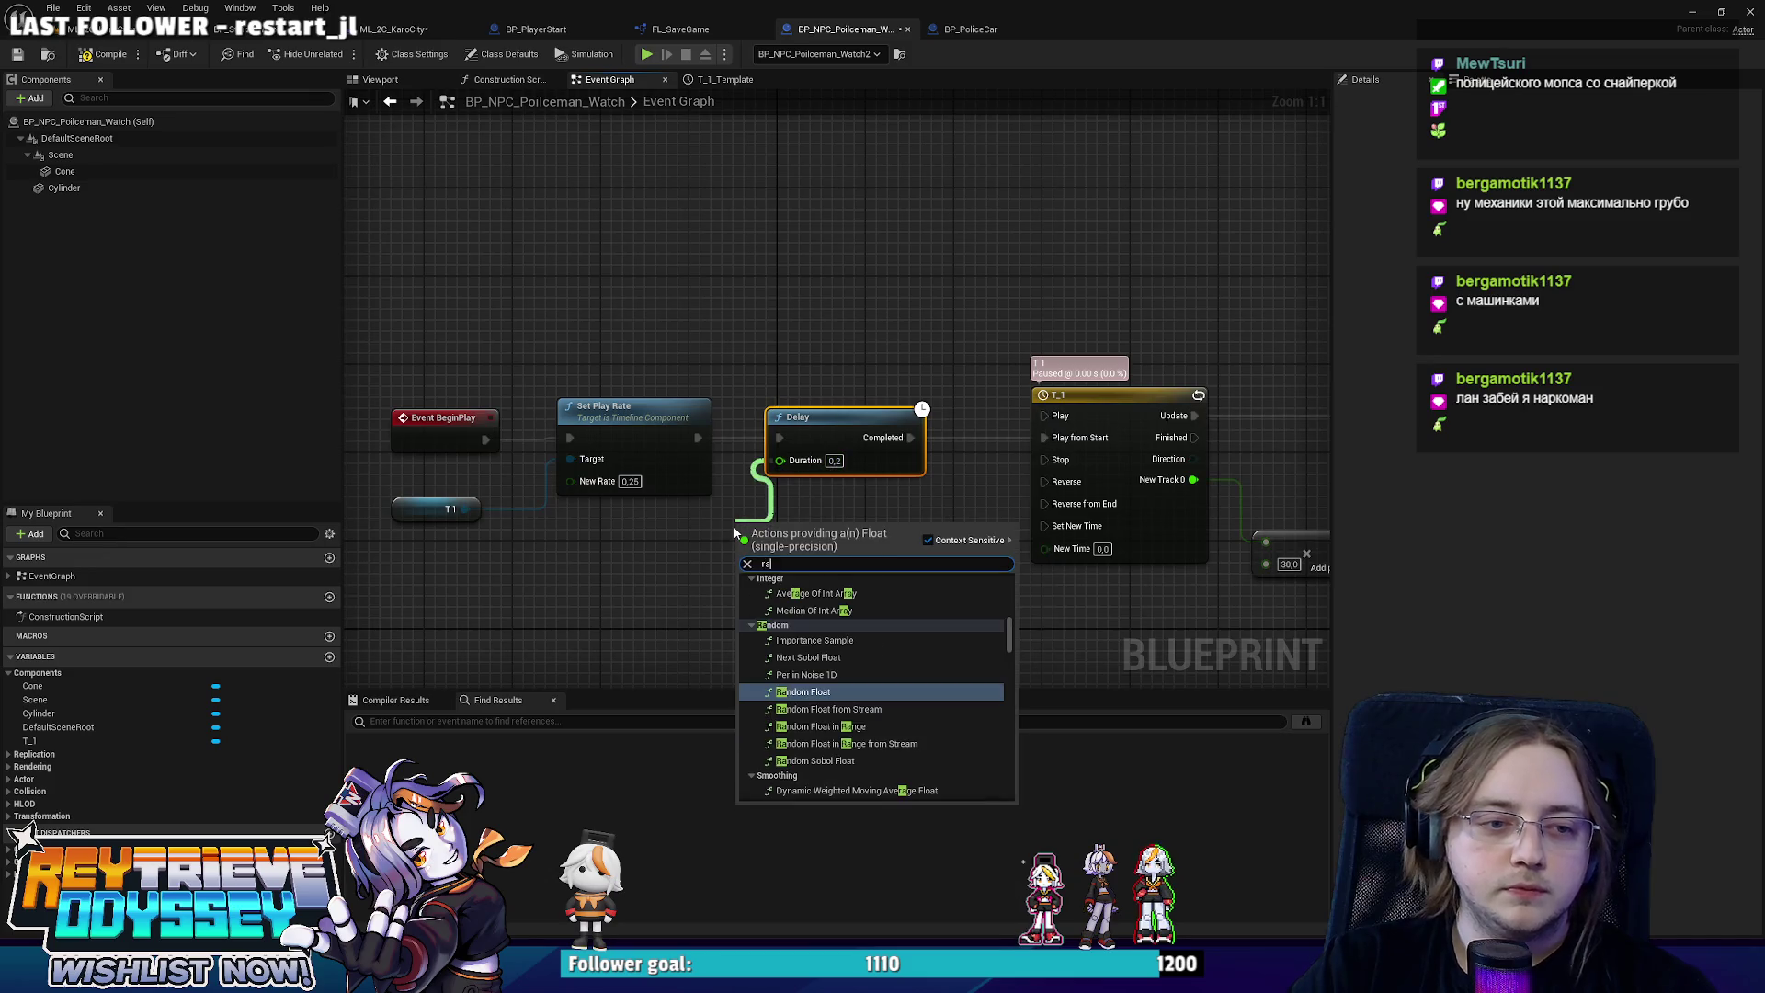
type("ndo")
key("Down")
key("Down")
key("Down")
key("Up")
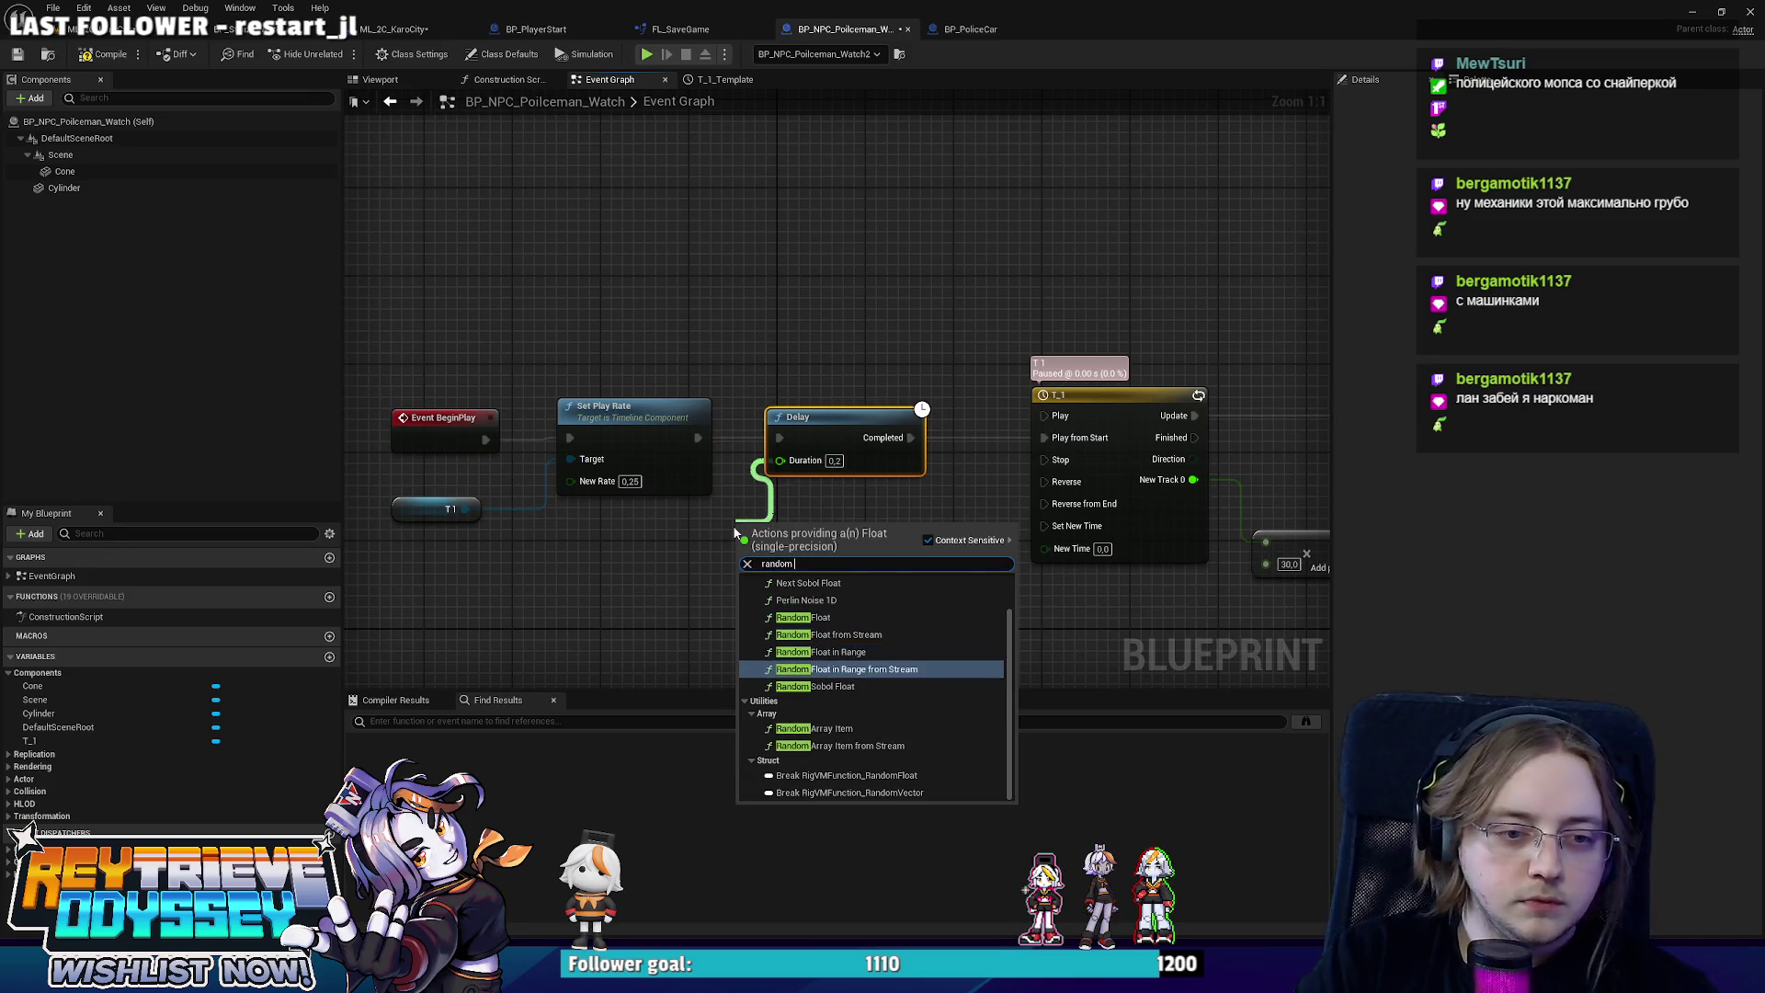
key("Return")
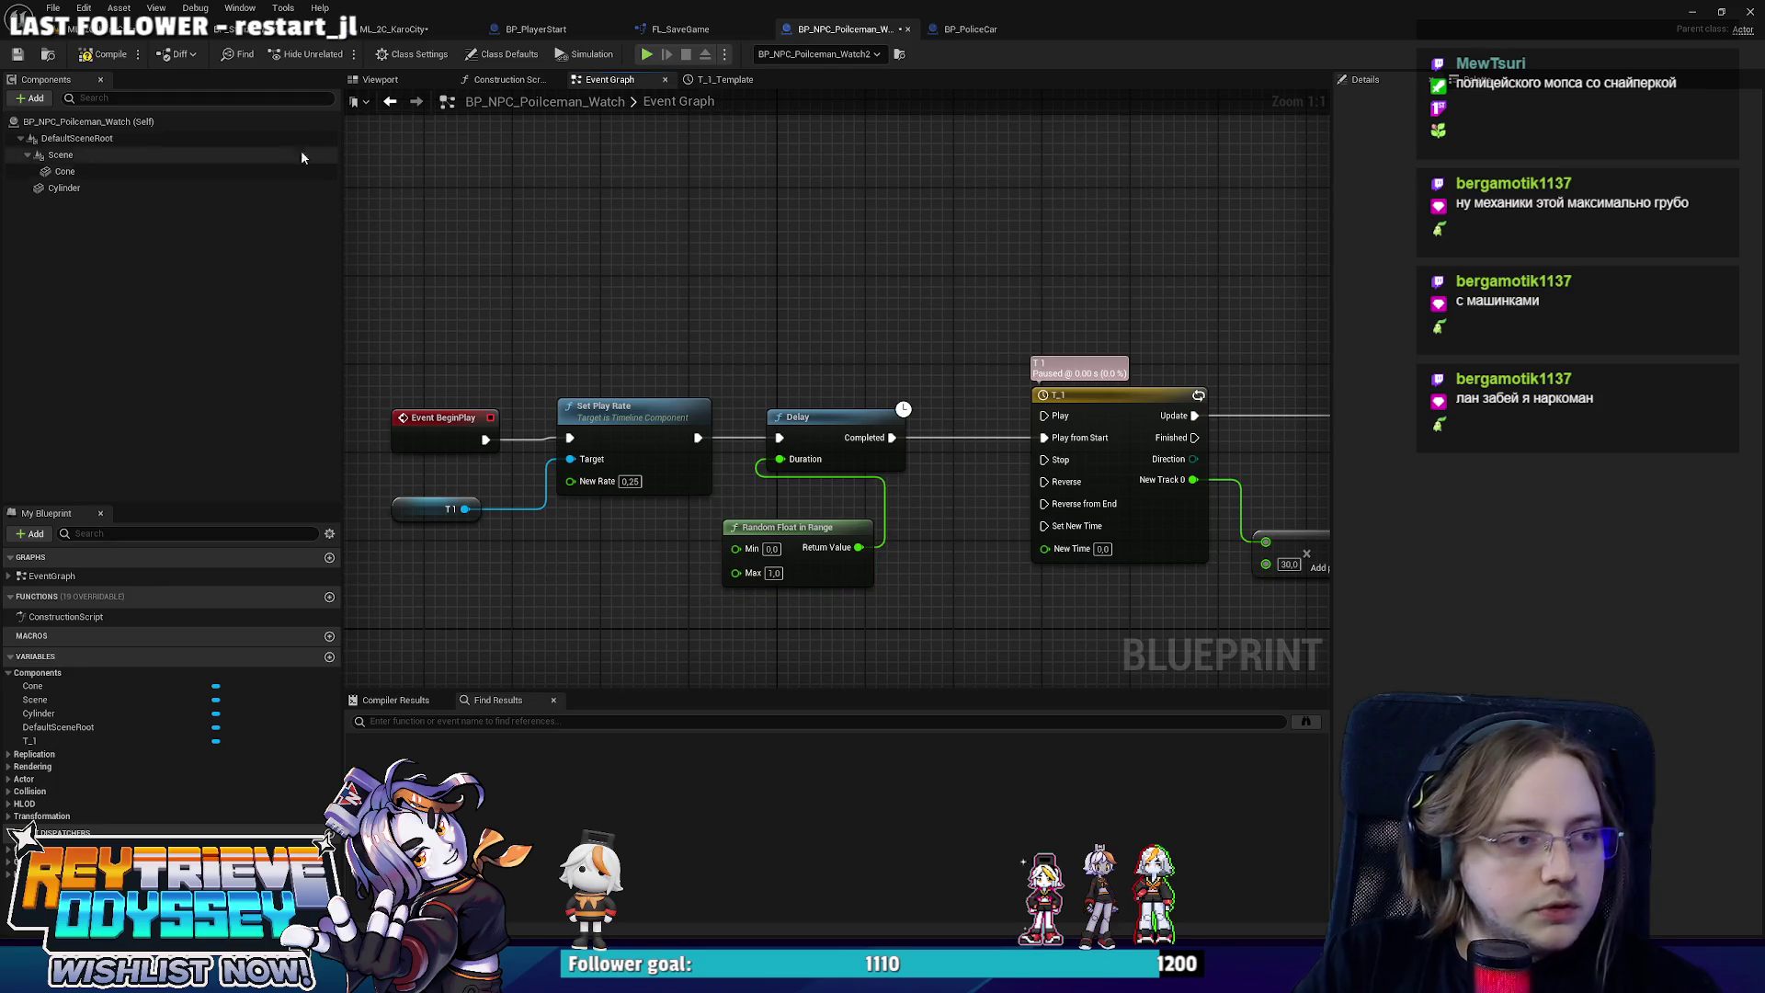
left_click(138, 29)
Alt-drag copies of the two selected BP_PoliceCar boxes onto the left road.
scroll(741, 350, "up", 5)
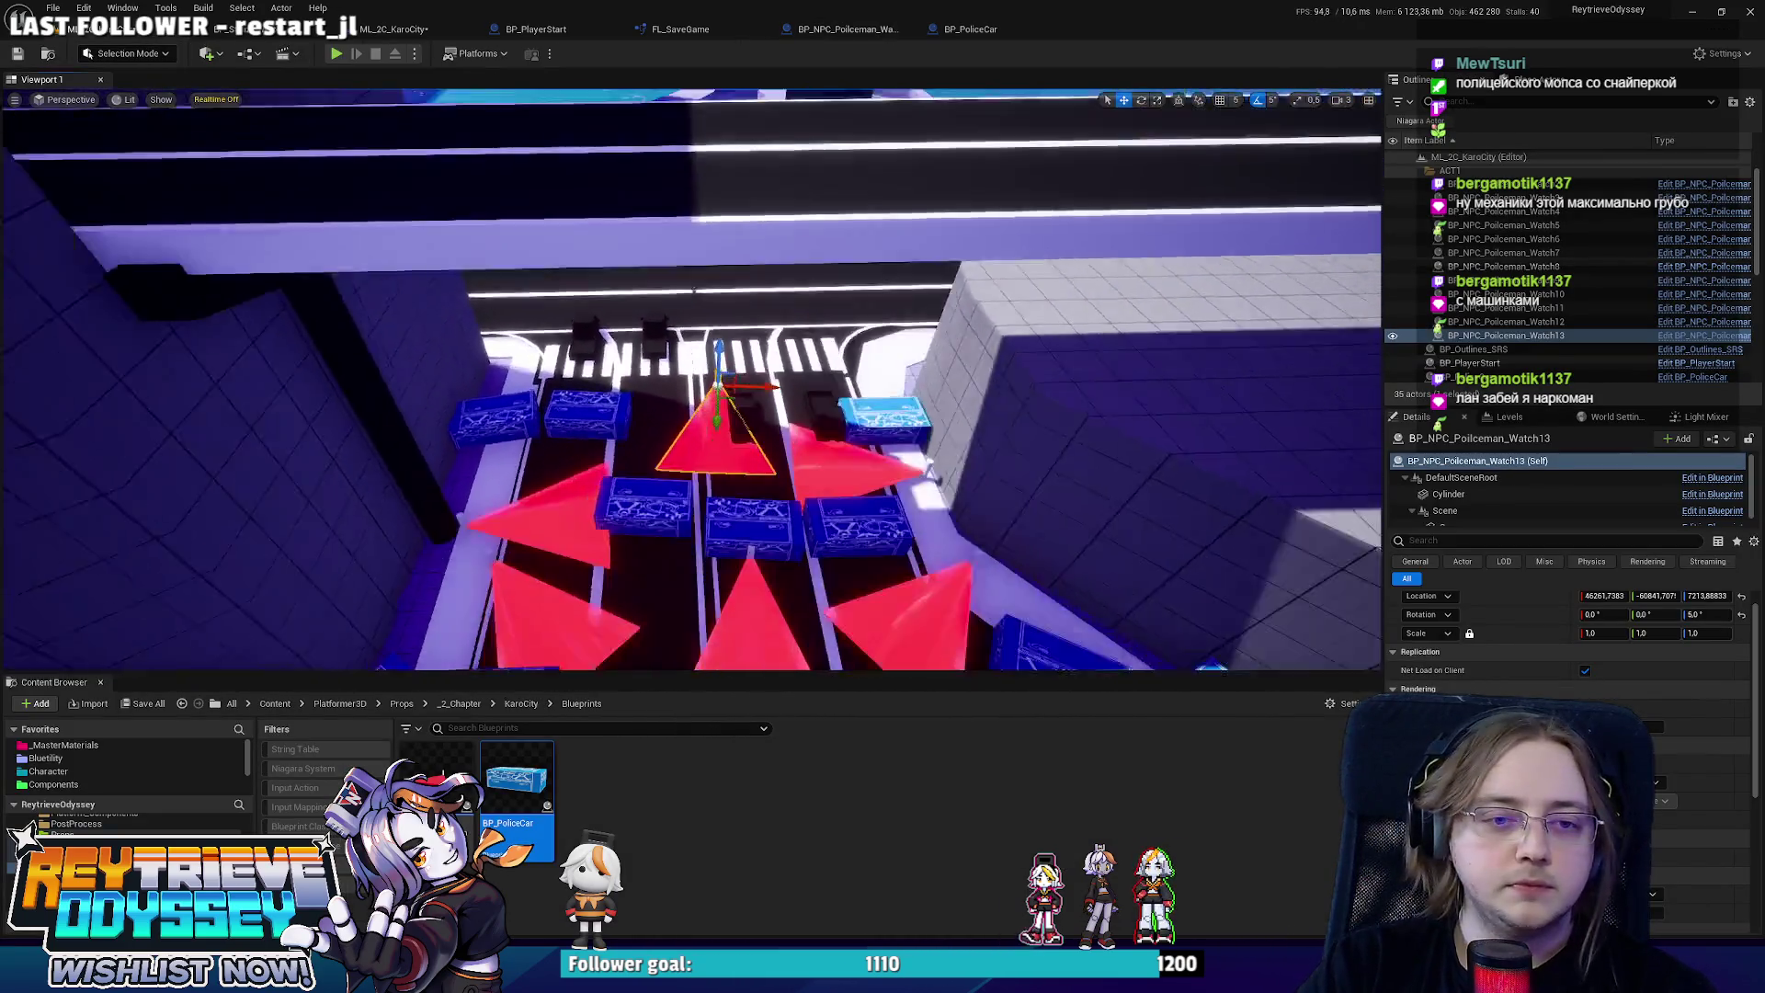
mouse_move(693, 292)
left_mouse_down()
mouse_move(561, 148)
mouse_move(506, 331)
mouse_move(556, 381)
left_mouse_up()
left_click_drag(743, 351, 743, 350)
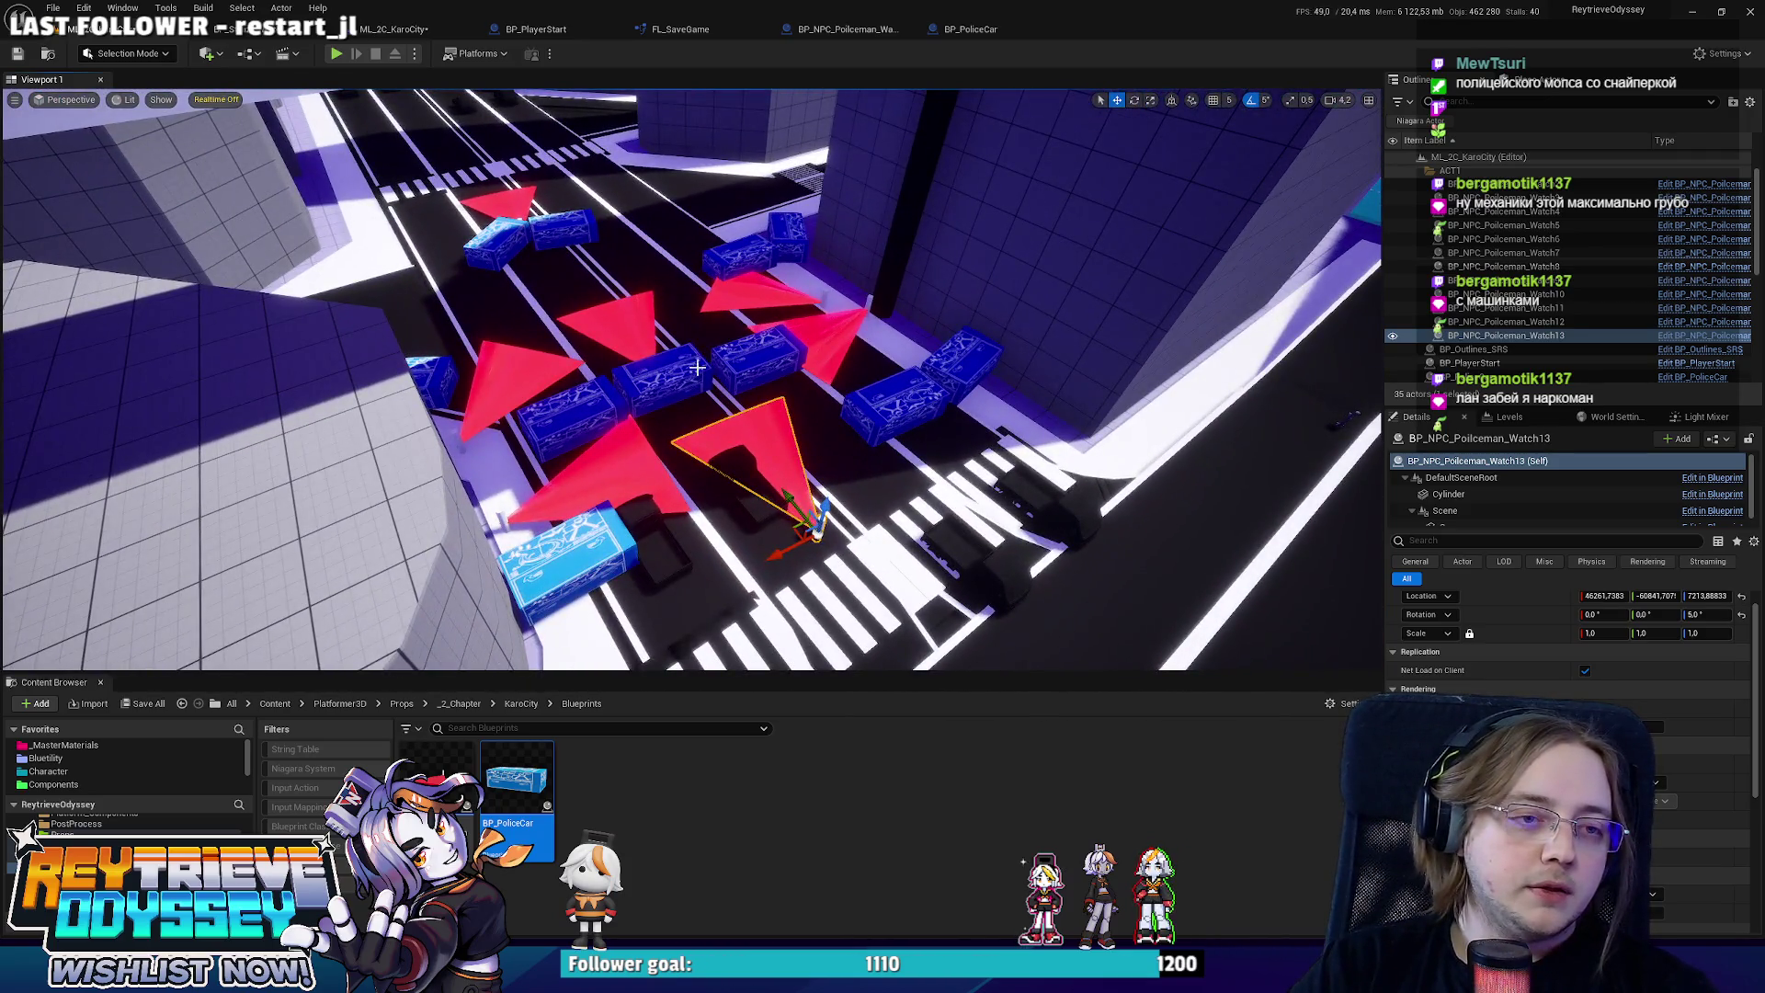
left_click(698, 368)
left_click(754, 354, "ctrl")
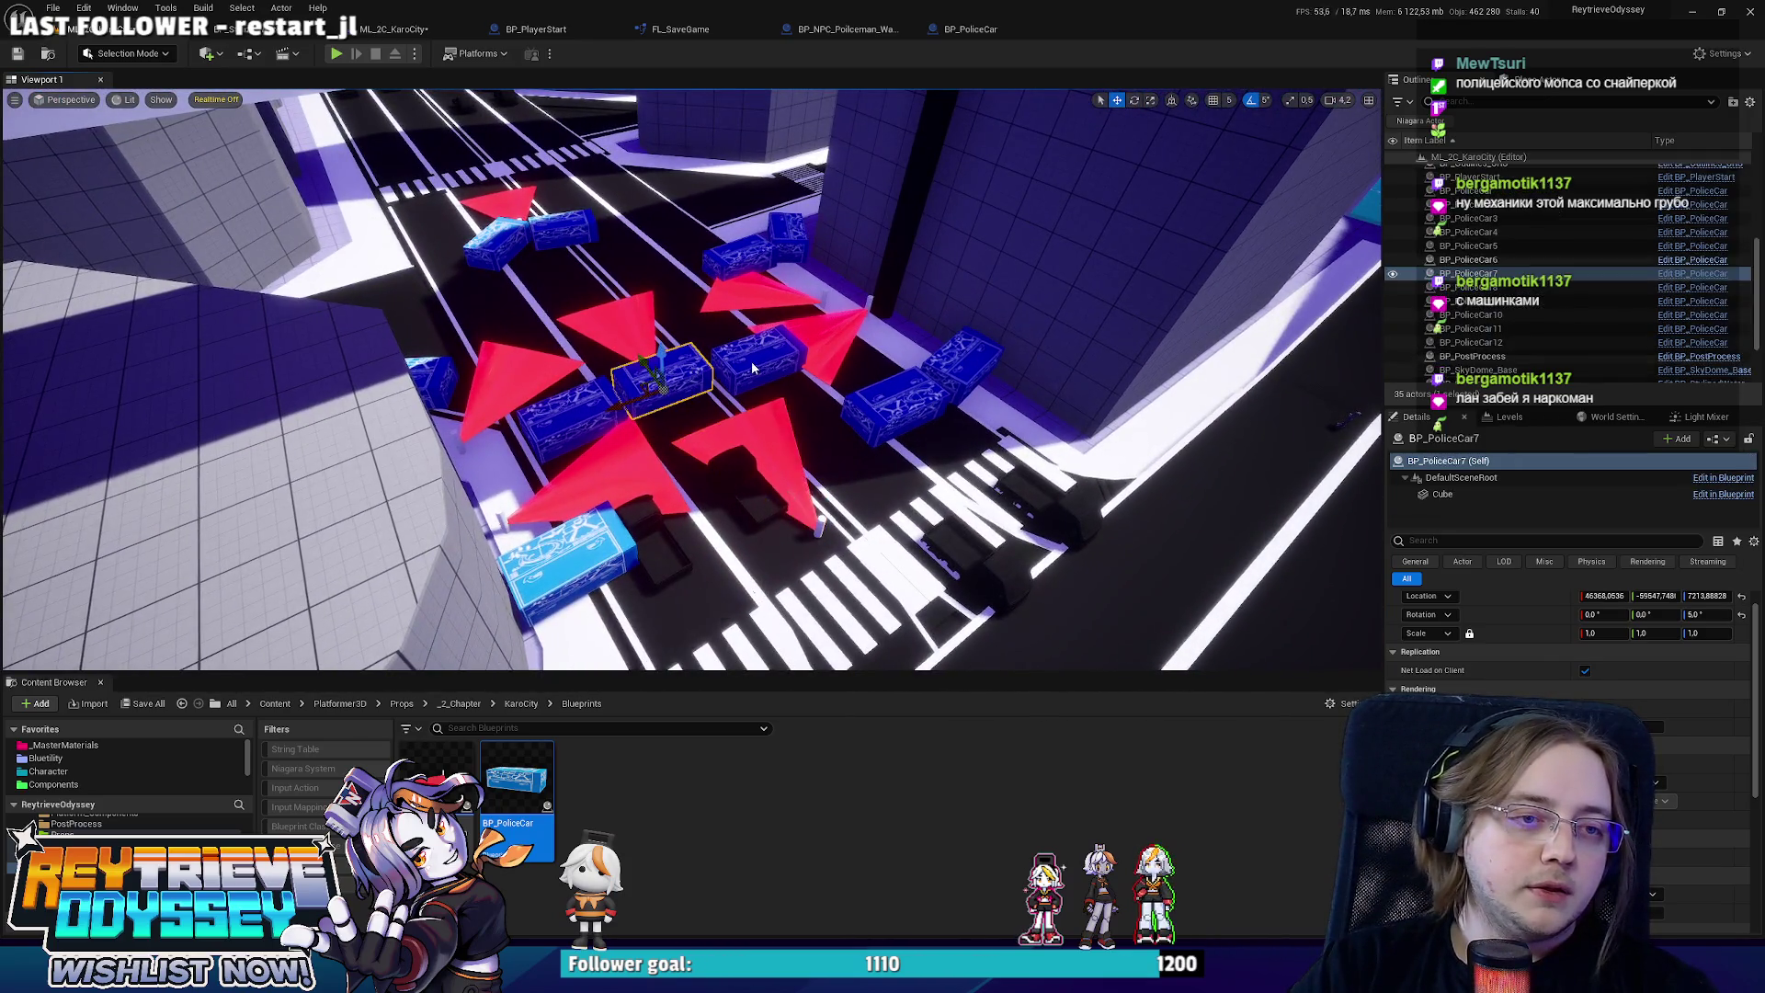
key("f")
left_click_drag(862, 405, 386, 430)
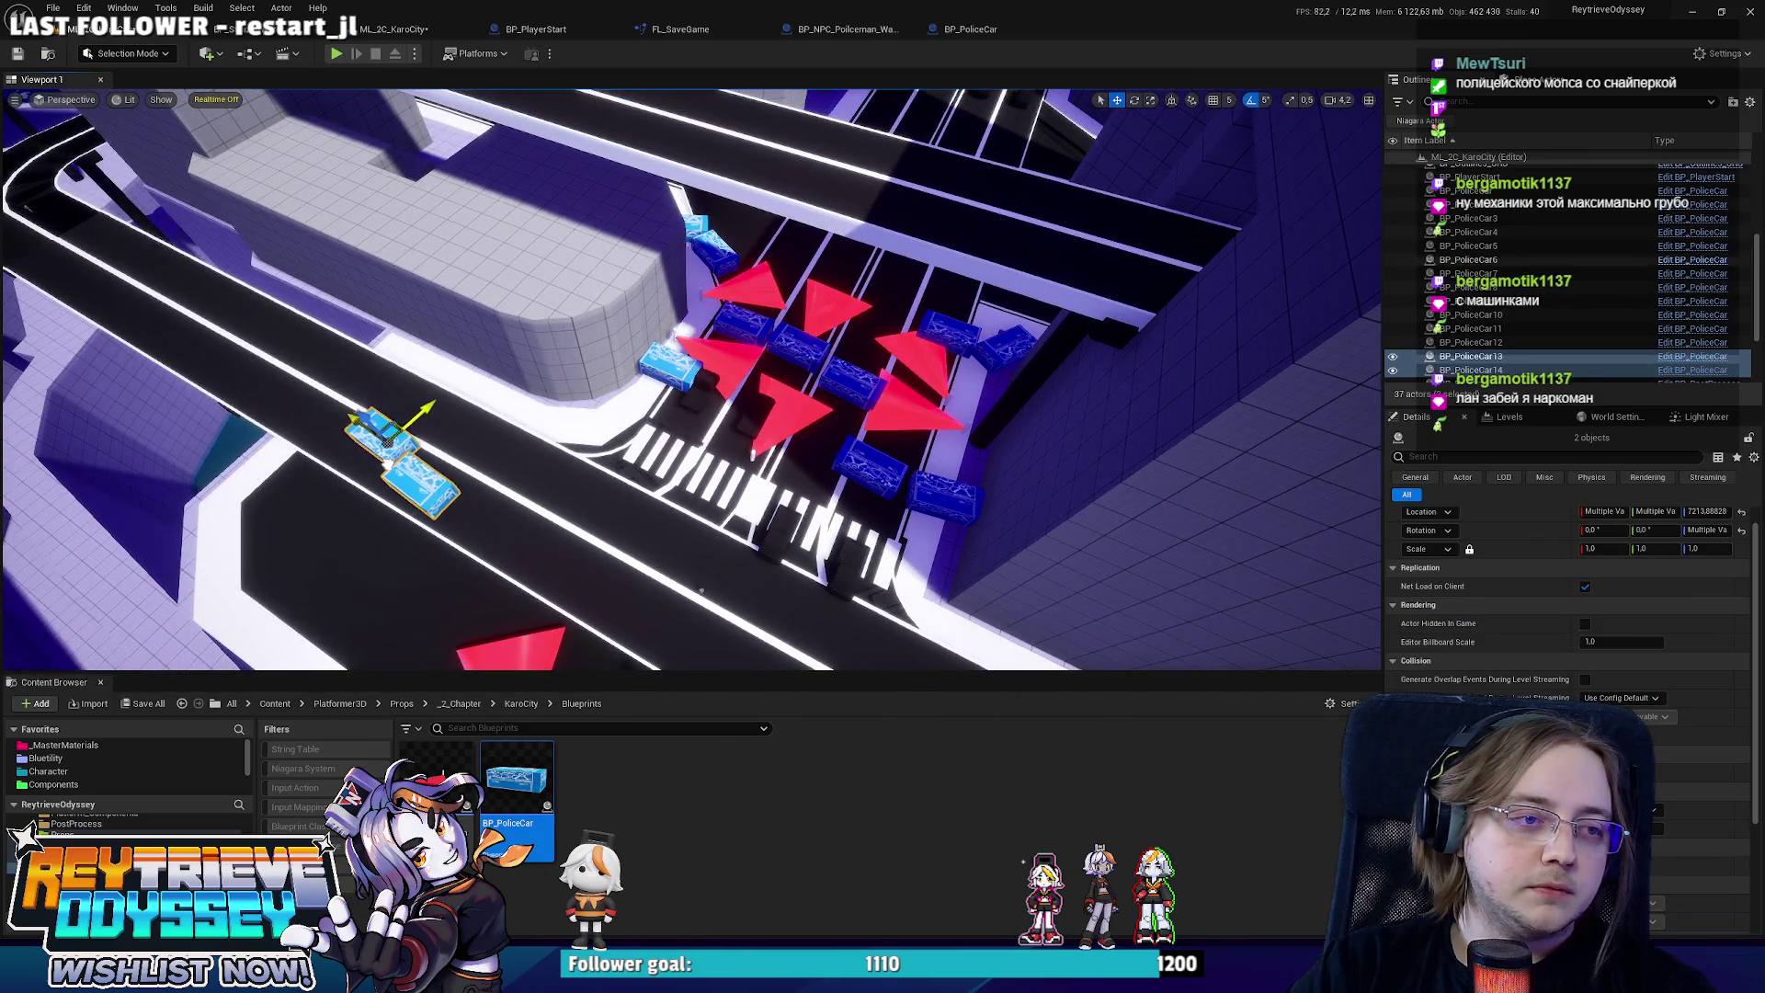
key("w")
key("f")
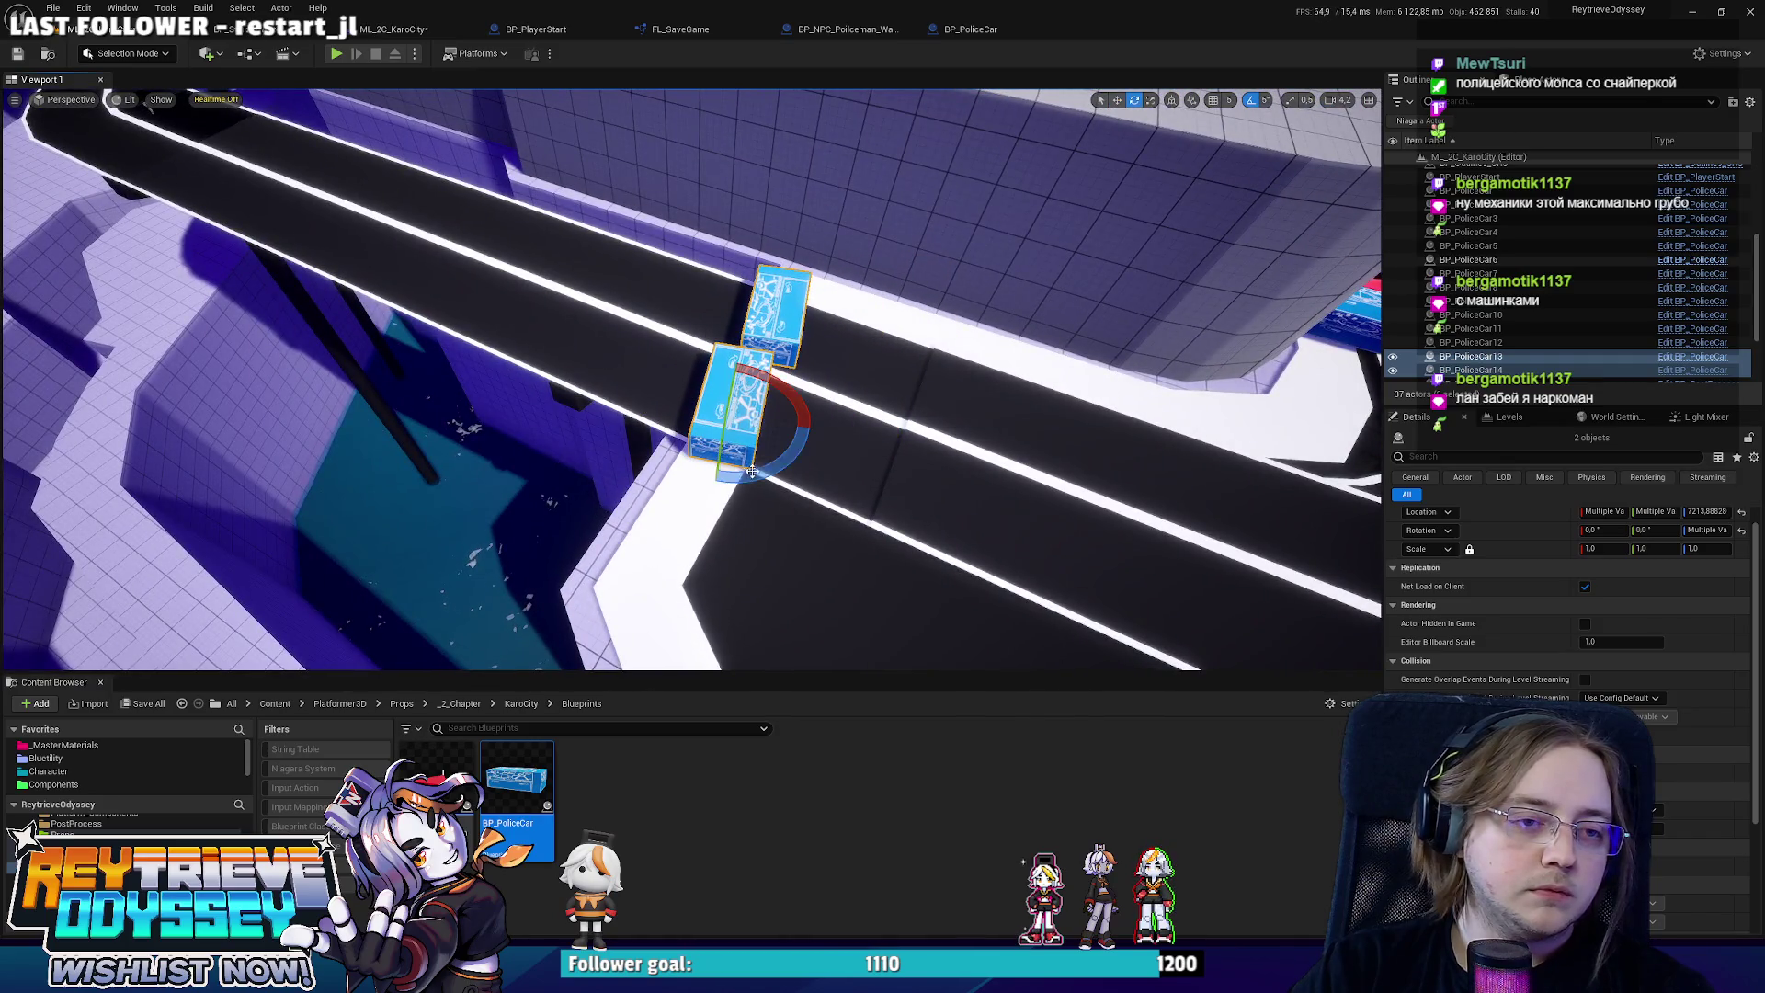
key("w")
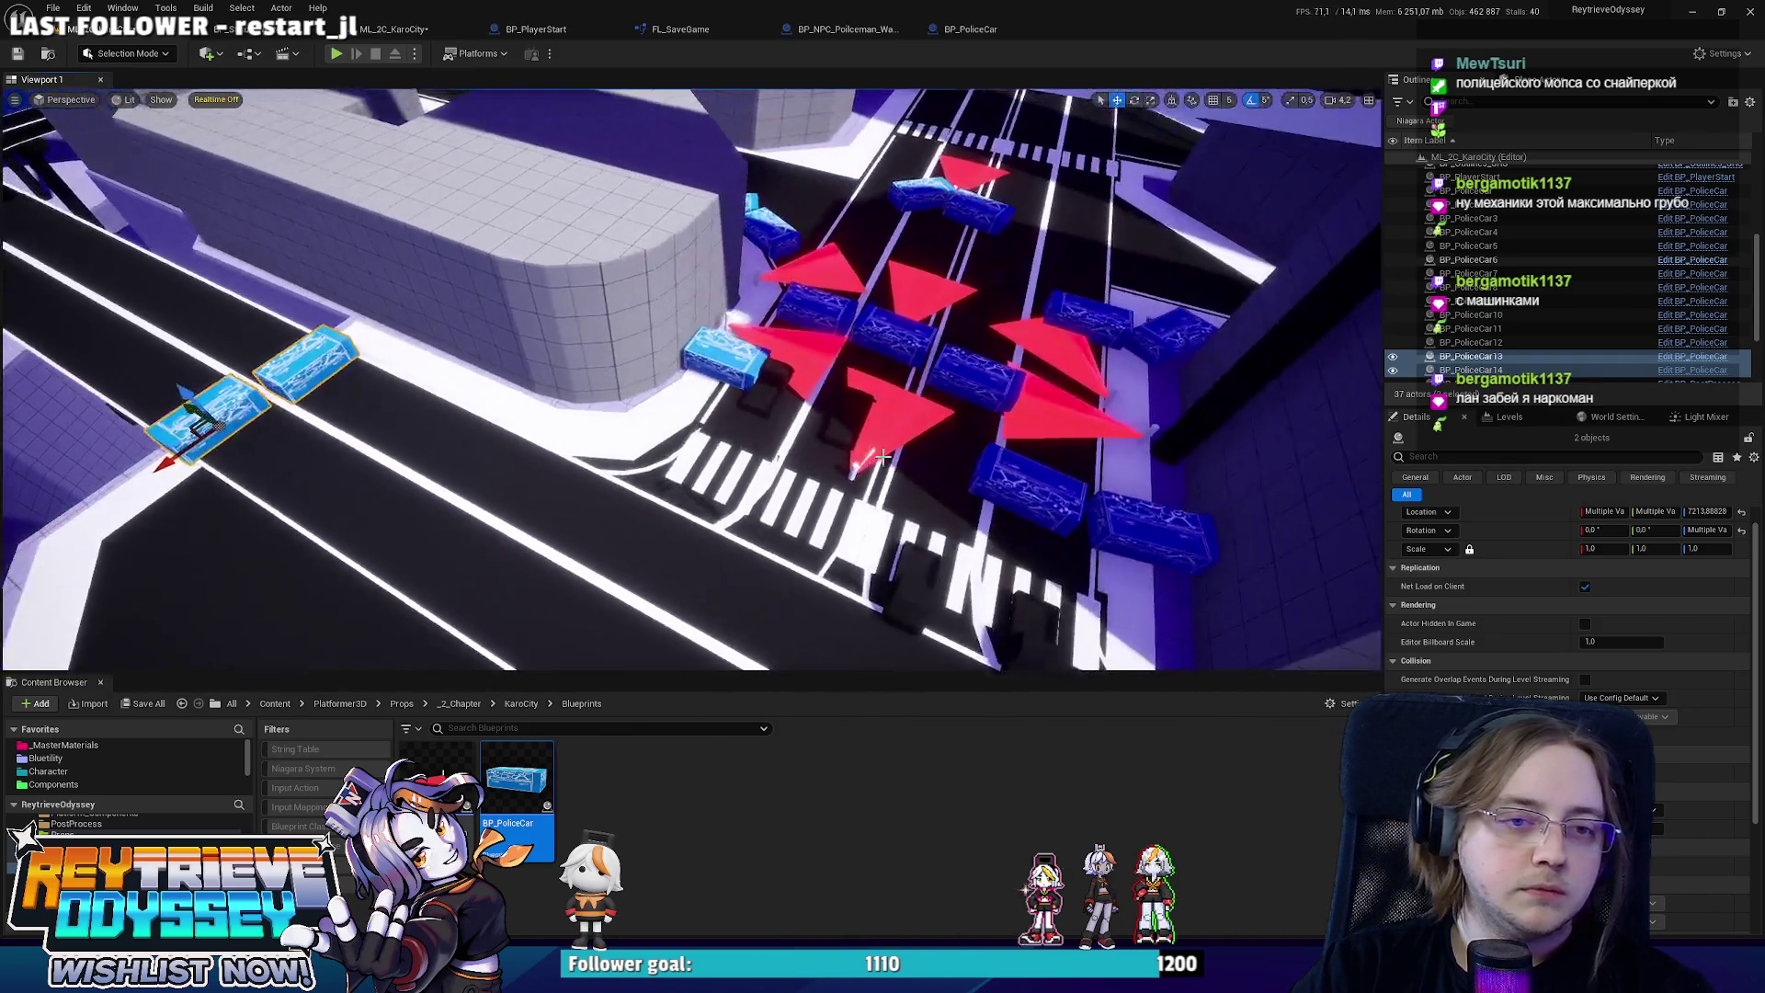
Copy policeman Watch13 beside the new cars, rotate its cone along the road (Z -90), and duplicate a second guard.
left_click(851, 473)
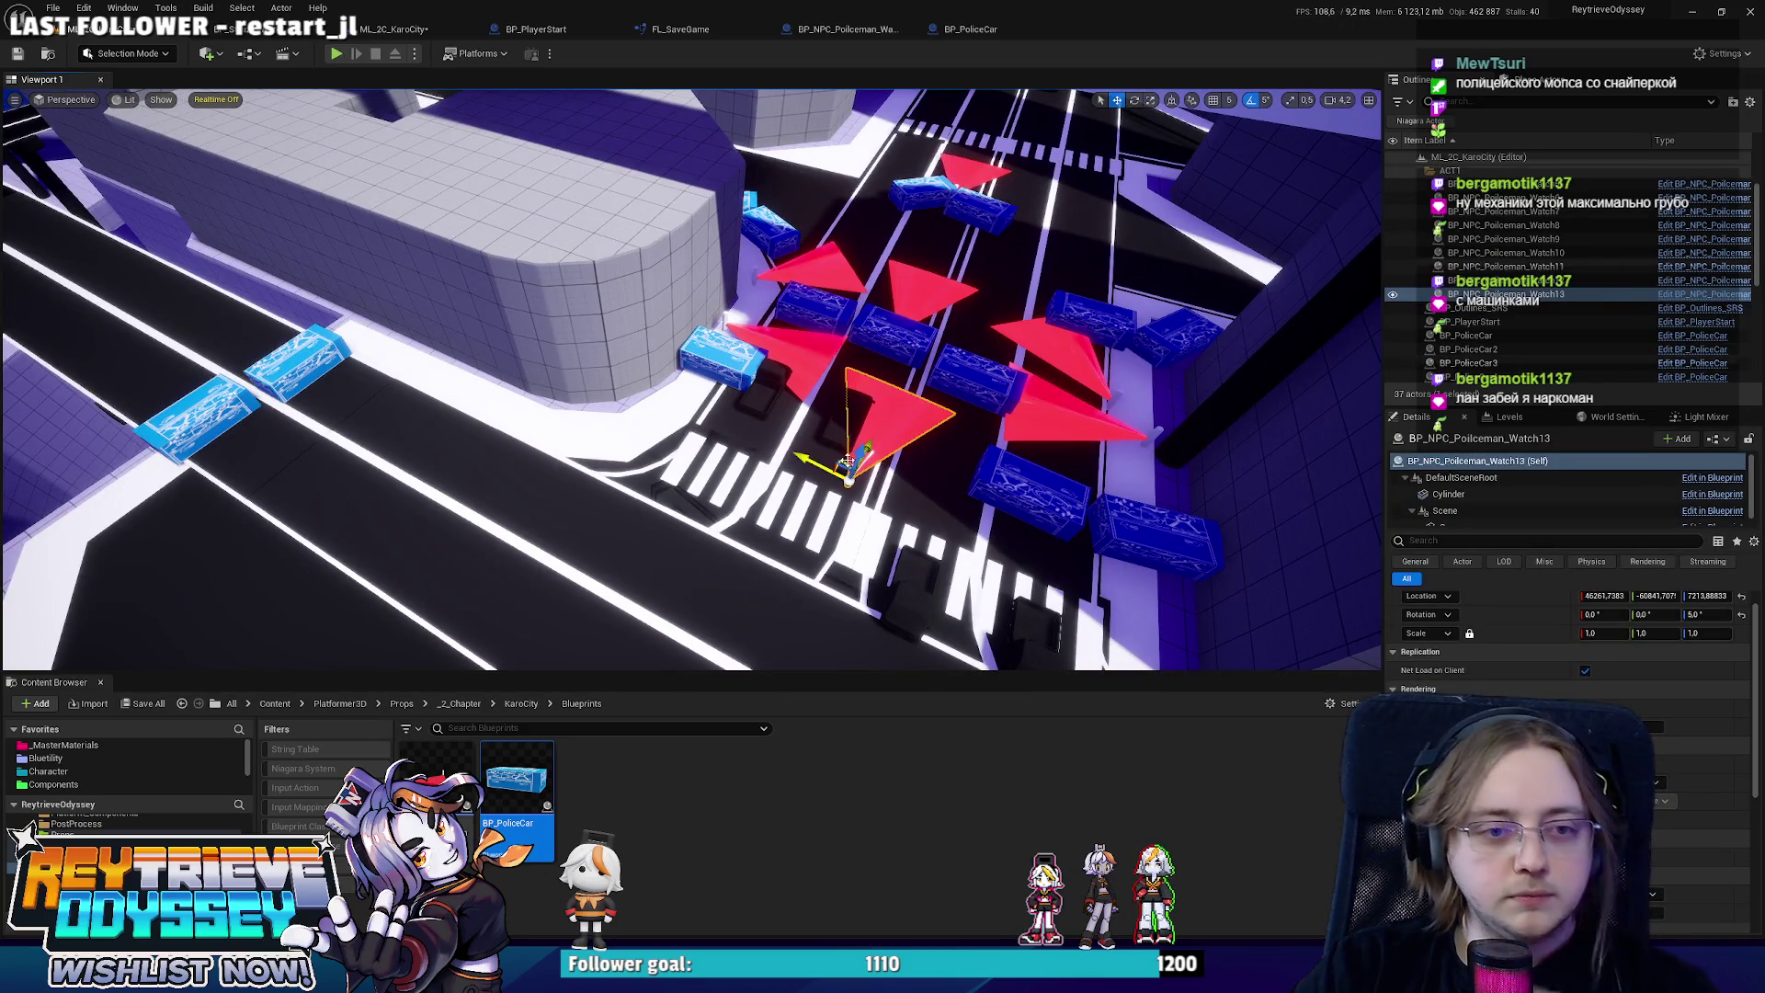
mouse_move(848, 460)
left_mouse_down()
mouse_move(1048, 429)
mouse_move(551, 460)
mouse_move(598, 483)
left_mouse_up()
key("f")
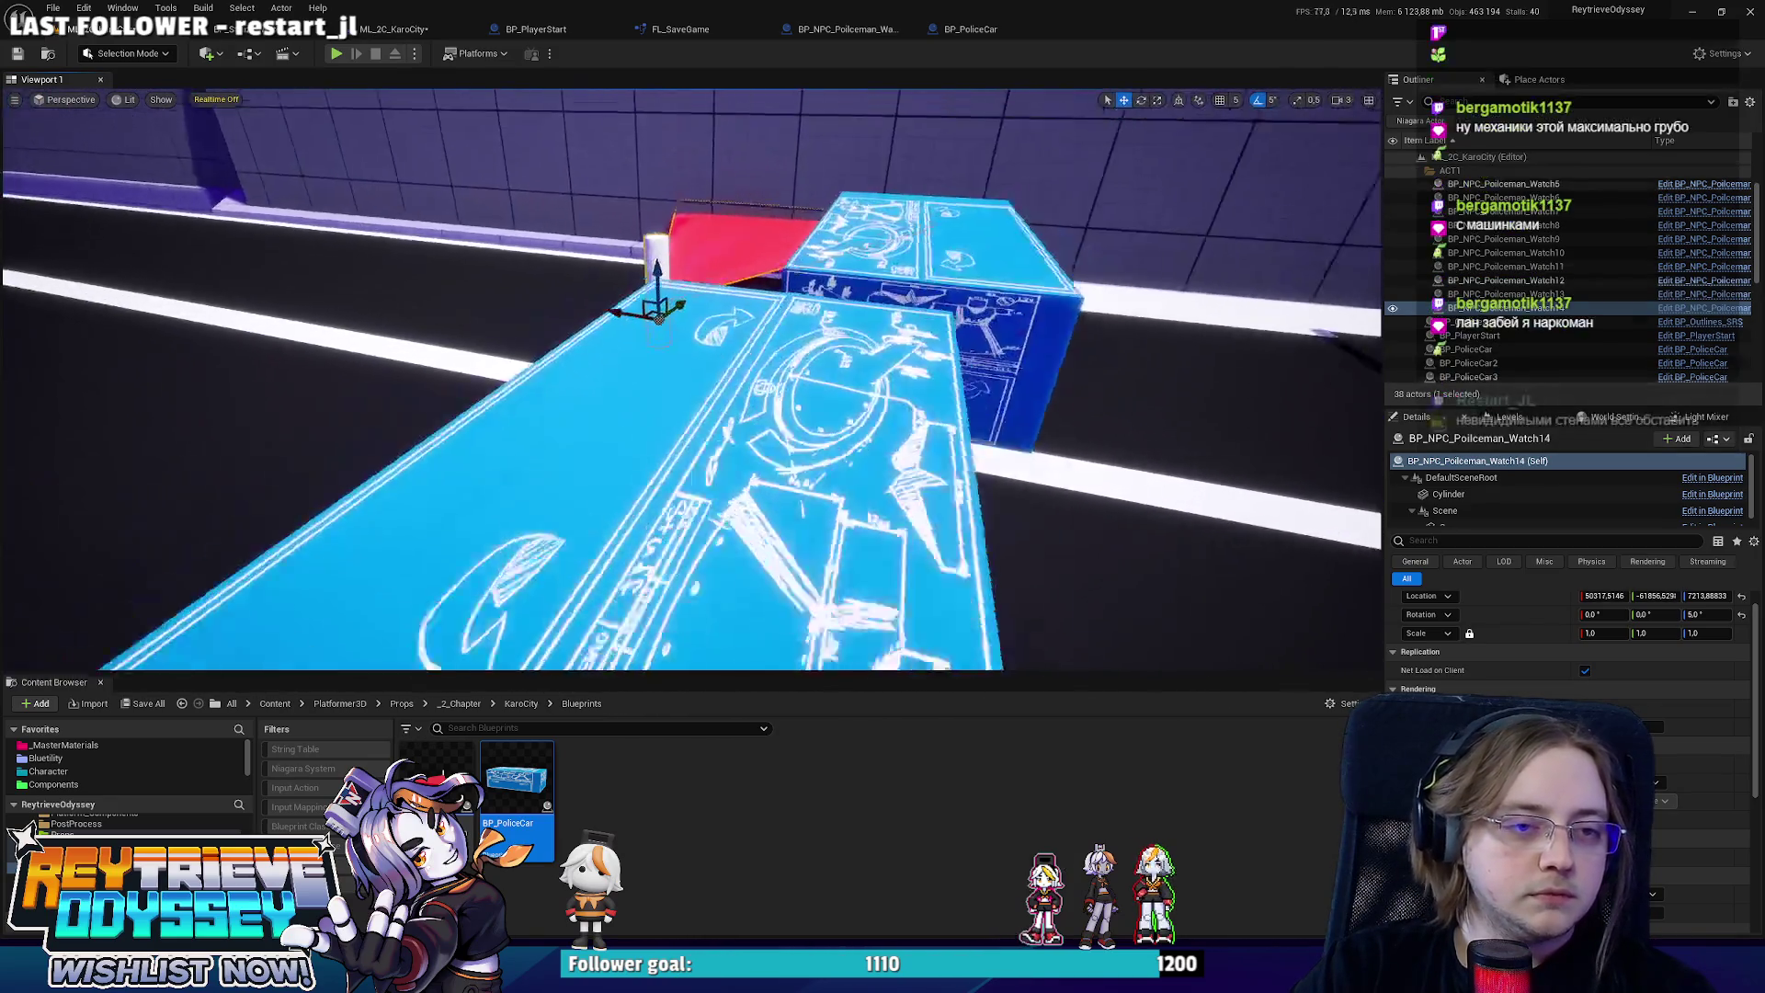
key("e")
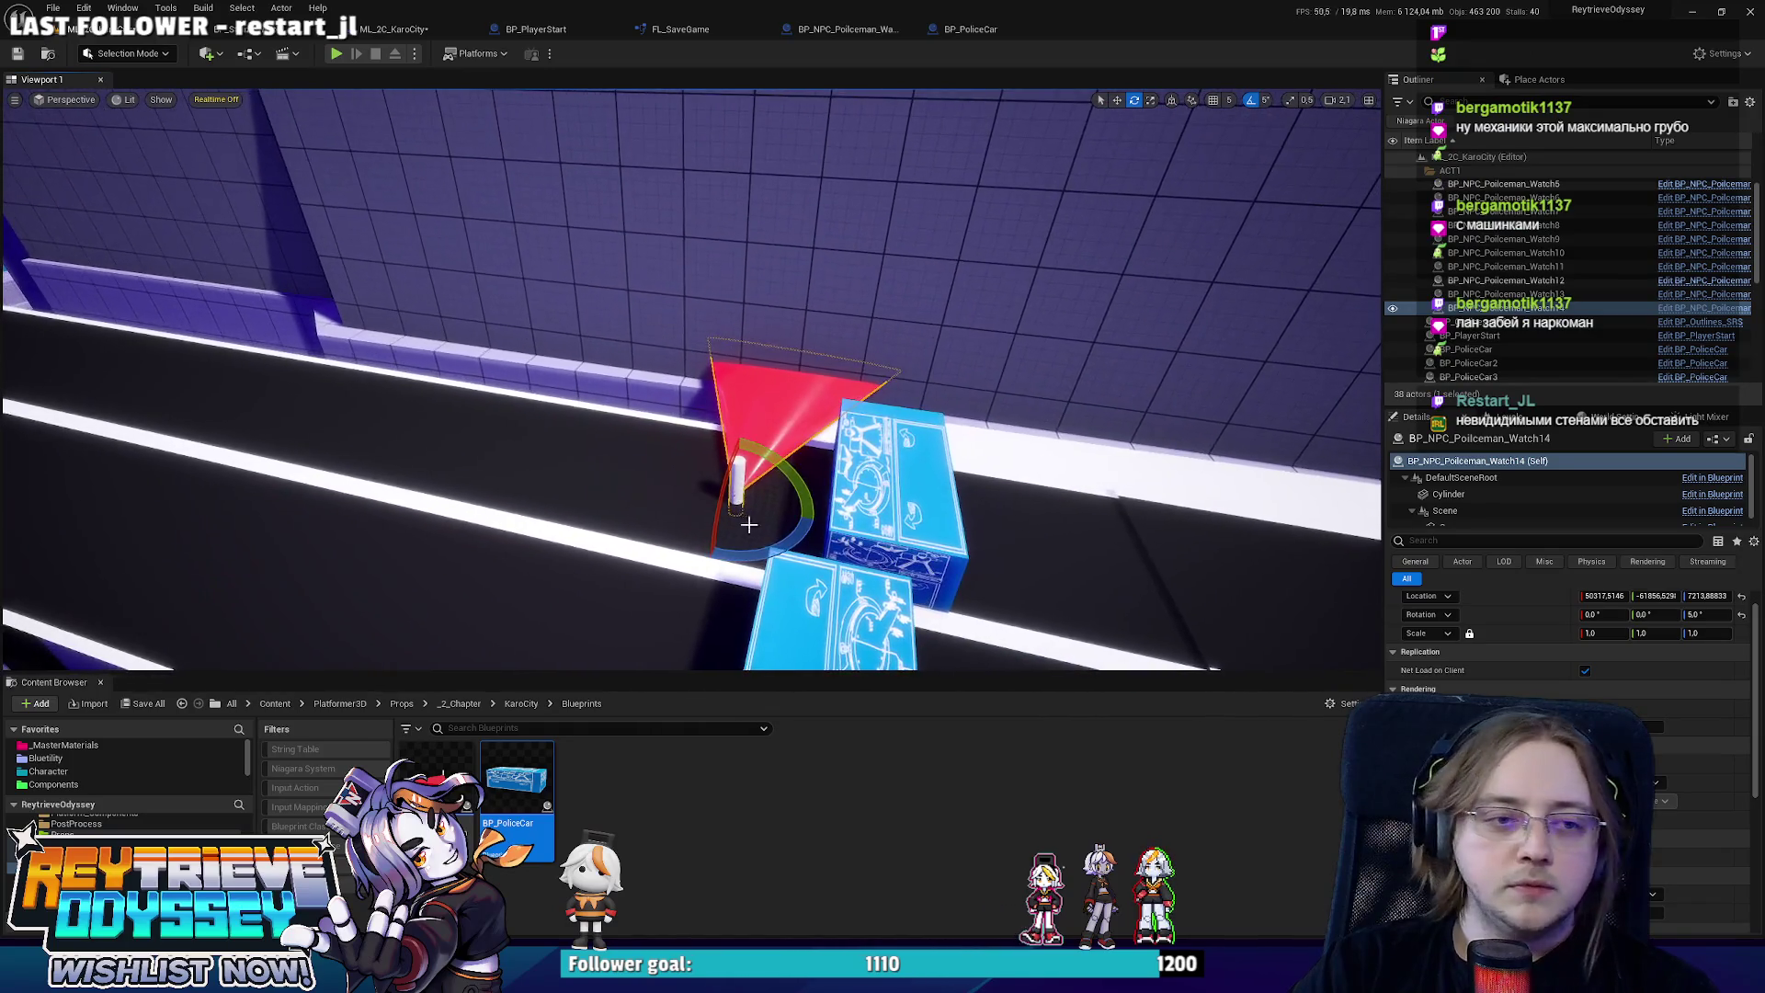
mouse_move(747, 527)
left_mouse_down()
mouse_move(731, 541)
mouse_move(768, 487)
left_mouse_up()
key("w")
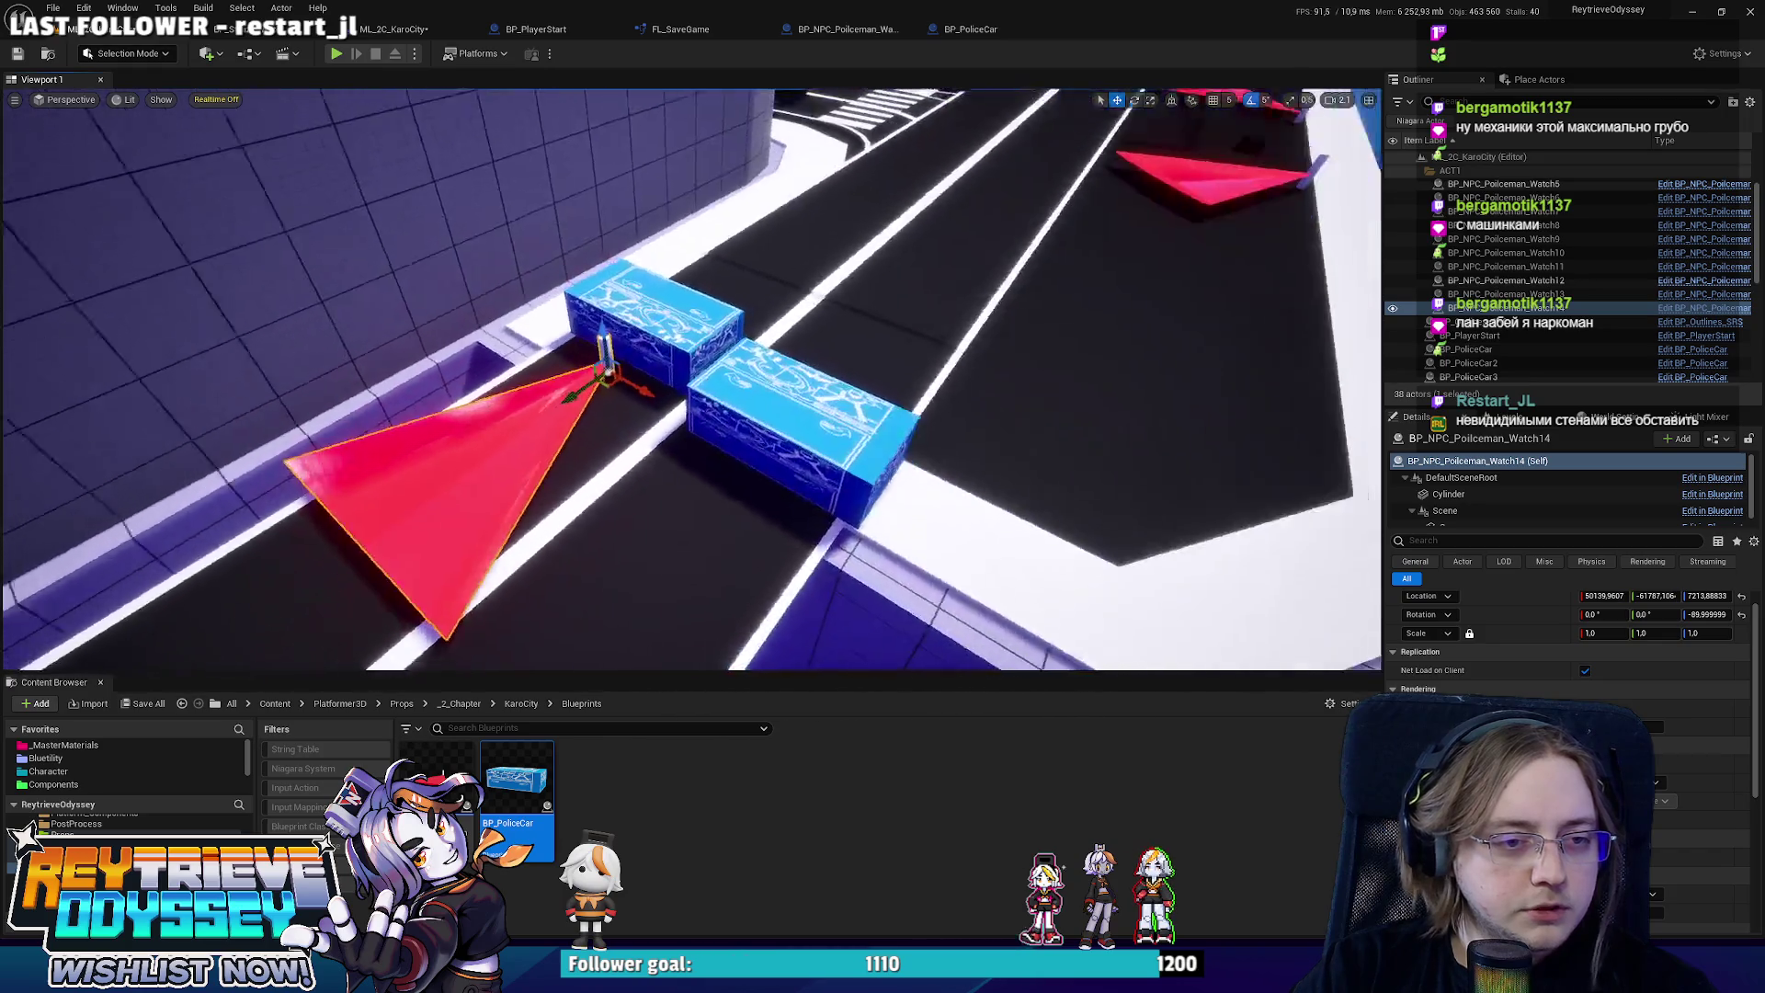
left_click_drag(713, 396, 925, 446, "alt")
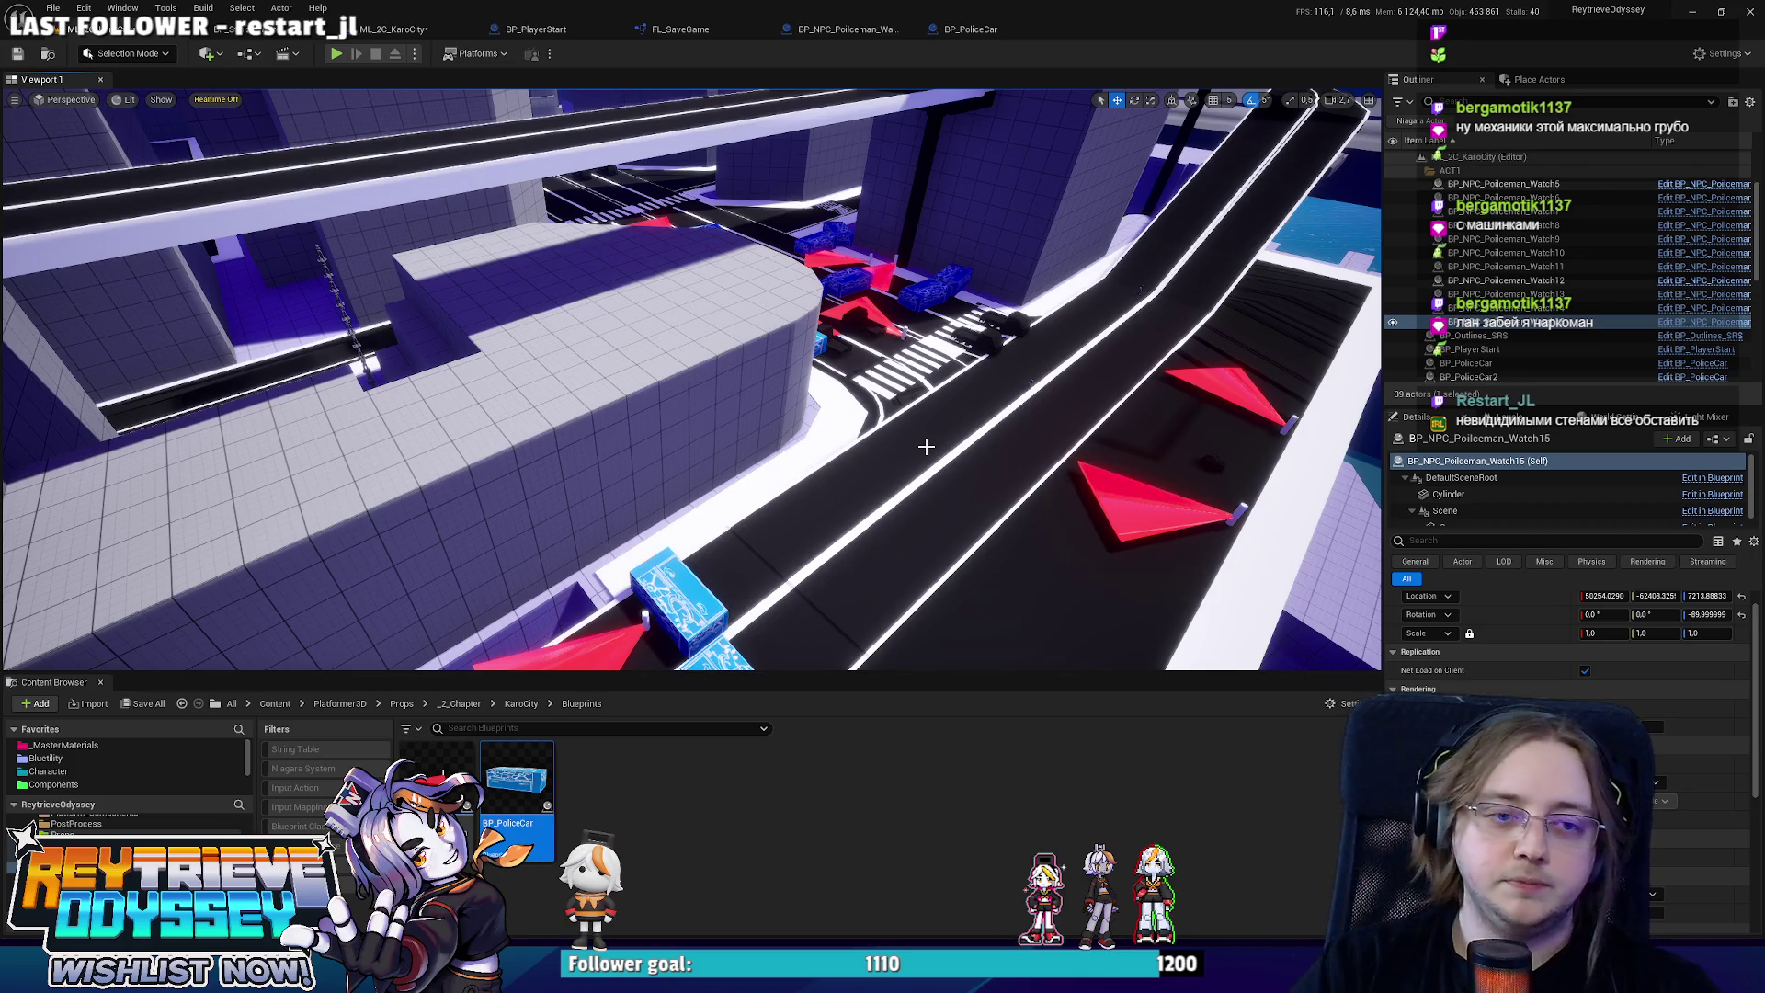
left_click_drag(924, 447, 878, 457)
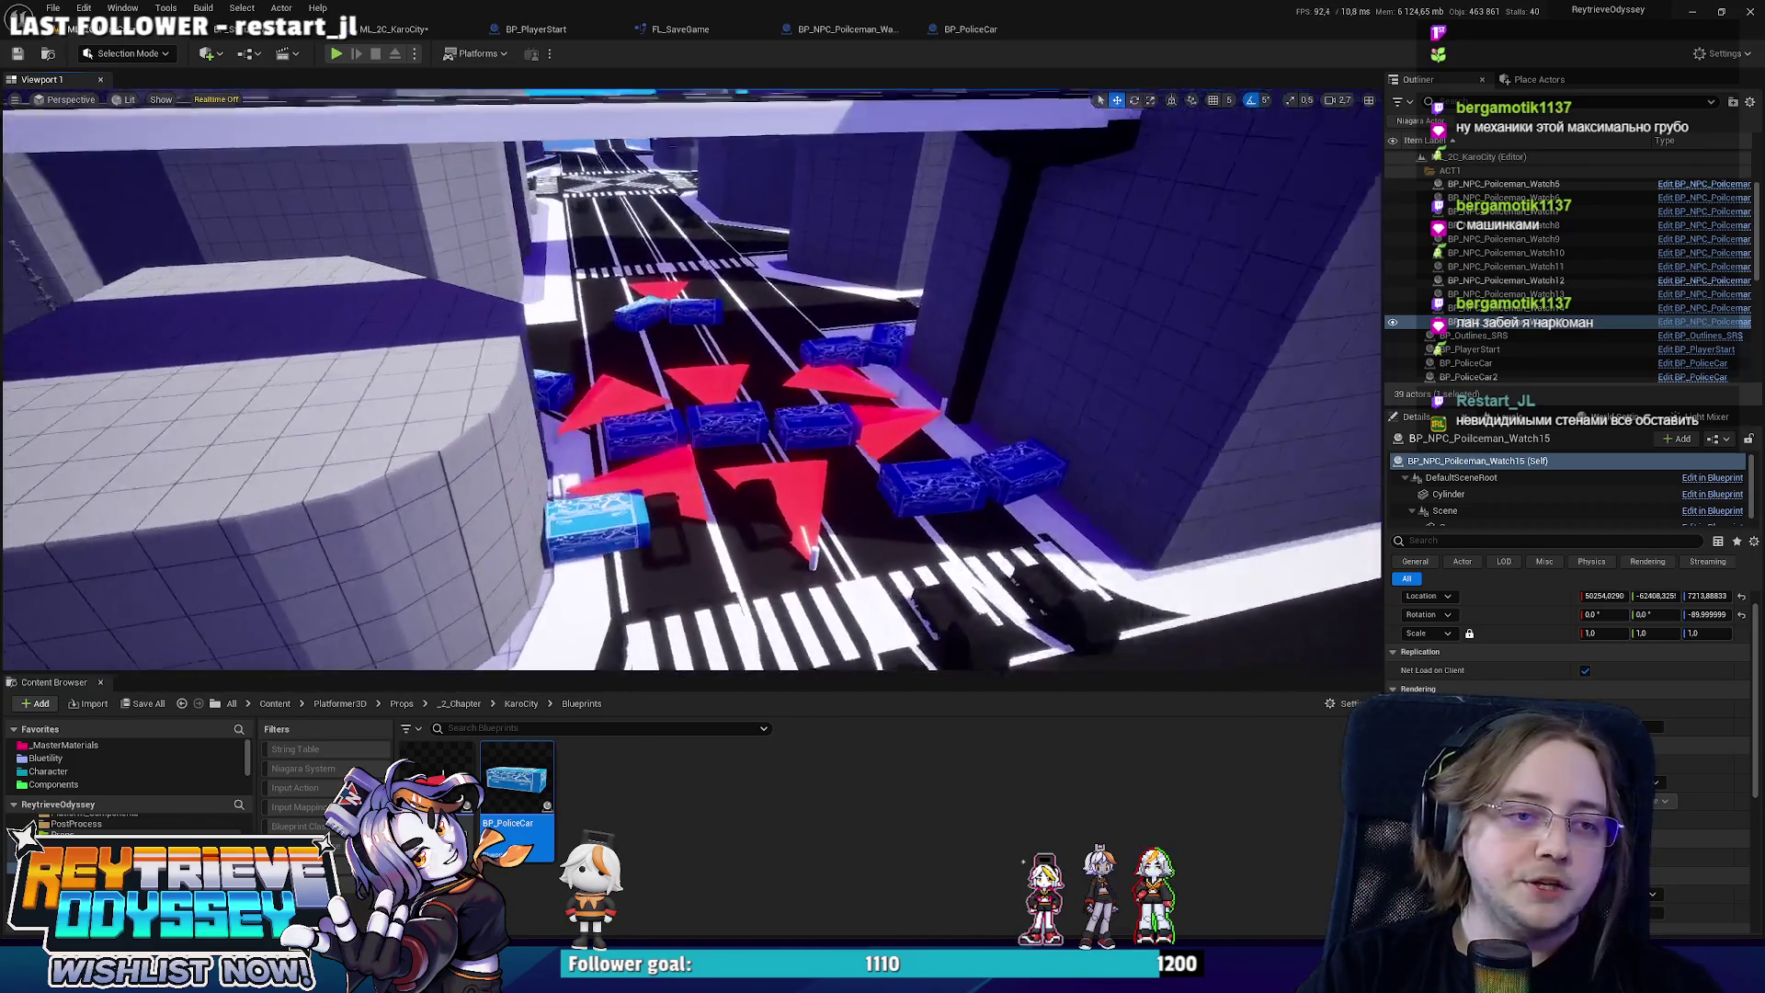
left_click(607, 425)
left_click(736, 423, "ctrl")
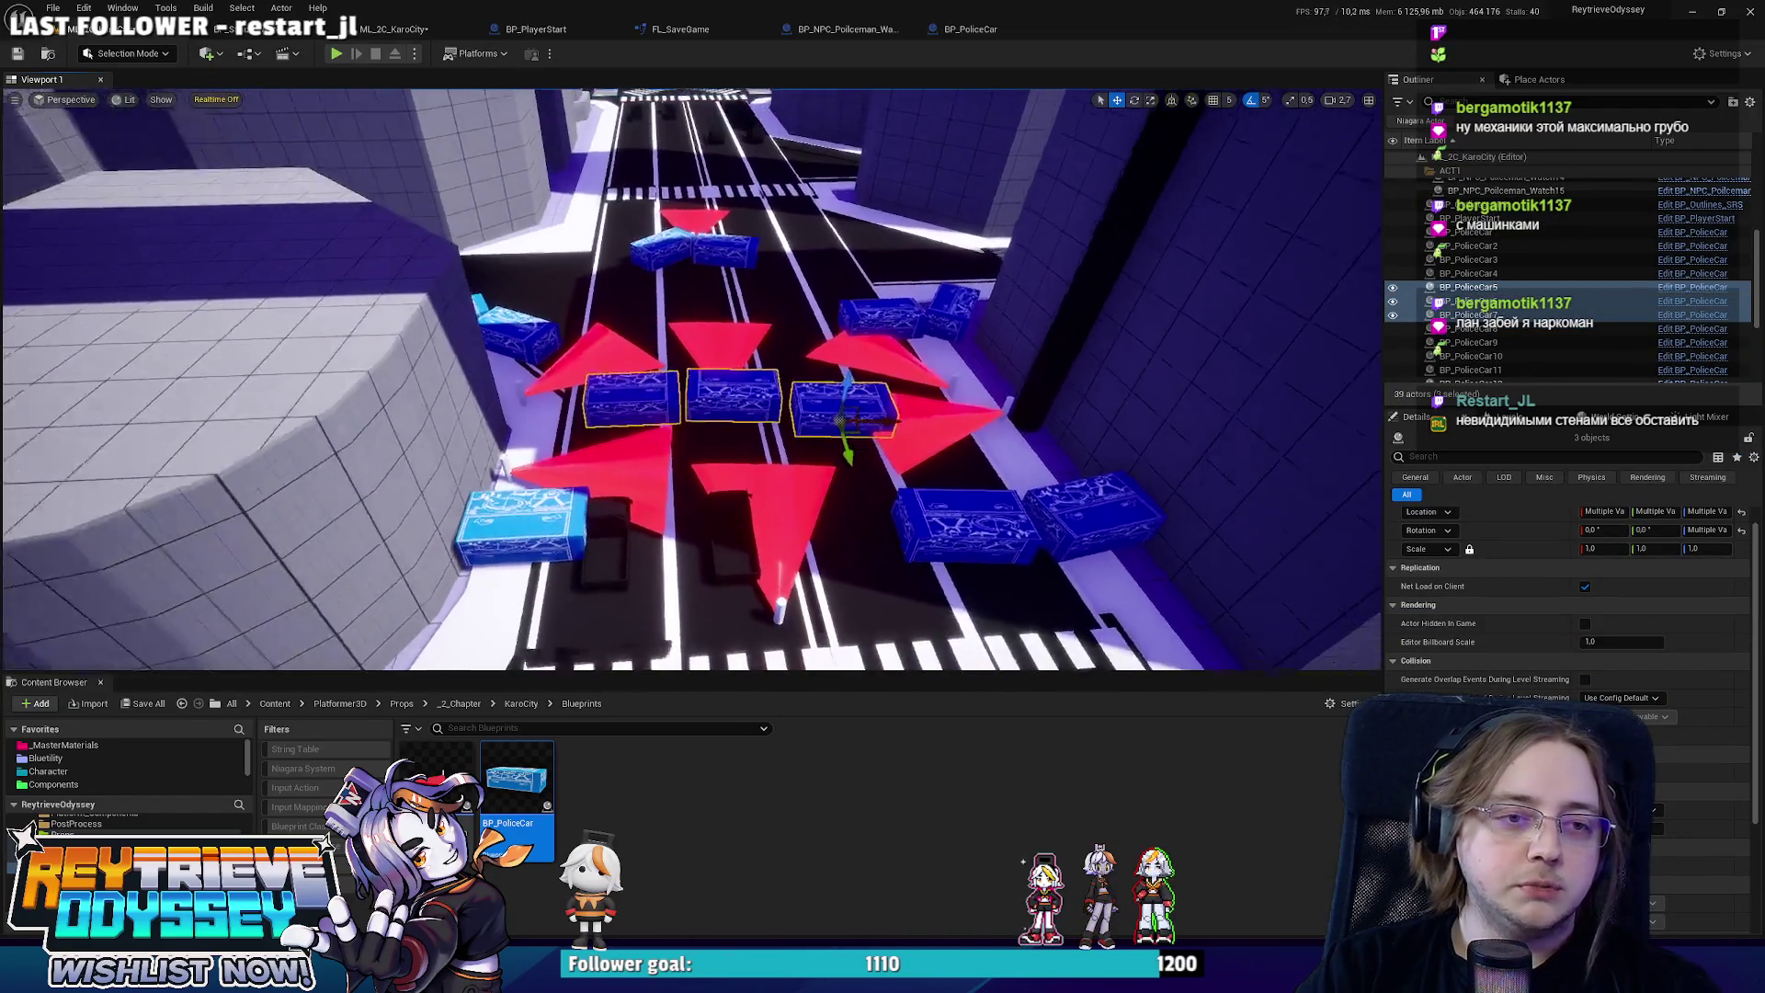
key("f")
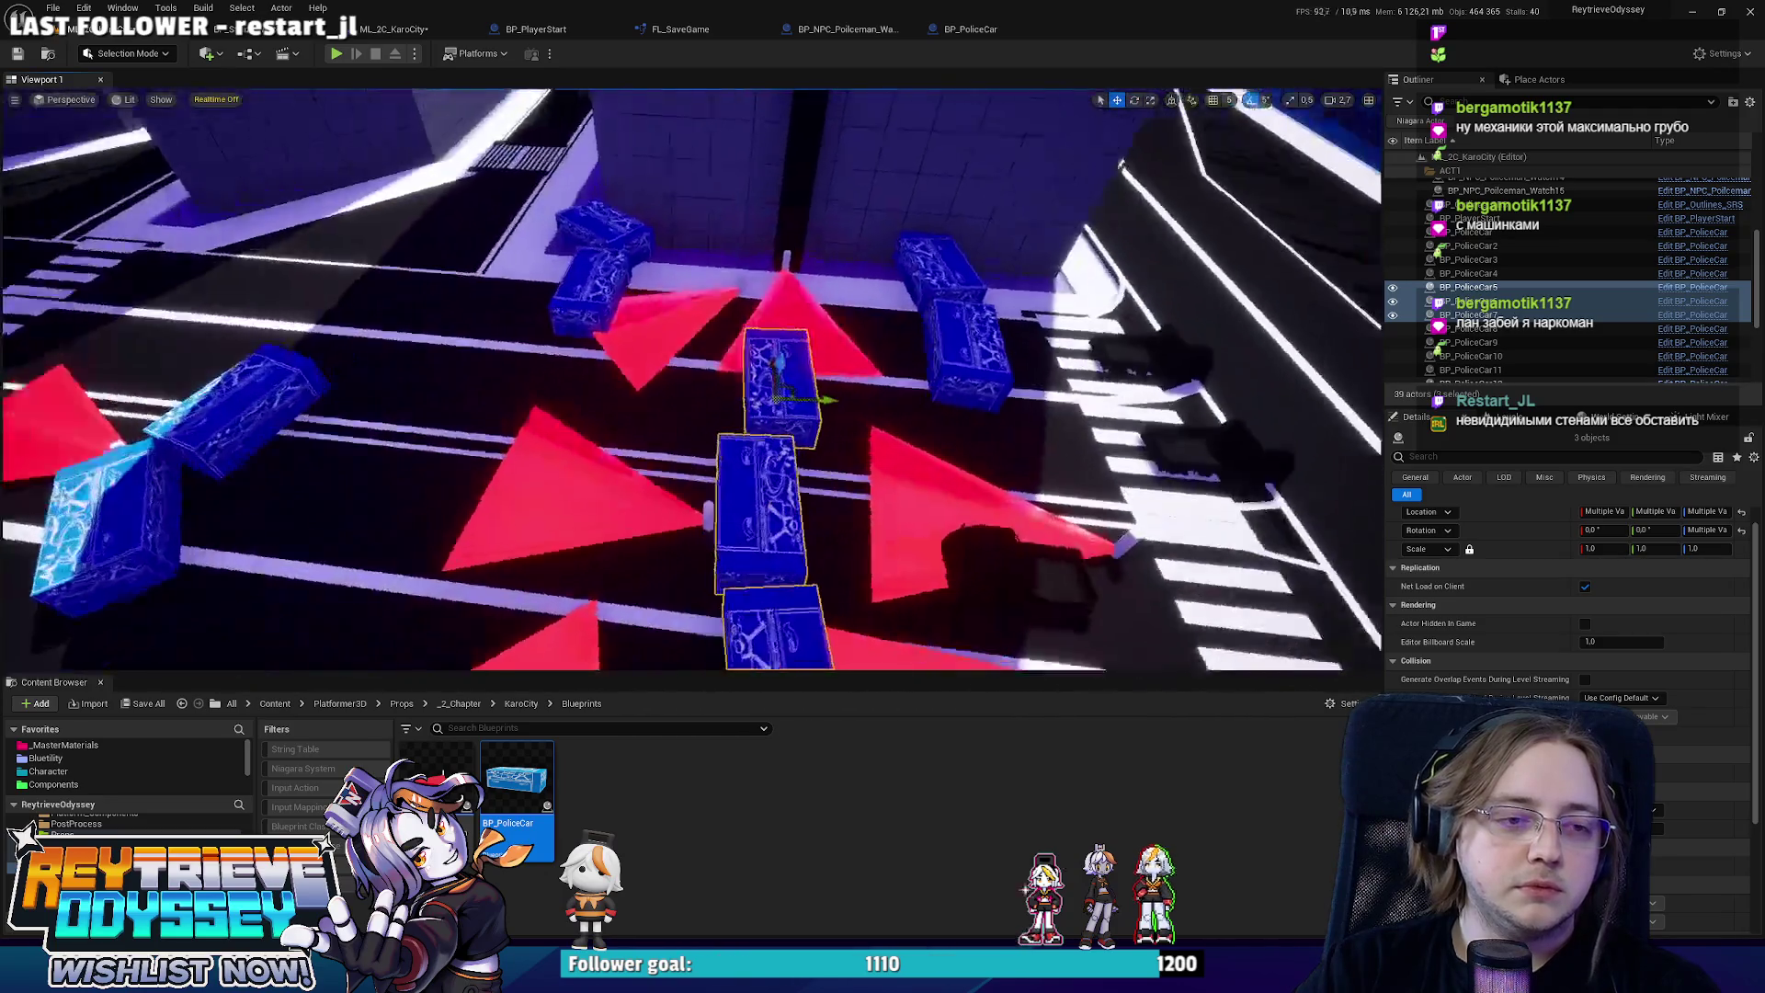
key("e")
mouse_move(824, 546)
left_mouse_down()
mouse_move(847, 402)
mouse_move(791, 368)
mouse_move(842, 306)
mouse_move(842, 353)
mouse_move(802, 375)
left_mouse_up()
left_click(846, 369)
key("w")
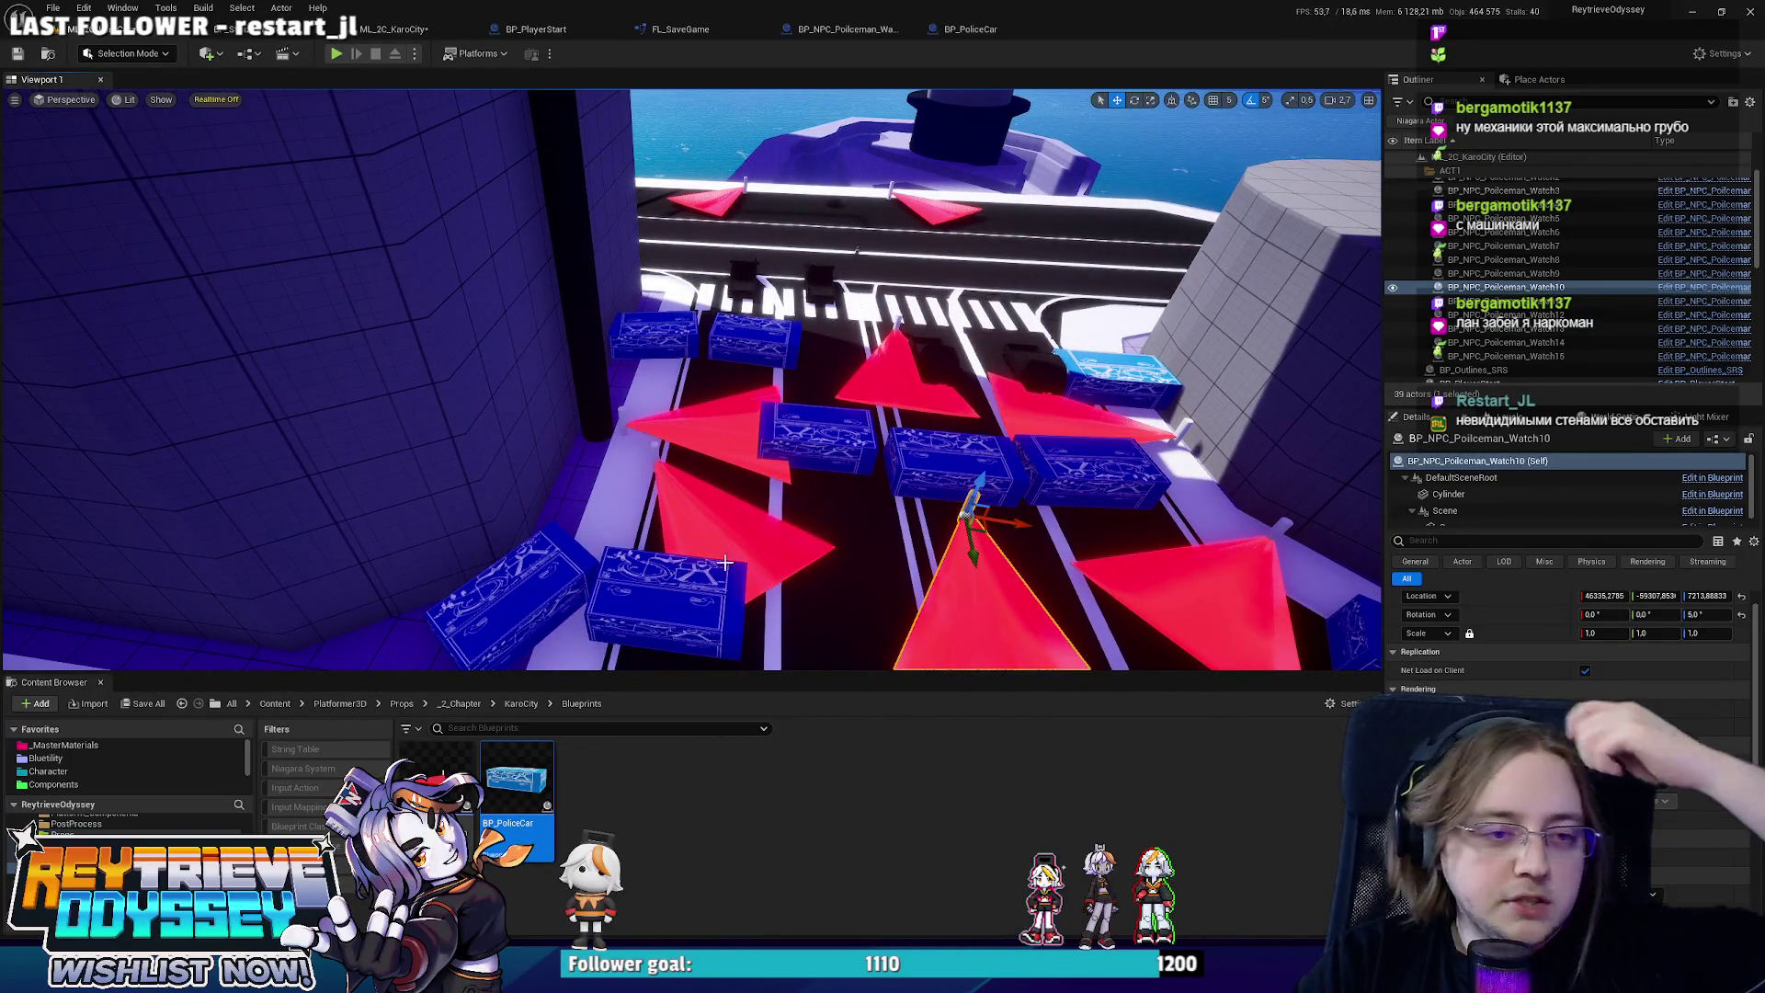
Scale the policeman blueprint's red Cone component wider in Y and check the wider cones in the level.
left_click(965, 30)
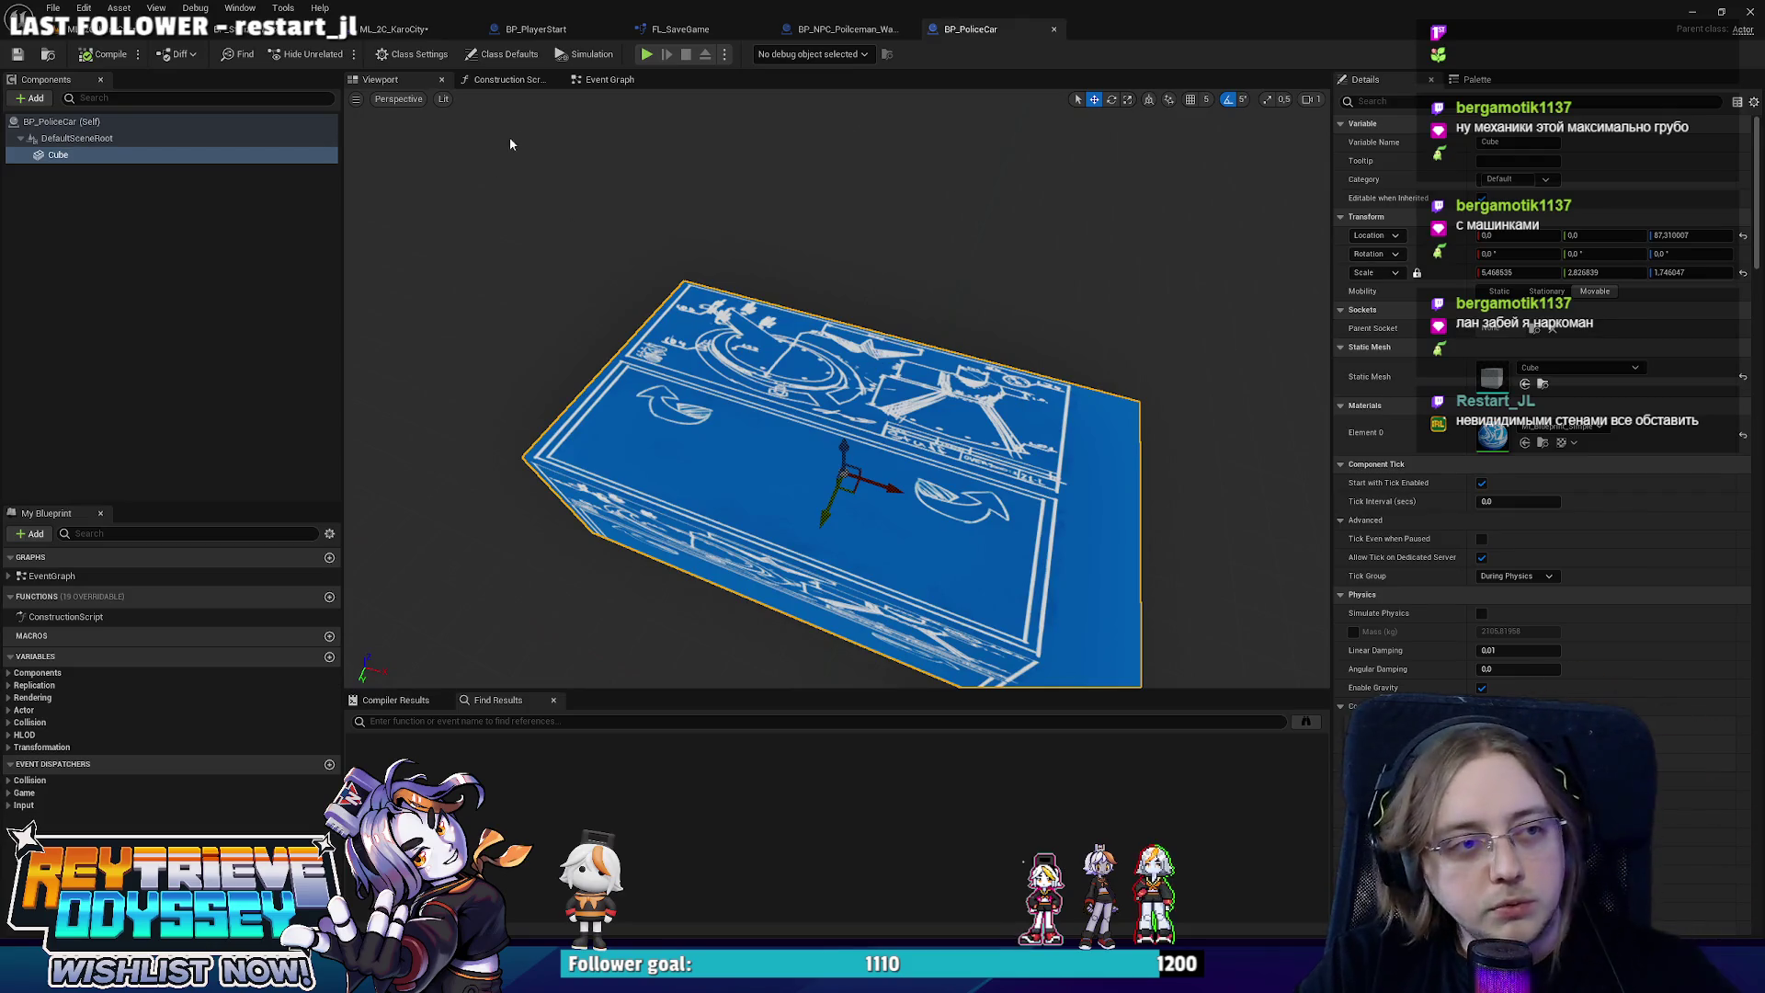
left_click(833, 30)
left_click(401, 81)
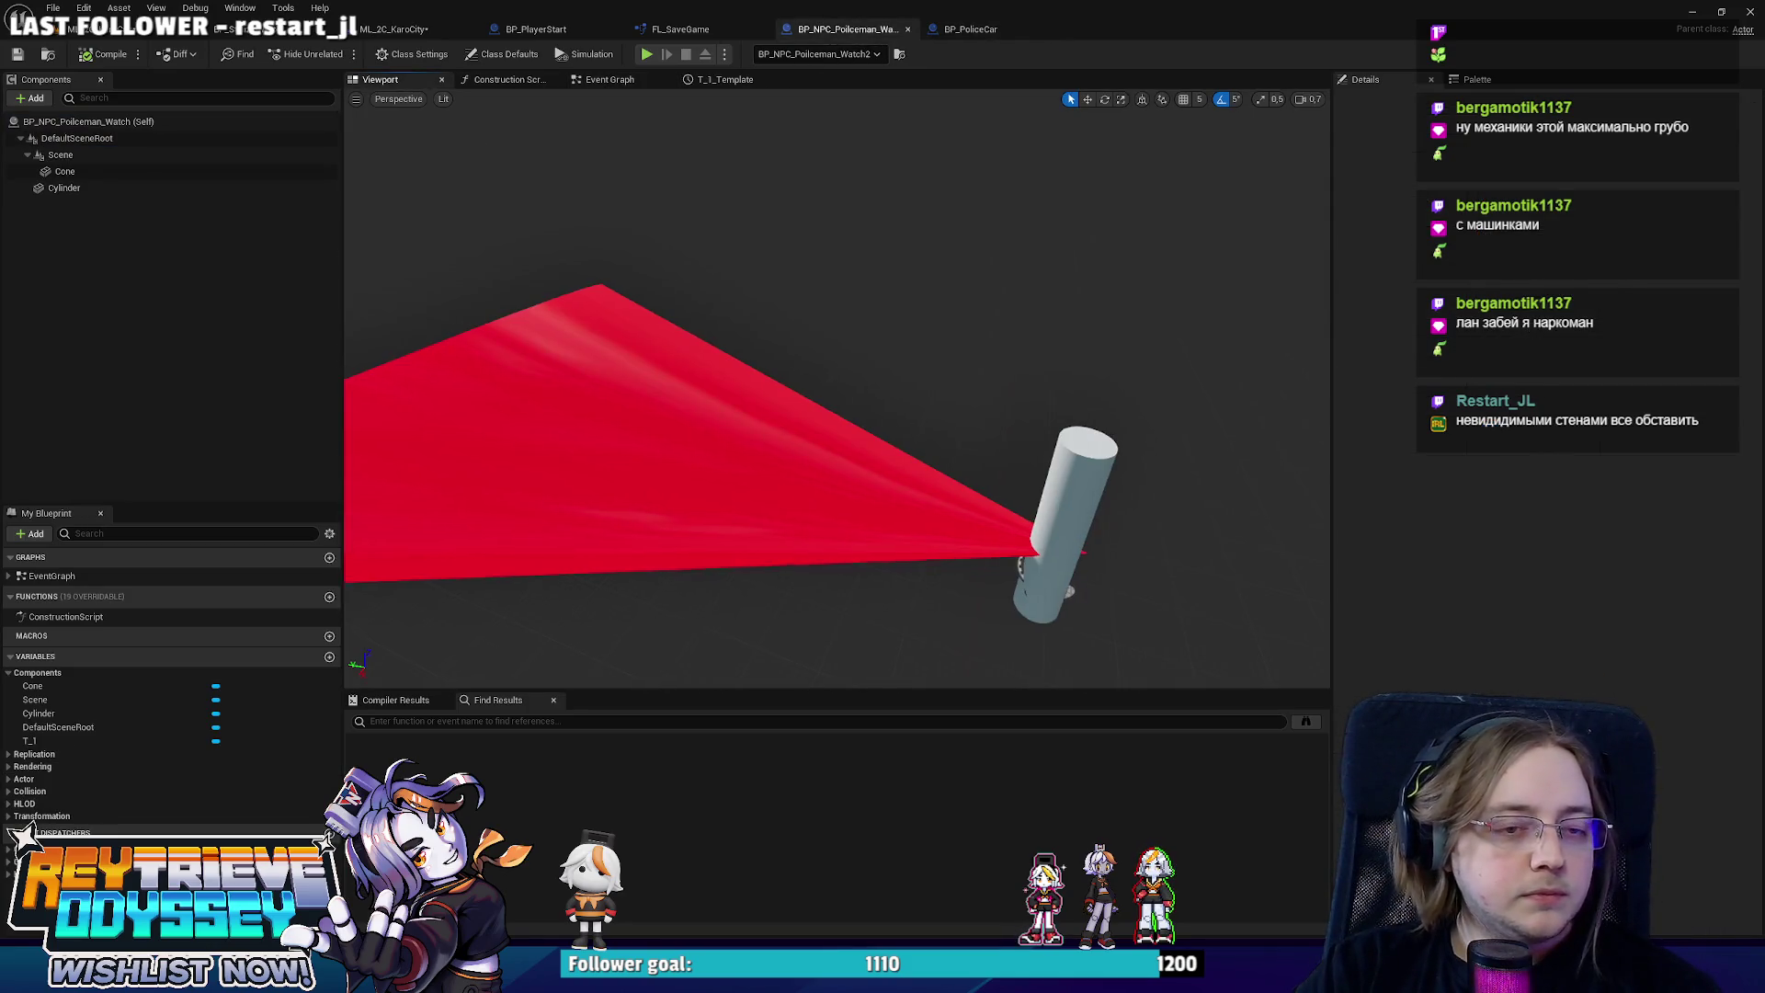
left_click(802, 469)
mouse_move(711, 408)
left_mouse_down()
mouse_move(670, 427)
mouse_move(956, 398)
left_mouse_up()
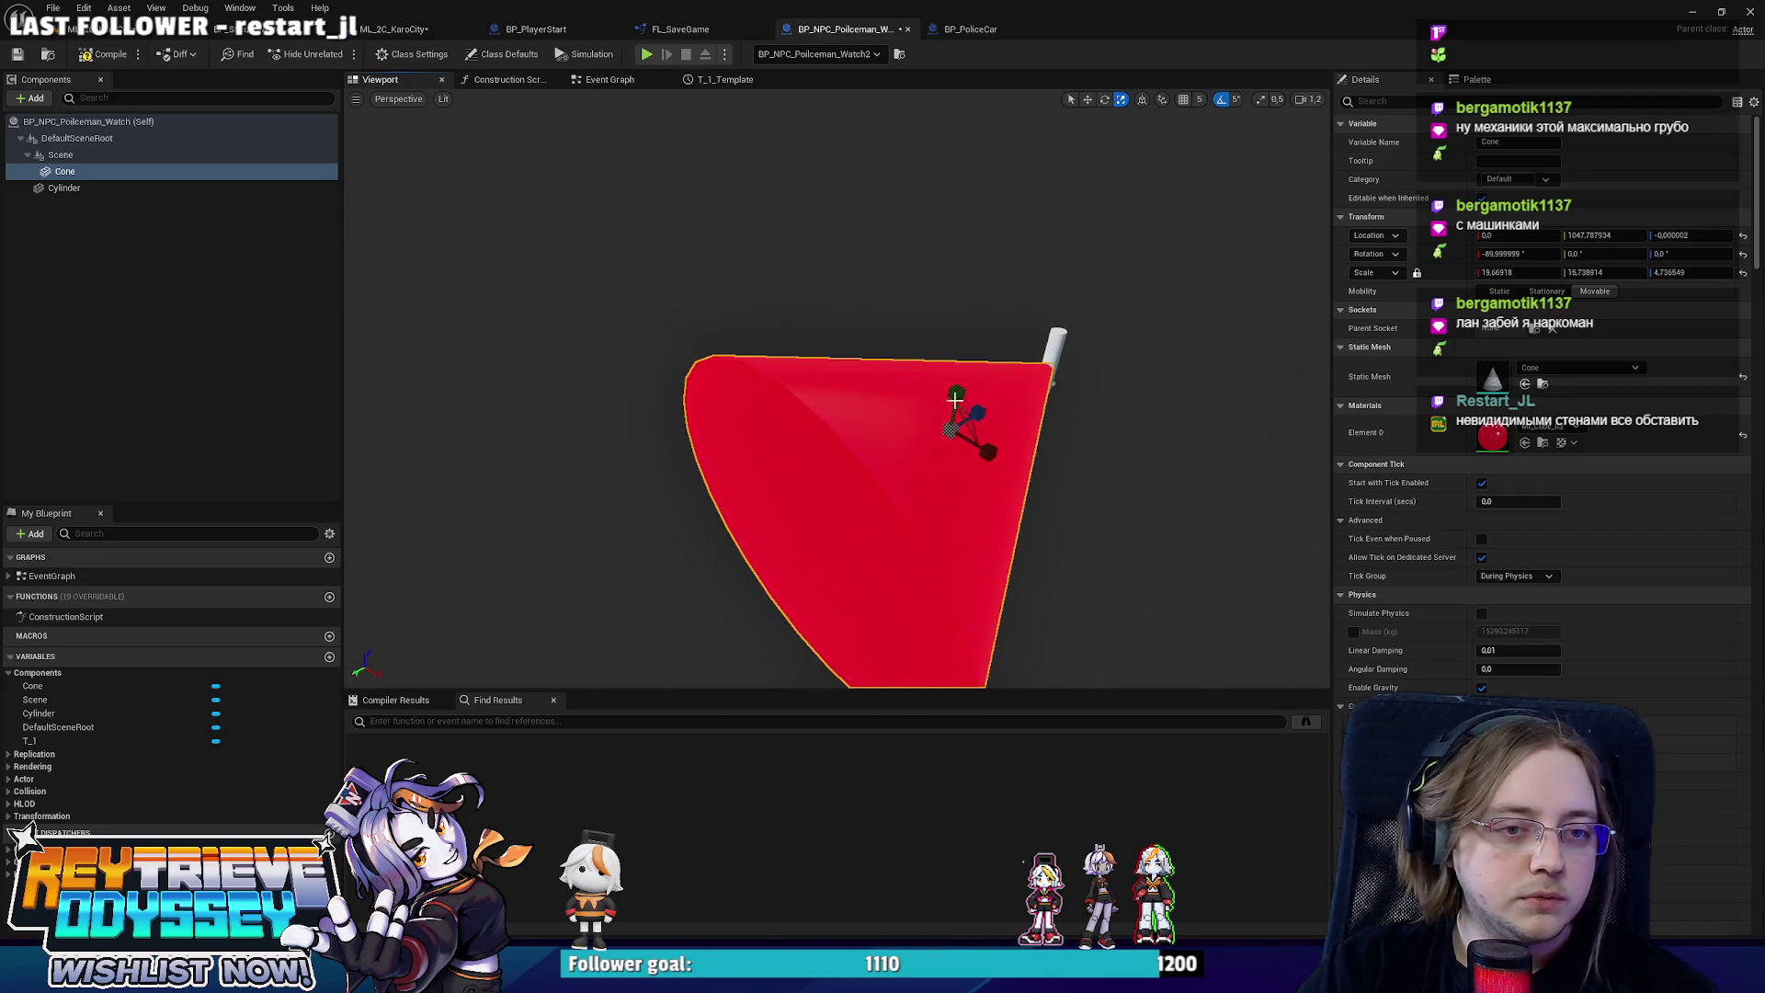
left_click(98, 56)
left_click(395, 29)
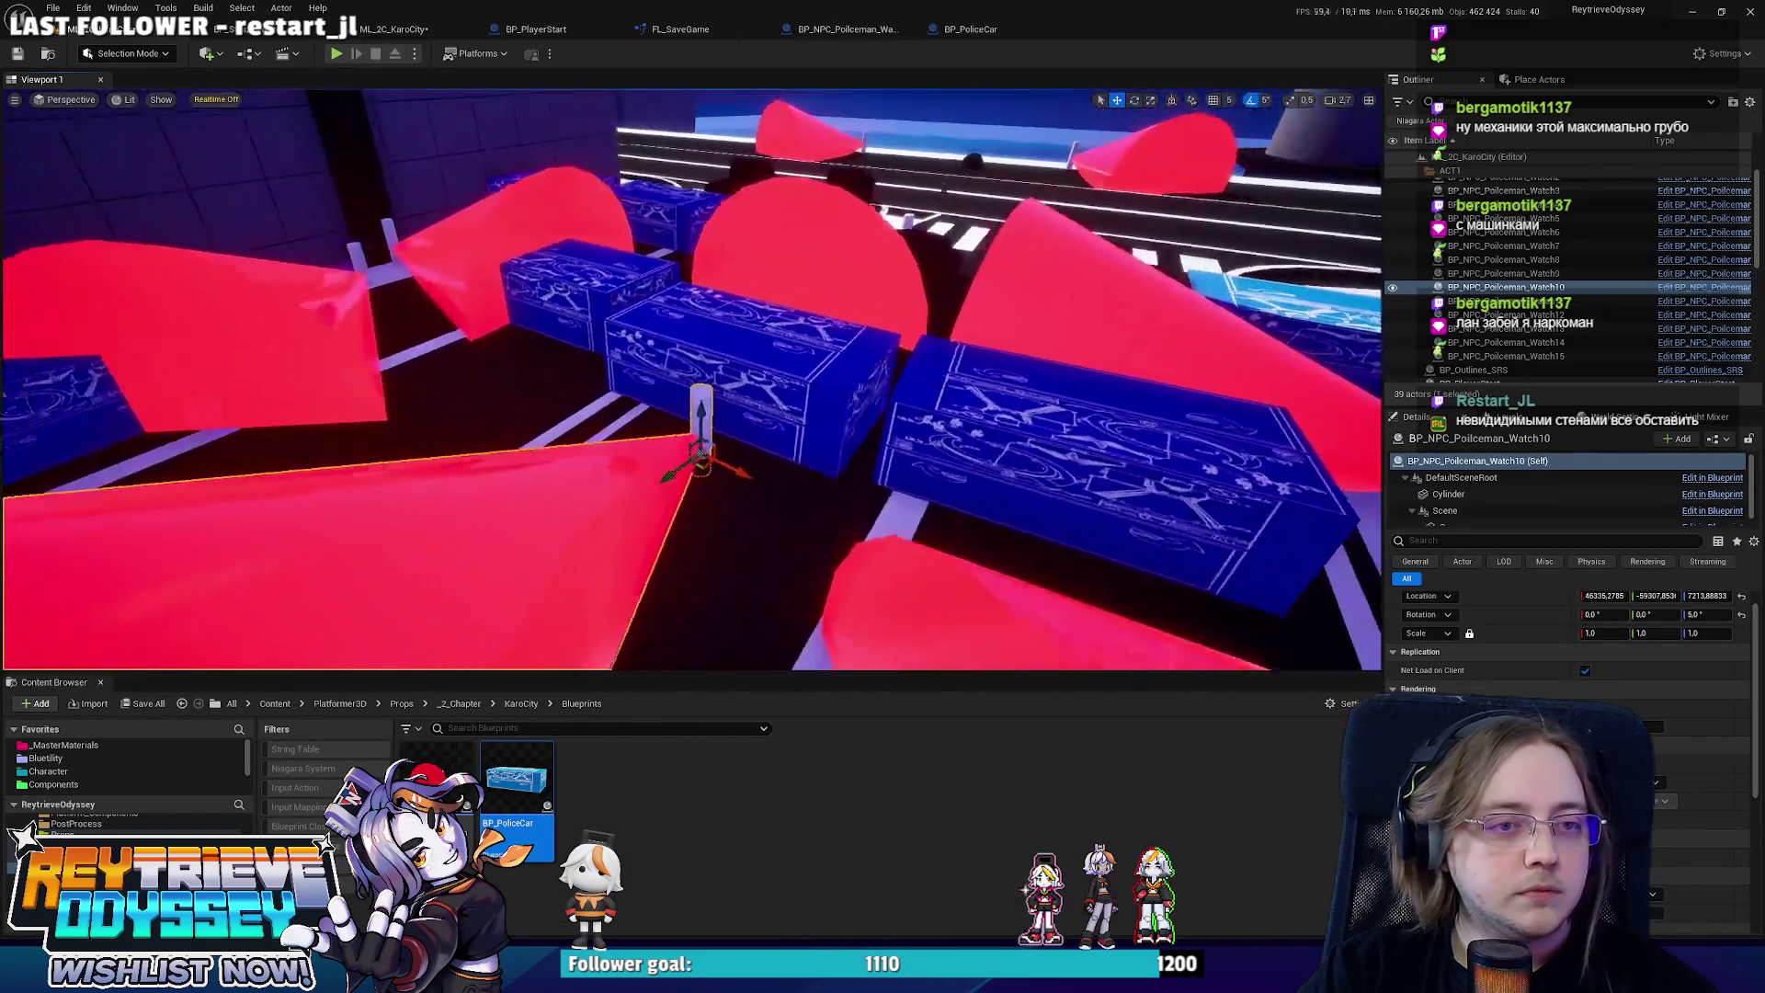
left_click_drag(699, 414, 809, 377)
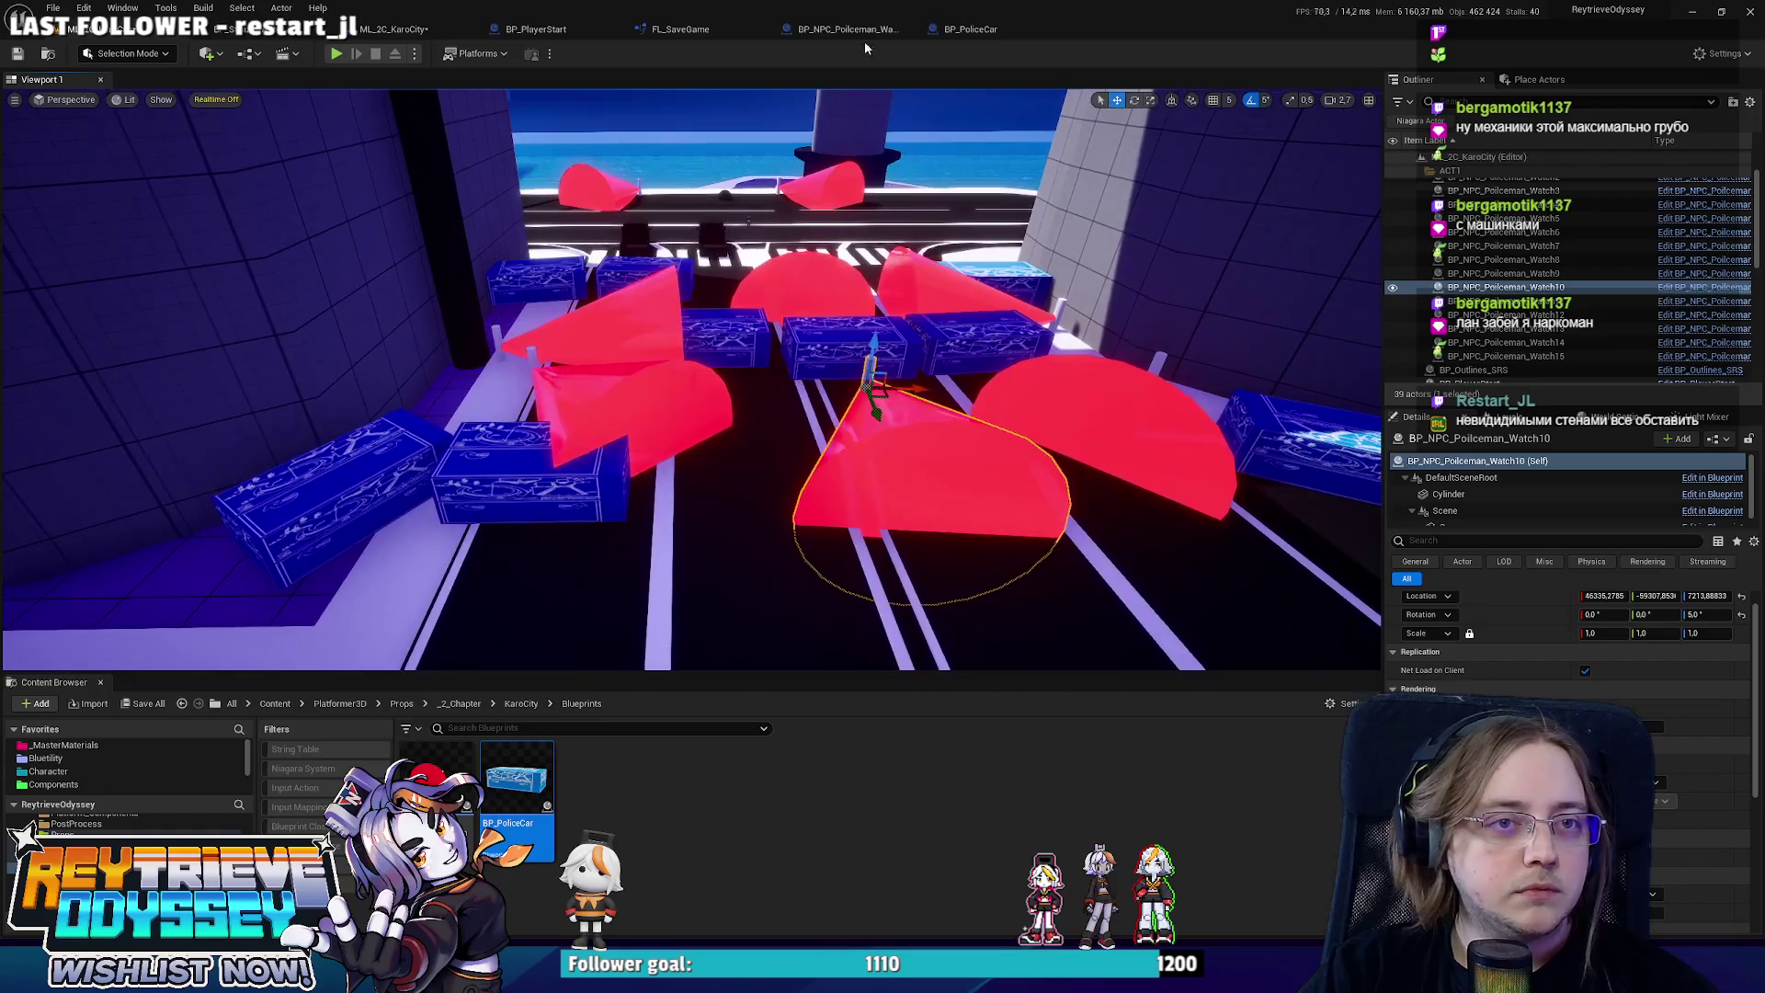
Raise the cone slightly to about Z 29.6 and save all changed assets.
left_click(957, 28)
left_click(826, 31)
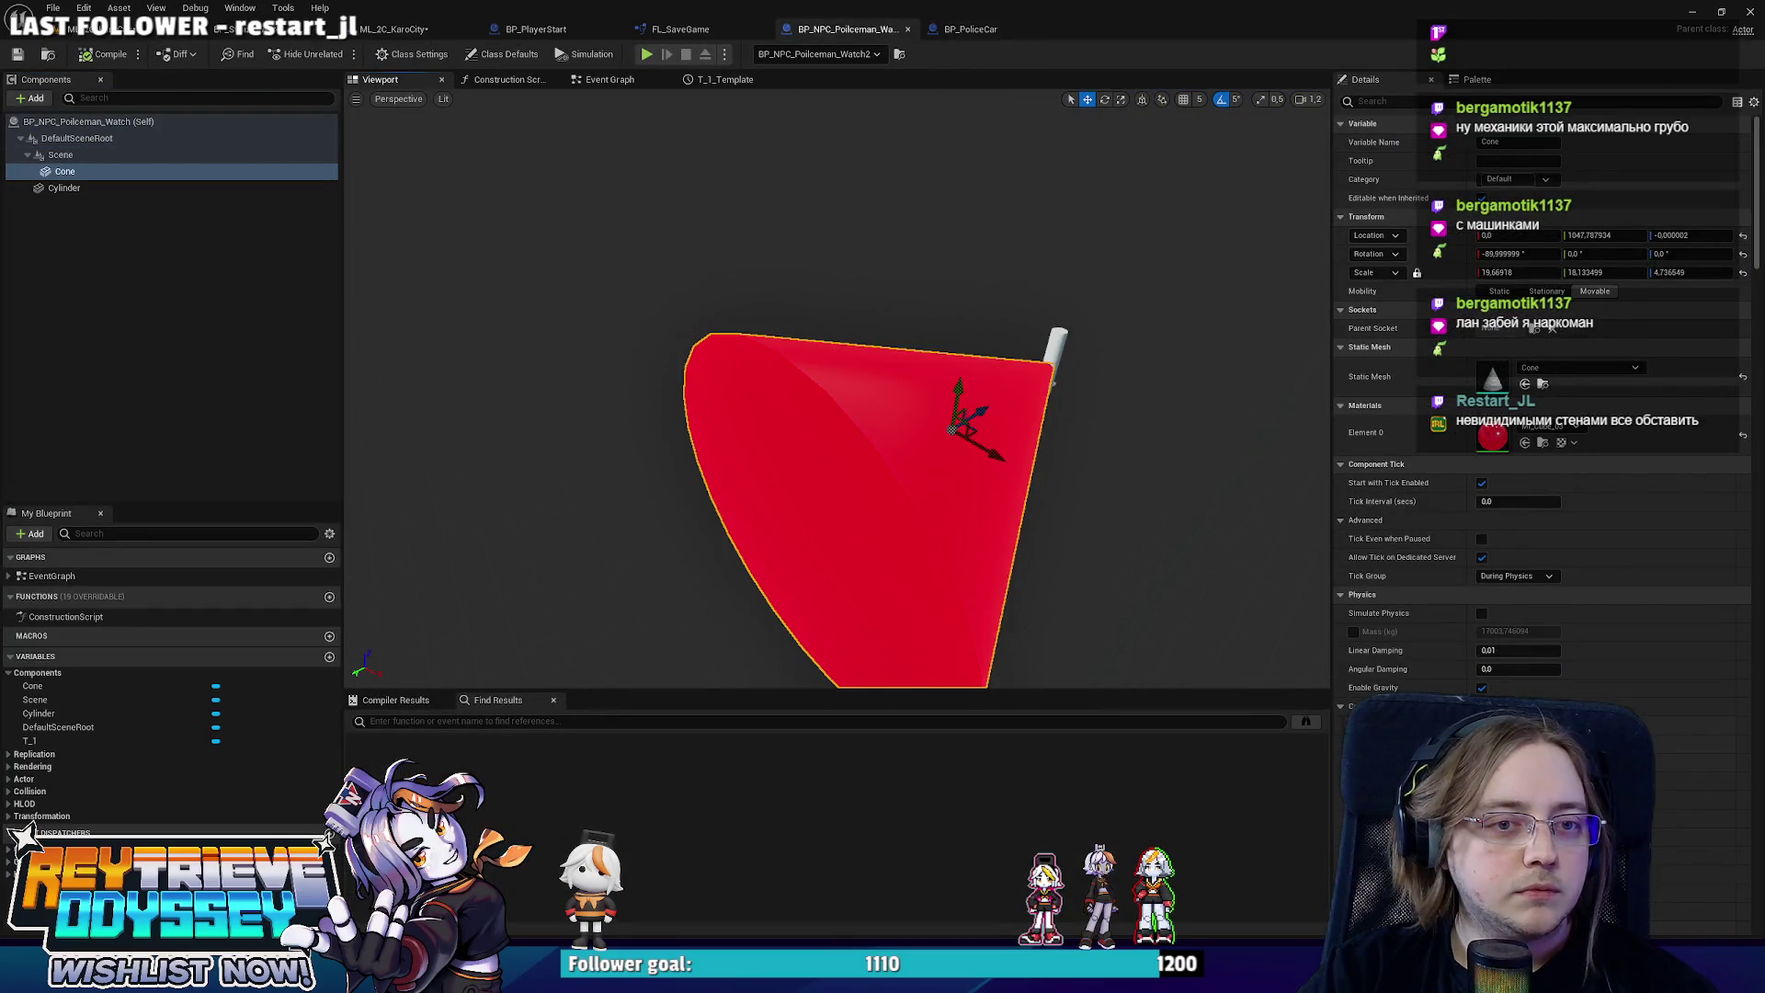
left_click_drag(951, 389, 966, 359)
key("ctrl+s")
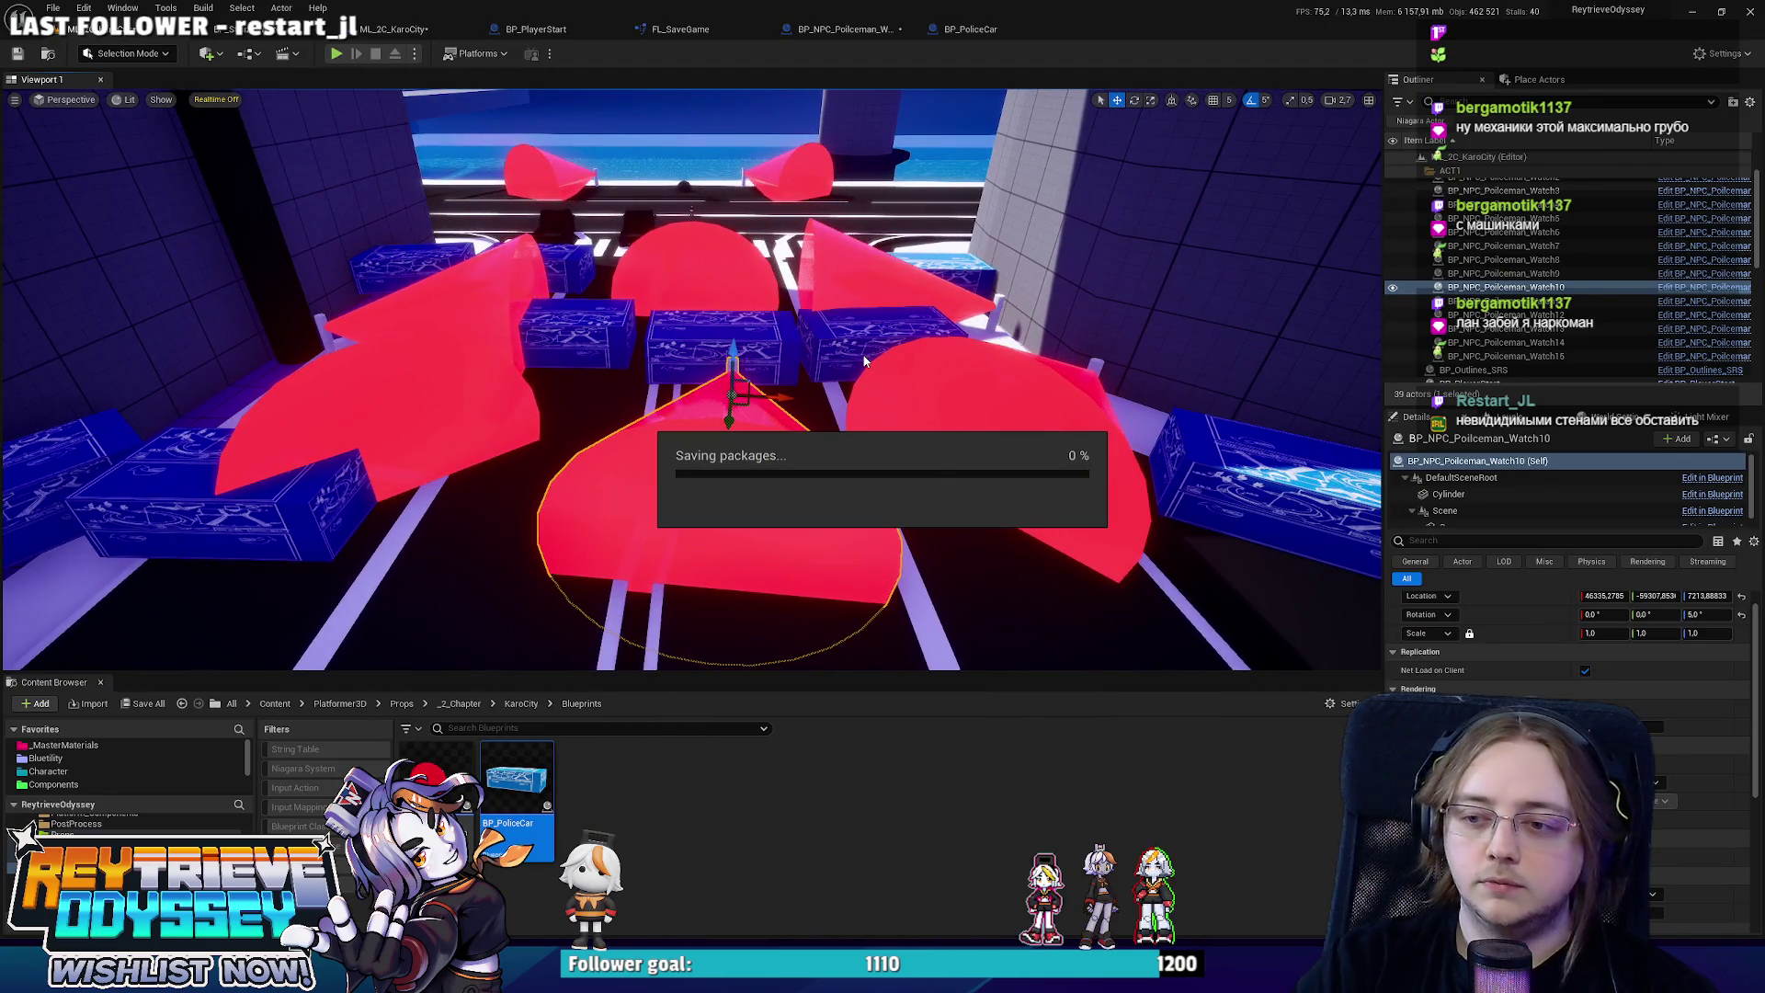
Alt-drag a copy of the left-road roadblock, two police cars and two policemen, further along the road.
left_click_drag(864, 362, 864, 275)
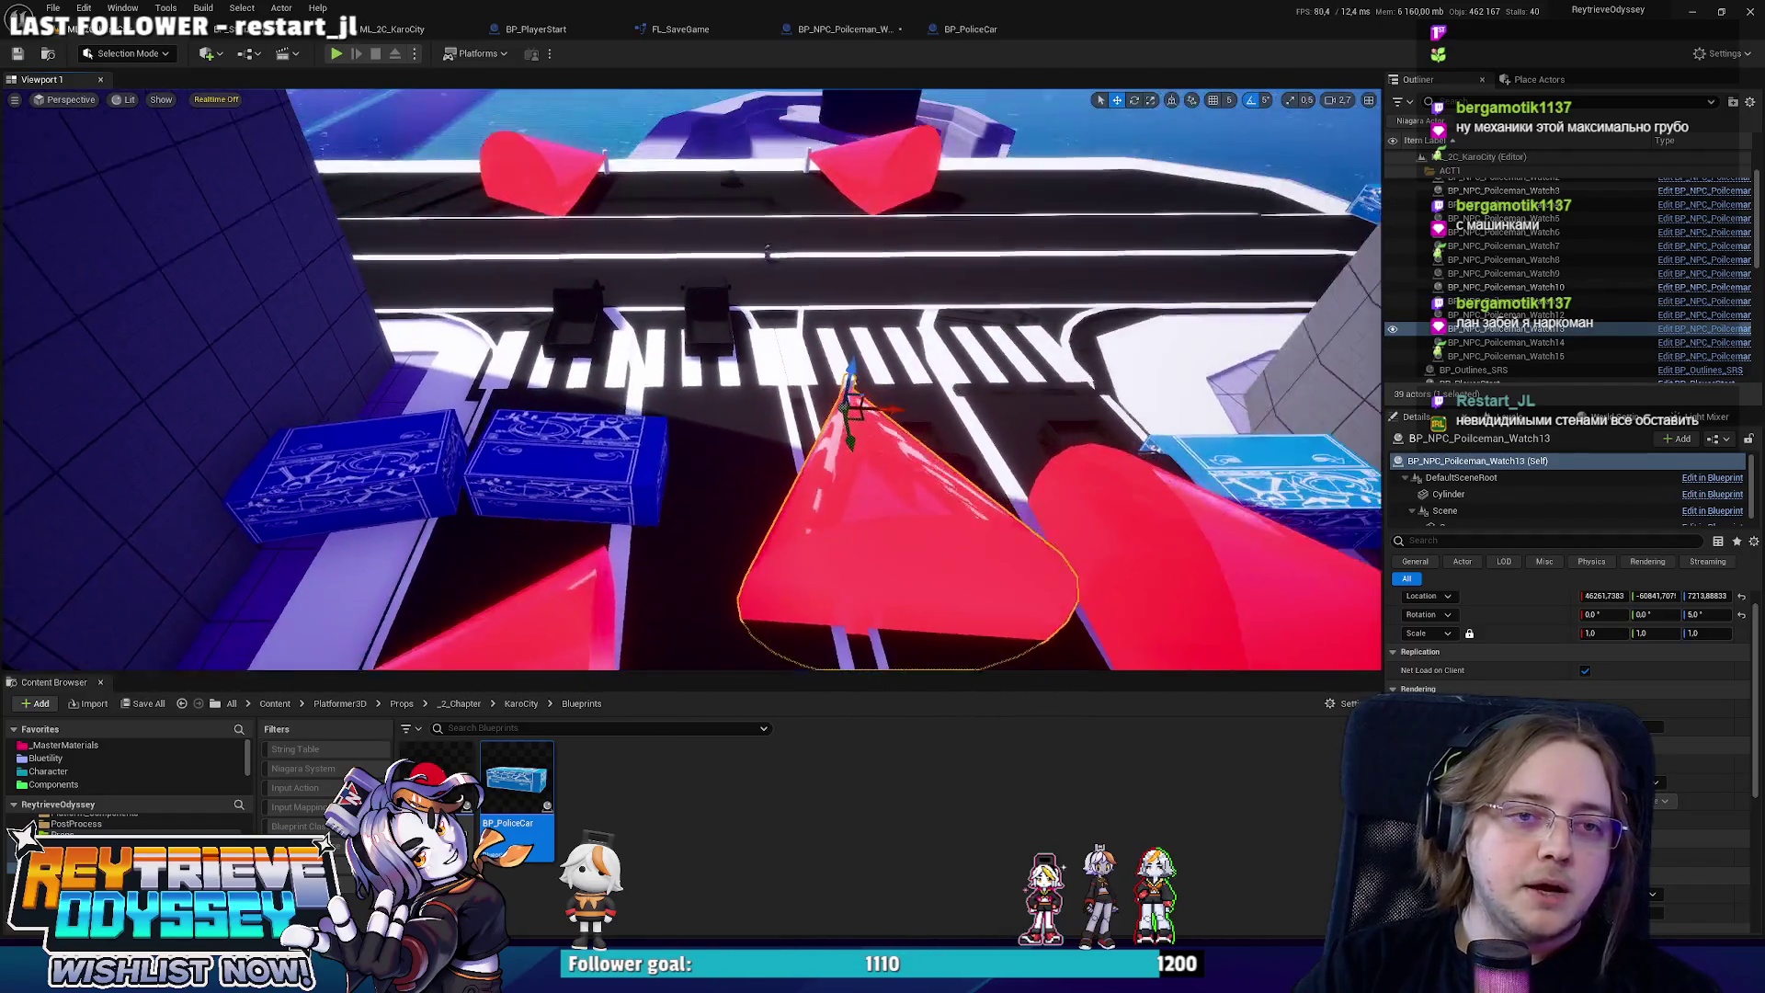
double_click(1506, 328)
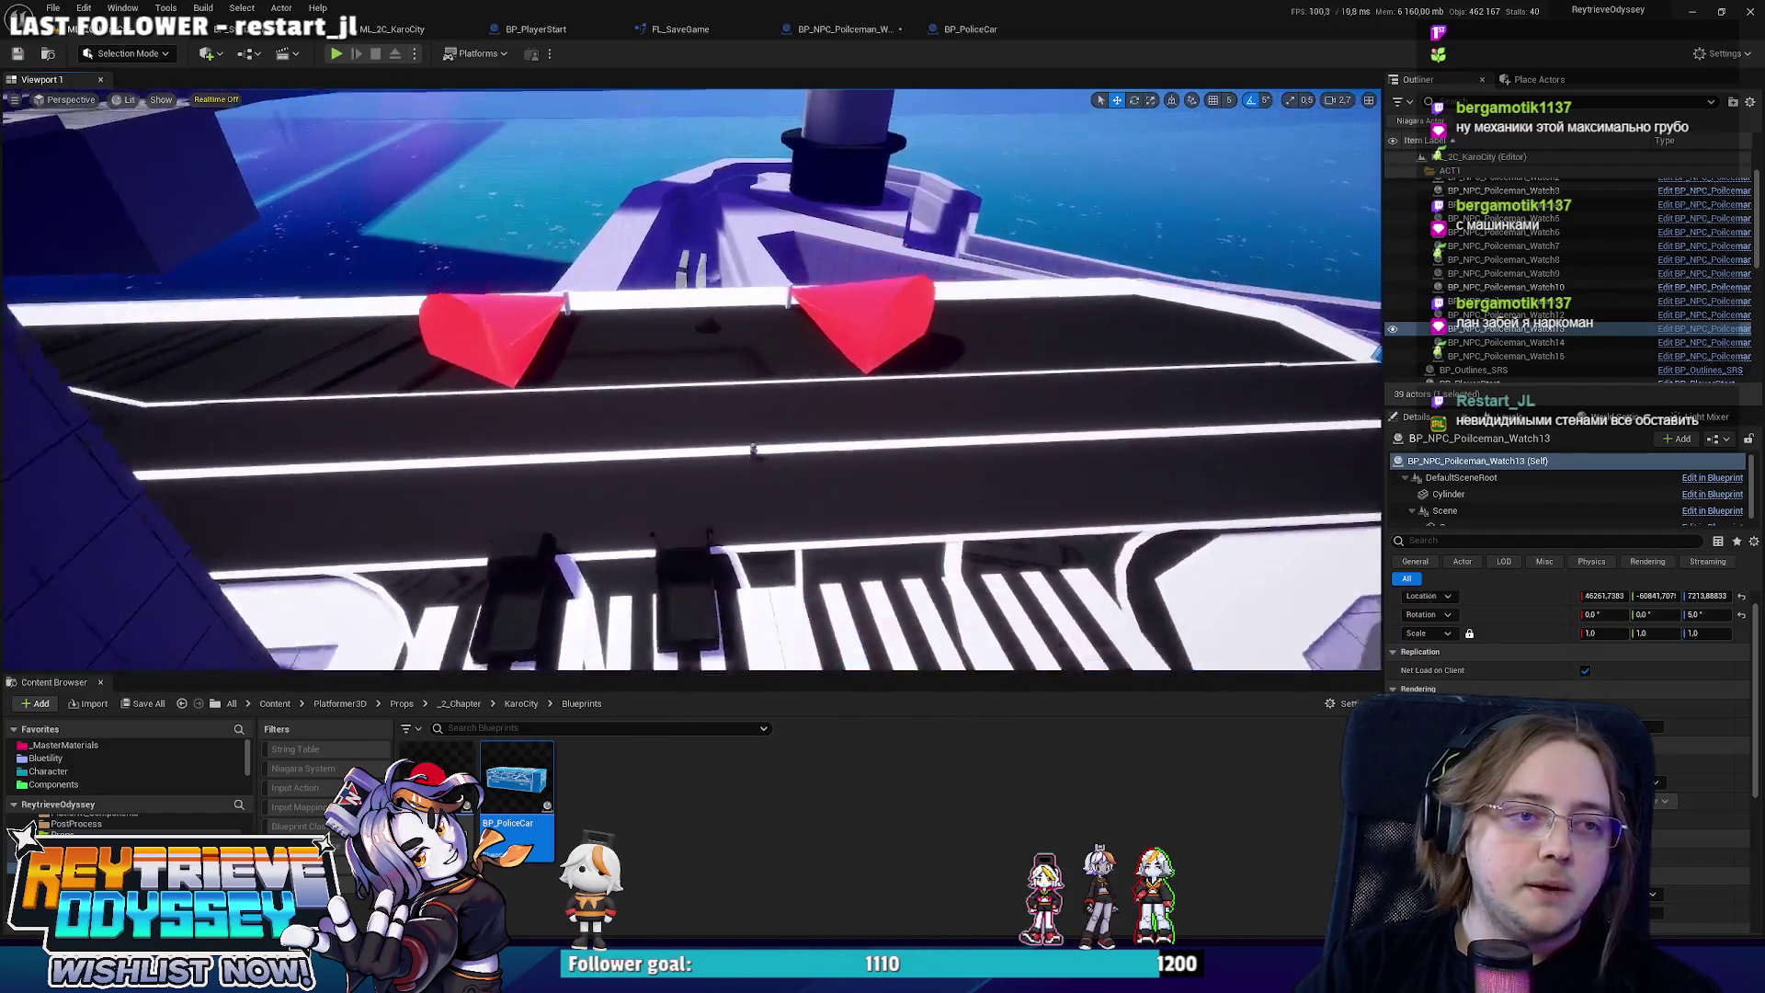
mouse_move(699, 368)
left_mouse_down()
mouse_move(740, 469)
mouse_move(734, 301)
left_mouse_up()
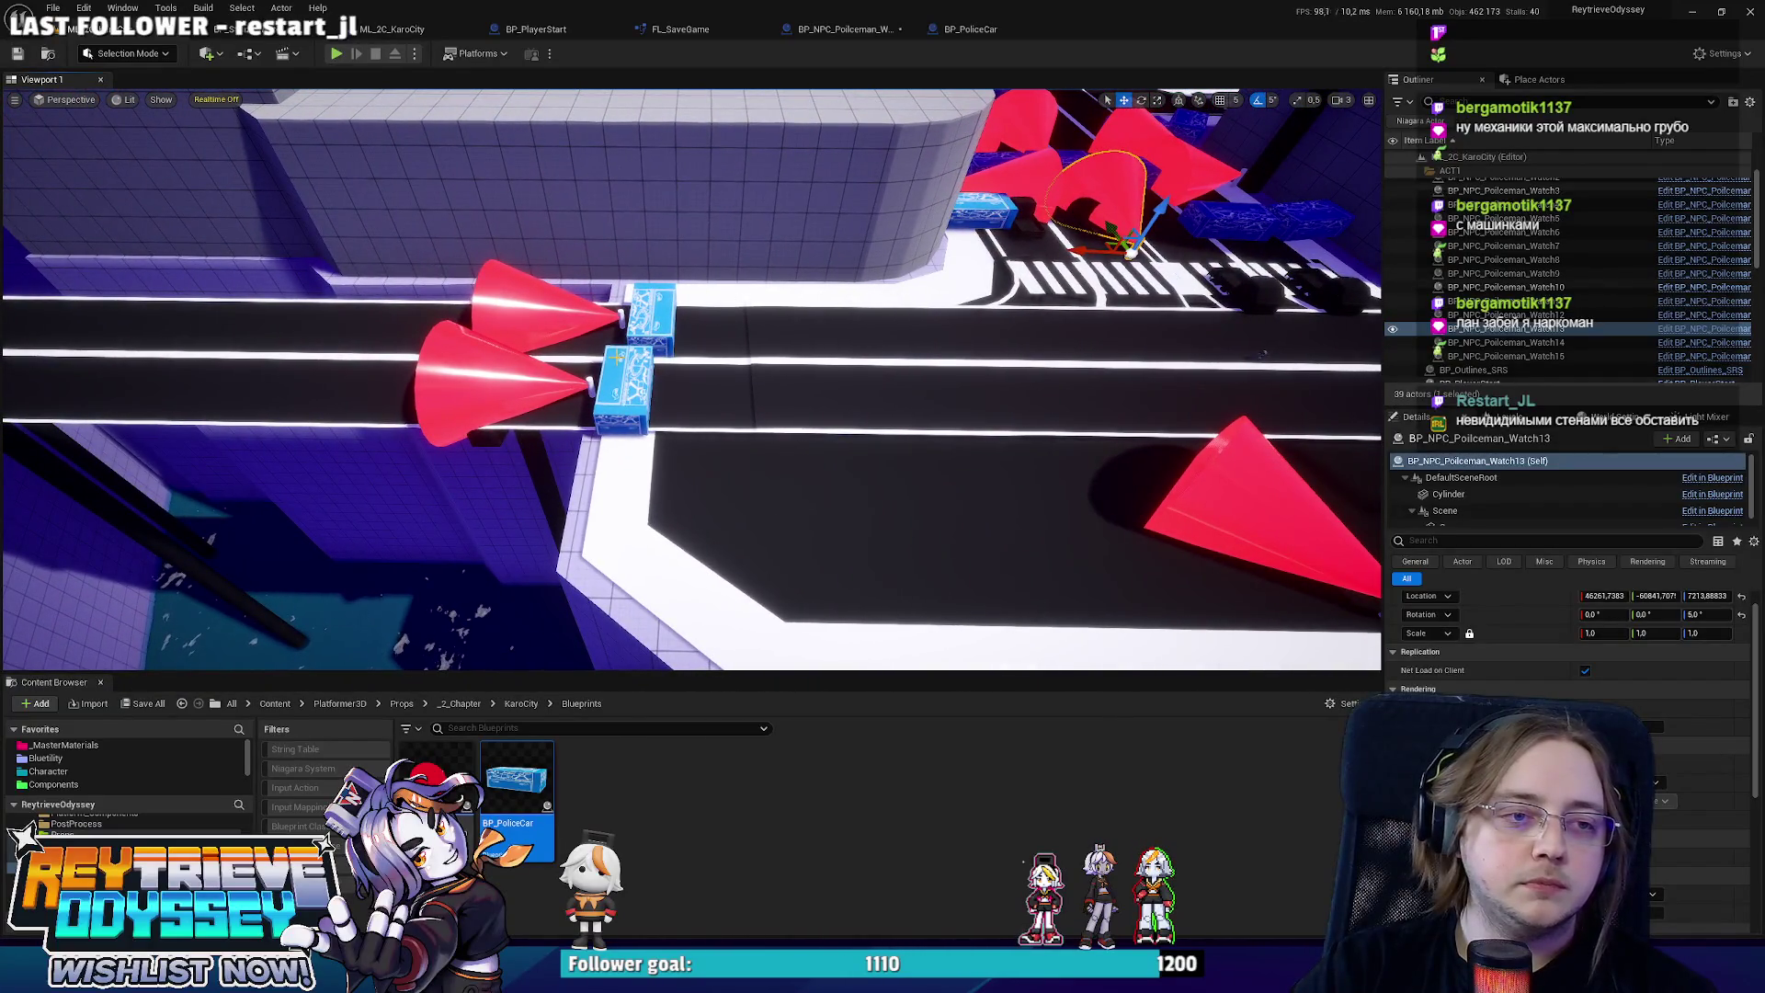
left_click(651, 318)
left_click(624, 390, "ctrl")
left_click(591, 382, "ctrl")
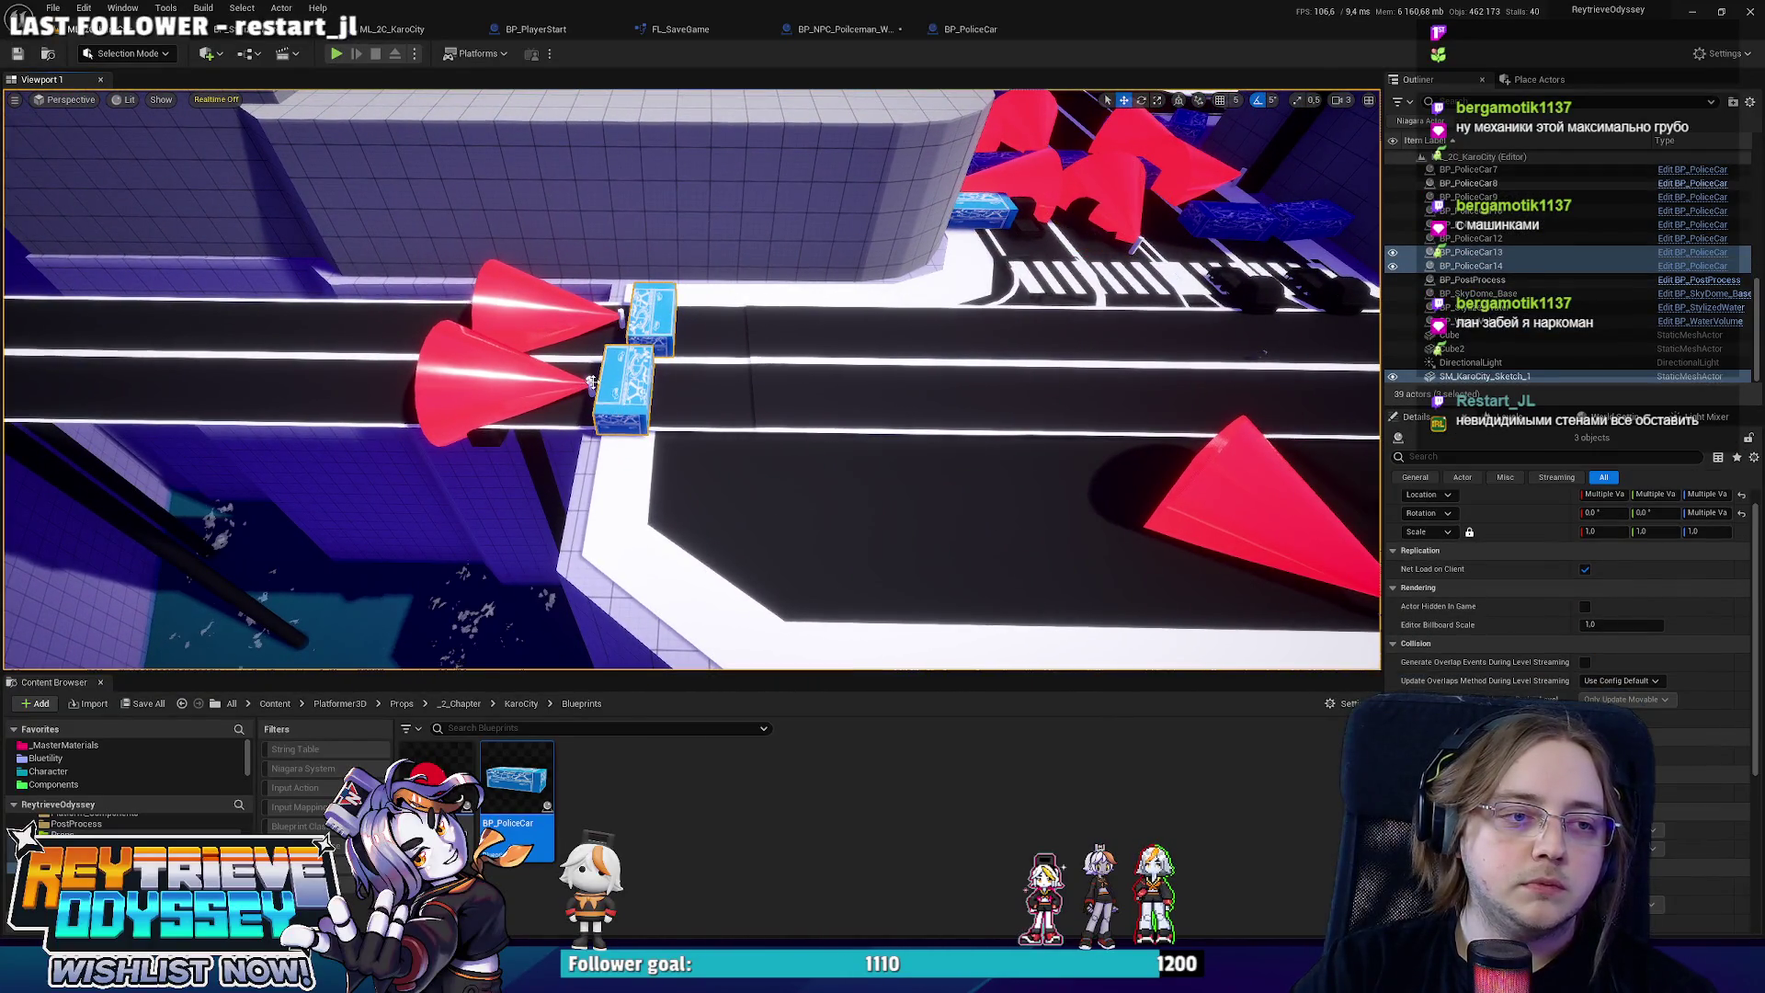
left_click(591, 381)
left_click(623, 315, "ctrl")
left_click(623, 316, "ctrl")
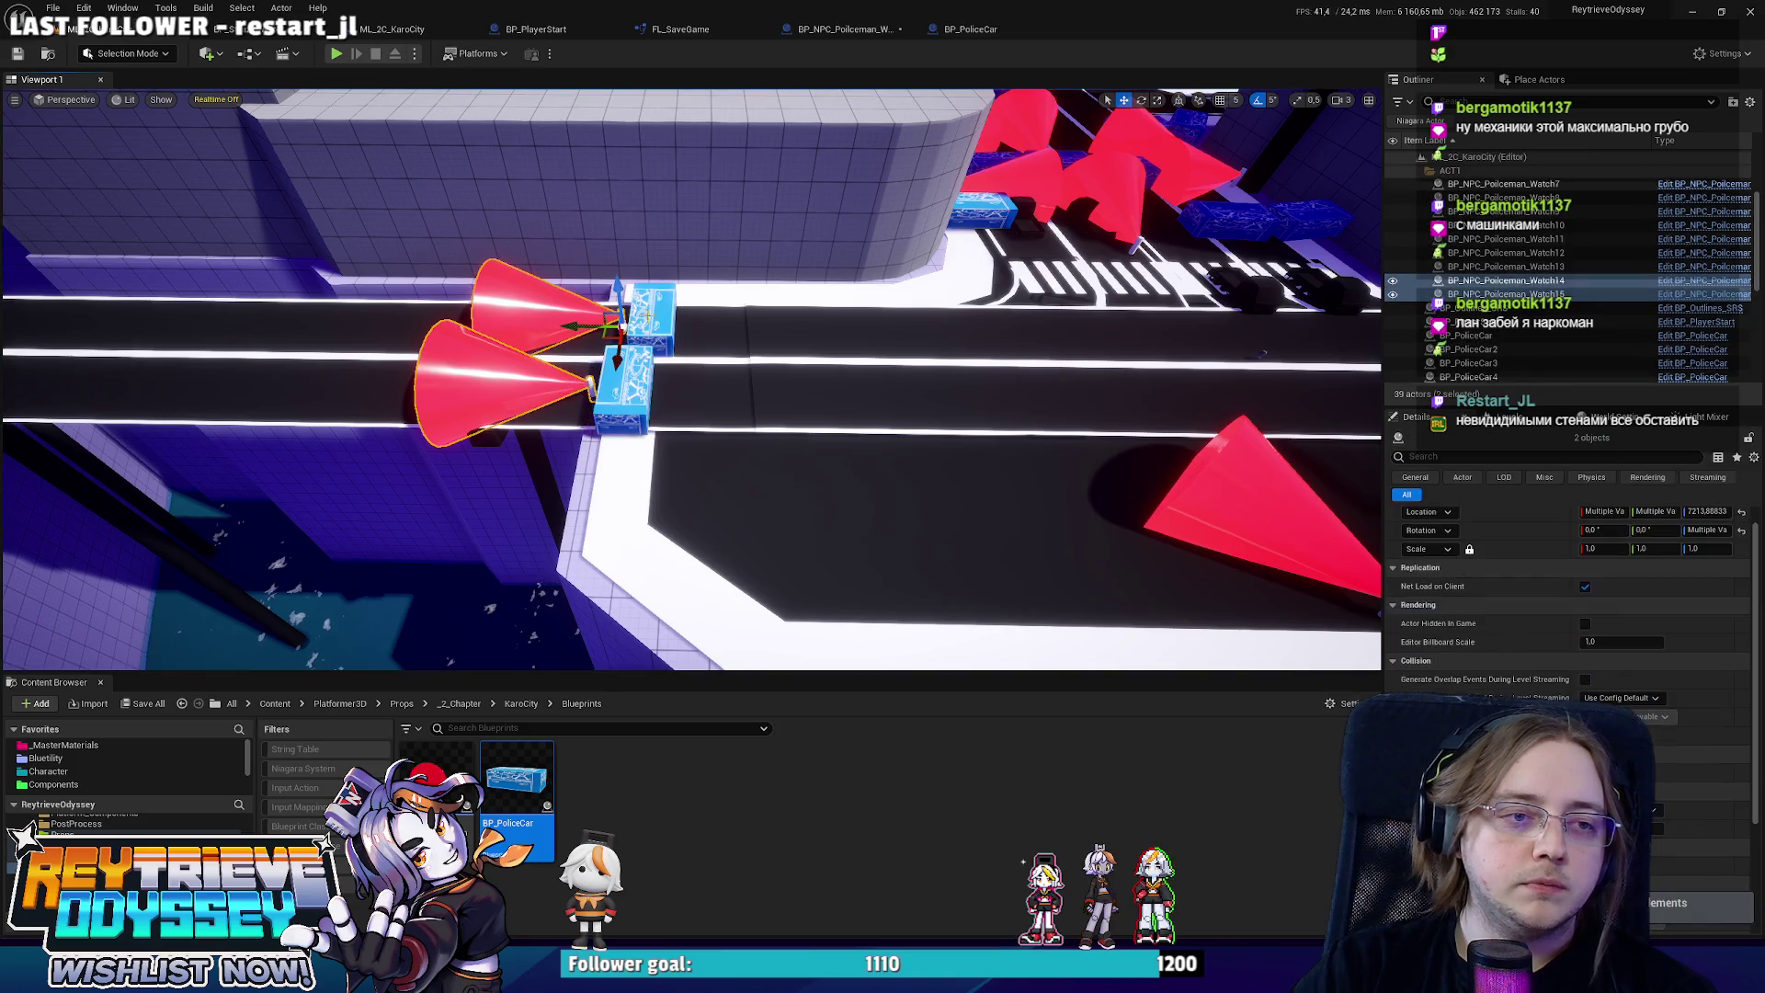
left_click(623, 391, "ctrl")
scroll(460, 402, "down", 5)
mouse_move(457, 401)
left_mouse_down()
mouse_move(954, 378)
mouse_move(980, 294)
left_mouse_up()
Duplicate BP_PoliceCar16 into the gap between the cones as BP_PoliceCar17.
left_click(783, 458)
mouse_move(777, 474)
left_mouse_down()
mouse_move(552, 395)
mouse_move(556, 369)
left_mouse_up()
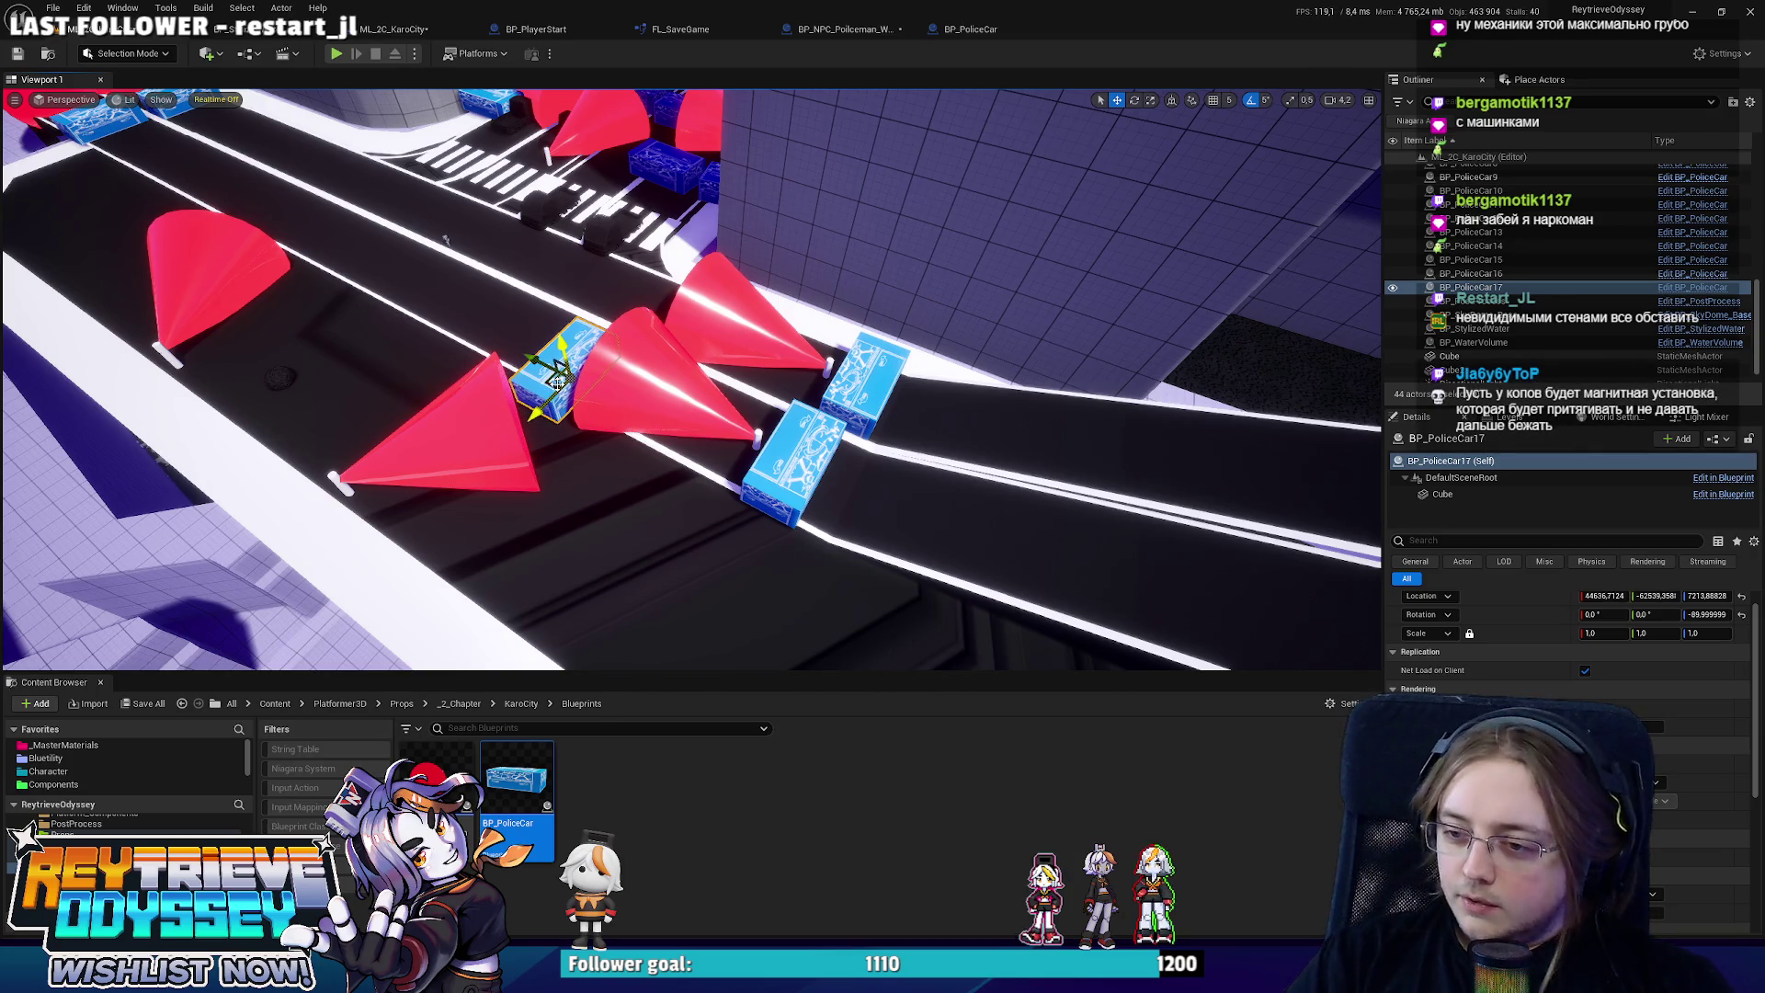
scroll(556, 395, "up", 5)
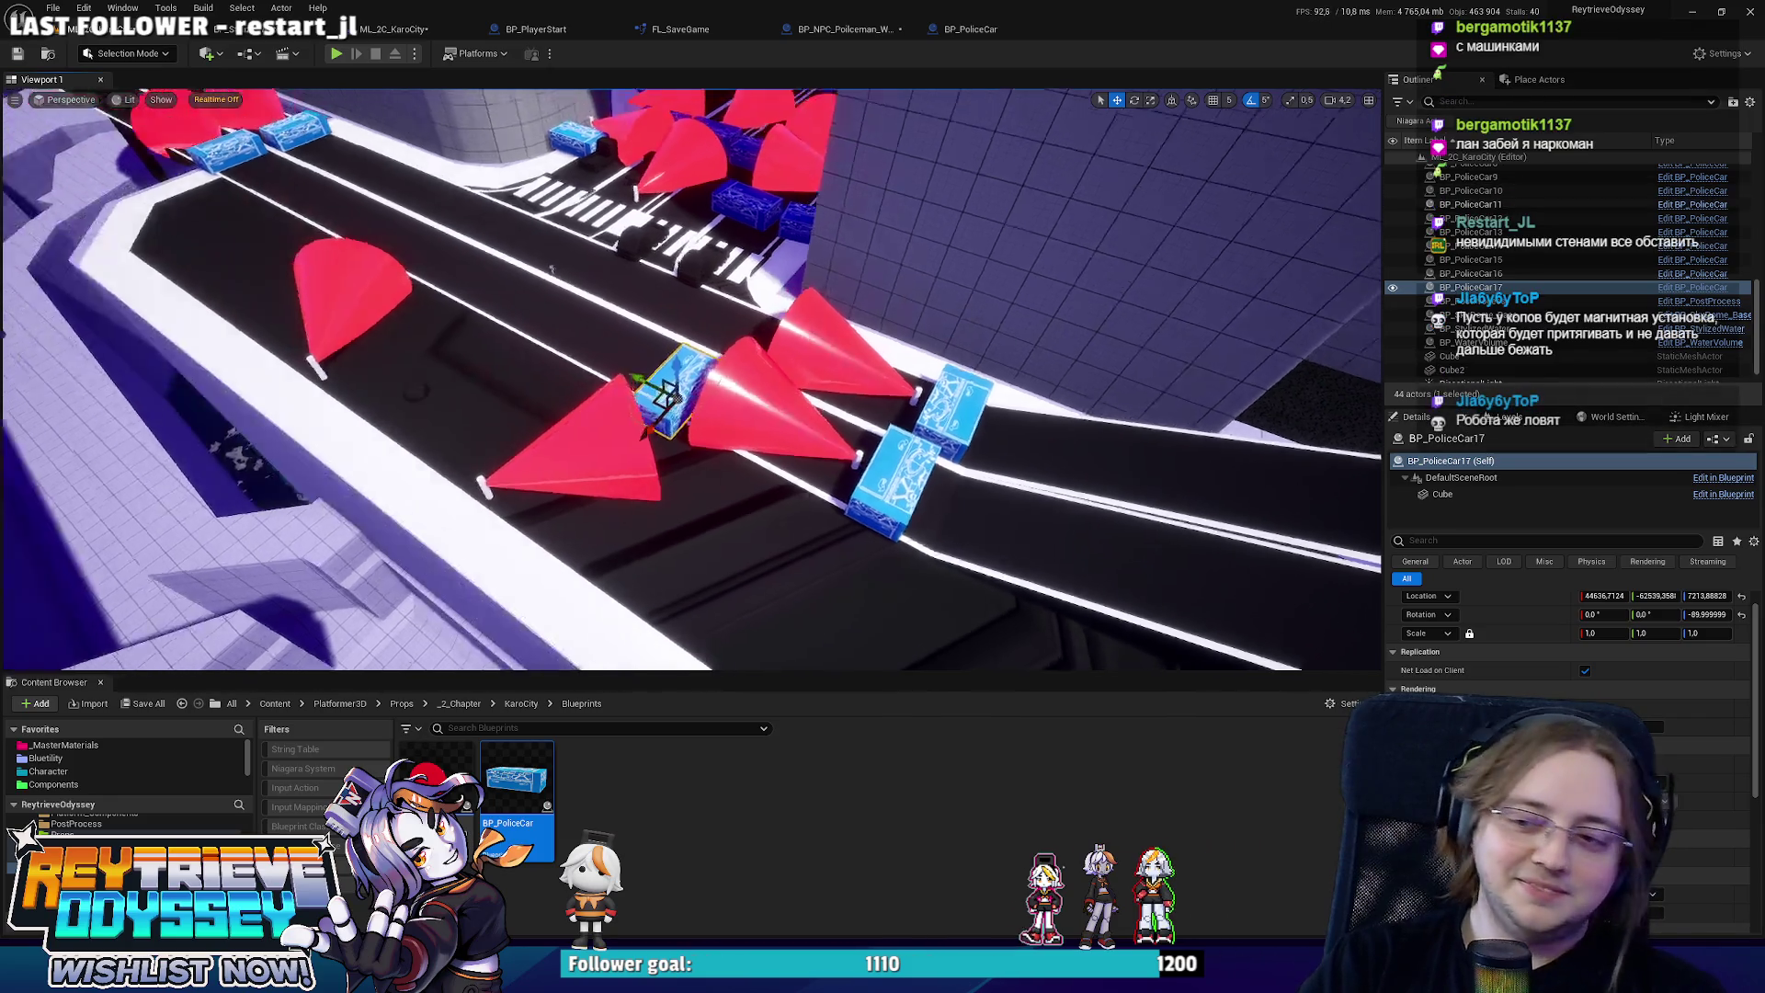
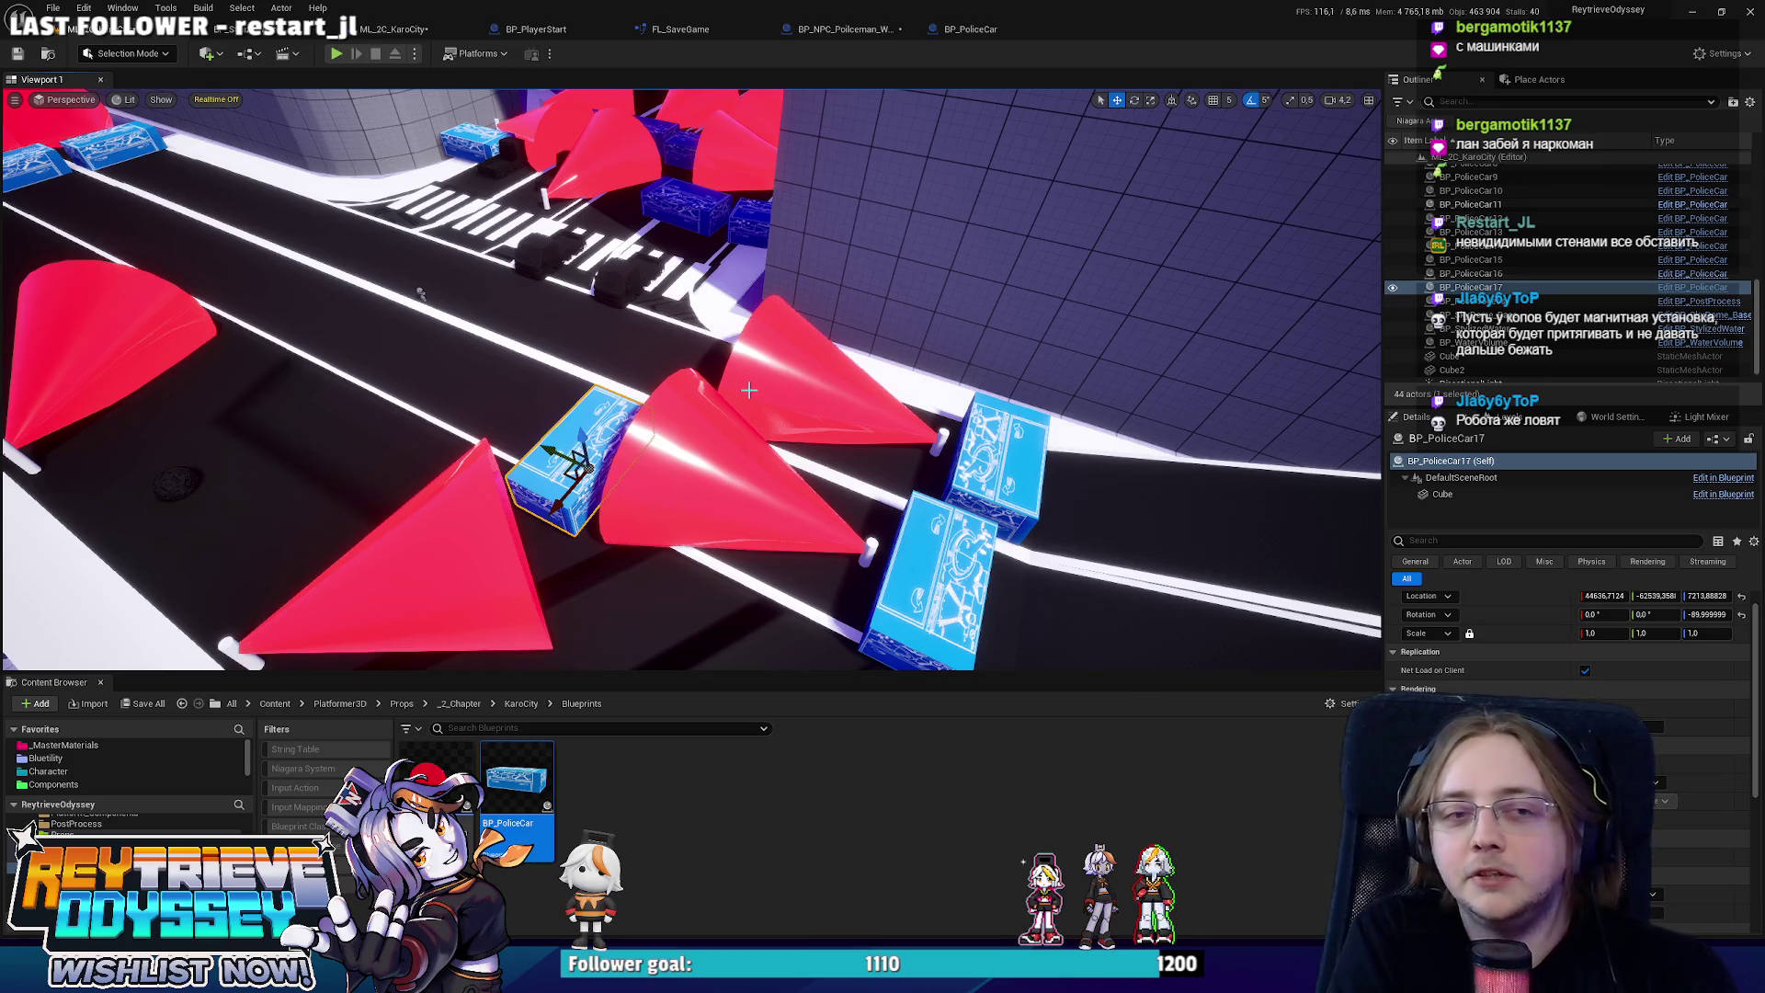
Lower BP_PoliceCar17 onto the road, slide it left, turn it 50° across the road, and drop the extra copy.
mouse_move(738, 387)
left_mouse_down()
mouse_move(920, 490)
mouse_move(1186, 593)
mouse_move(855, 391)
mouse_move(1083, 579)
left_mouse_up()
left_click_drag(688, 317, 688, 345)
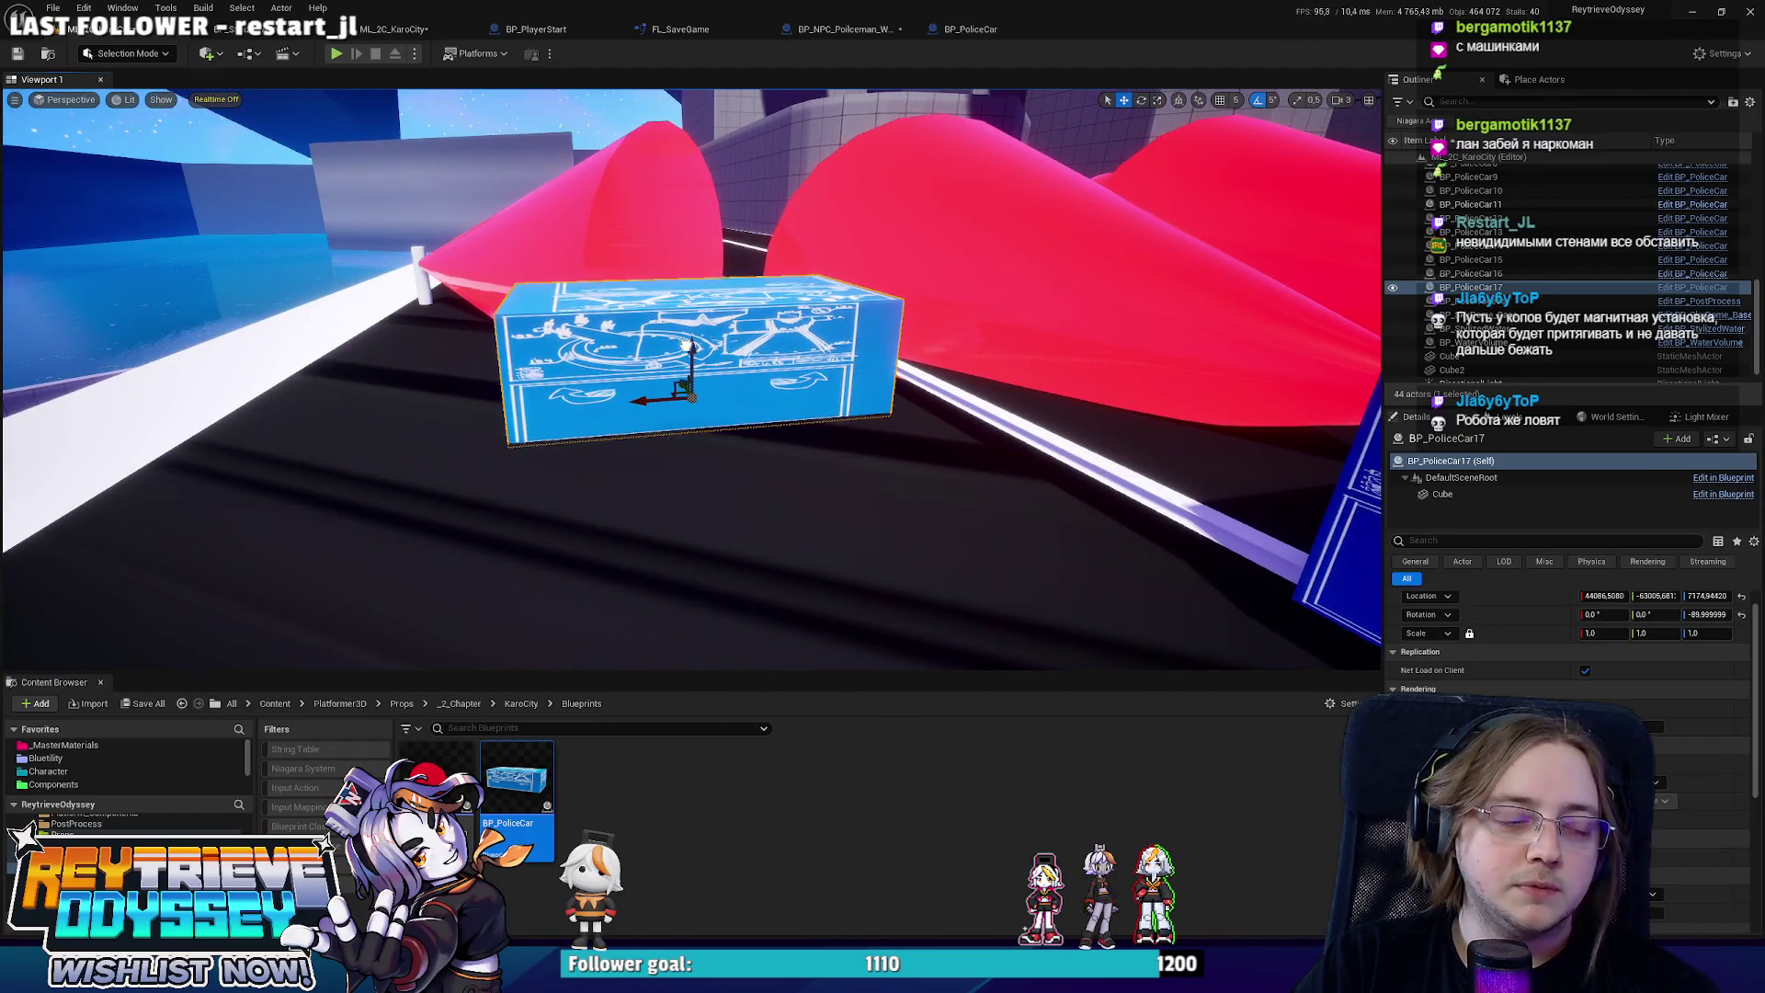
left_click_drag(787, 377, 579, 418)
key("e")
mouse_move(581, 487)
left_mouse_down()
mouse_move(520, 473)
mouse_move(973, 336)
mouse_move(919, 386)
mouse_move(1020, 496)
mouse_move(784, 419)
left_mouse_up()
key("w")
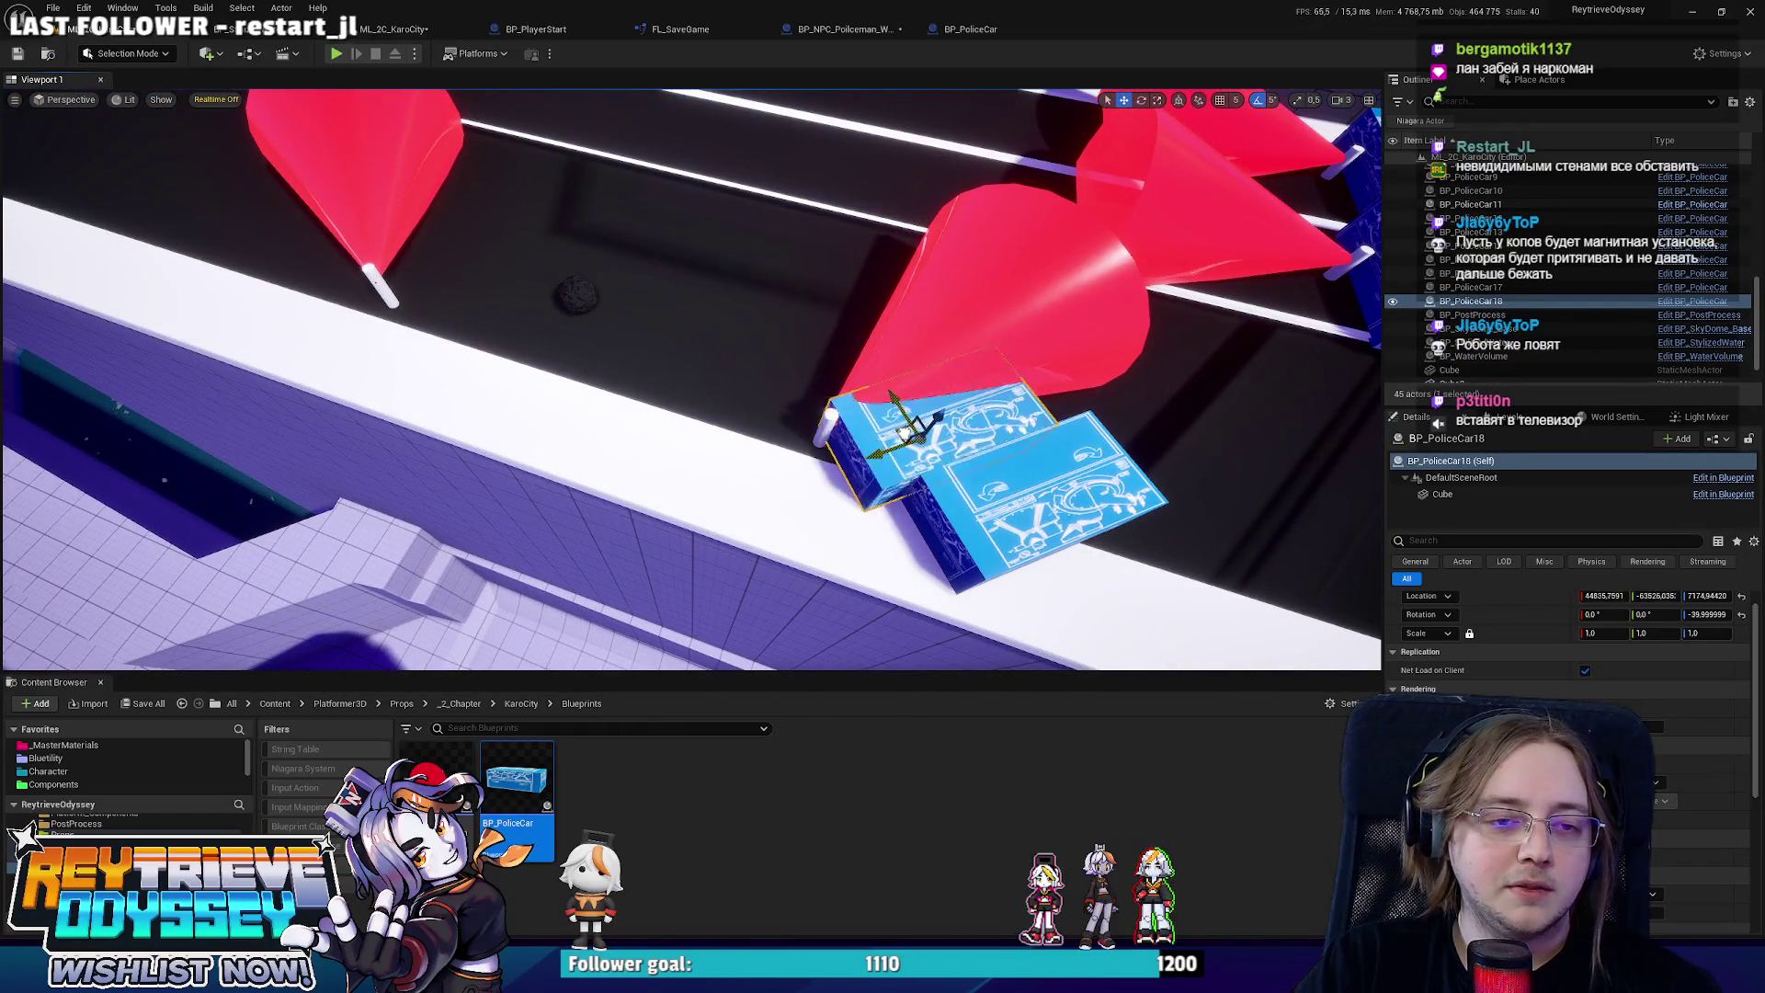
mouse_move(906, 430)
left_mouse_down()
mouse_move(884, 434)
mouse_move(553, 135)
mouse_move(799, 286)
mouse_move(922, 548)
mouse_move(851, 437)
left_mouse_up()
key("ctrl+z")
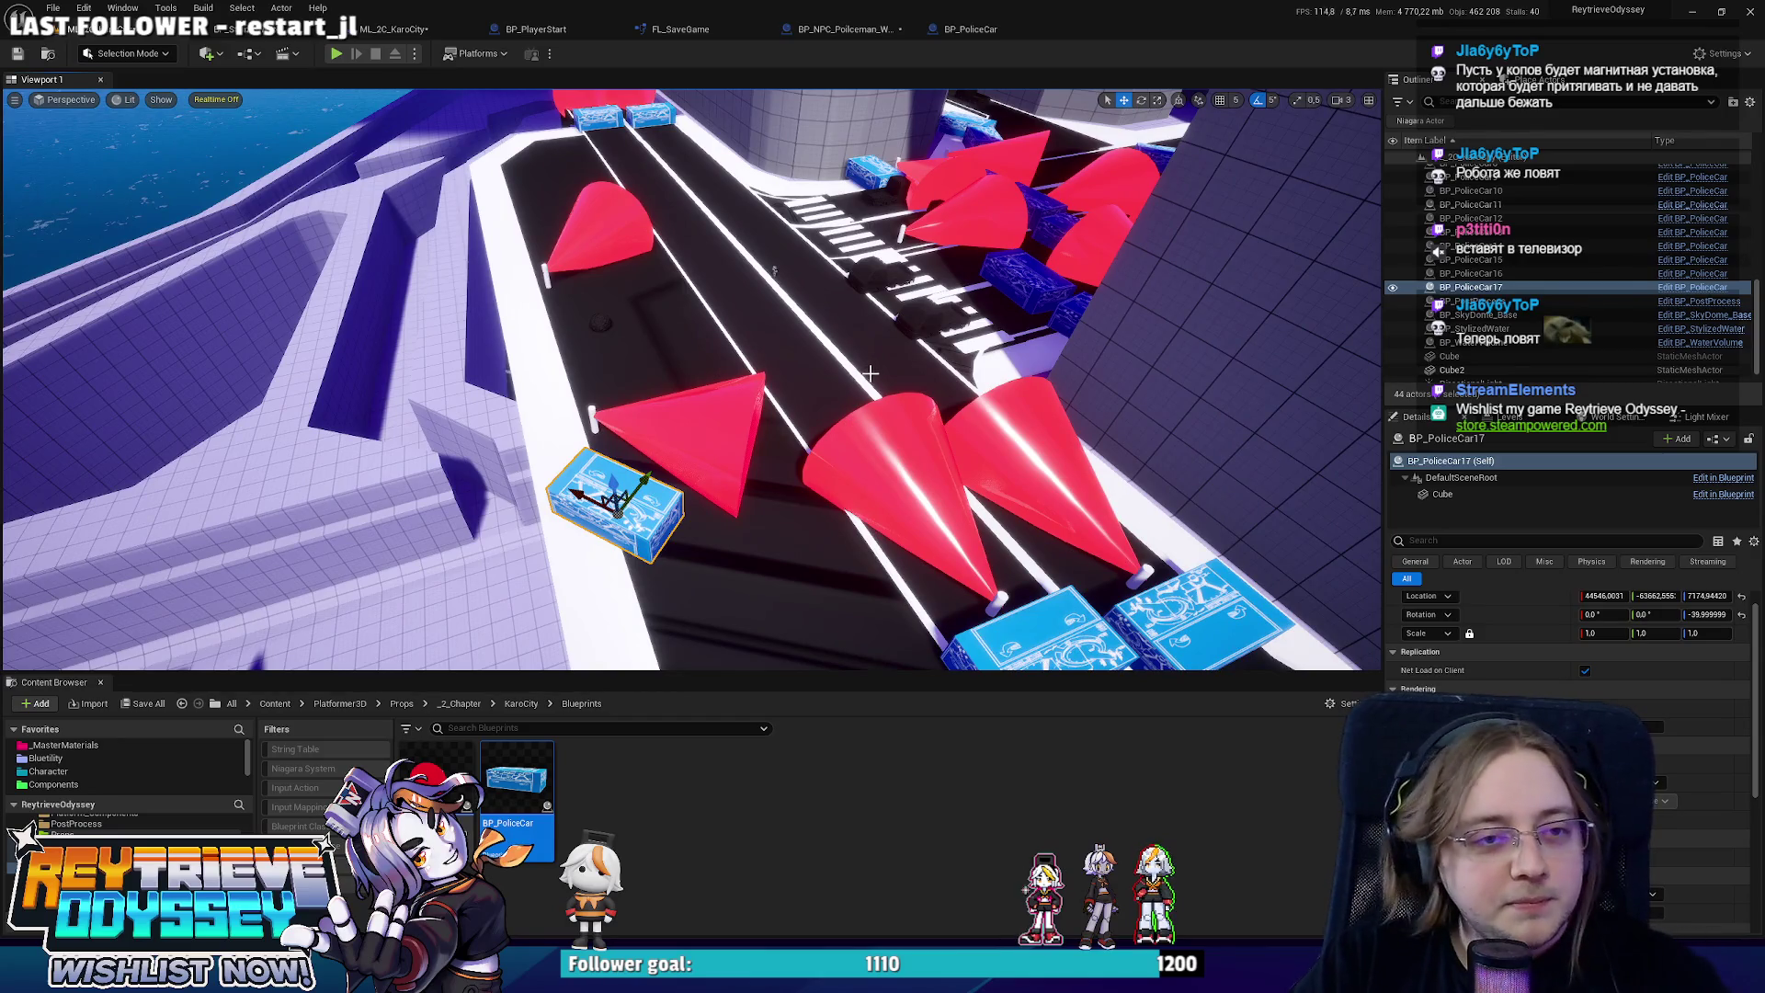
Duplicate two police cars beside the crosswalk with Ctrl+D.
left_click_drag(870, 373, 956, 240)
left_click(966, 216)
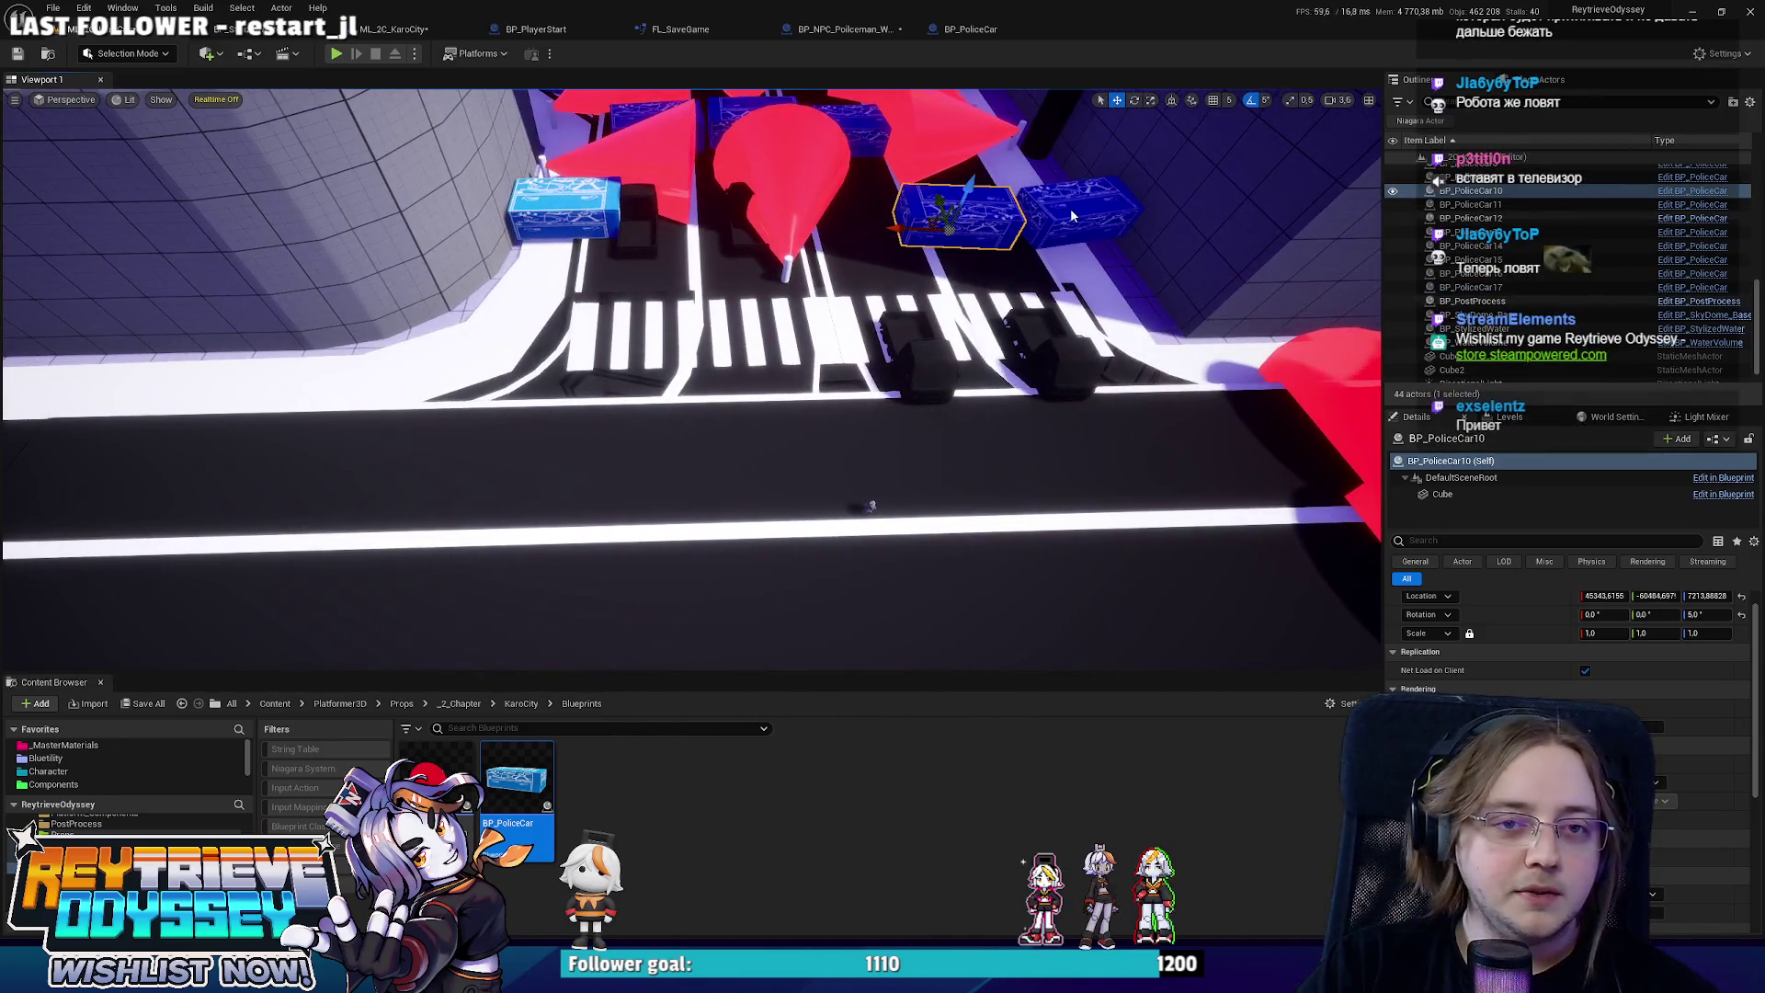
left_click(1071, 216, "ctrl")
mouse_move(1071, 216)
left_mouse_down()
mouse_move(1042, 299)
mouse_move(774, 564)
left_mouse_up()
key("ctrl+d")
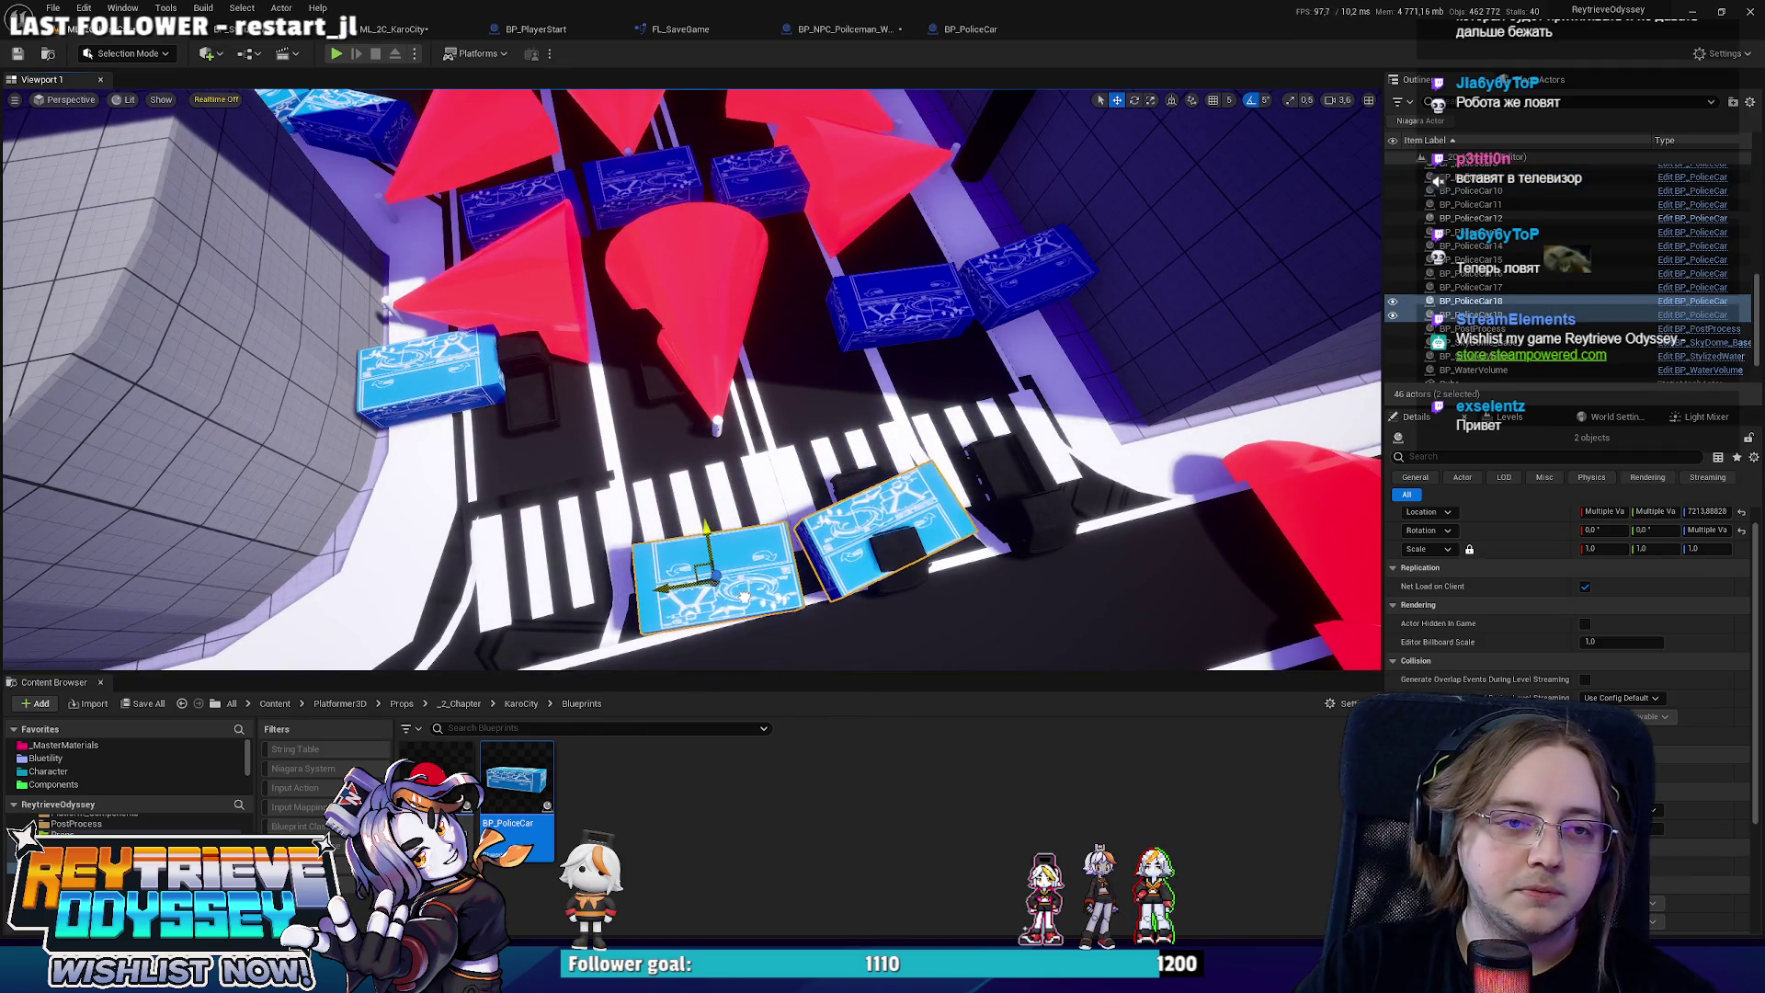
Check the crosswalk cars from a wider view, then select a policeman's vision cone.
mouse_move(699, 570)
left_mouse_down()
mouse_move(527, 394)
mouse_move(616, 371)
left_mouse_up()
left_click(527, 393)
left_click(585, 387)
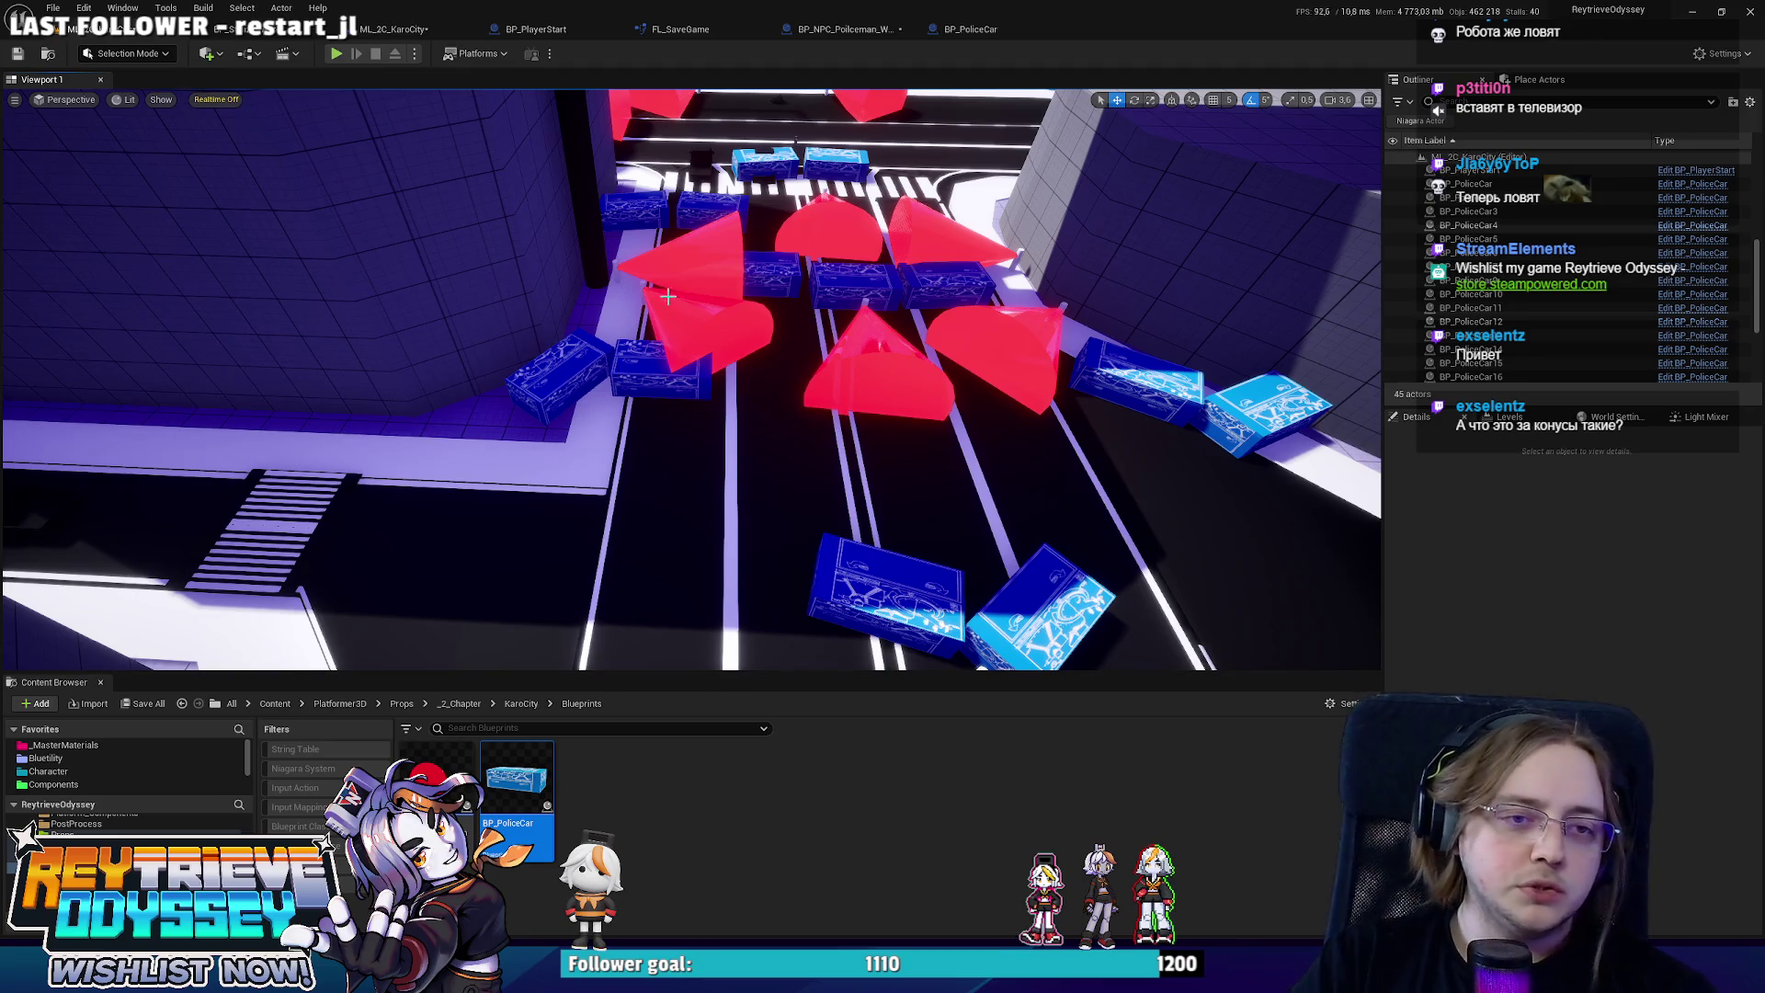
mouse_move(668, 295)
left_mouse_down()
mouse_move(799, 393)
mouse_move(474, 547)
mouse_move(1204, 451)
mouse_move(1160, 377)
mouse_move(1210, 453)
left_mouse_up()
left_click(799, 394)
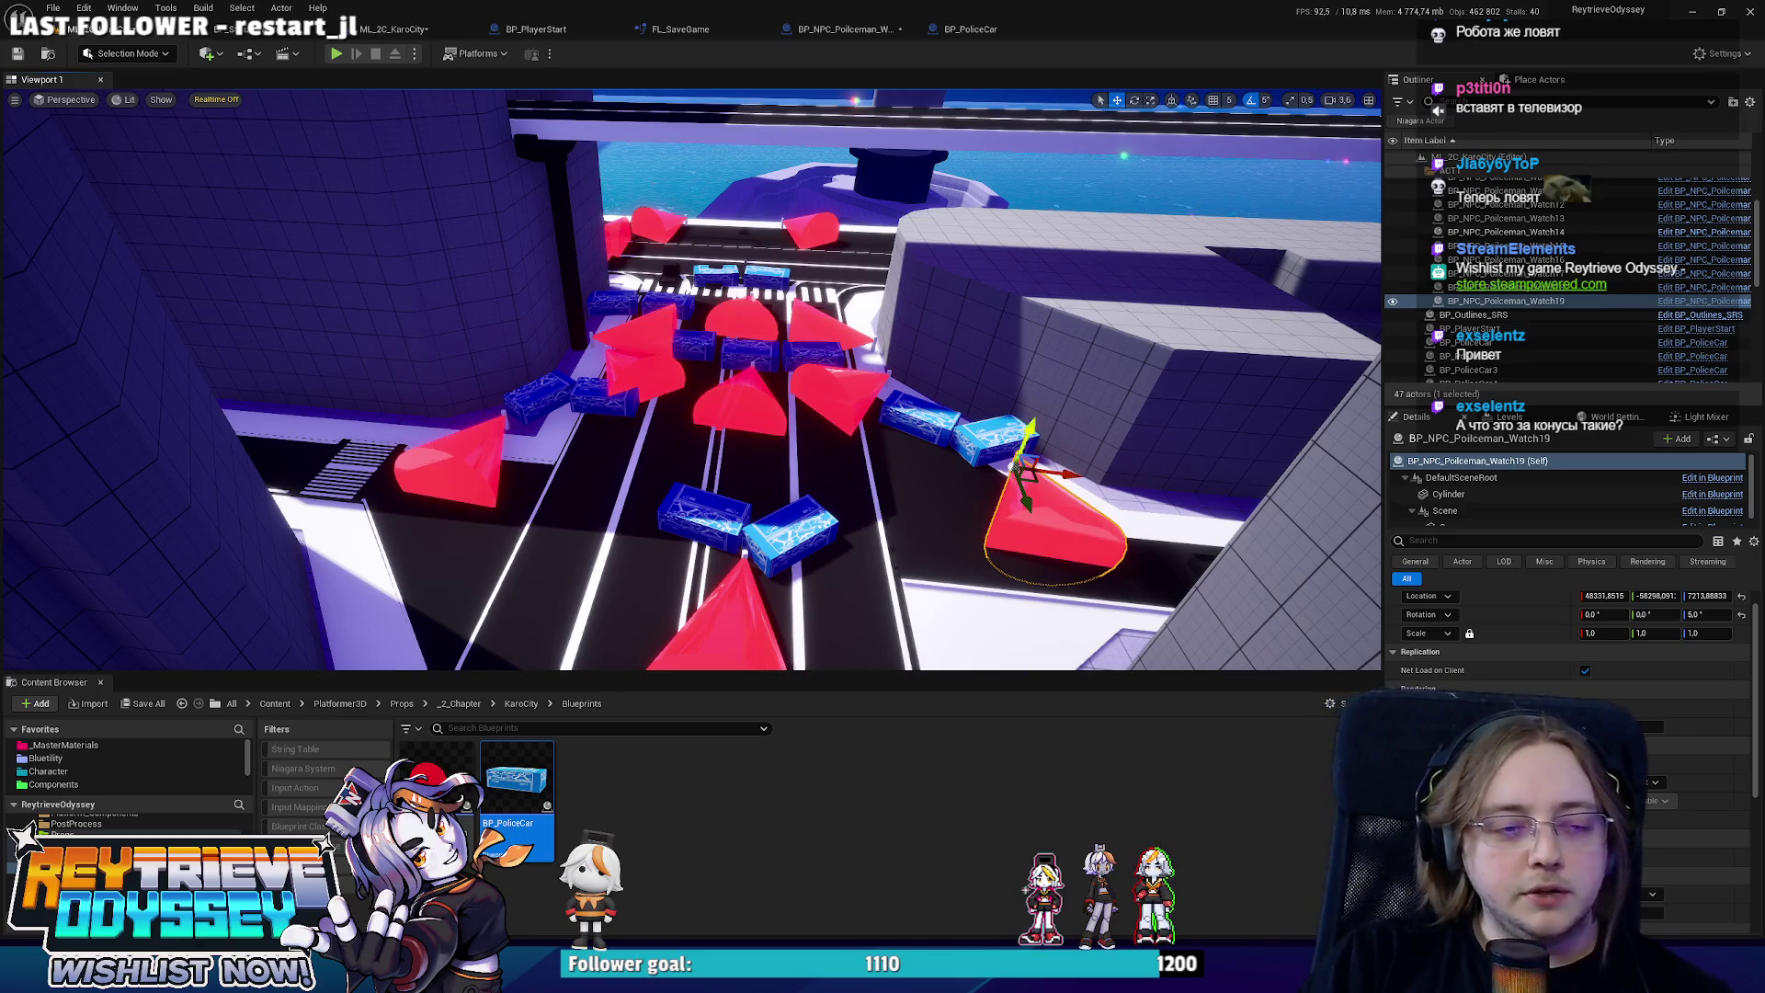
Select the BP_NPC_Policeman_Watch5 cone and move it down and right along the sidewalk.
mouse_move(1210, 453)
left_mouse_down()
mouse_move(1177, 313)
mouse_move(681, 506)
left_mouse_up()
left_click(671, 499)
scroll(680, 506, "down", 5)
scroll(722, 397, "up", 6)
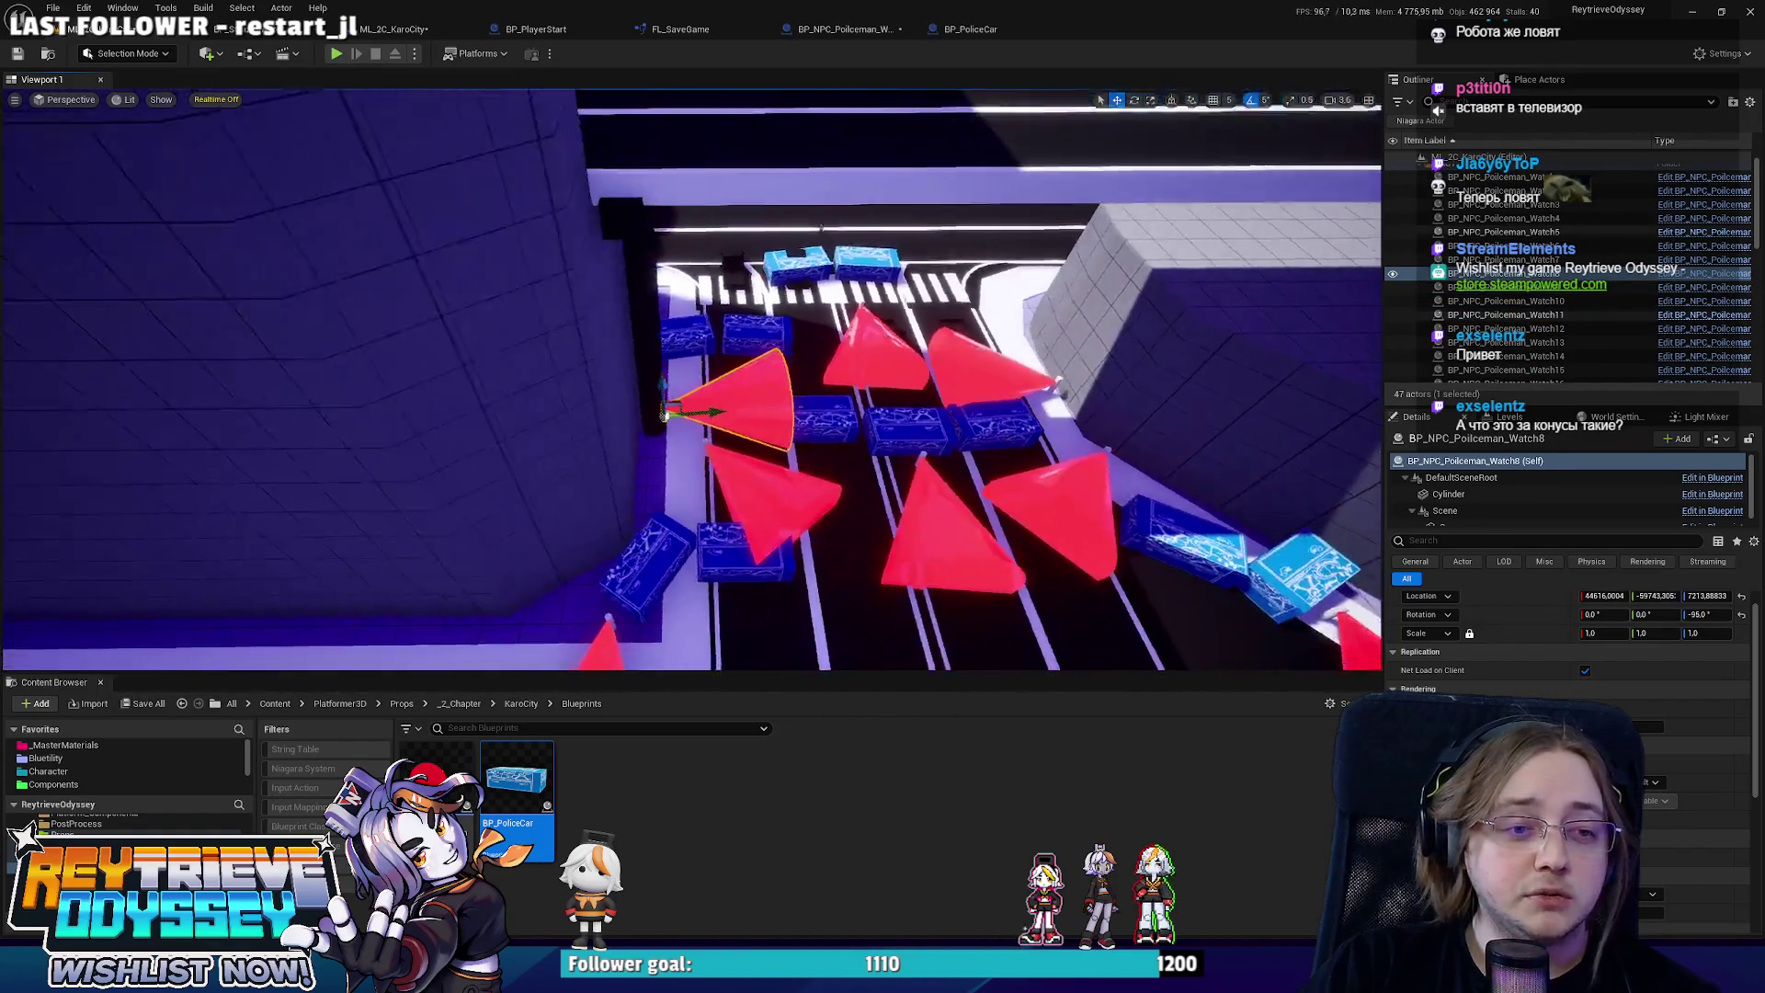
left_click(722, 398)
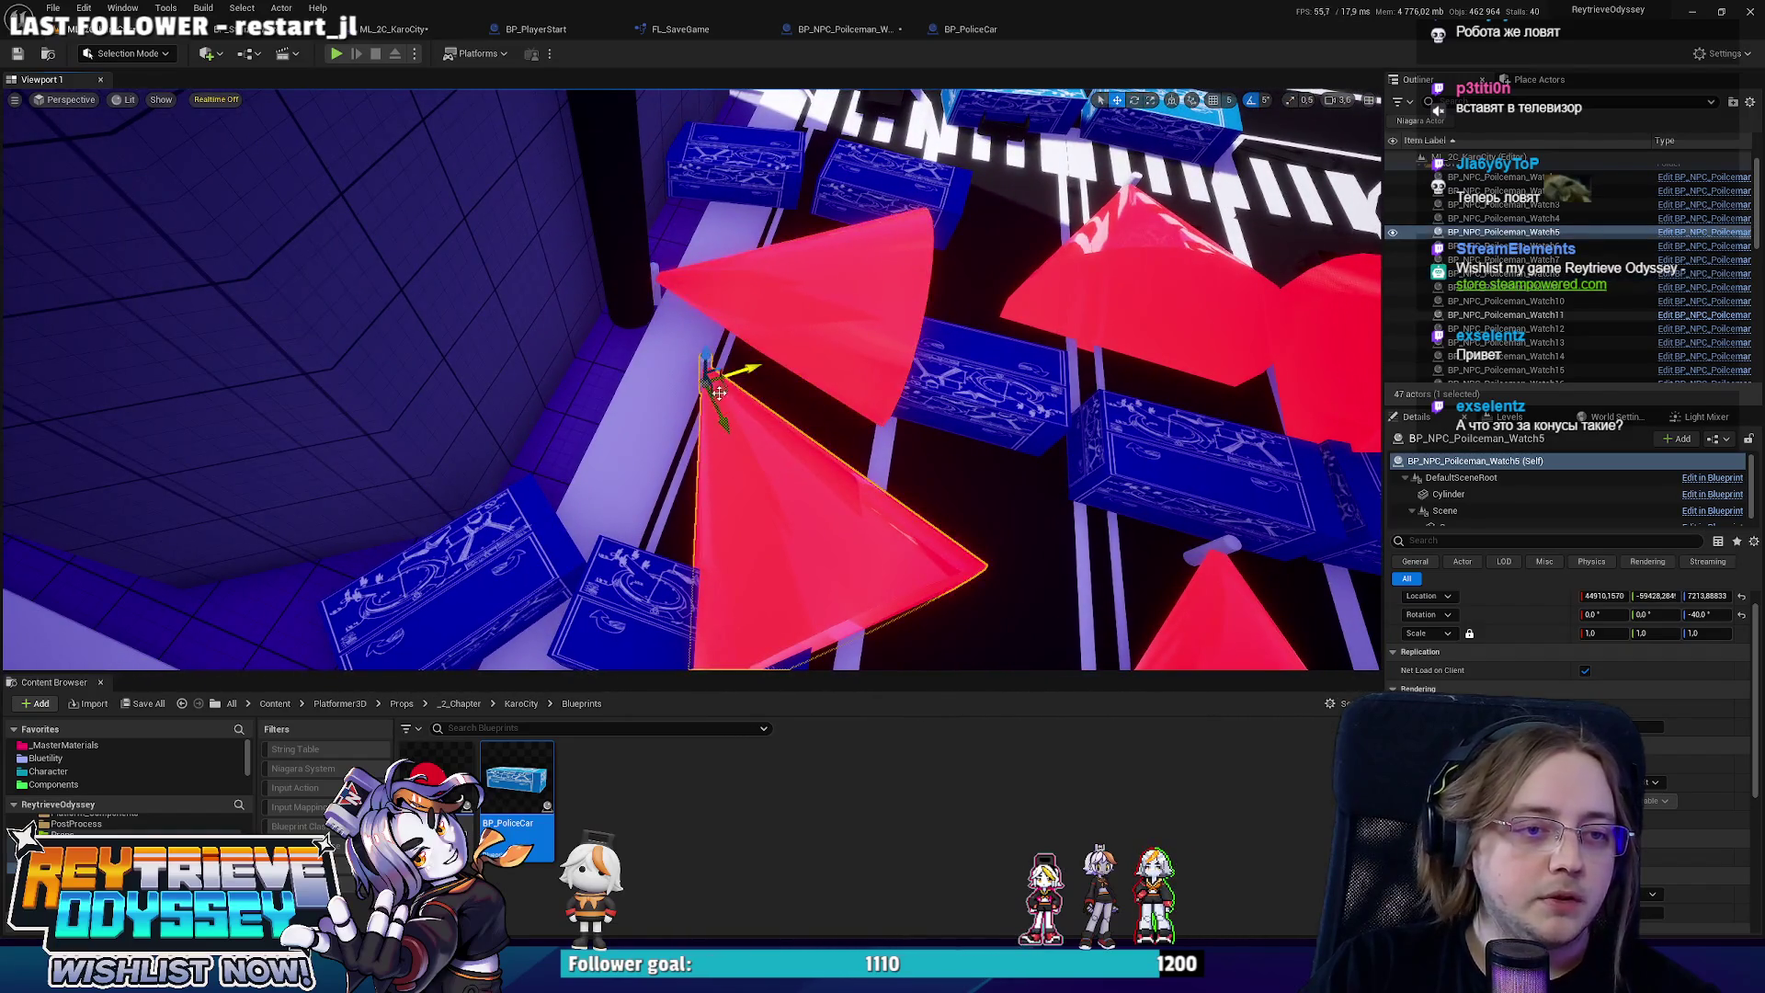
mouse_move(710, 377)
left_mouse_down()
mouse_move(625, 364)
mouse_move(956, 464)
mouse_move(1012, 543)
mouse_move(1003, 515)
left_mouse_up()
Slide Watch5 left, rotate it to about -85° facing the road, then open BP_PoliceCar.
key("e")
key("w")
scroll(928, 491, "down", 4)
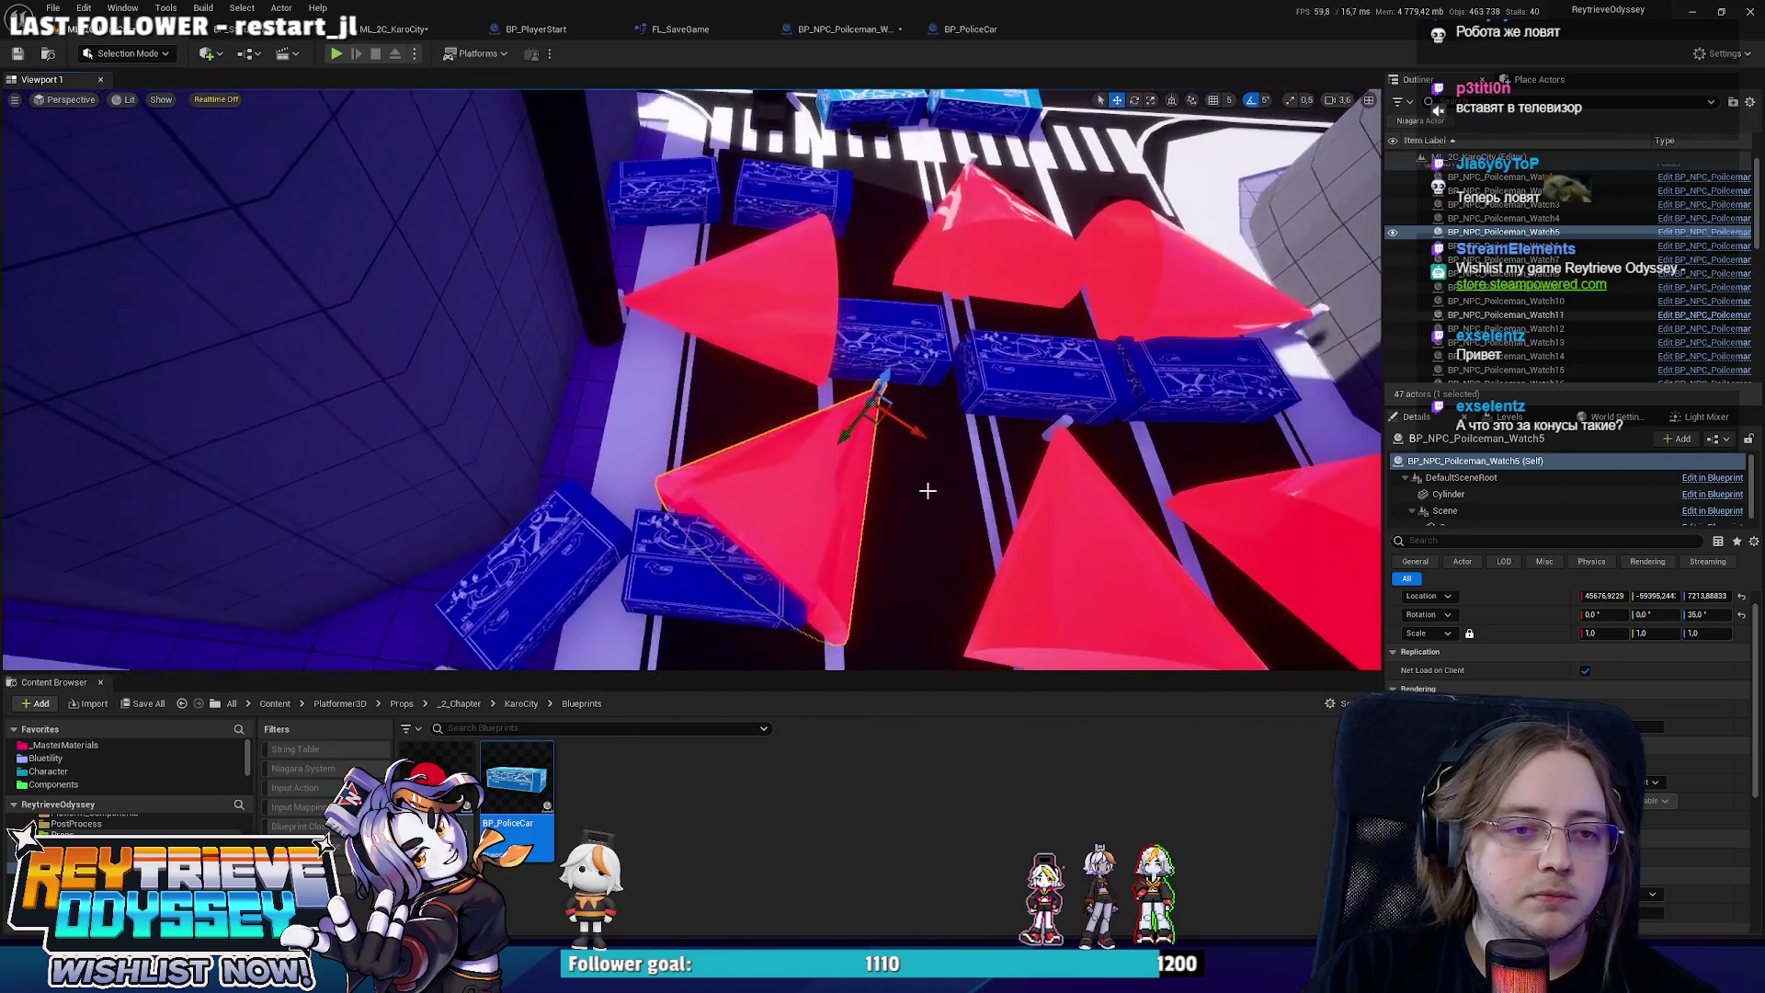
mouse_move(878, 413)
left_mouse_down()
mouse_move(791, 432)
mouse_move(629, 414)
left_mouse_up()
key("e")
left_click_drag(644, 350, 681, 478)
key("w")
left_click_drag(644, 409, 637, 419)
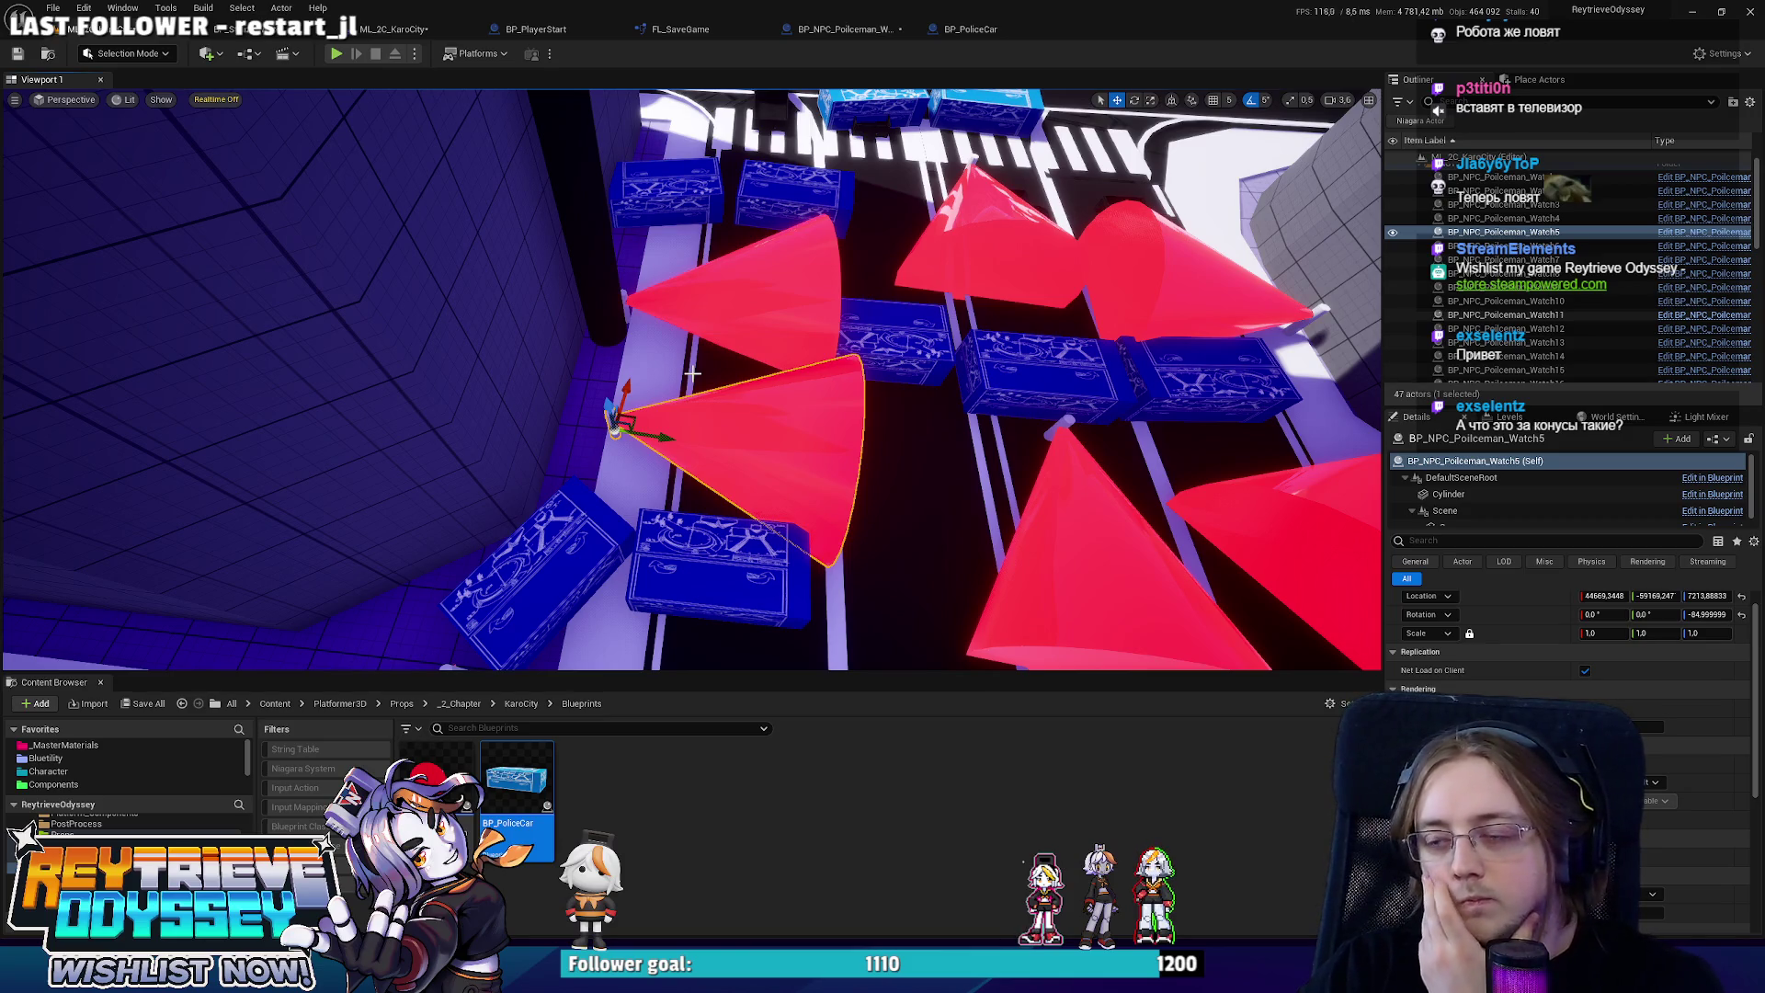
left_click(948, 31)
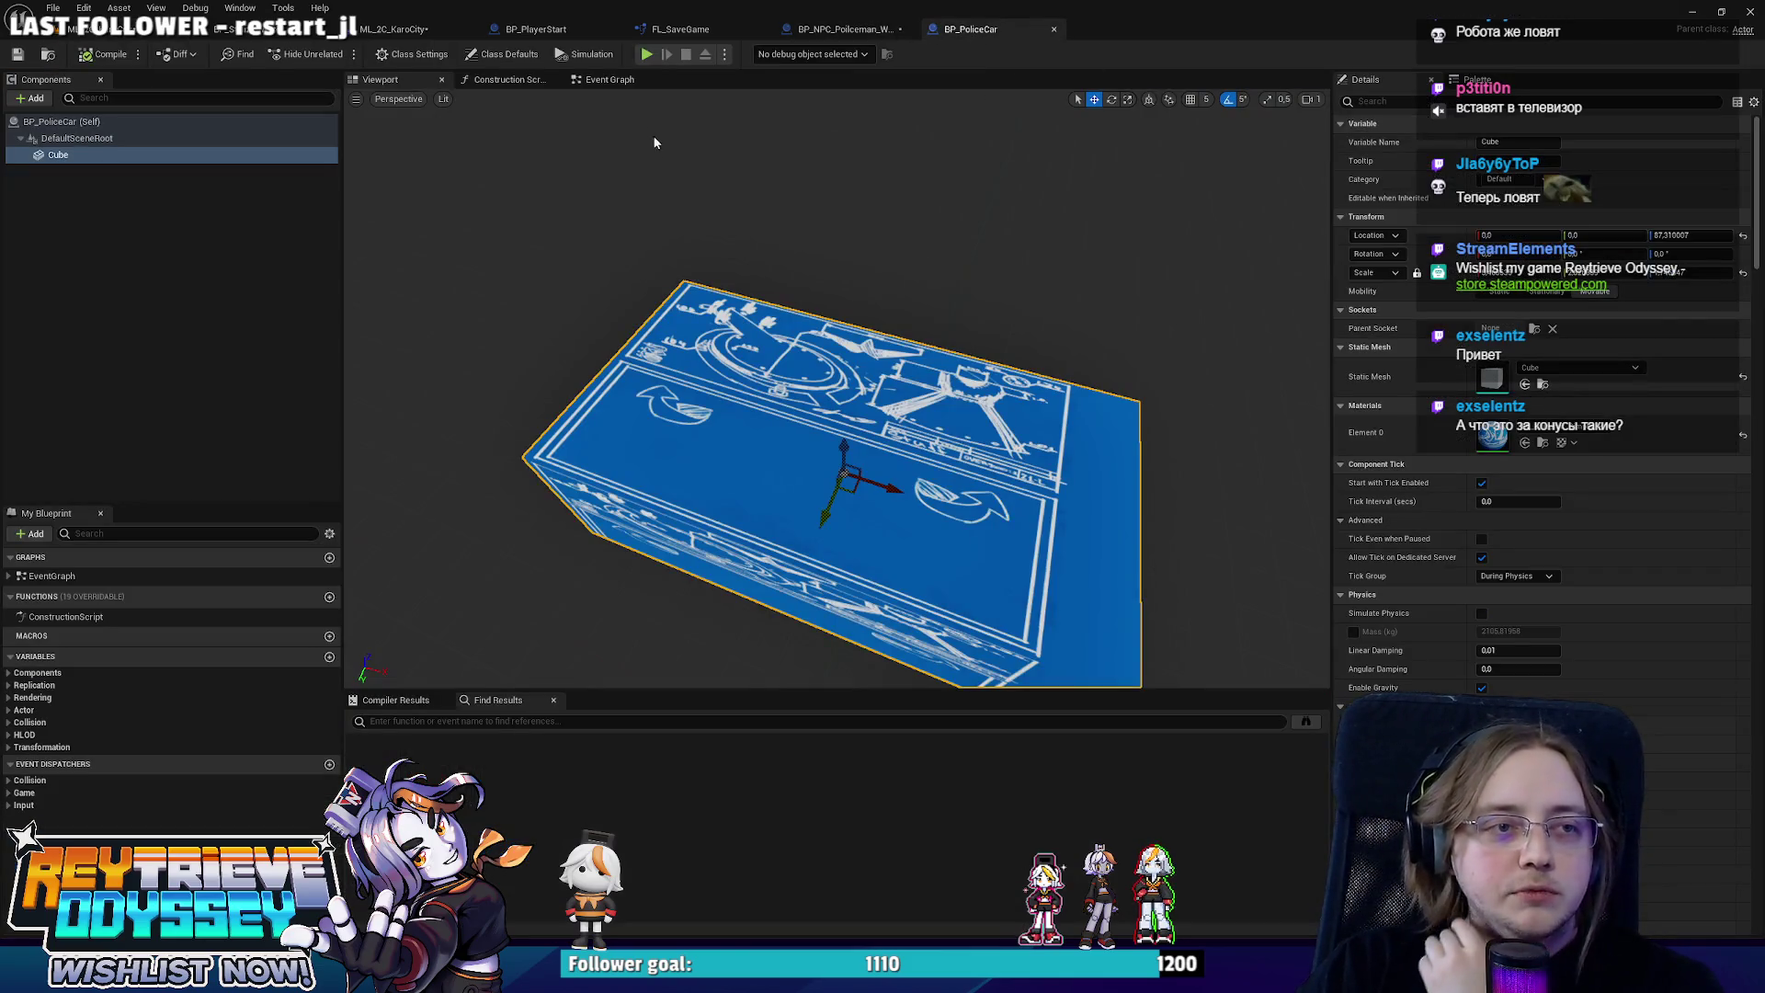
Add a Vector variable (Point To Patrol) to BP_NPC_Policeman_Watch and show its Event Graph.
left_click(867, 34)
left_click(329, 658)
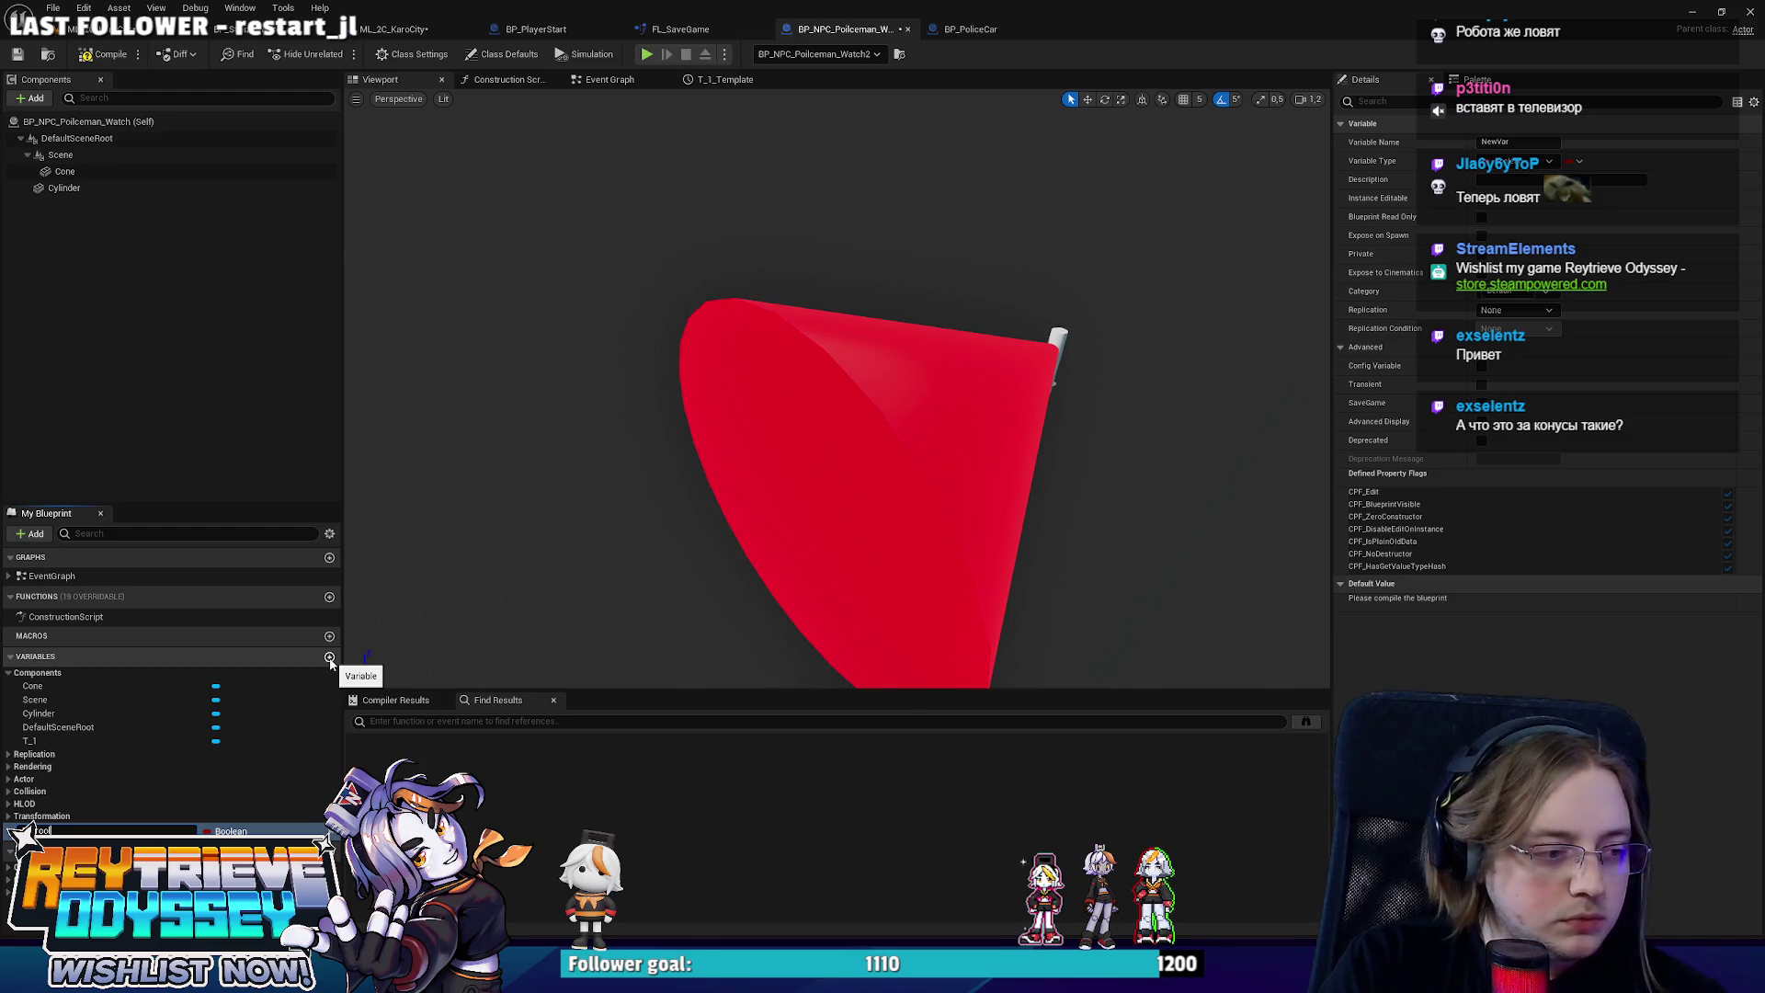
key("Return")
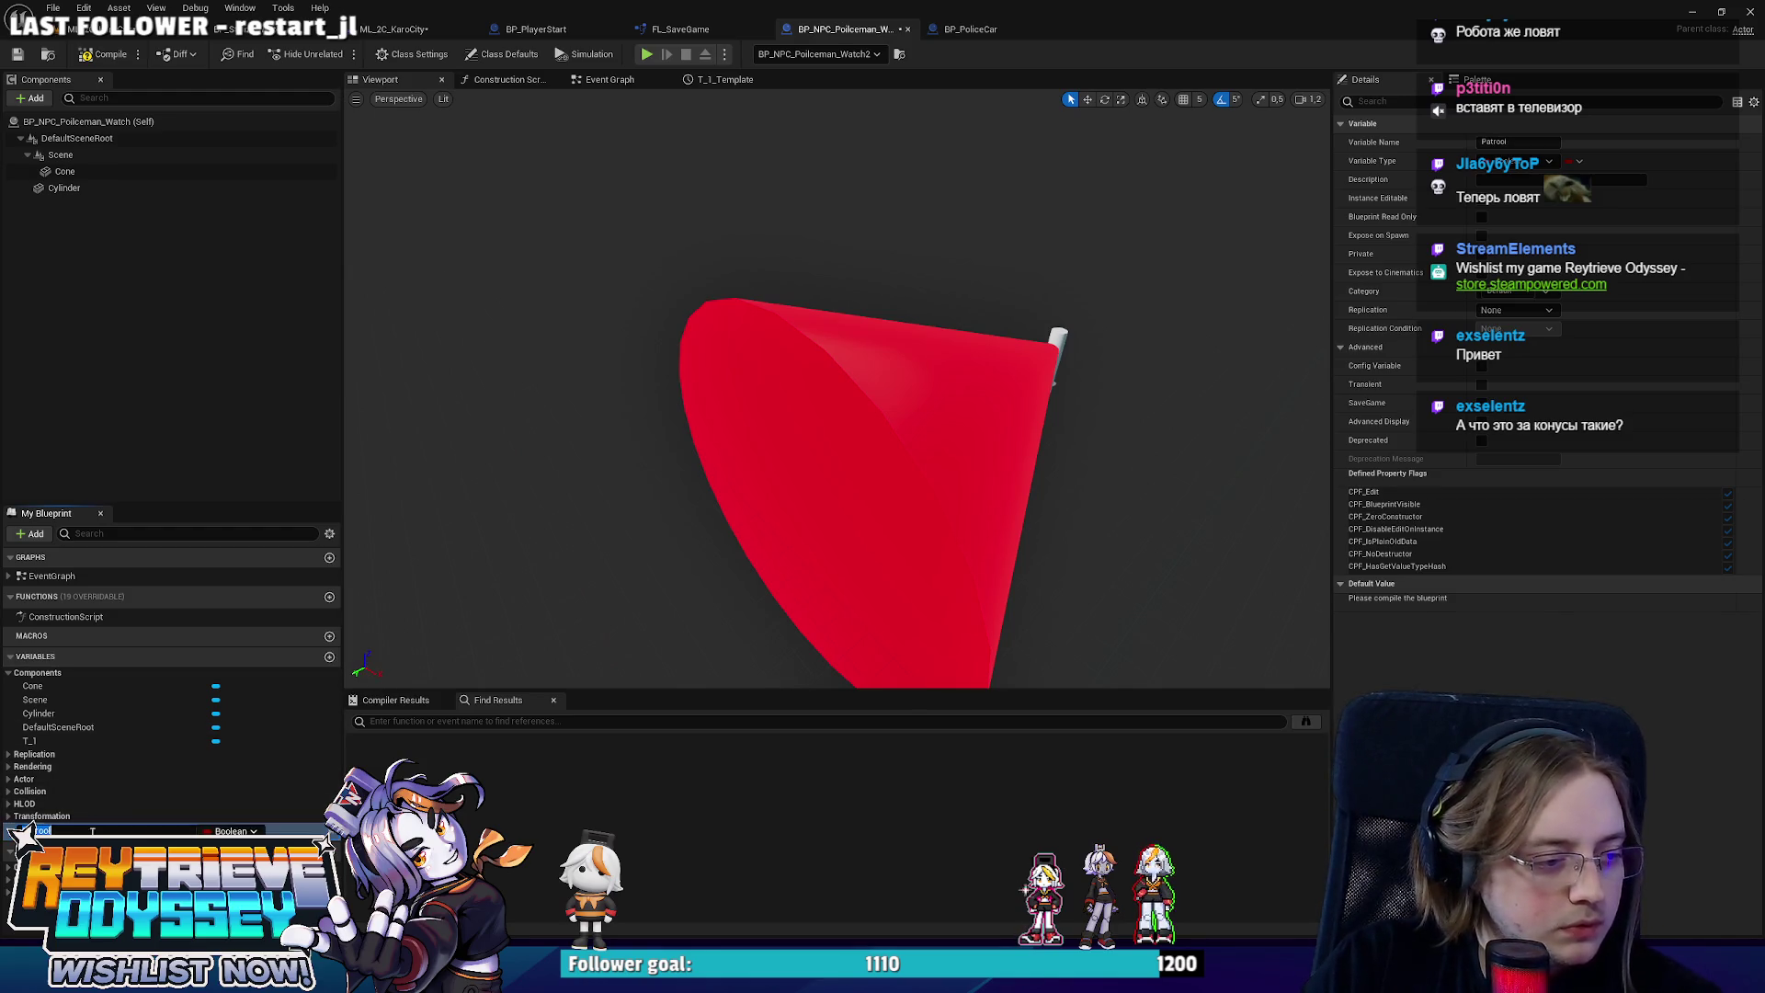
key("ctrl+z")
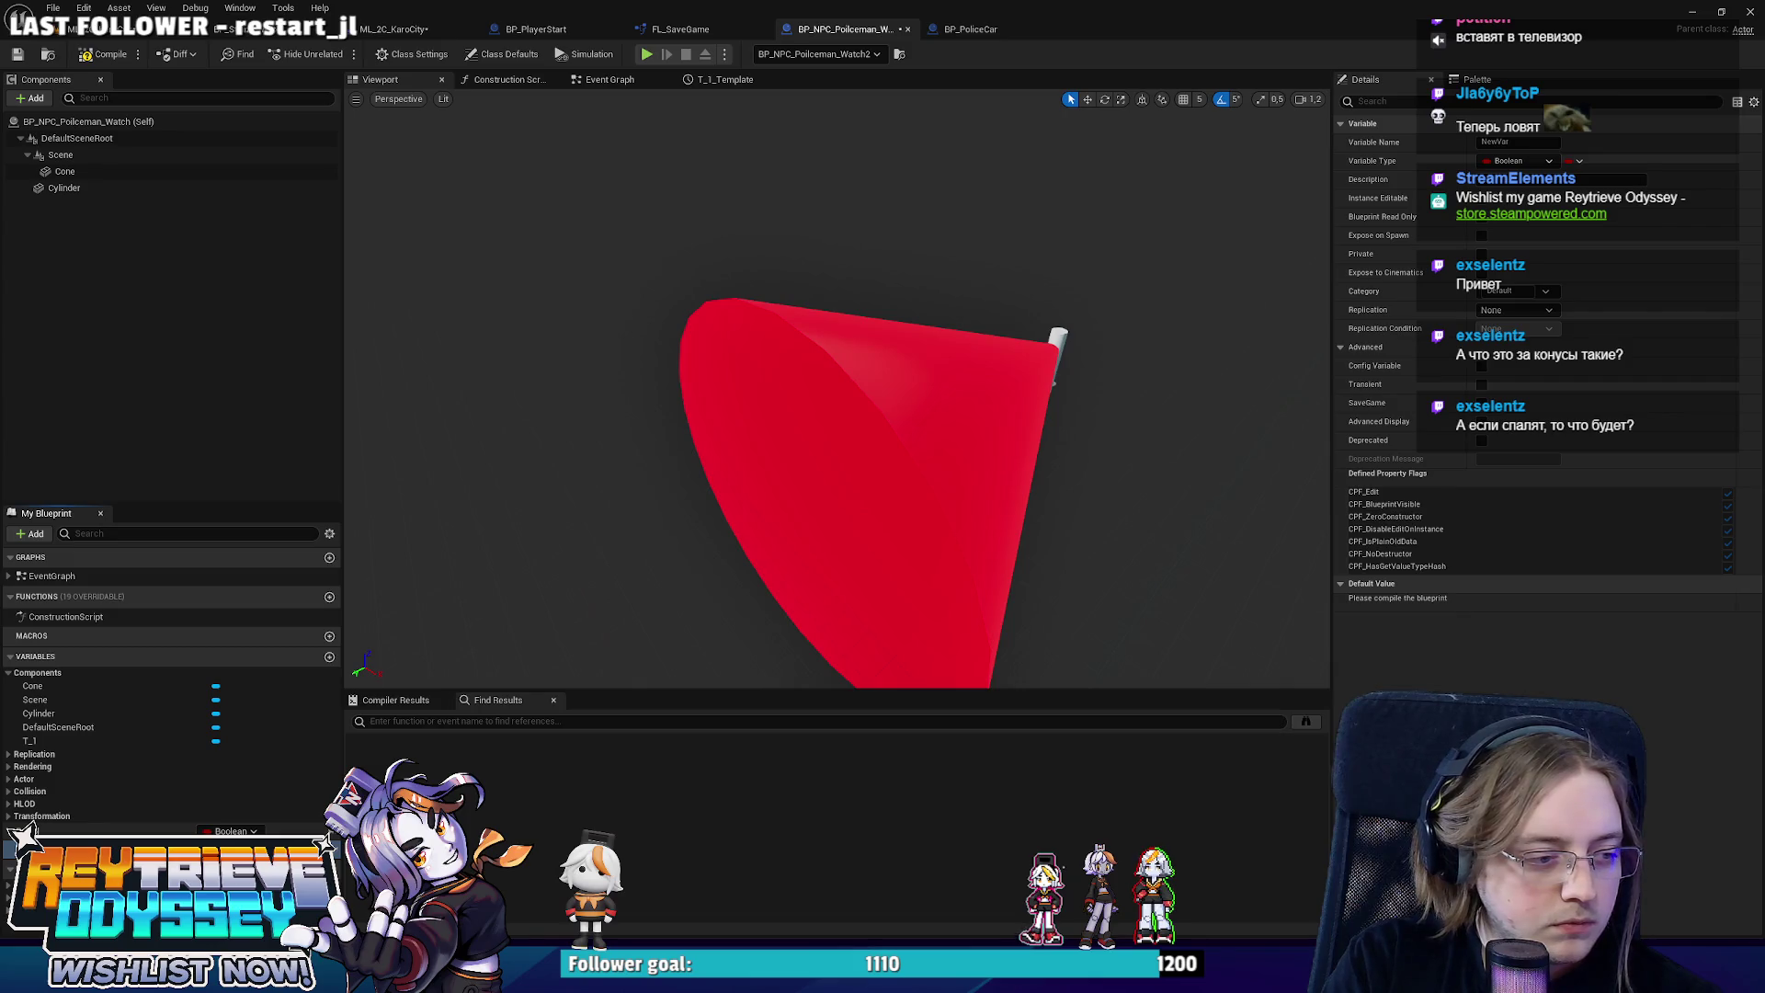
left_click(226, 832)
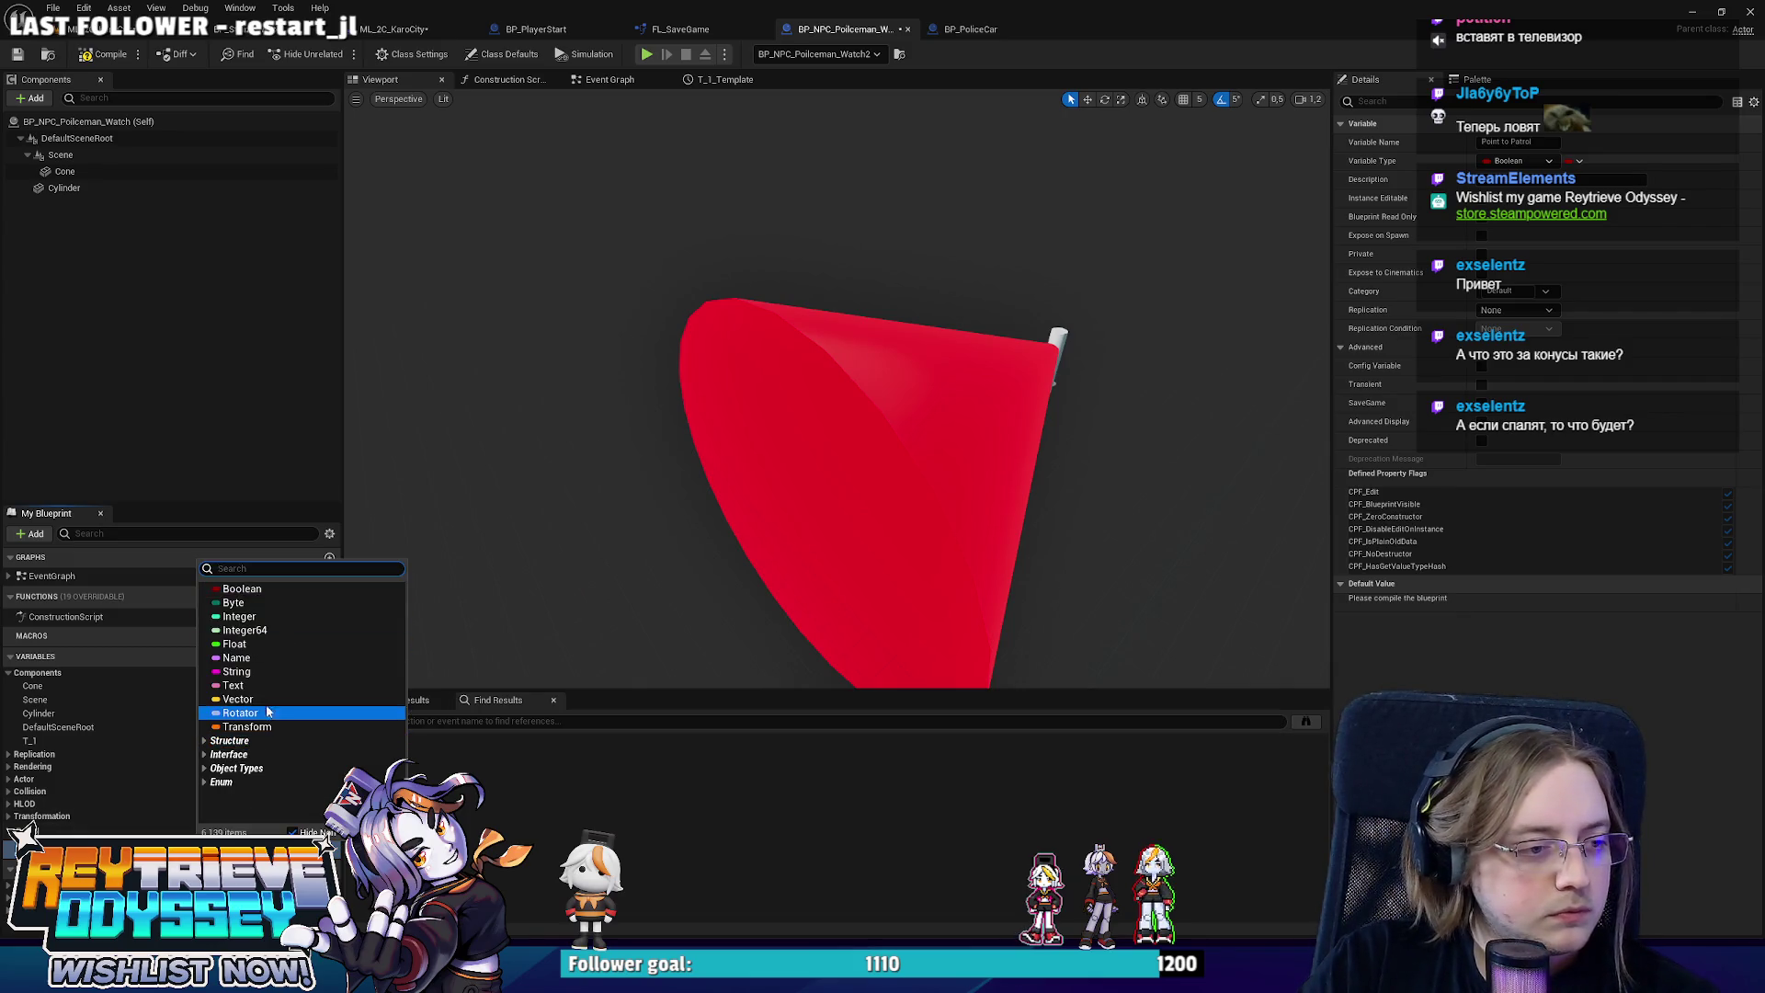
left_click(238, 700)
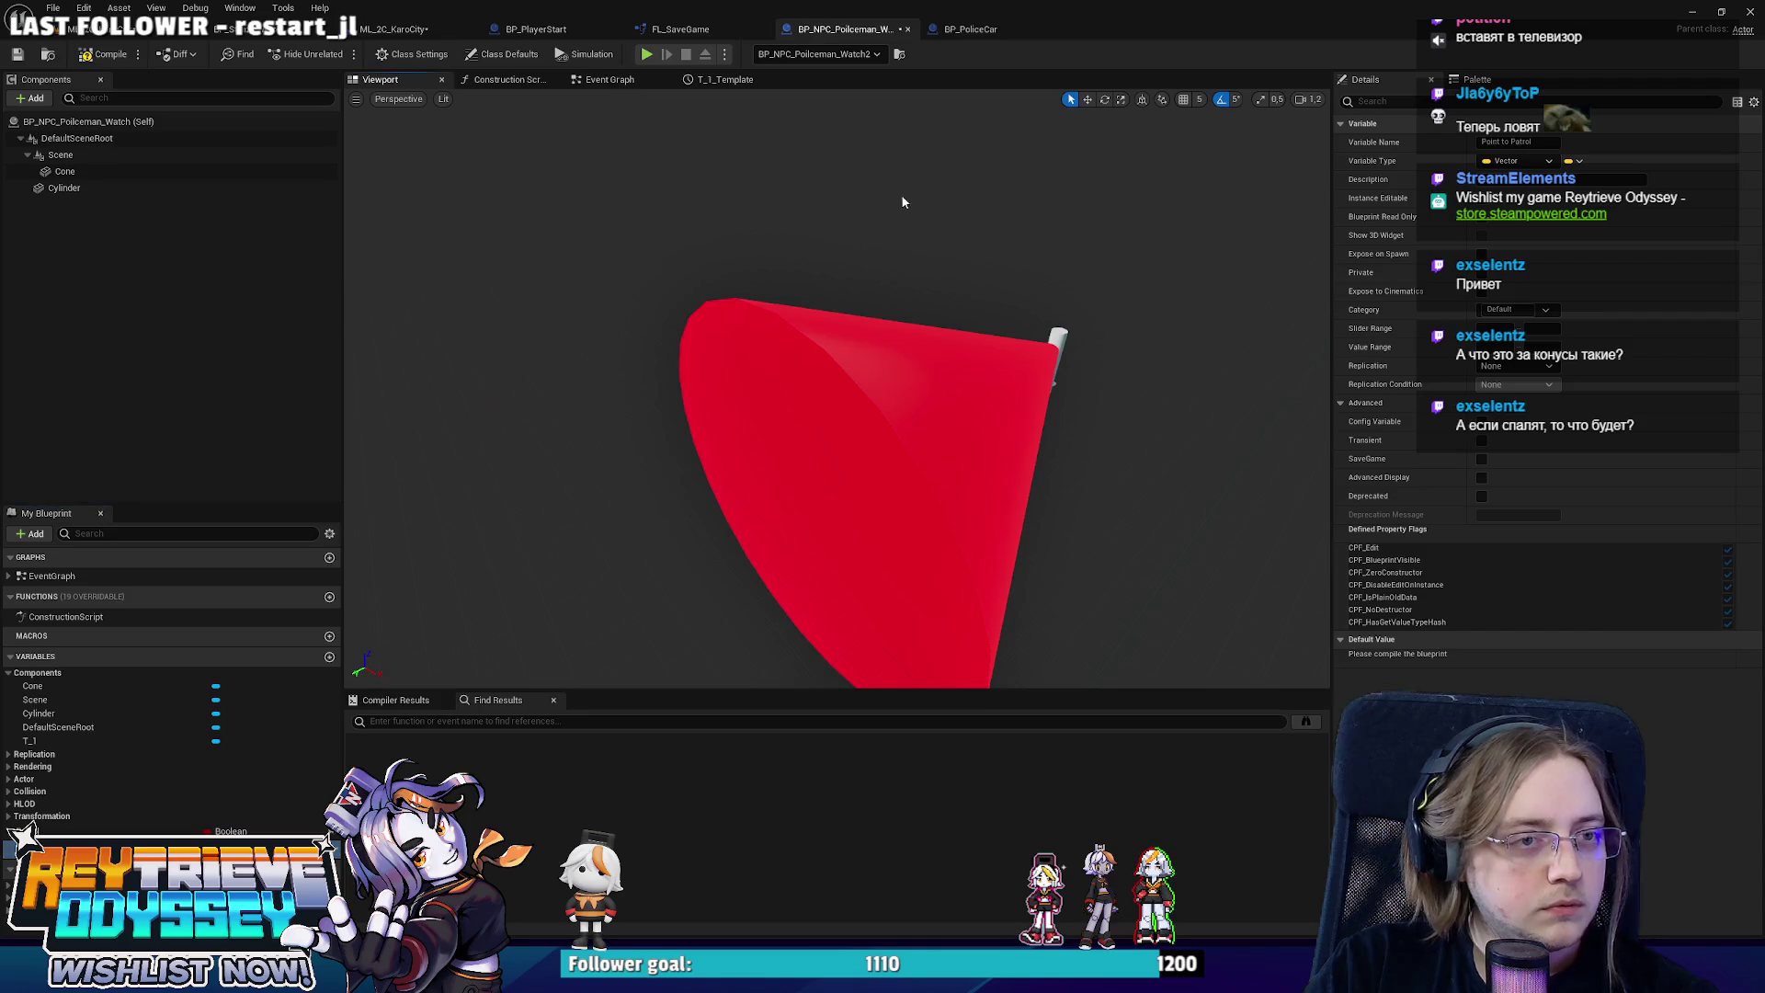
left_click(1480, 237)
left_click(608, 79)
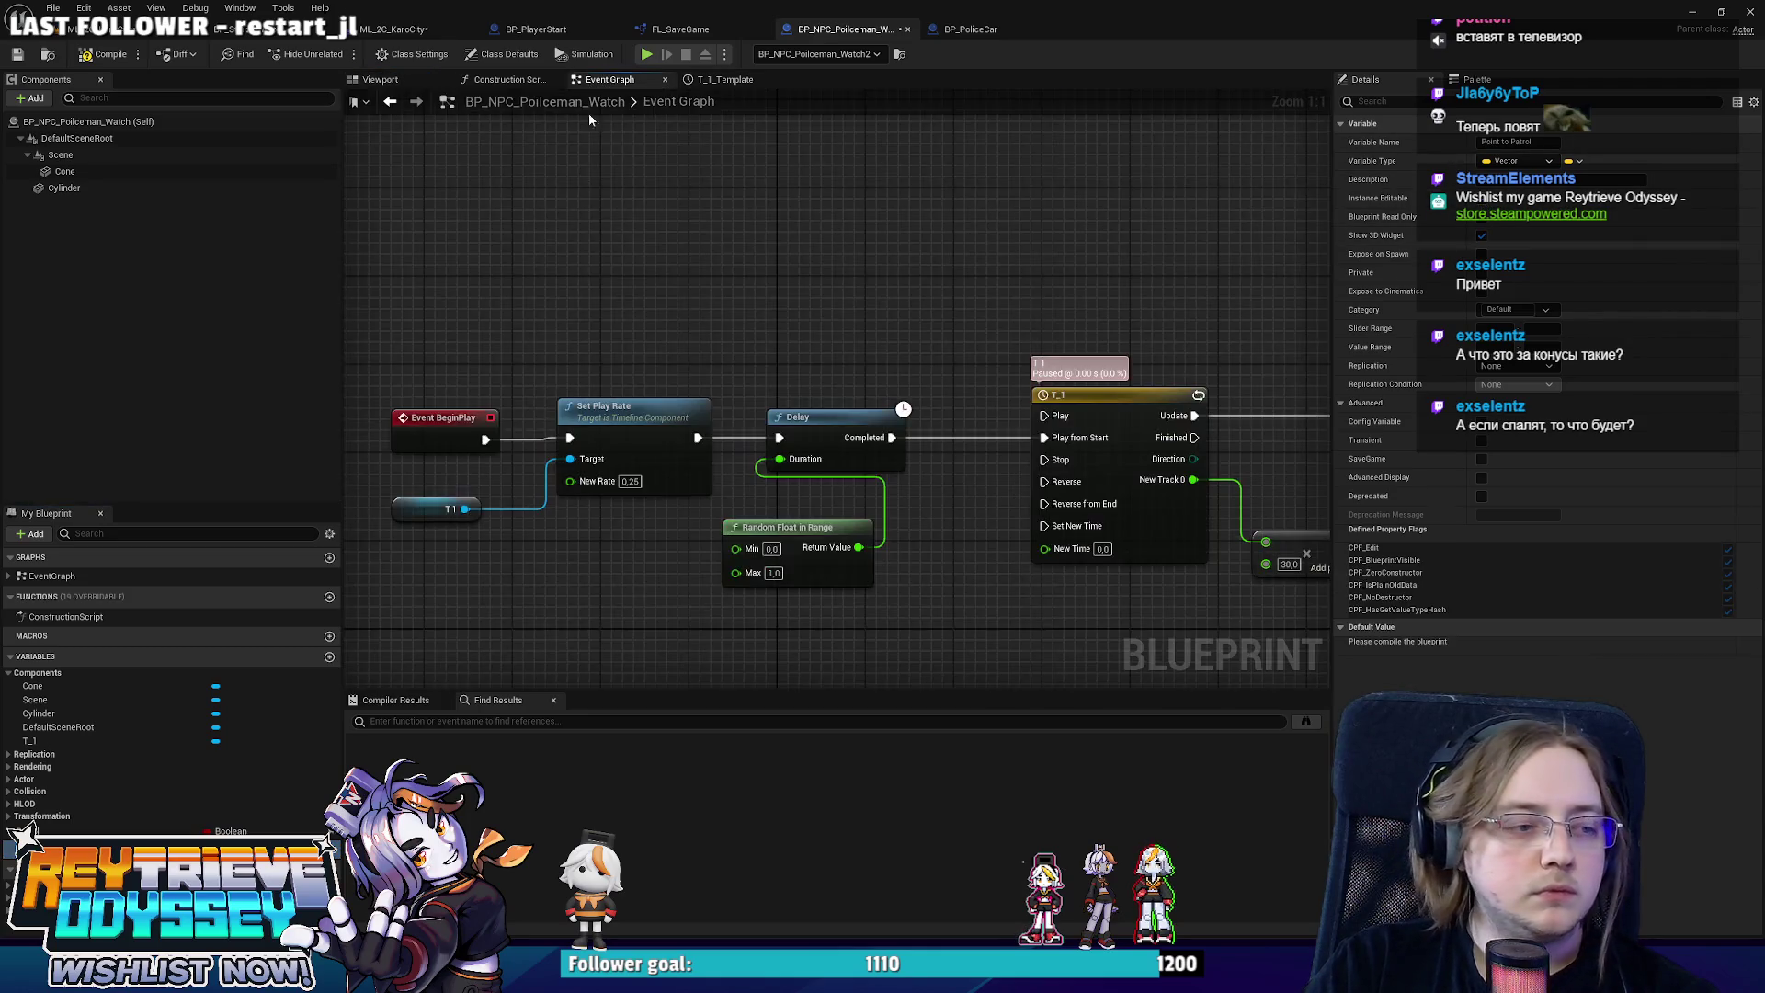
left_click(192, 830)
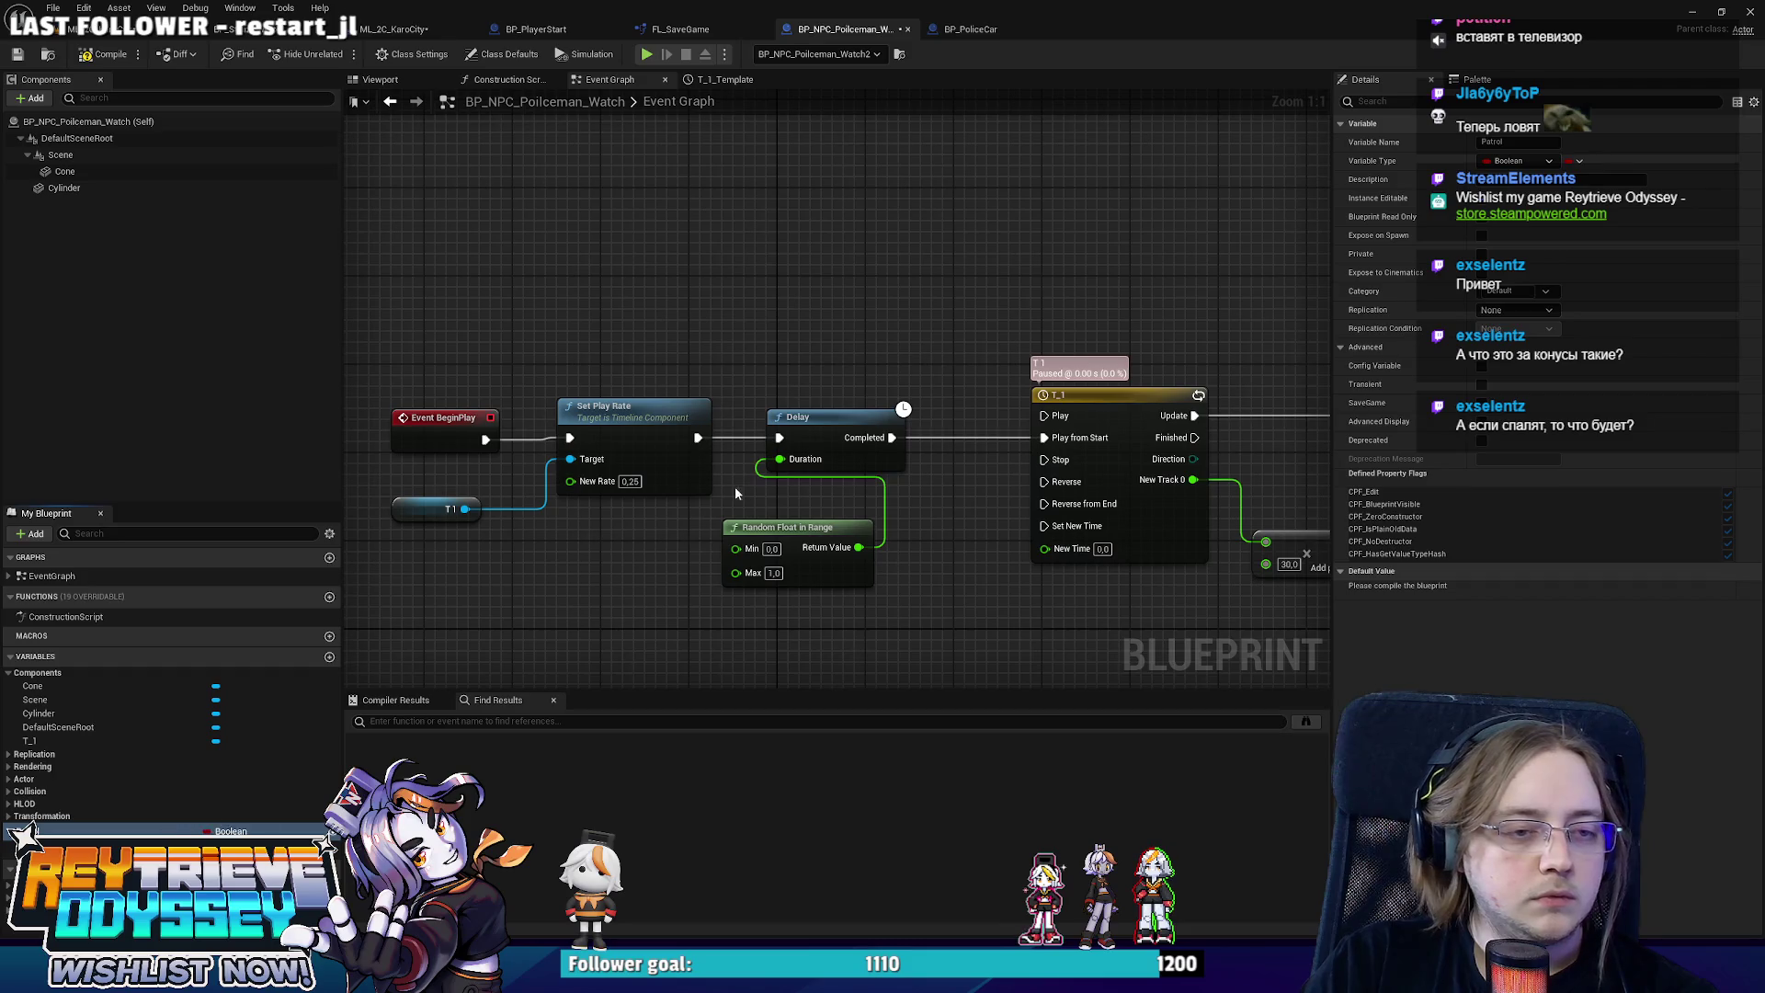
mouse_move(736, 494)
left_mouse_down()
mouse_move(775, 330)
mouse_move(708, 466)
mouse_move(906, 427)
left_mouse_up()
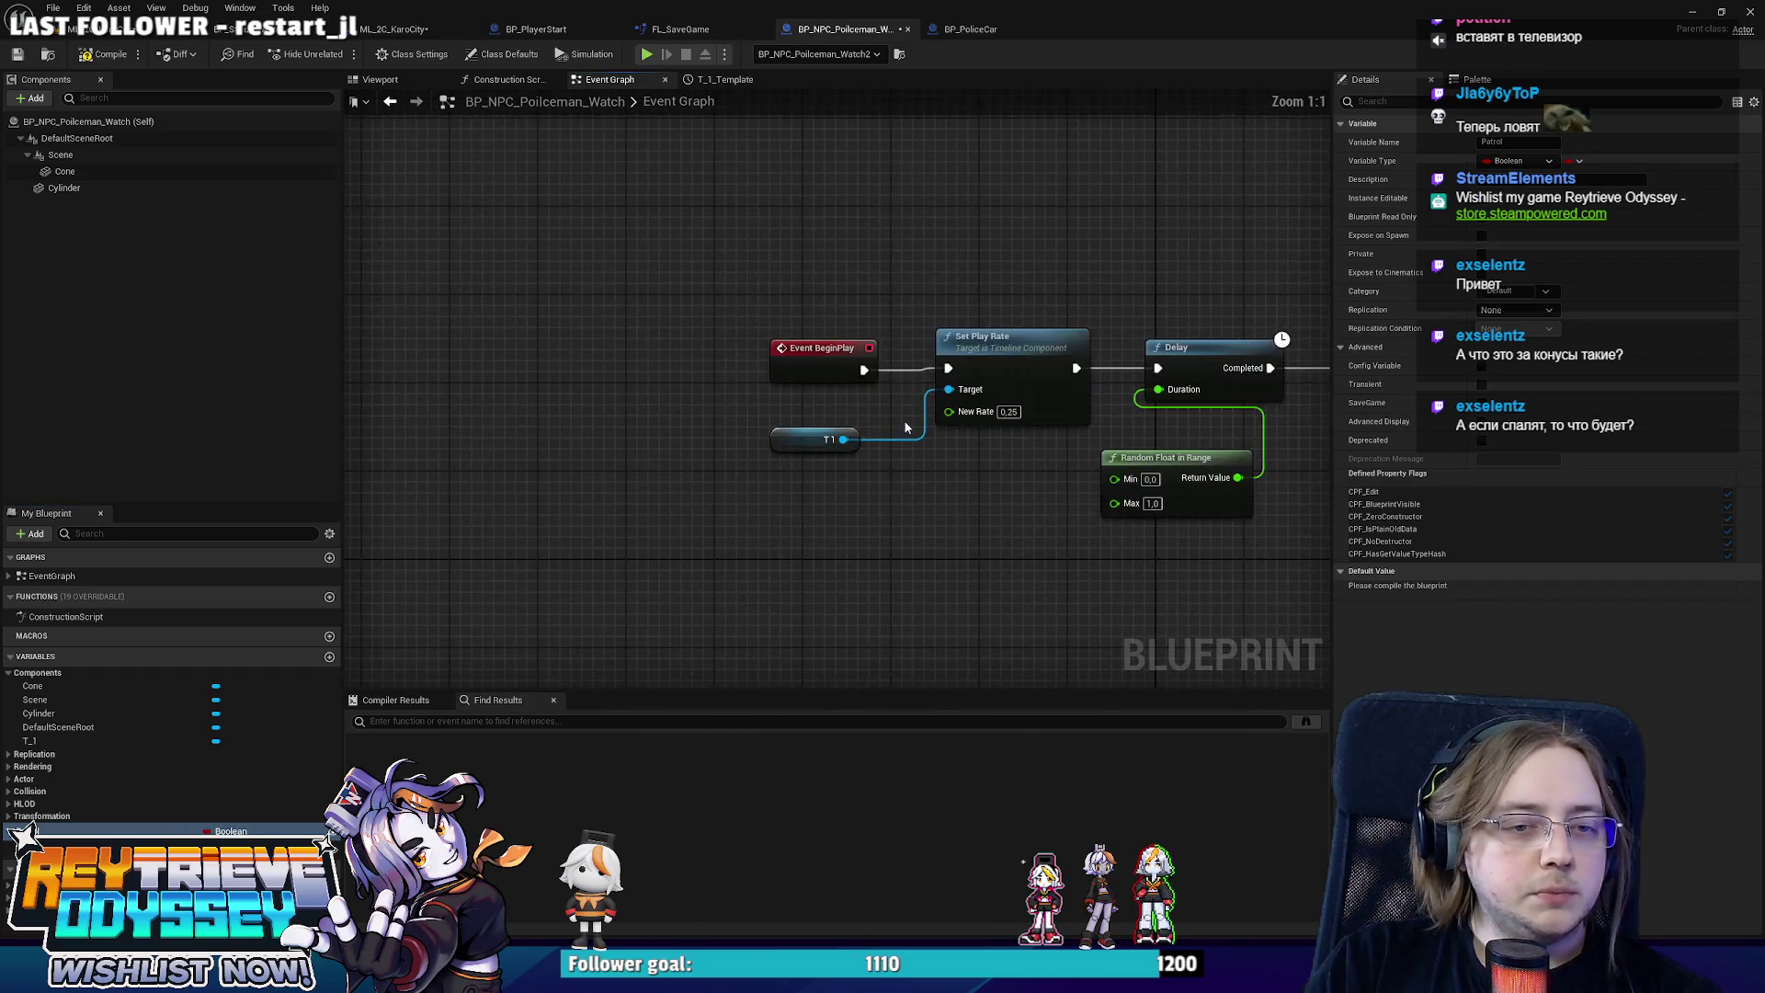
left_click_drag(864, 369, 497, 396)
key("Escape")
mouse_move(809, 349)
left_mouse_down()
mouse_move(492, 349)
mouse_move(685, 388)
mouse_move(602, 365)
left_mouse_up()
right_click(639, 442)
type("get acto")
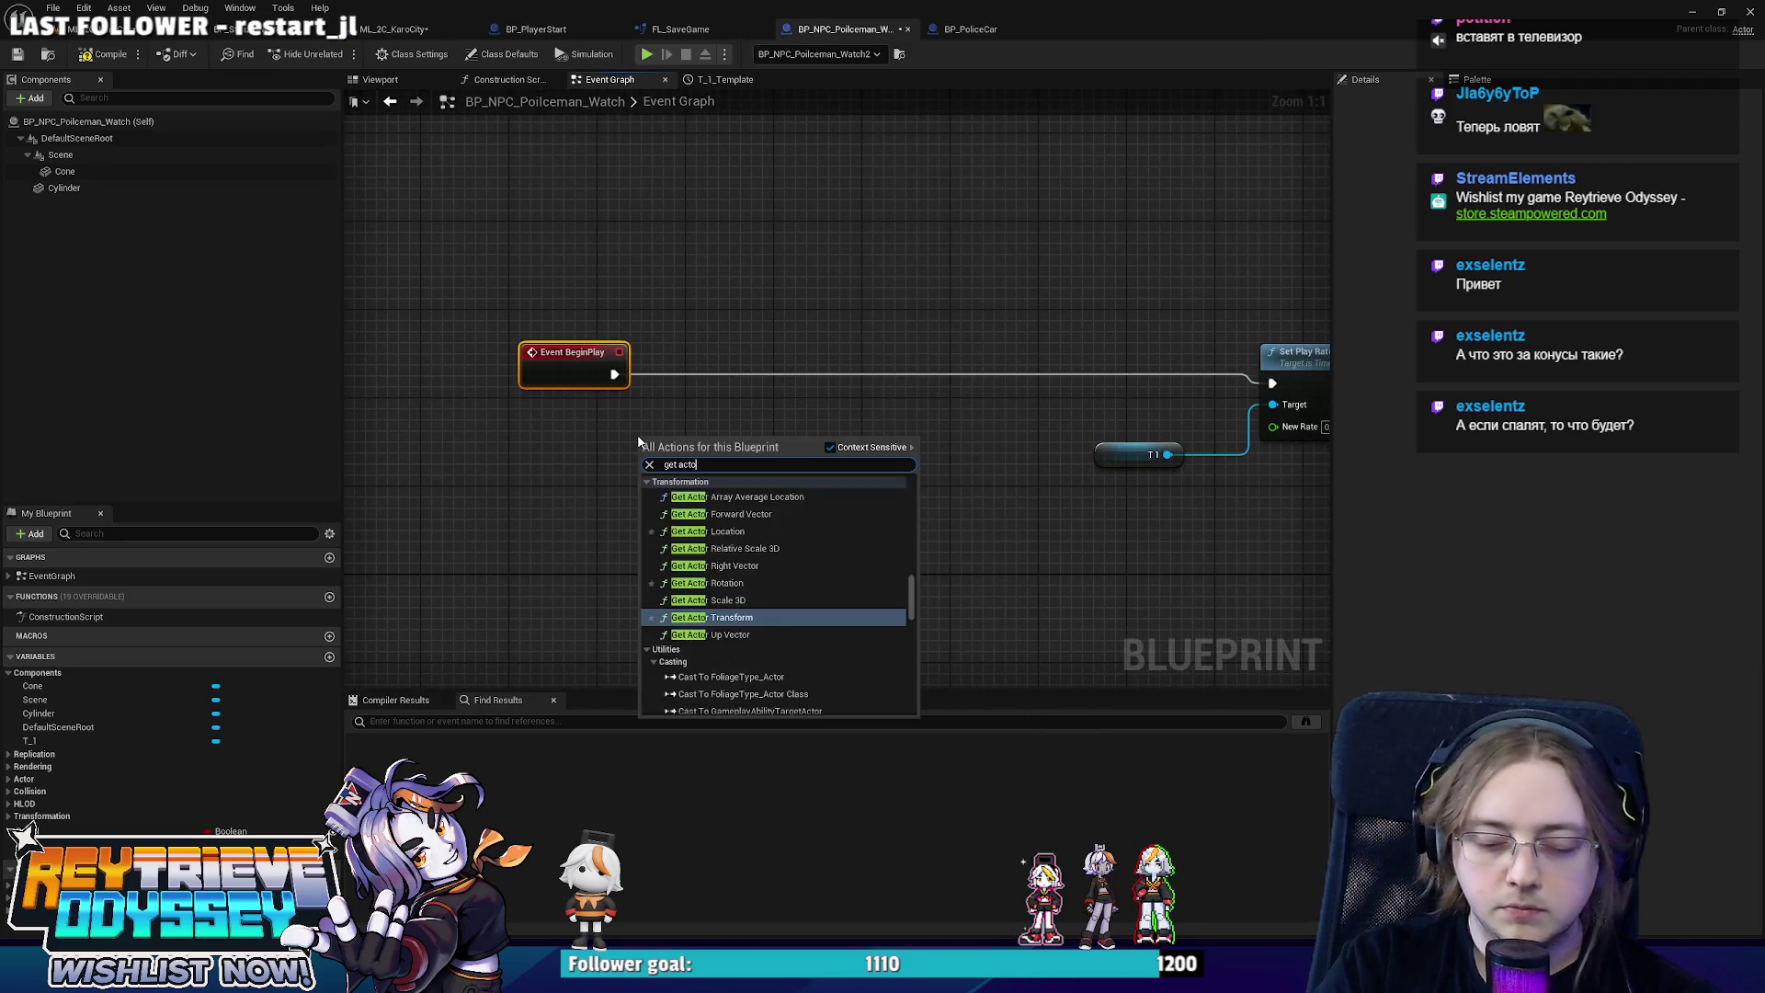
type("r location")
key("Return")
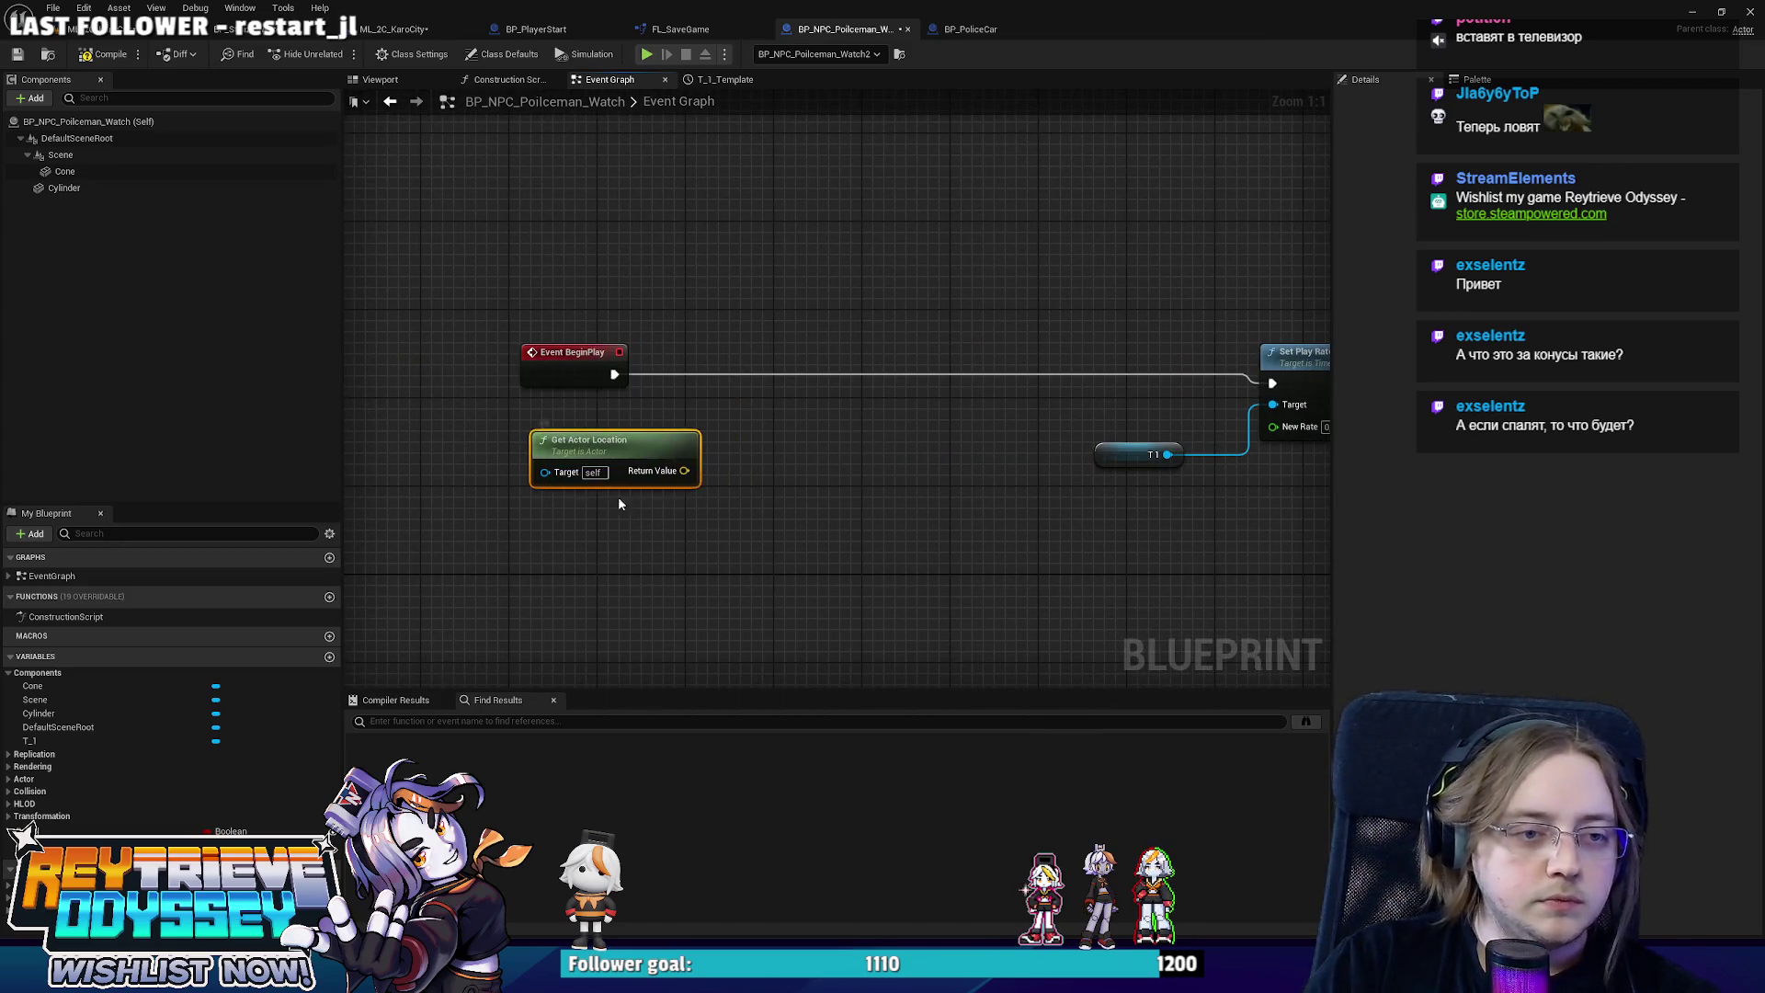
right_click(681, 466)
left_click(757, 507)
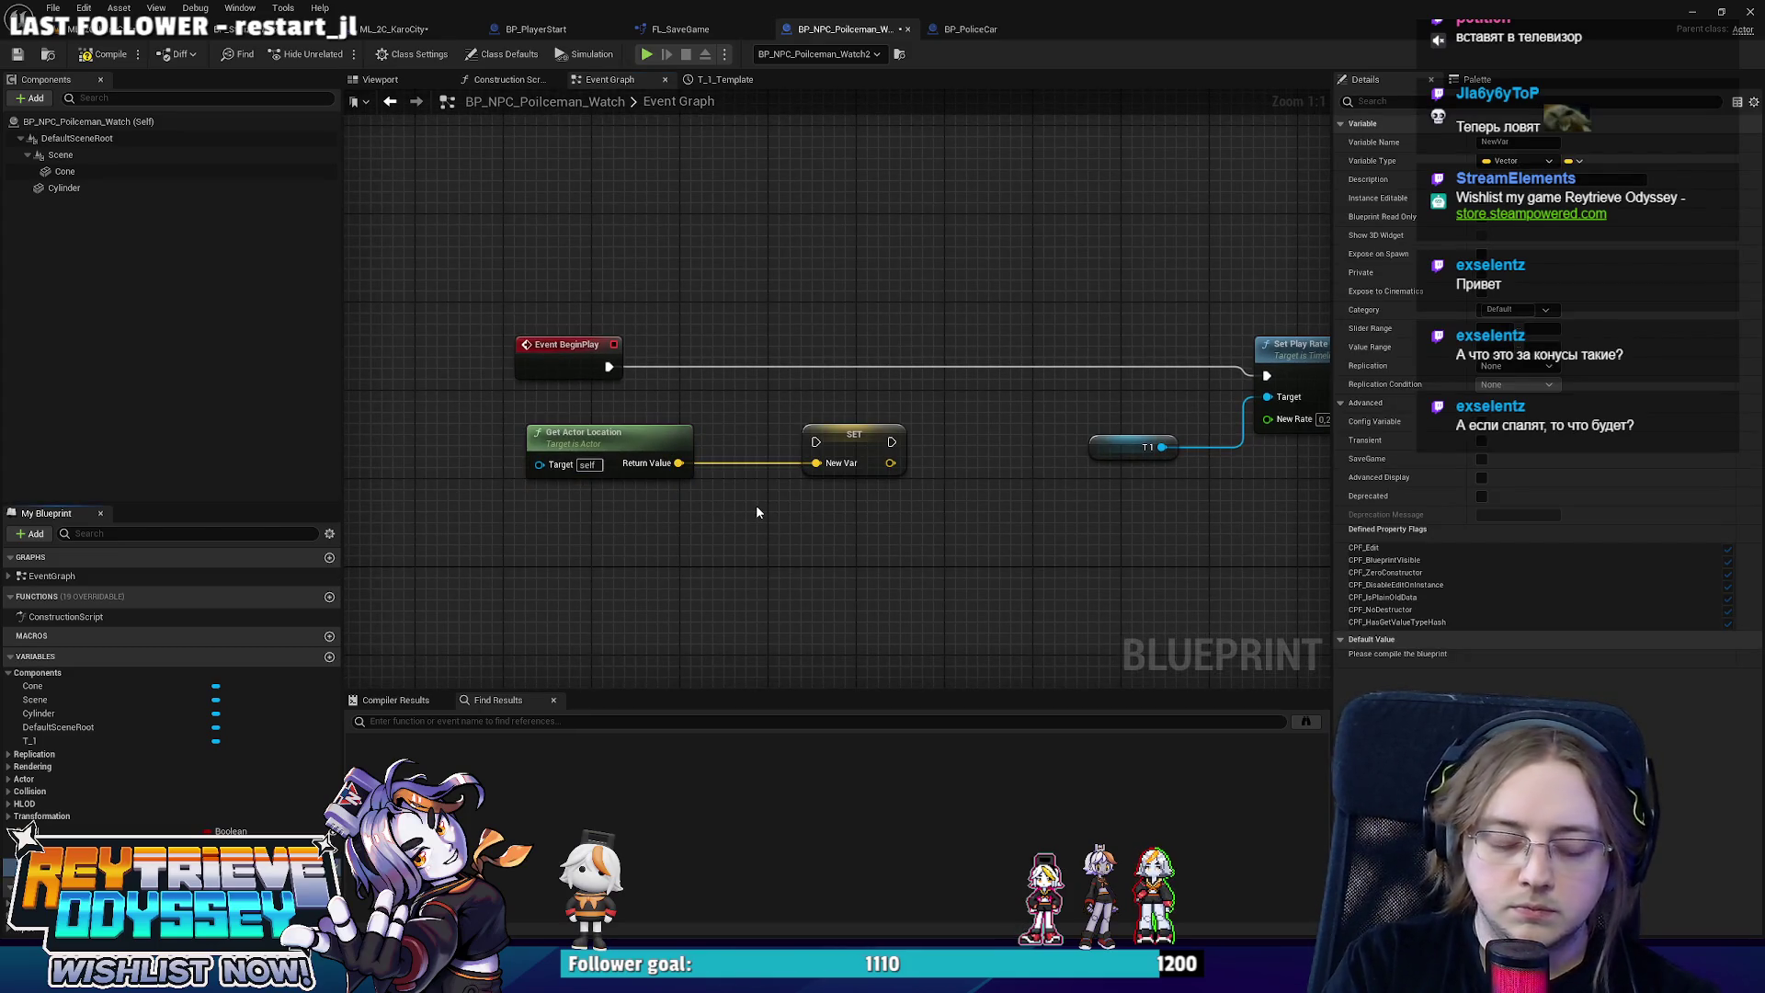
type("Saved Start Point")
key("Return")
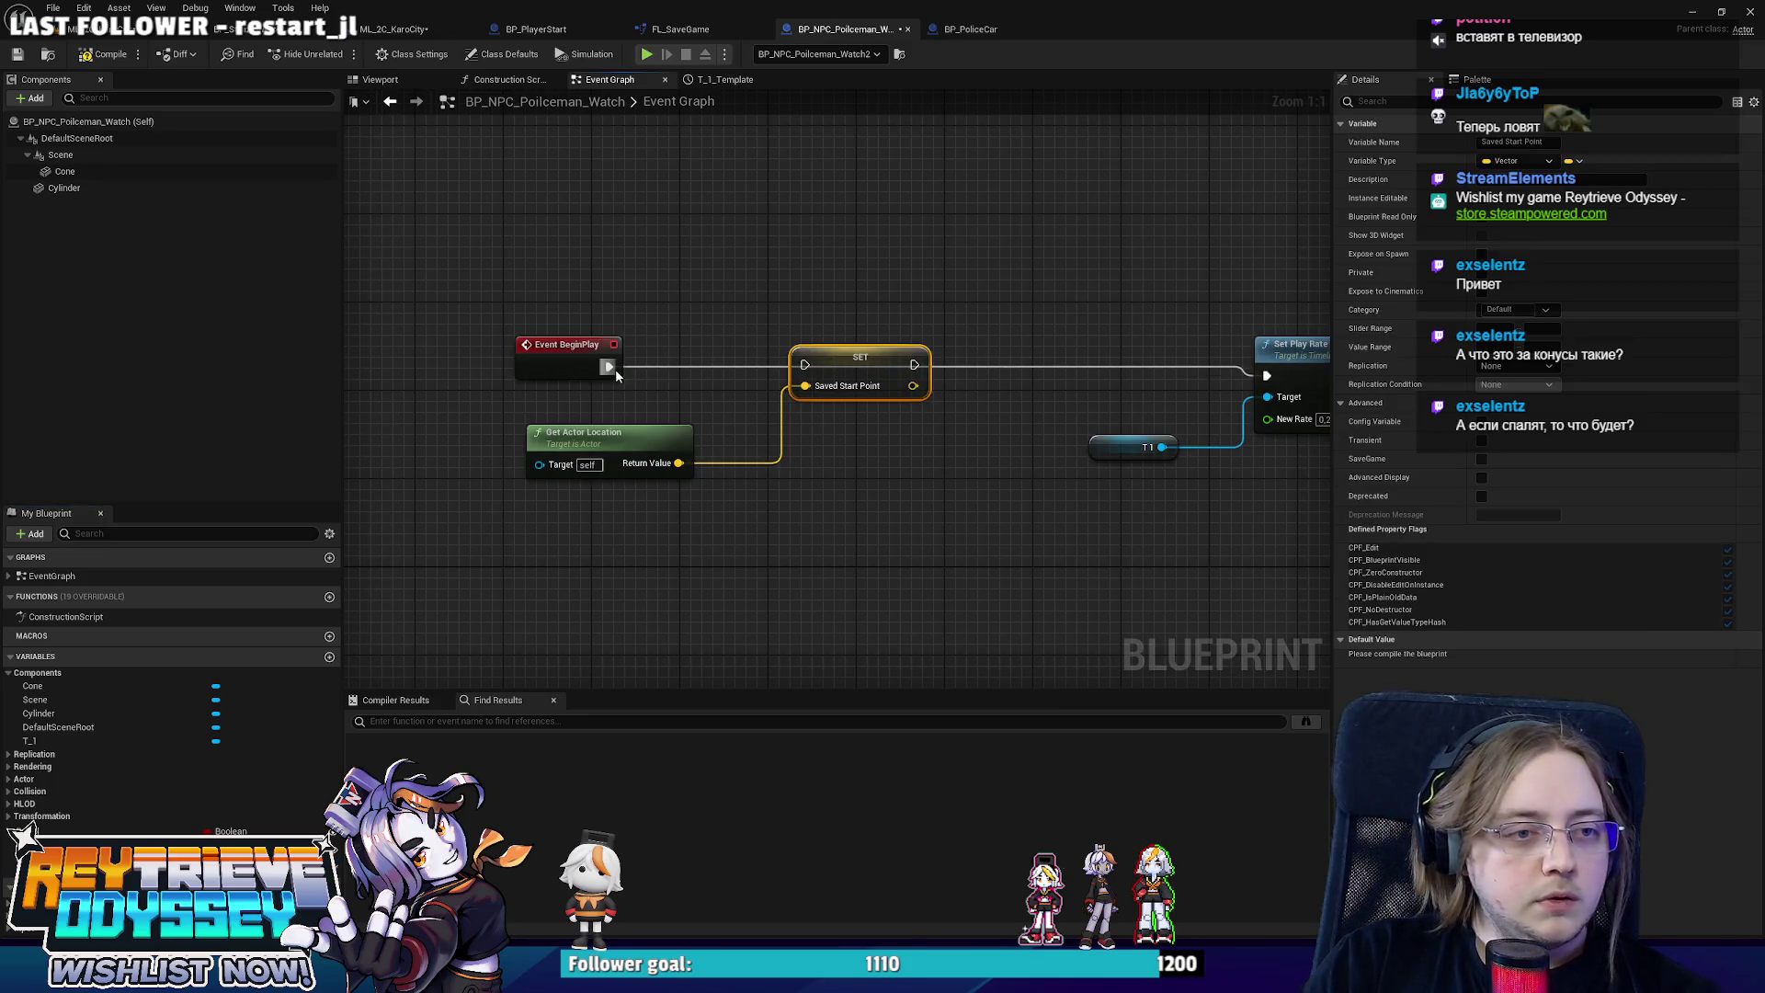
left_click(807, 457)
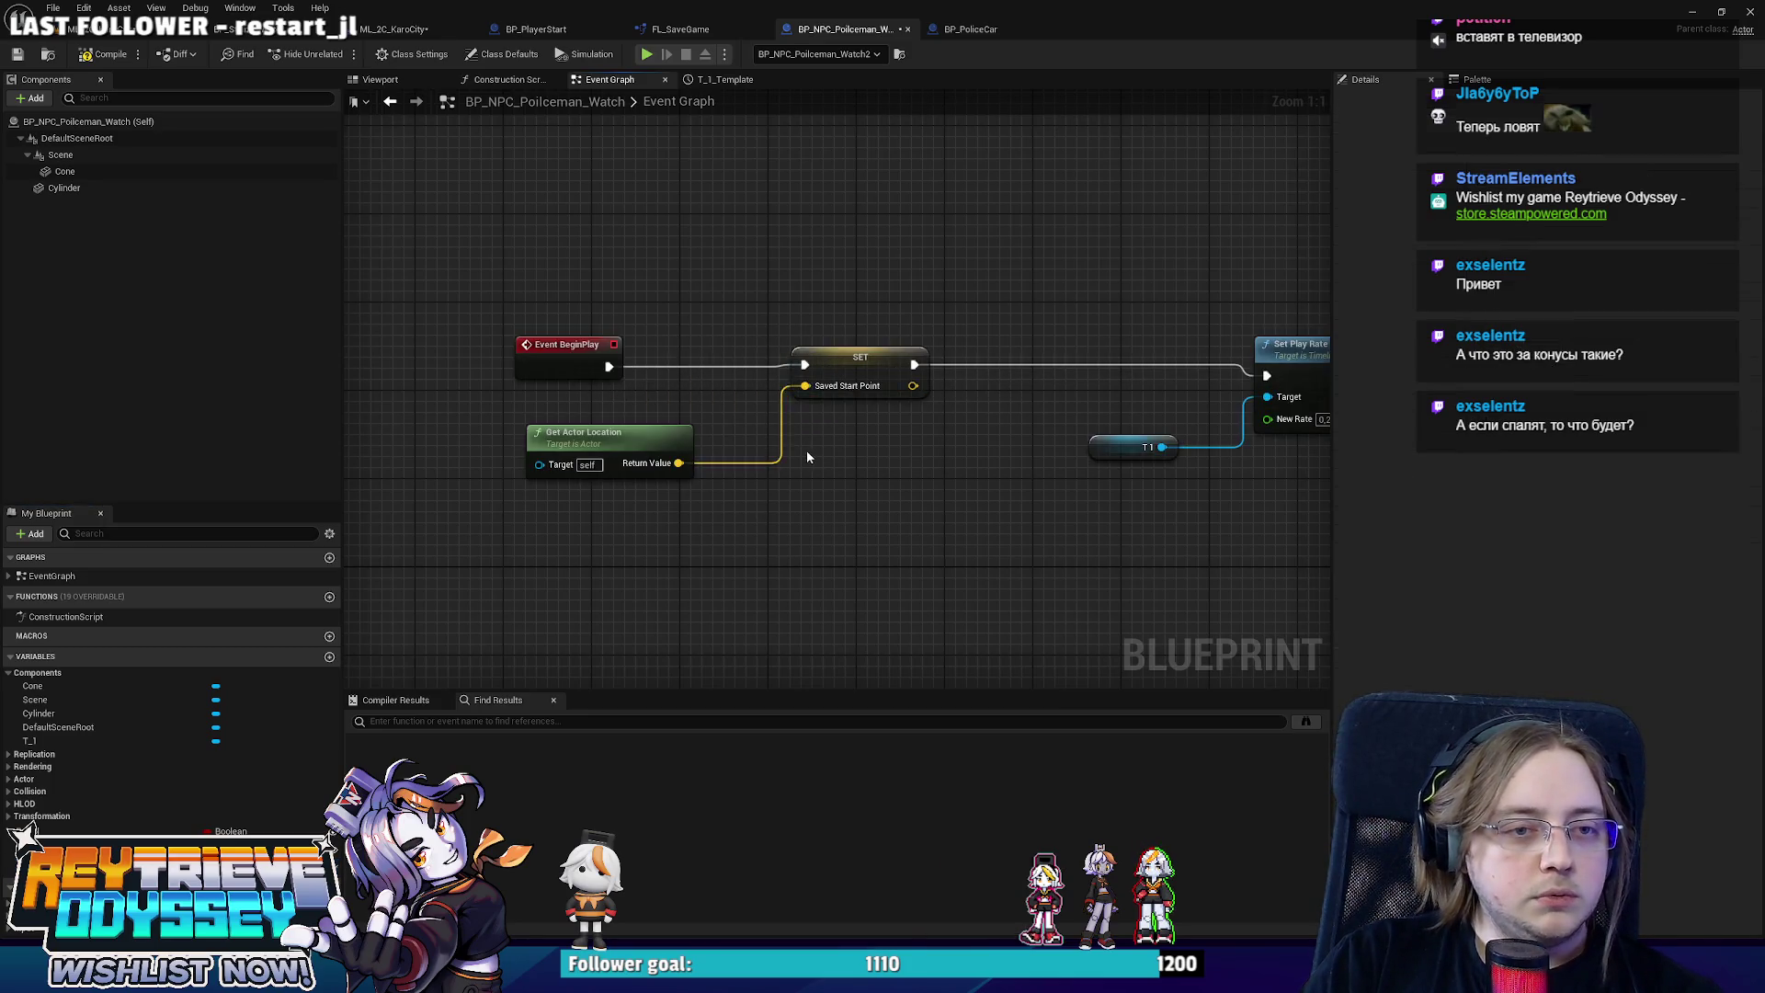
scroll(807, 457, "down", 2)
left_click_drag(664, 402, 910, 515)
mouse_move(984, 457)
left_mouse_down()
mouse_move(719, 465)
mouse_move(840, 465)
left_mouse_up()
key("b")
scroll(841, 466, "up", 2)
mouse_move(92, 831)
left_mouse_down()
mouse_move(839, 493)
mouse_move(927, 495)
left_mouse_up()
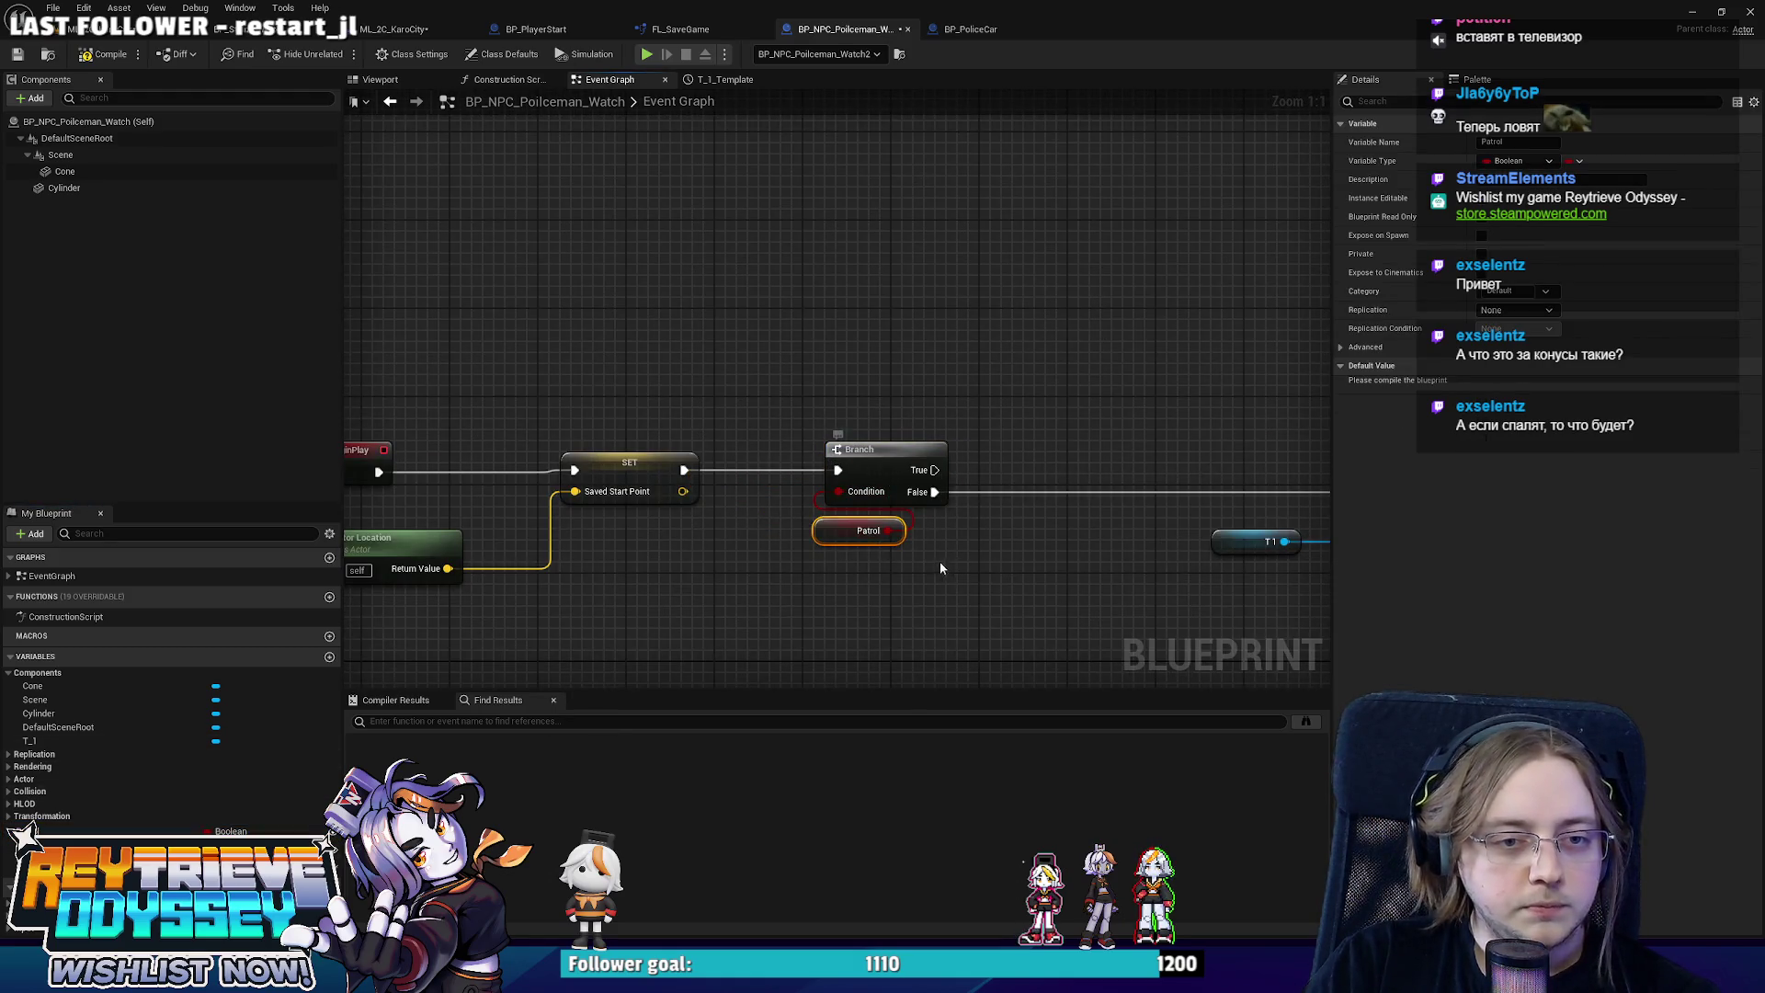
mouse_move(940, 561)
left_mouse_down()
mouse_move(1223, 561)
mouse_move(1251, 543)
mouse_move(565, 358)
left_mouse_up()
scroll(823, 361, "down", 2)
key("ctrl+s")
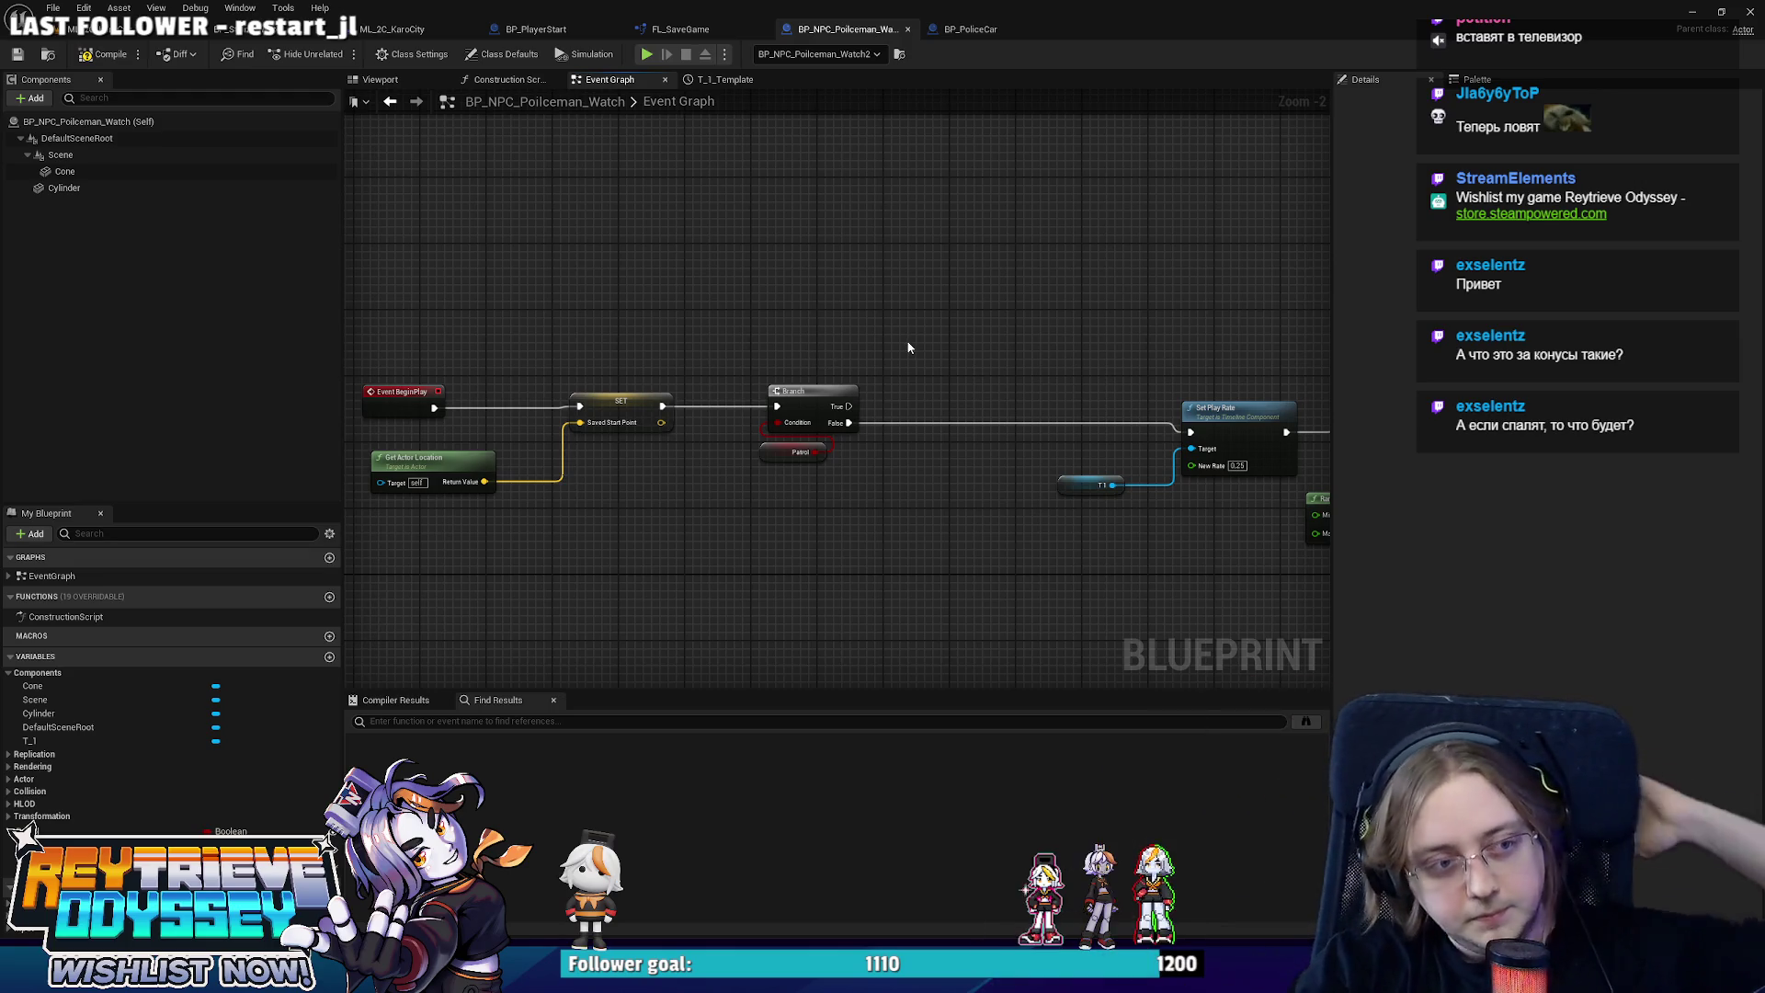
left_click_drag(931, 507, 421, 387)
scroll(779, 386, "up", 3)
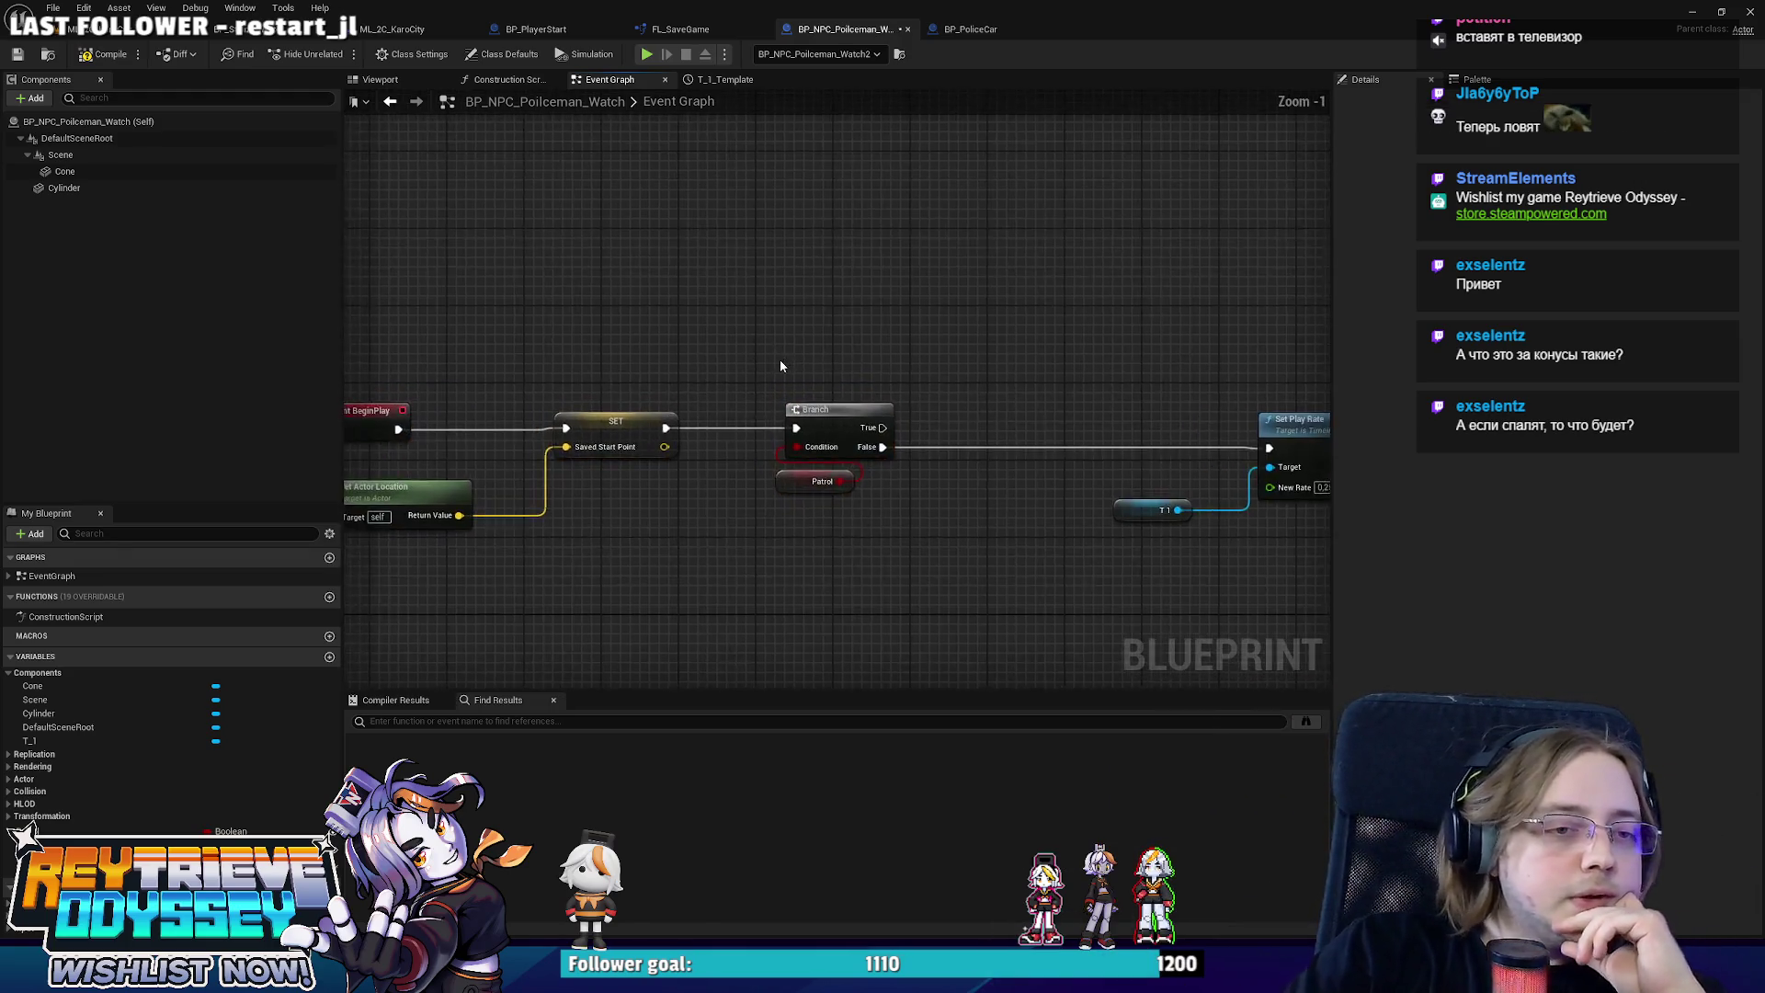
left_click_drag(857, 435, 922, 468)
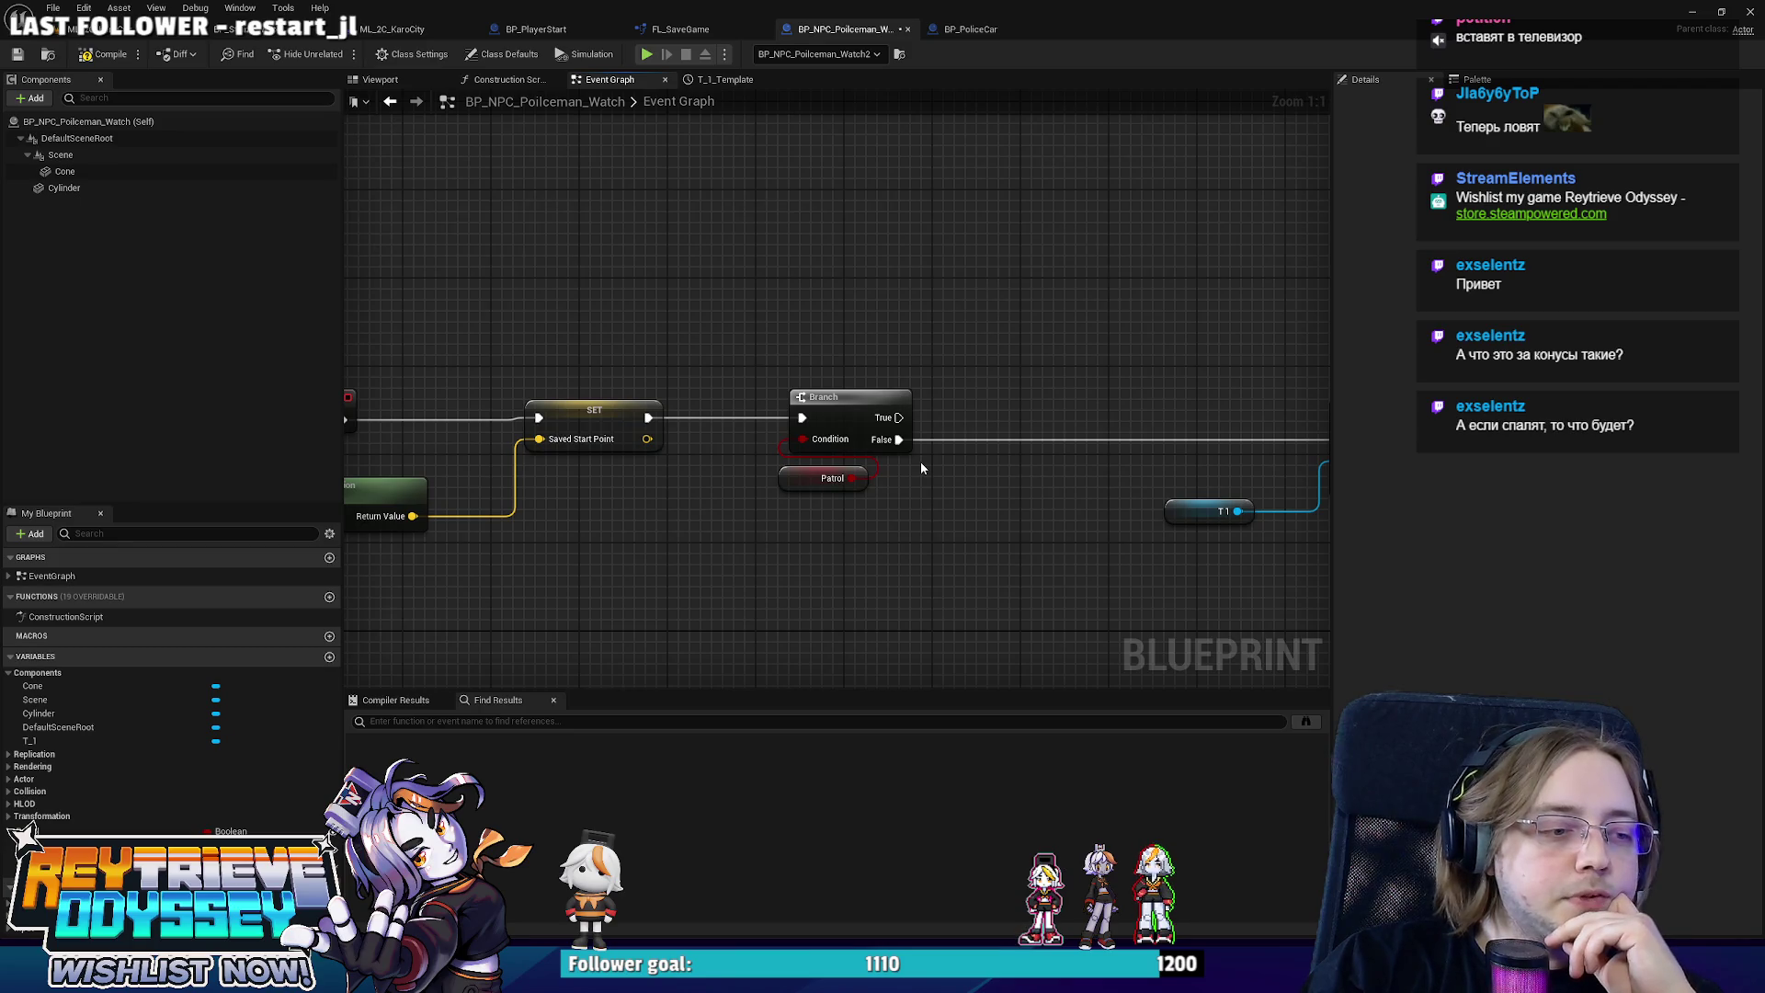
scroll(957, 455, "down", 2)
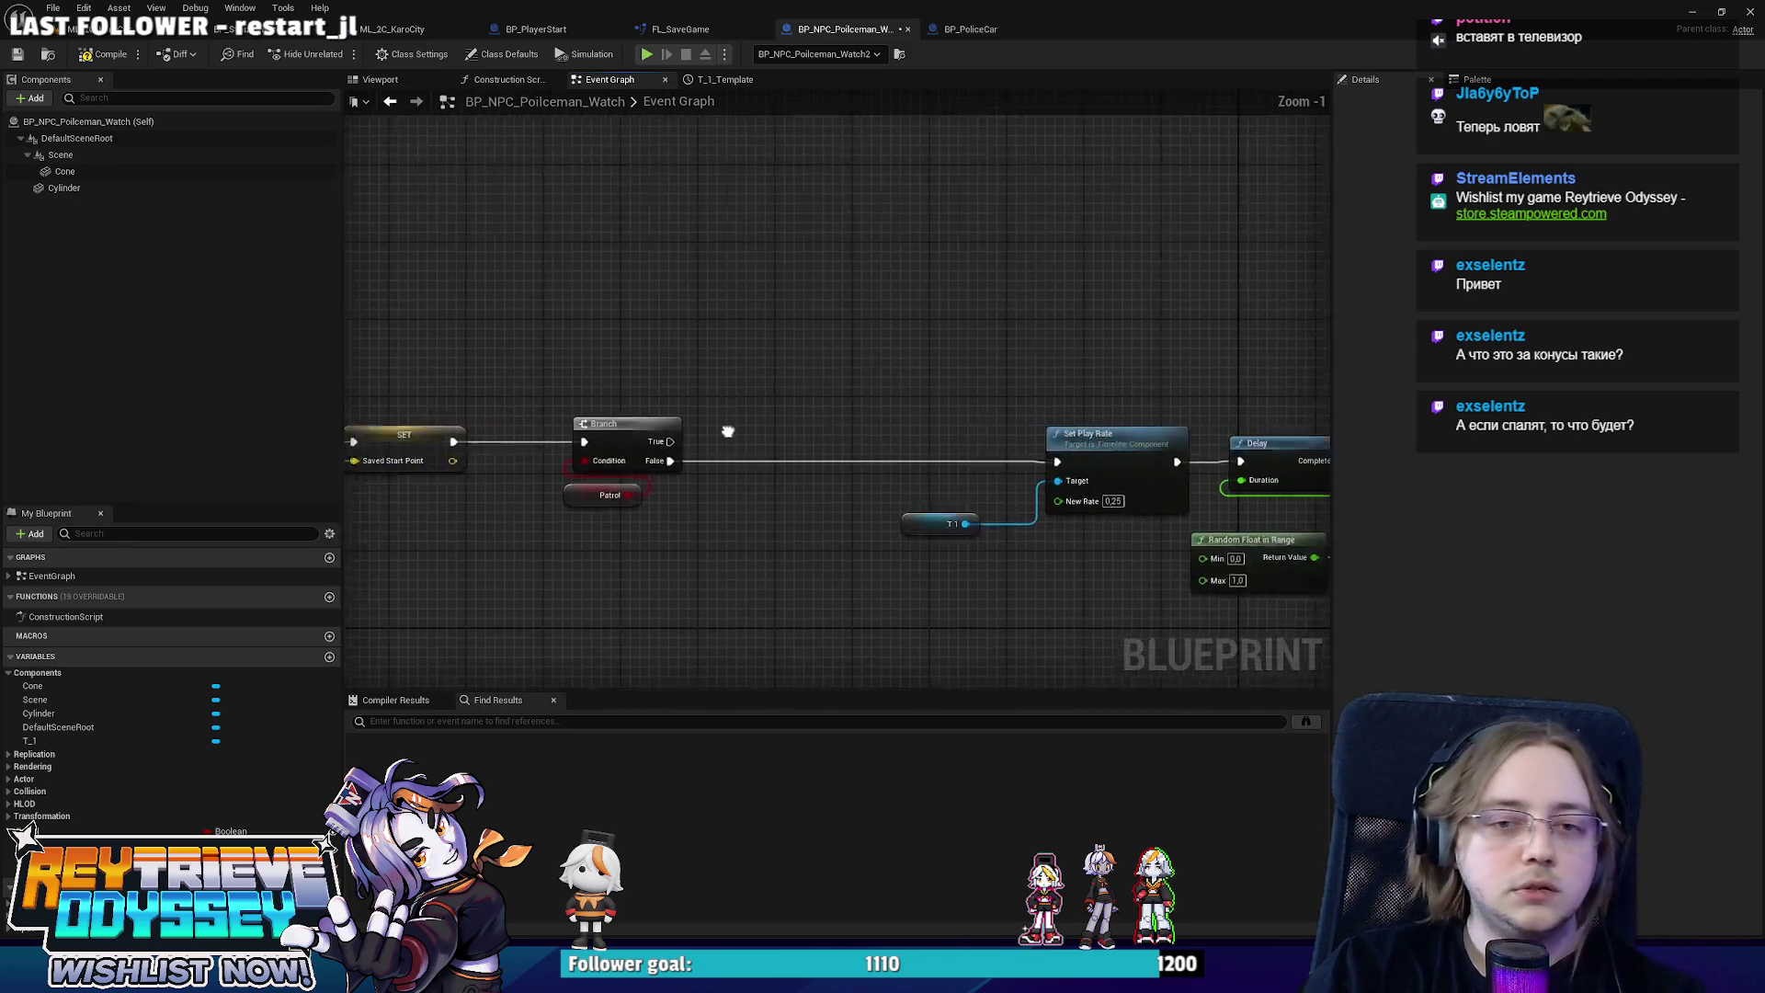
mouse_move(1024, 423)
left_mouse_down()
mouse_move(746, 419)
mouse_move(925, 407)
mouse_move(947, 262)
mouse_move(880, 290)
left_mouse_up()
Add a timeline named T_M with a copied Set Play Rate/T1 pair wired from Branch True.
key("ctrl+v")
scroll(880, 291, "up", 1)
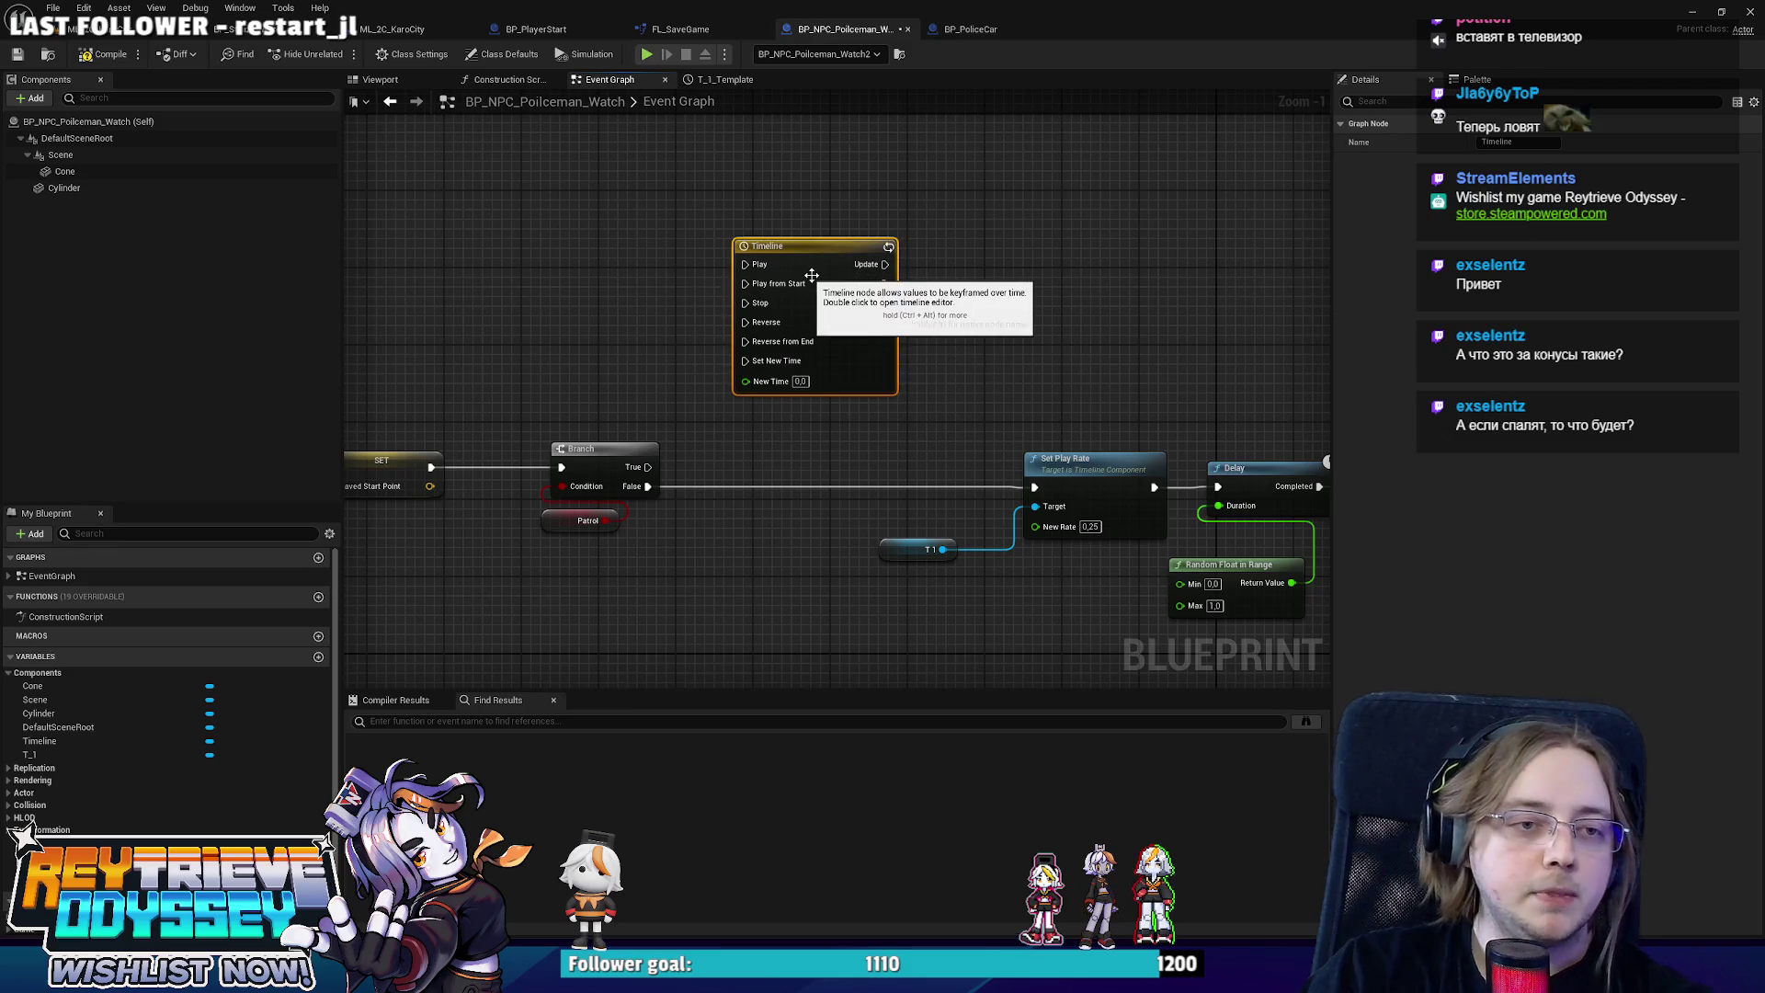
scroll(854, 390, "down", 1)
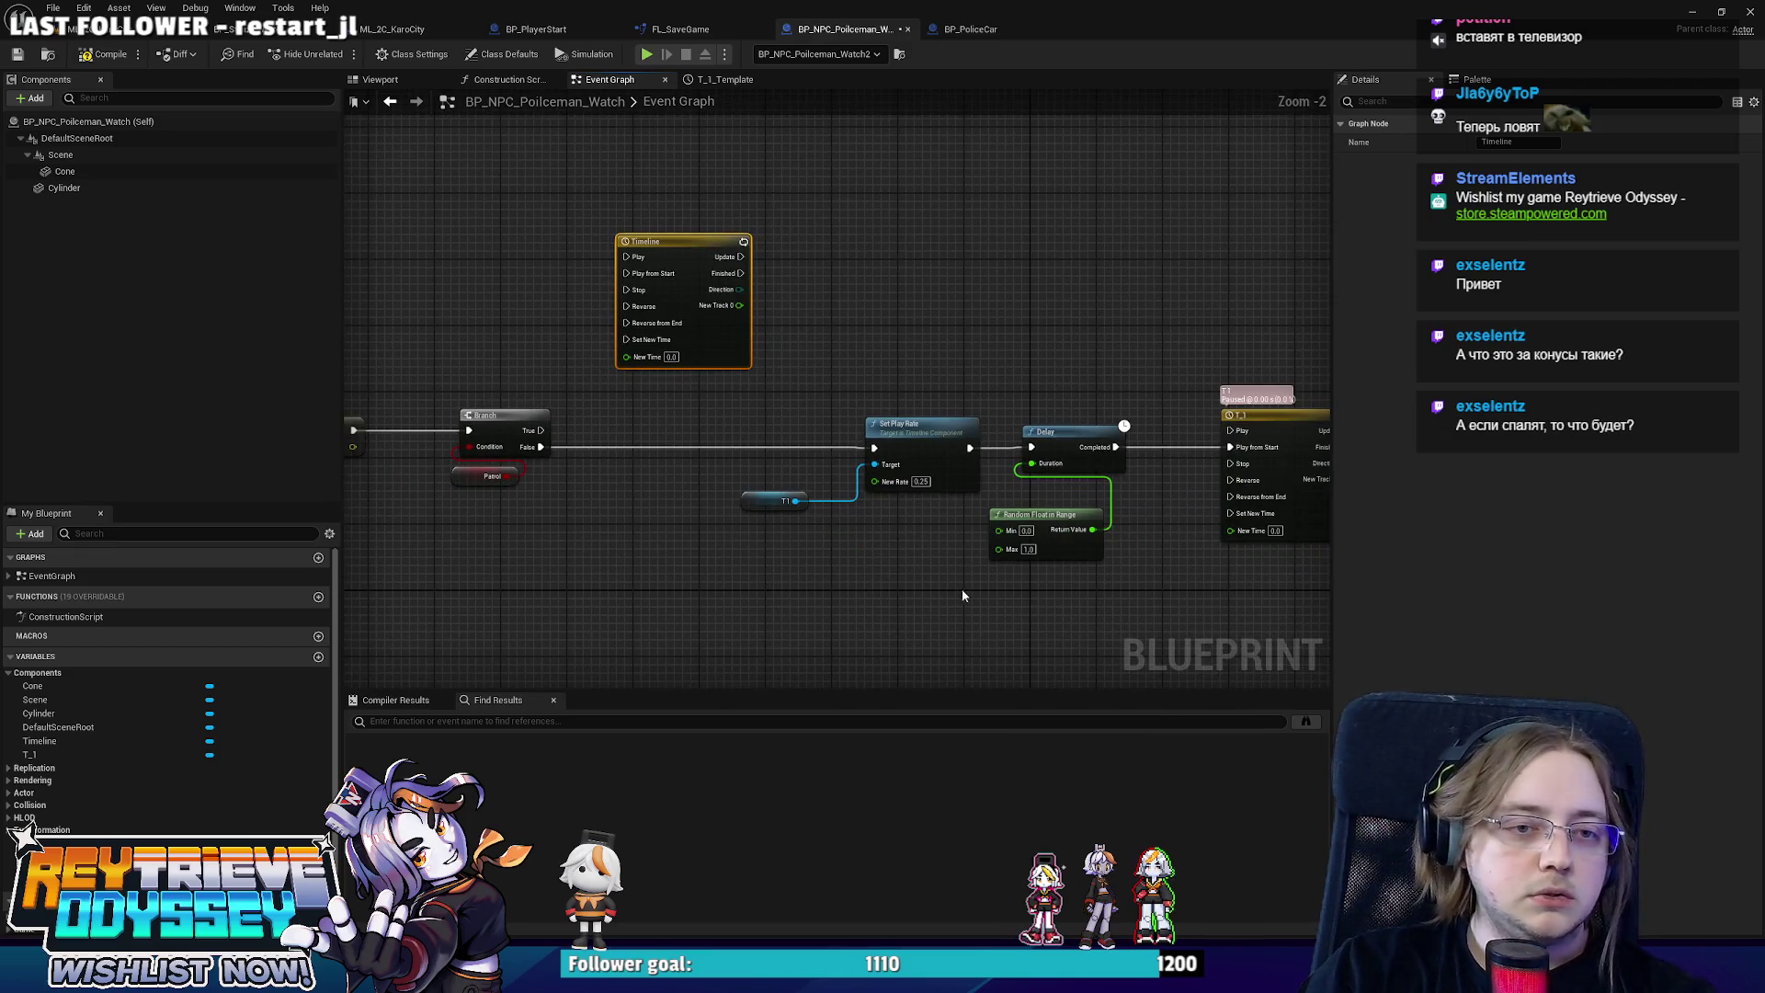
left_click_drag(962, 596, 754, 410)
key("ctrl+c")
scroll(681, 307, "up", 2)
key("ctrl+v")
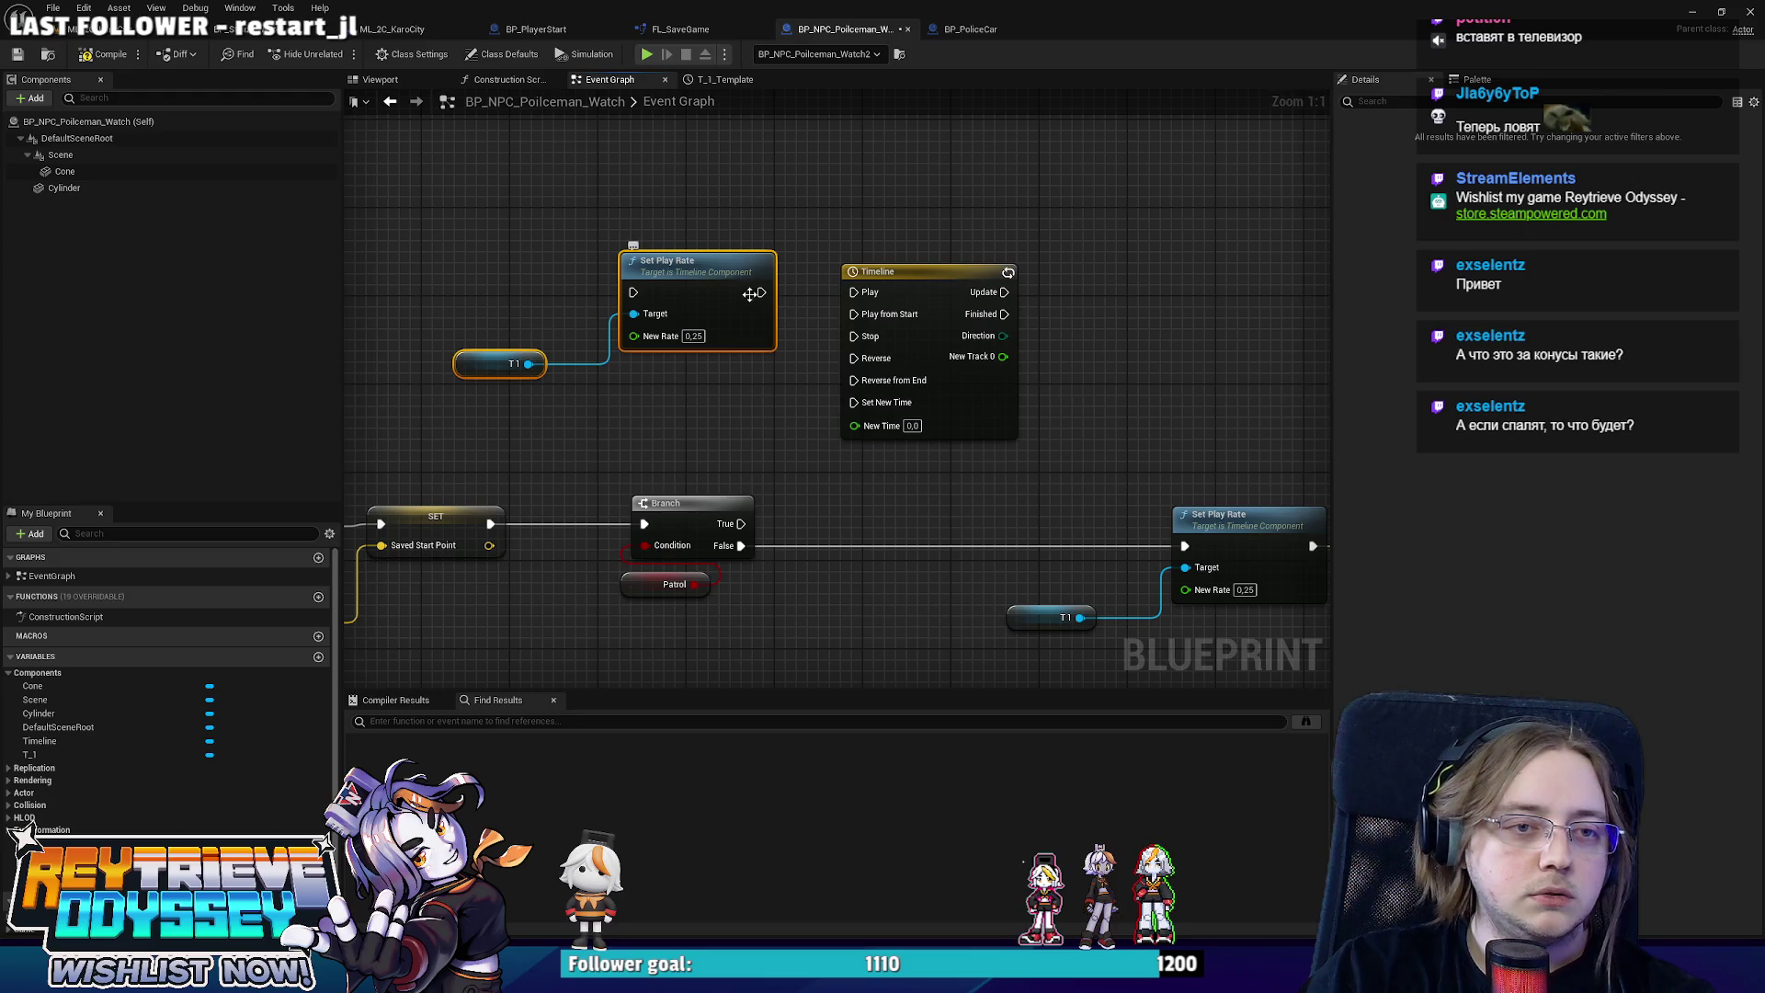
mouse_move(634, 292)
left_mouse_down()
mouse_move(777, 506)
mouse_move(741, 524)
left_mouse_up()
left_click(878, 271, "ctrl")
left_click_drag(878, 272, 1119, 250)
left_click(1120, 250)
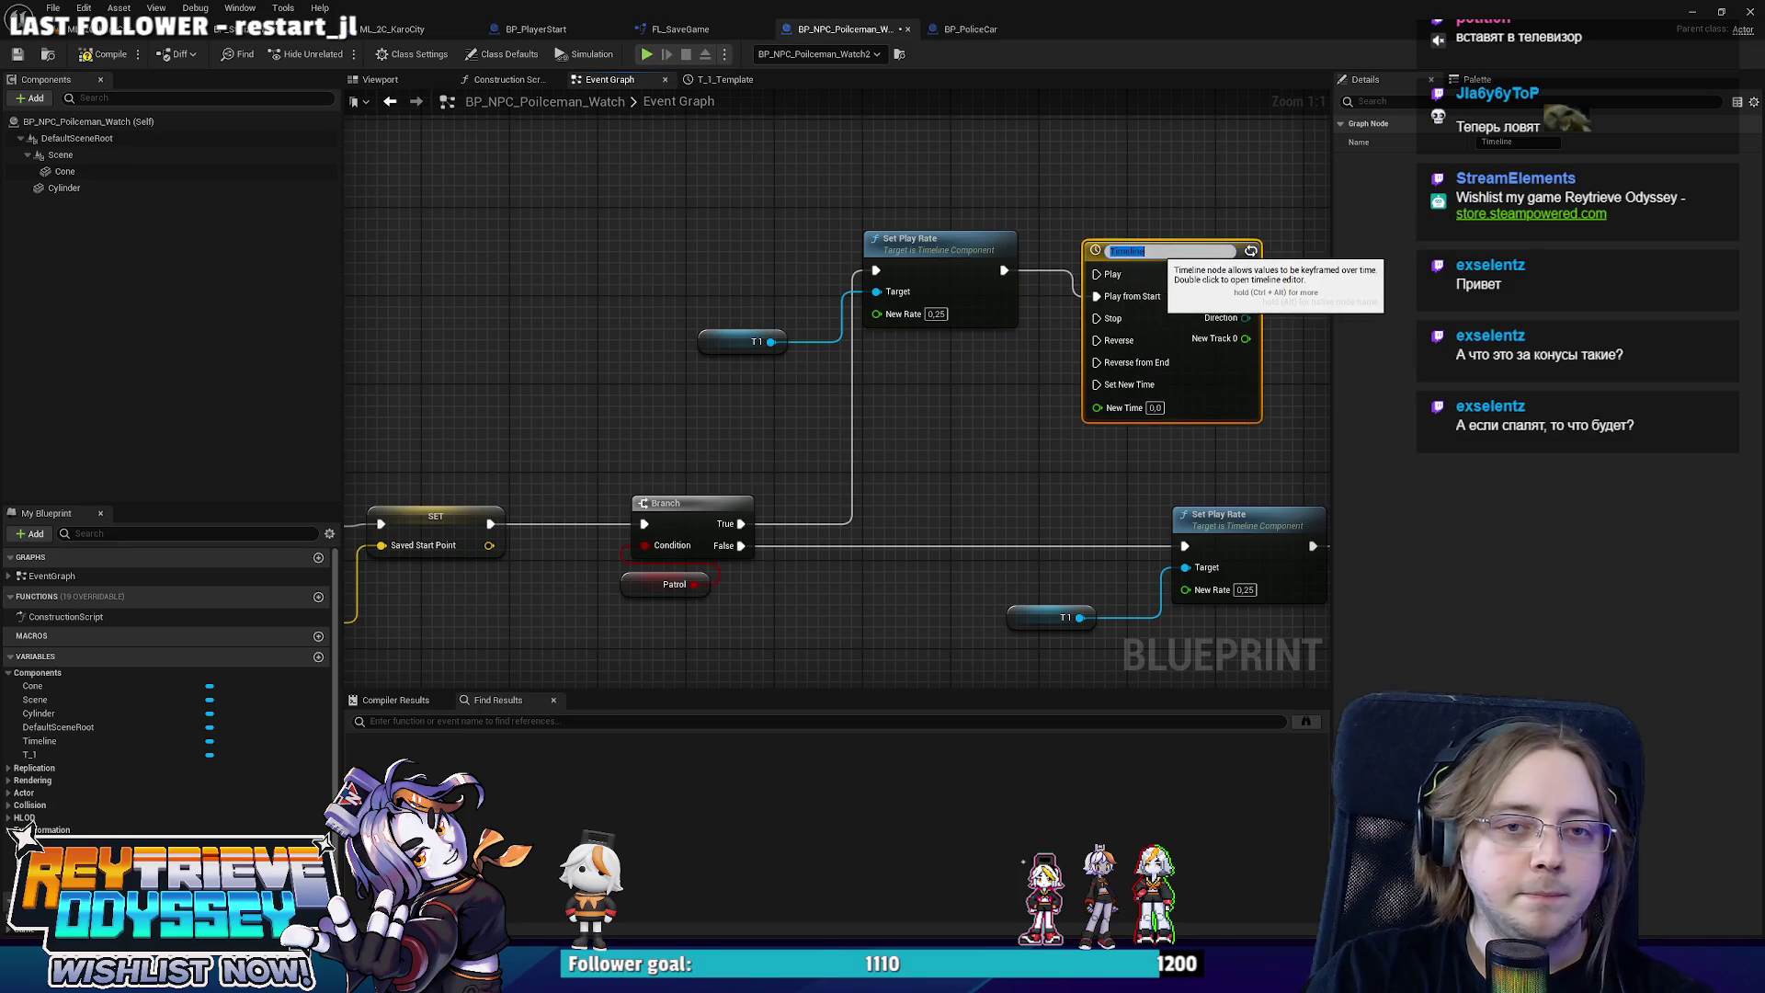
type("T_M")
key("Return")
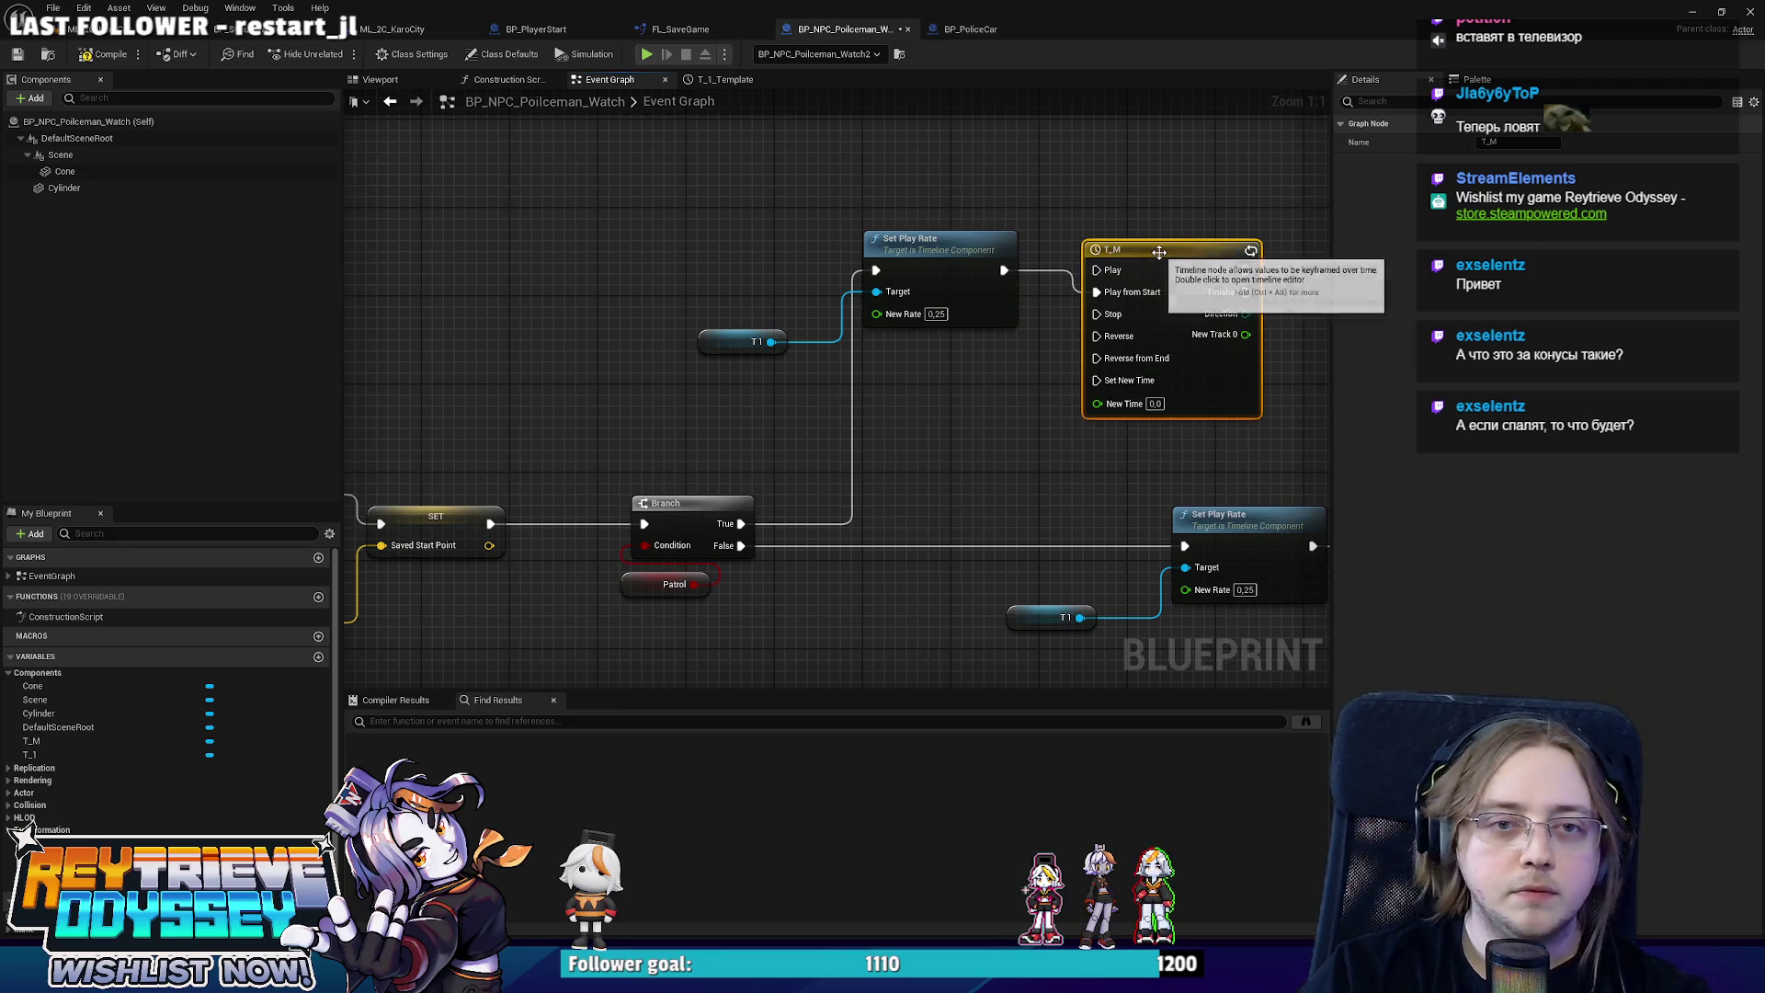
Replace the copied T1 getter with T_M and arrange Set Play Rate and T_M.
left_click_drag(55, 740, 335, 620)
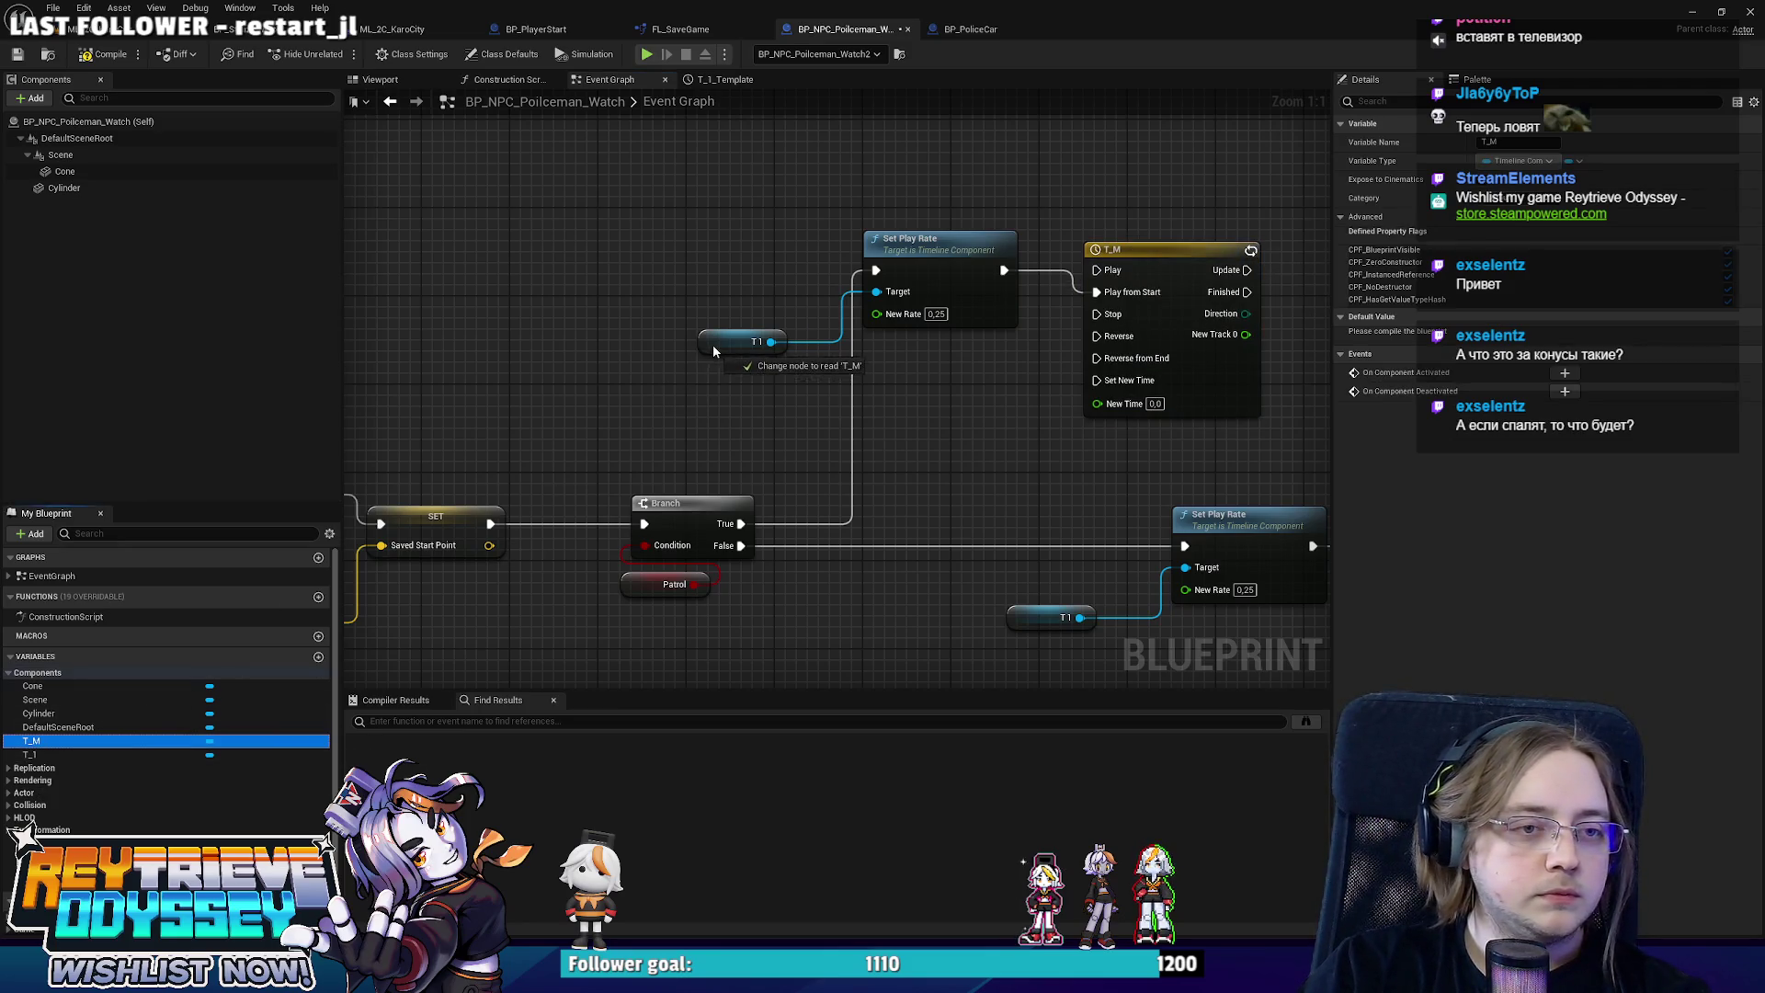
left_click_drag(713, 345, 713, 345)
scroll(671, 416, "down", 2)
left_click(898, 369)
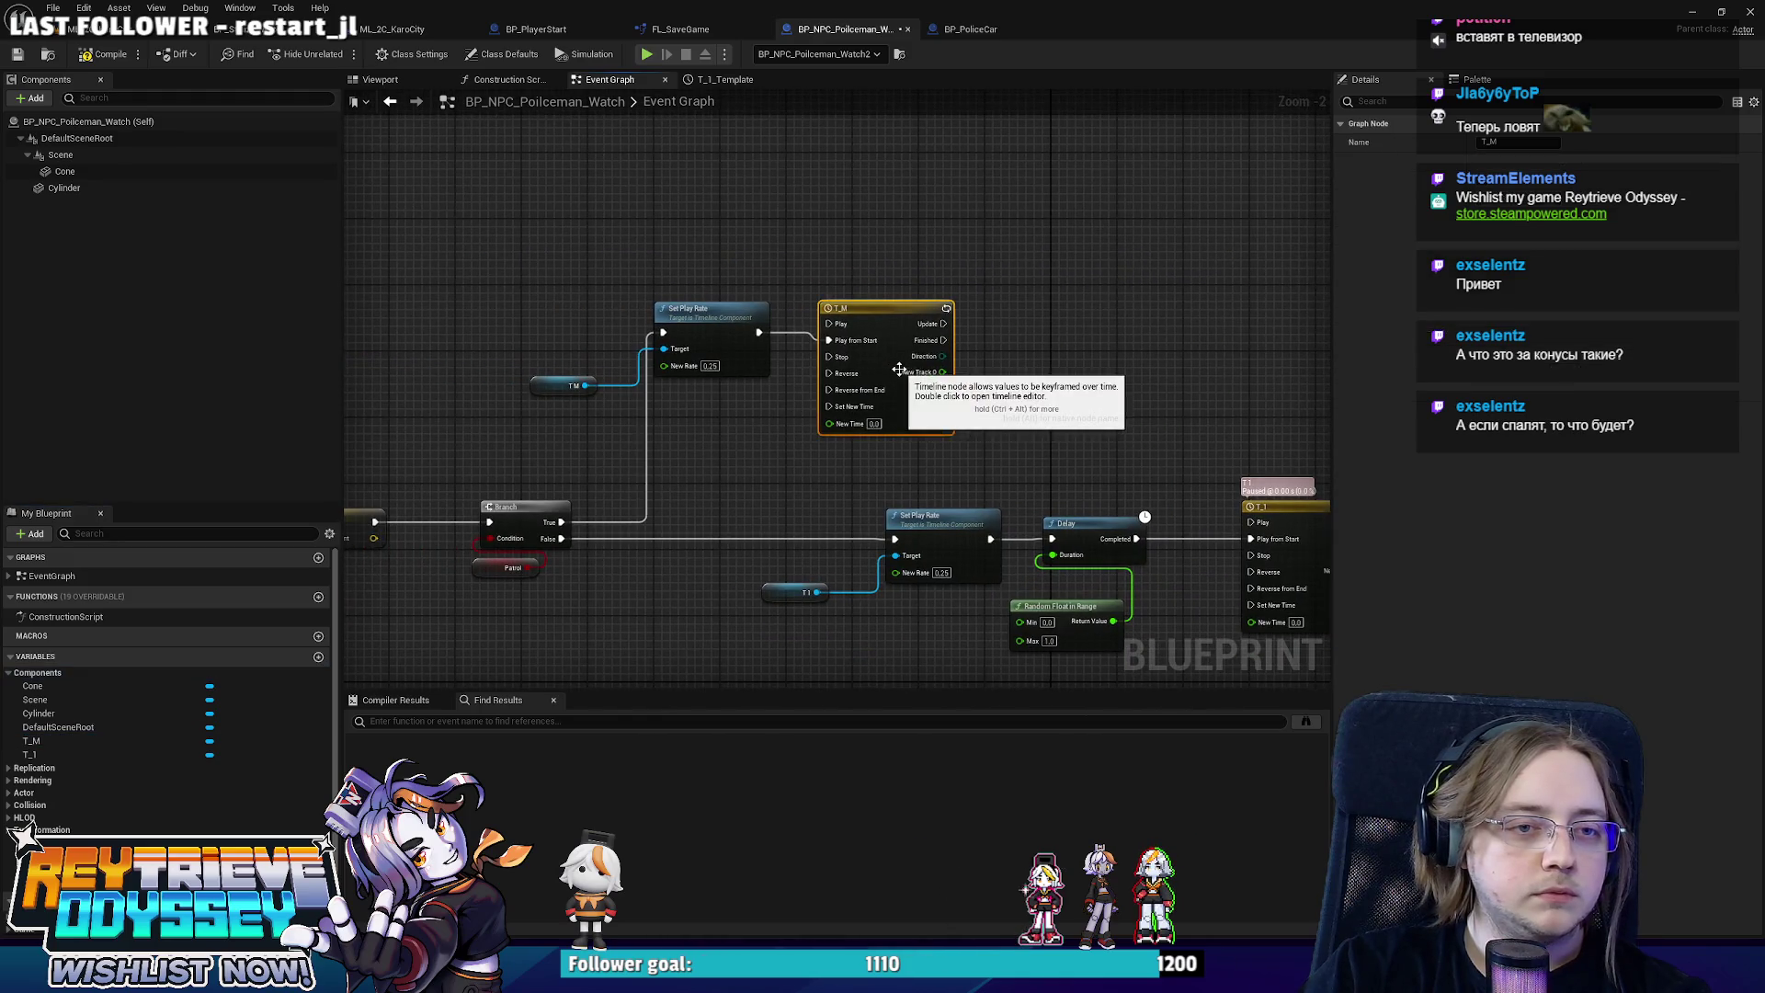
scroll(809, 404, "up", 1)
left_click_drag(552, 510, 865, 401)
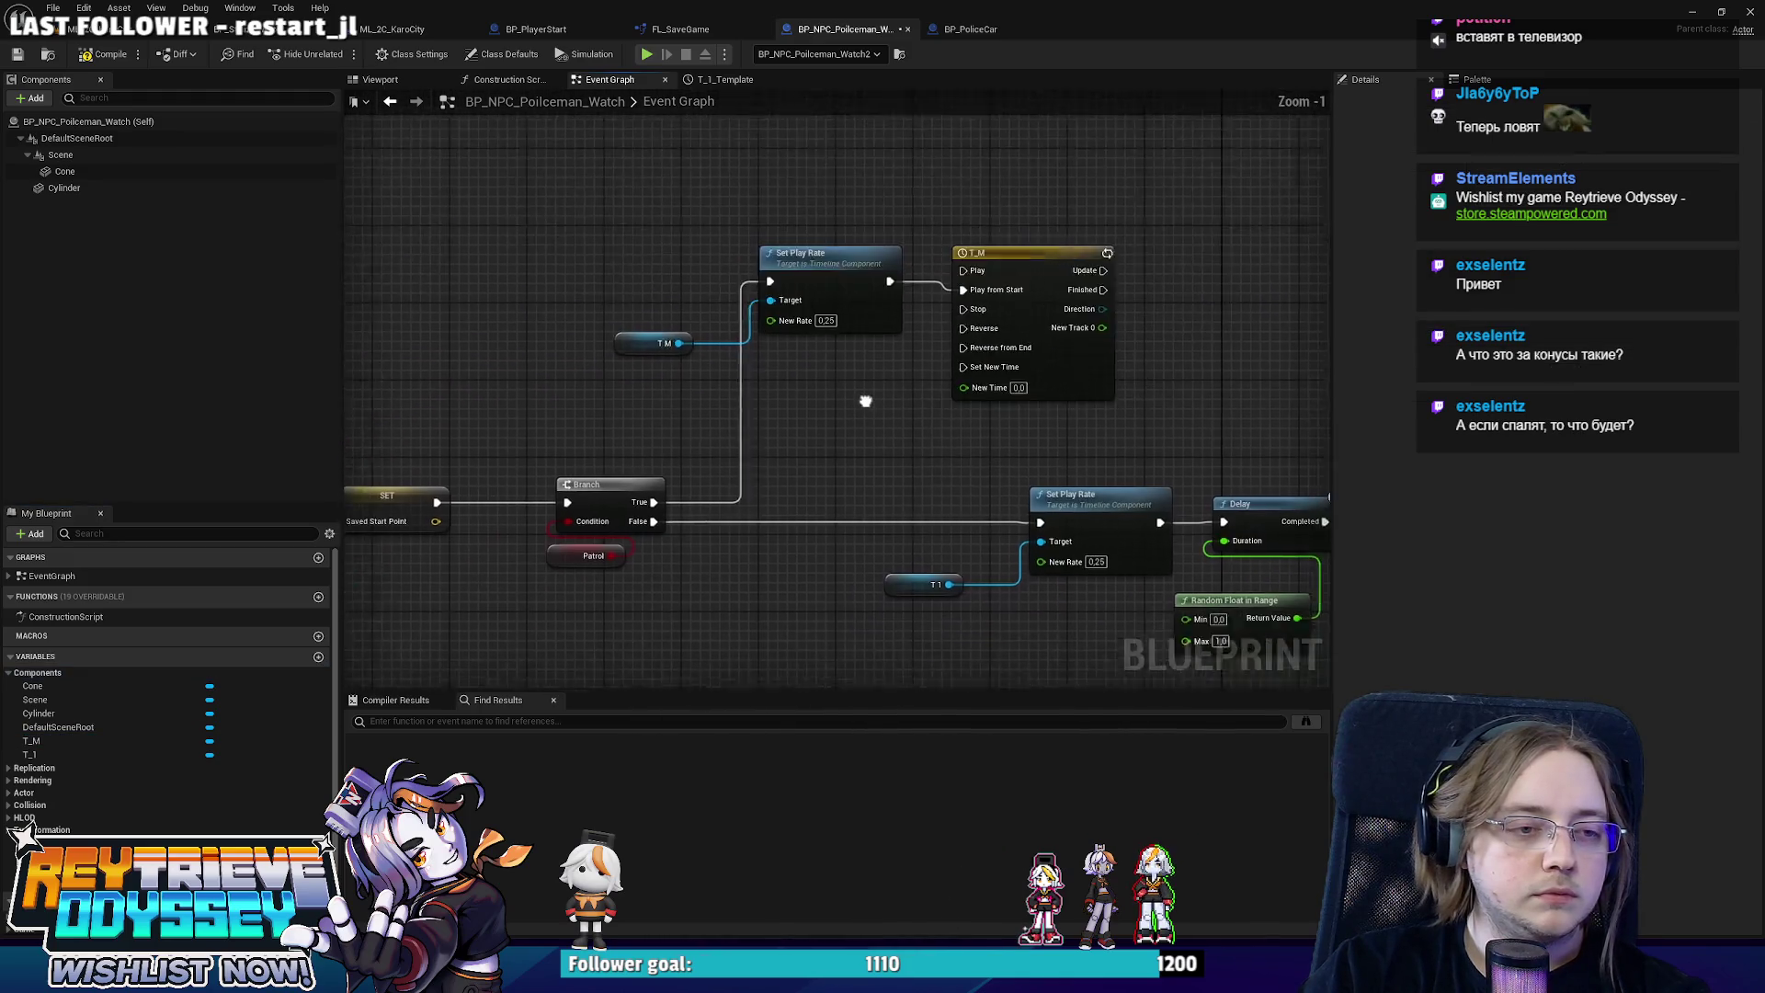
scroll(1102, 400, "down", 2)
left_click_drag(1085, 269, 1069, 194)
scroll(961, 414, "up", 4)
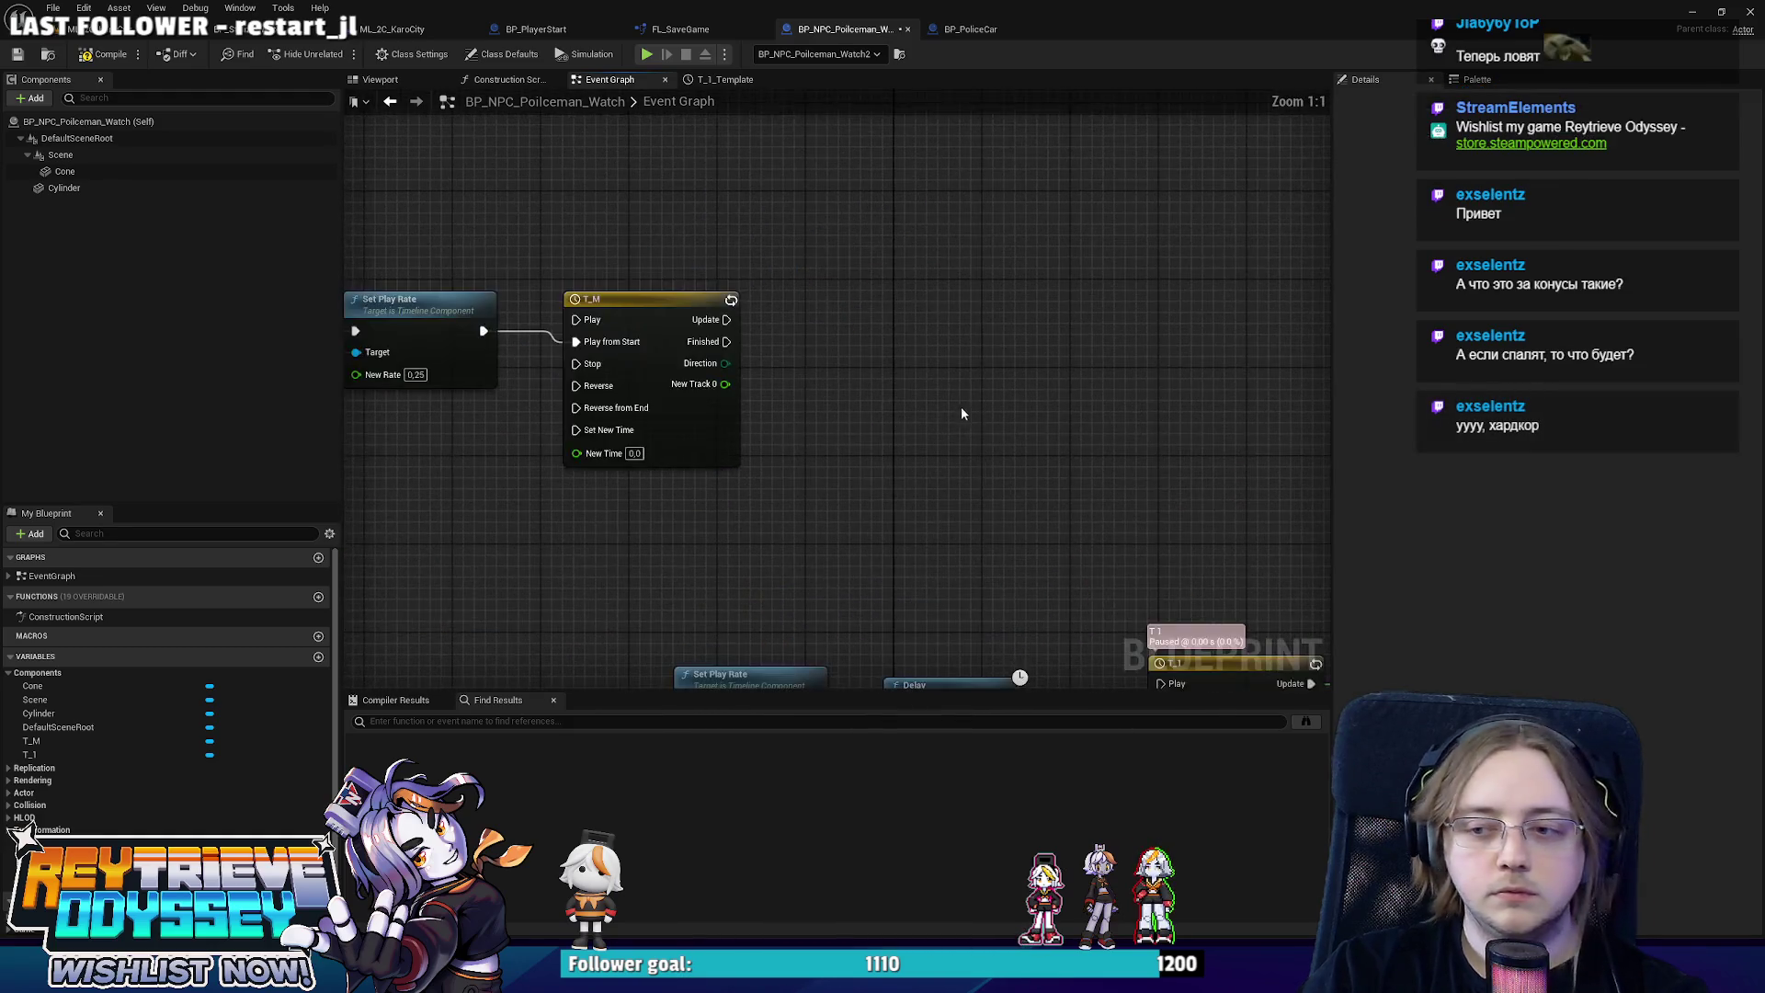
Add a Set Actor Location node driven by T_M's Update output.
right_click(903, 420)
type("set")
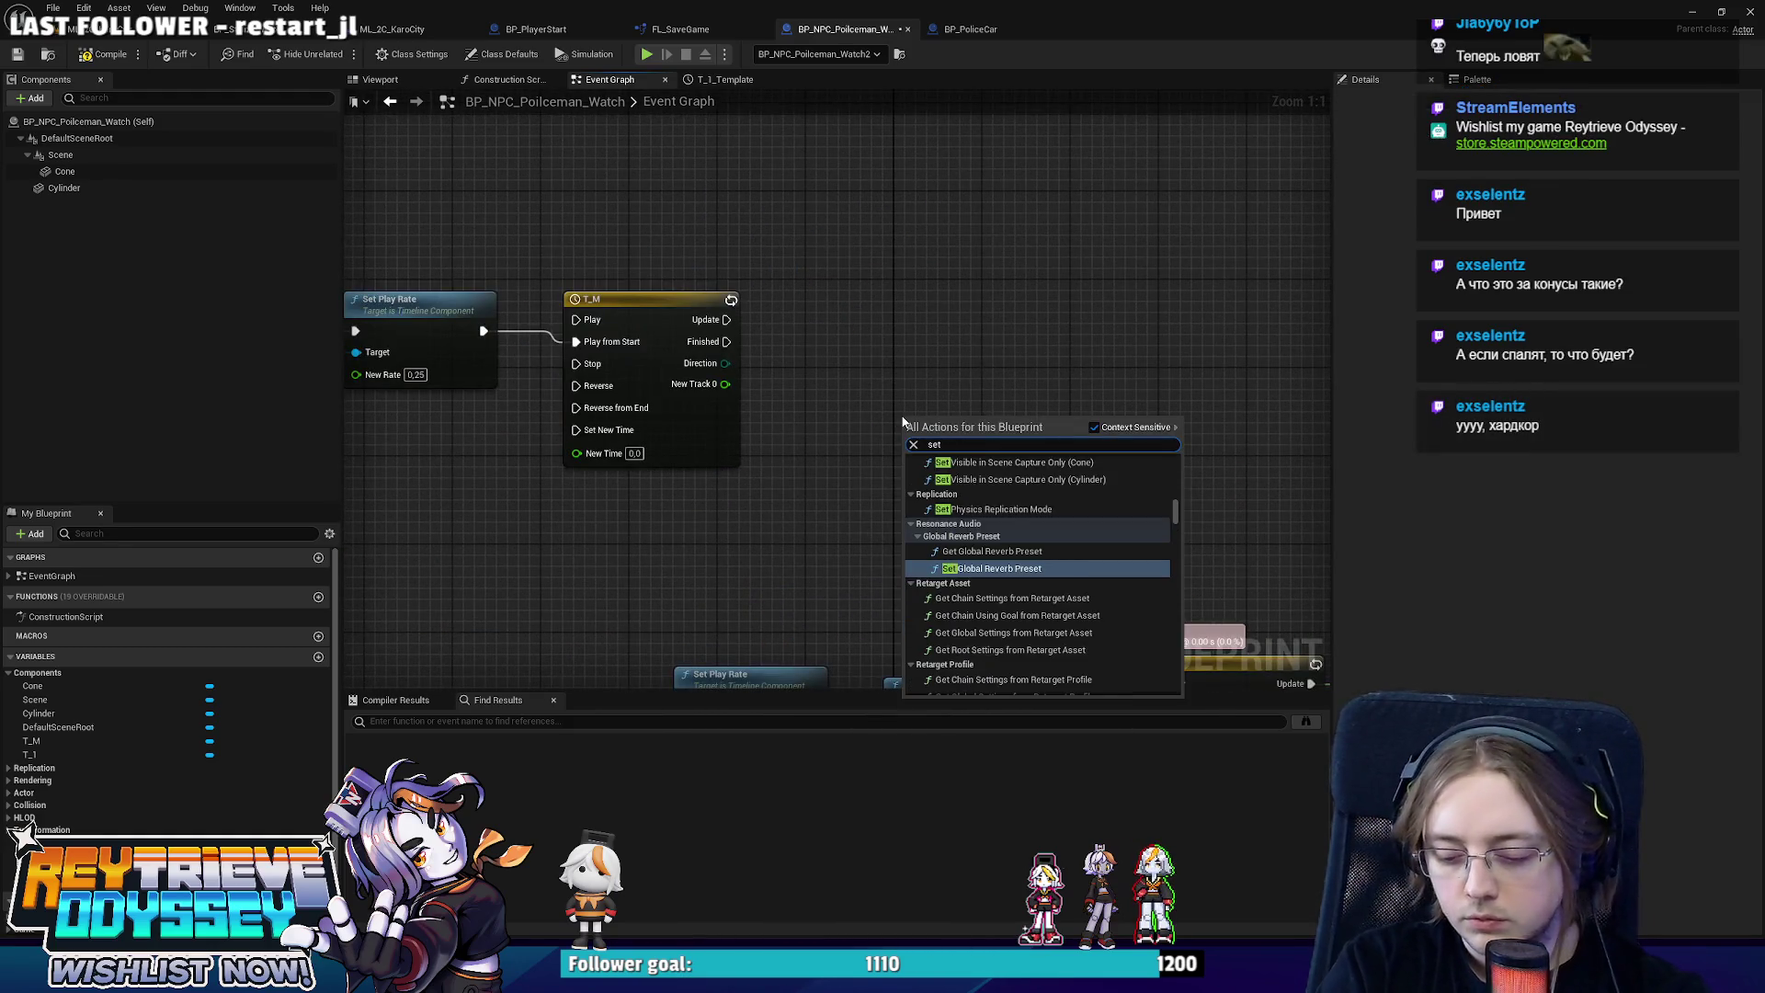
type(" actor loca")
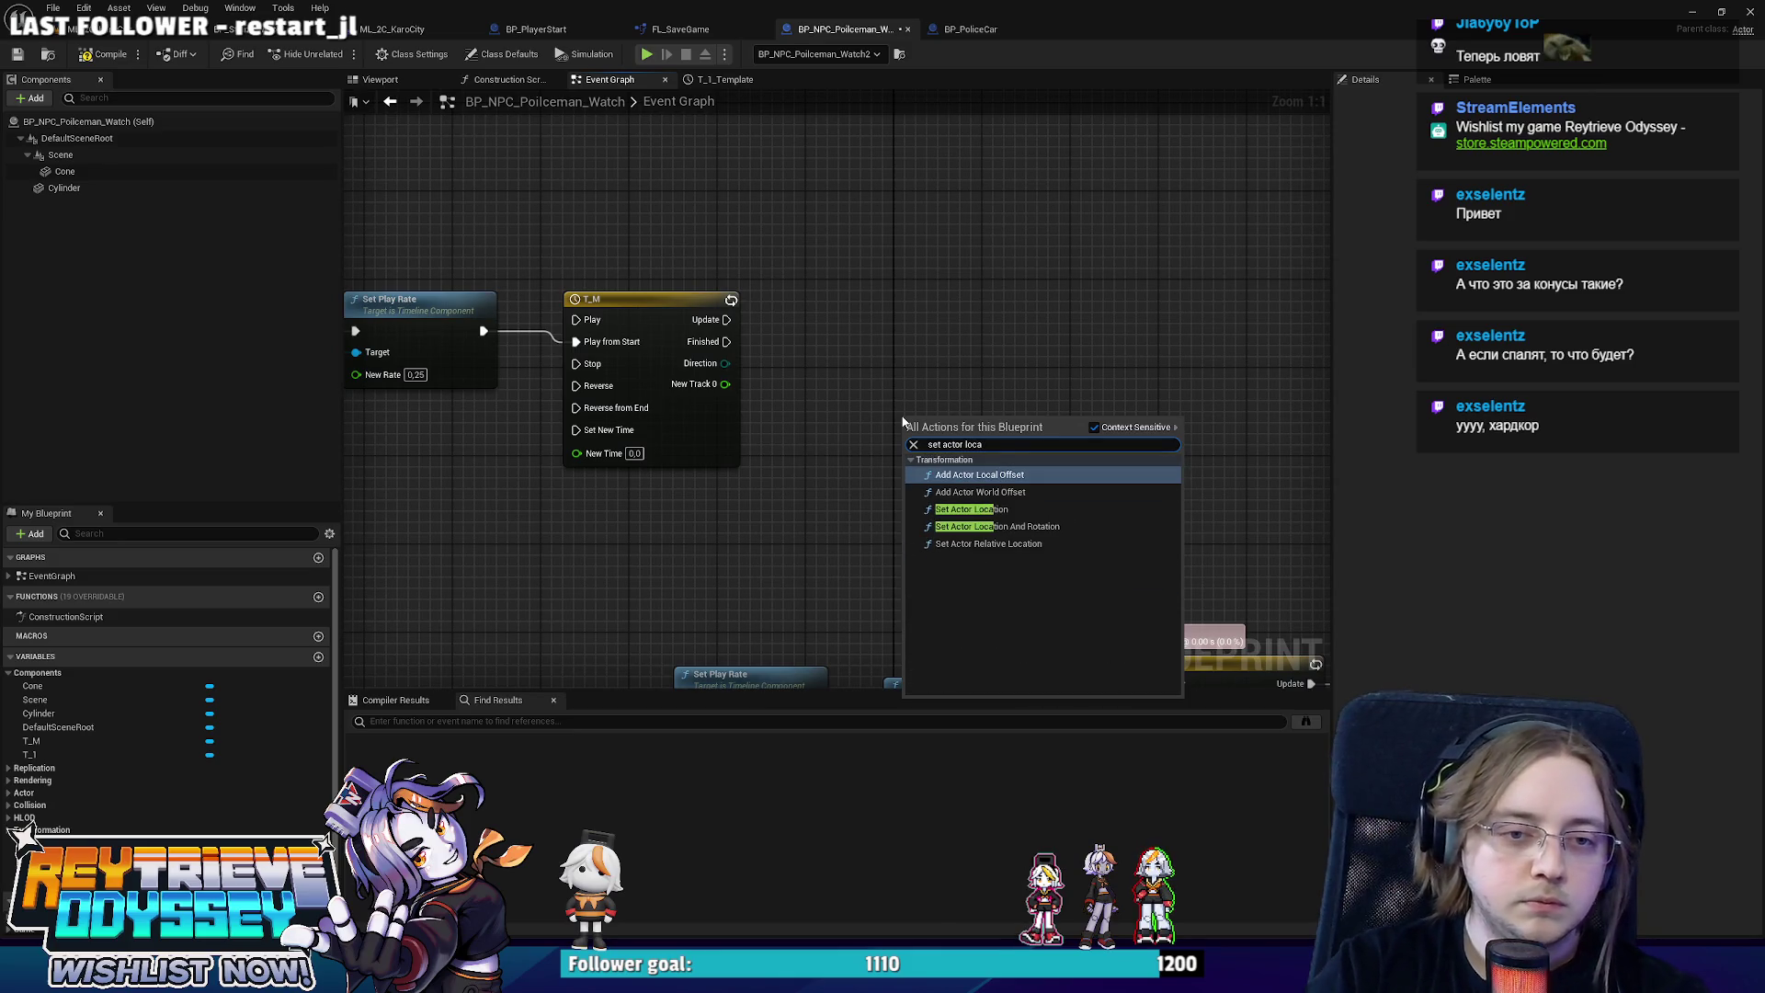
key("Down")
key("Down")
key("Return")
left_click_drag(918, 440, 858, 316)
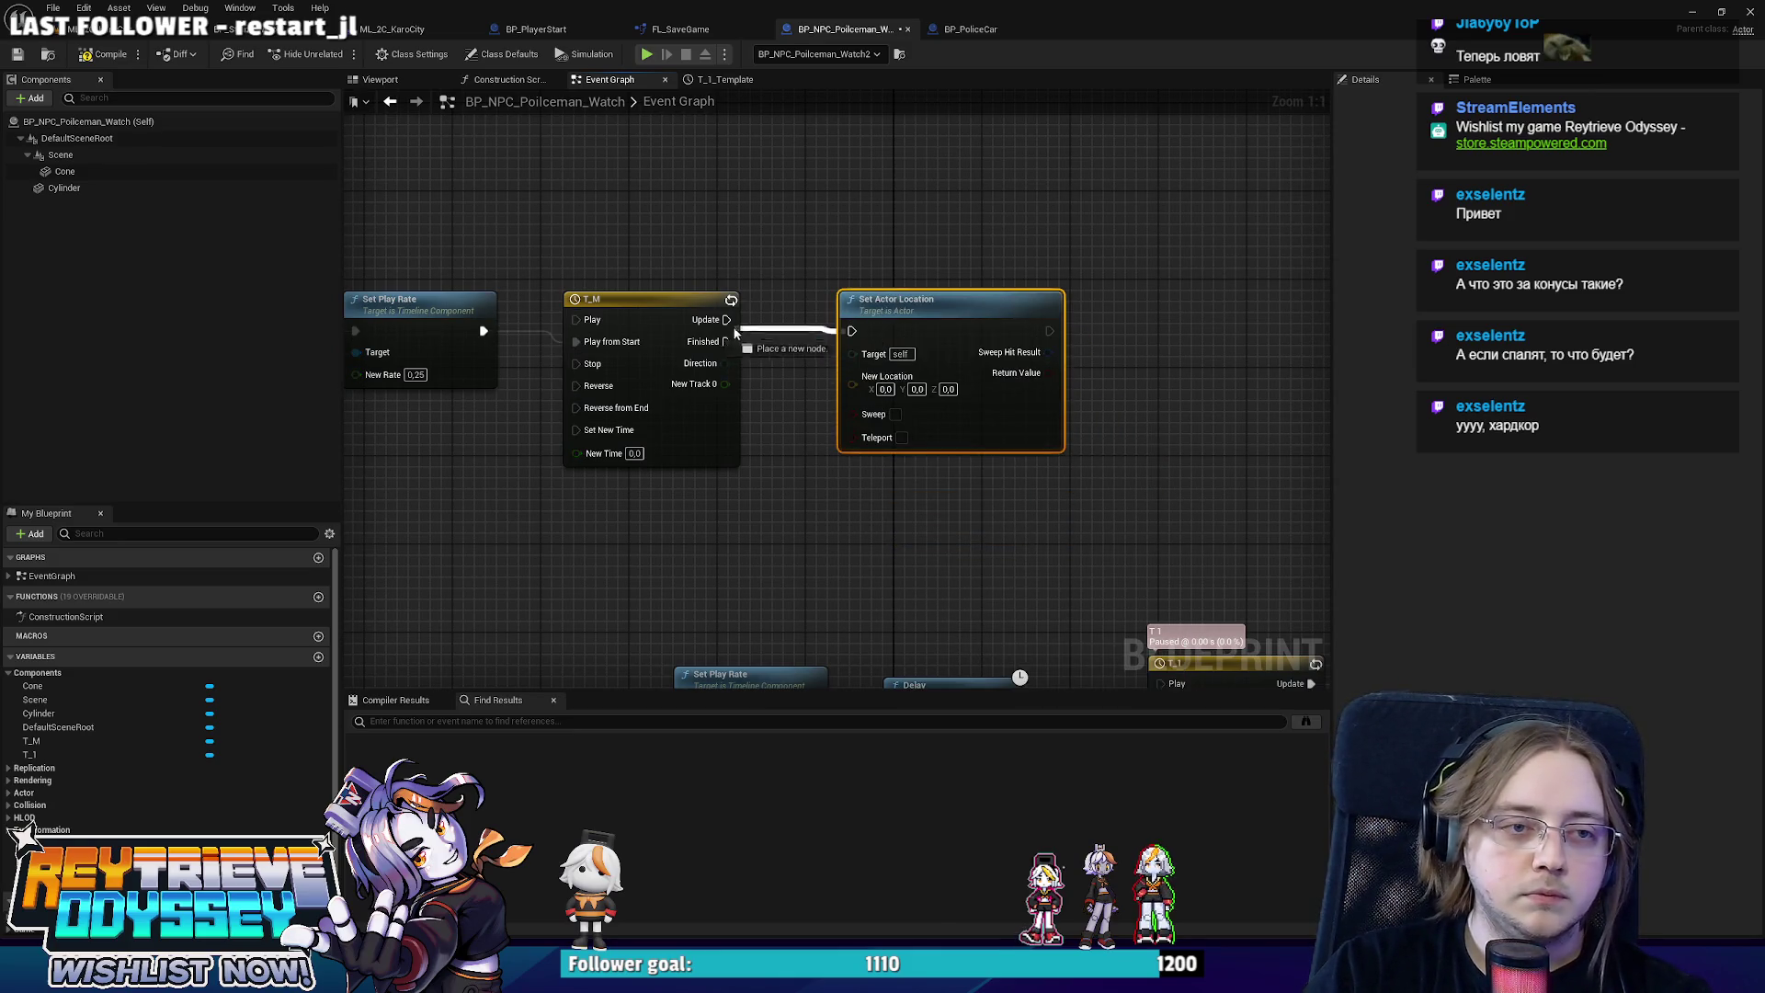
left_click_drag(736, 333, 852, 331)
left_click_drag(958, 311, 1057, 310)
left_click(797, 407)
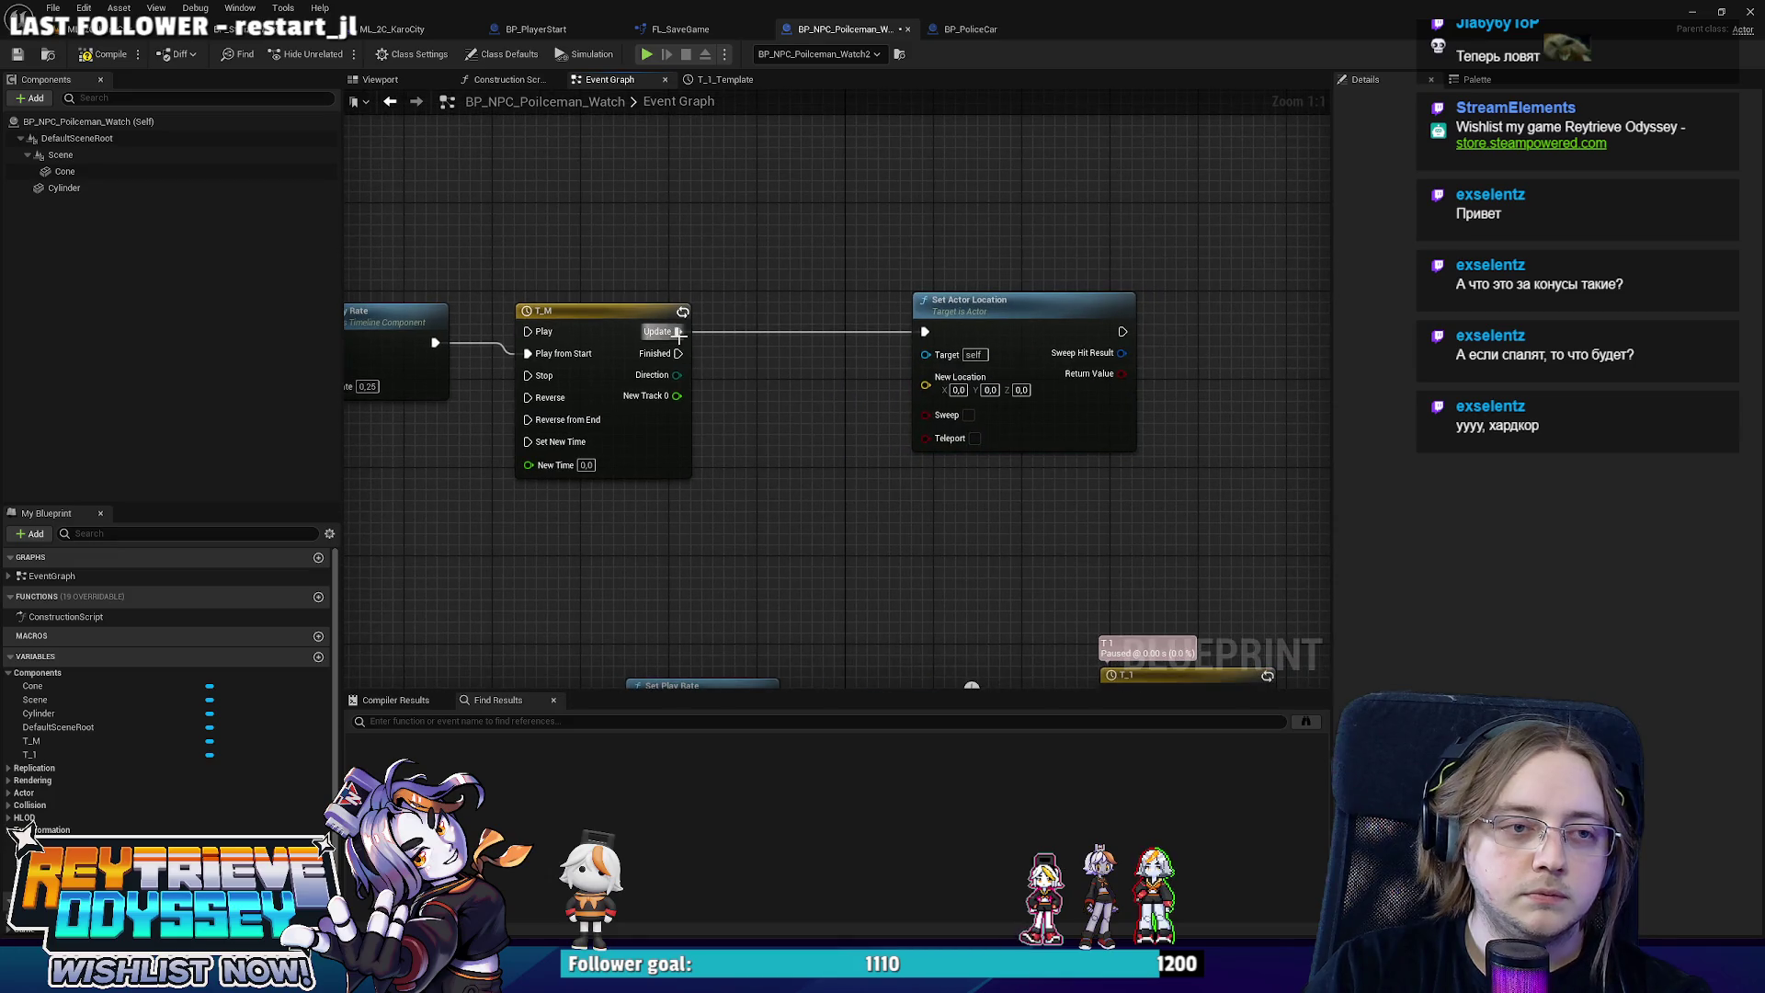
Add a Set Actor Rotation node chained after Set Actor Location.
right_click(762, 401)
type("set actor ")
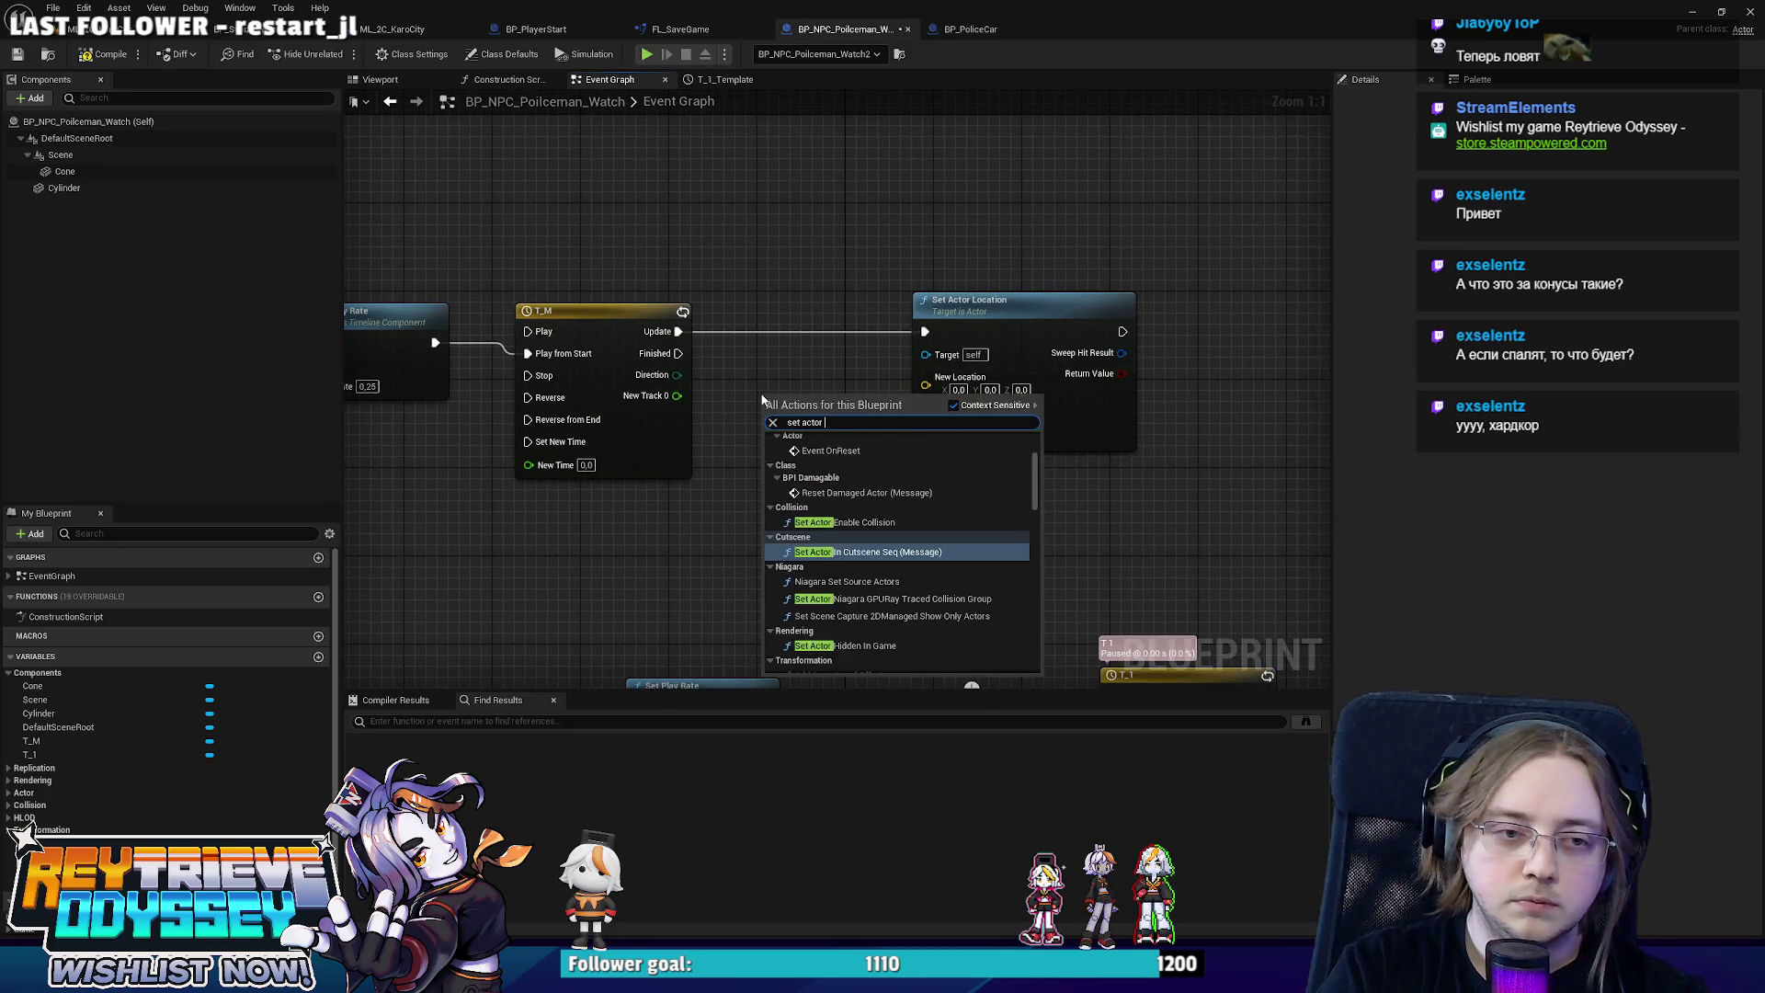
type("loc")
key("Down")
key("Down")
key("Return")
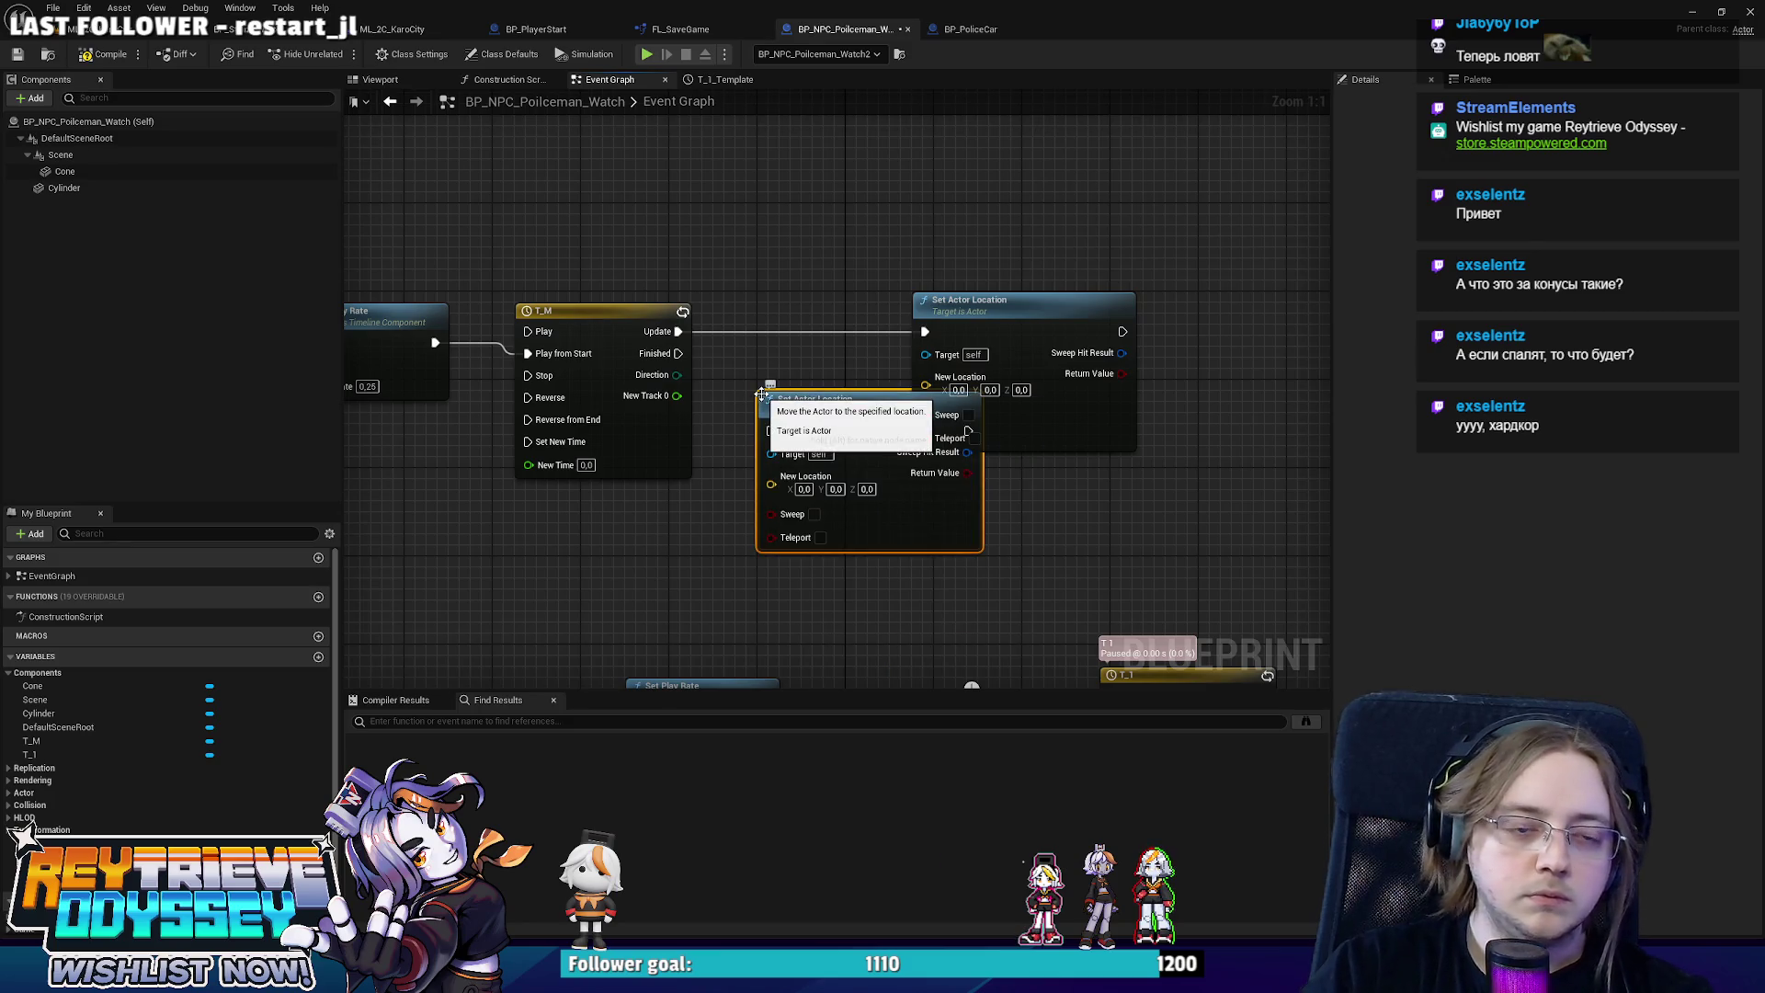
key("ctrl+z")
right_click(763, 401)
type("set")
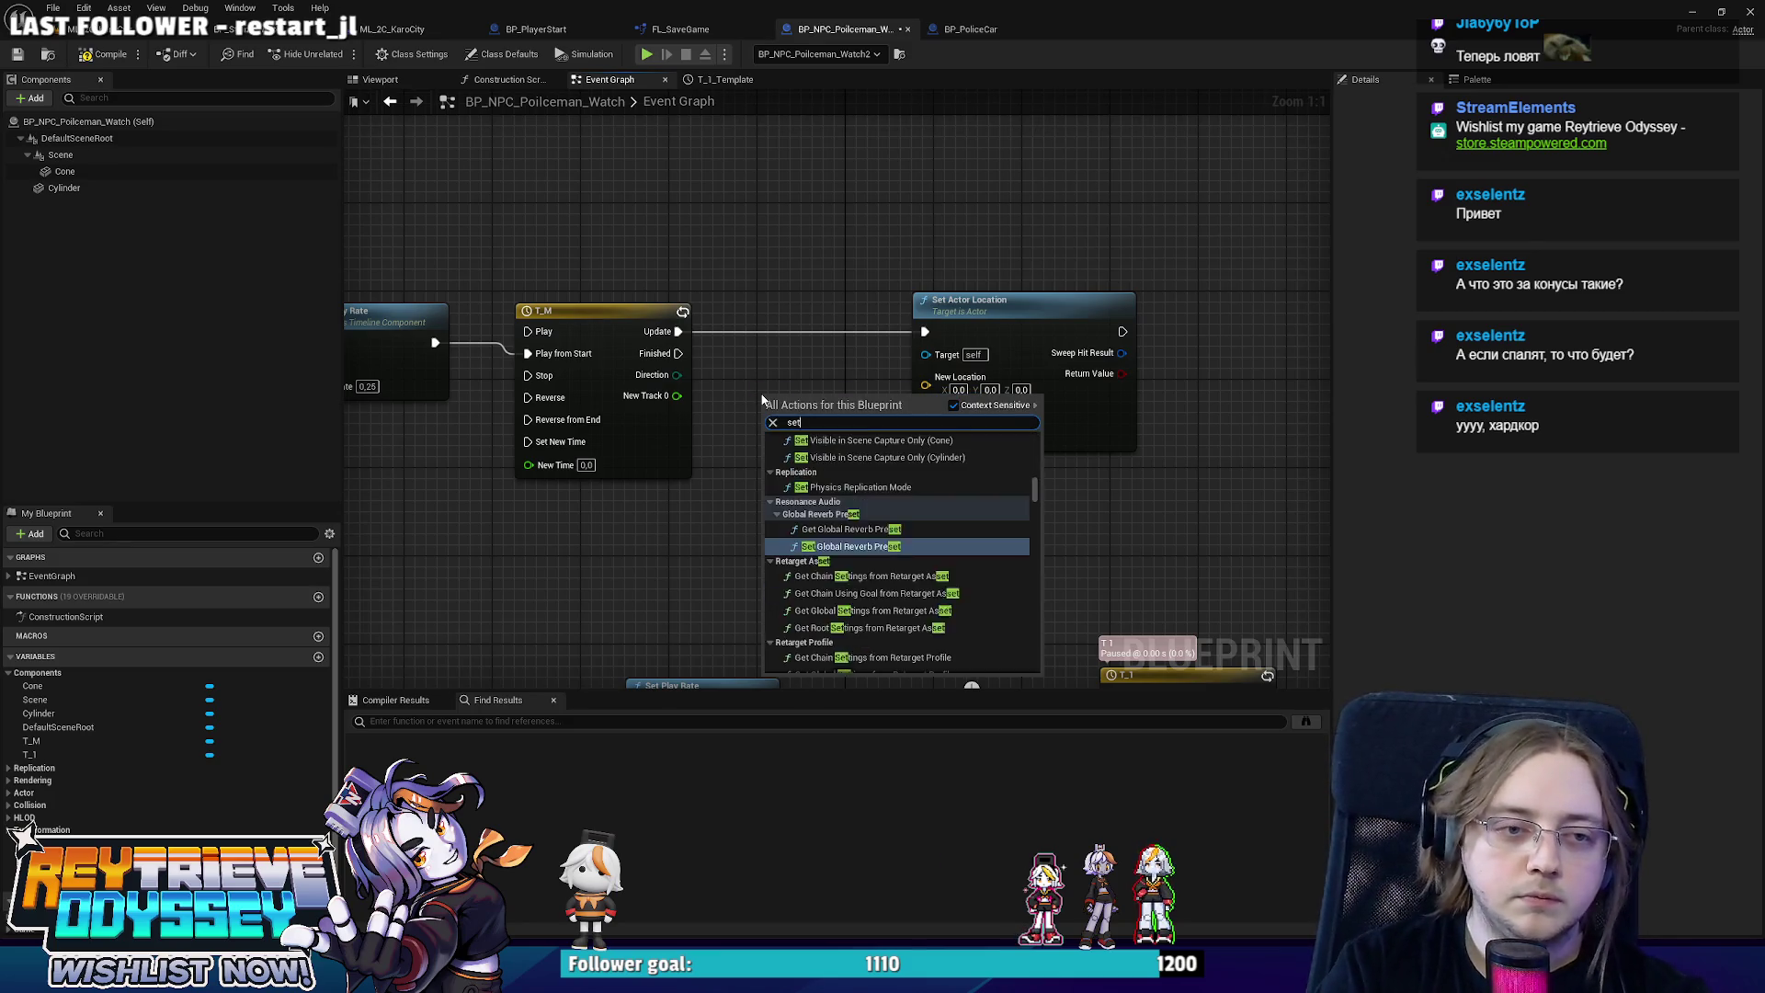
type(" actor rota")
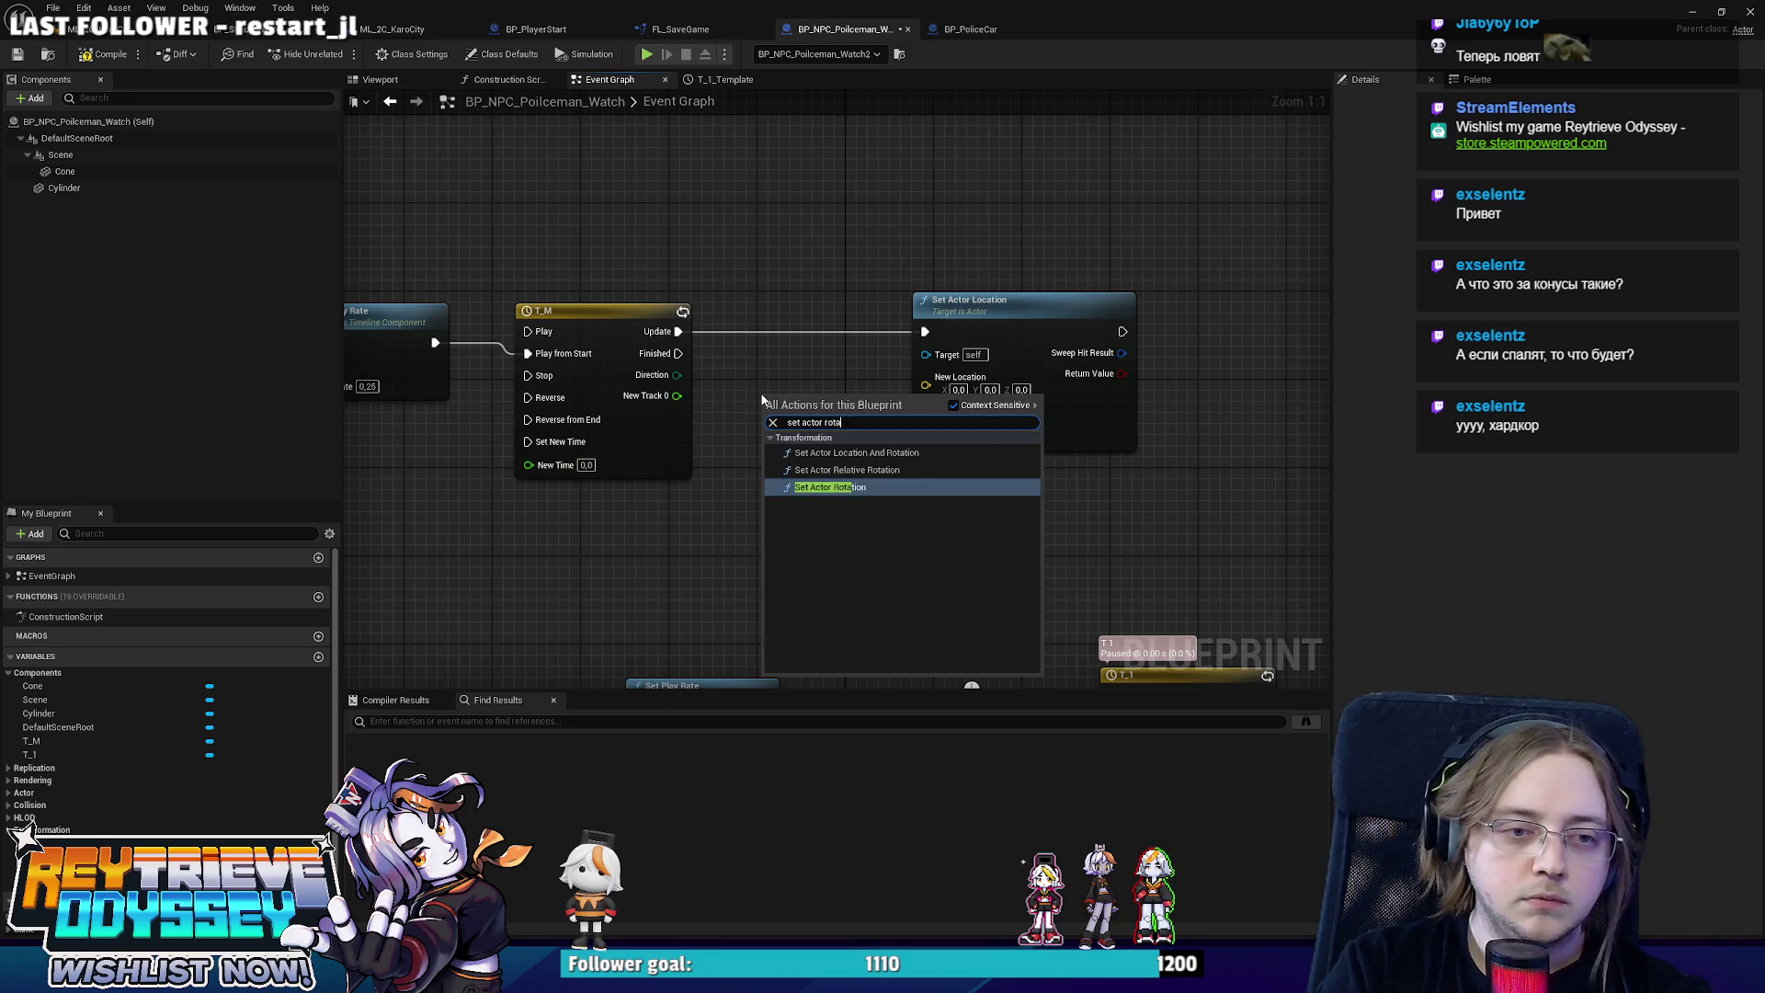
key("Return")
left_click_drag(809, 390, 1230, 331)
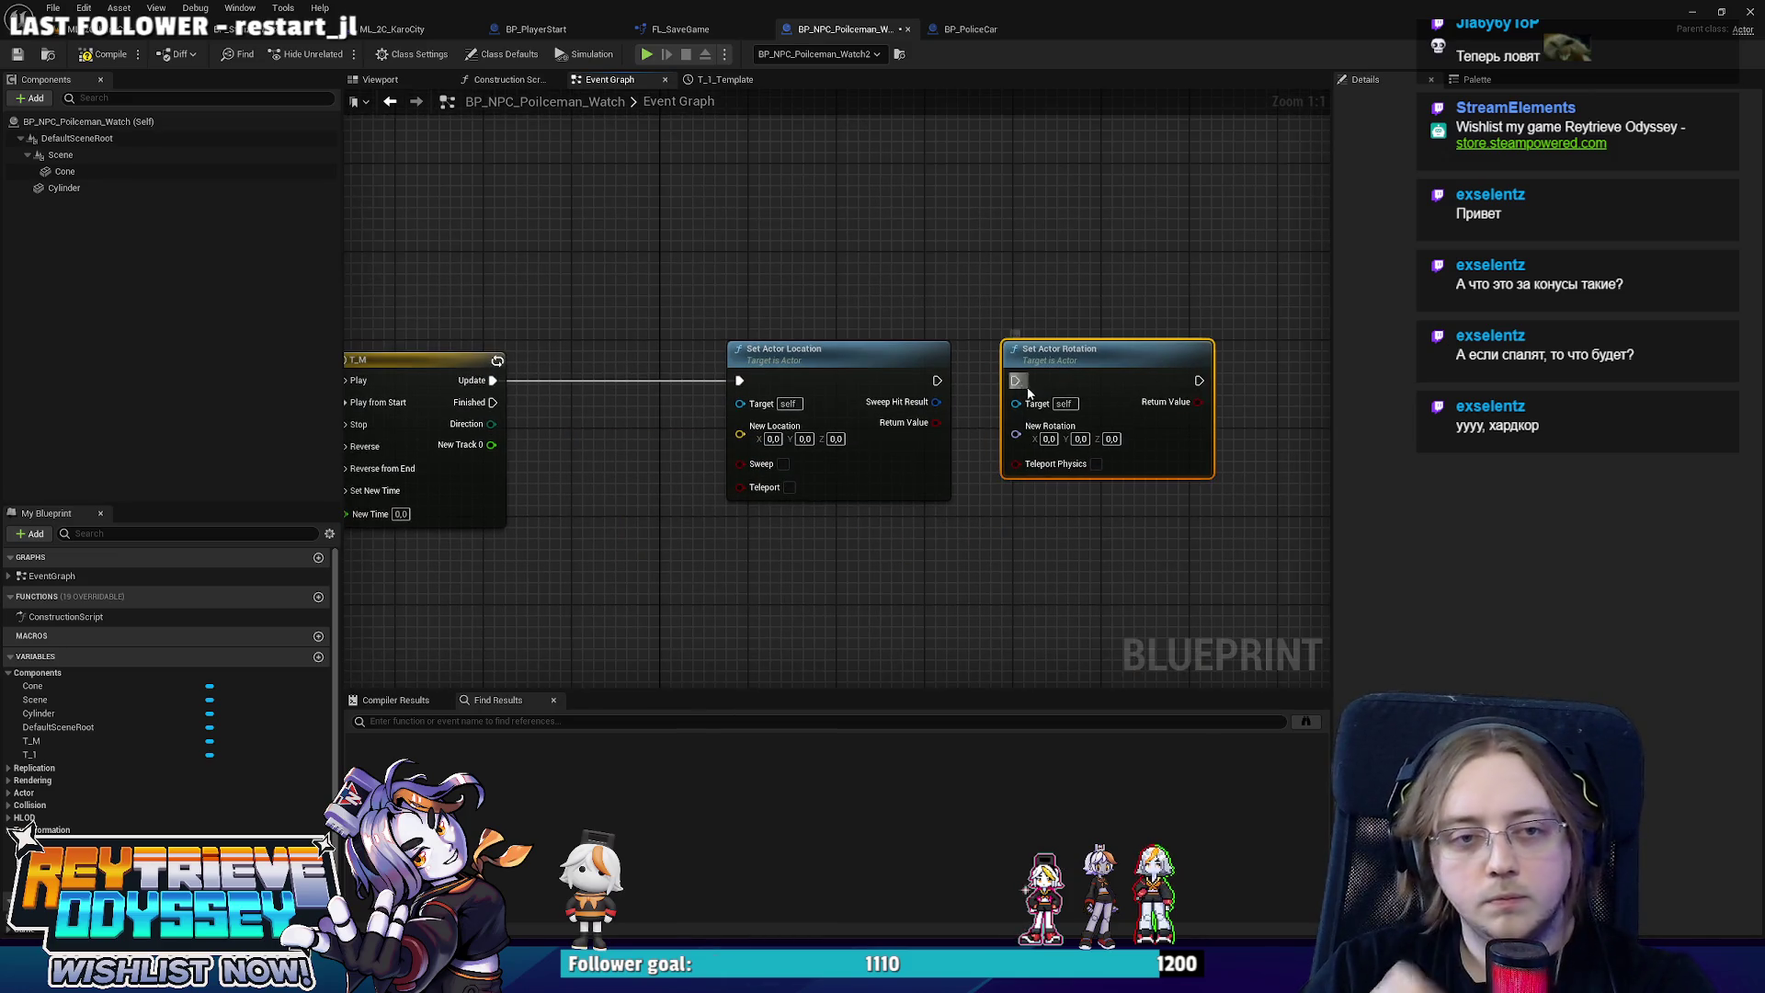
left_click_drag(931, 386, 932, 386)
Place Saved Start Point and Point To Patrol getters near the location nodes.
mouse_move(762, 558)
left_mouse_down()
mouse_move(833, 625)
mouse_move(984, 402)
left_mouse_up()
scroll(985, 402, "down", 2)
left_click_drag(55, 878, 907, 401)
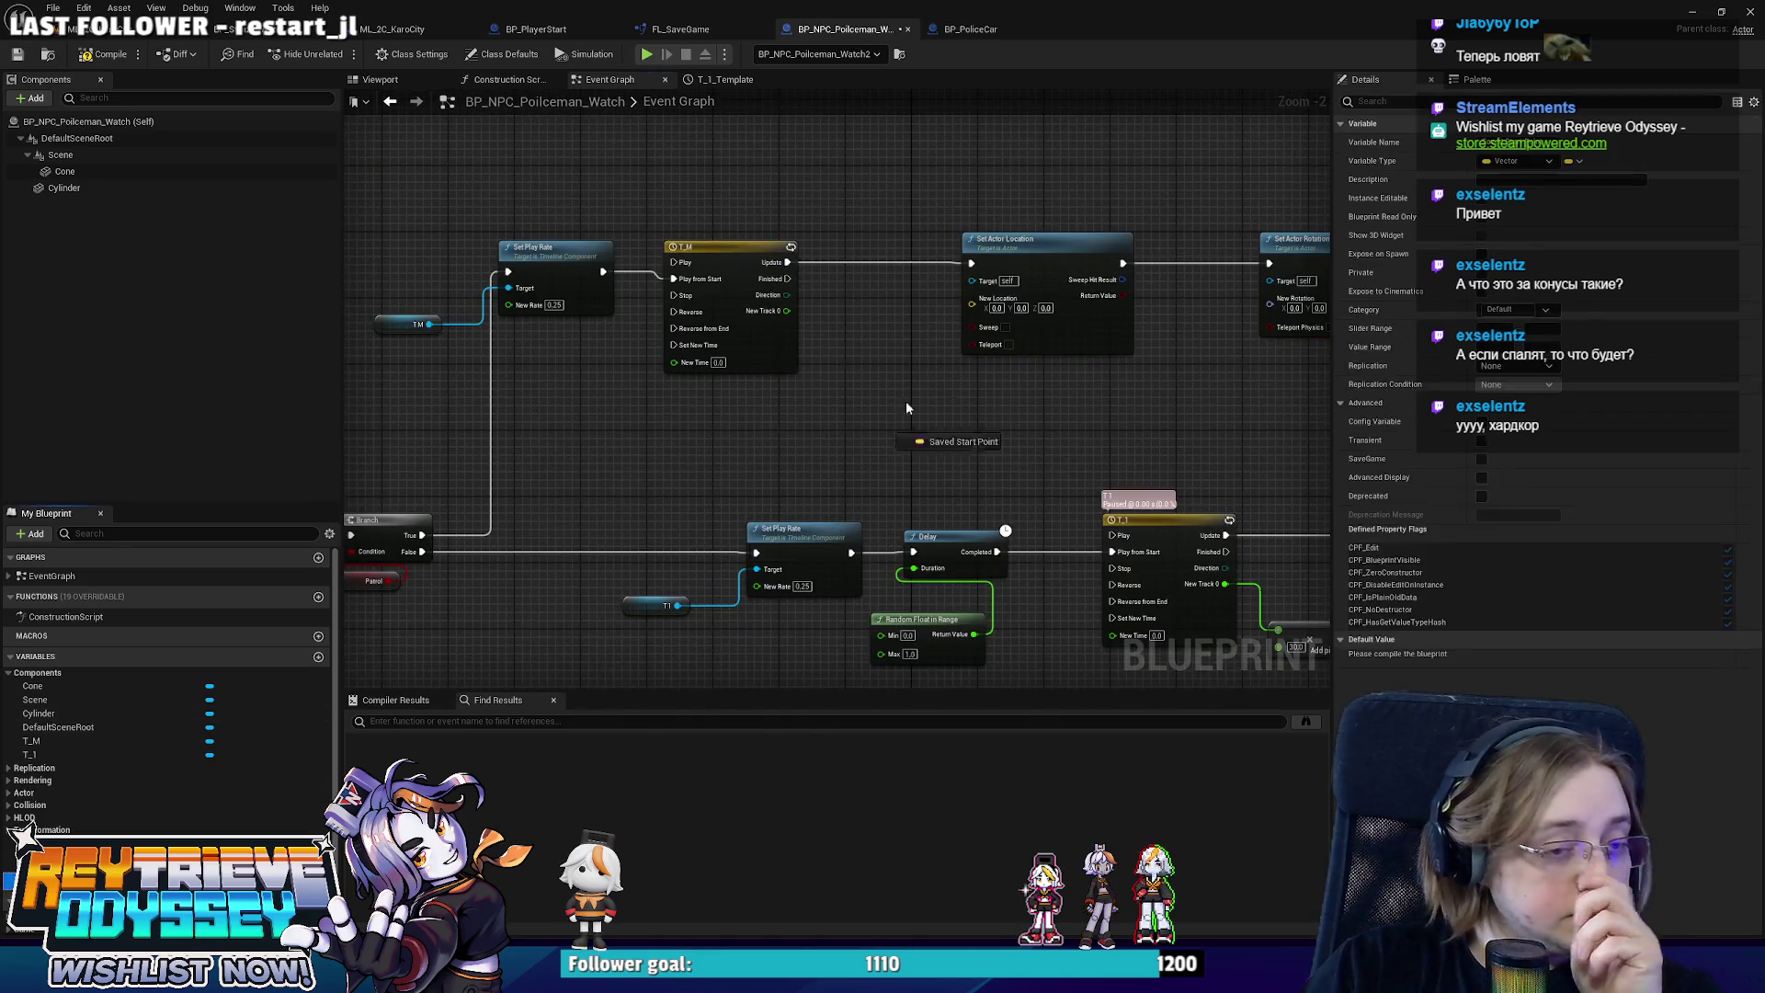
left_click(1064, 421)
left_click_drag(37, 862, 700, 629)
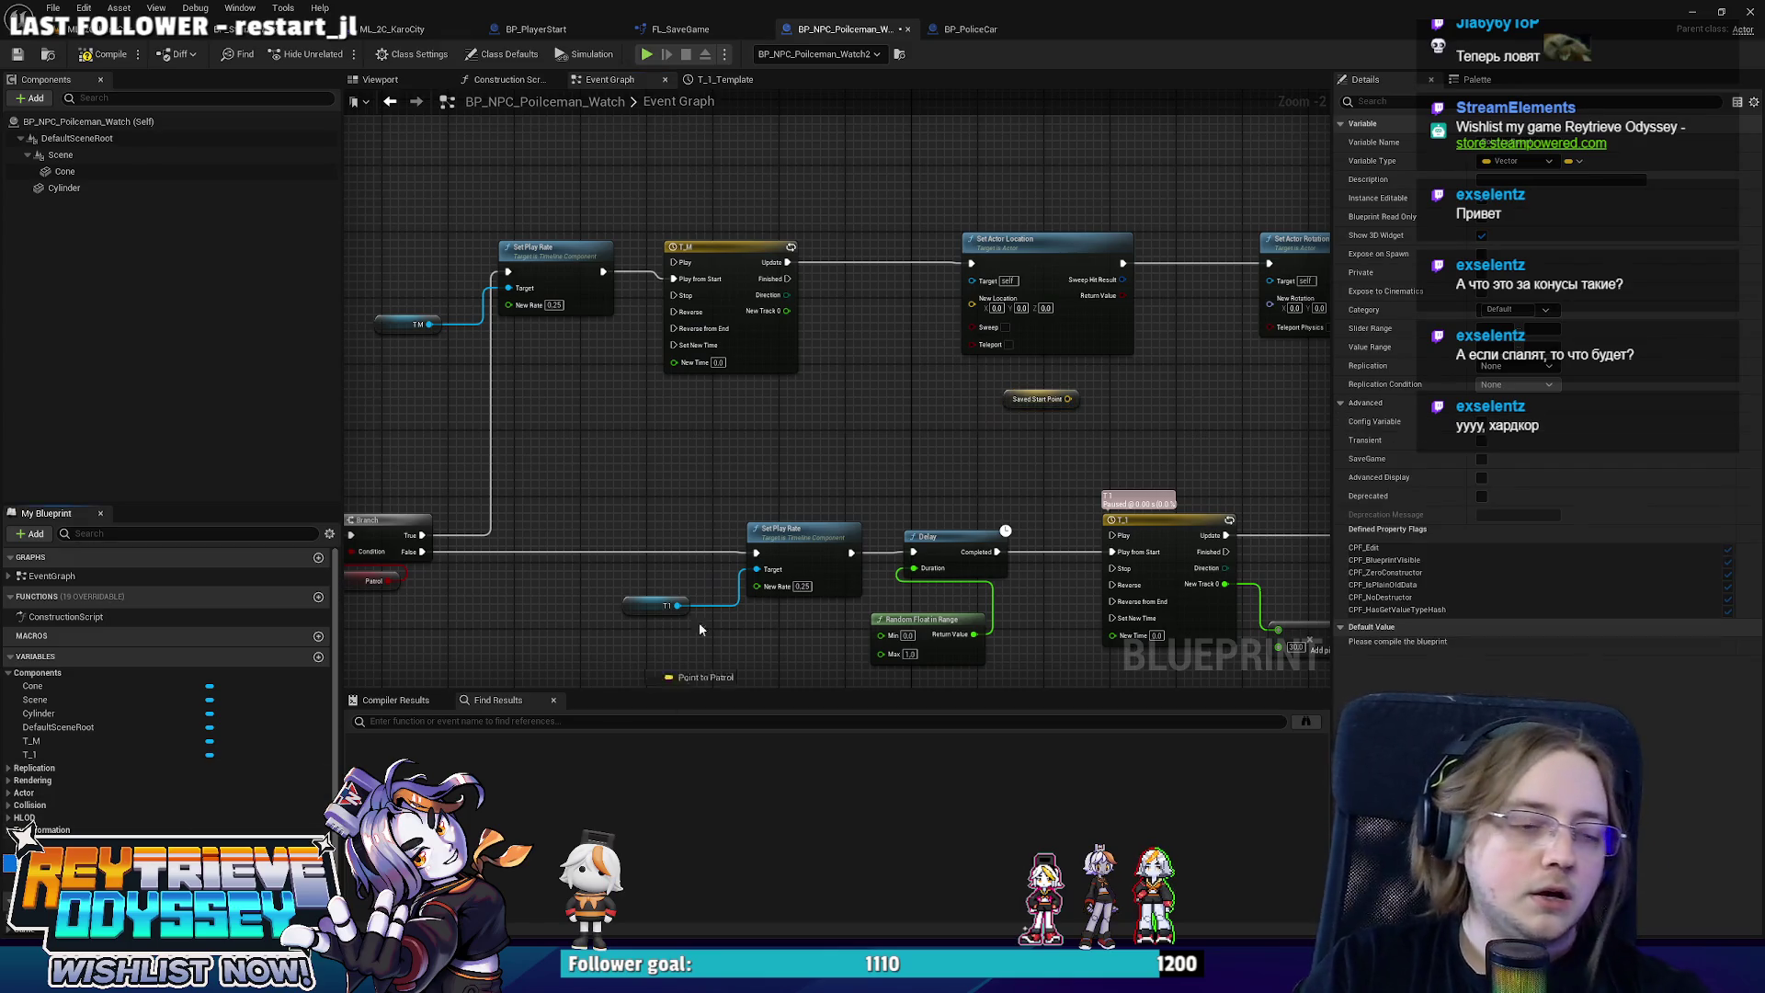
left_click(1040, 447)
scroll(861, 516, "up", 2)
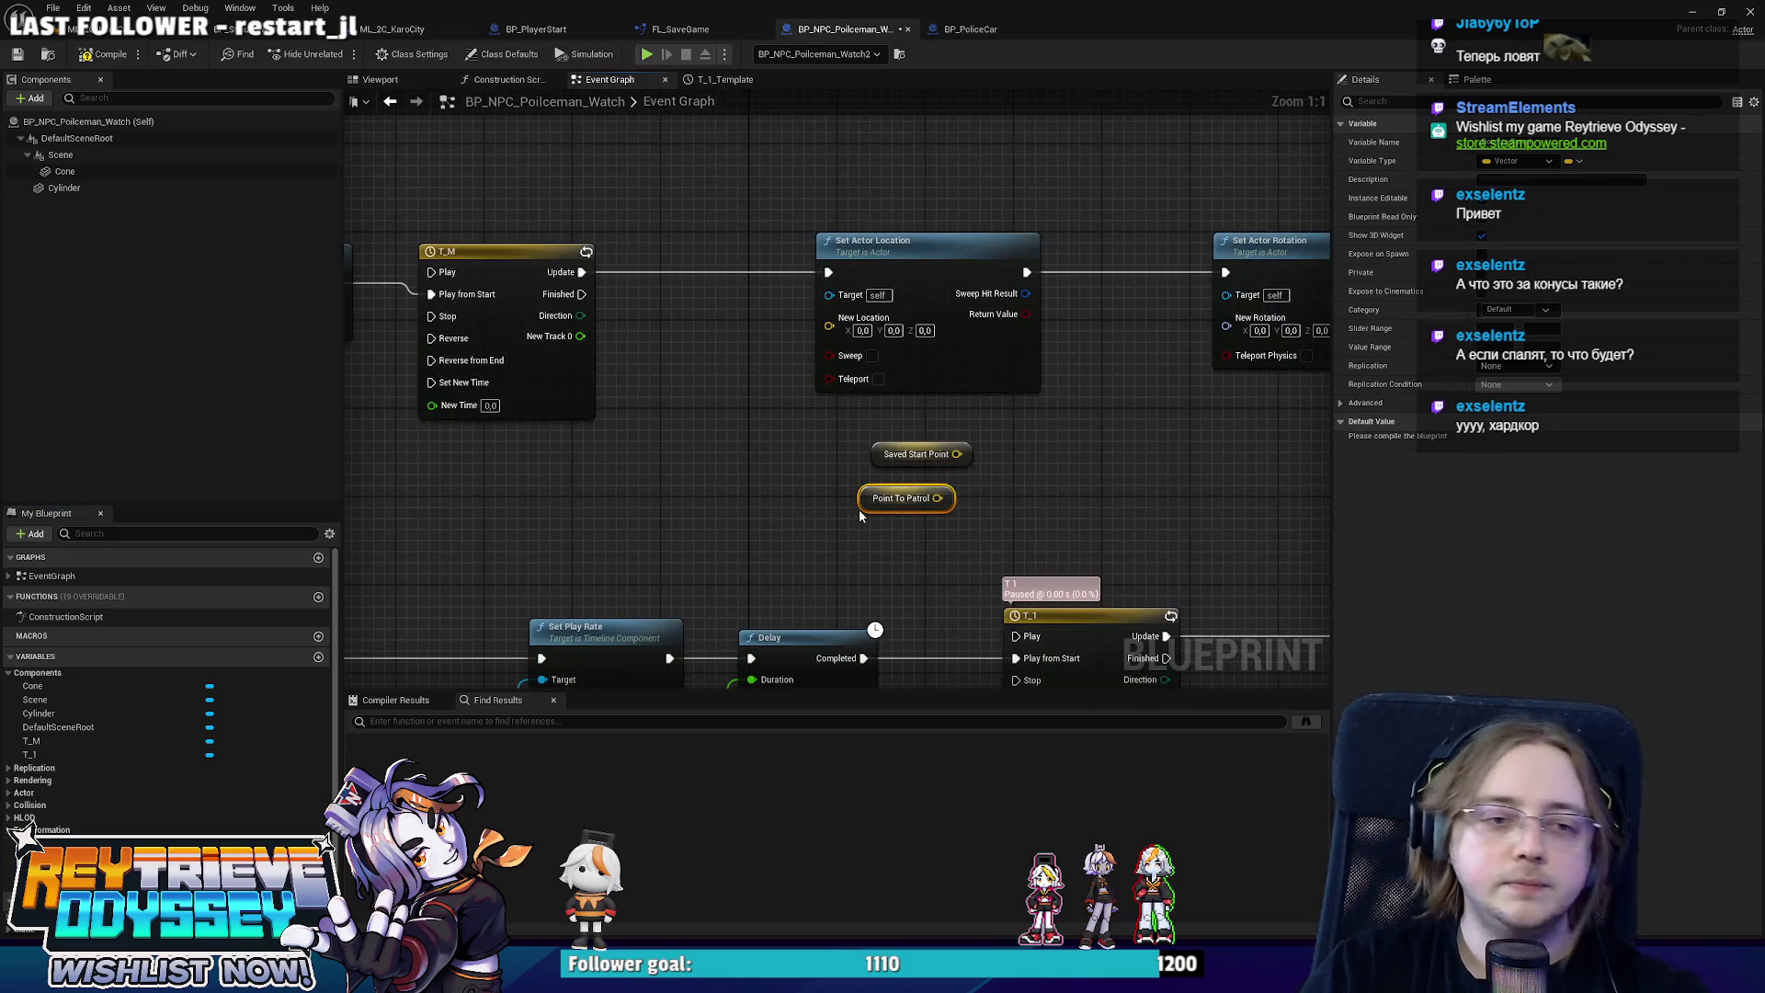
left_click_drag(885, 504, 897, 554)
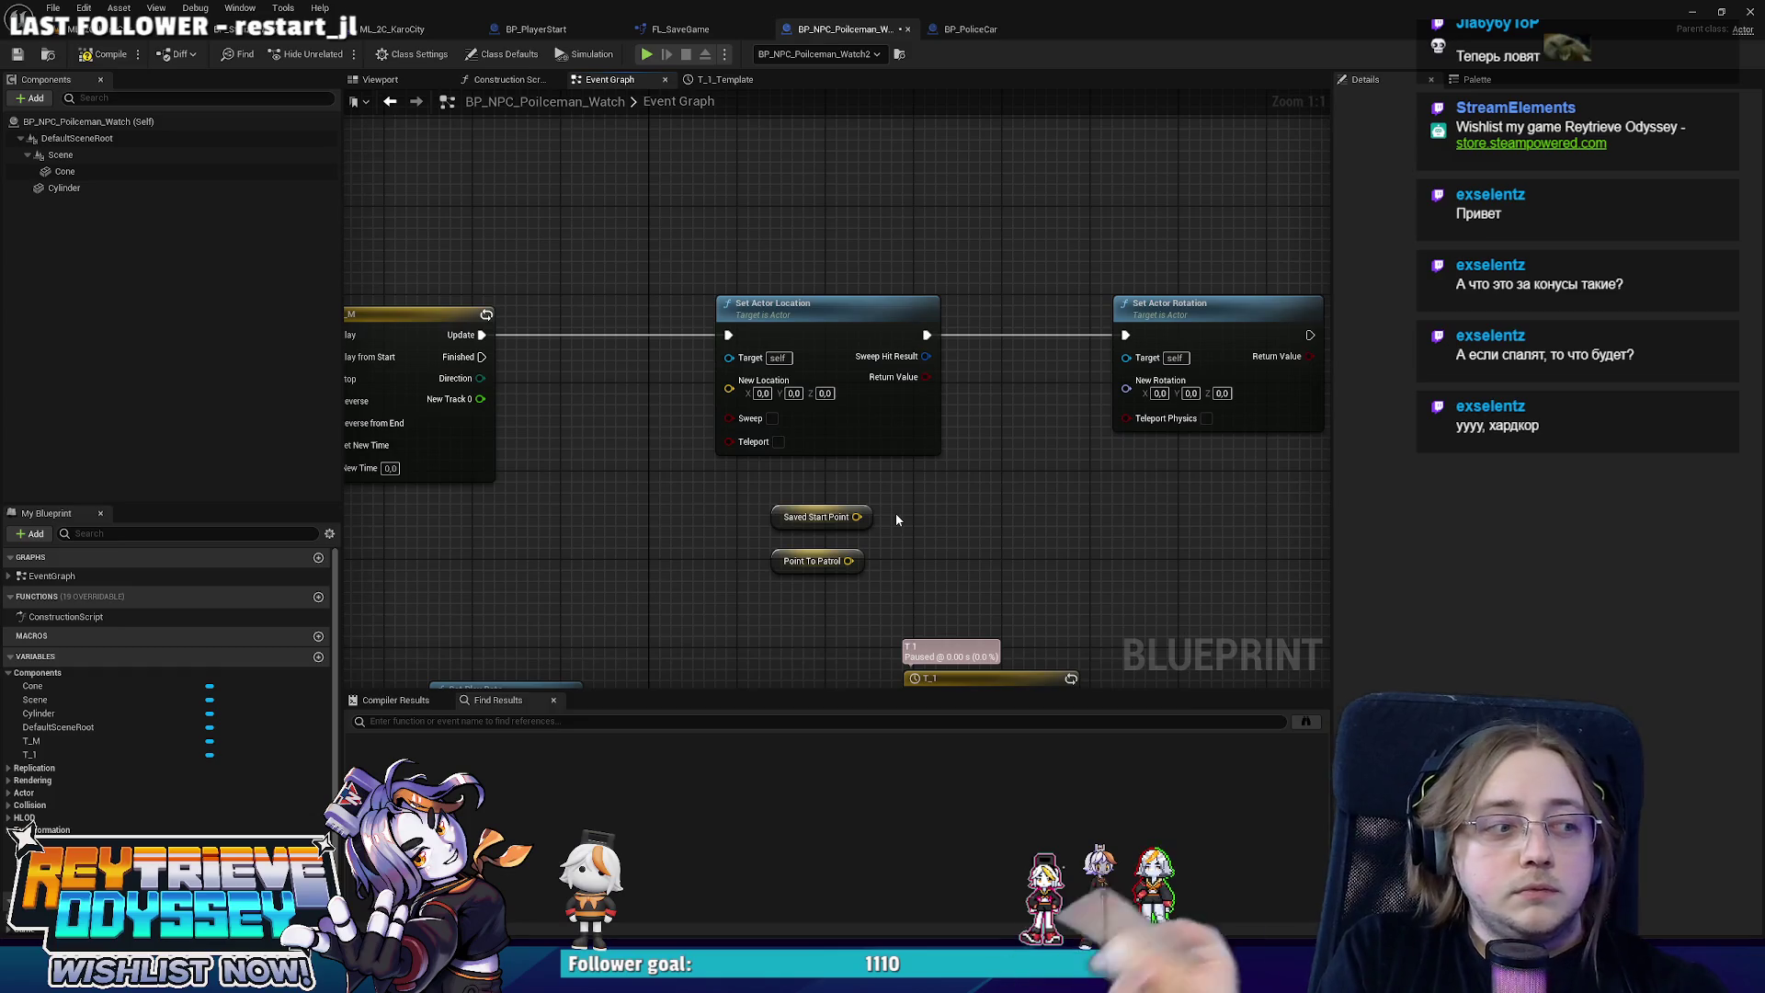
Set both end keys of the T_M curve to 0, keeping the 1 peak mid-way.
double_click(404, 459)
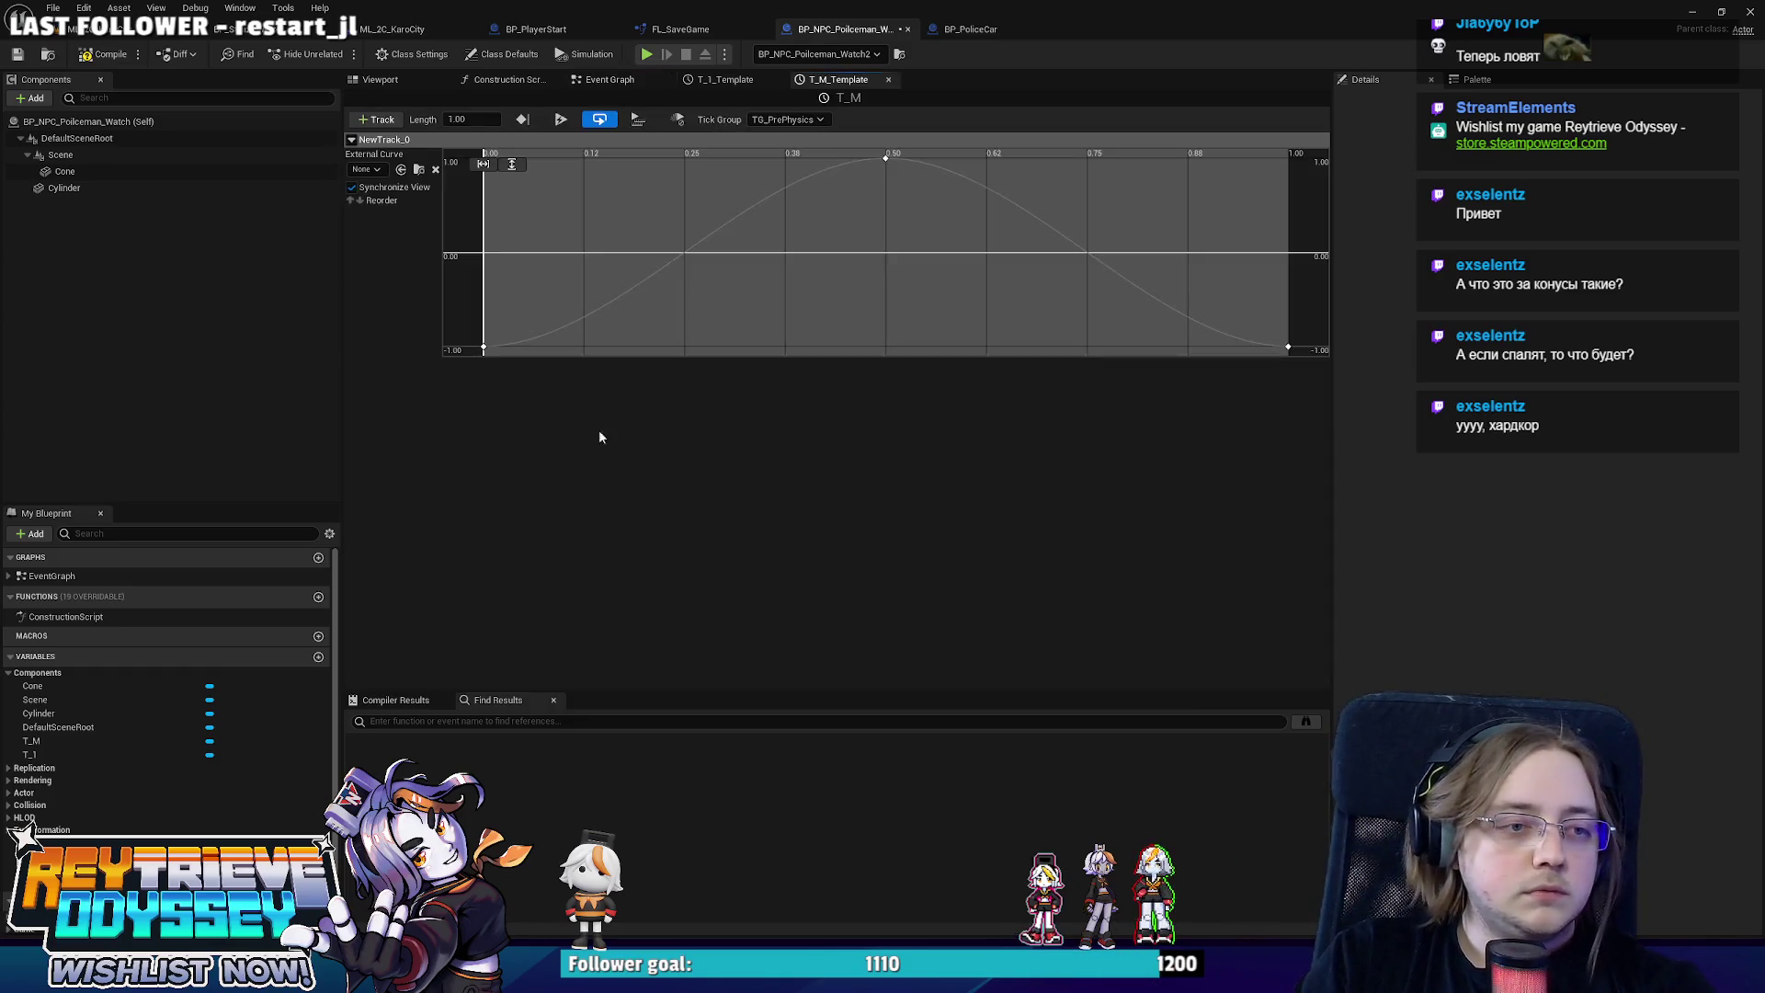
left_click(686, 173)
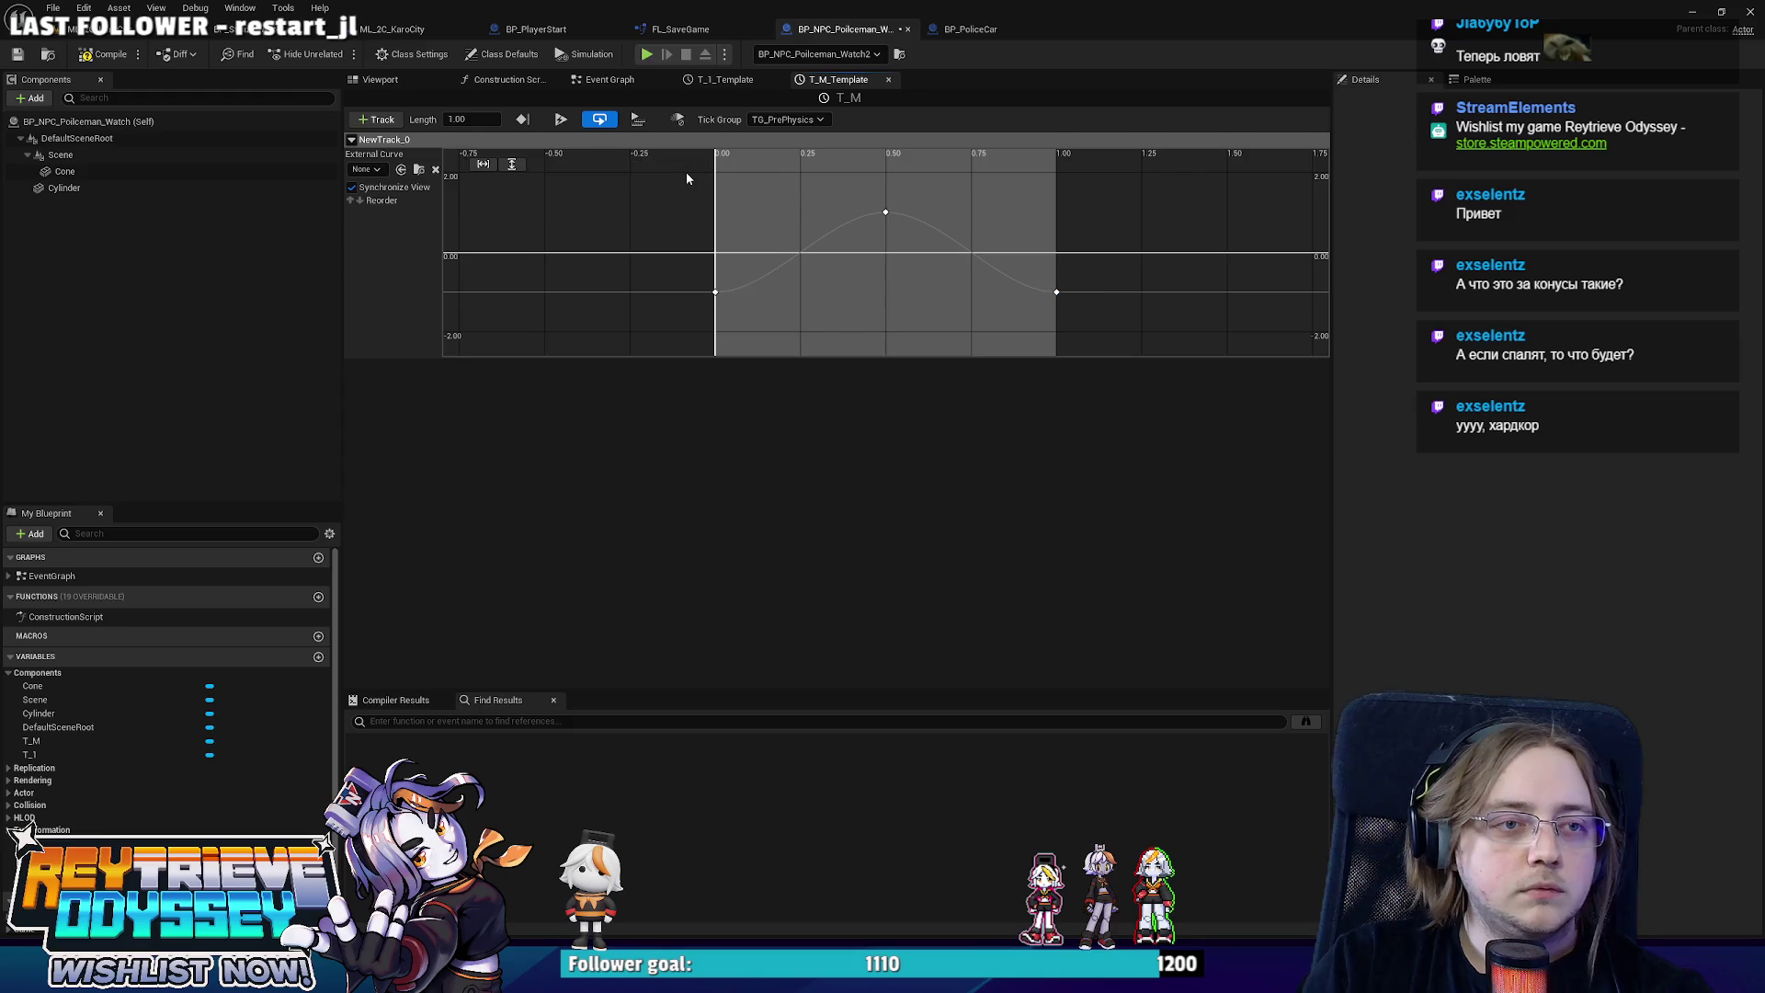
left_click_drag(695, 246, 1066, 330)
type("0")
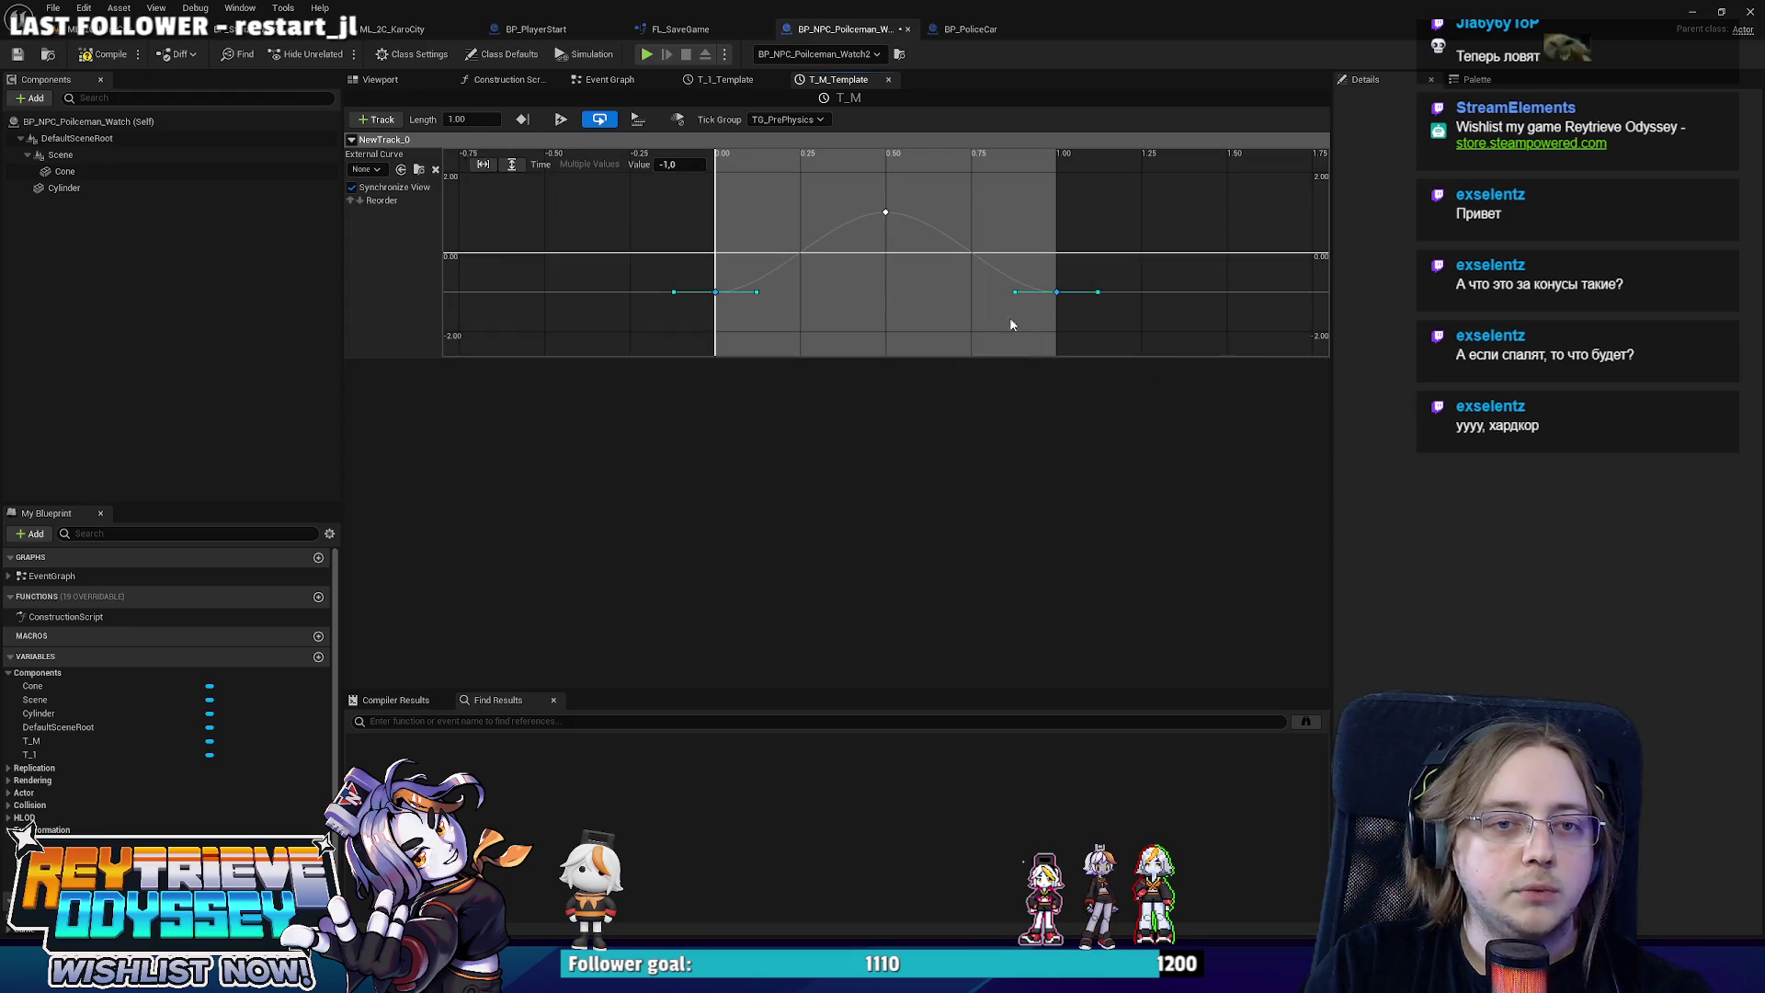
left_click(607, 79)
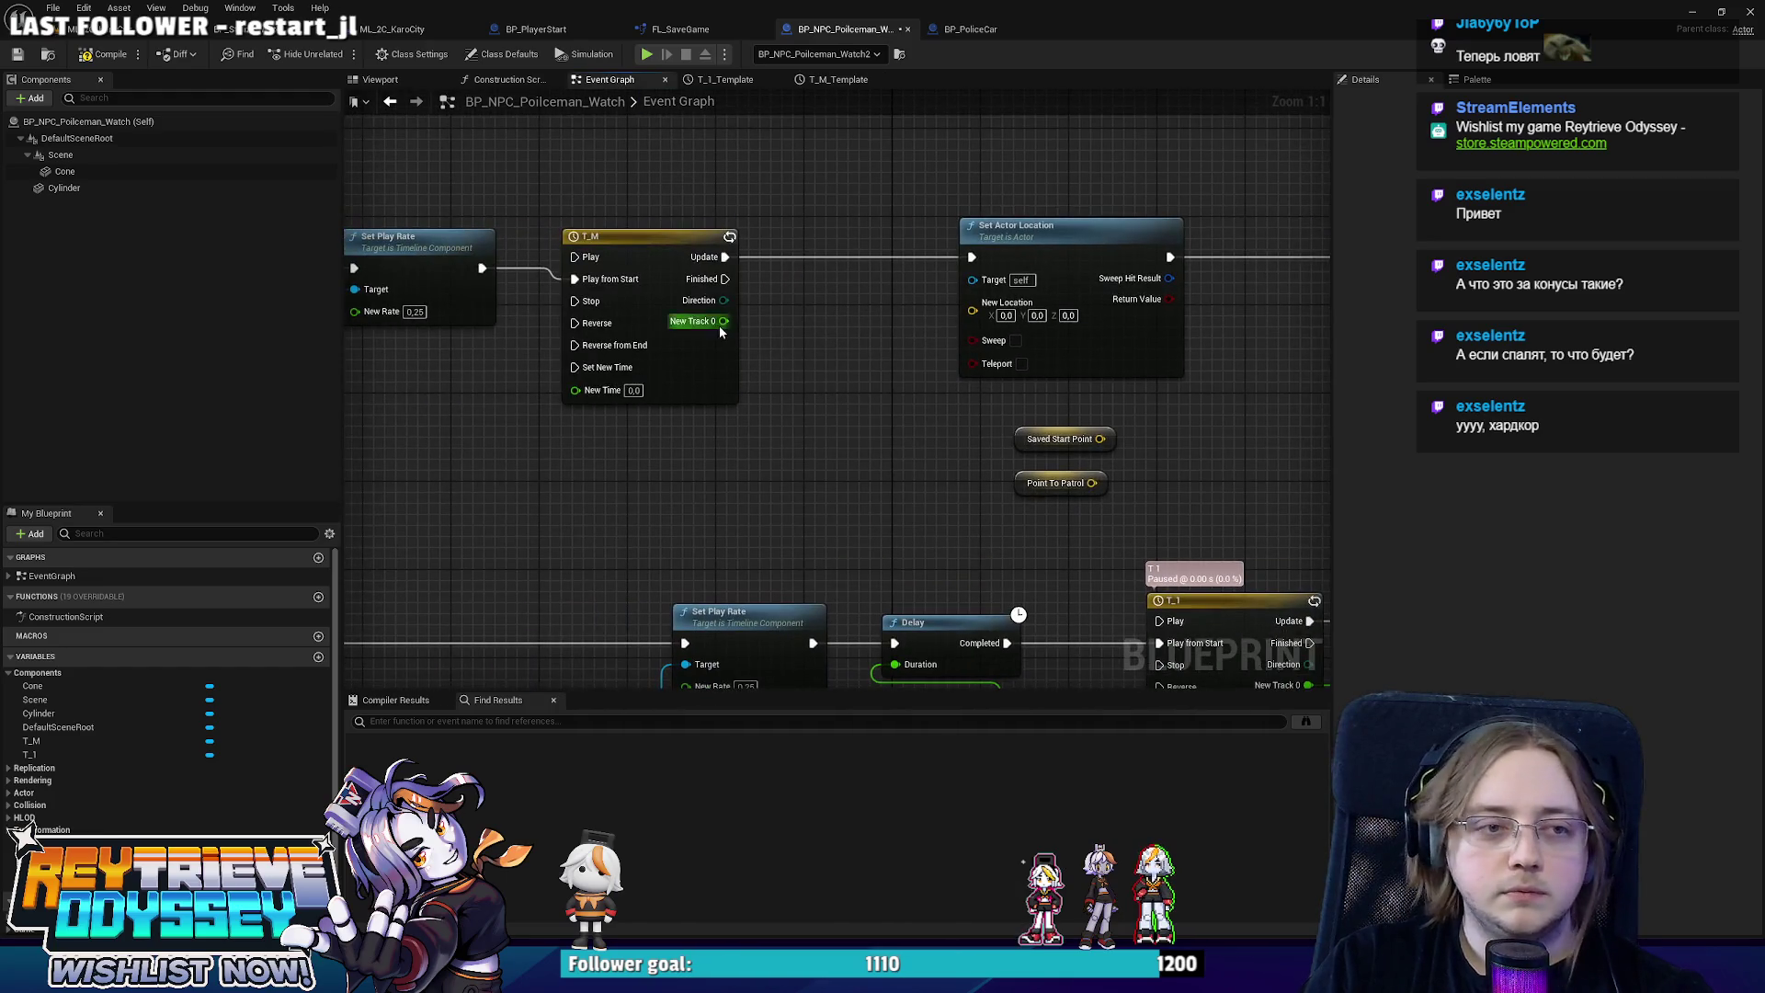
Add a Lerp (Vector) node feeding Set Actor Location's New Location and position it.
left_click_drag(973, 310, 907, 379)
type("se")
key("BackSpace")
key("BackSpace")
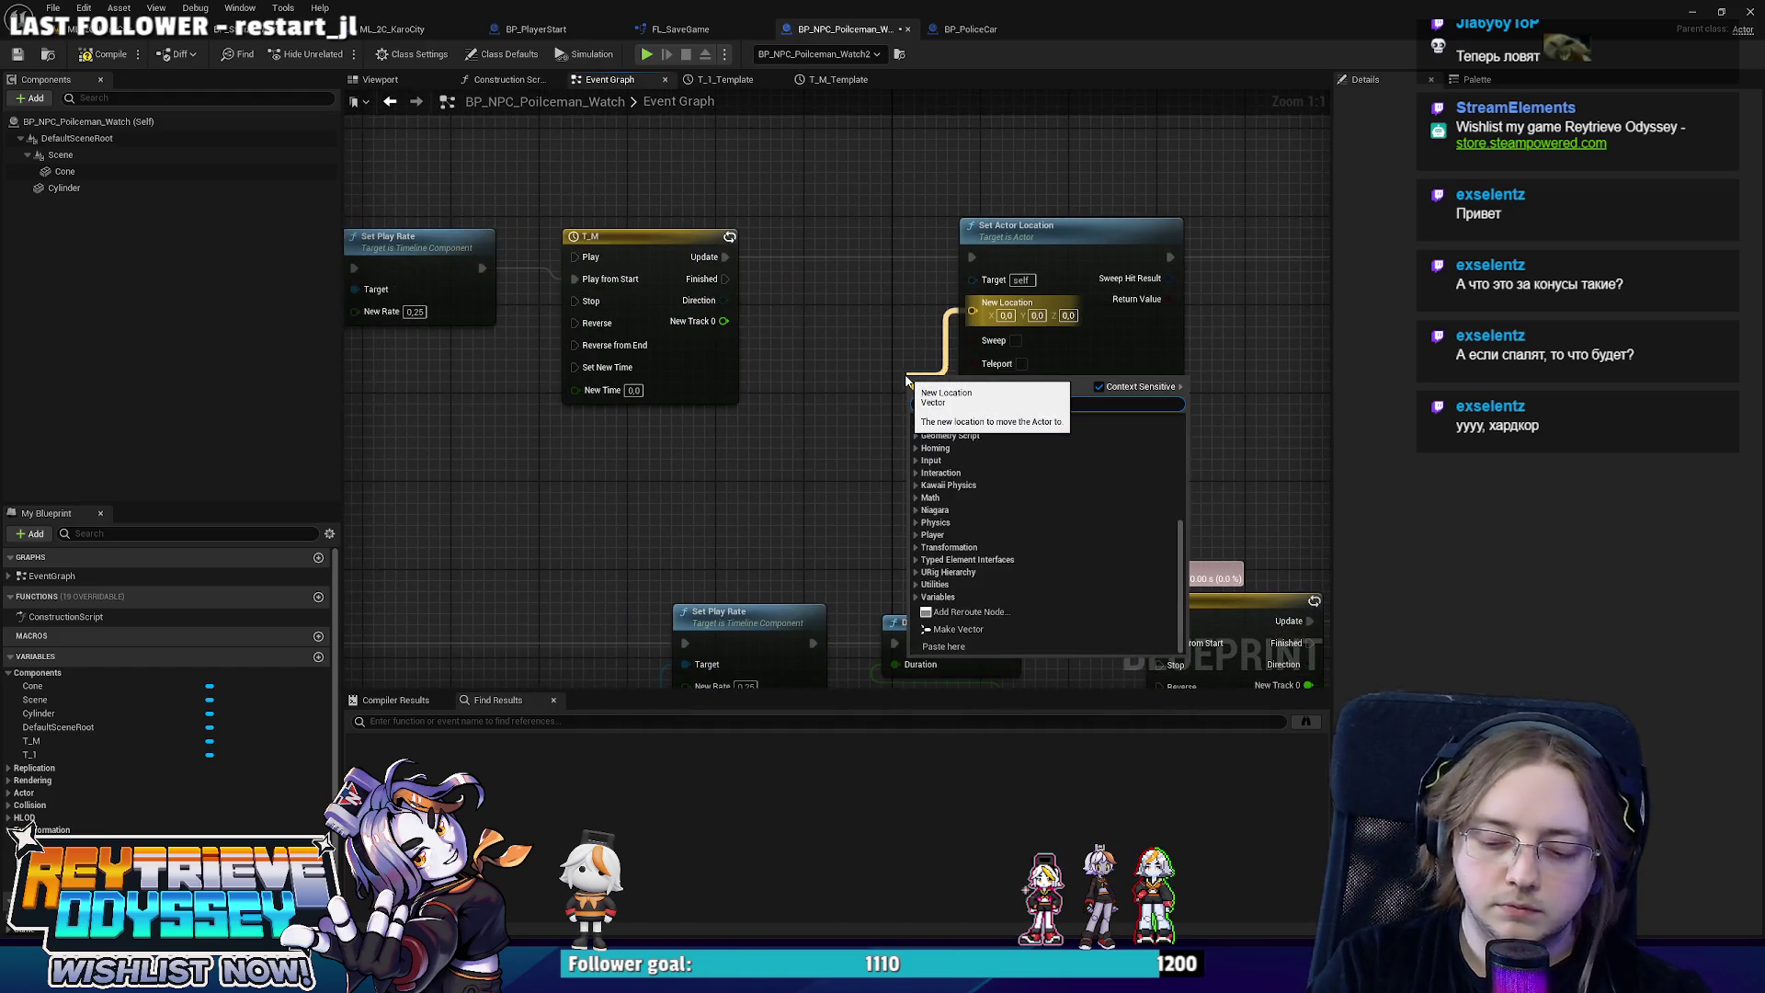
type("lerp")
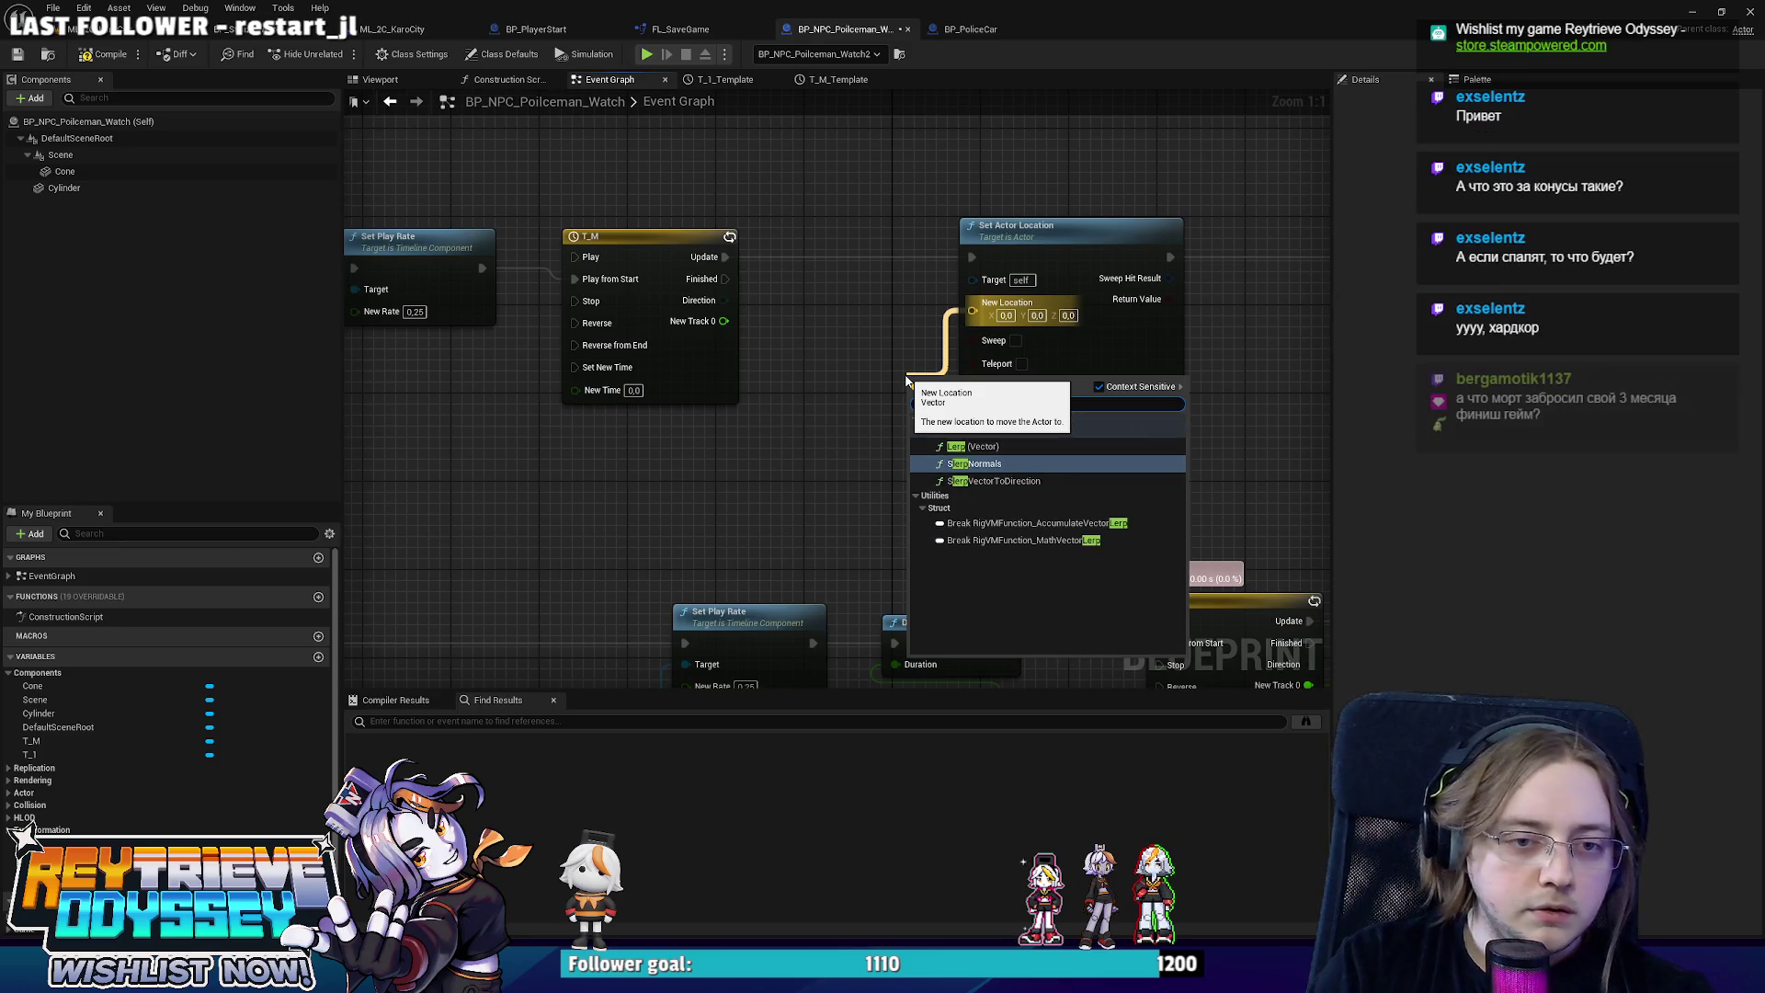
key("Return")
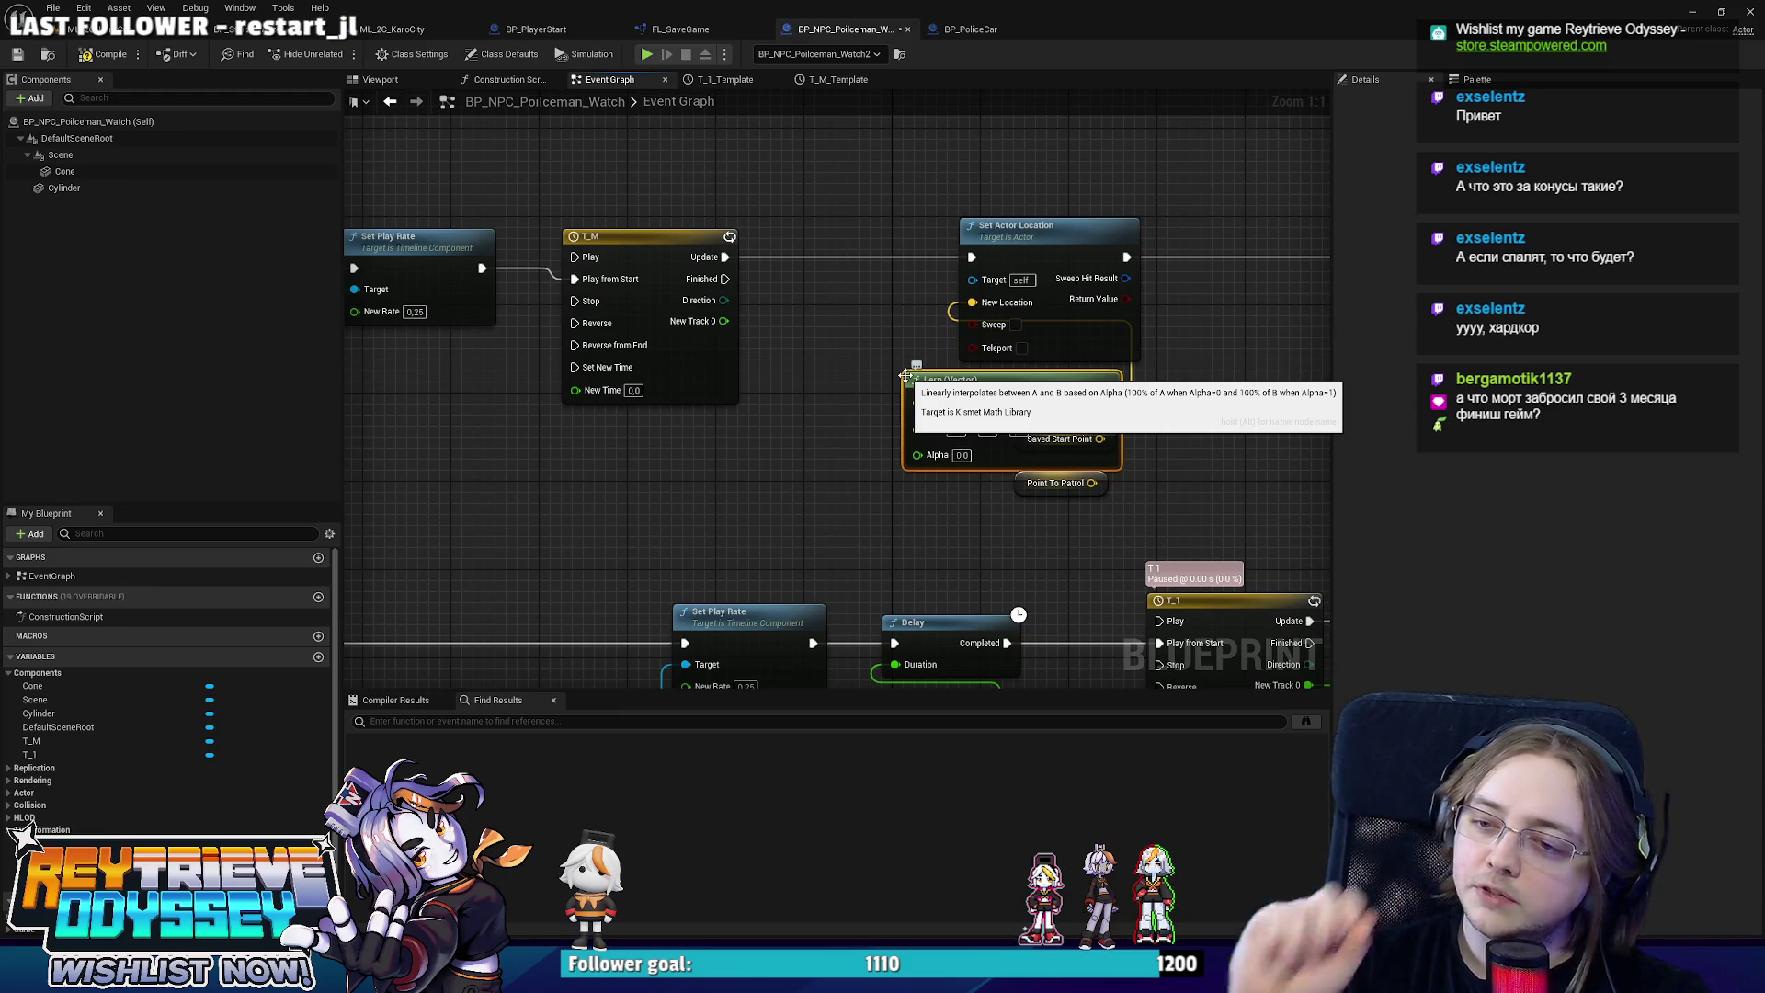
mouse_move(906, 375)
left_mouse_down()
mouse_move(851, 386)
mouse_move(911, 411)
mouse_move(877, 423)
mouse_move(712, 407)
mouse_move(824, 367)
mouse_move(849, 387)
left_mouse_up()
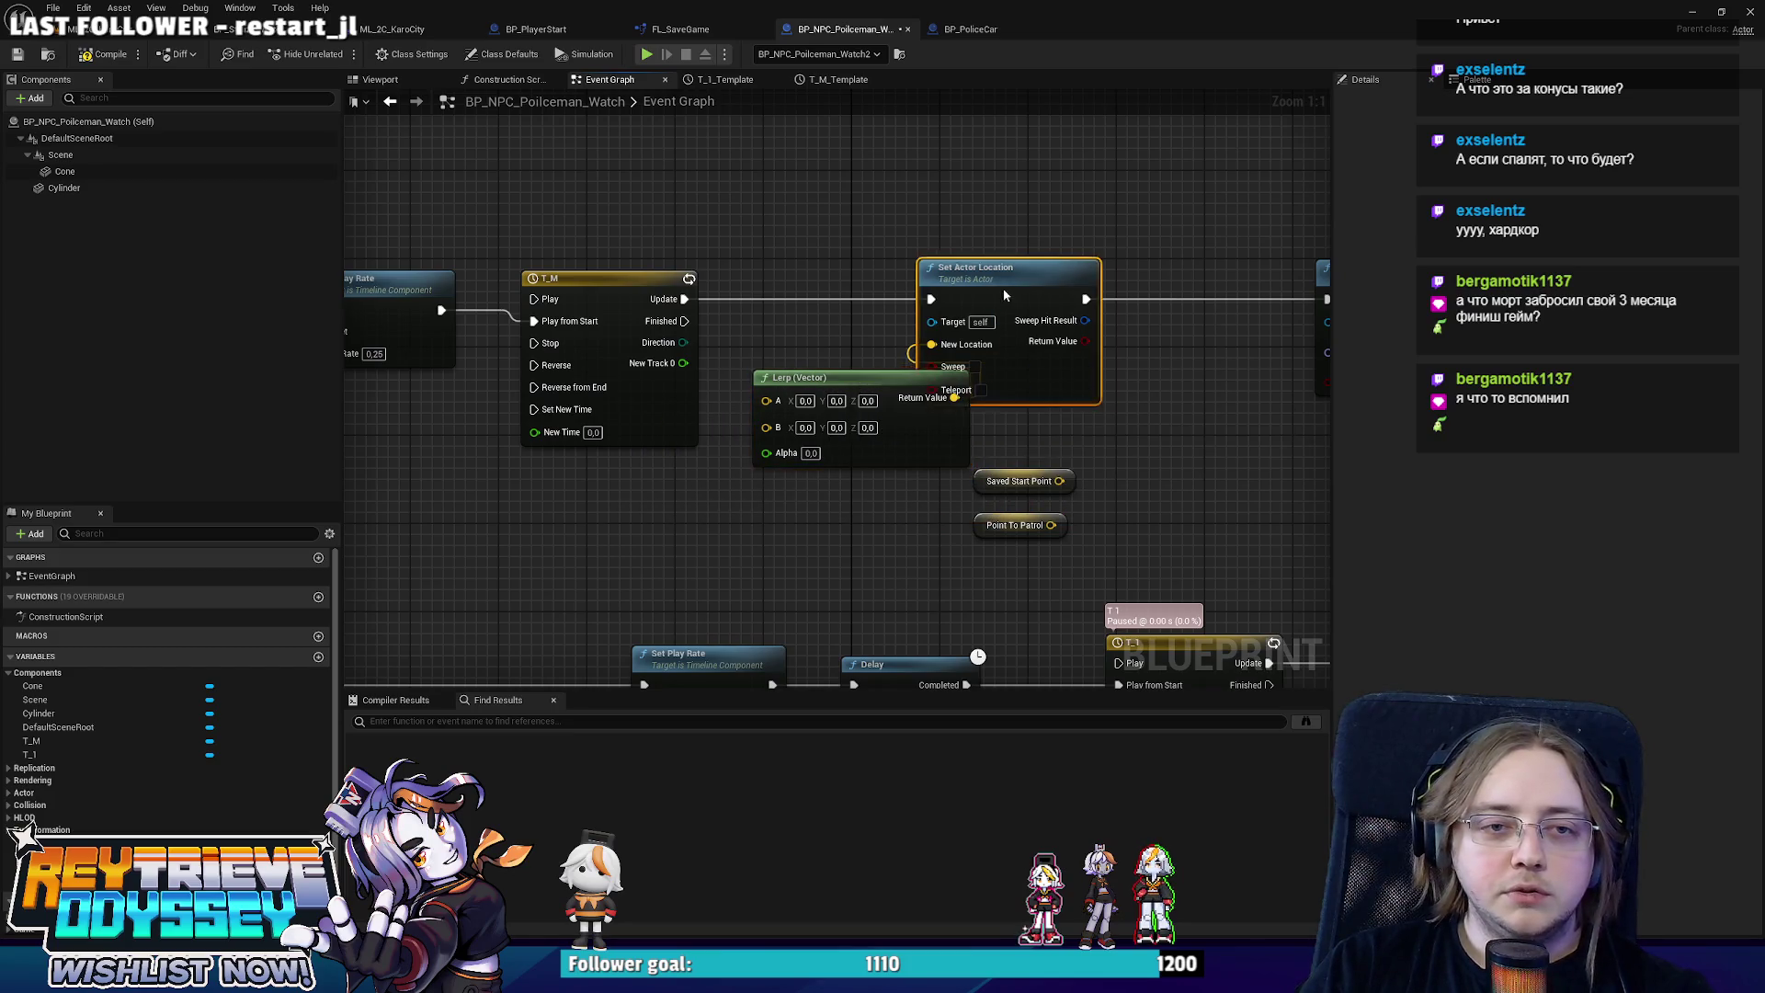
left_click_drag(983, 271, 1127, 271)
left_click(862, 385)
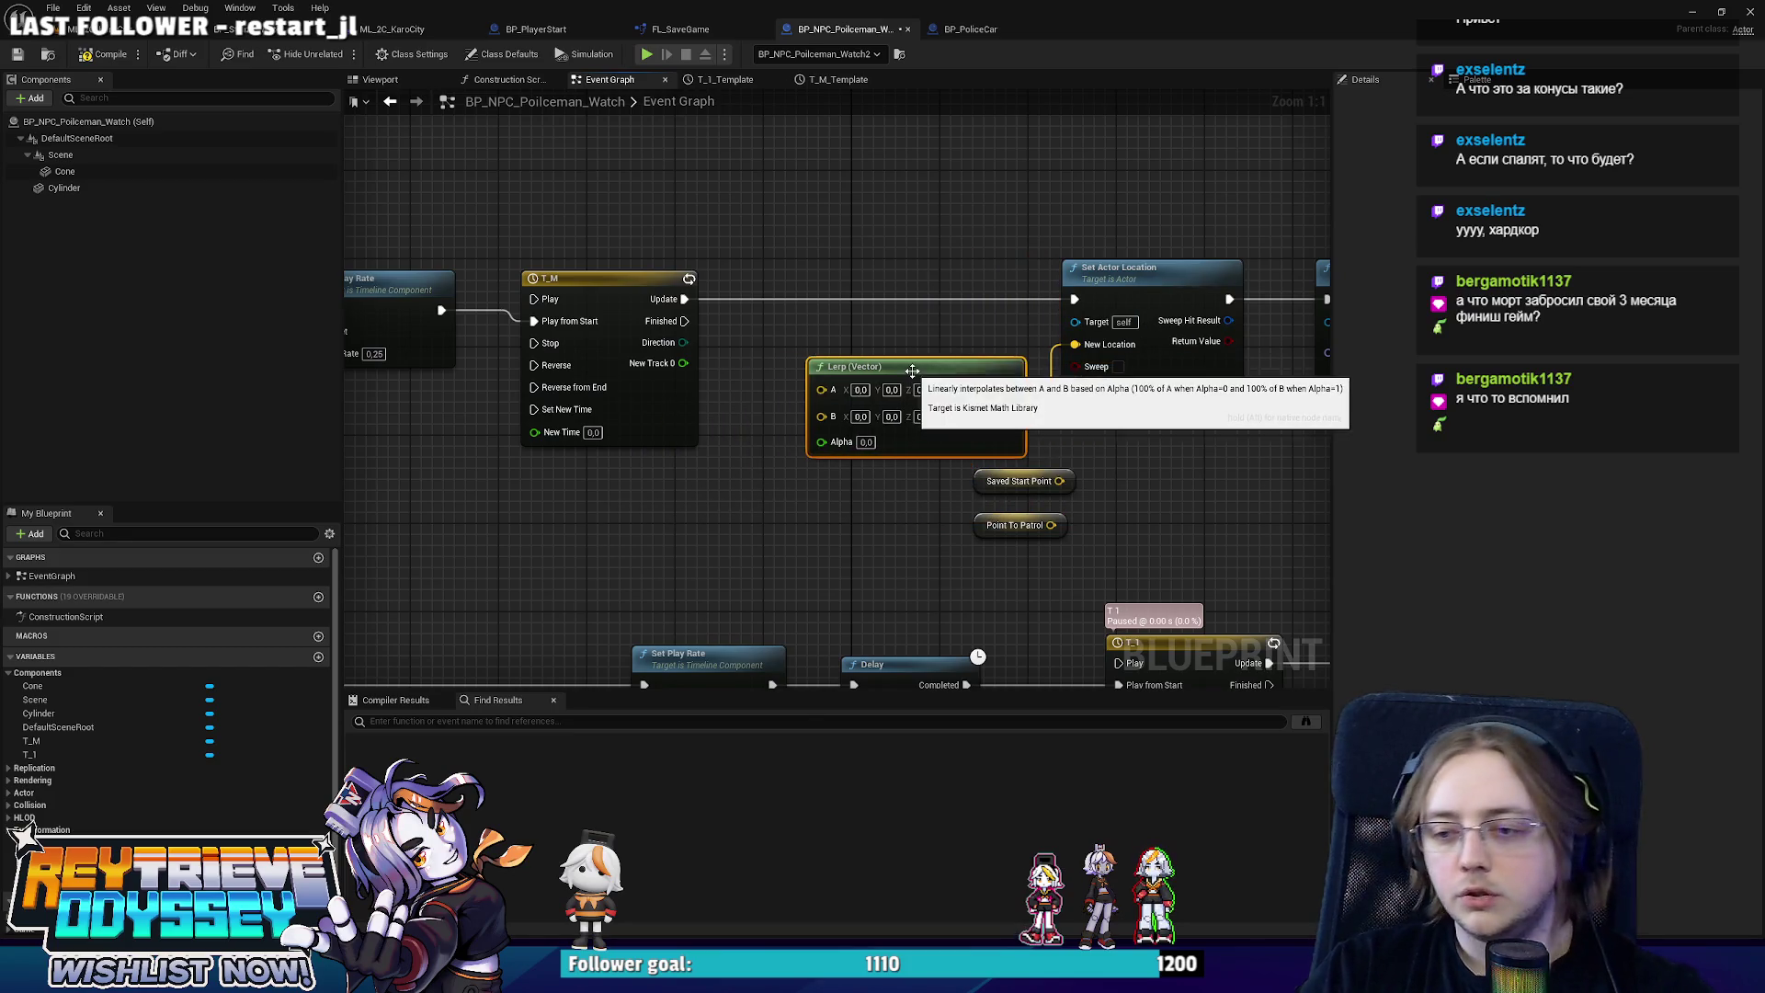
left_click_drag(862, 385, 917, 375)
left_click_drag(871, 348, 971, 342)
Wire T_M's track to Lerp Alpha and Saved Start Point to A, with Point To Patrol beside B.
left_click_drag(910, 439, 782, 356)
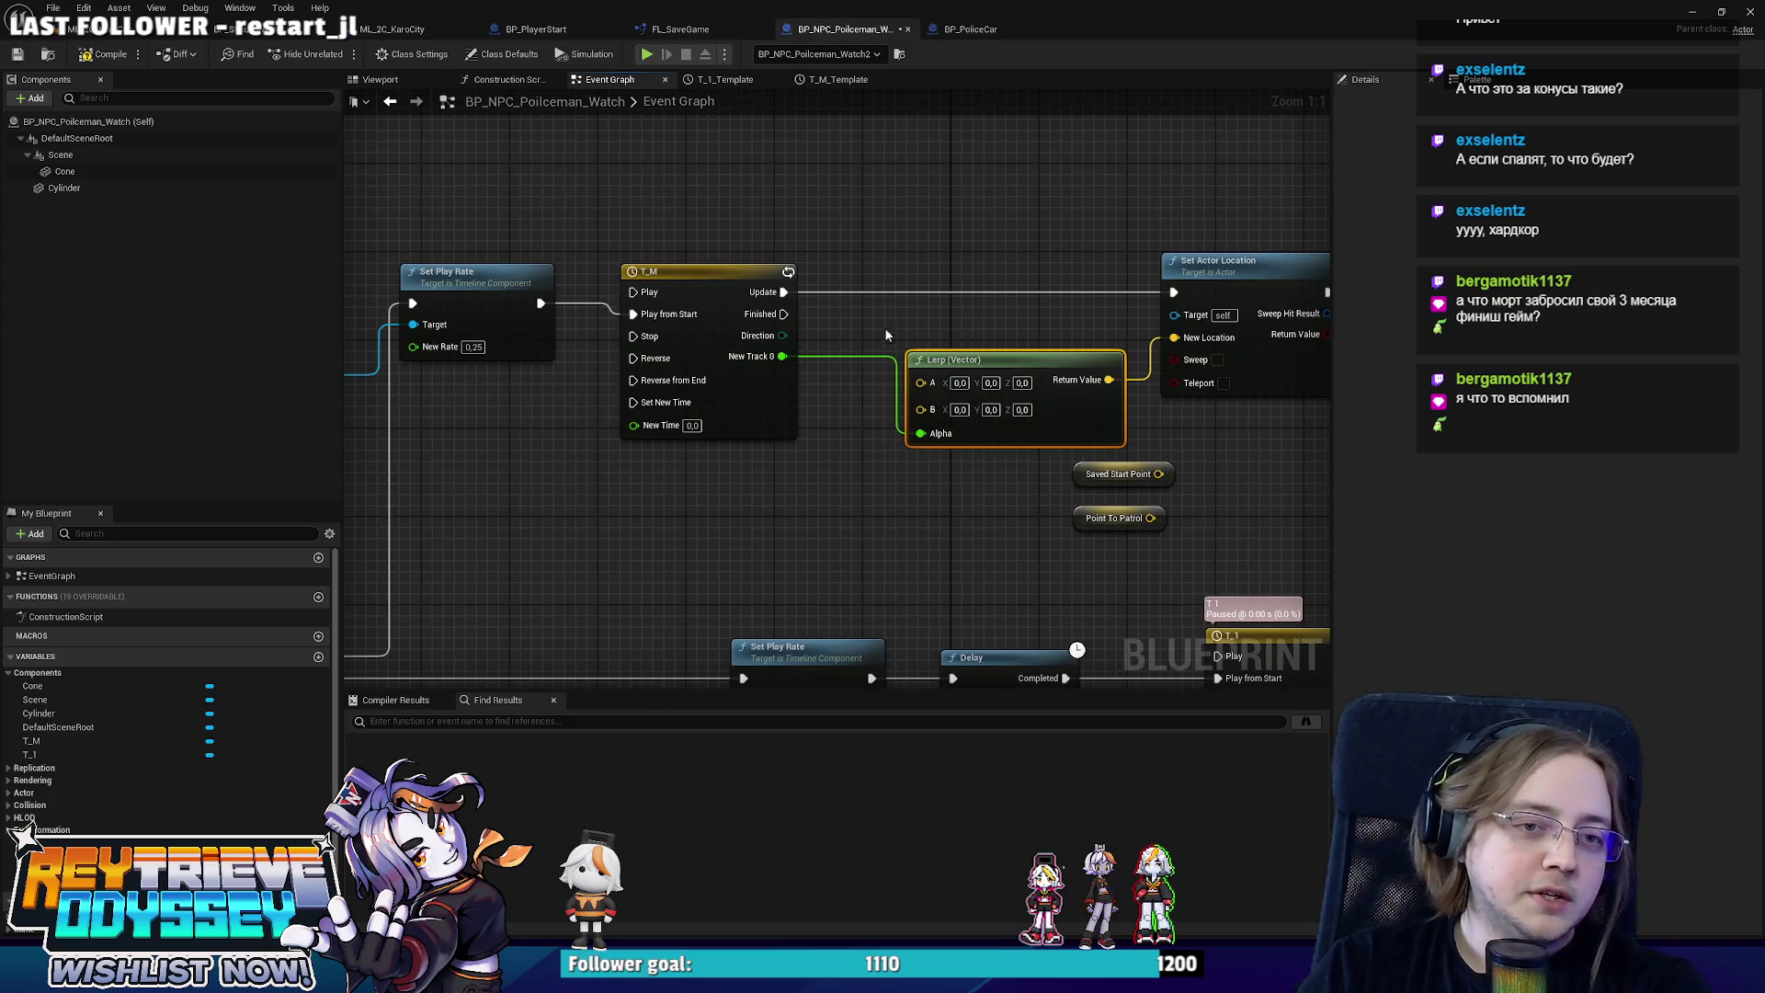
mouse_move(1068, 495)
left_mouse_down()
mouse_move(714, 506)
mouse_move(897, 390)
left_mouse_up()
mouse_move(1071, 531)
left_mouse_down()
mouse_move(722, 519)
mouse_move(864, 451)
mouse_move(898, 411)
left_mouse_up()
left_click_drag(716, 487, 804, 438)
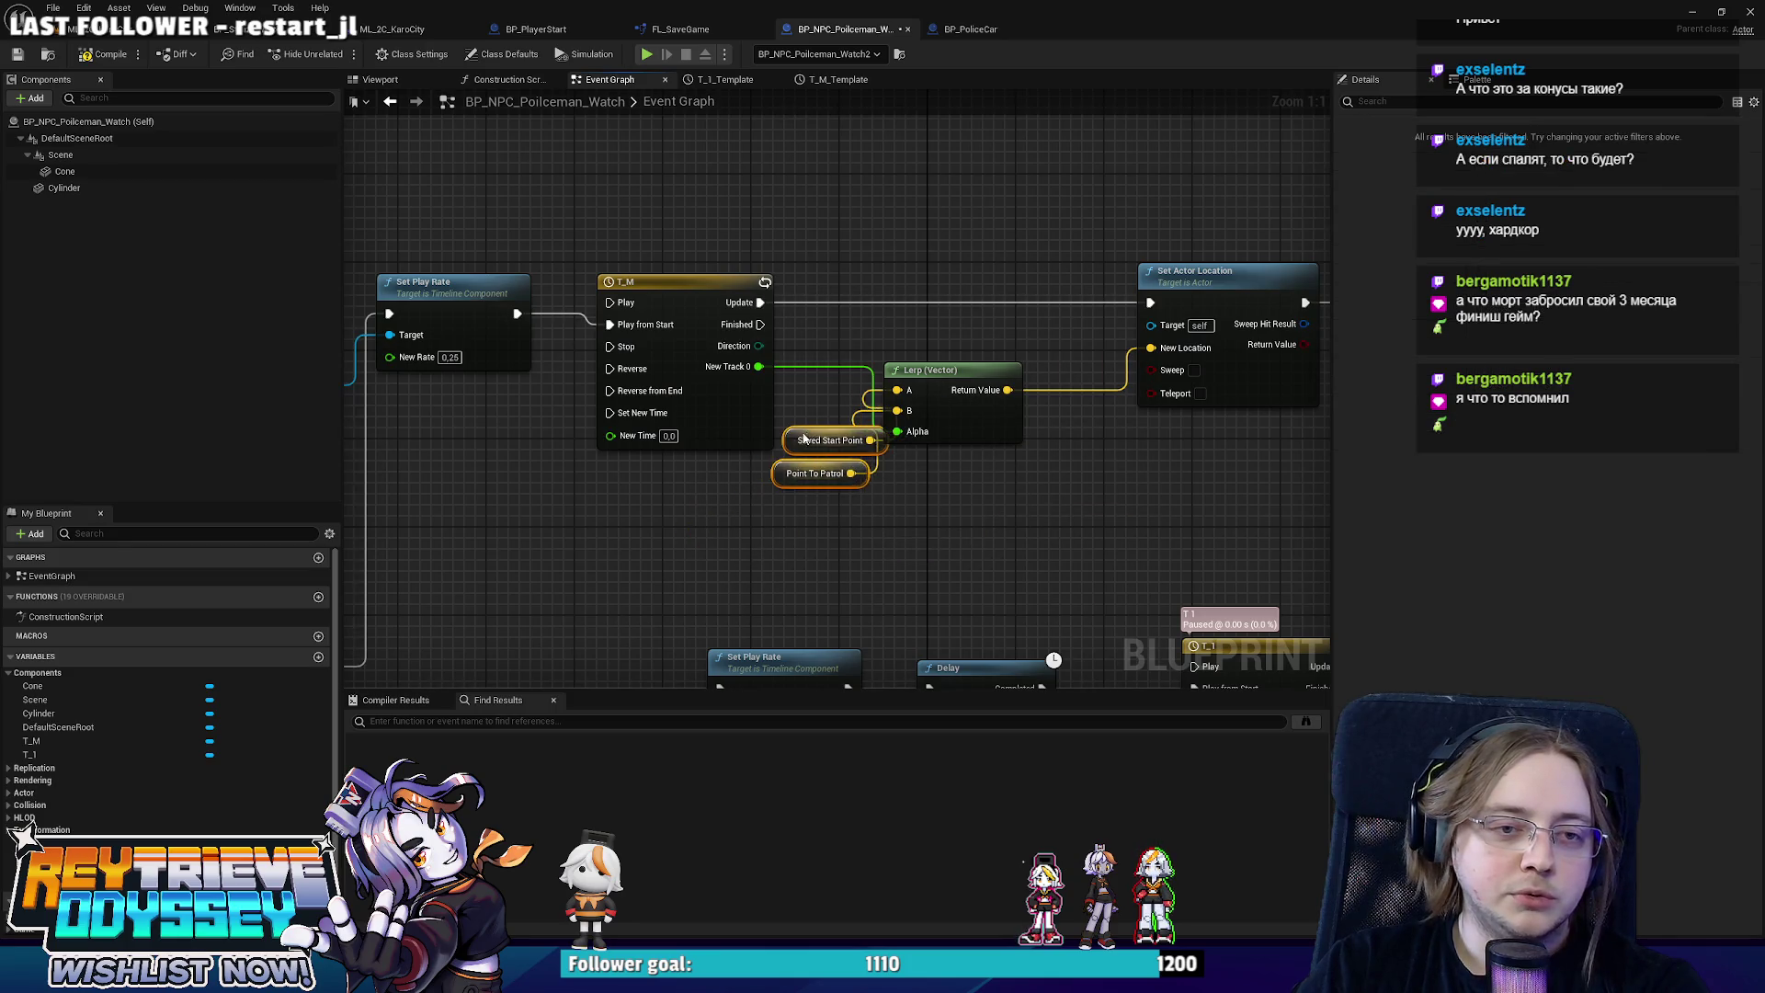
left_click_drag(935, 374, 991, 374)
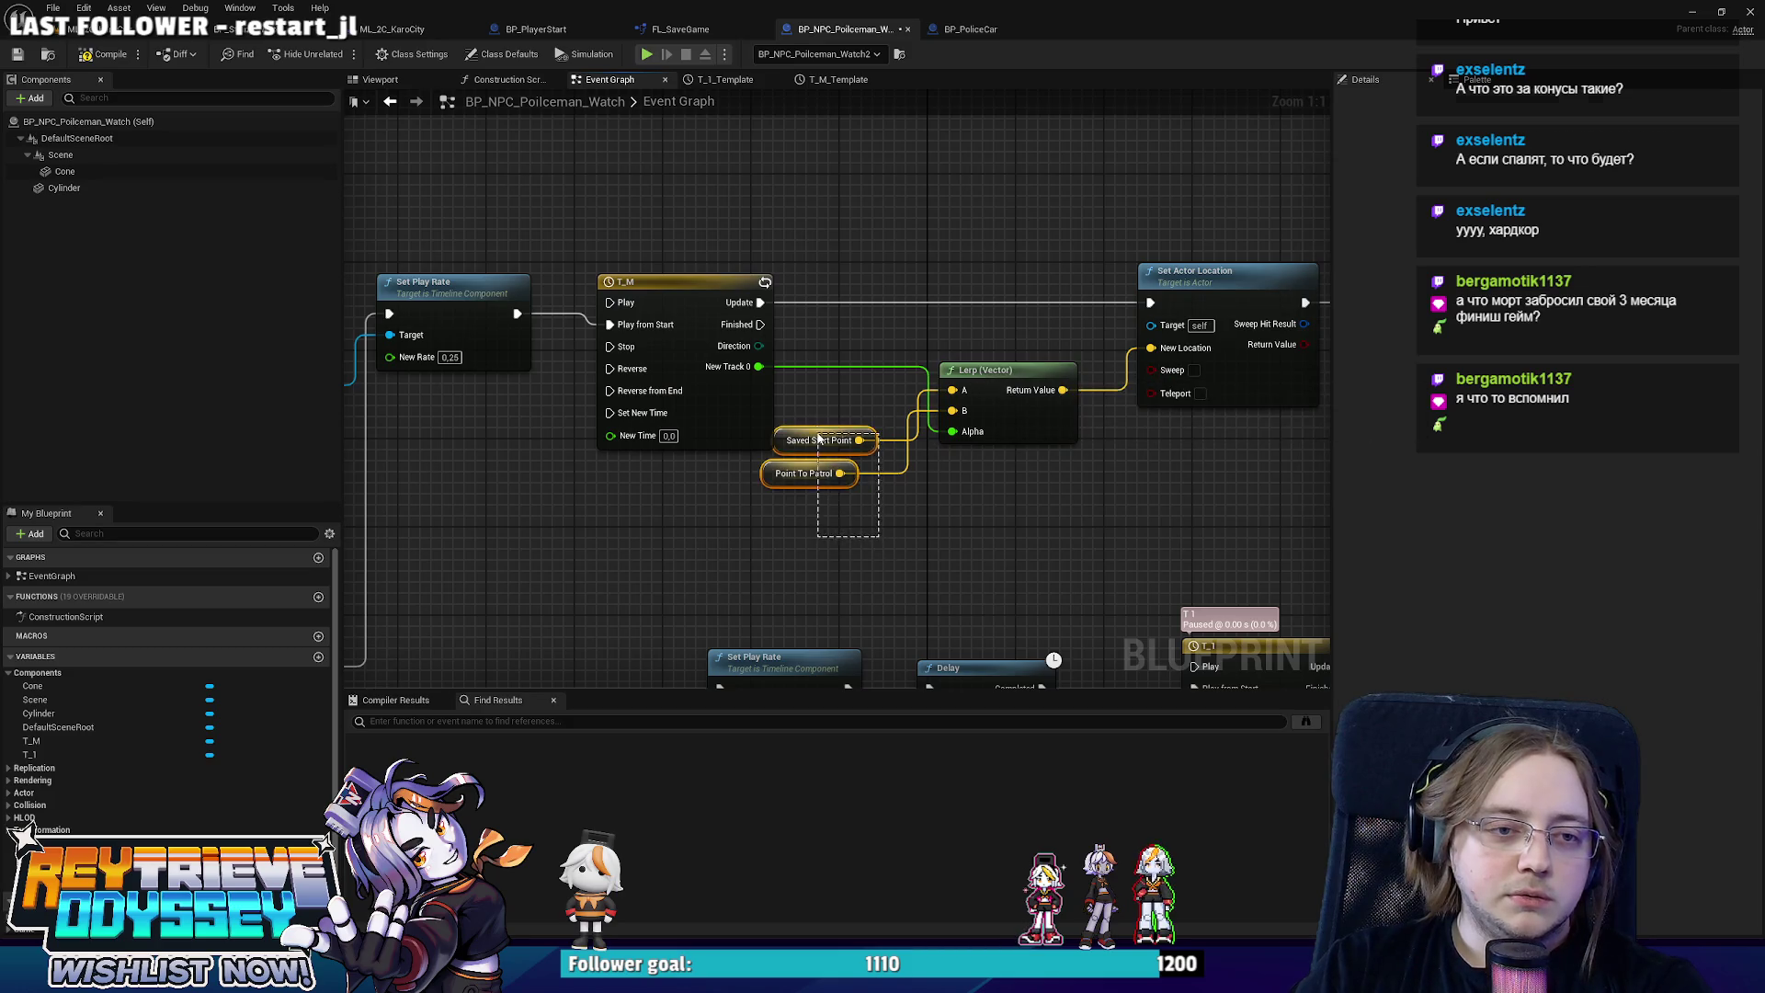
left_click_drag(808, 441, 819, 397)
left_click(814, 473)
Straighten the Lerp and Set Actor nodes with Q and reposition Point To Patrol.
scroll(815, 473, "down", 2)
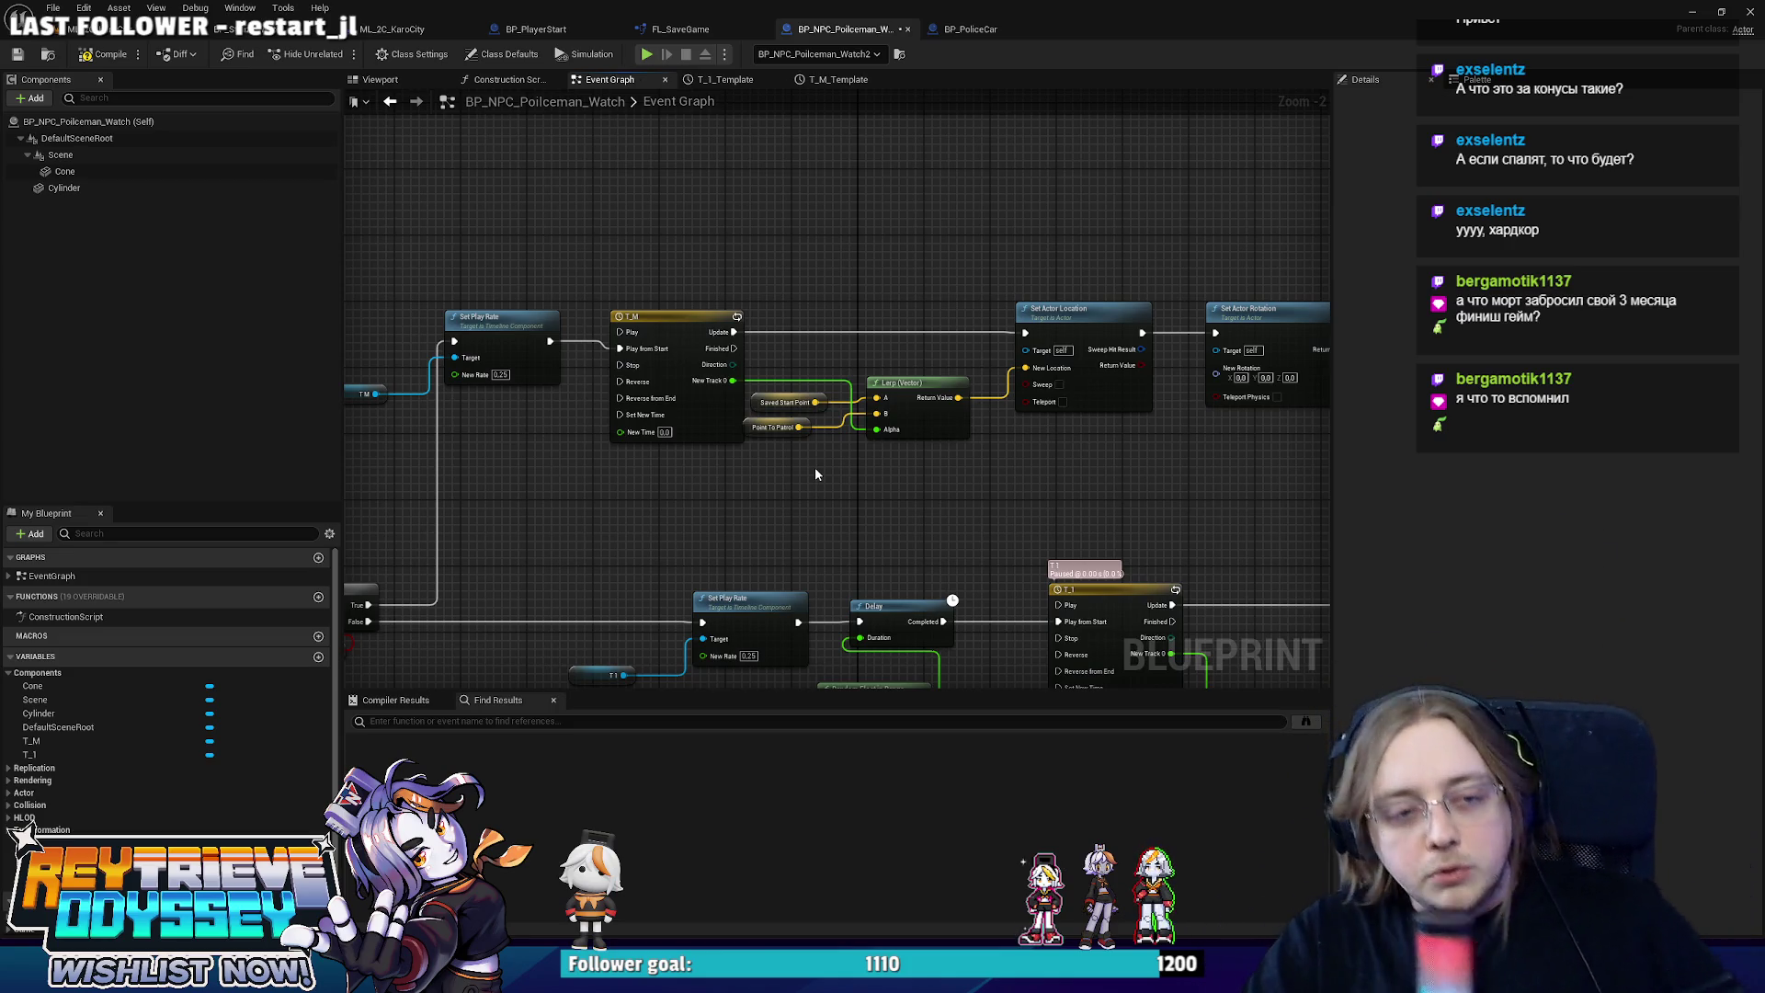
left_click_drag(1056, 538, 635, 298)
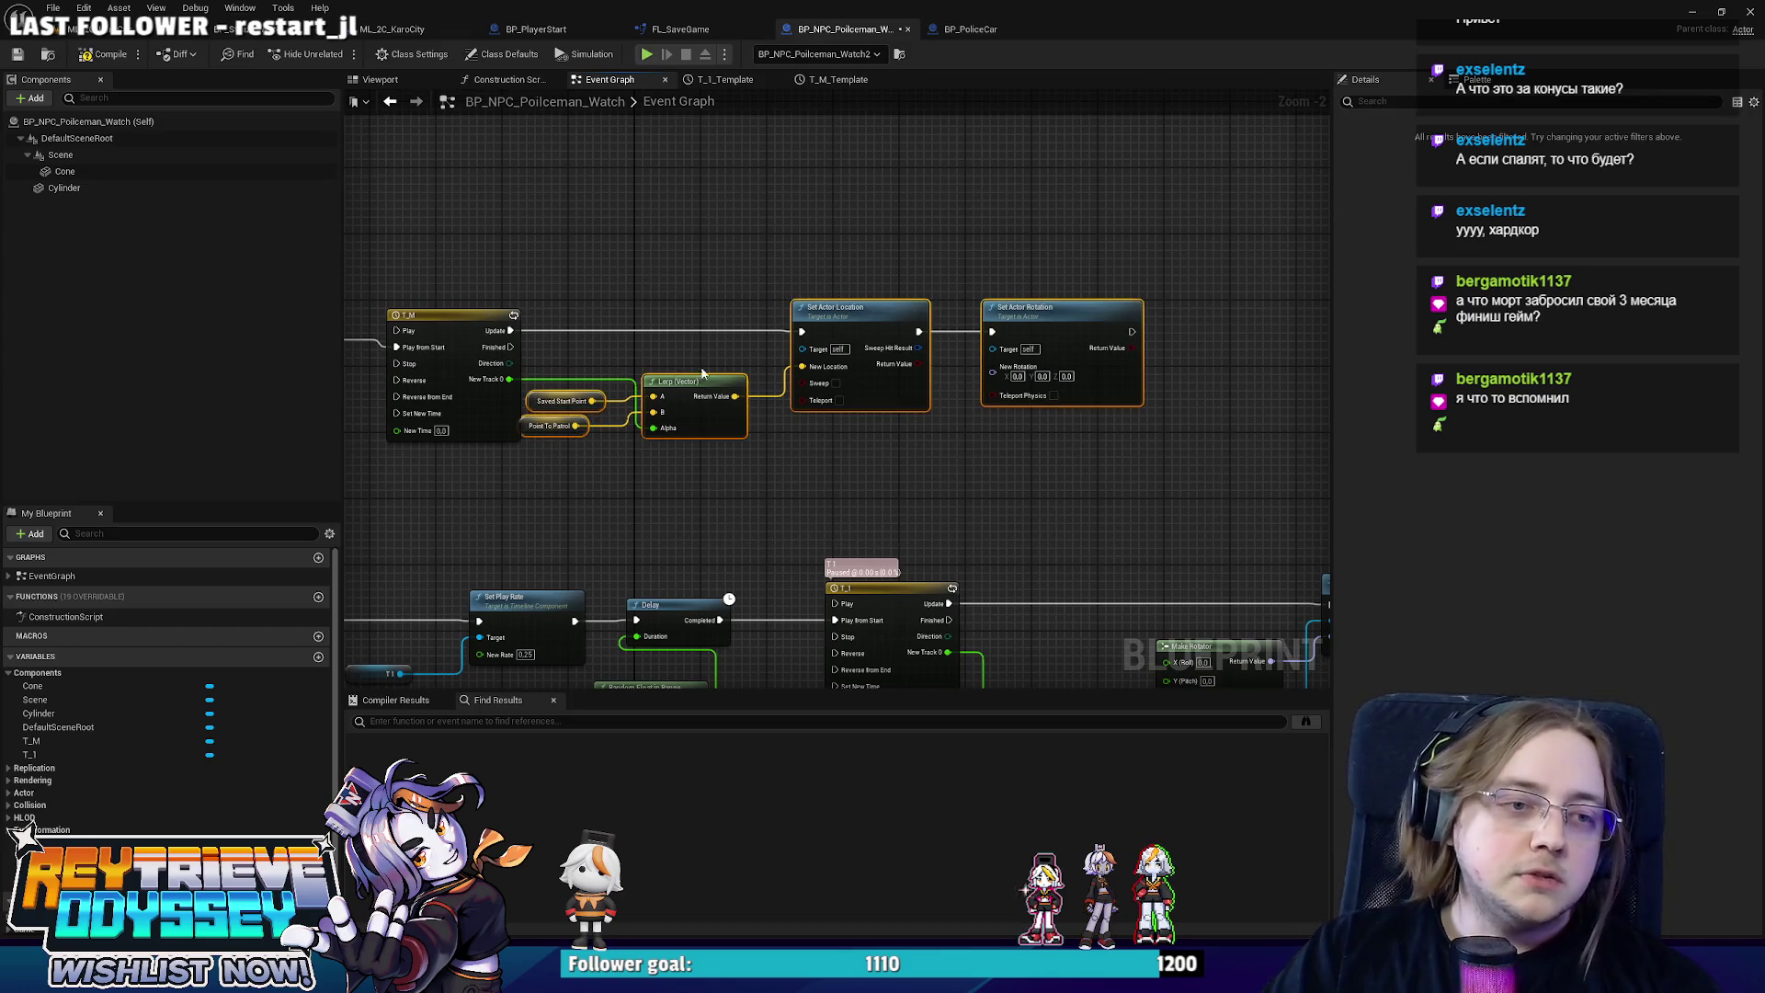
scroll(986, 323, "up", 2)
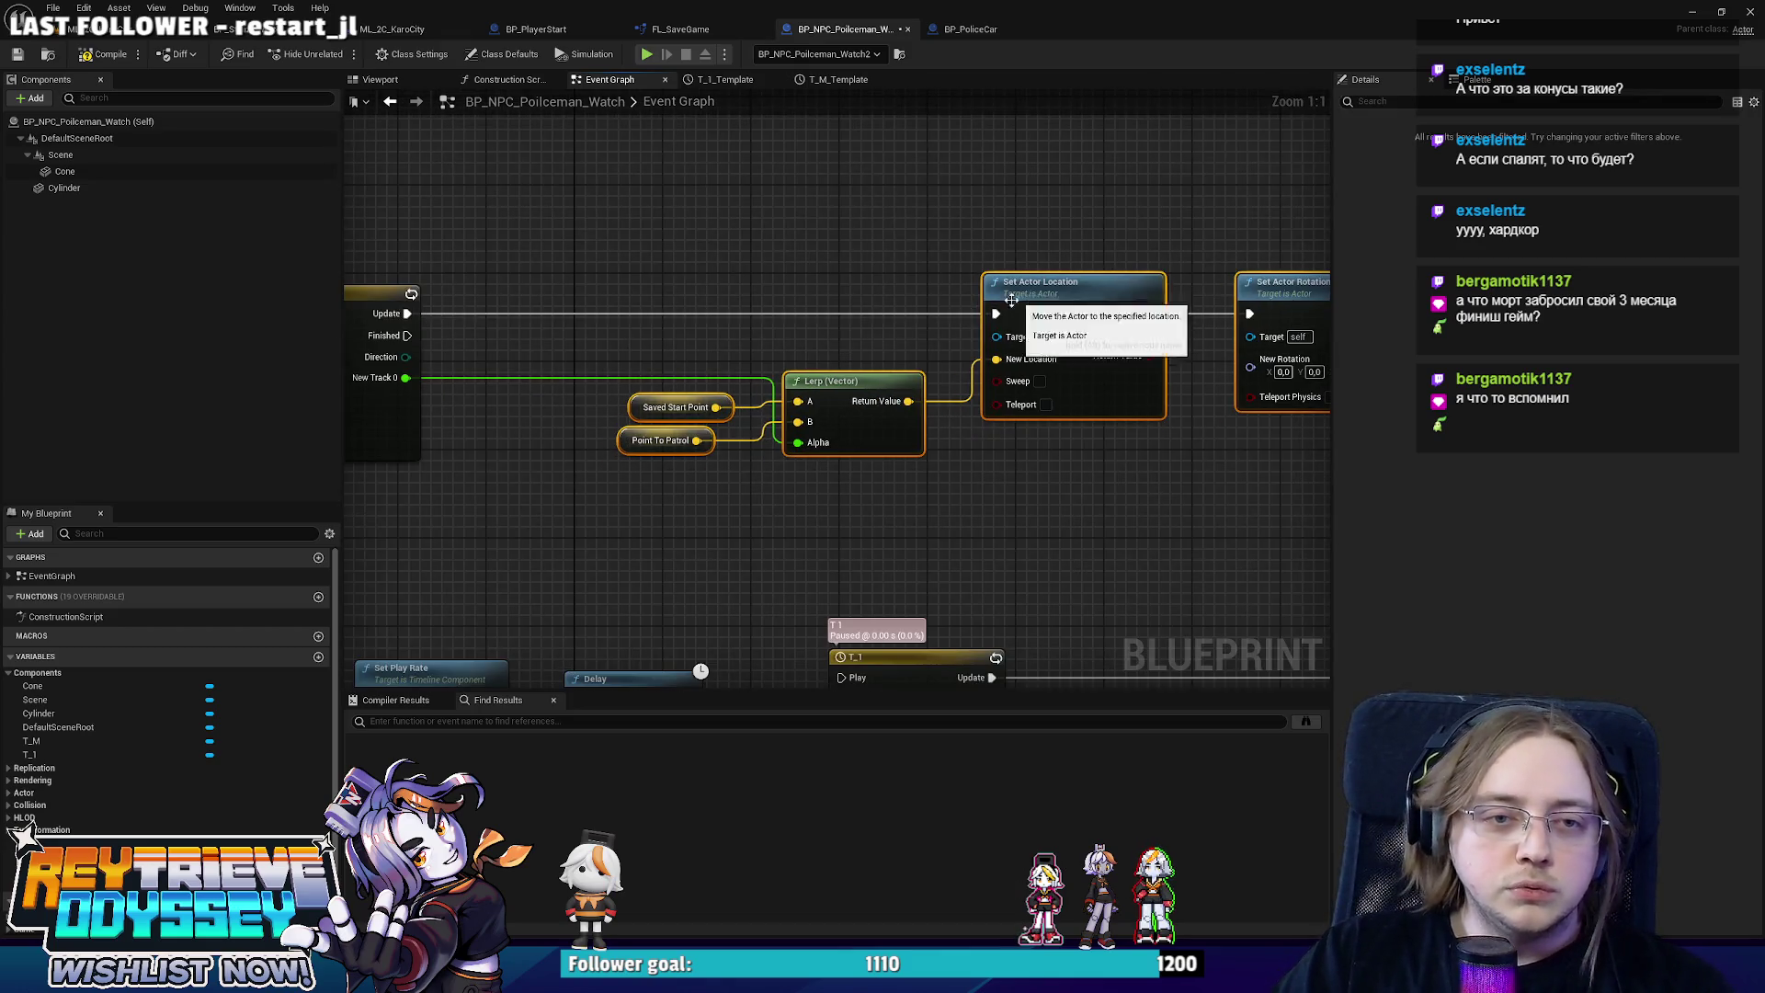
key("q")
left_click_drag(702, 448, 577, 494)
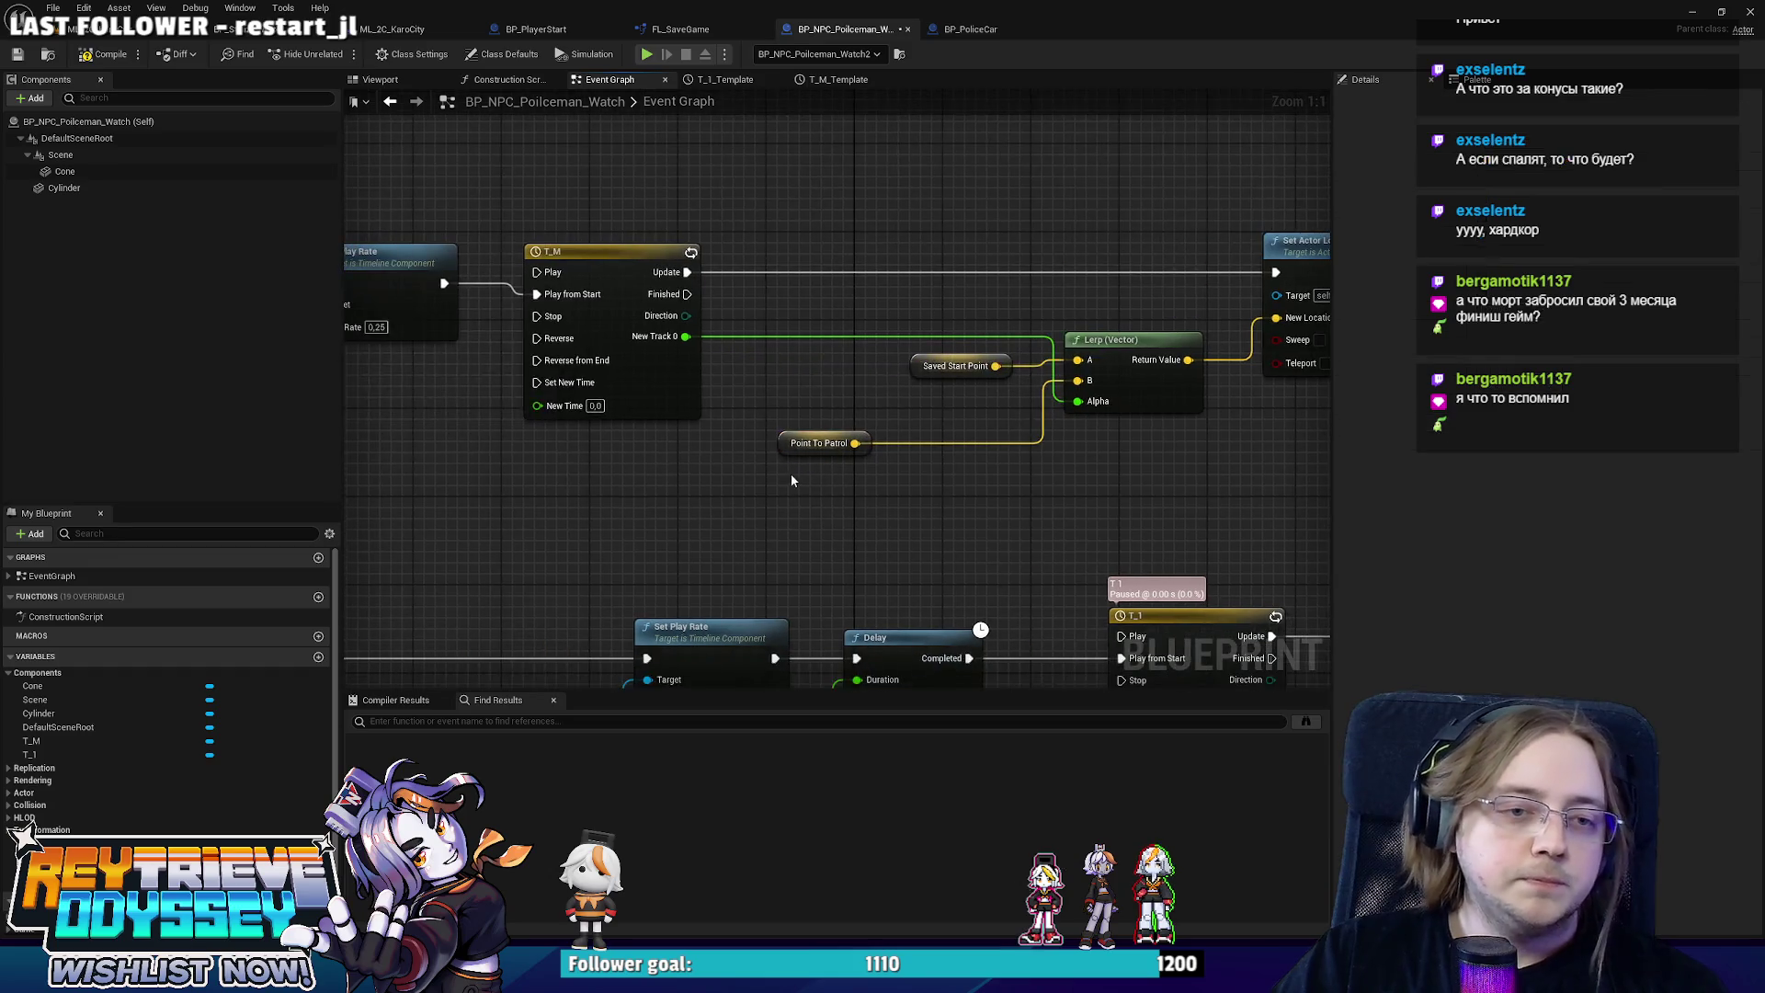
left_click_drag(785, 450, 896, 429)
Add a Transform Location node from Point To Patrol.
scroll(1052, 423, "down", 2)
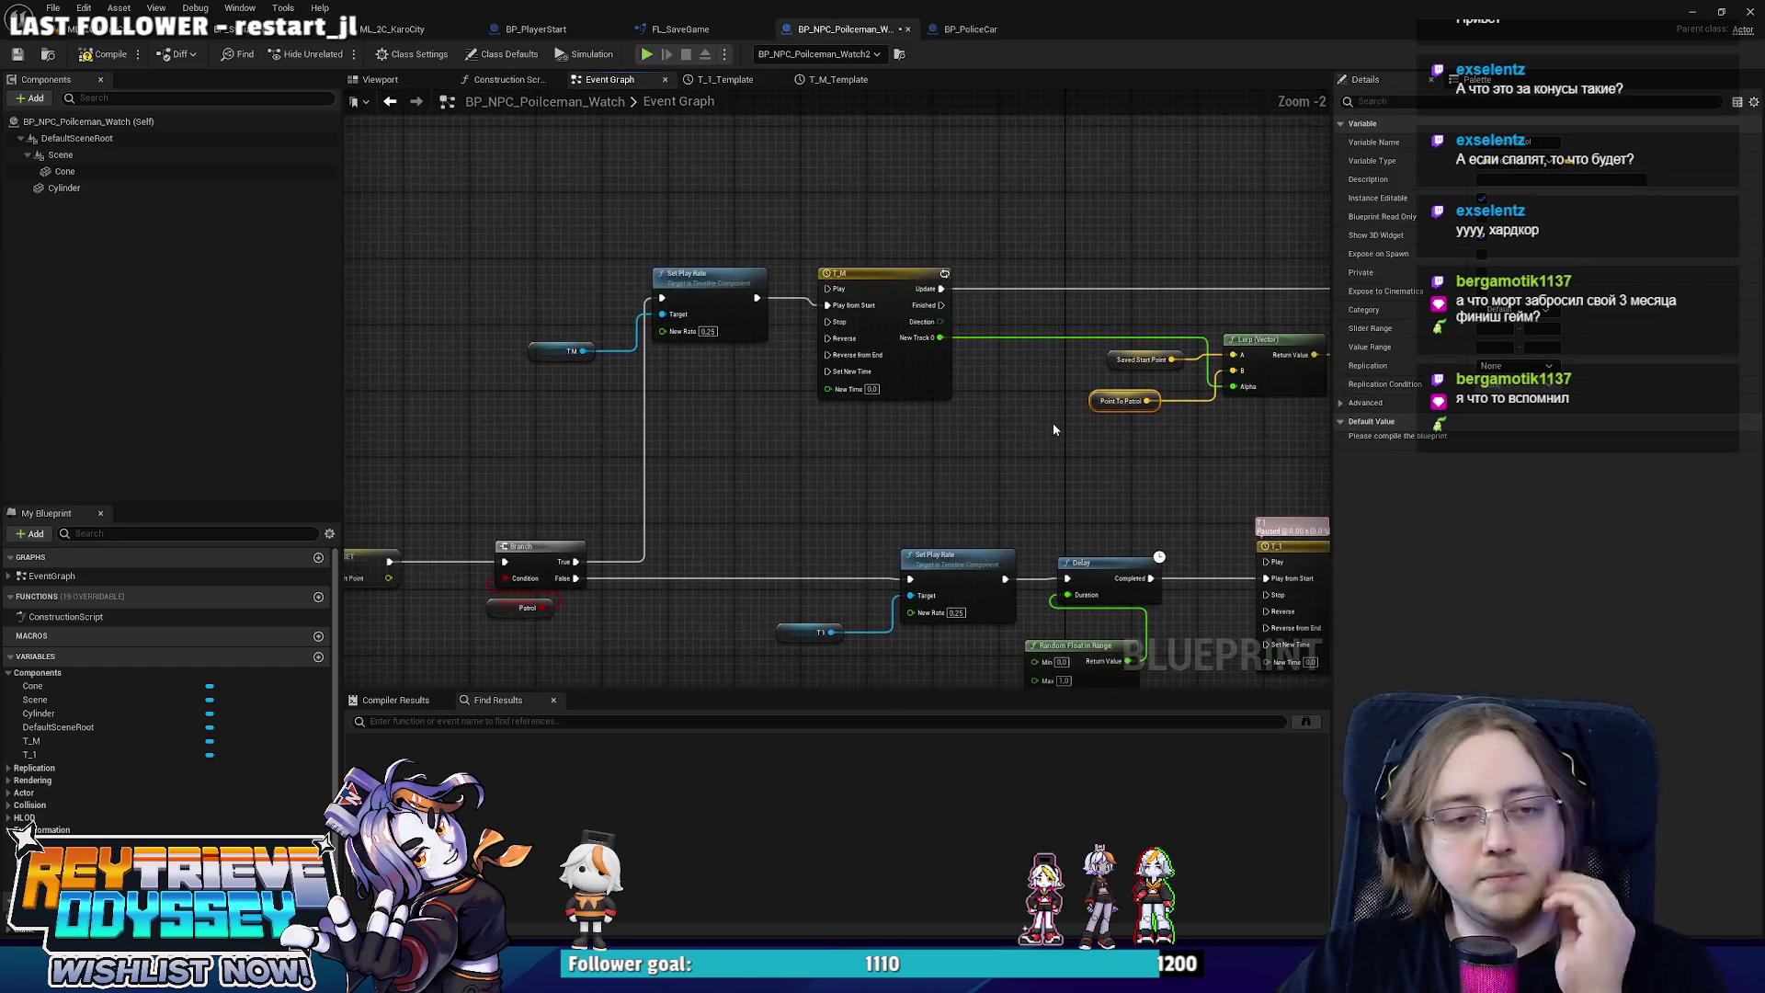
scroll(1039, 424, "up", 2)
mouse_move(815, 483)
left_mouse_down()
mouse_move(1011, 404)
mouse_move(864, 439)
left_mouse_up()
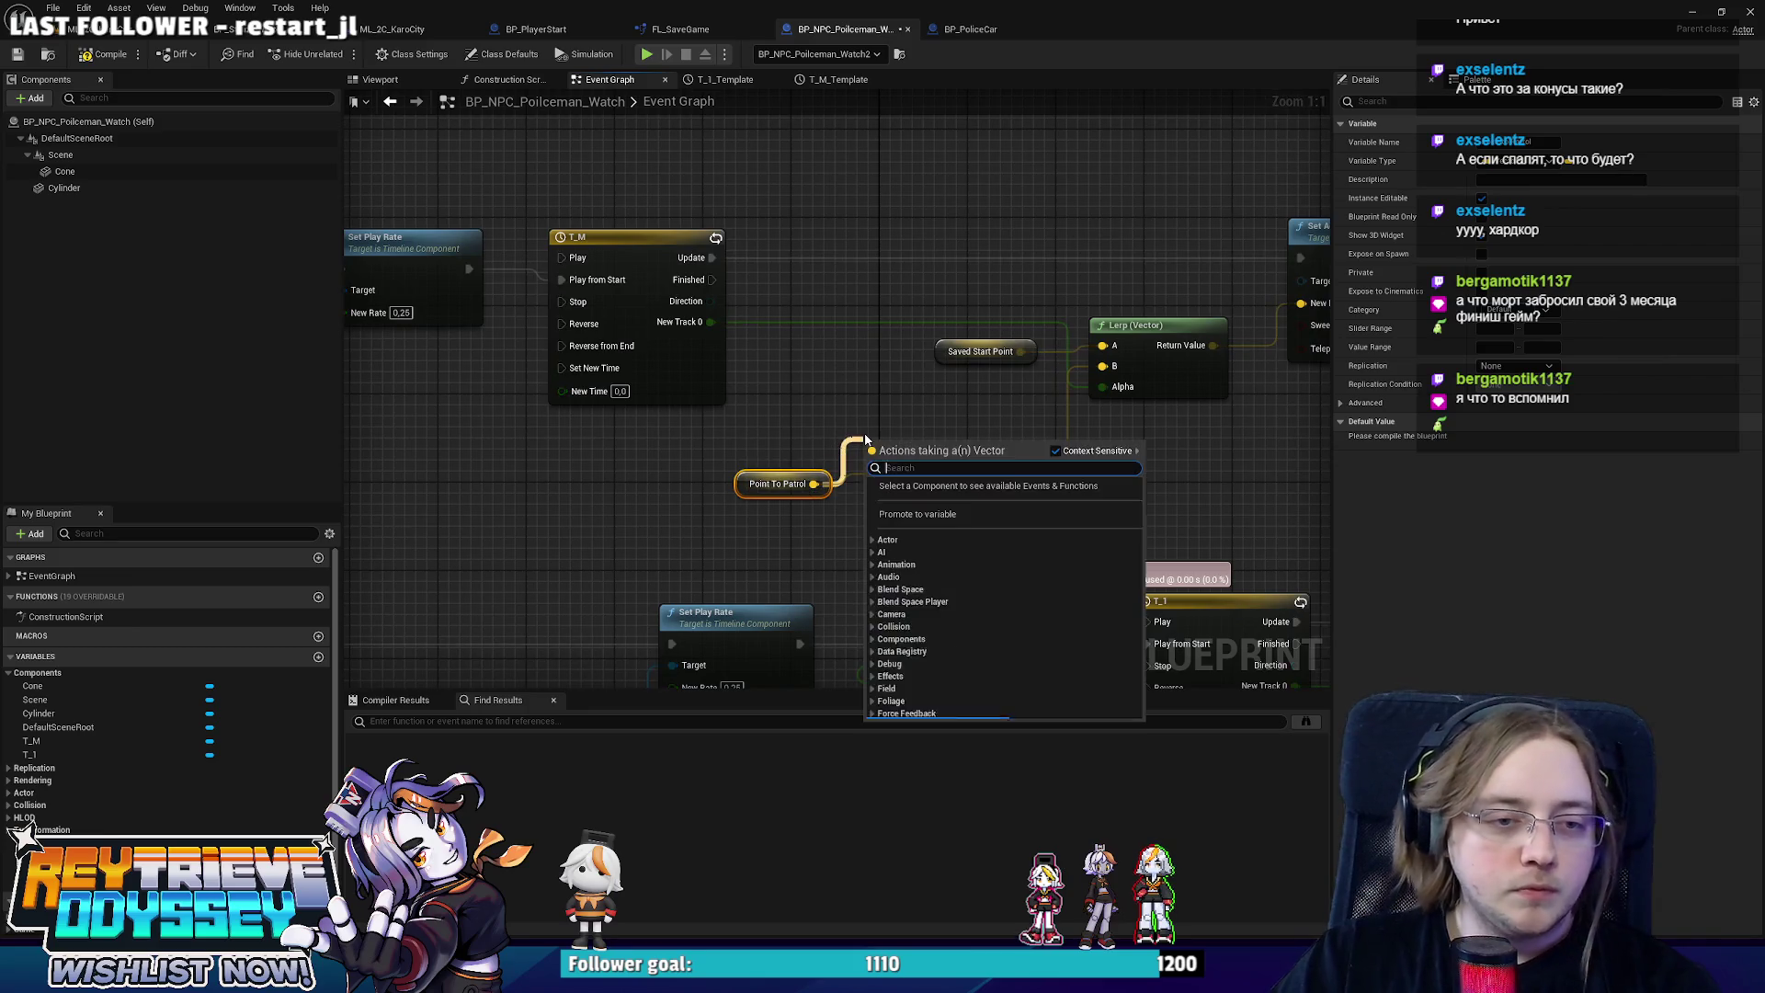
type("i")
key("BackSpace")
type("tran")
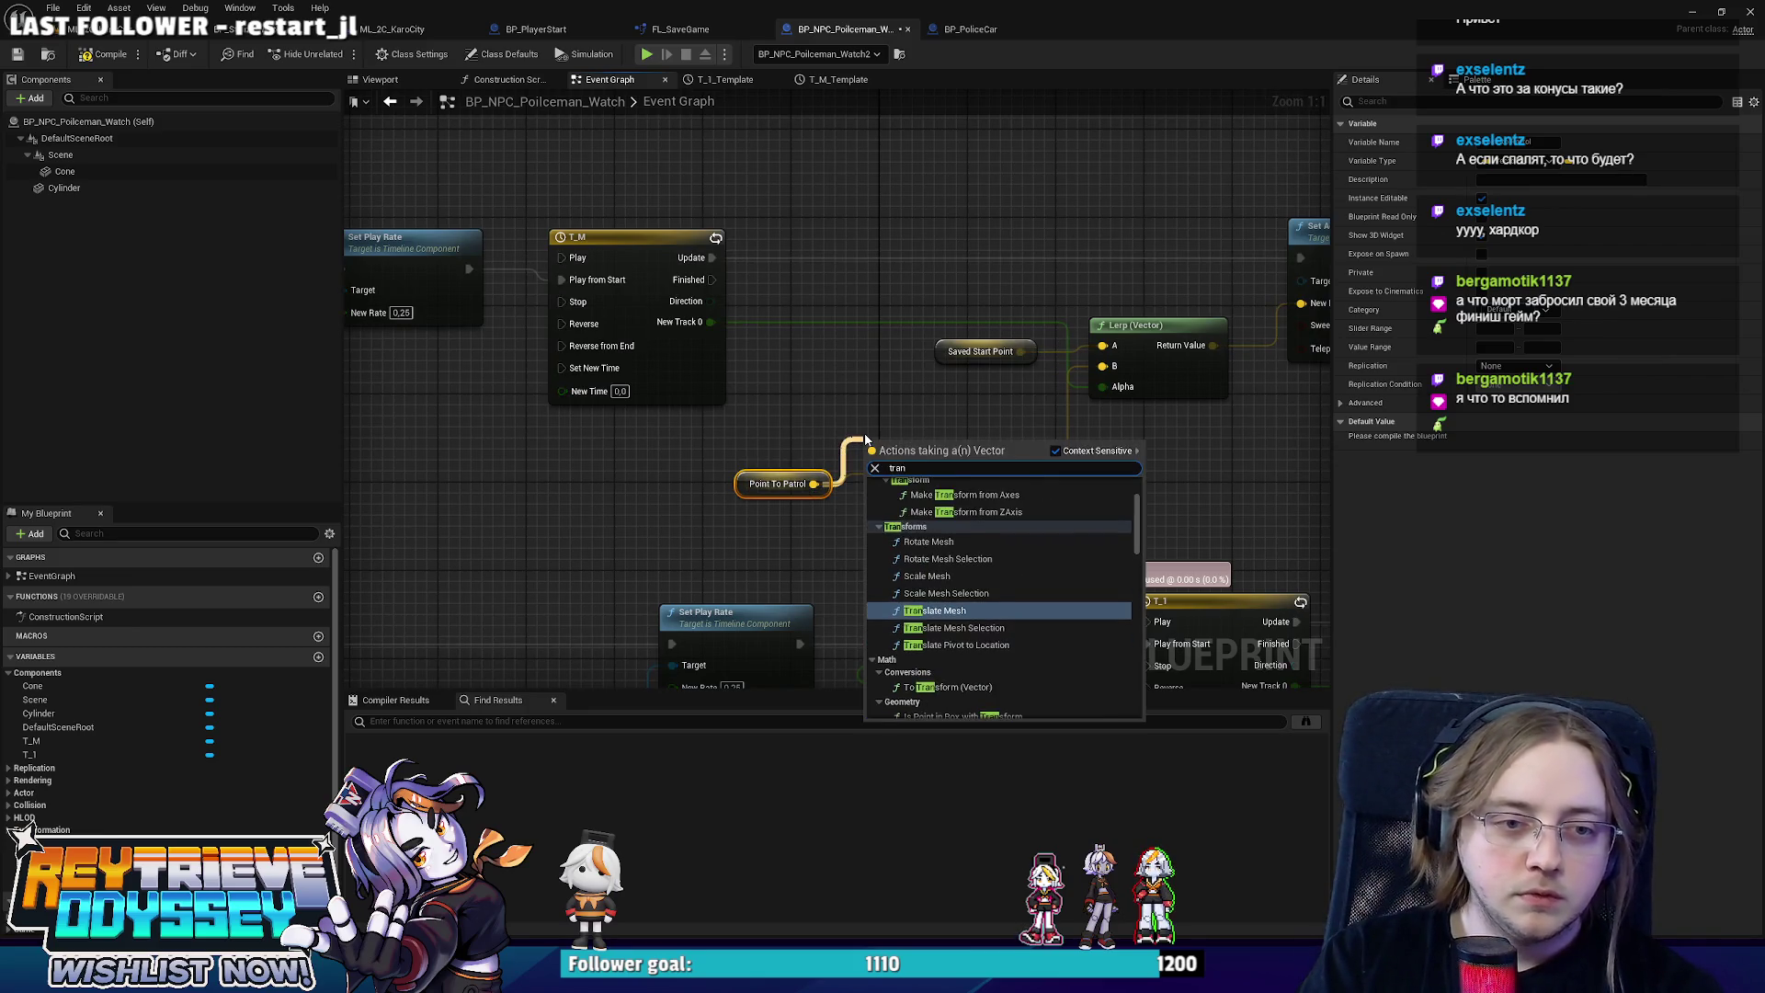
type("sform")
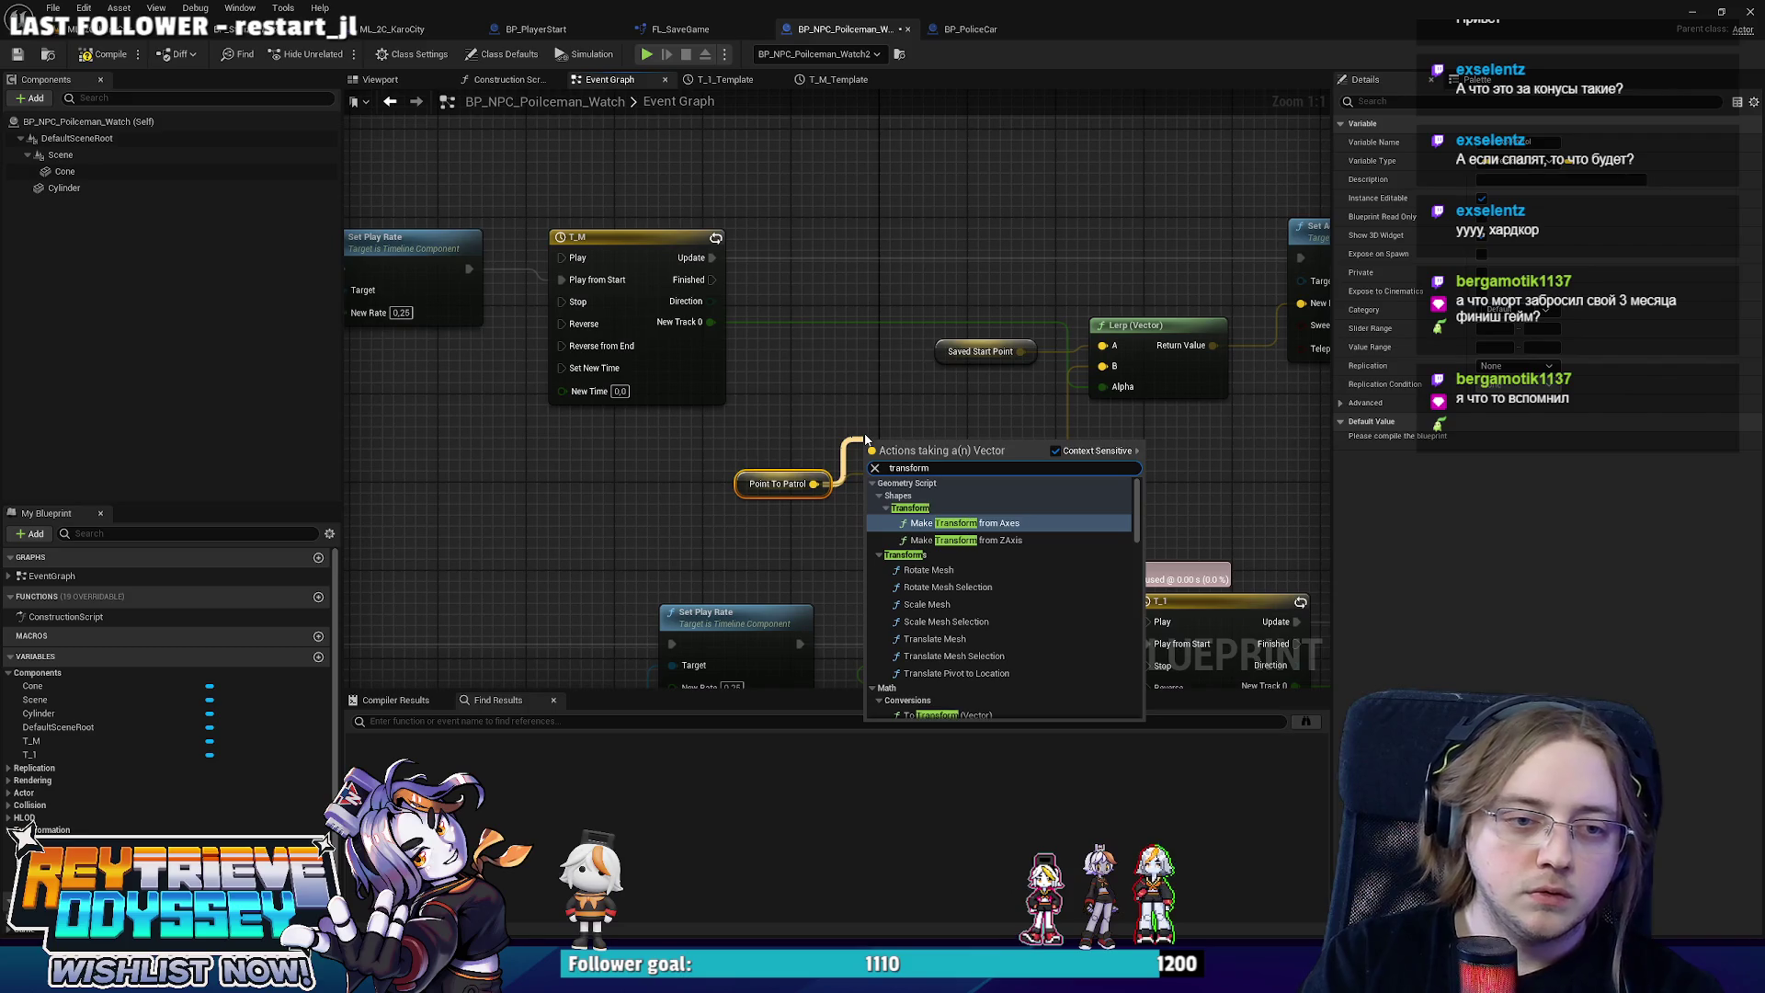
scroll(986, 587, "down", 5)
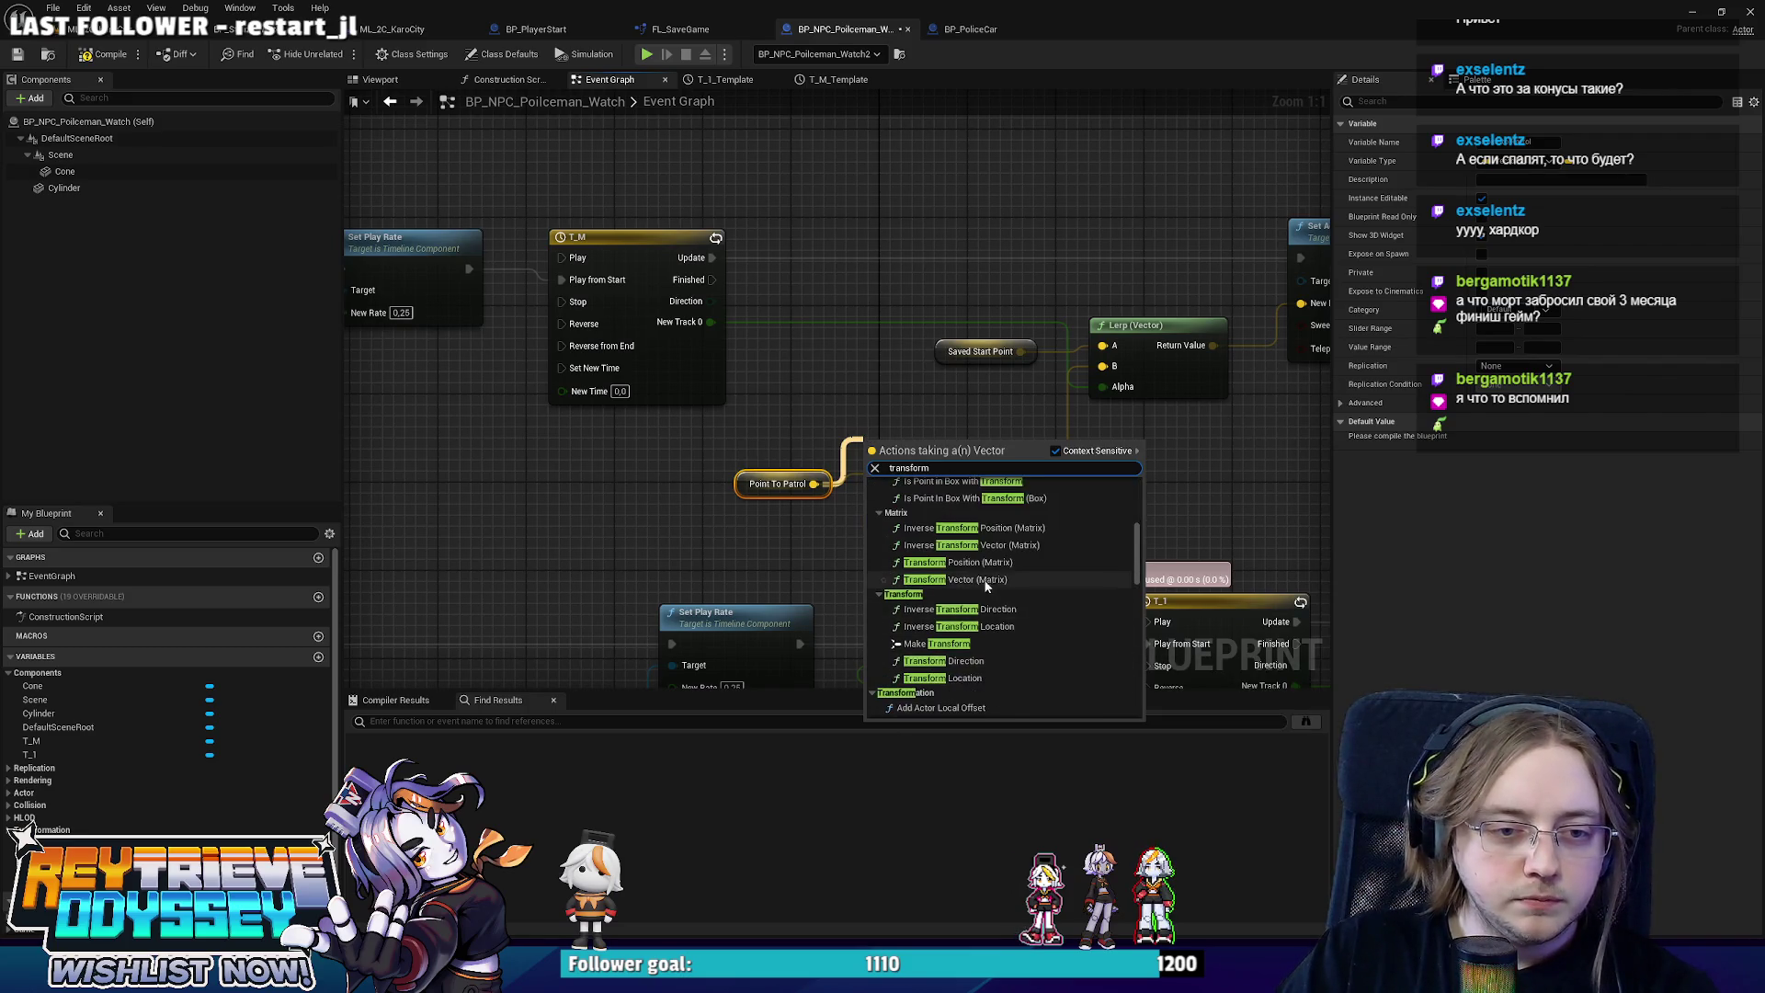
left_click(977, 678)
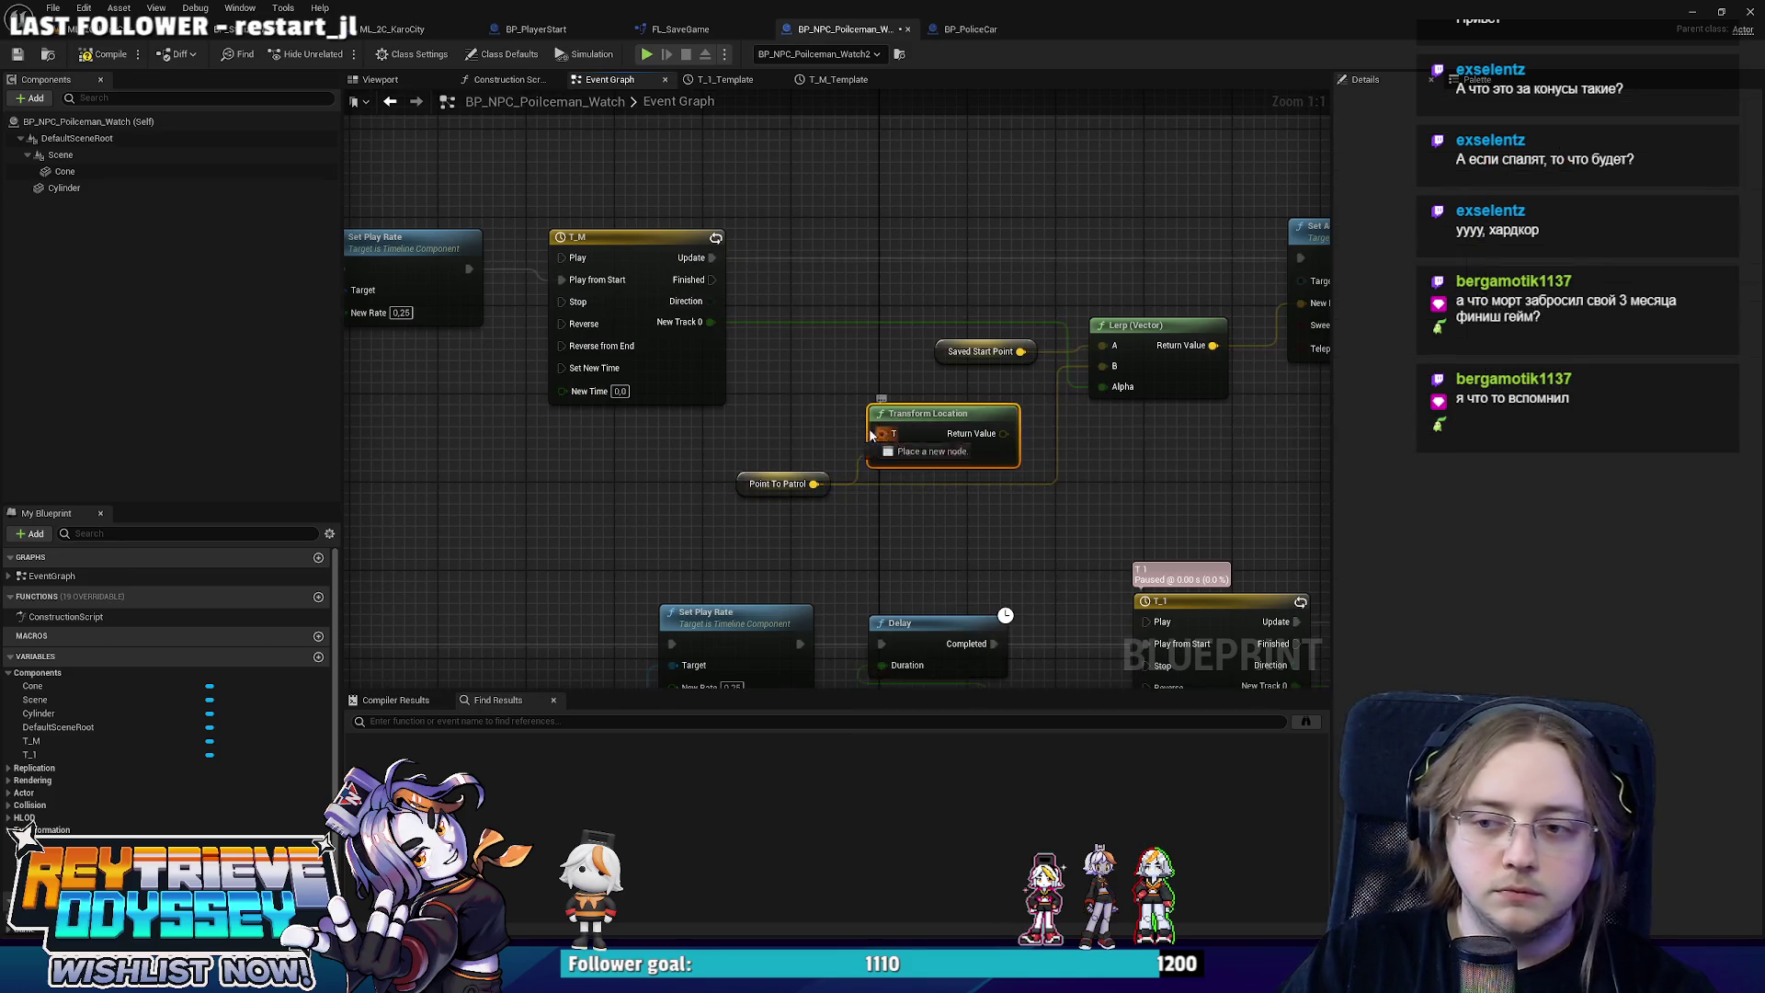
Feed Get Actor Transform into Transform Location's T and wire its Return Value to Lerp B.
type("ac")
mouse_move(876, 434)
left_mouse_down()
mouse_move(815, 415)
mouse_move(1004, 392)
left_mouse_up()
type("tor")
left_click(891, 538)
left_click_drag(634, 409, 867, 521)
left_click_drag(818, 439, 863, 484)
scroll(691, 408, "down", 2)
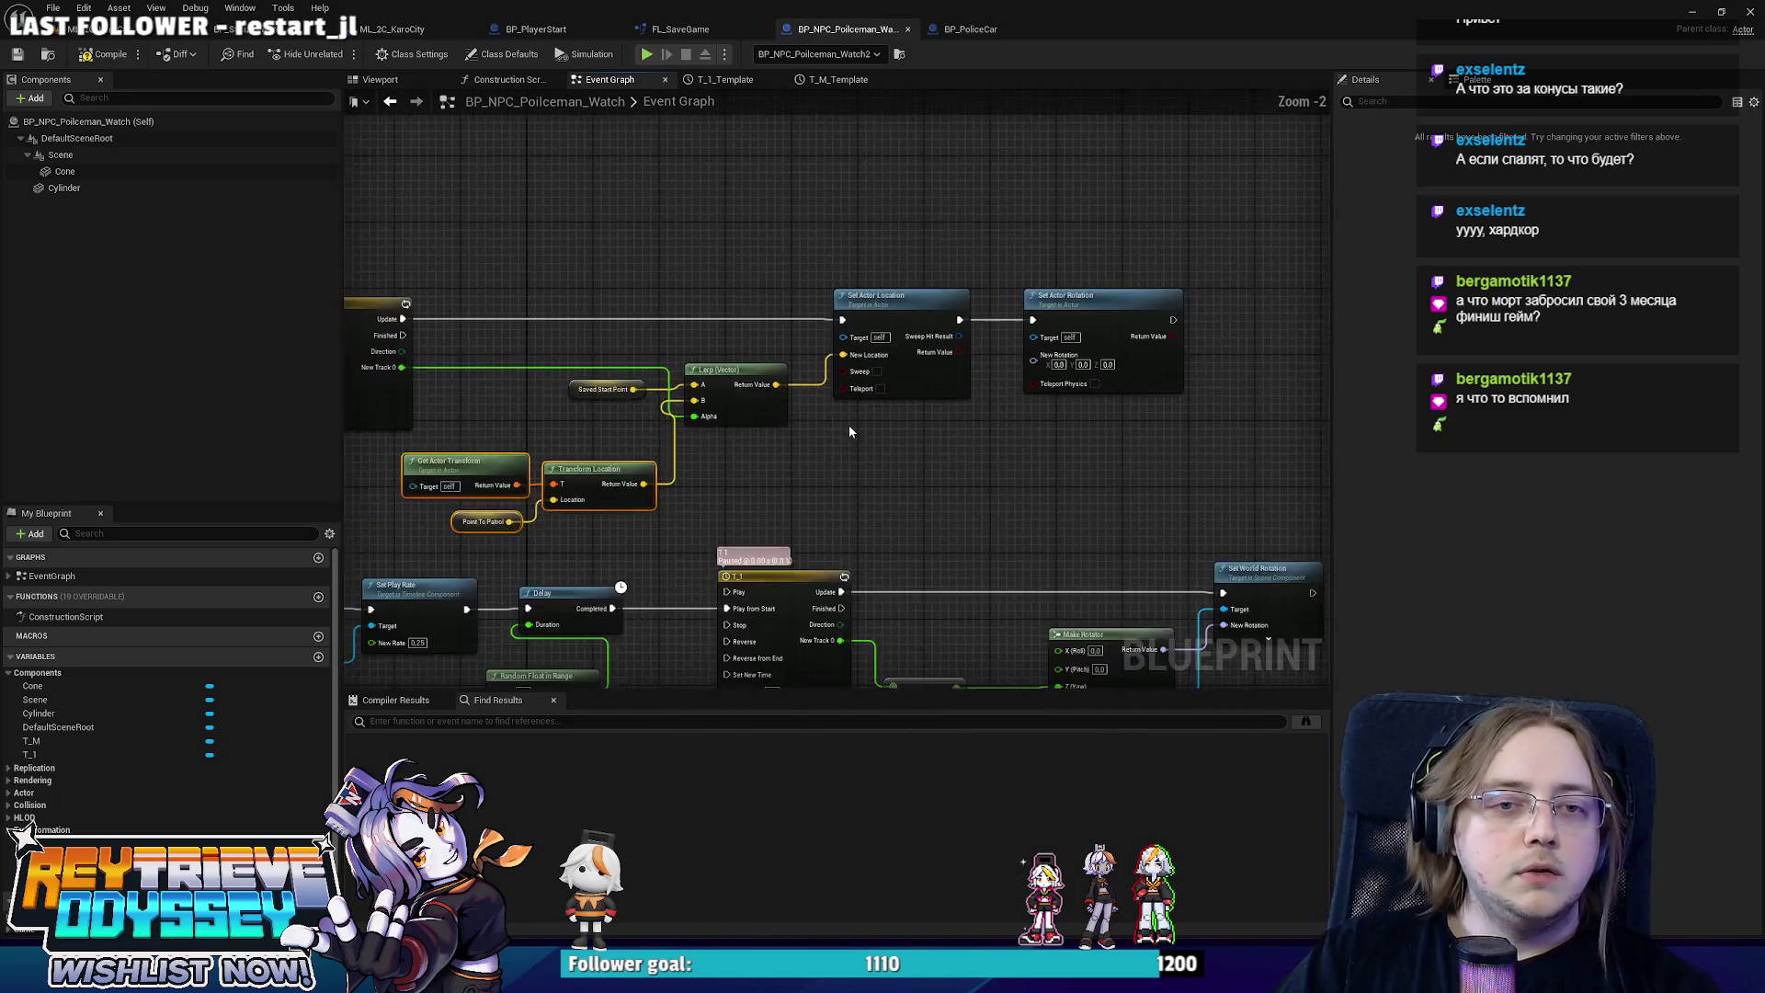
scroll(1034, 411, "up", 2)
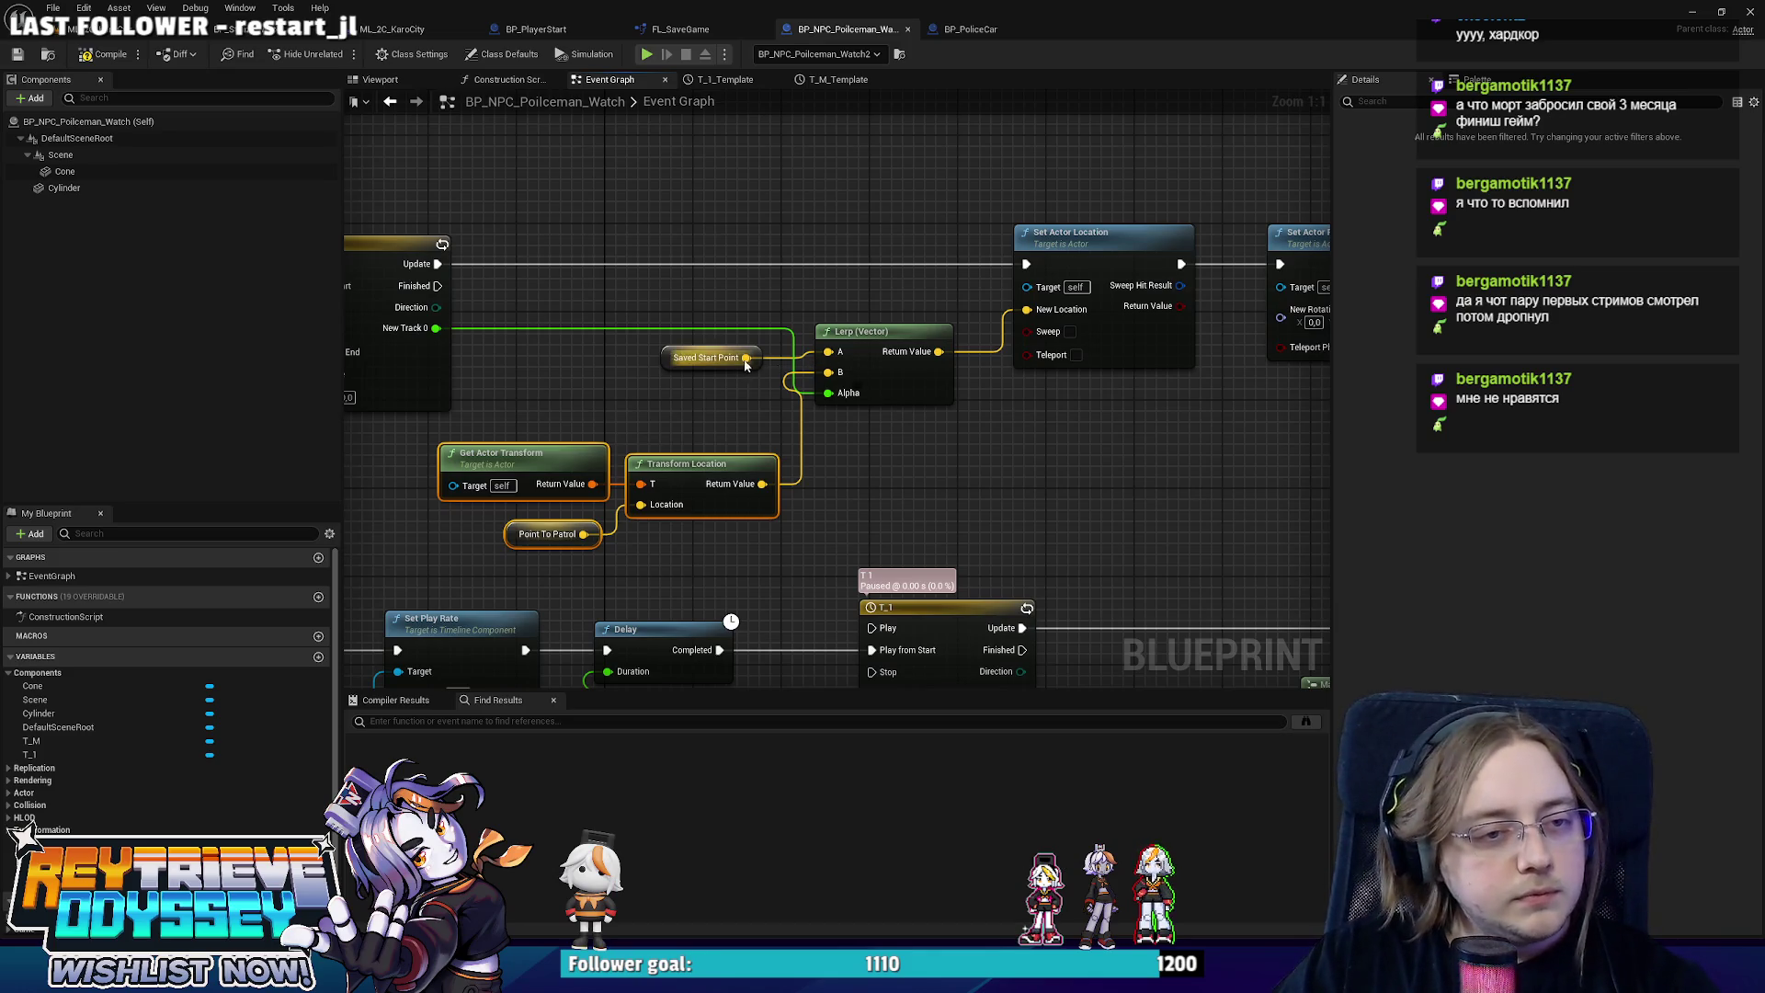
left_click_drag(747, 358, 864, 480)
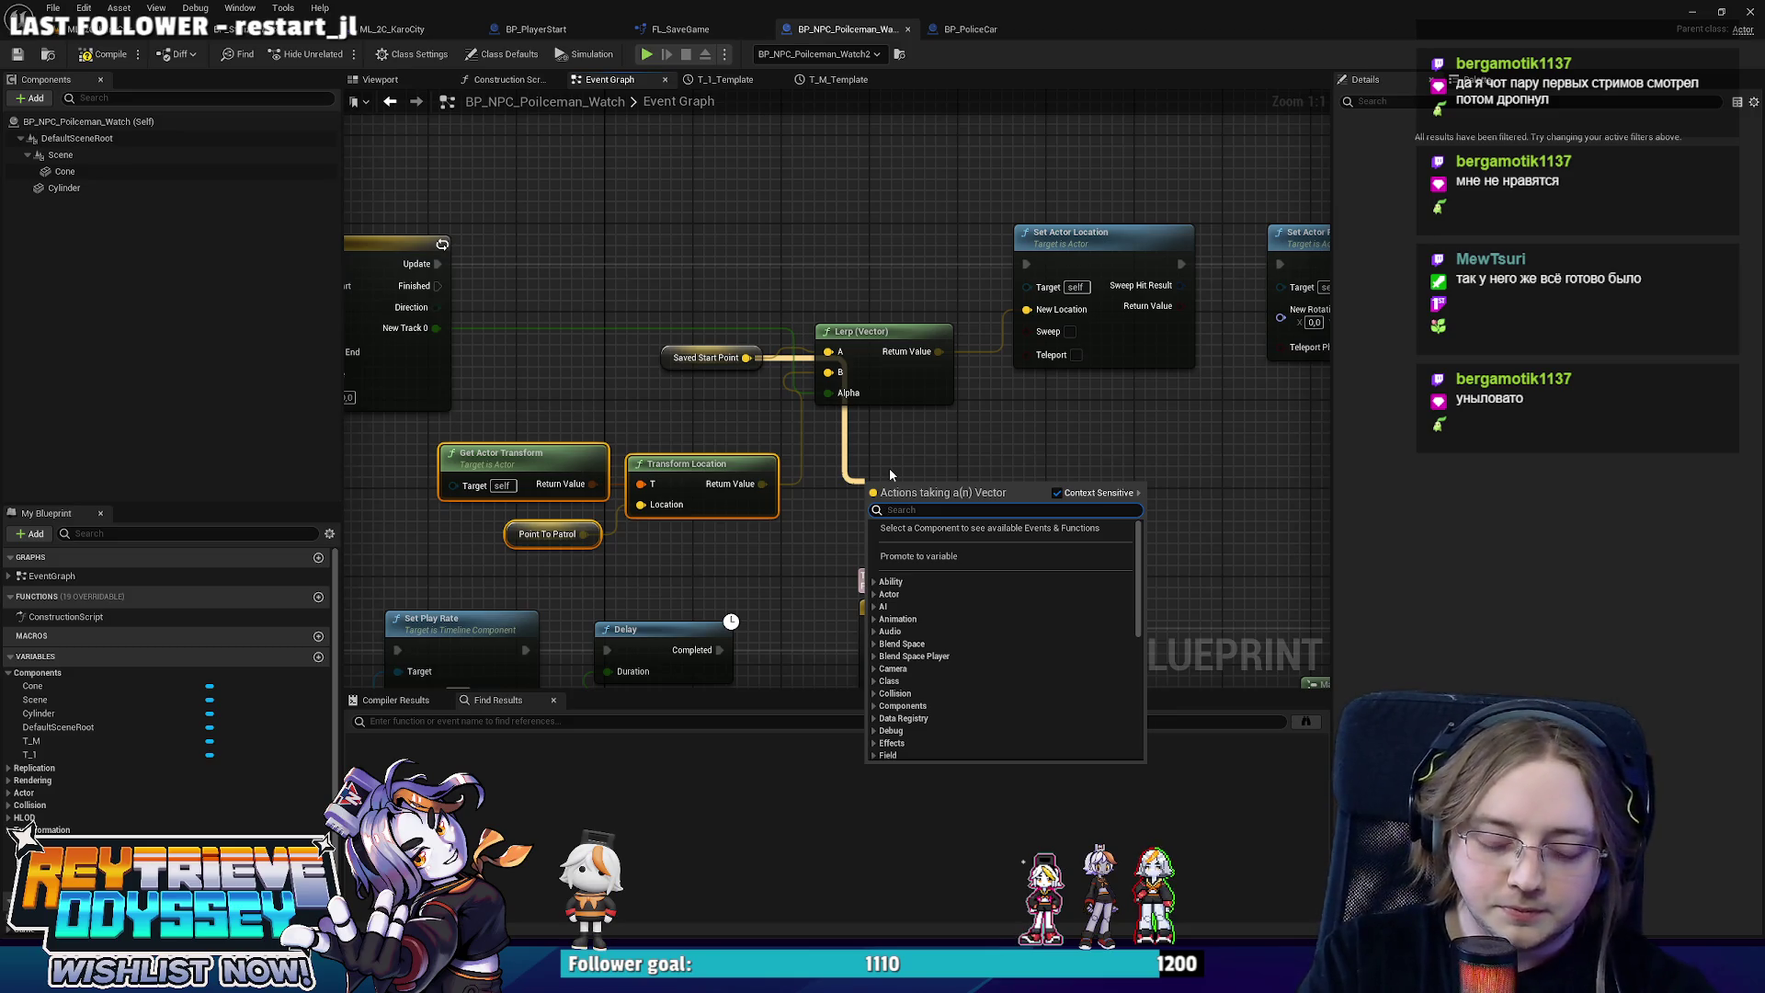
Add a Find Look at Rotation node and feed its Return Value into Set Actor Rotation's New Rotation.
type("find look")
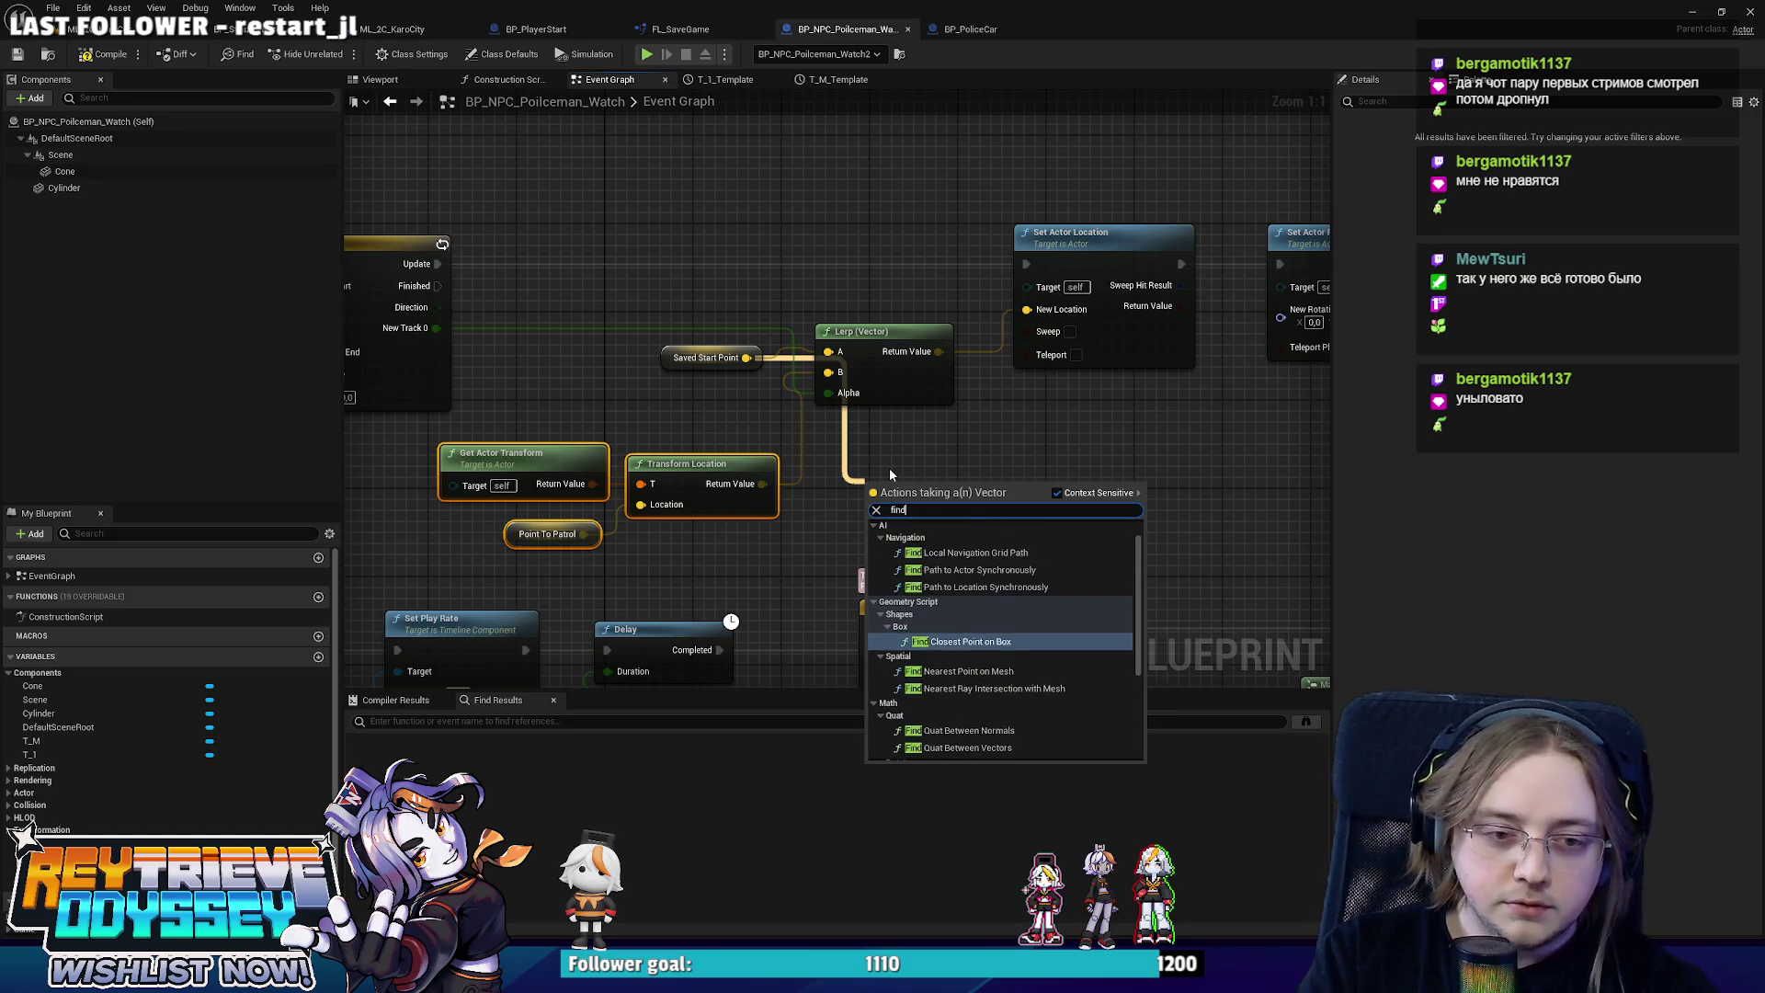
key("Return")
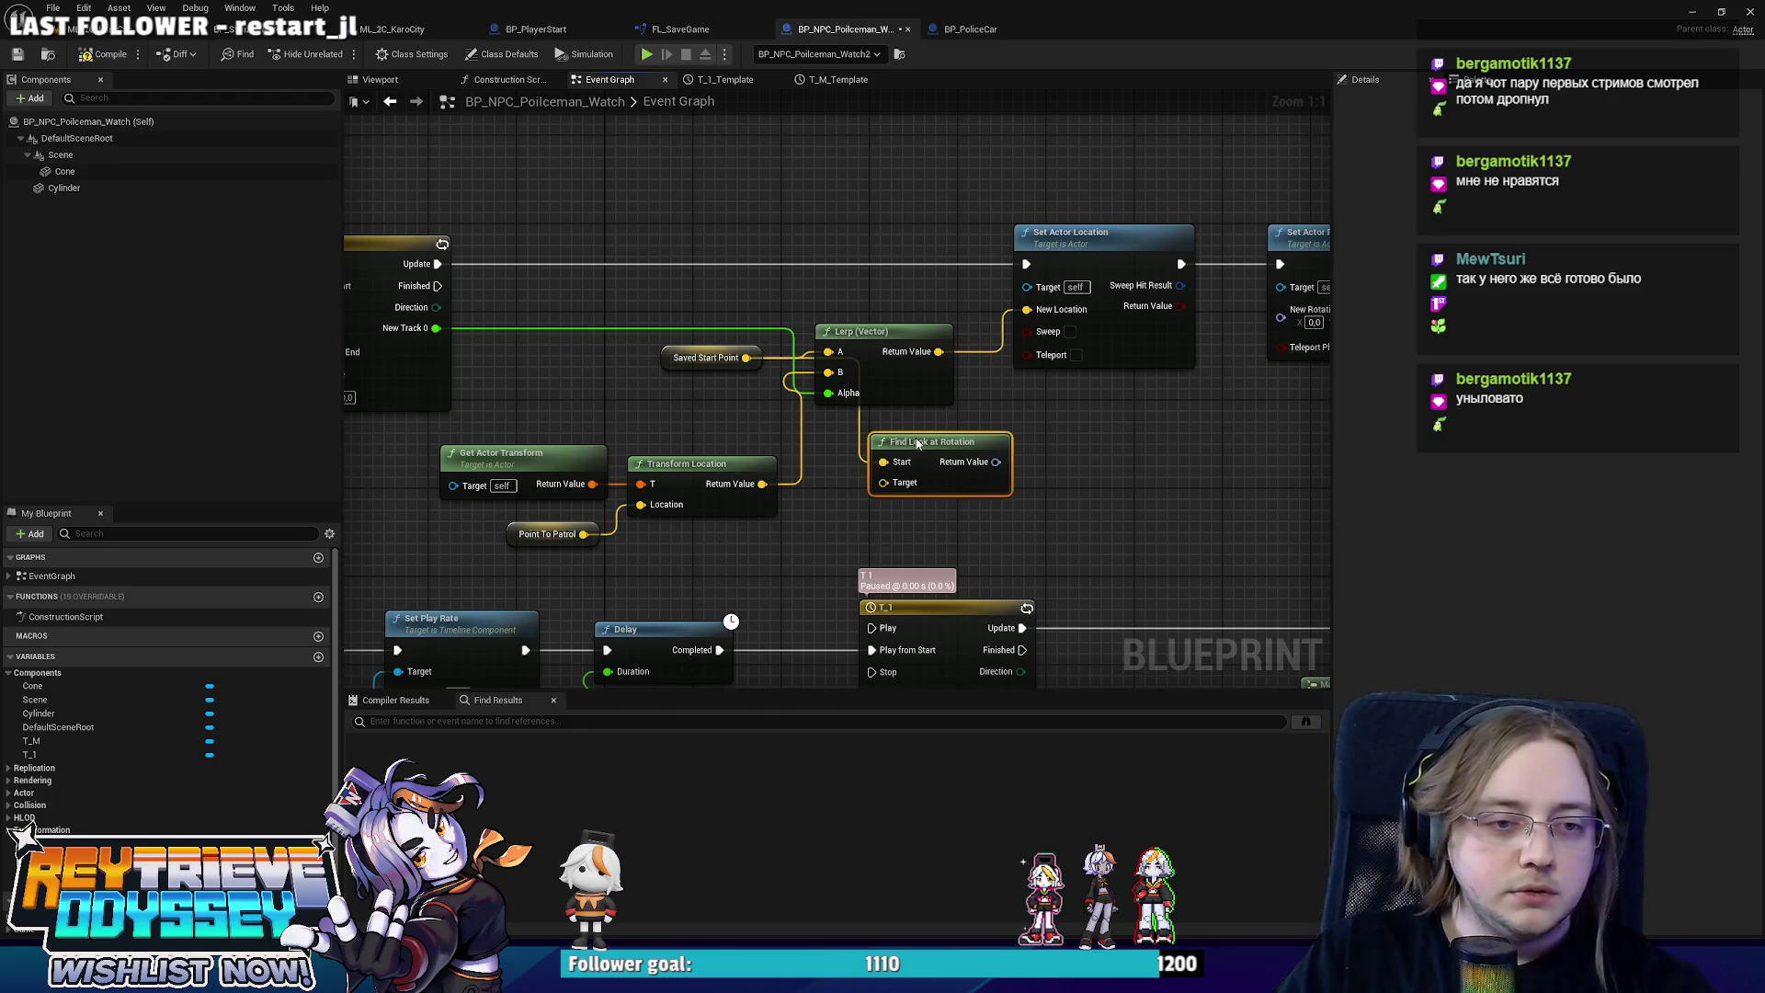
left_click_drag(744, 478, 1026, 328)
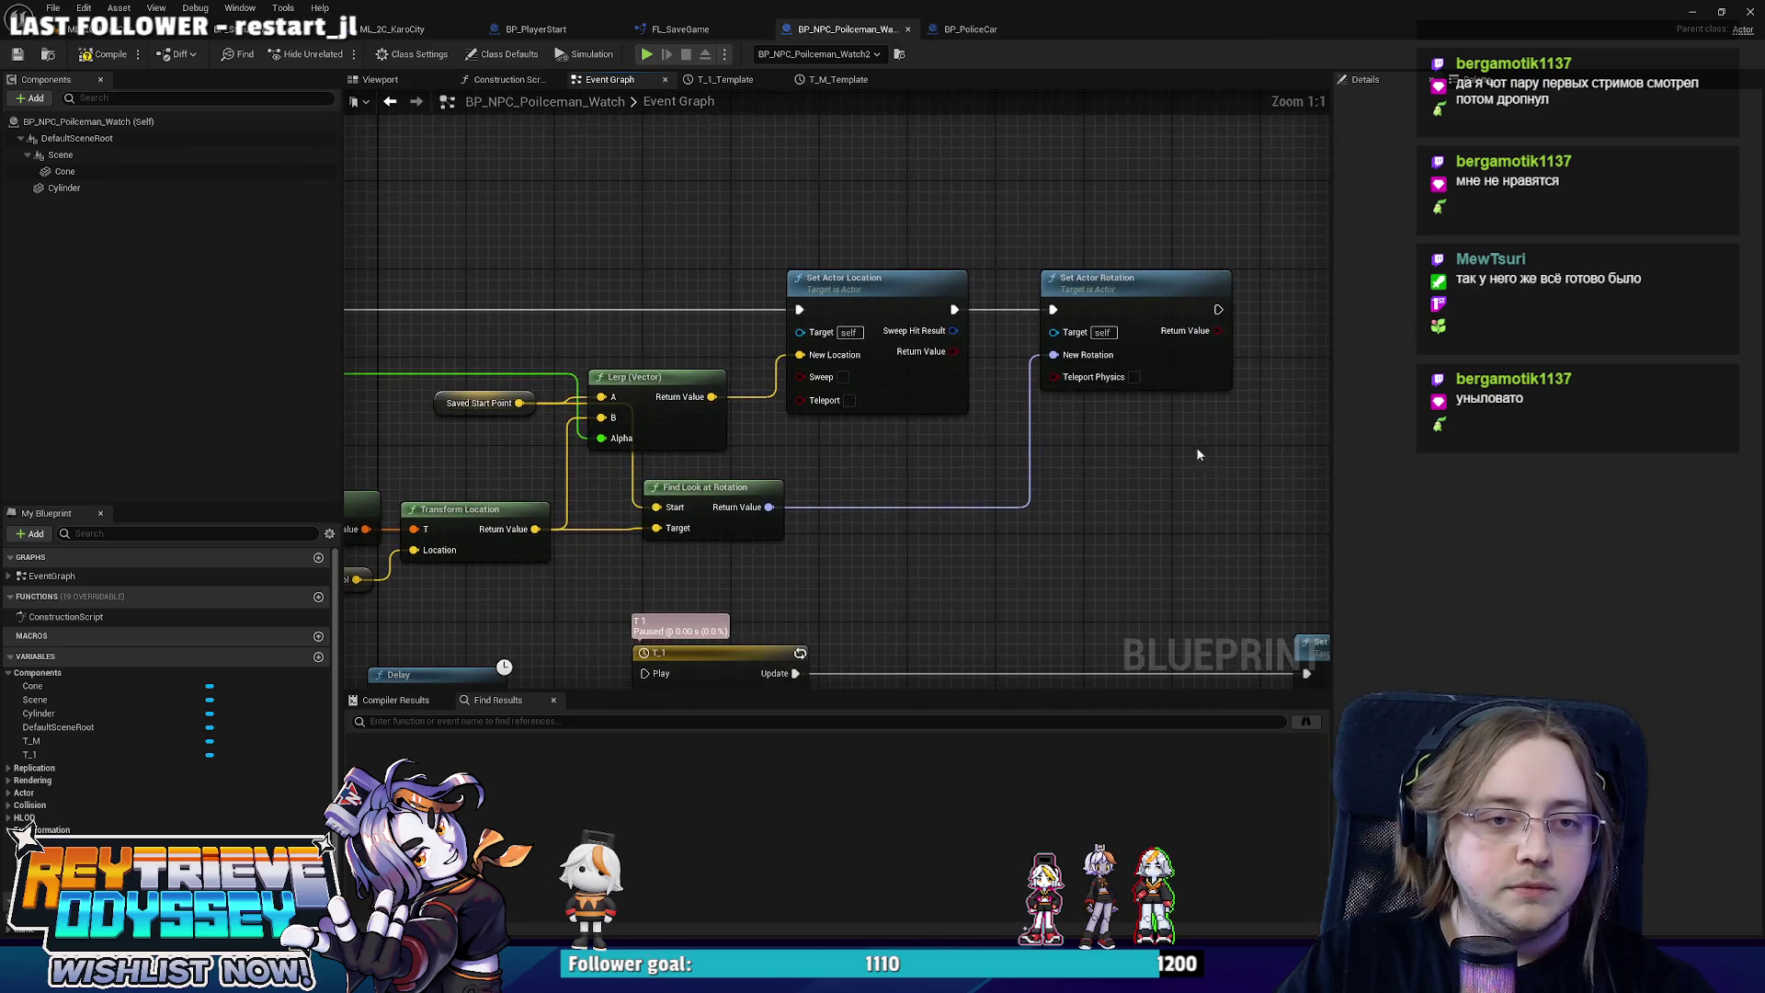
mouse_move(1205, 444)
left_mouse_down()
mouse_move(662, 386)
mouse_move(795, 394)
left_mouse_up()
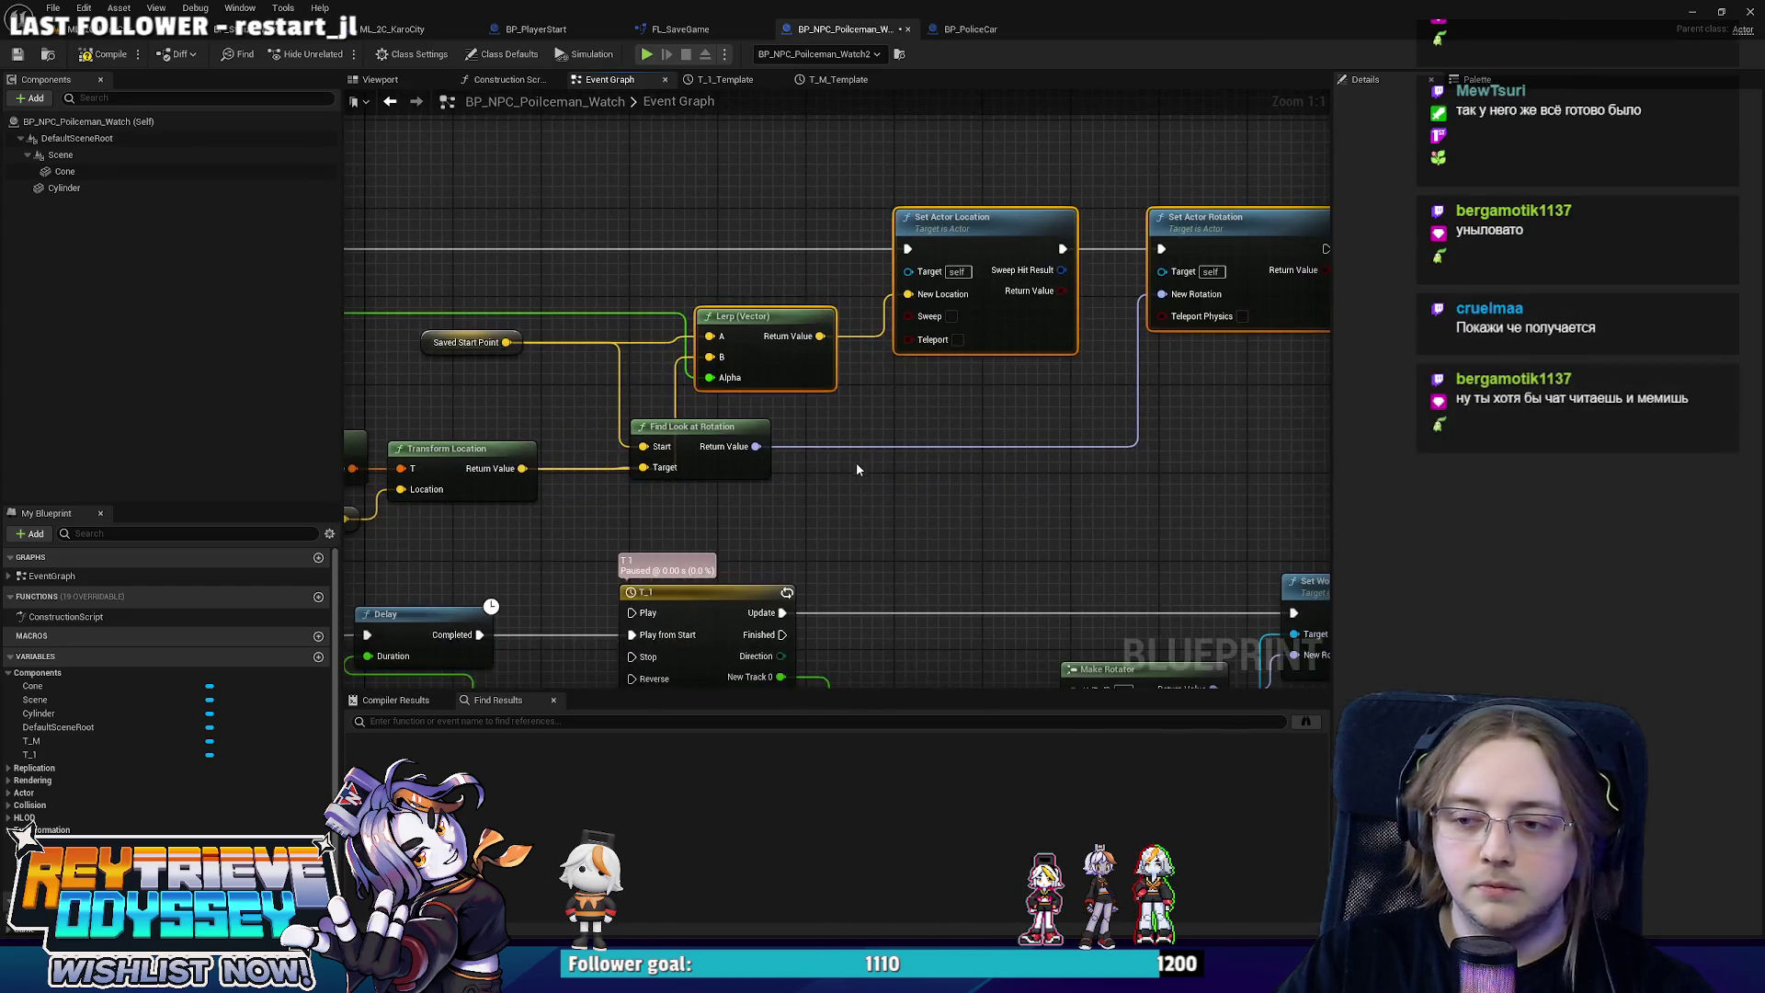
left_click(857, 462)
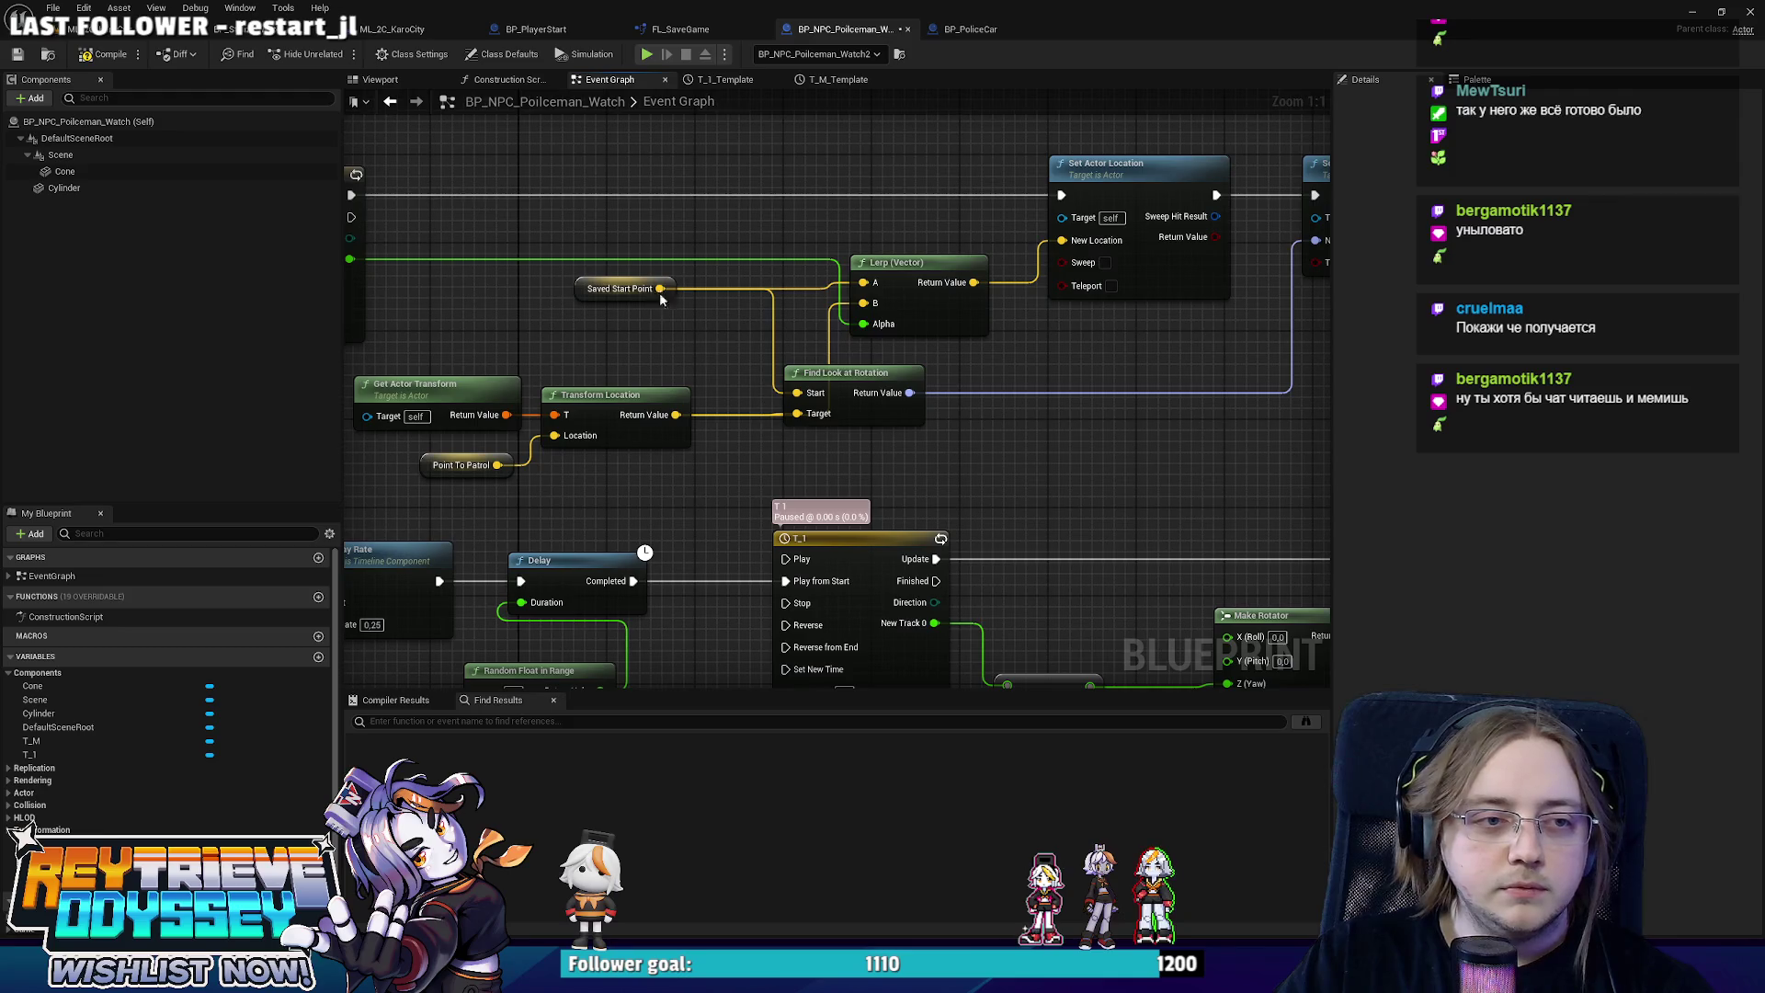
Add a Get Actor Location node and connect the transformed patrol location to the look-at Target.
mouse_move(660, 288)
left_mouse_down()
mouse_move(770, 457)
mouse_move(725, 493)
left_mouse_up()
key("Escape")
type("get actor loca")
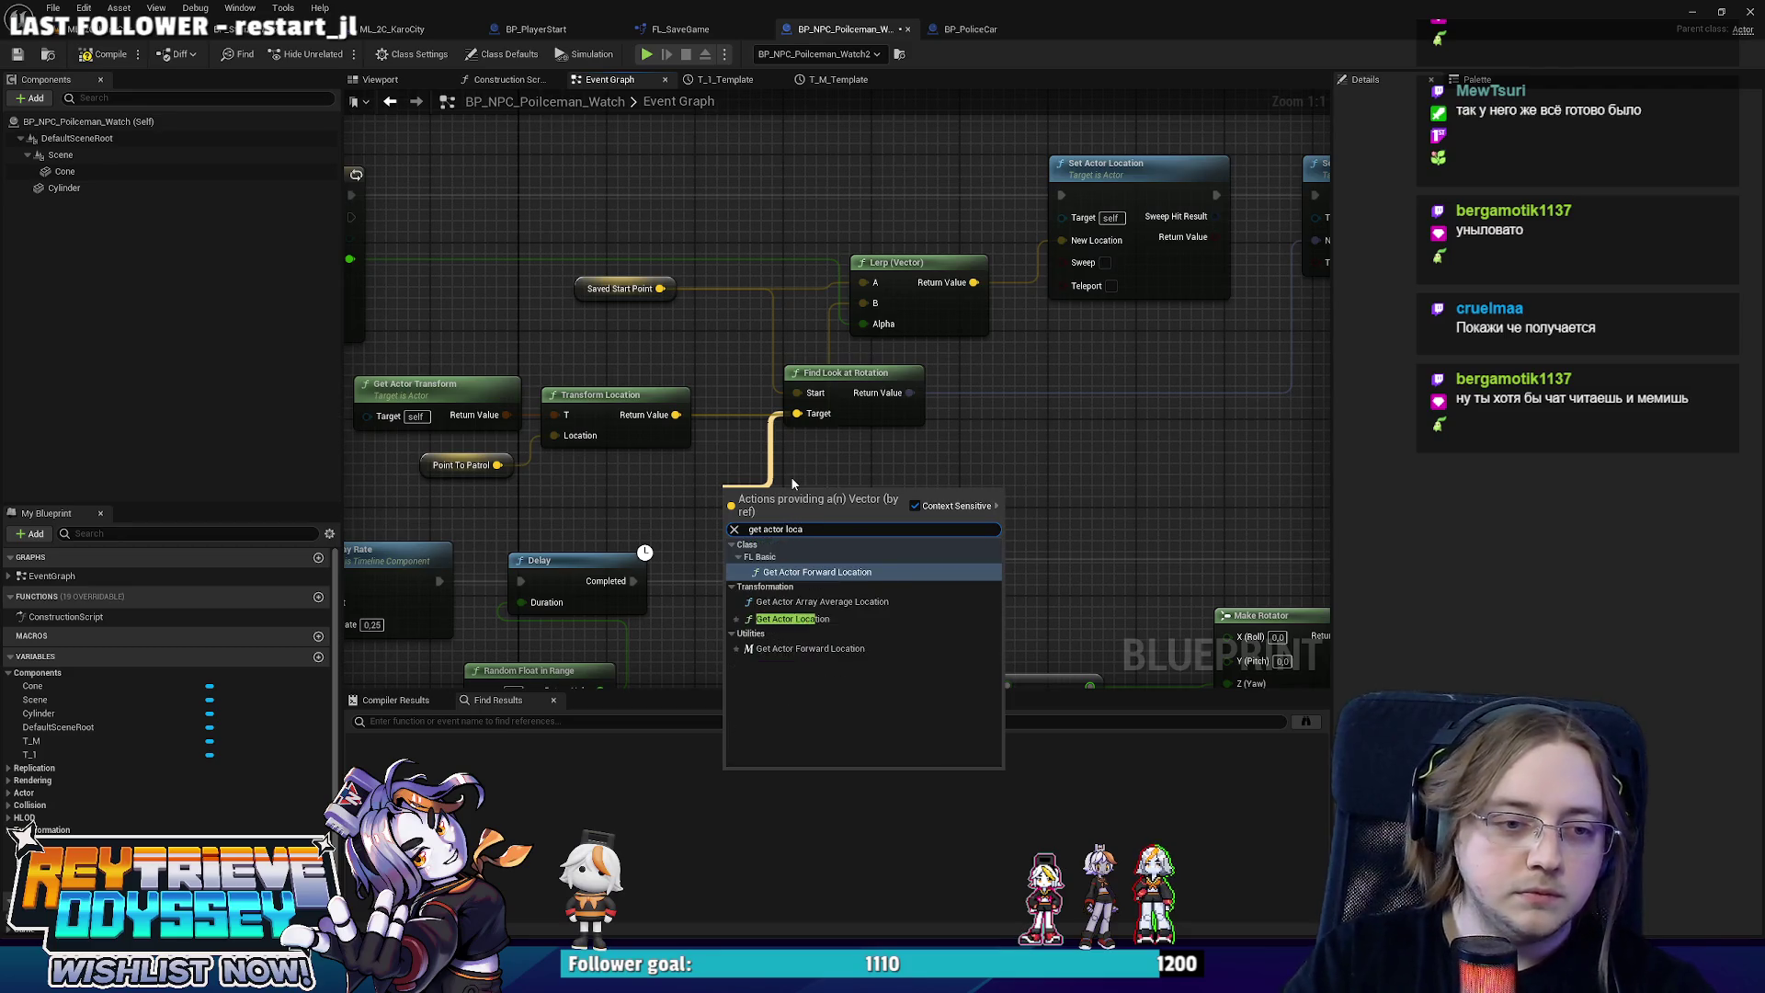
key("Return")
left_click_drag(780, 524, 596, 336)
mouse_move(797, 412)
left_mouse_down()
mouse_move(643, 433)
mouse_move(756, 362)
left_mouse_up()
scroll(664, 424, "down", 1)
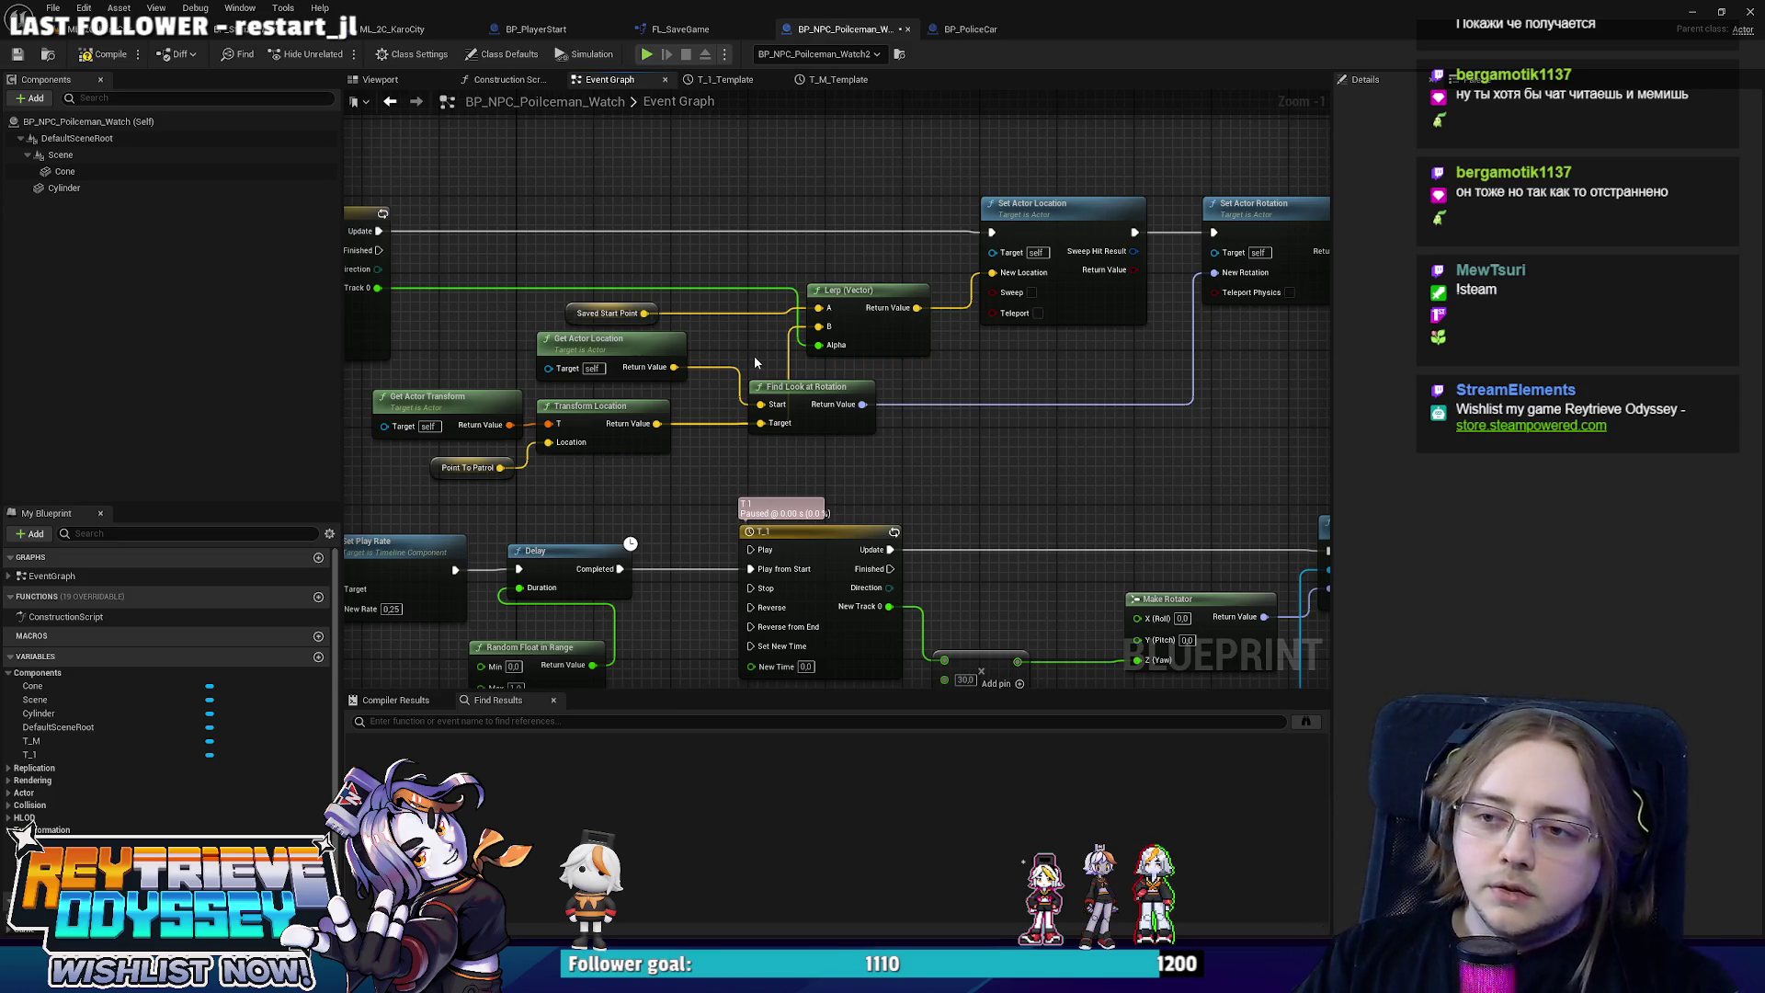
Play-test KaroCity, running and double-jumping past the police car blocks onto the crosswalk, then stop.
left_click(105, 31)
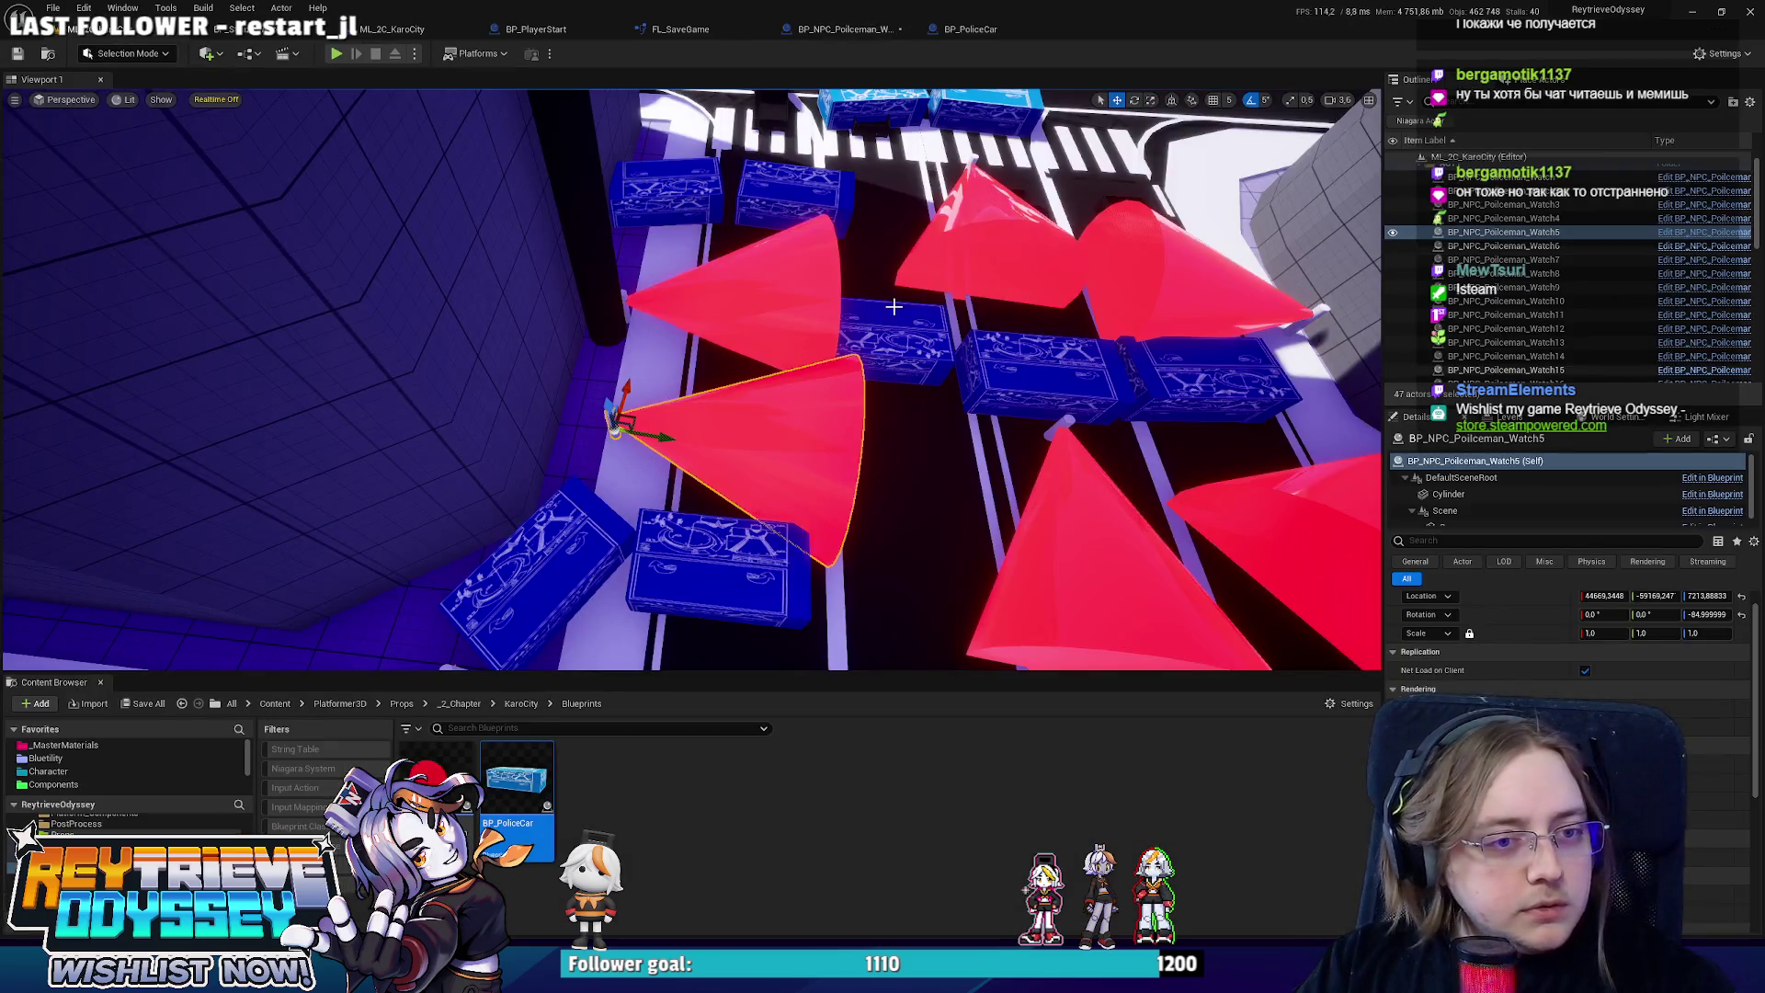
left_click_drag(893, 306, 873, 257)
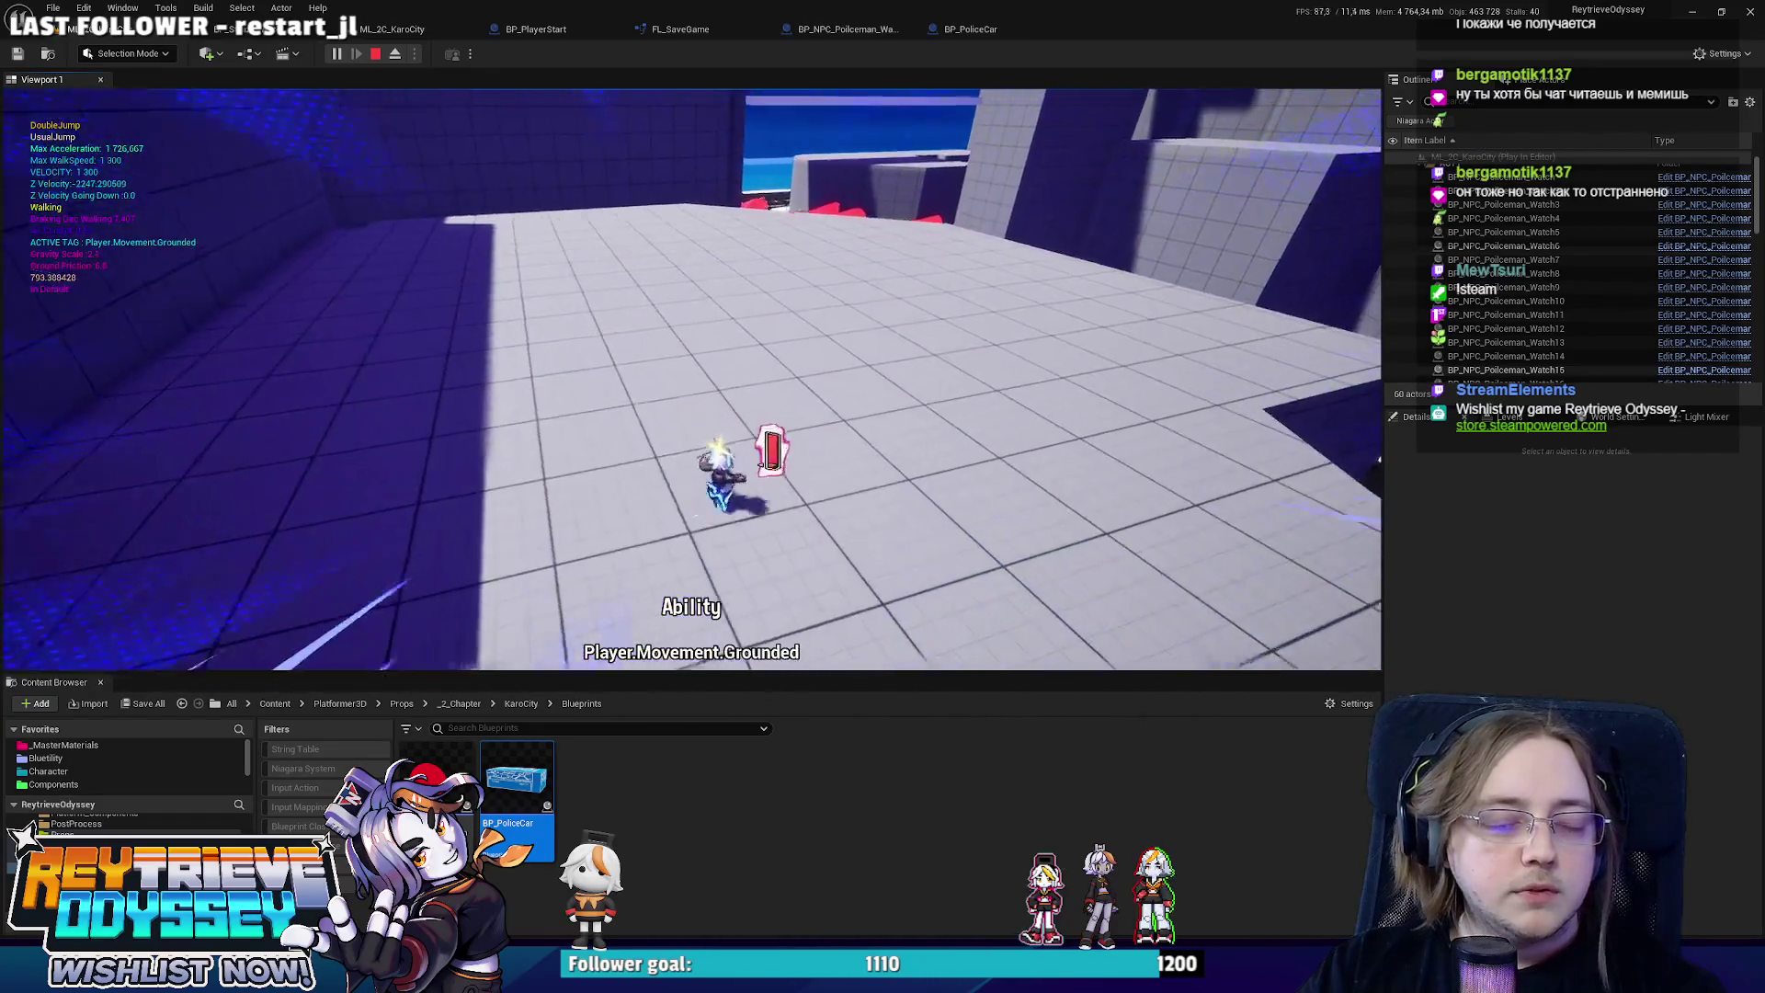
key("F11")
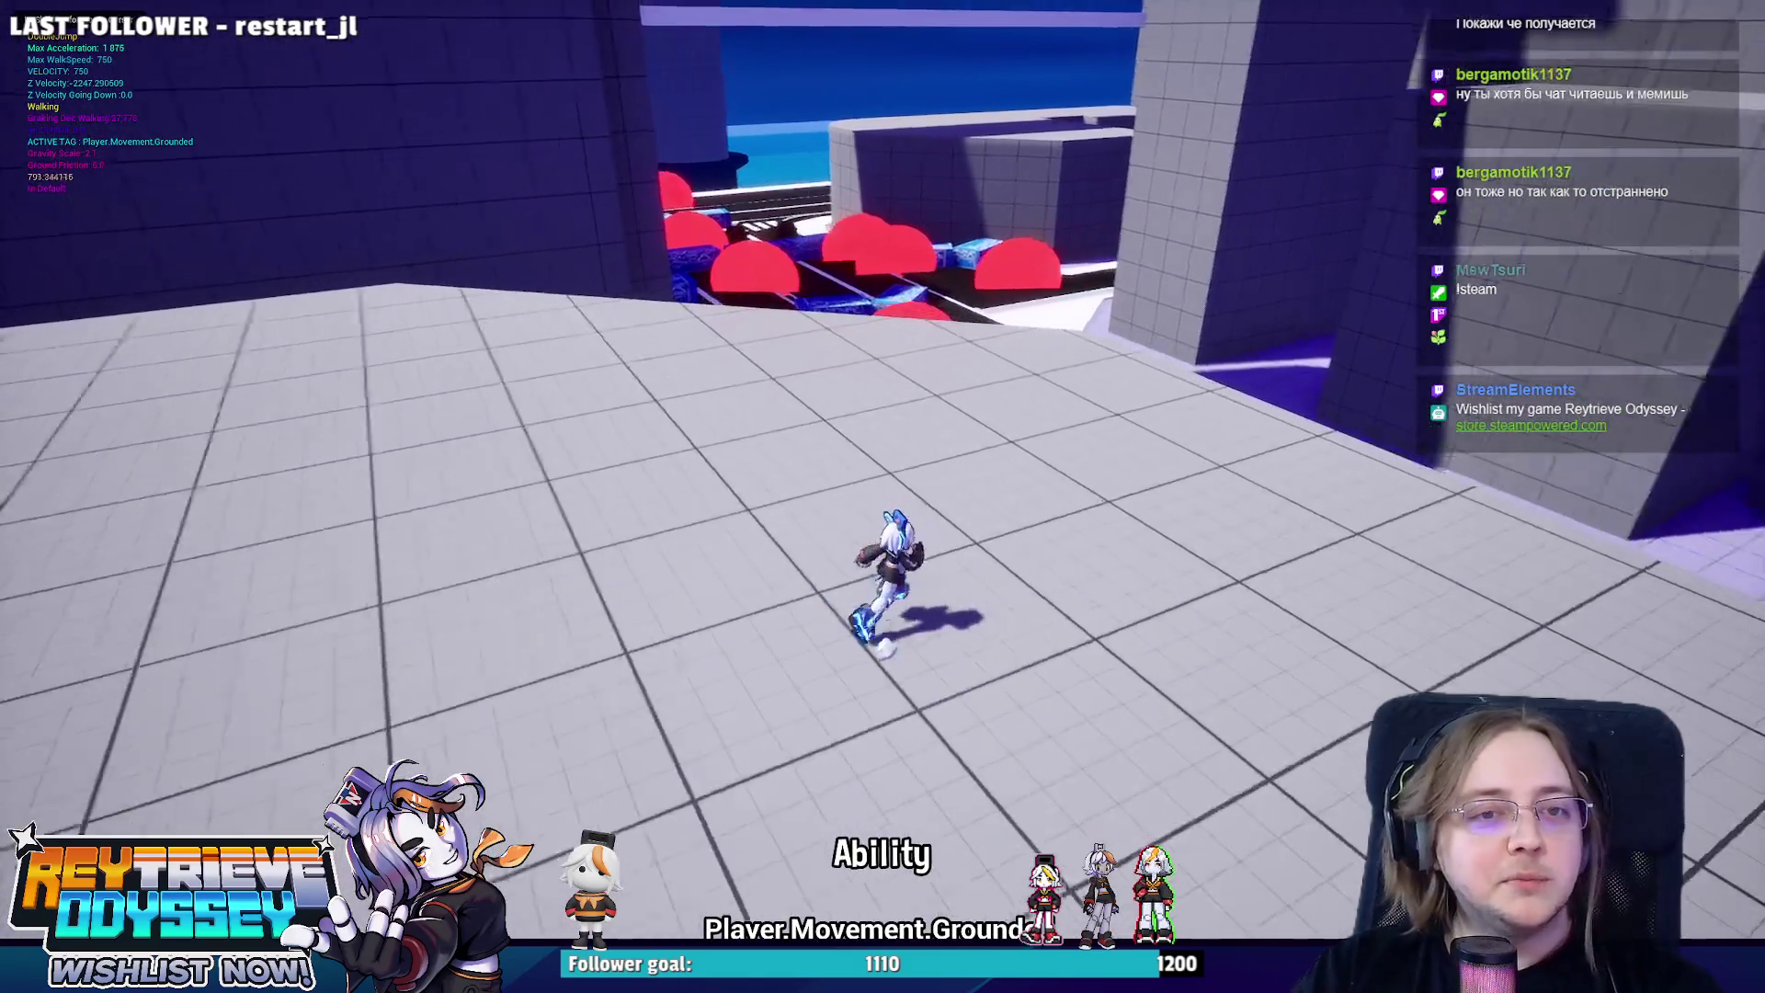
key("space")
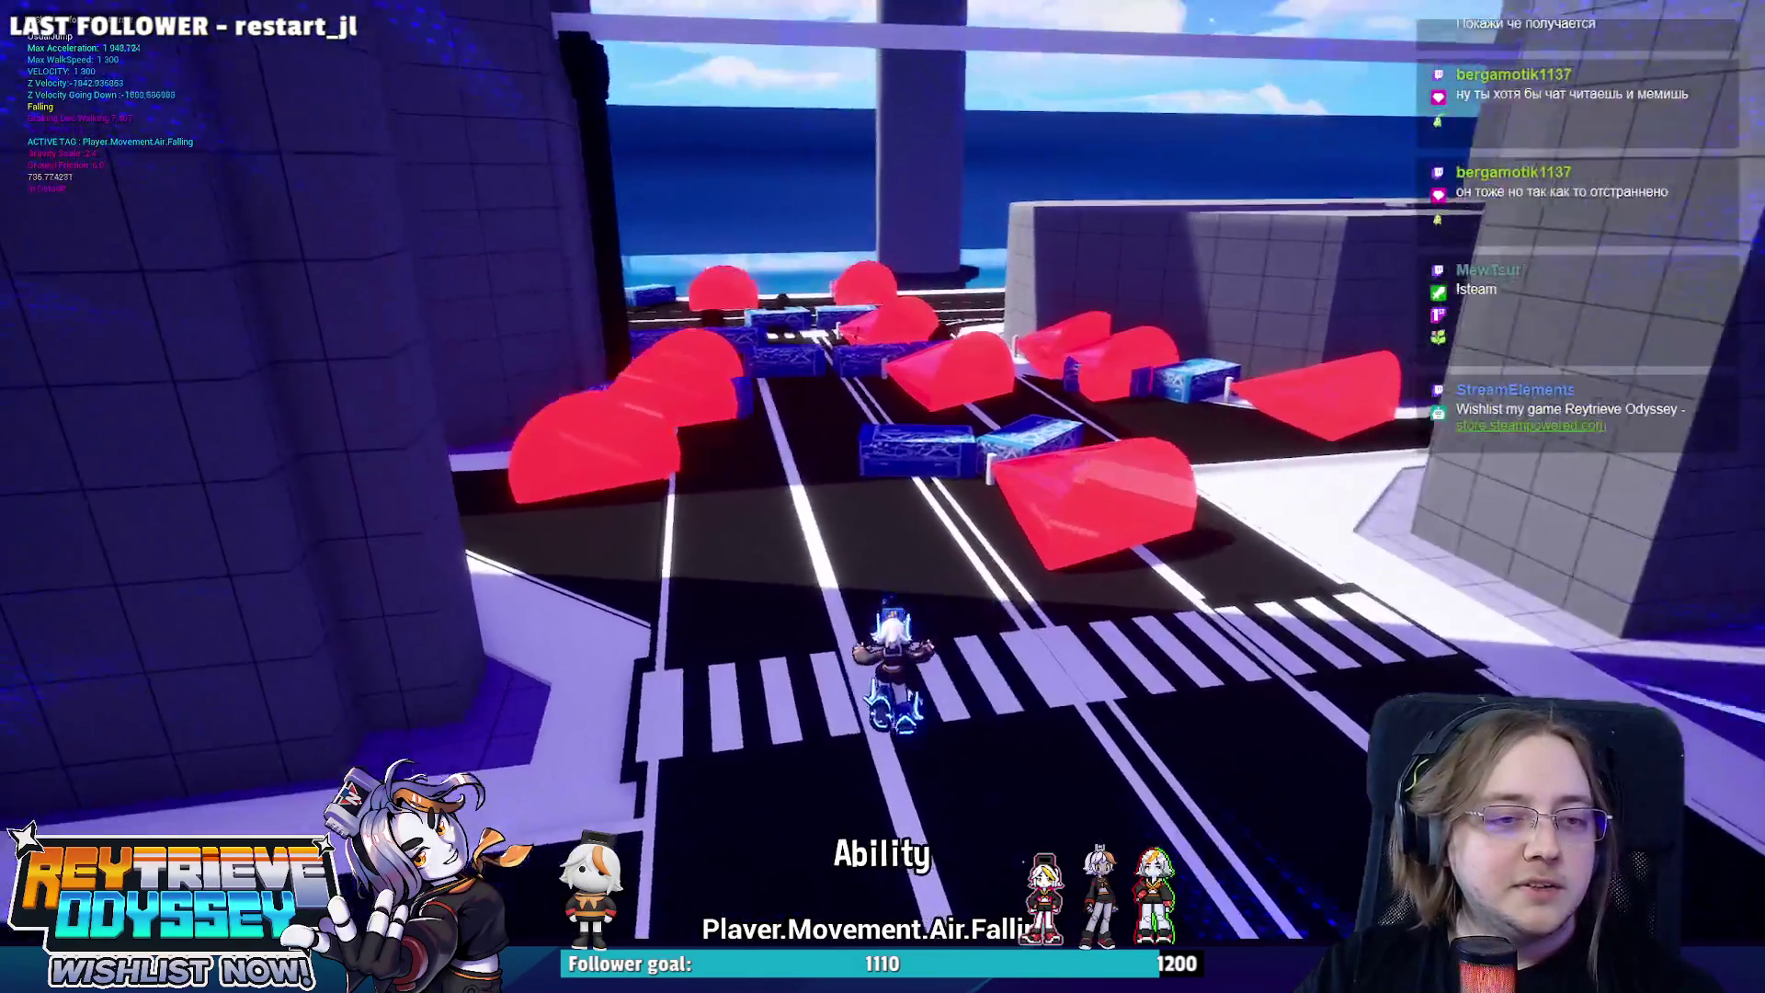
key("space")
key("space")
key("space")
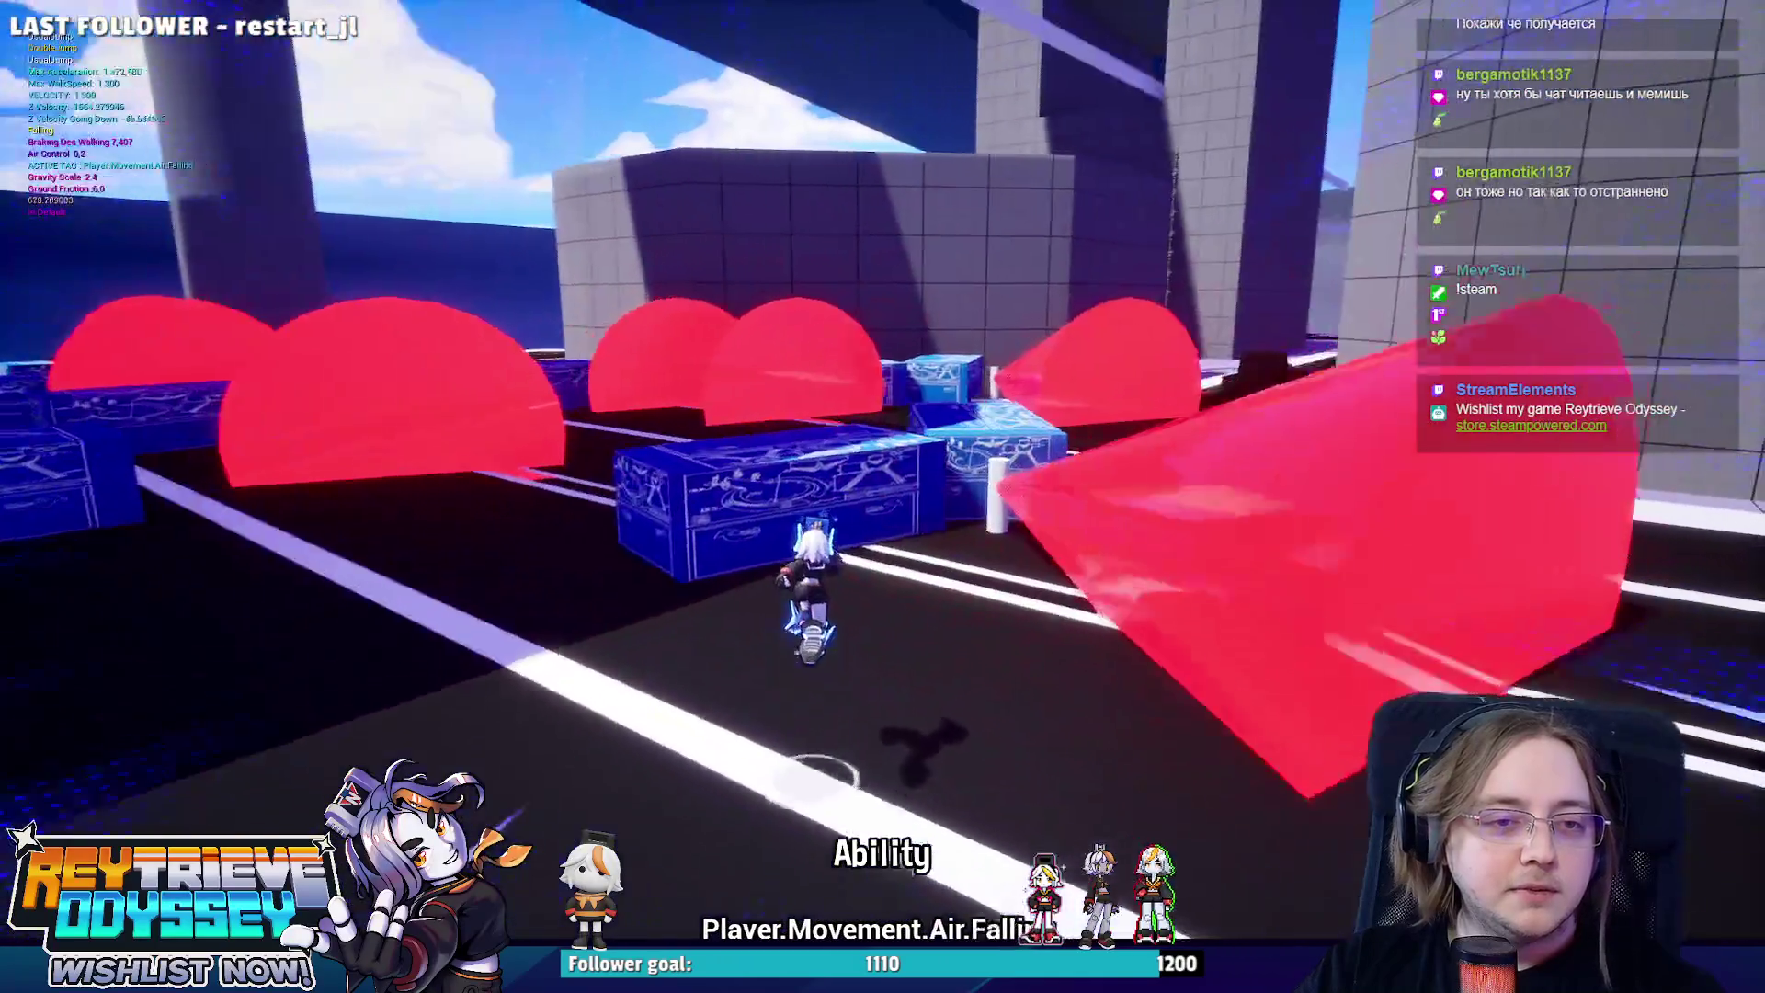
key("space")
key("space")
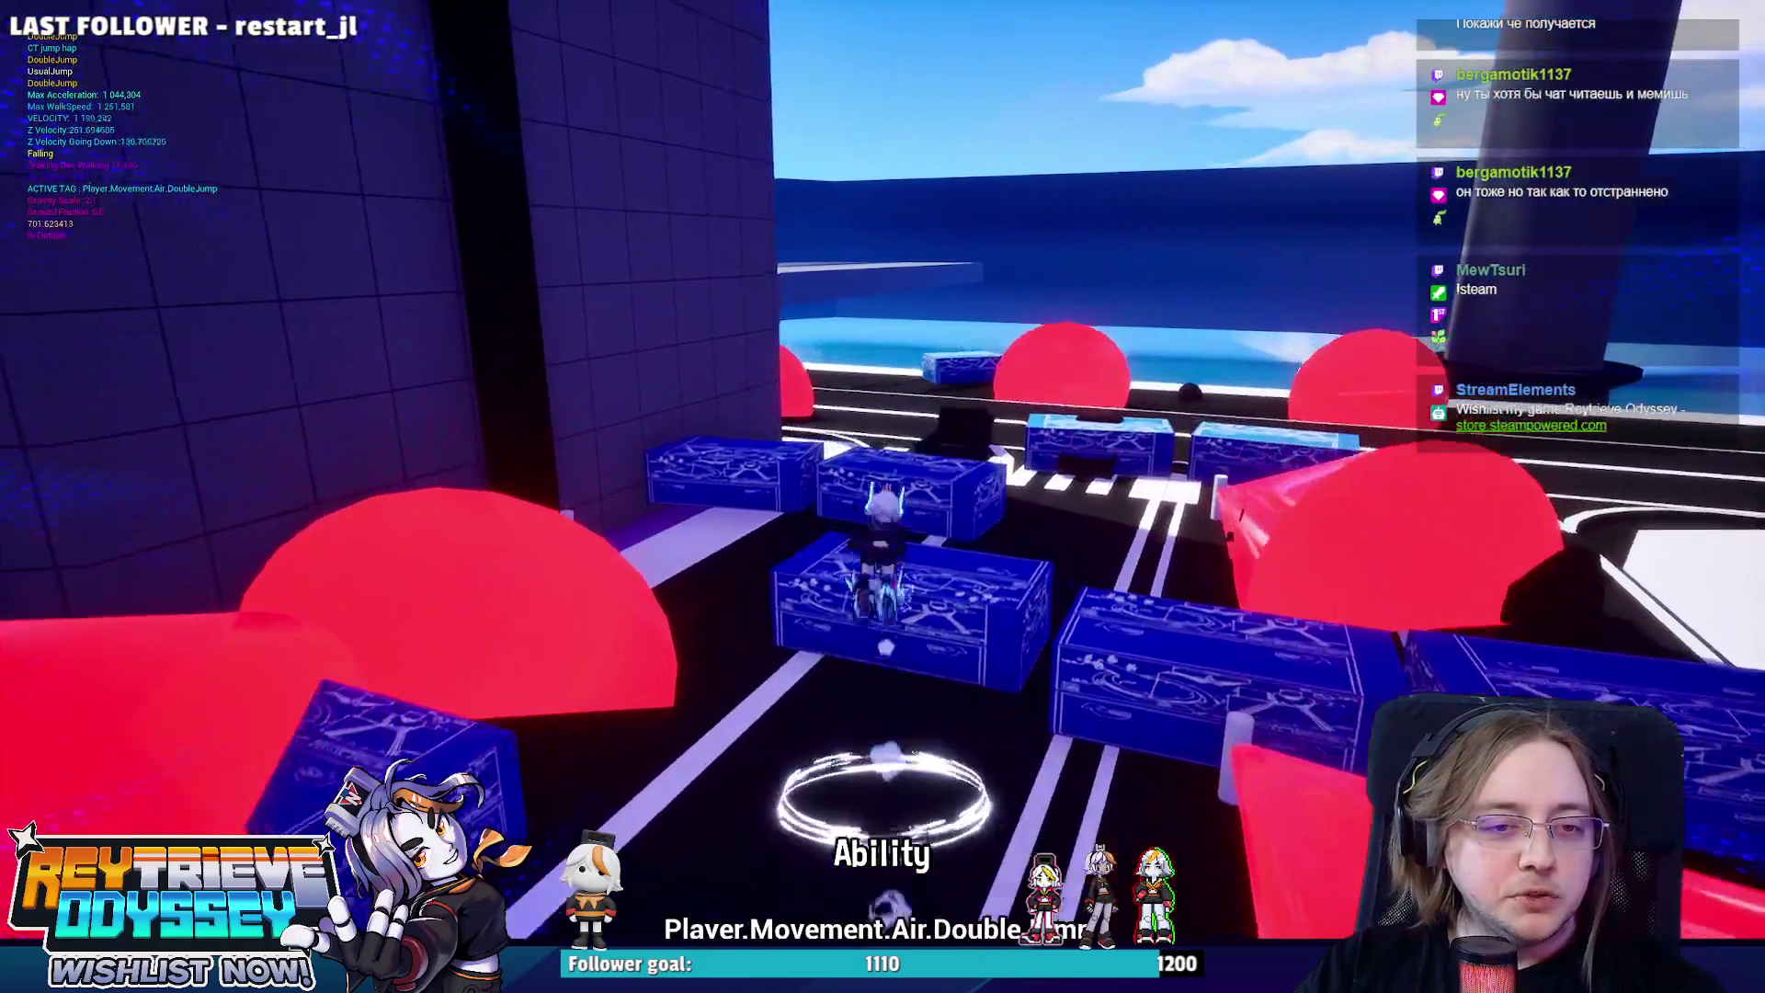
key("w")
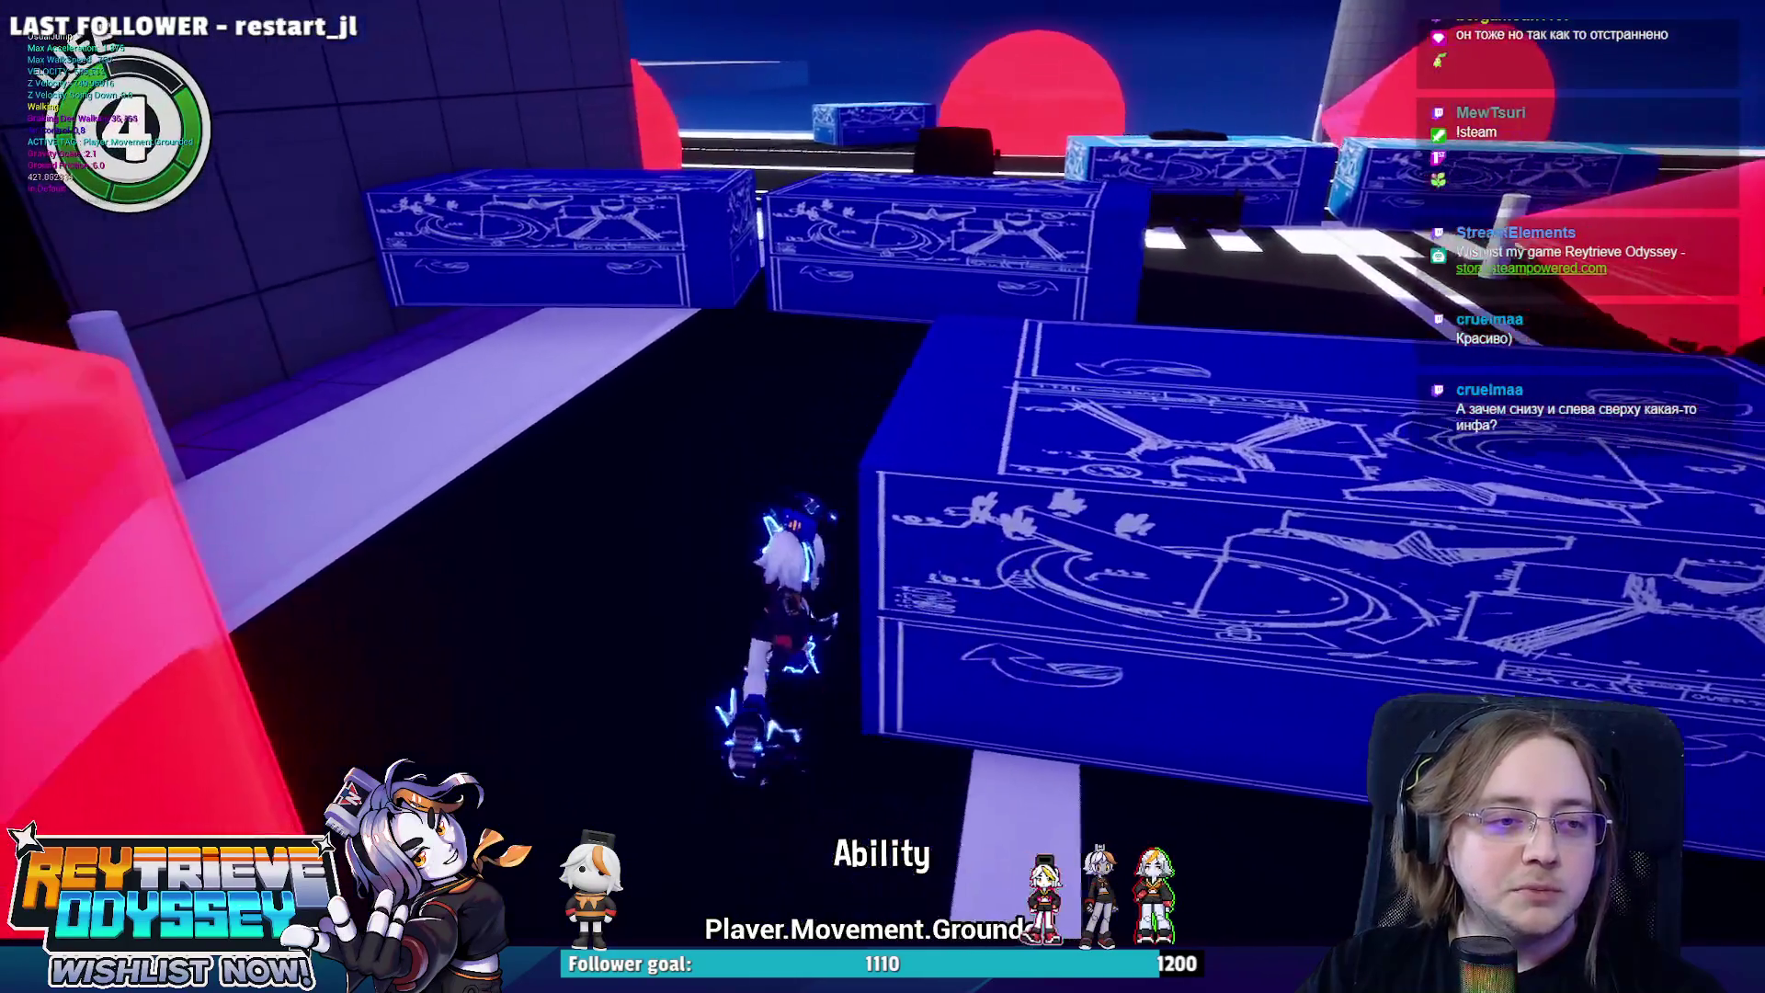
key("space")
key("space")
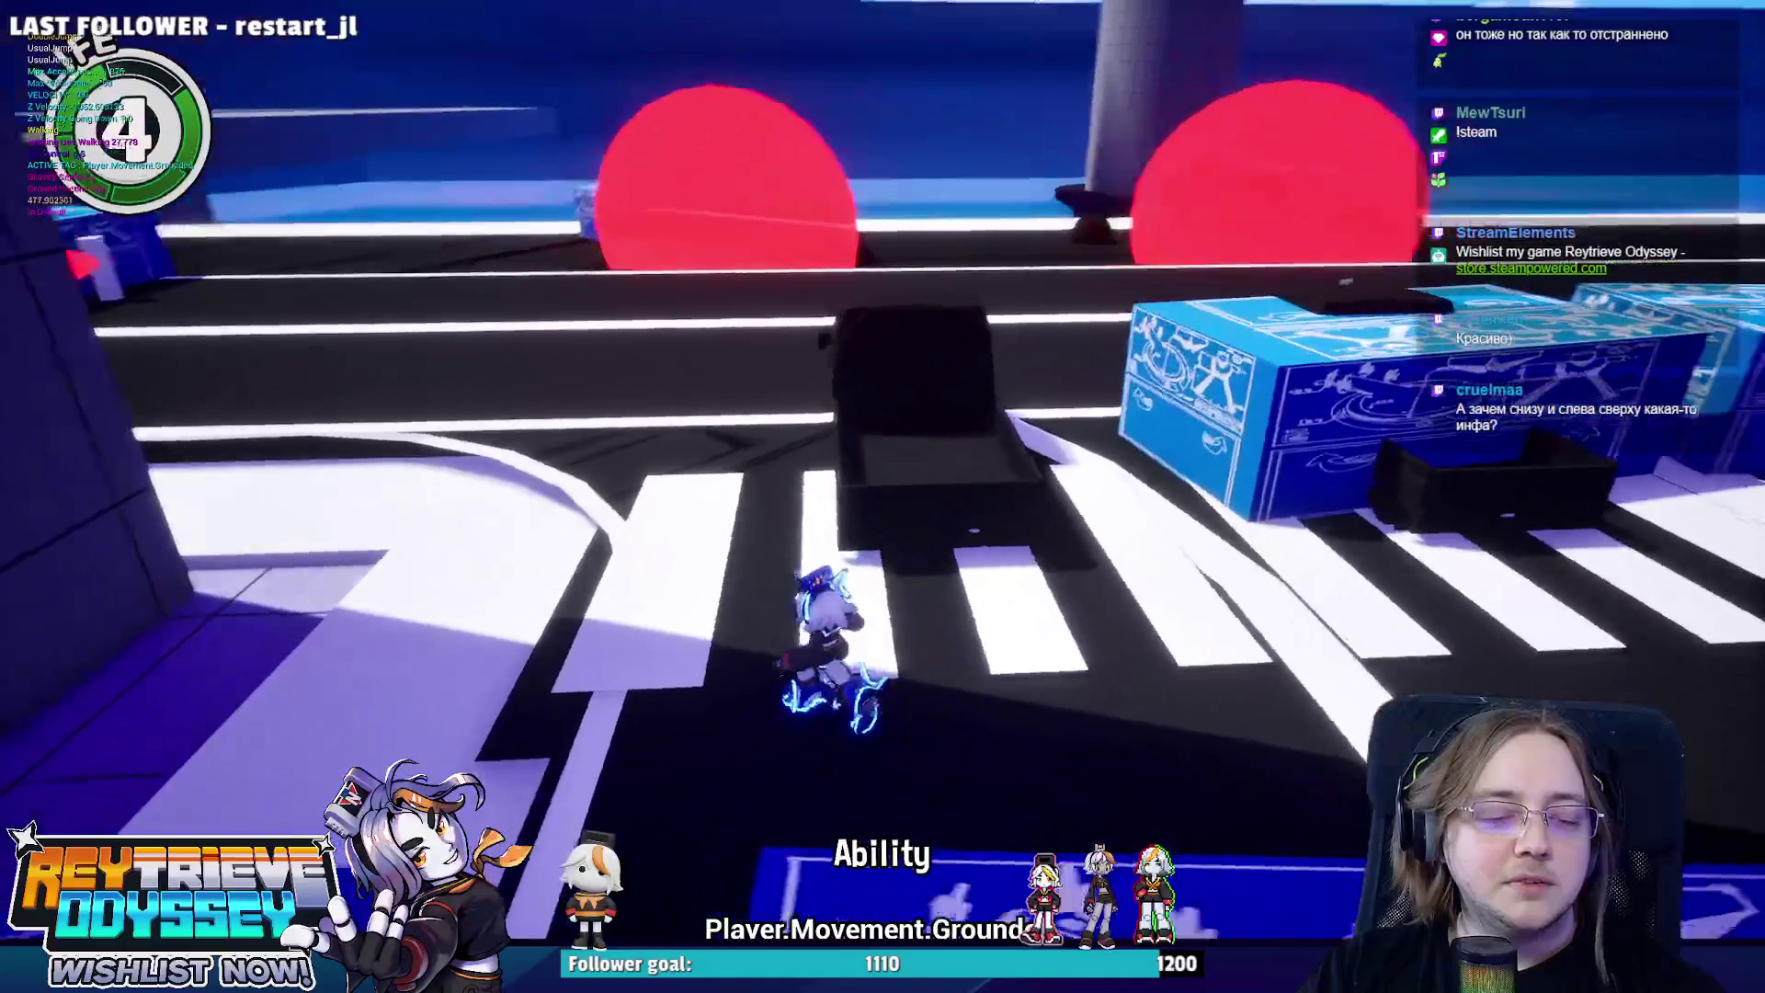
key("w")
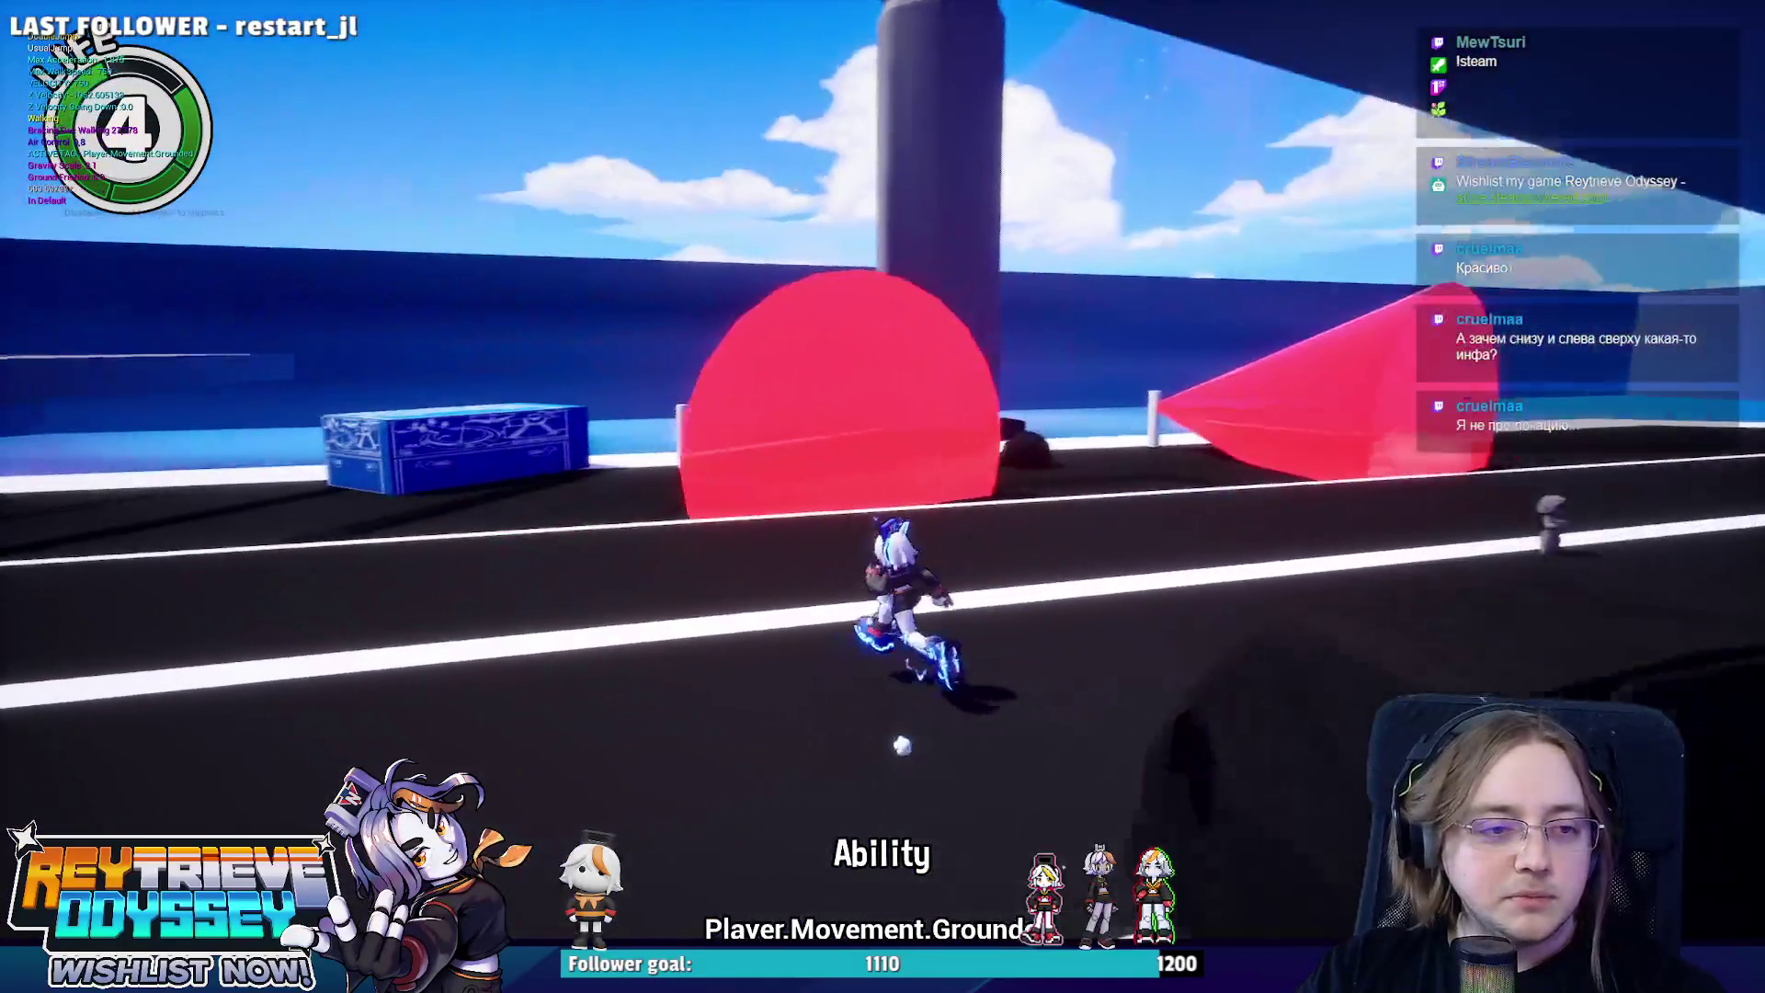
key("w")
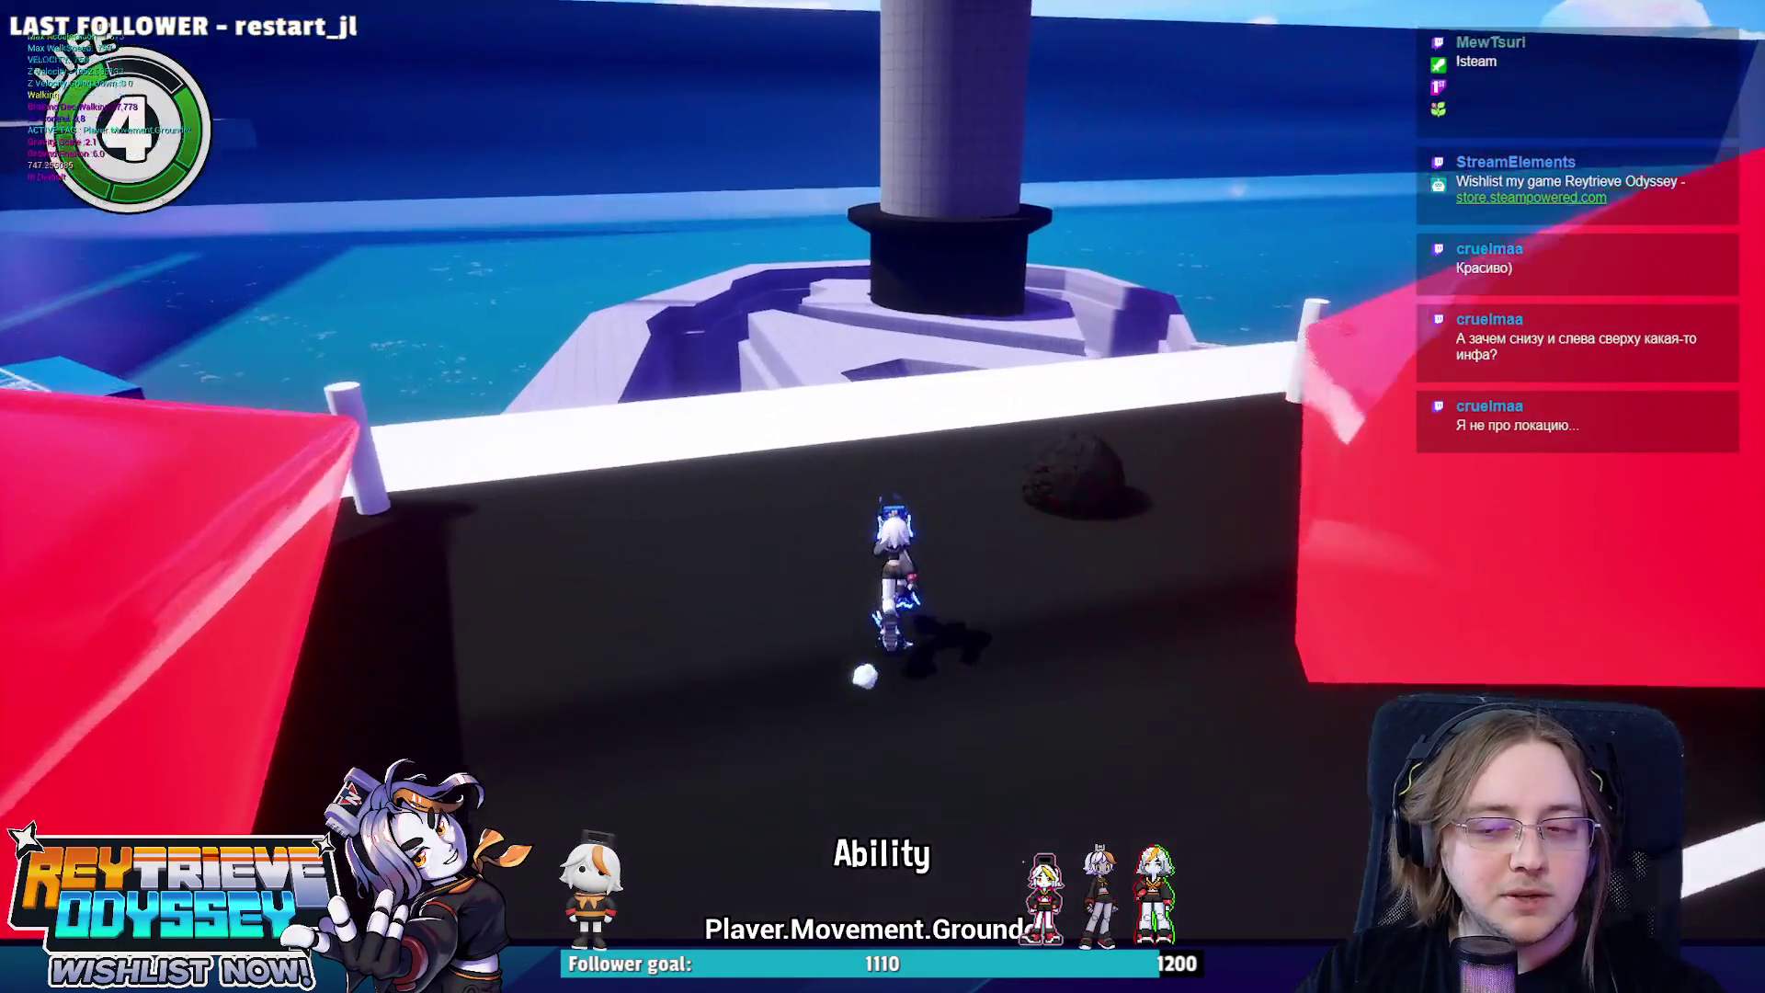
key("Escape")
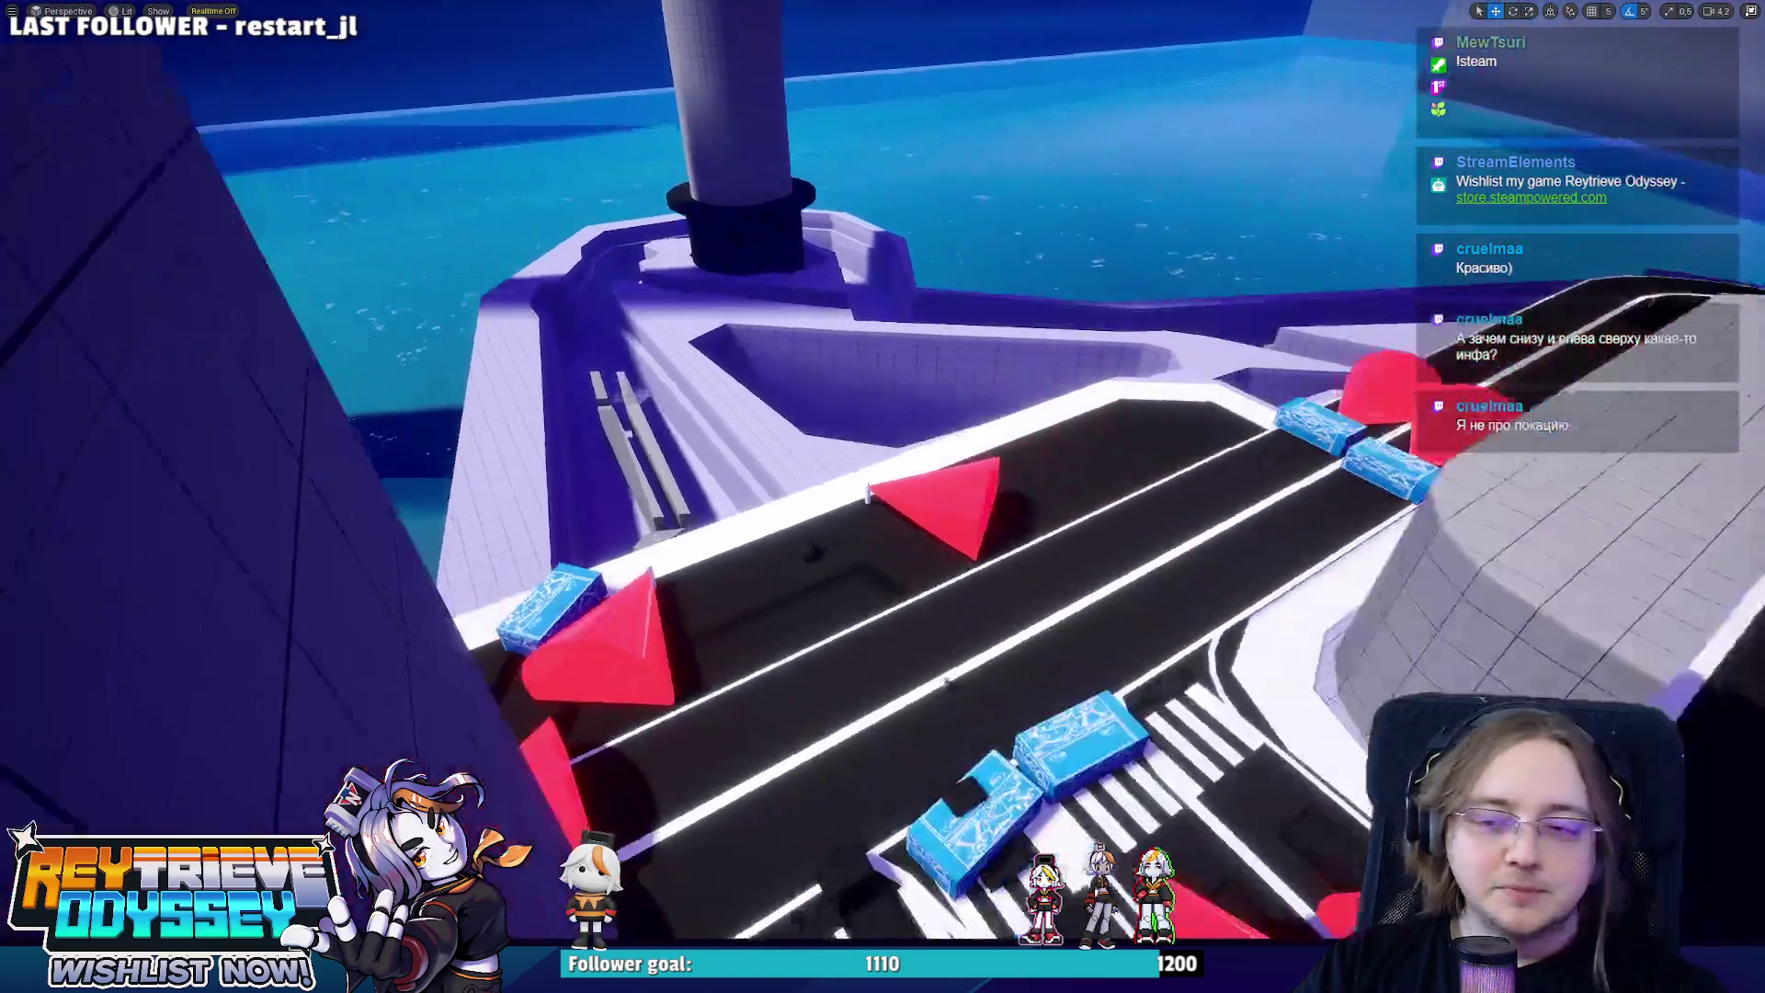
Fly the viewport over the obstacle course toward the road and exit F11 immersive mode.
key("s")
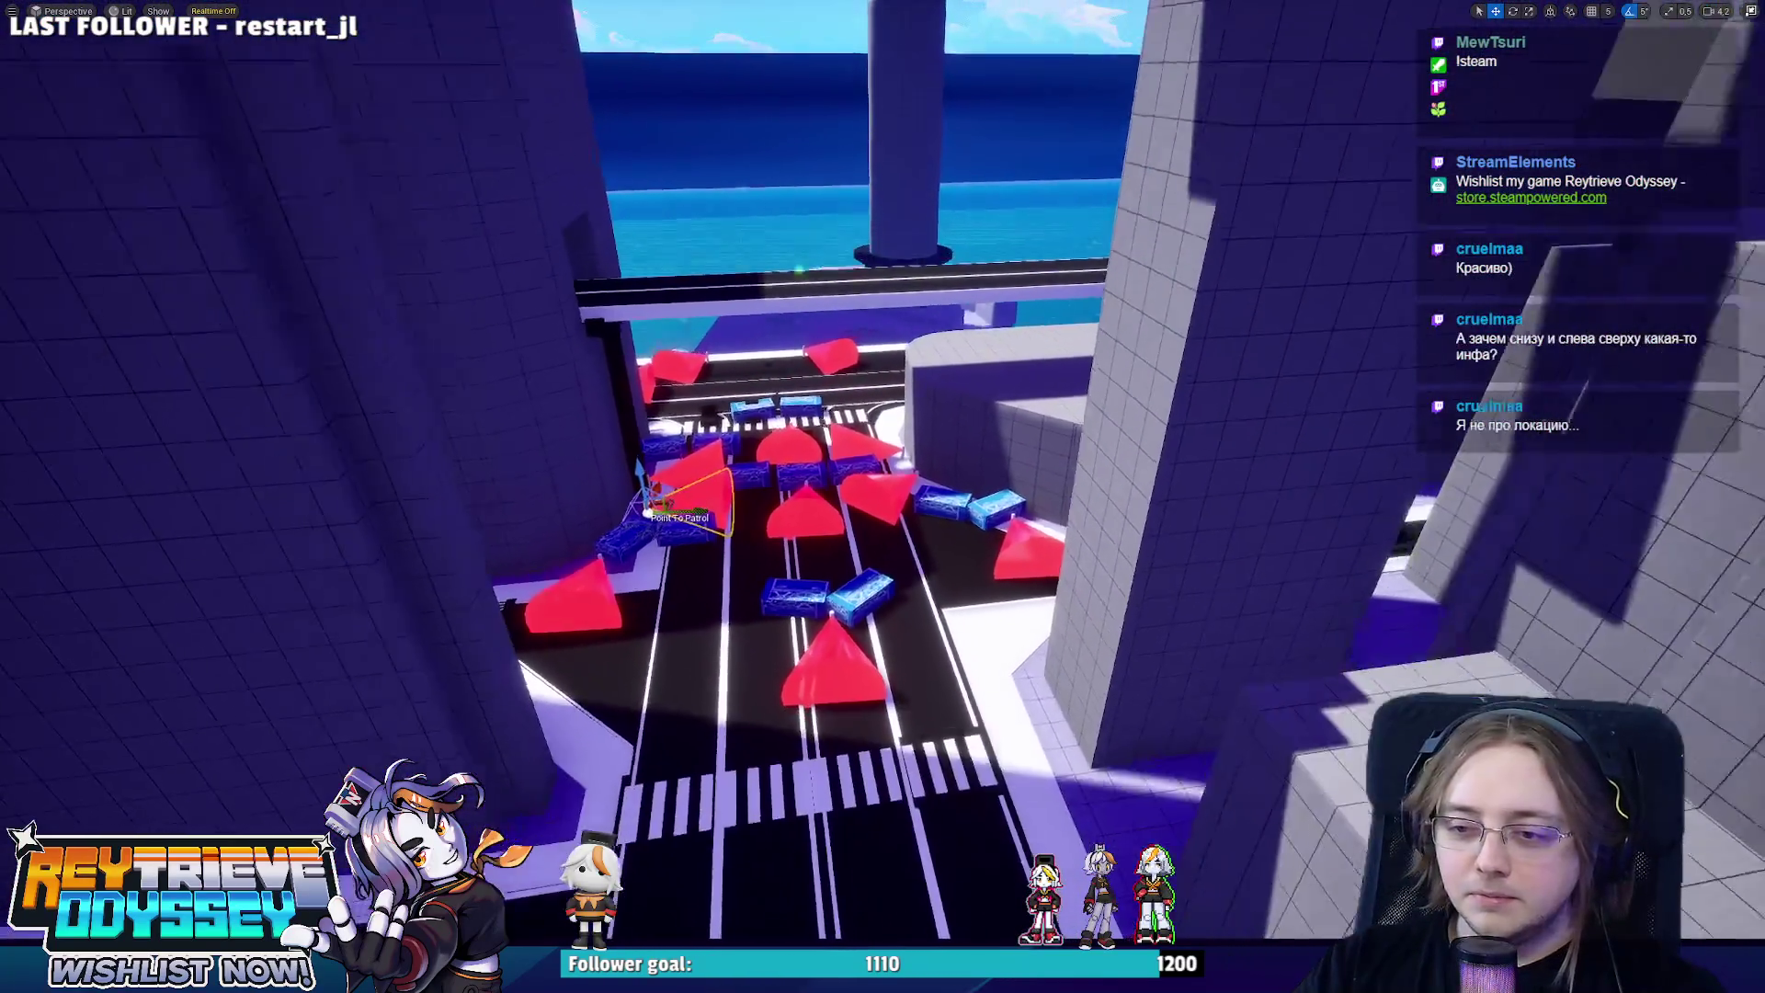
key("w")
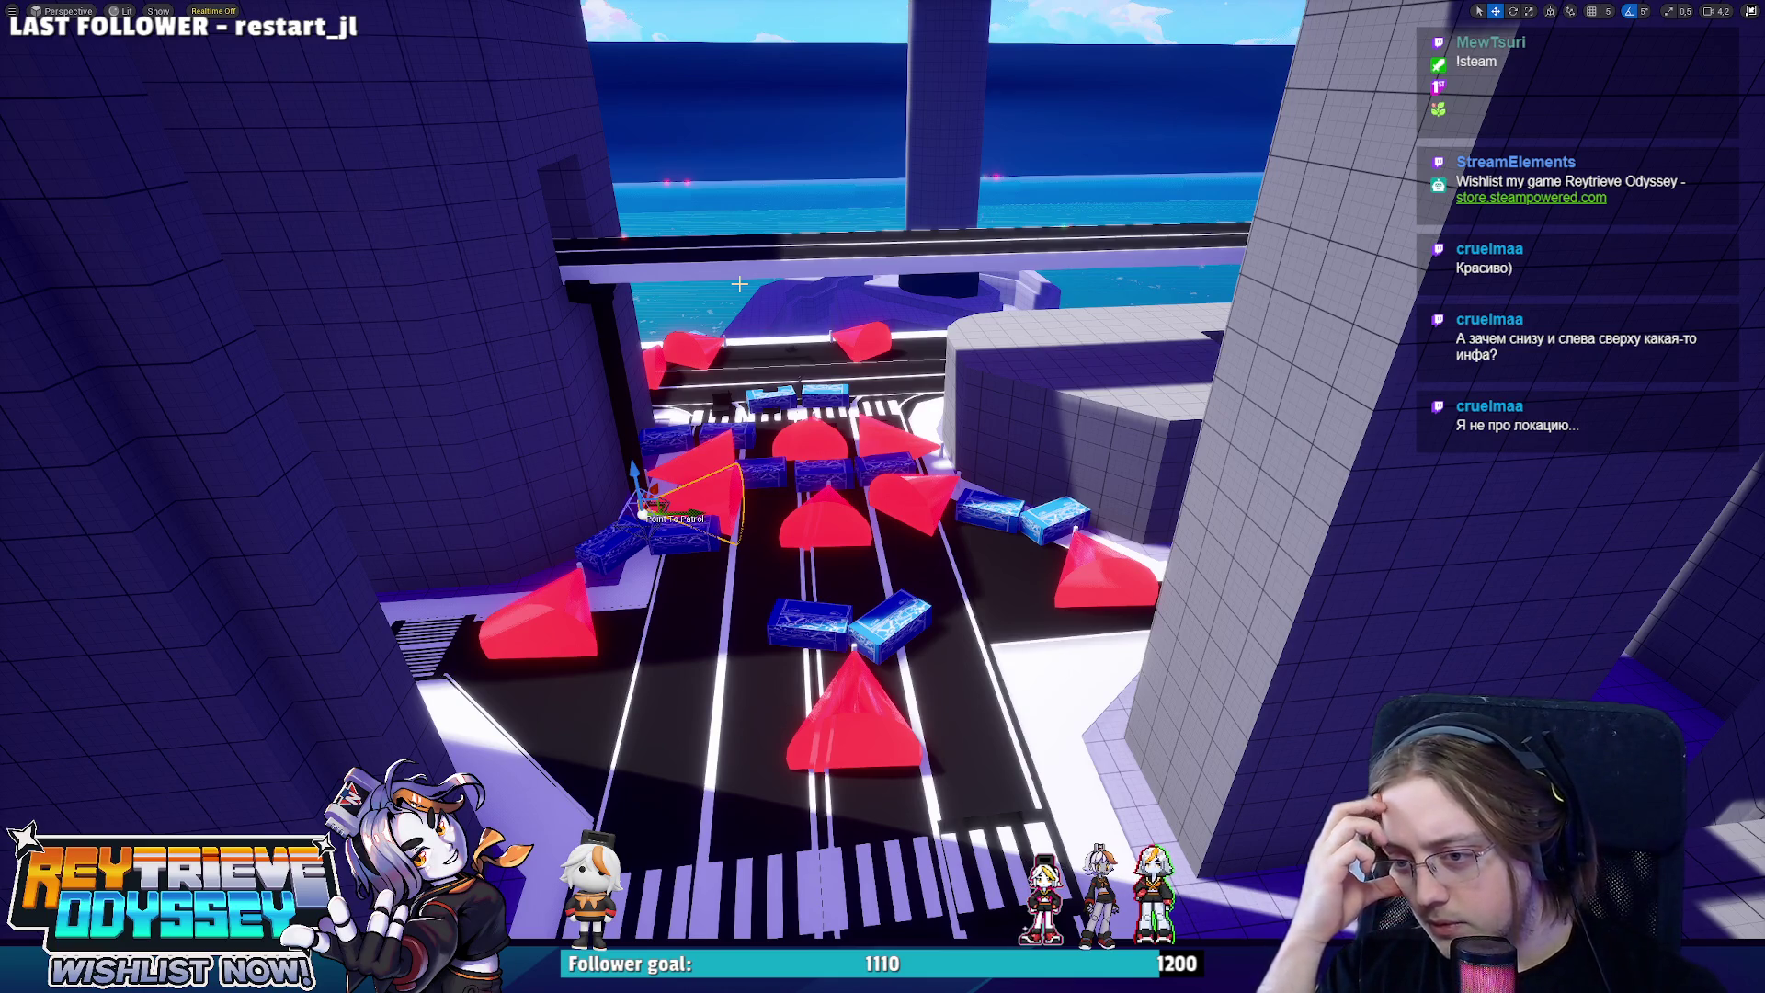
key("w")
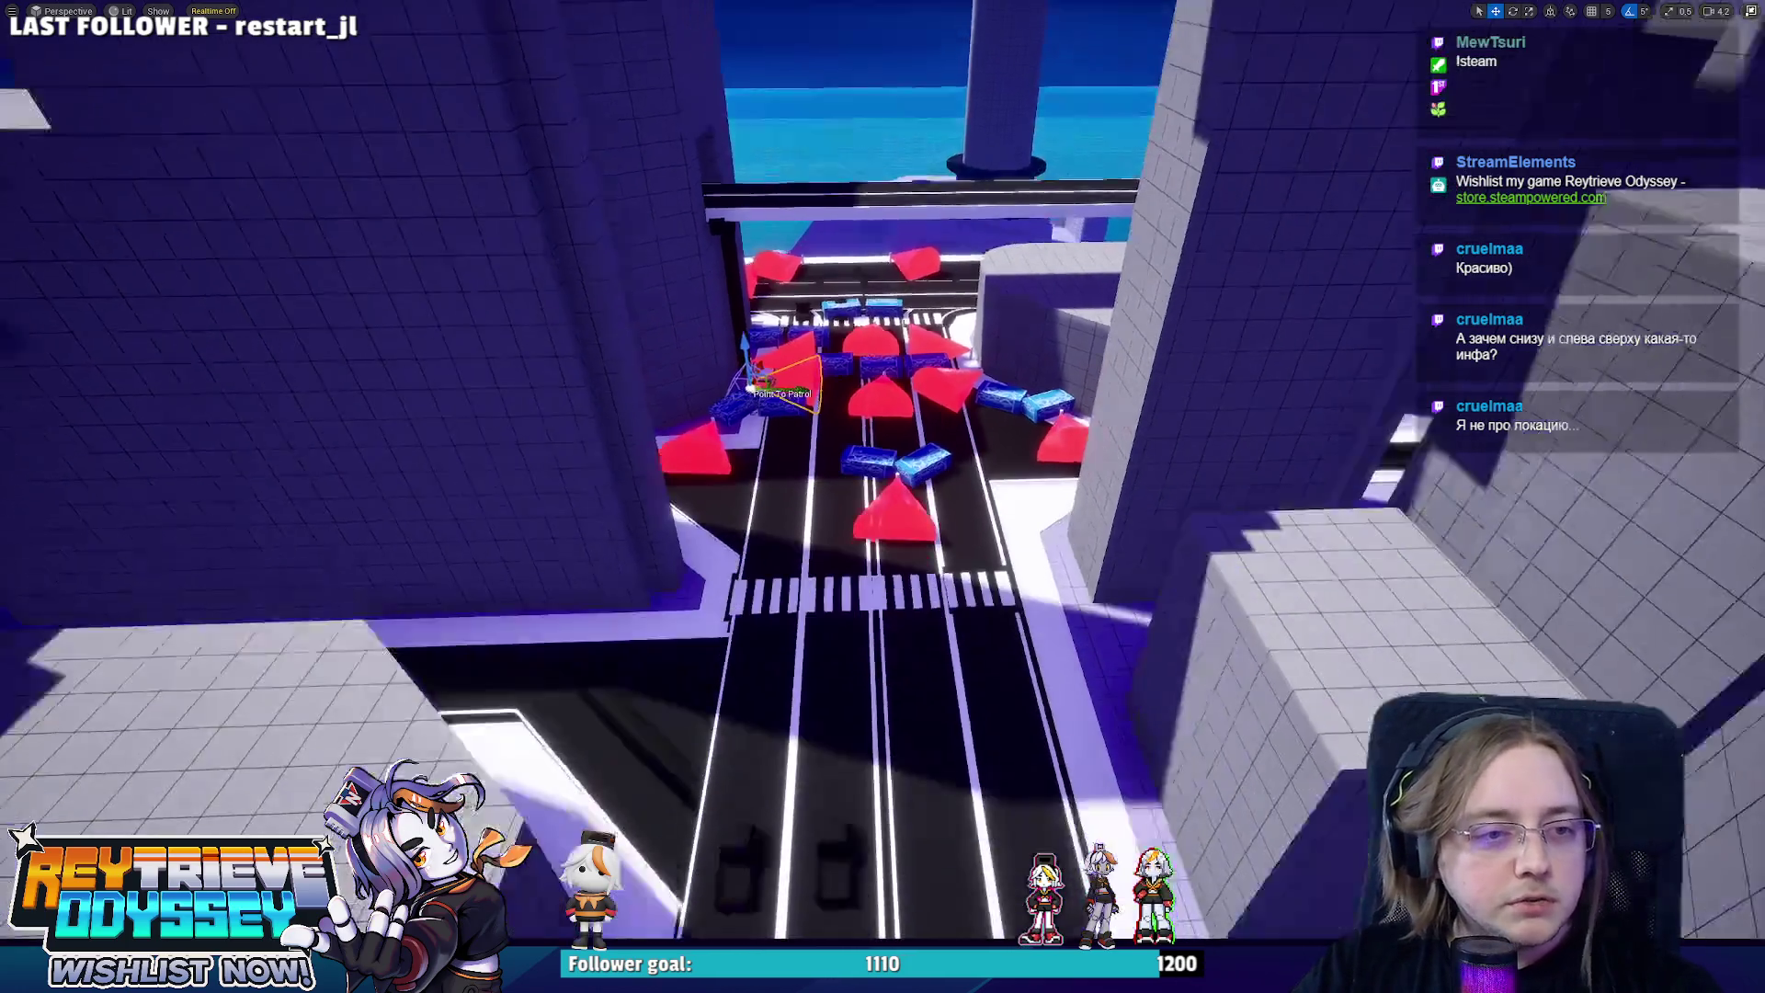
key("s")
key("F11")
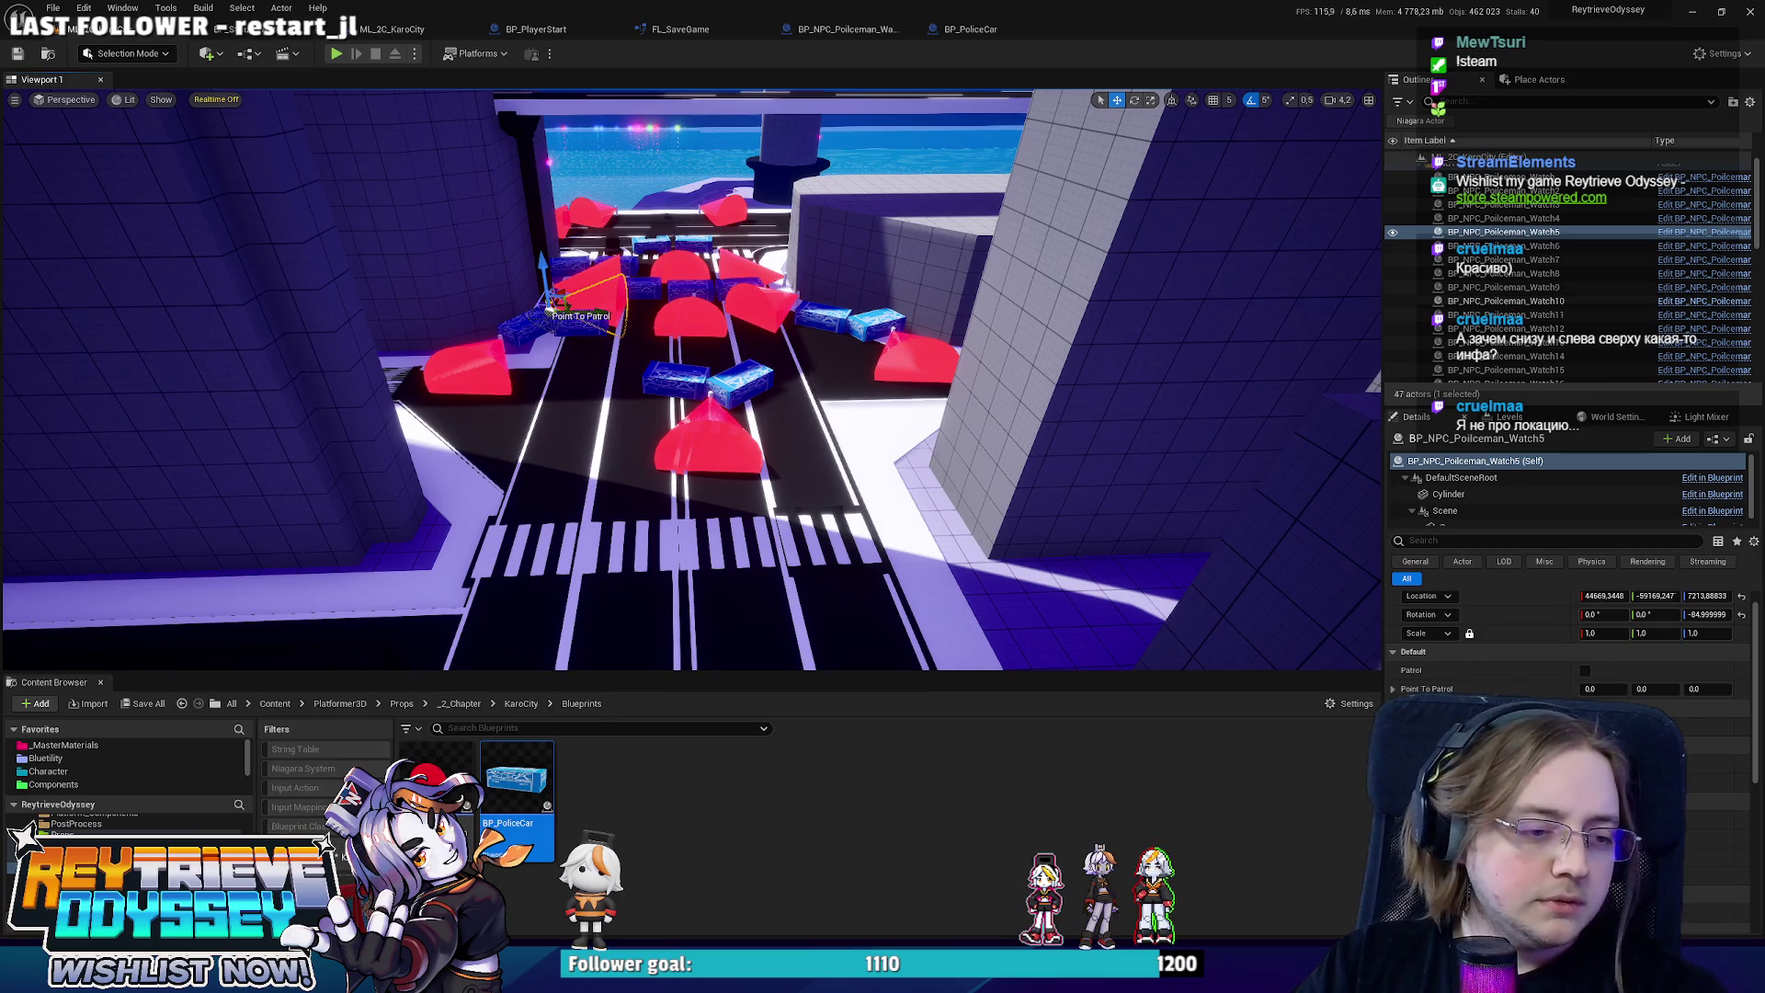
Open the BP_PoliceCar blueprint for editing from a police car block in the level.
key("w")
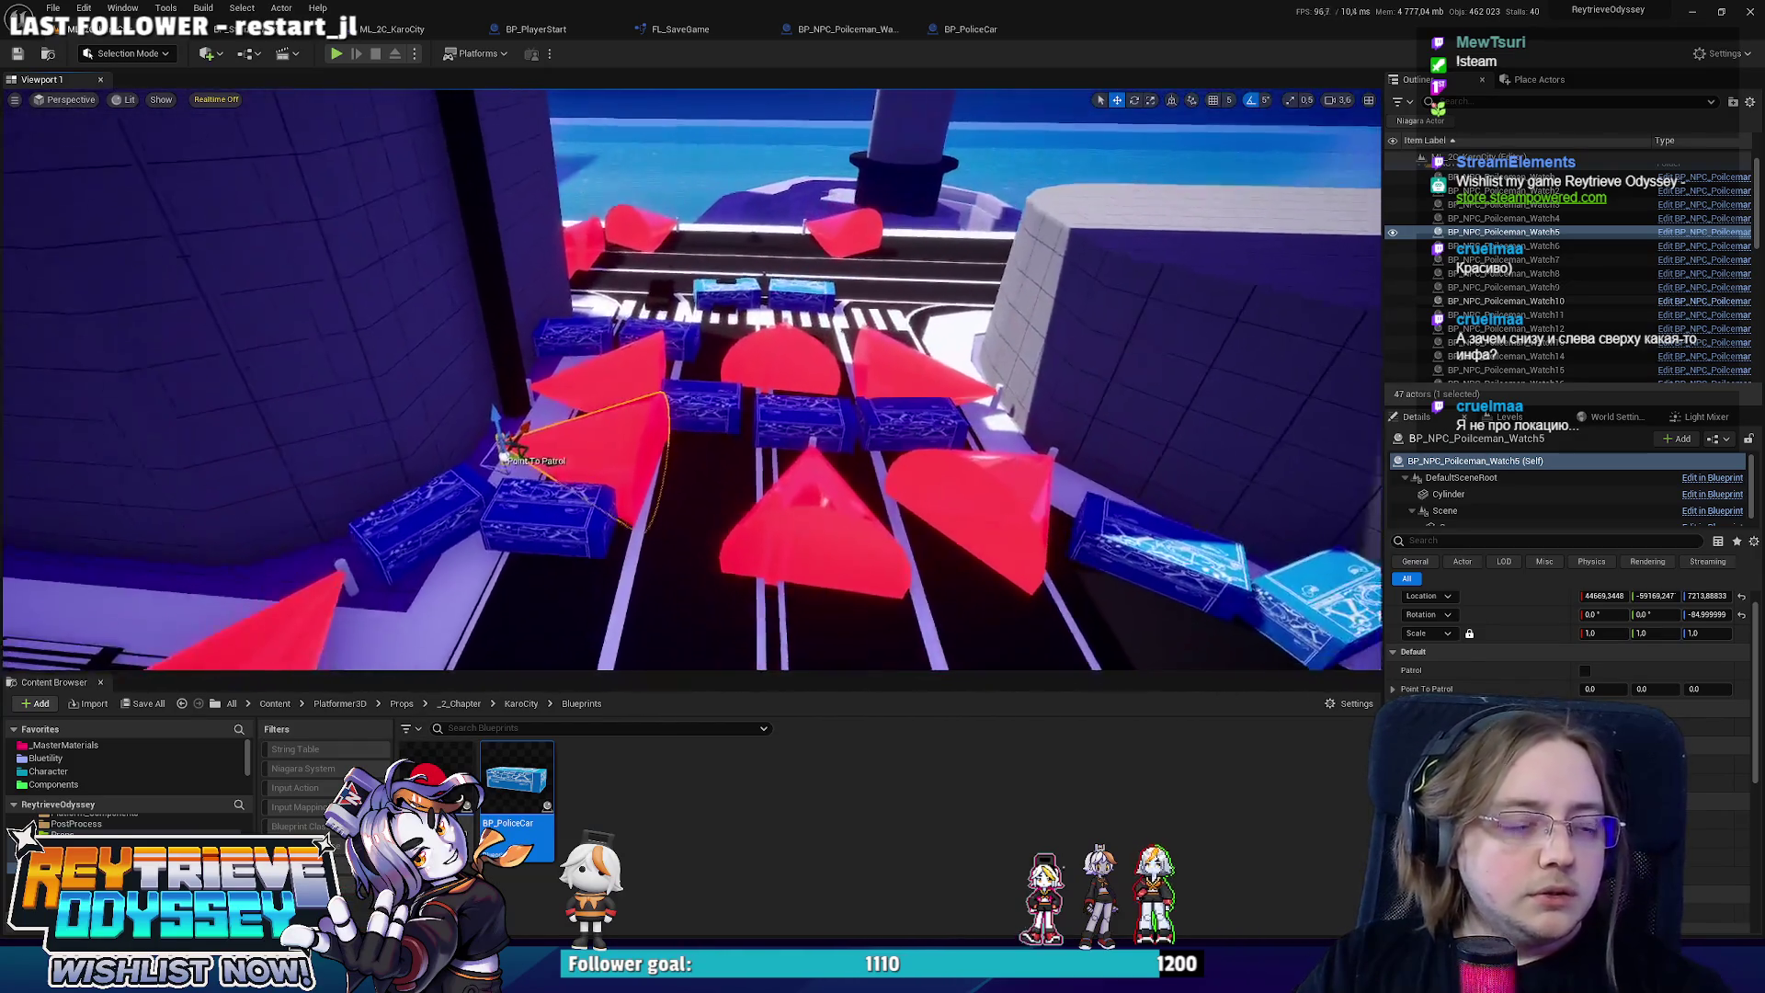
key("s")
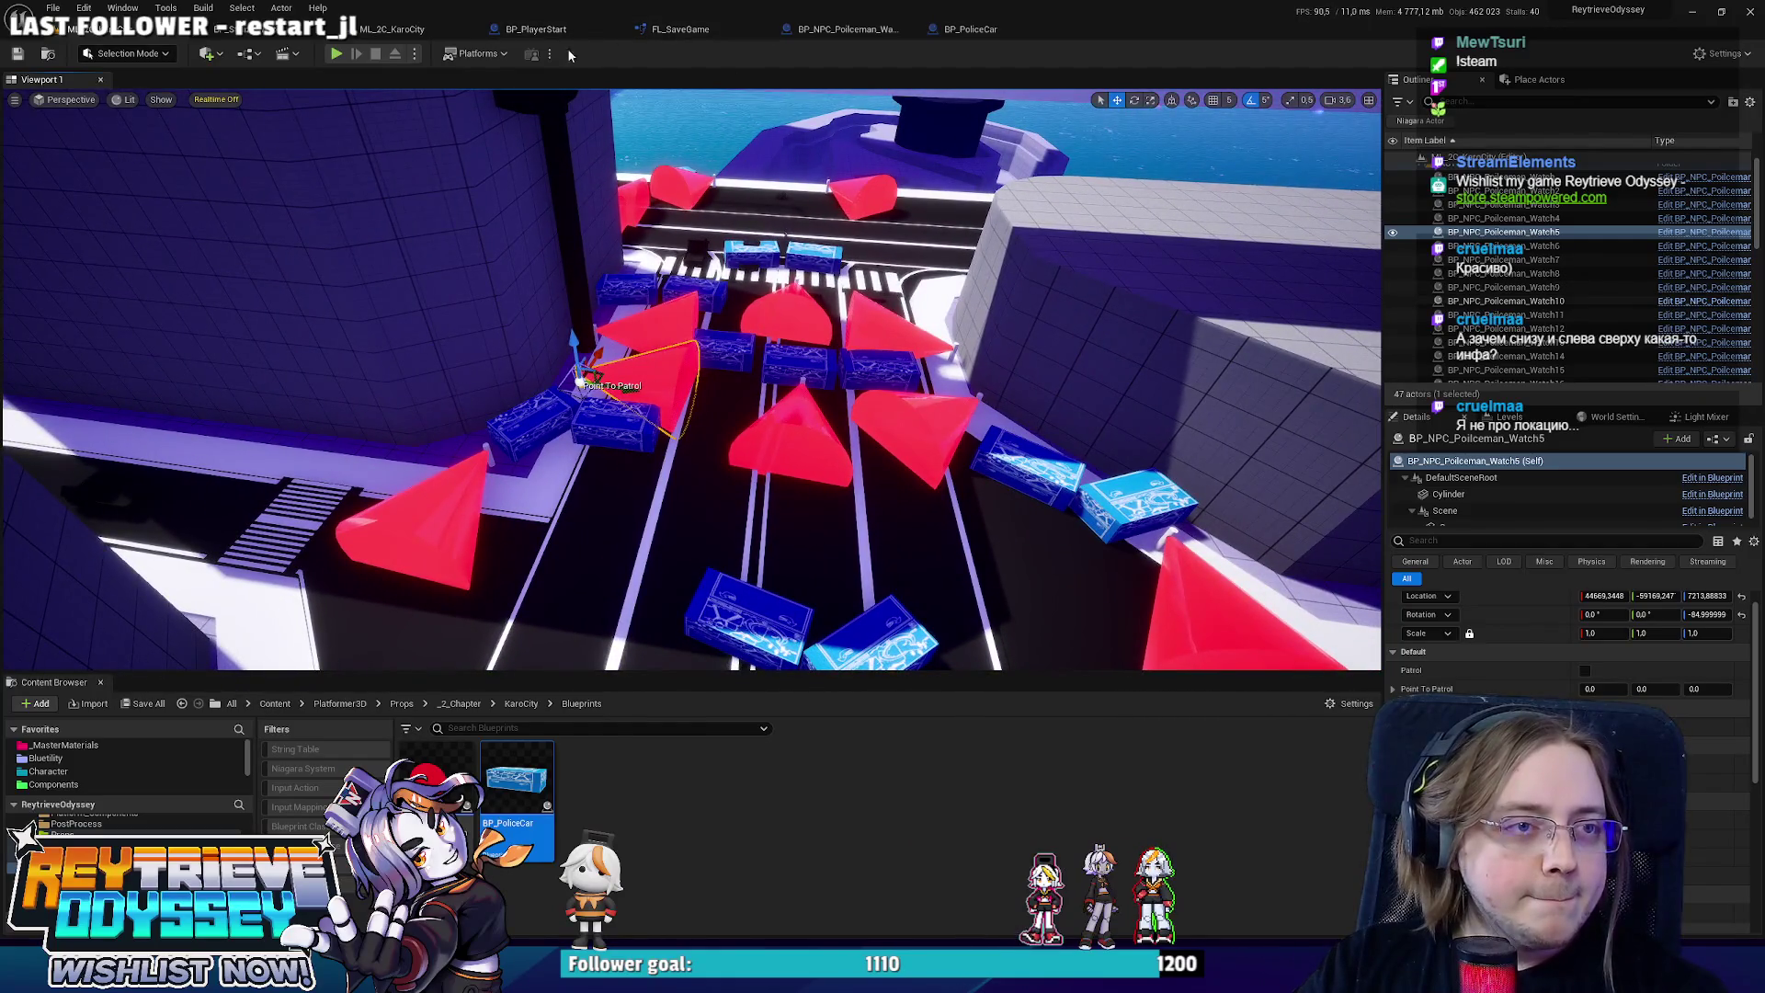
right_click(599, 439)
left_click(662, 460)
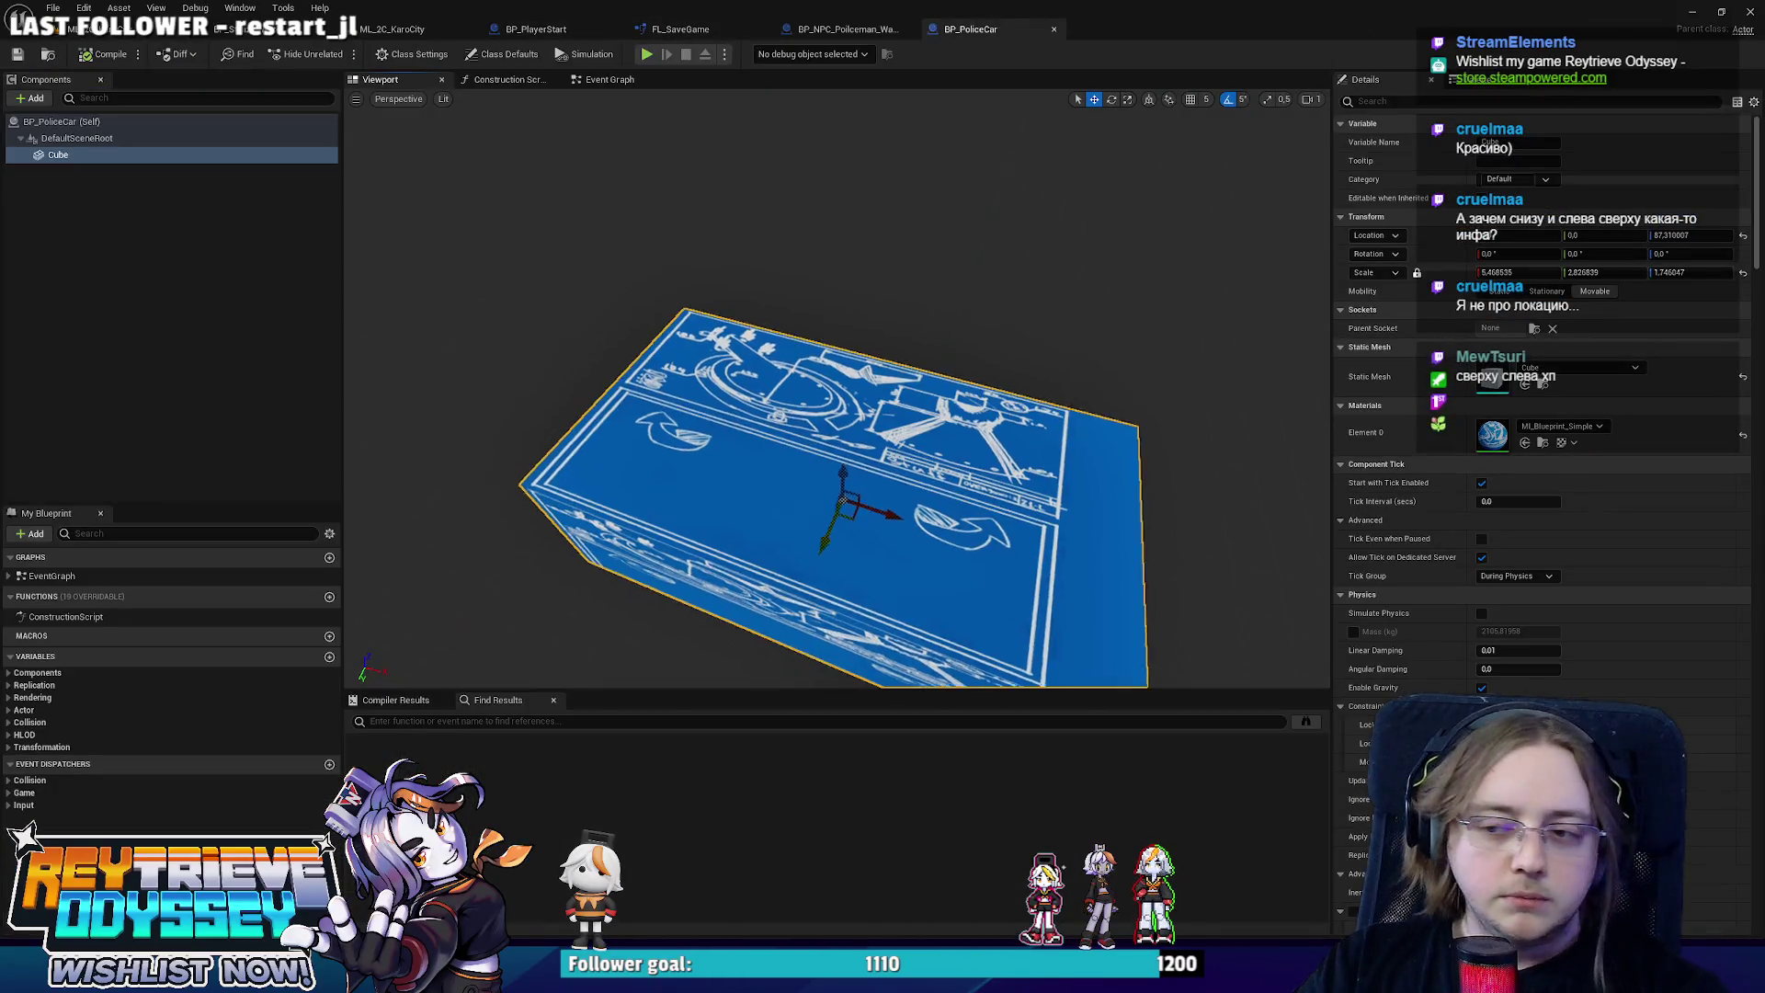
scroll(816, 422, "down", 3)
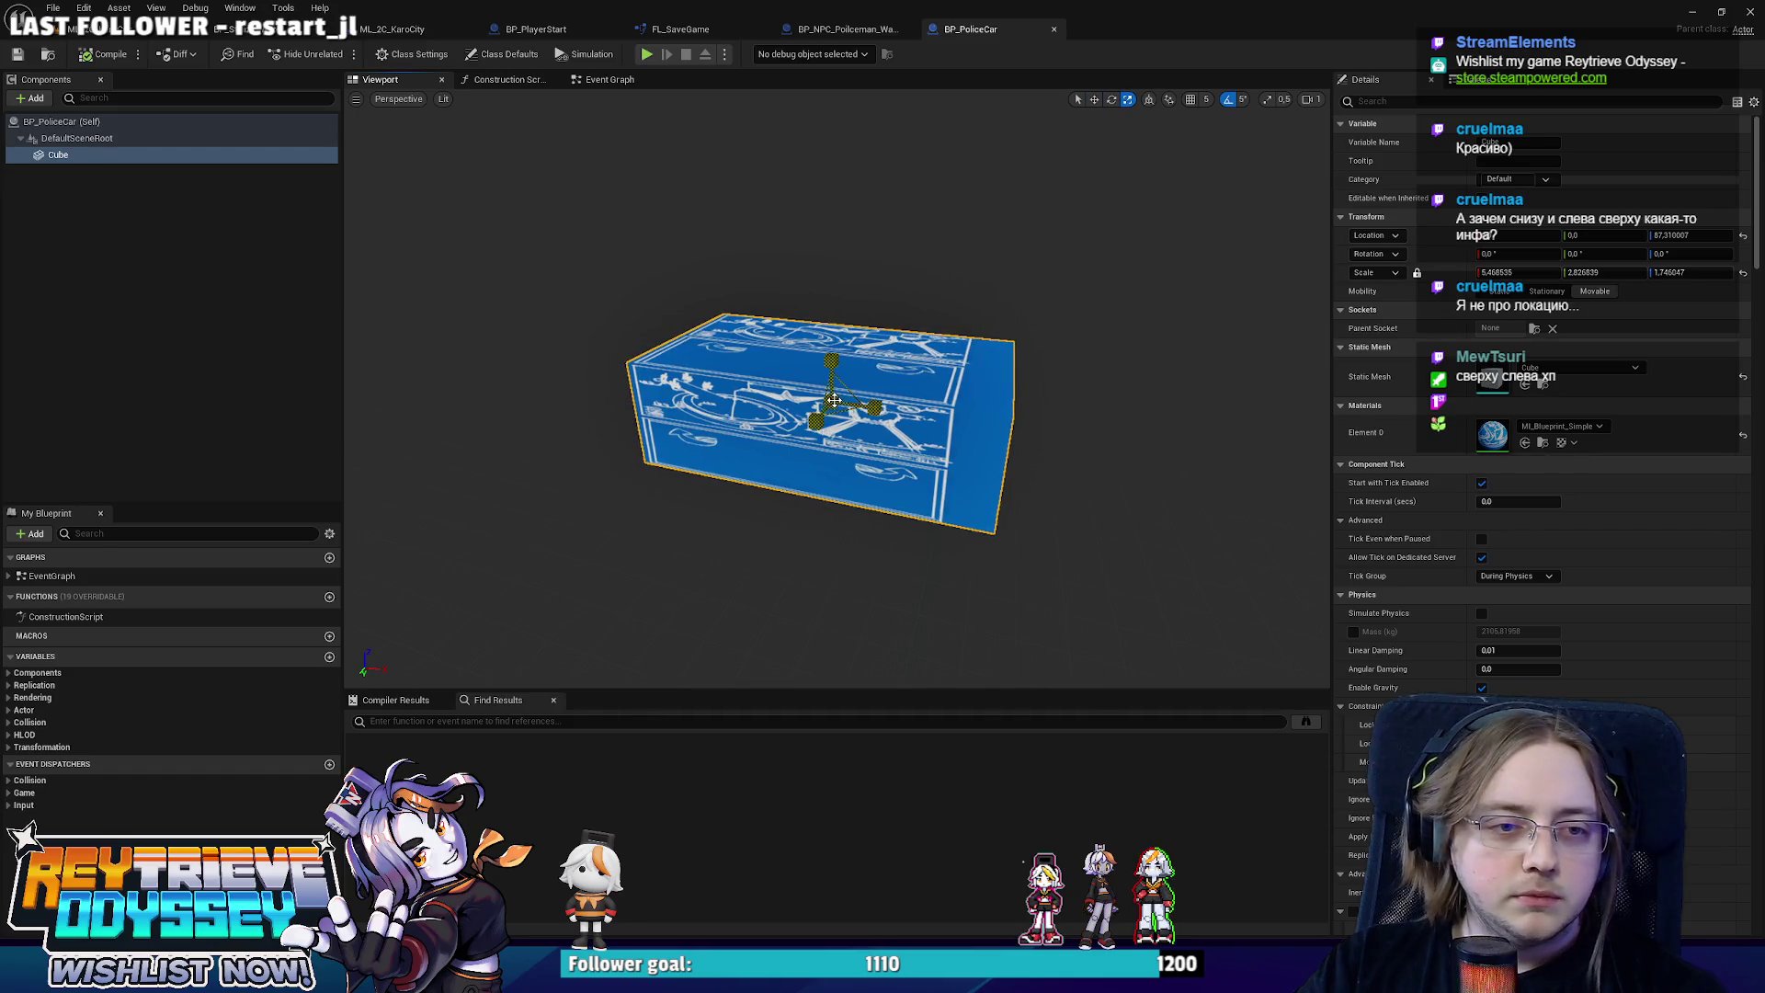
Enlarge the police car Cube, raise it to Z 107.62, and return to the KaroCity level.
left_click_drag(833, 400, 887, 367)
key("w")
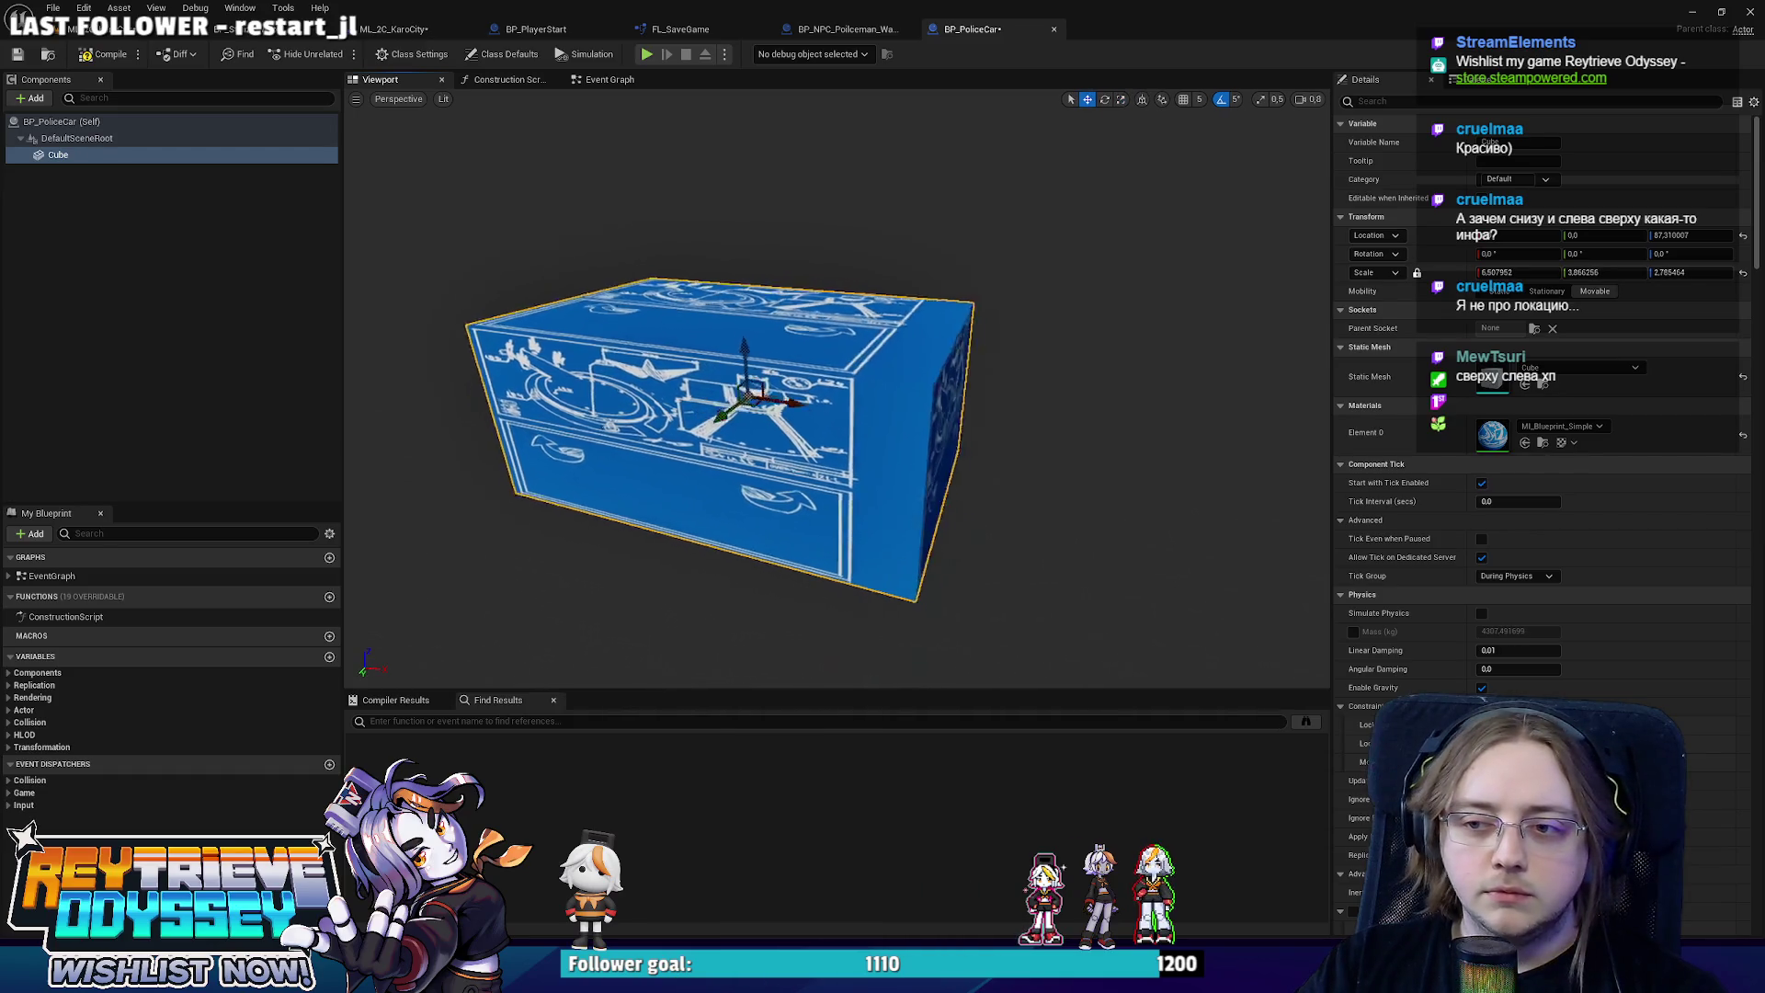
left_click_drag(745, 368, 866, 296)
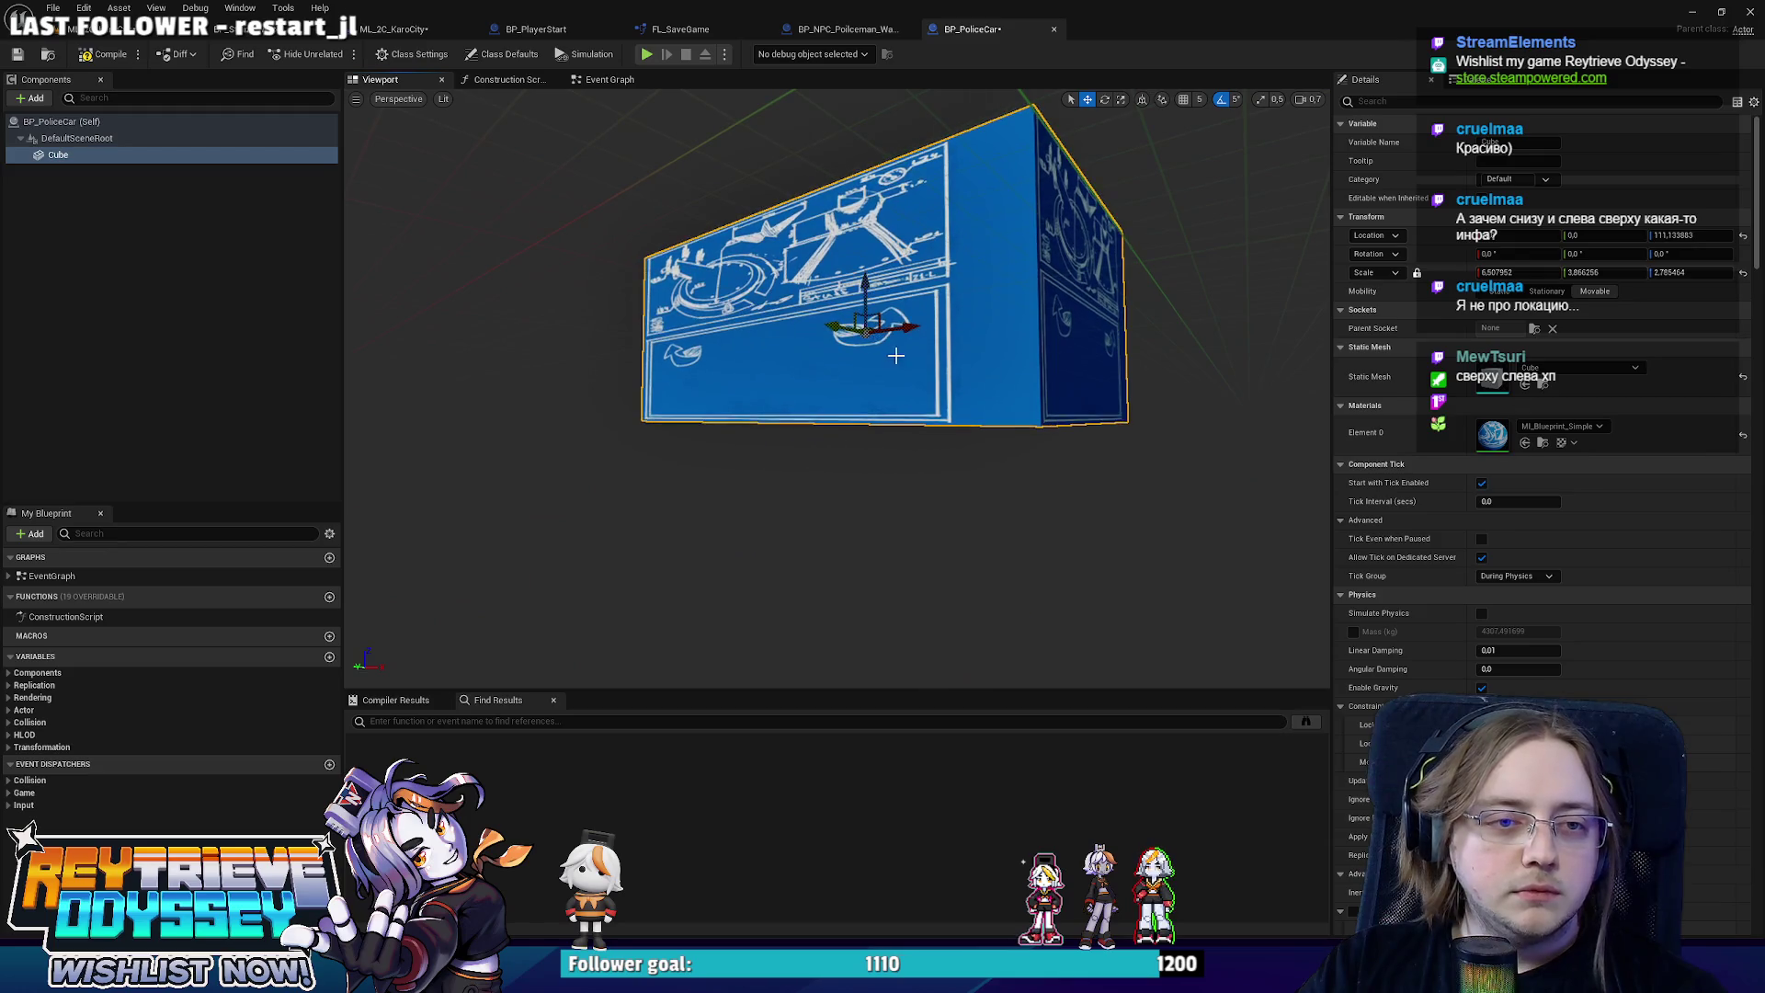
key("e")
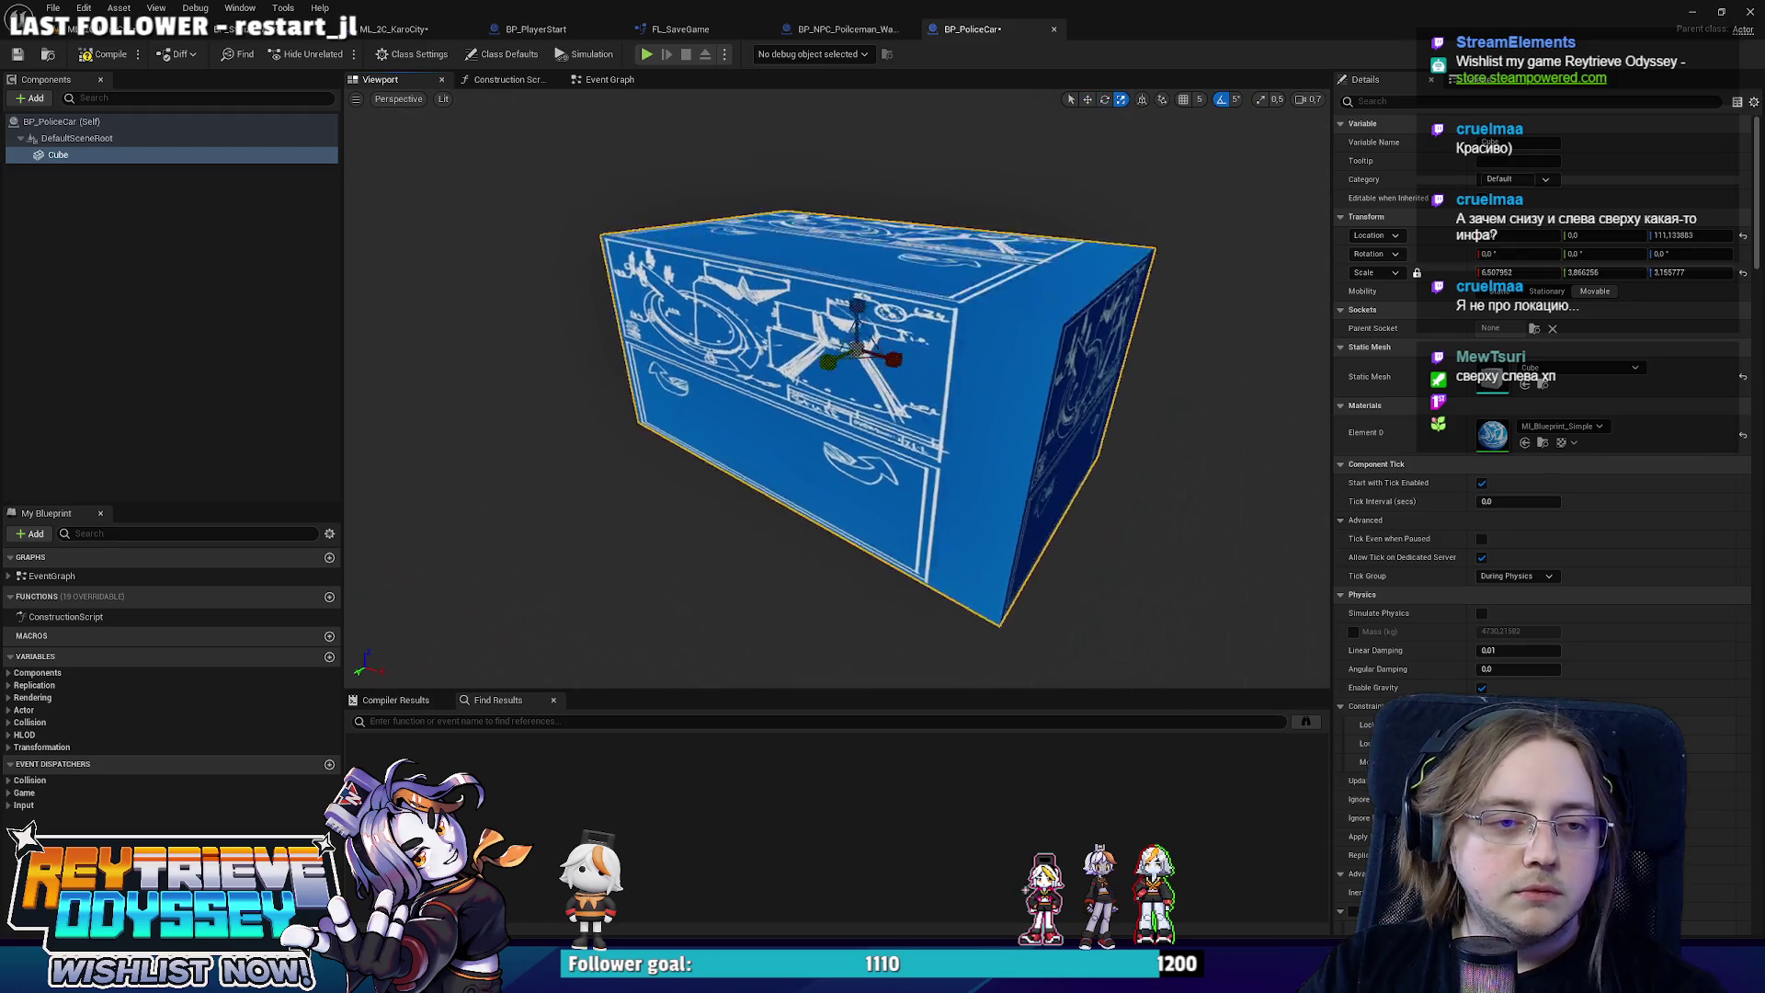
mouse_move(859, 364)
left_mouse_down()
mouse_move(878, 354)
mouse_move(864, 303)
left_mouse_up()
mouse_move(845, 398)
left_mouse_down()
mouse_move(875, 368)
mouse_move(876, 386)
mouse_move(872, 272)
left_mouse_up()
key("w")
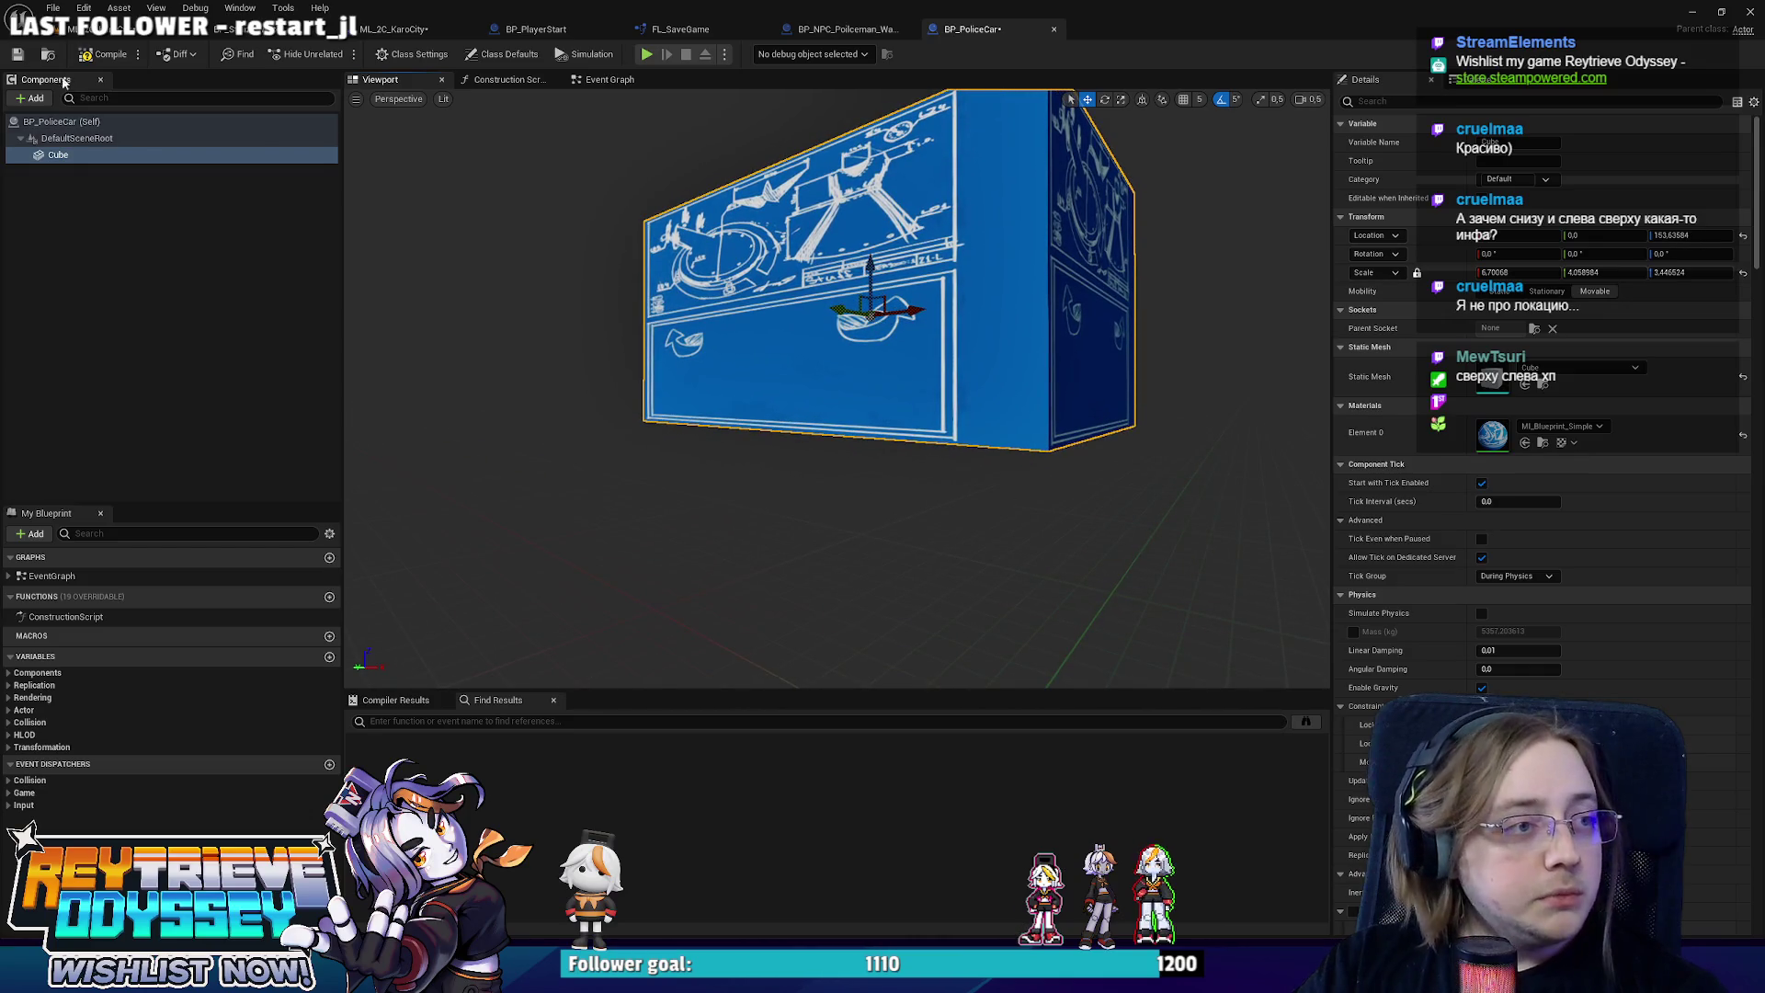
left_click(114, 37)
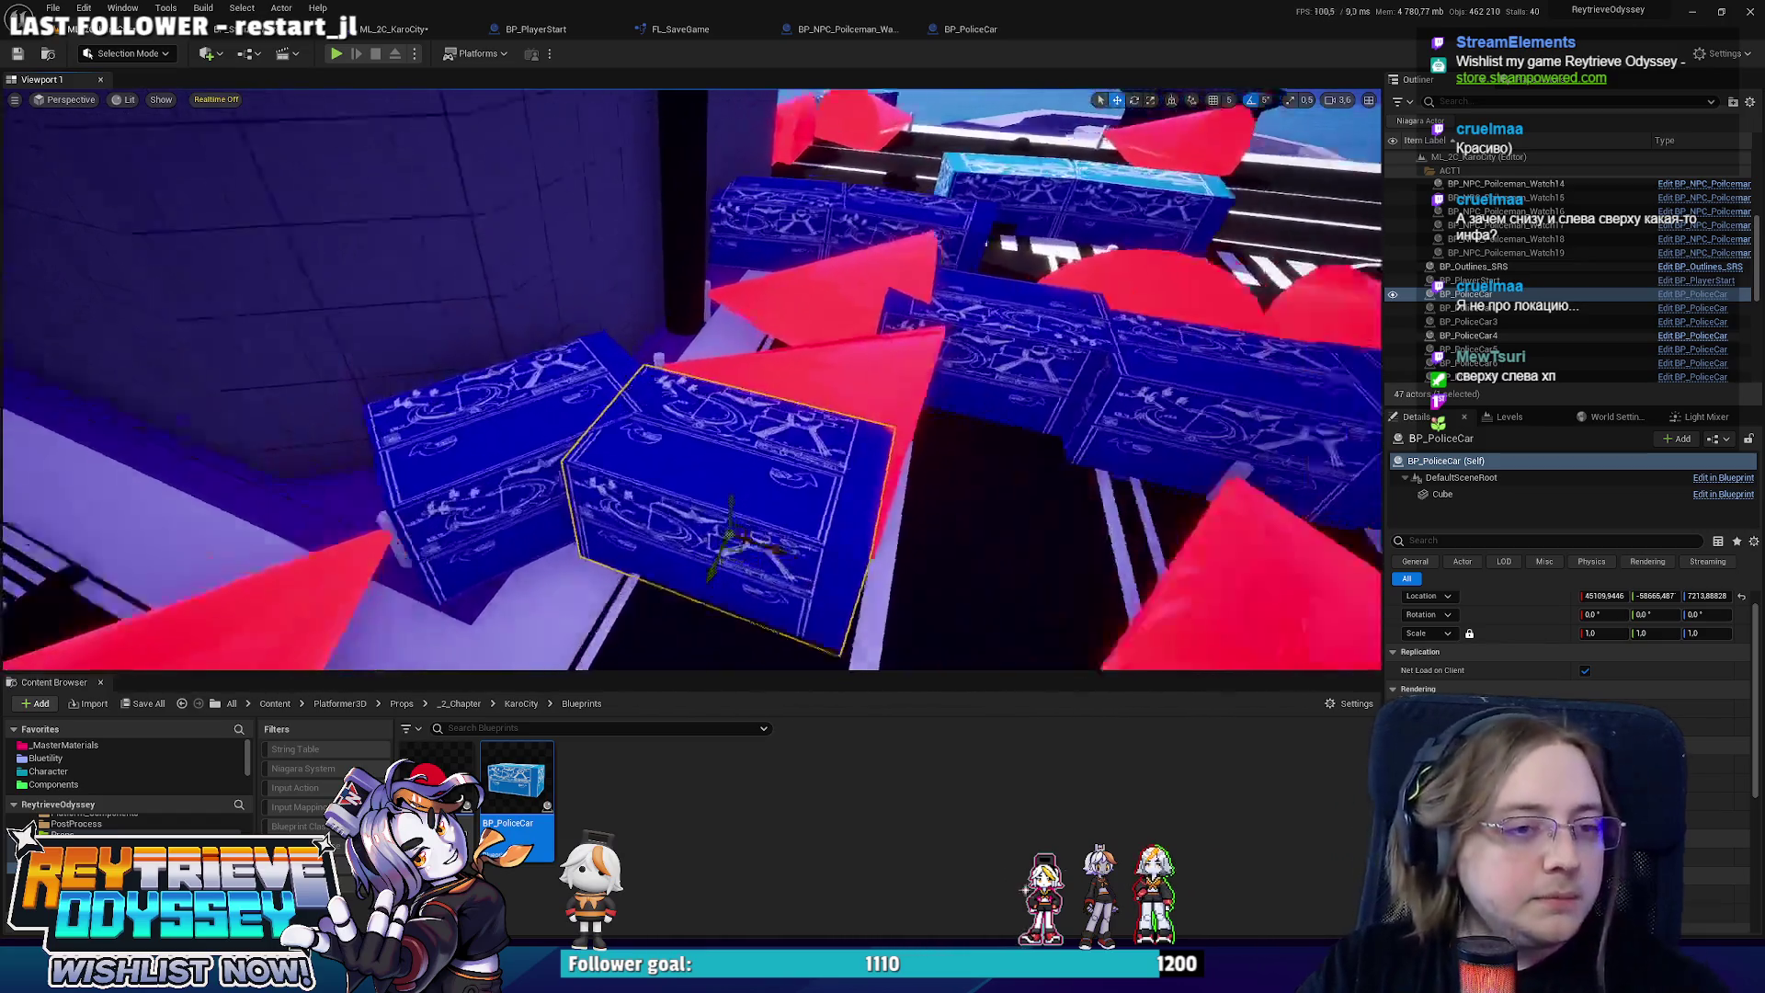
Slide BP_PoliceCar5 and BP_PoliceCar11 on the street so they sit nearer their neighbouring blocks.
mouse_move(773, 528)
left_mouse_down()
mouse_move(772, 501)
mouse_move(848, 489)
mouse_move(908, 429)
left_mouse_up()
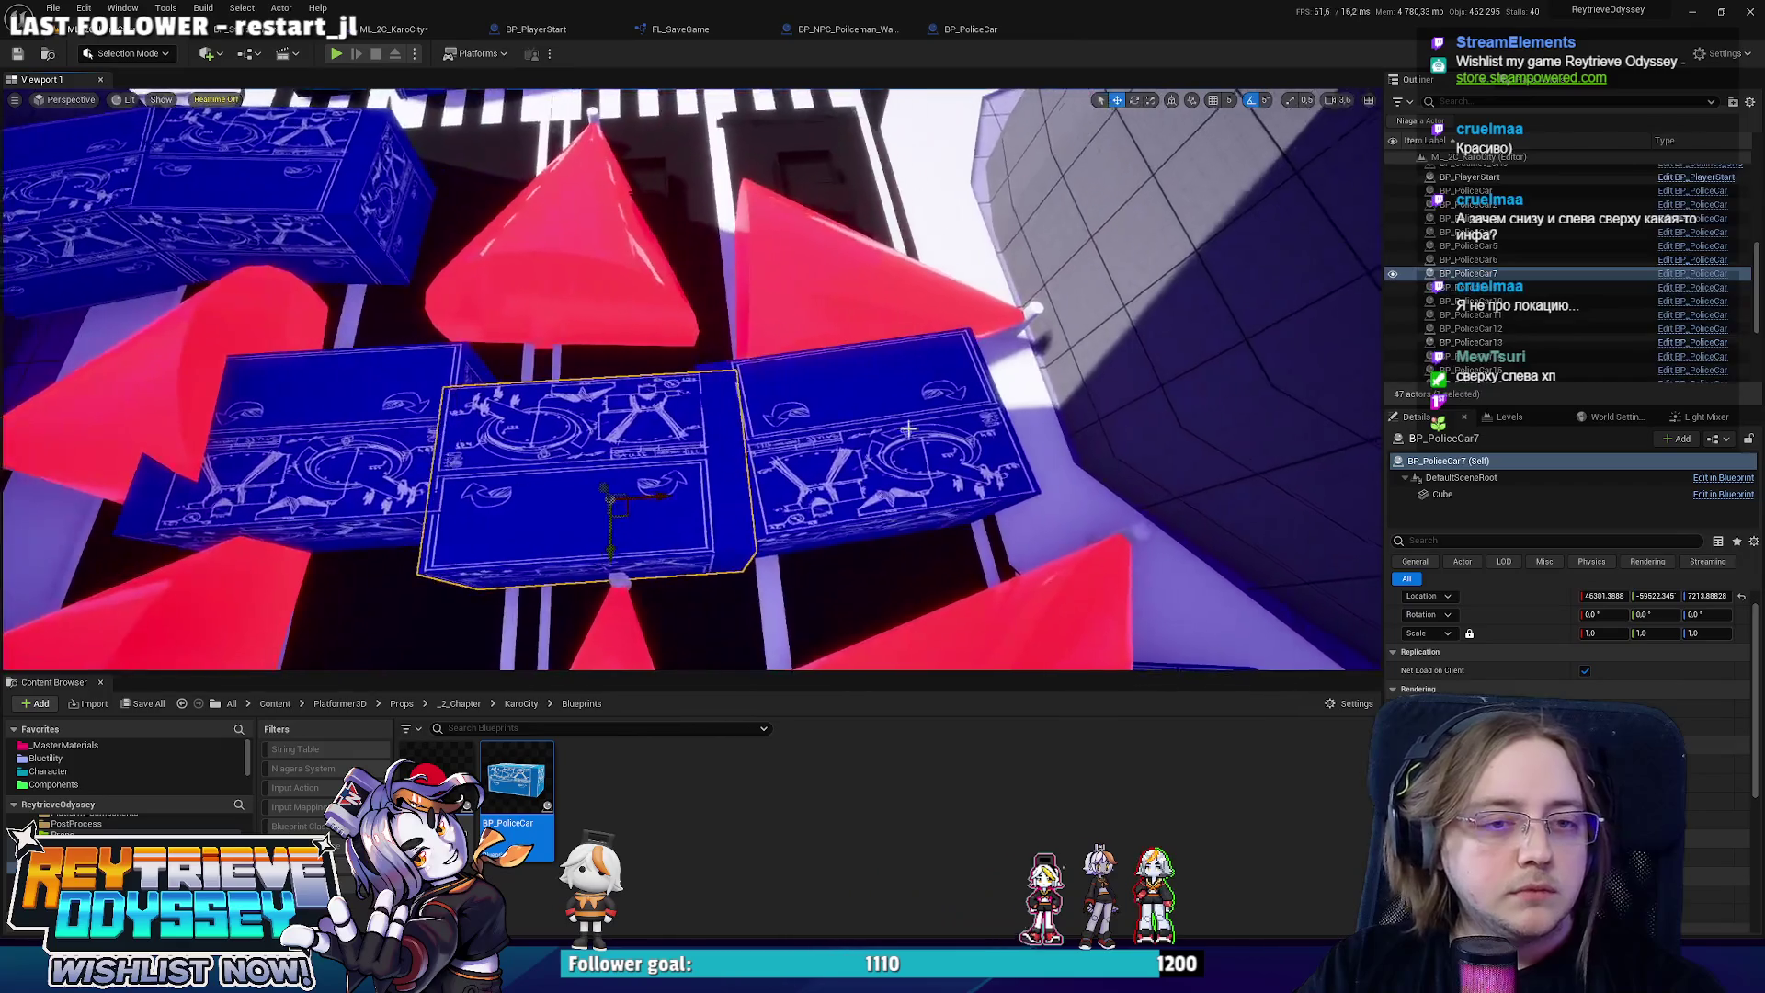
left_click(906, 429)
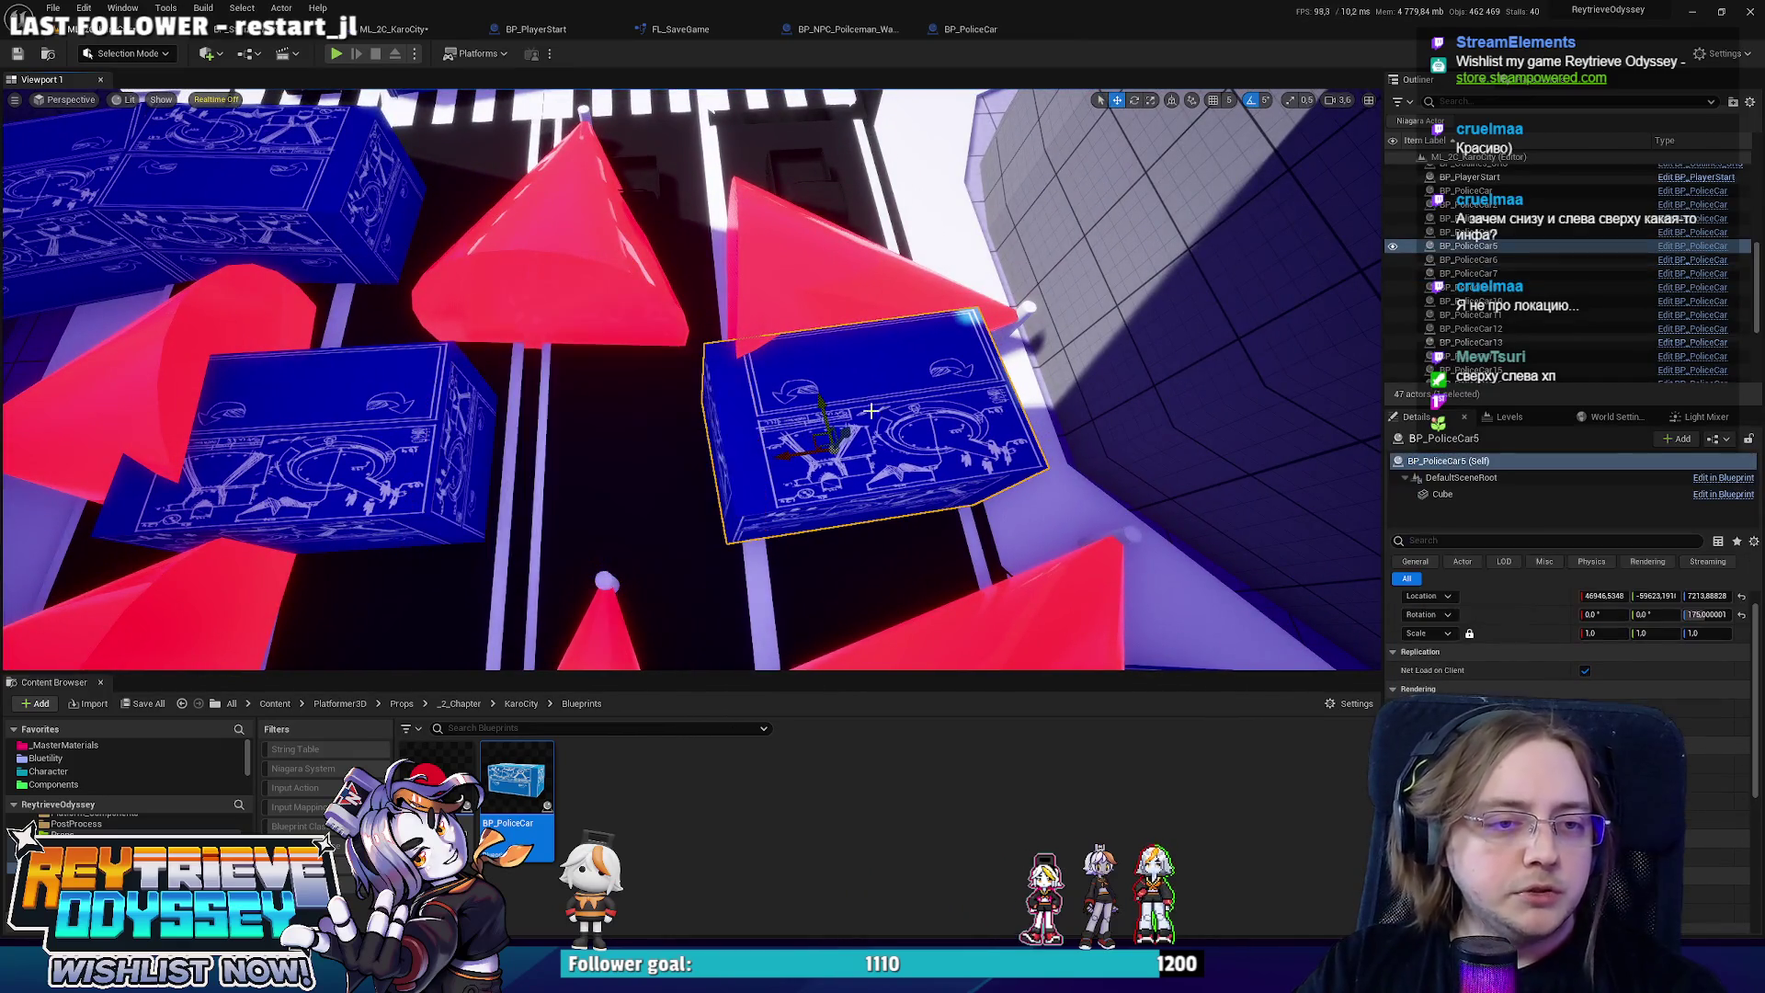
mouse_move(871, 411)
left_mouse_down()
mouse_move(840, 473)
mouse_move(531, 483)
mouse_move(515, 551)
left_mouse_up()
left_click(839, 472)
left_click(558, 479)
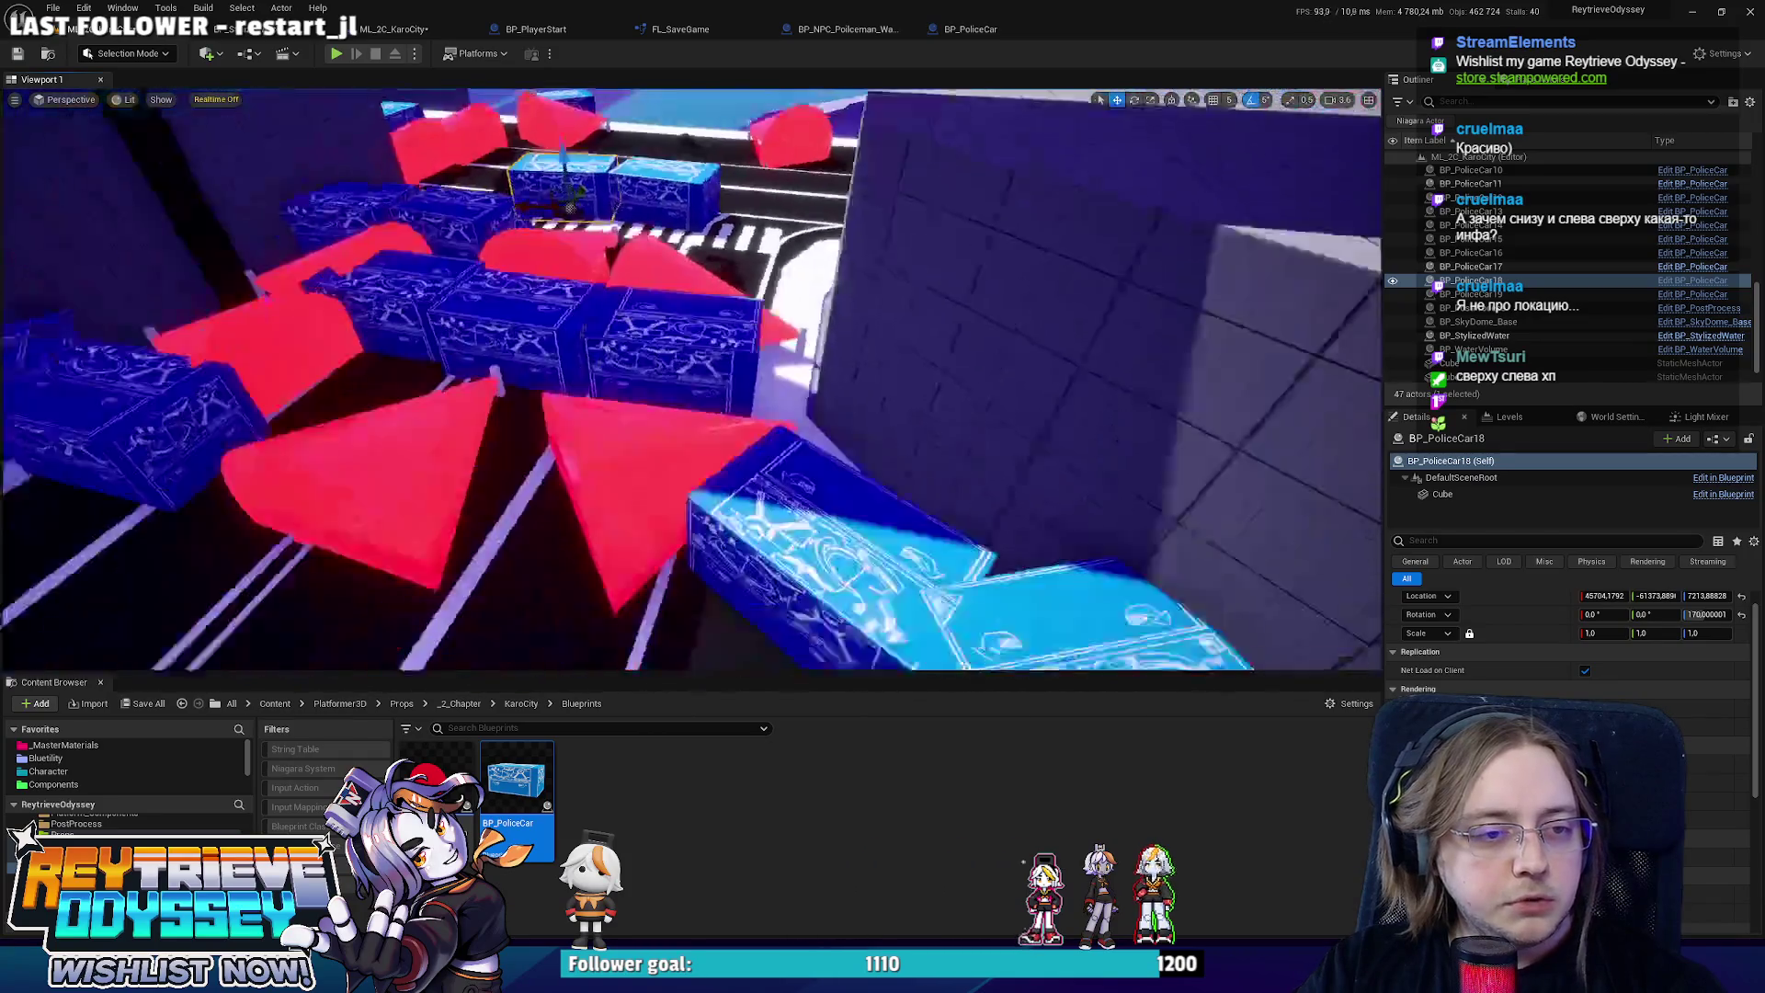
left_click_drag(791, 435, 791, 473)
left_click(790, 435)
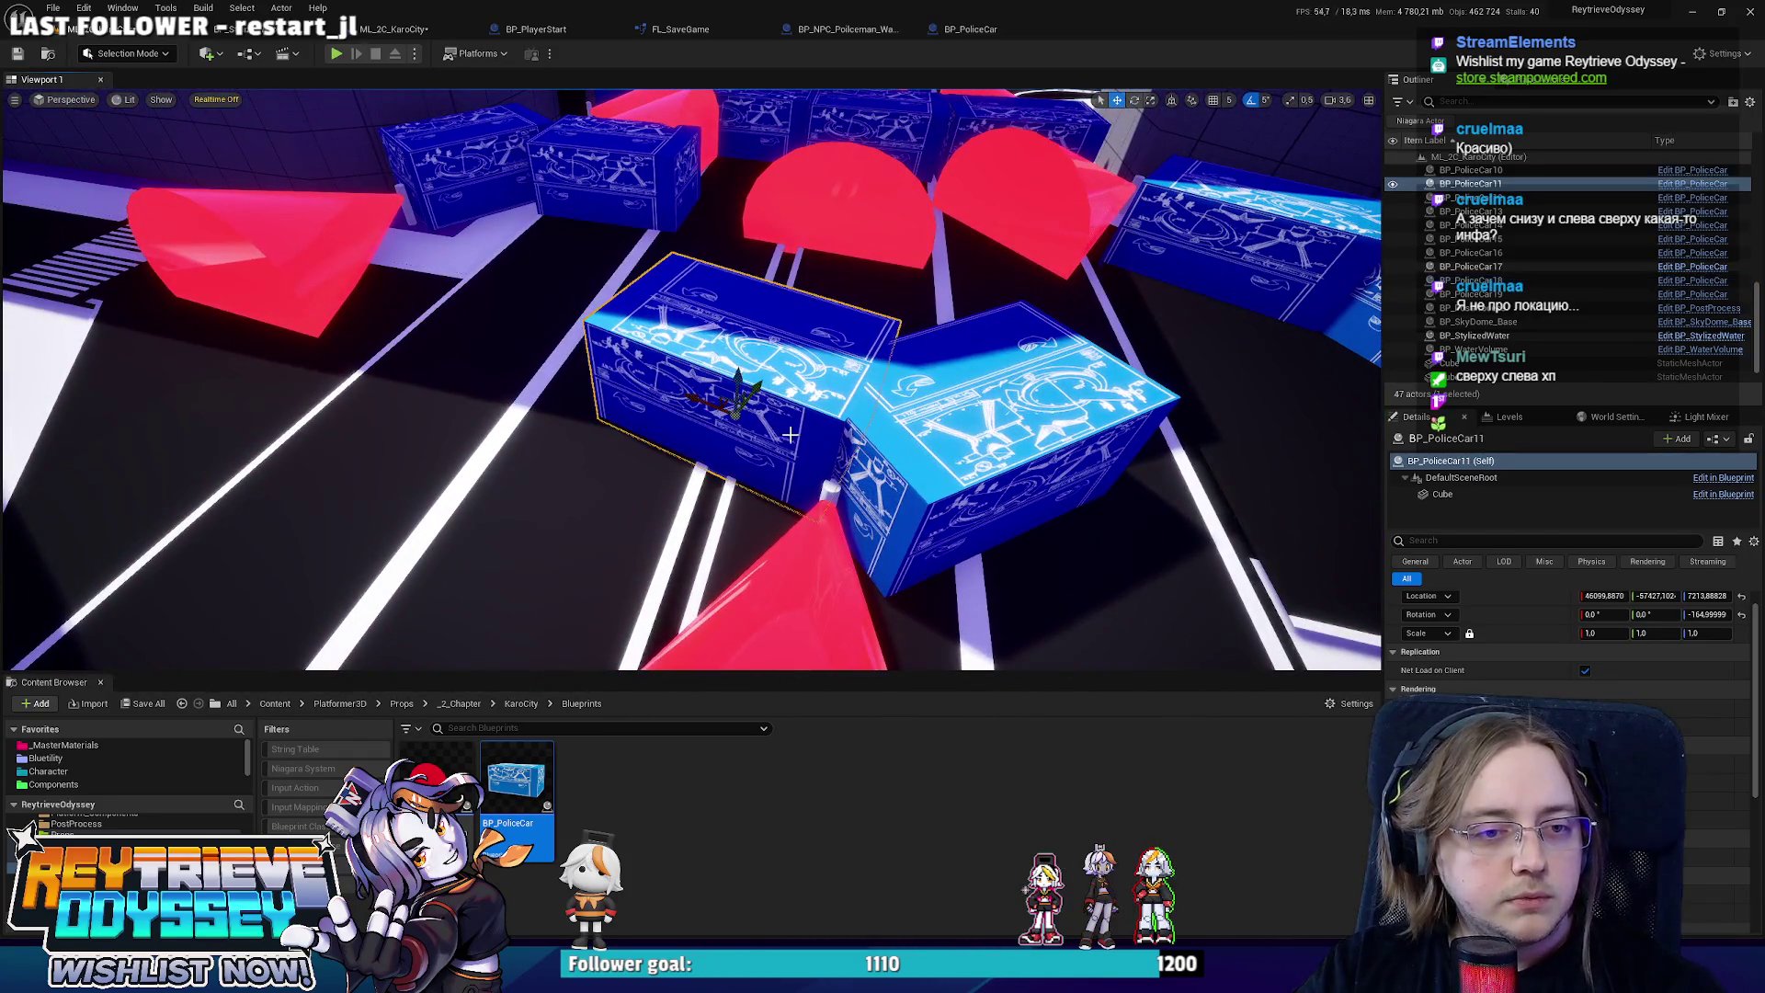
left_click_drag(726, 404, 671, 397)
right_click(823, 517)
left_click(855, 543)
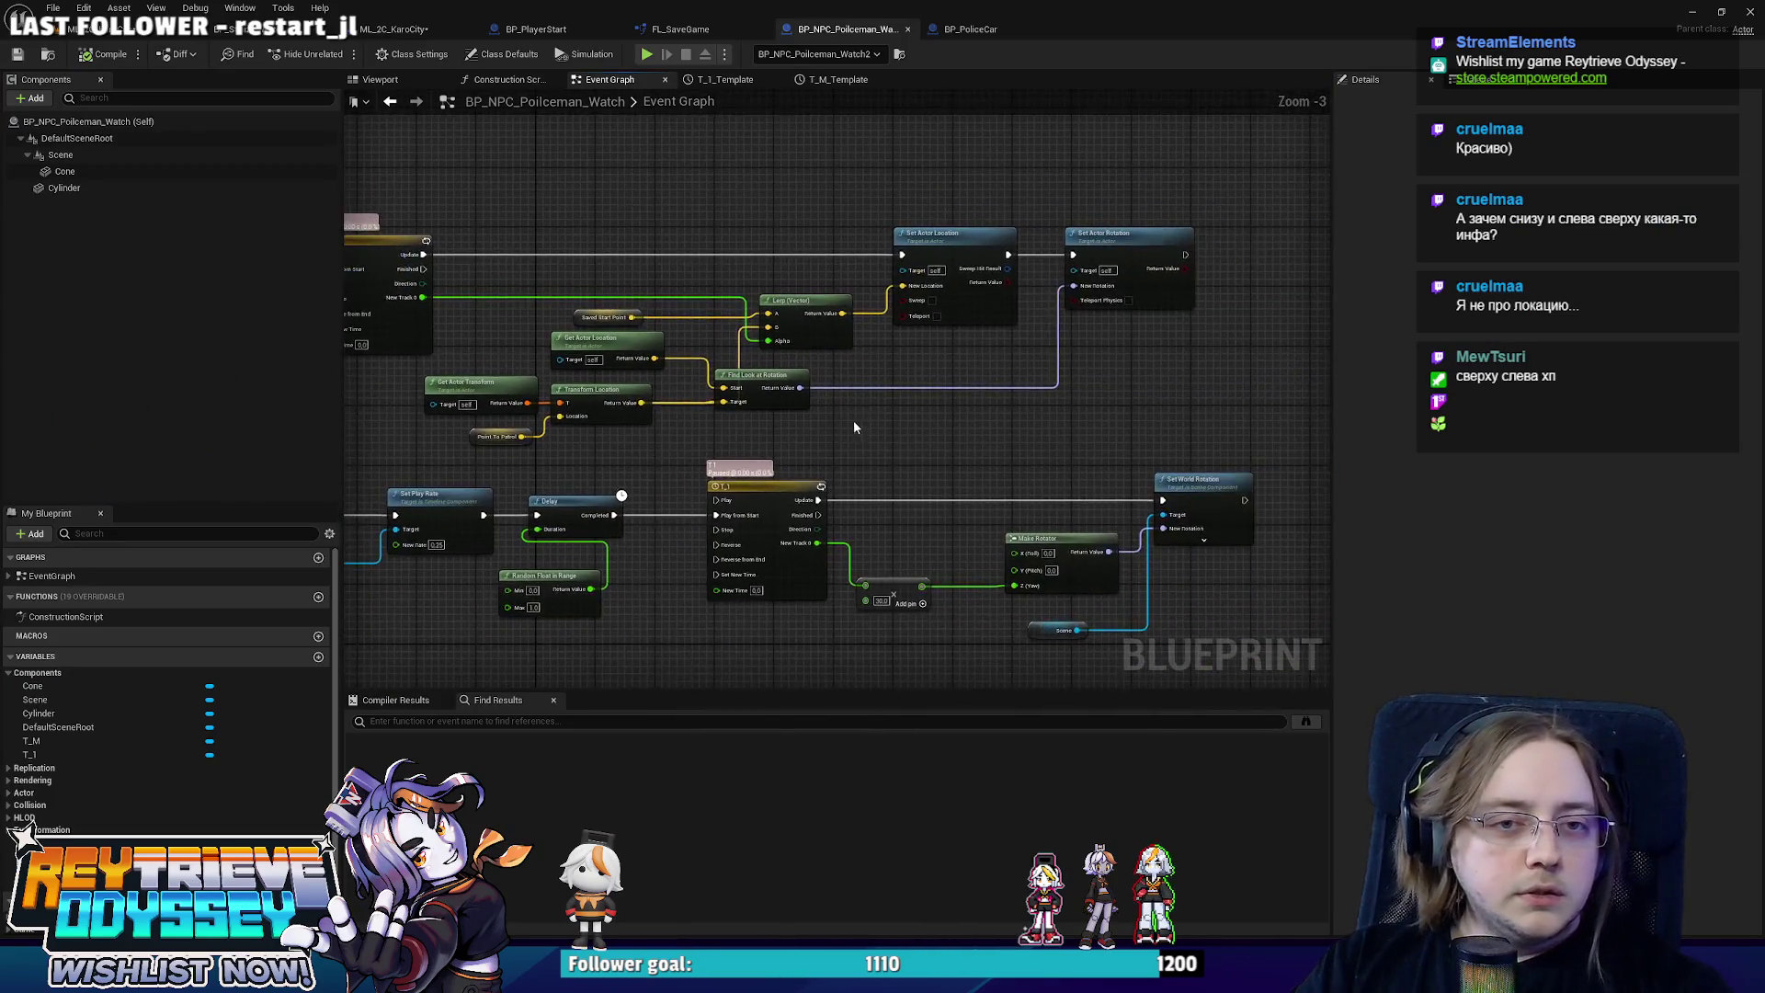
scroll(1155, 359, "down", 1)
scroll(834, 384, "up", 2)
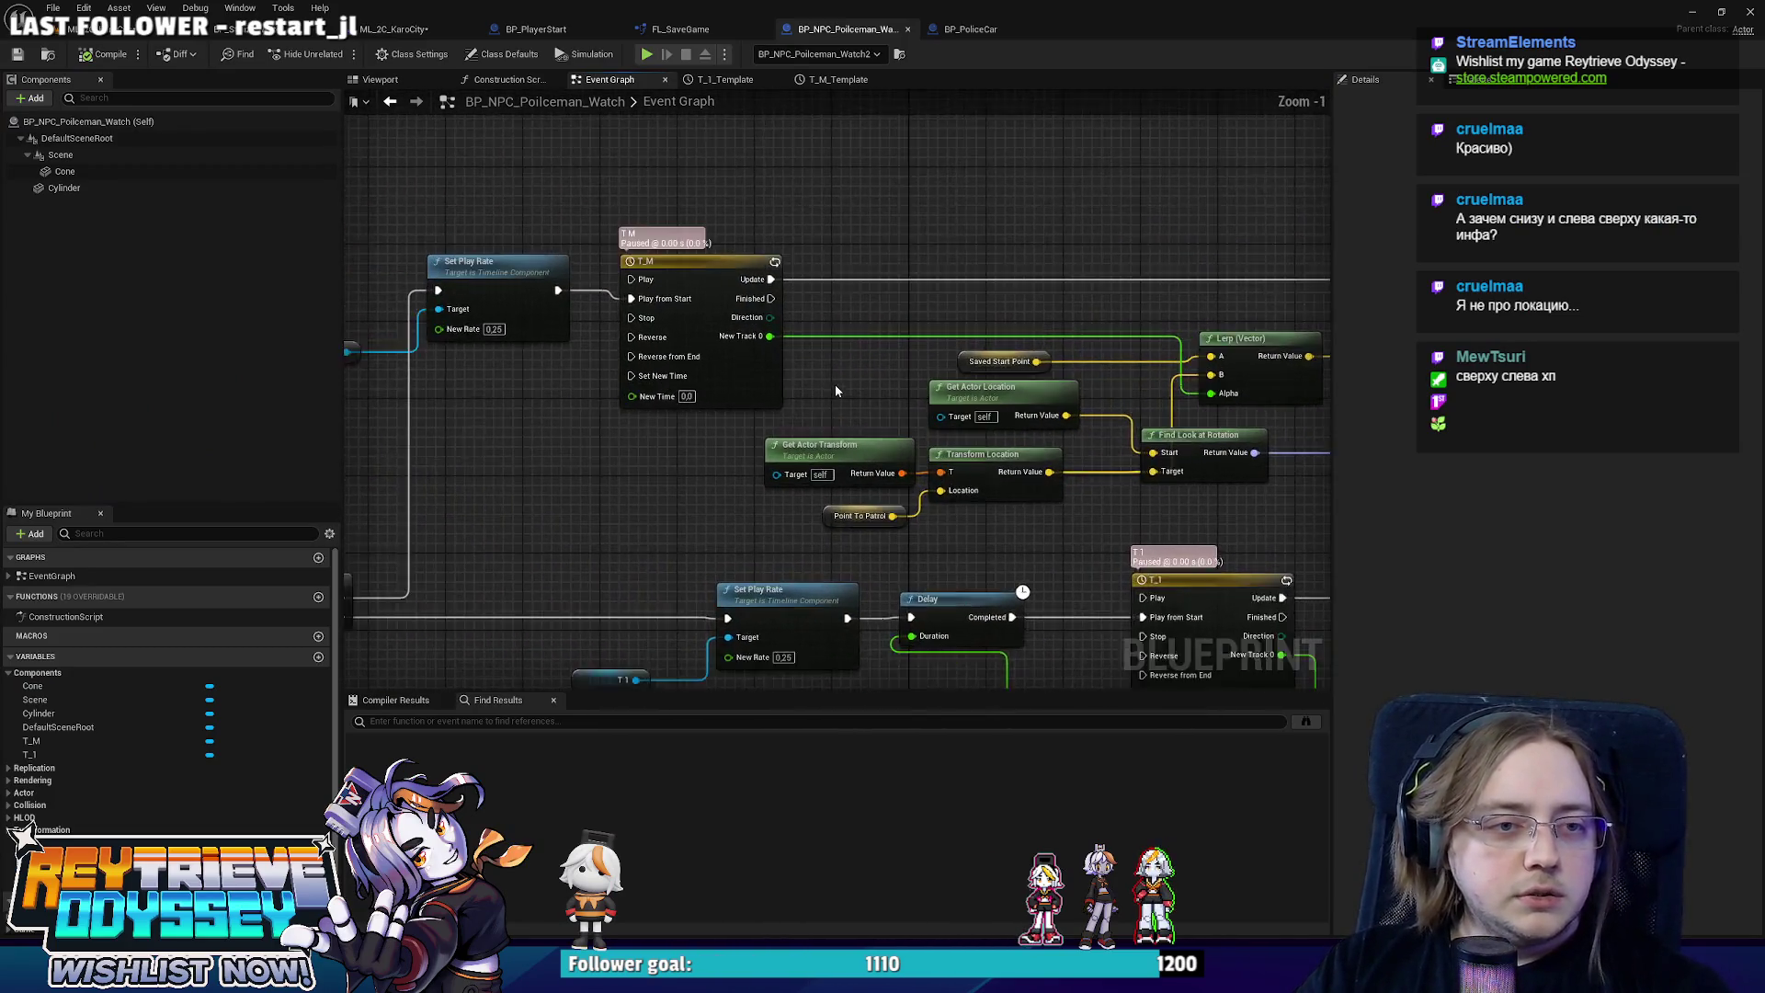
left_click_drag(749, 363, 678, 373)
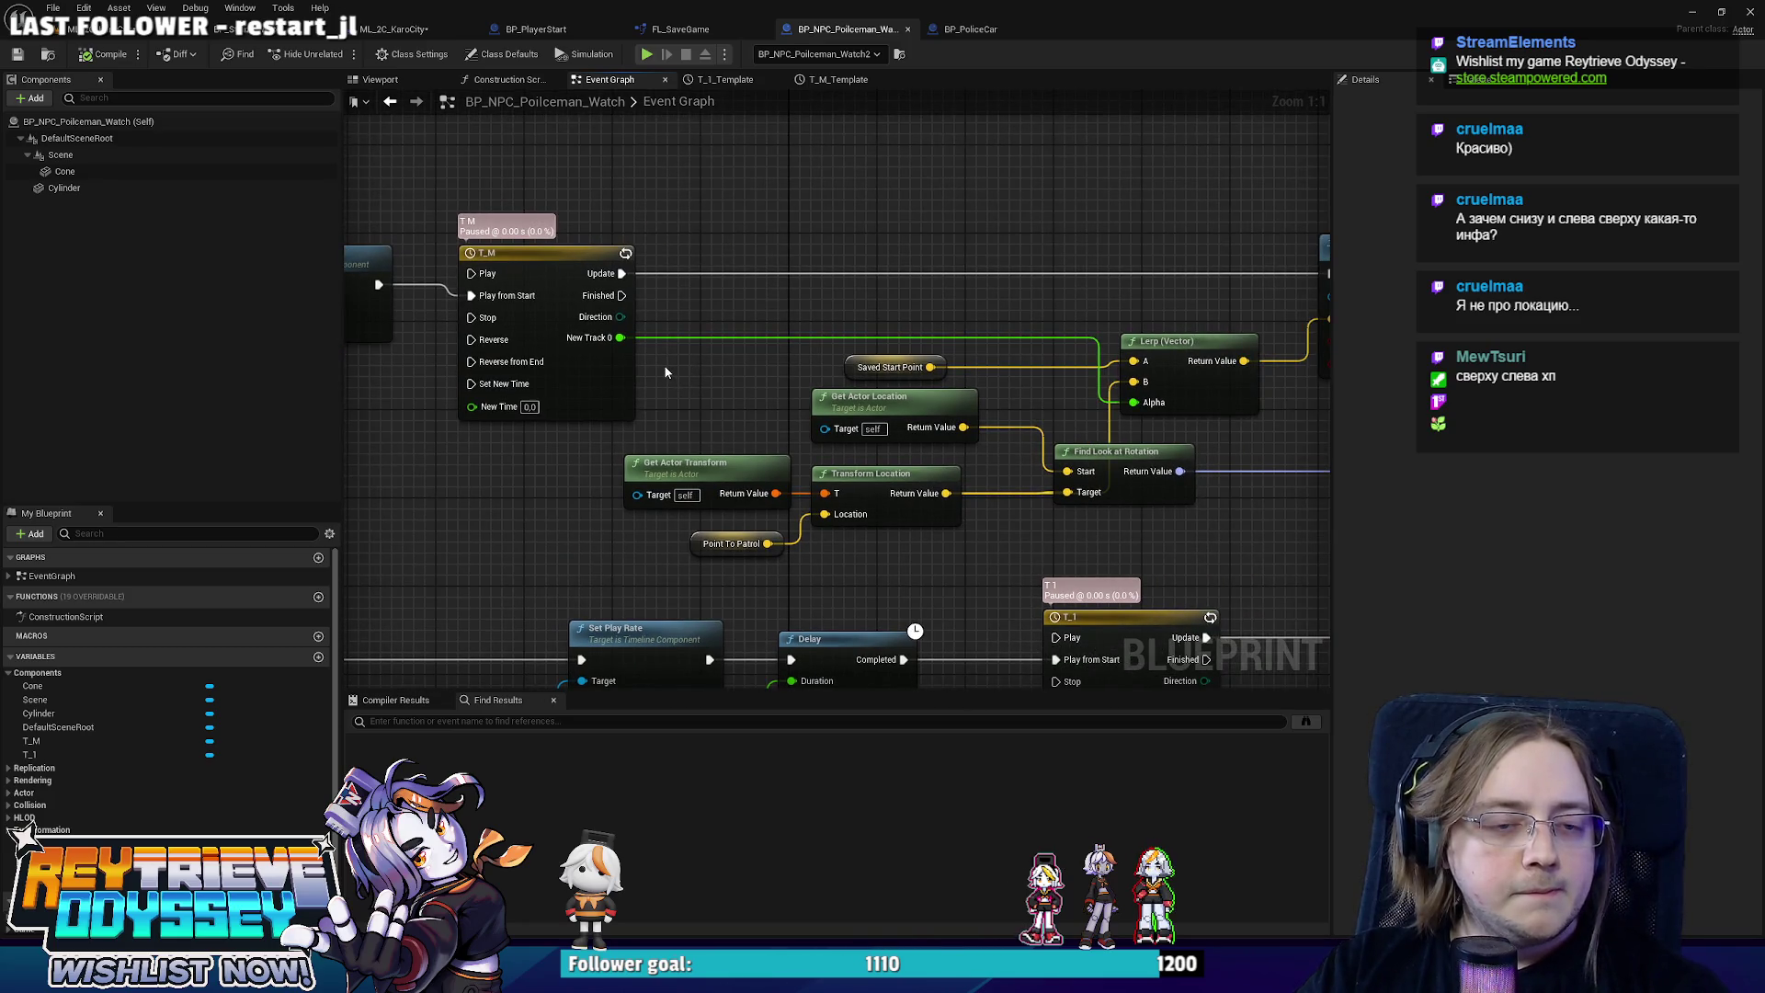
left_click_drag(666, 372, 1028, 408)
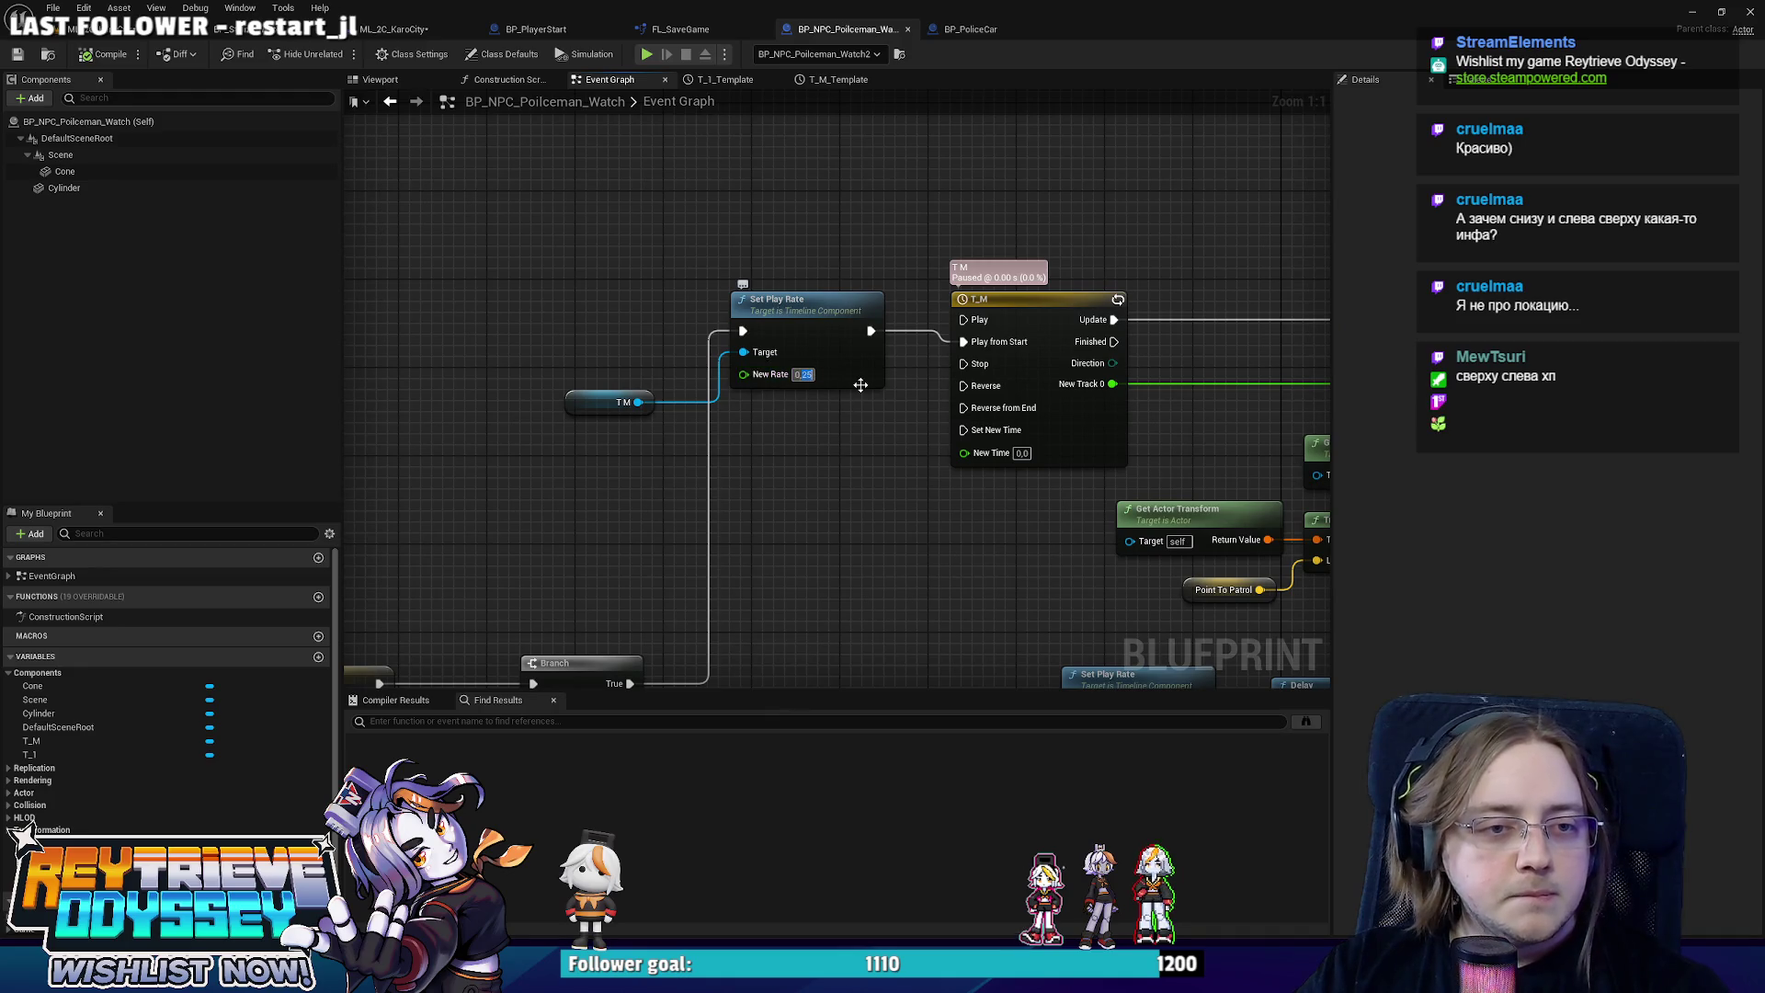
left_click_drag(861, 385, 742, 375)
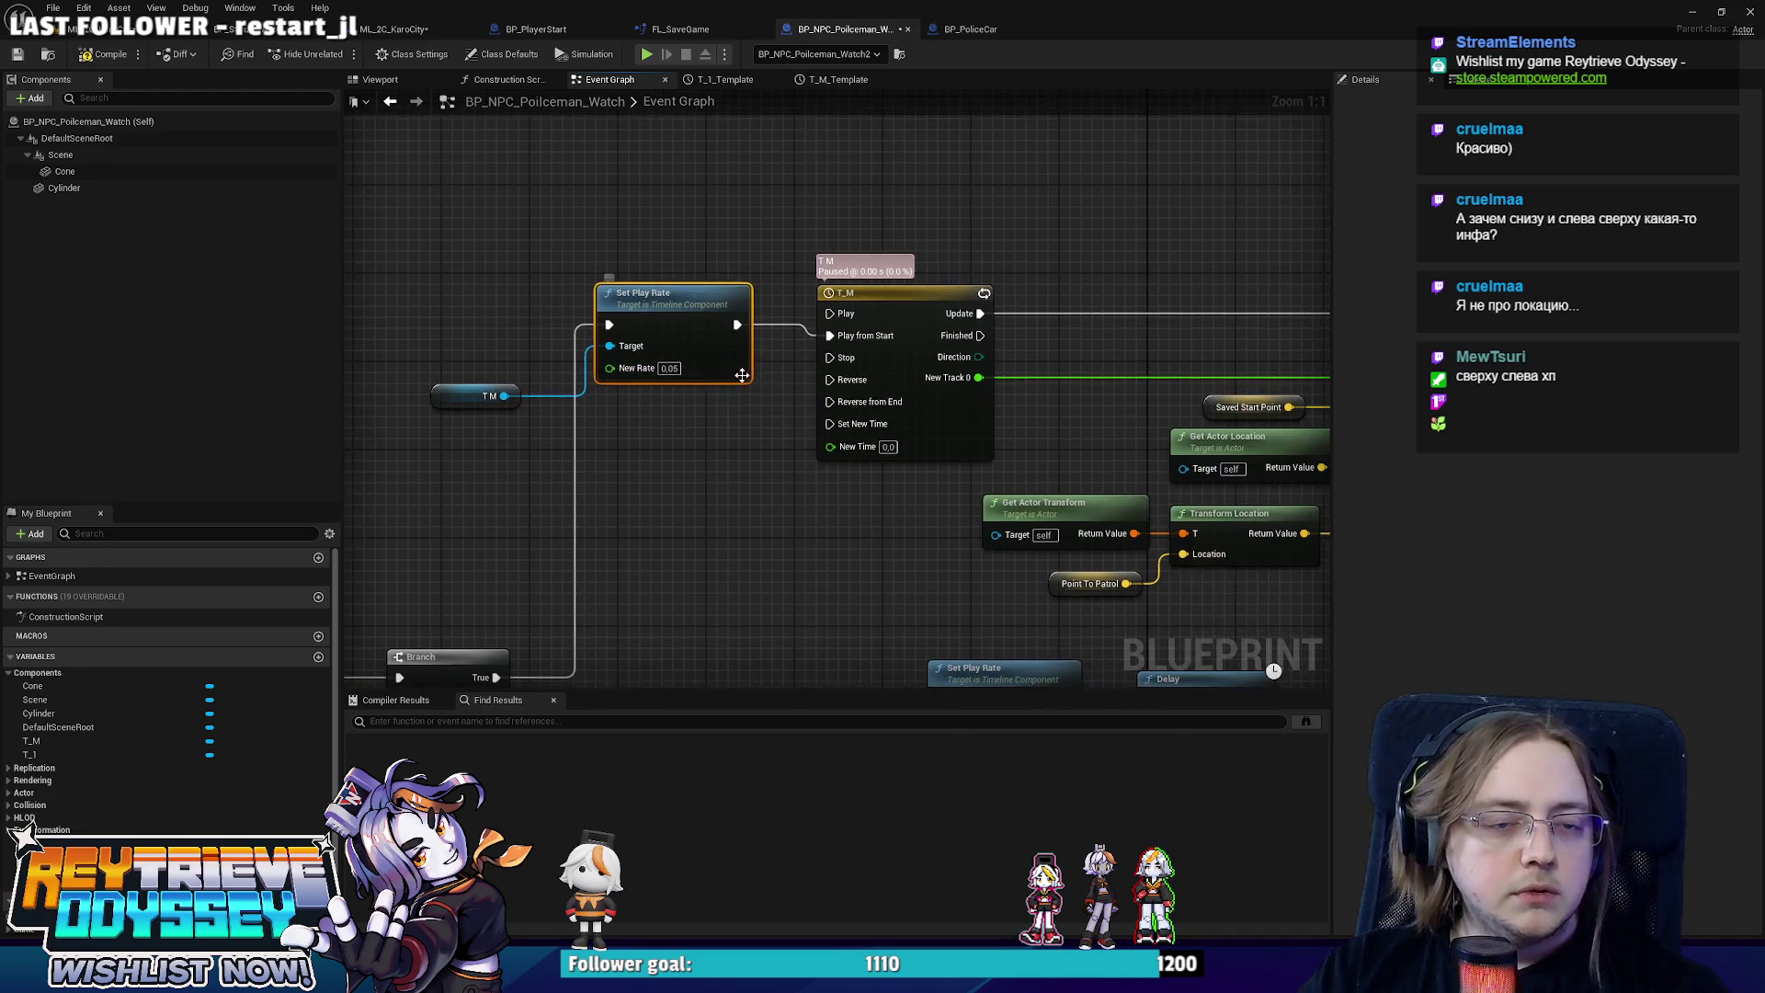
mouse_move(1019, 385)
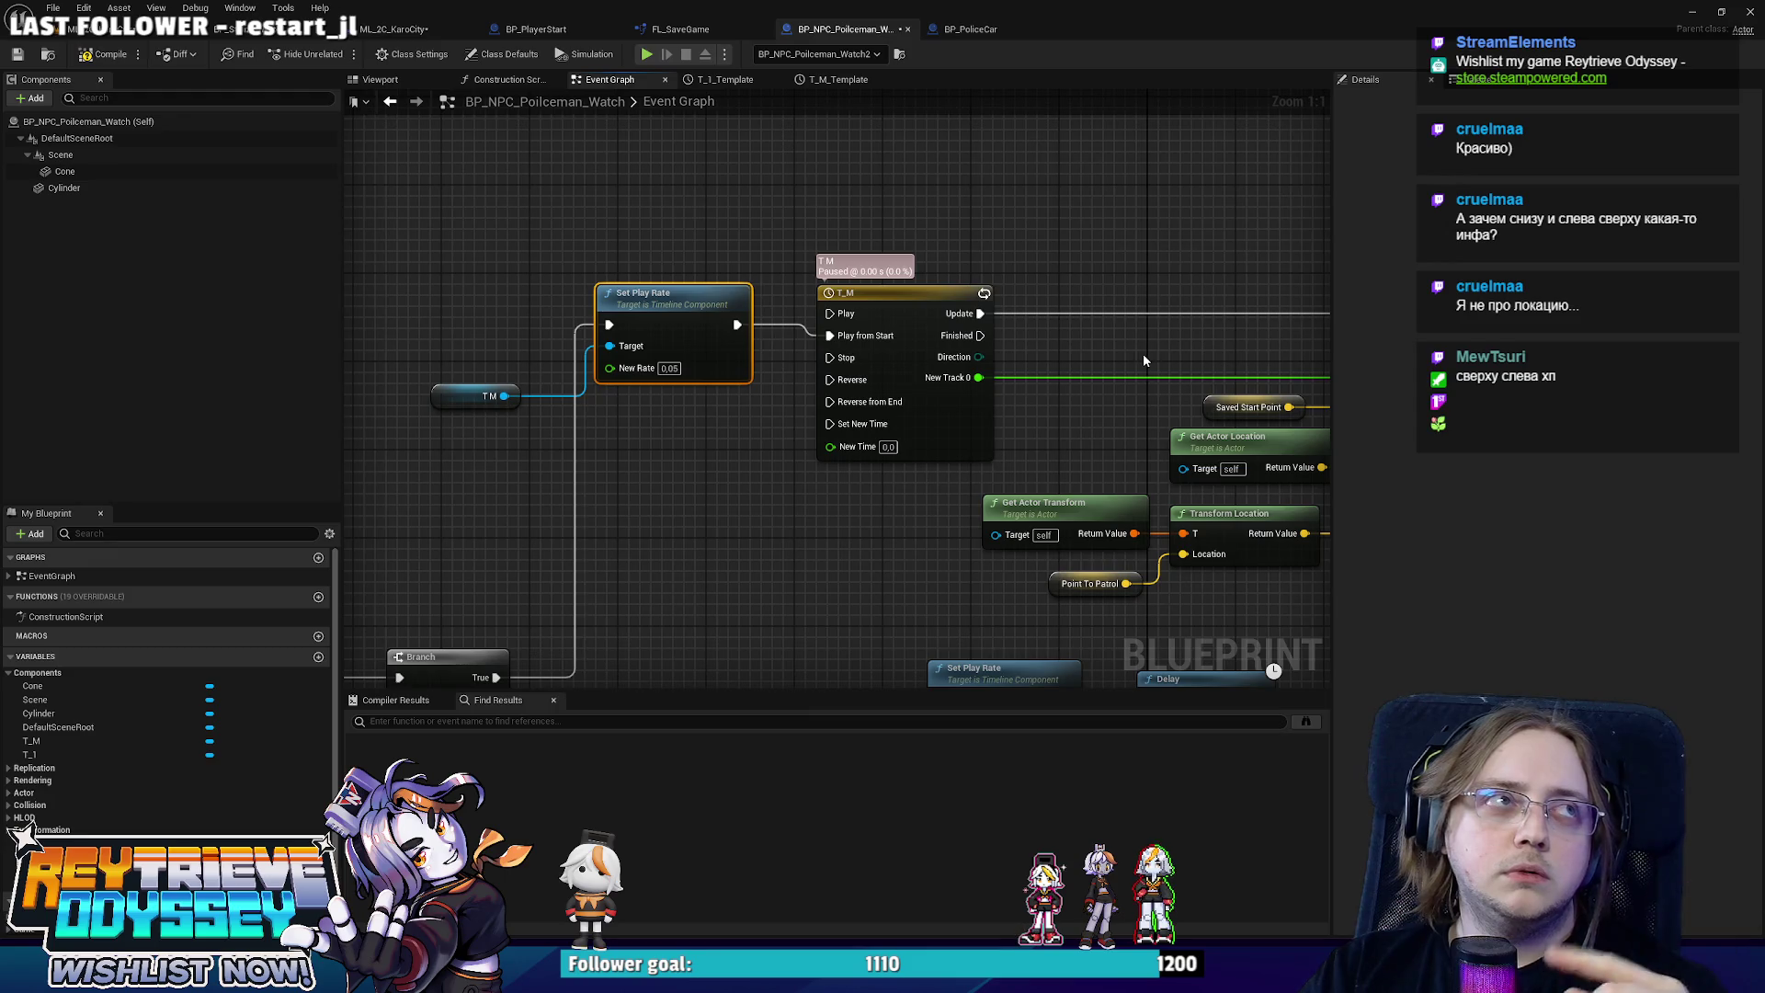
scroll(1138, 355, "down", 4)
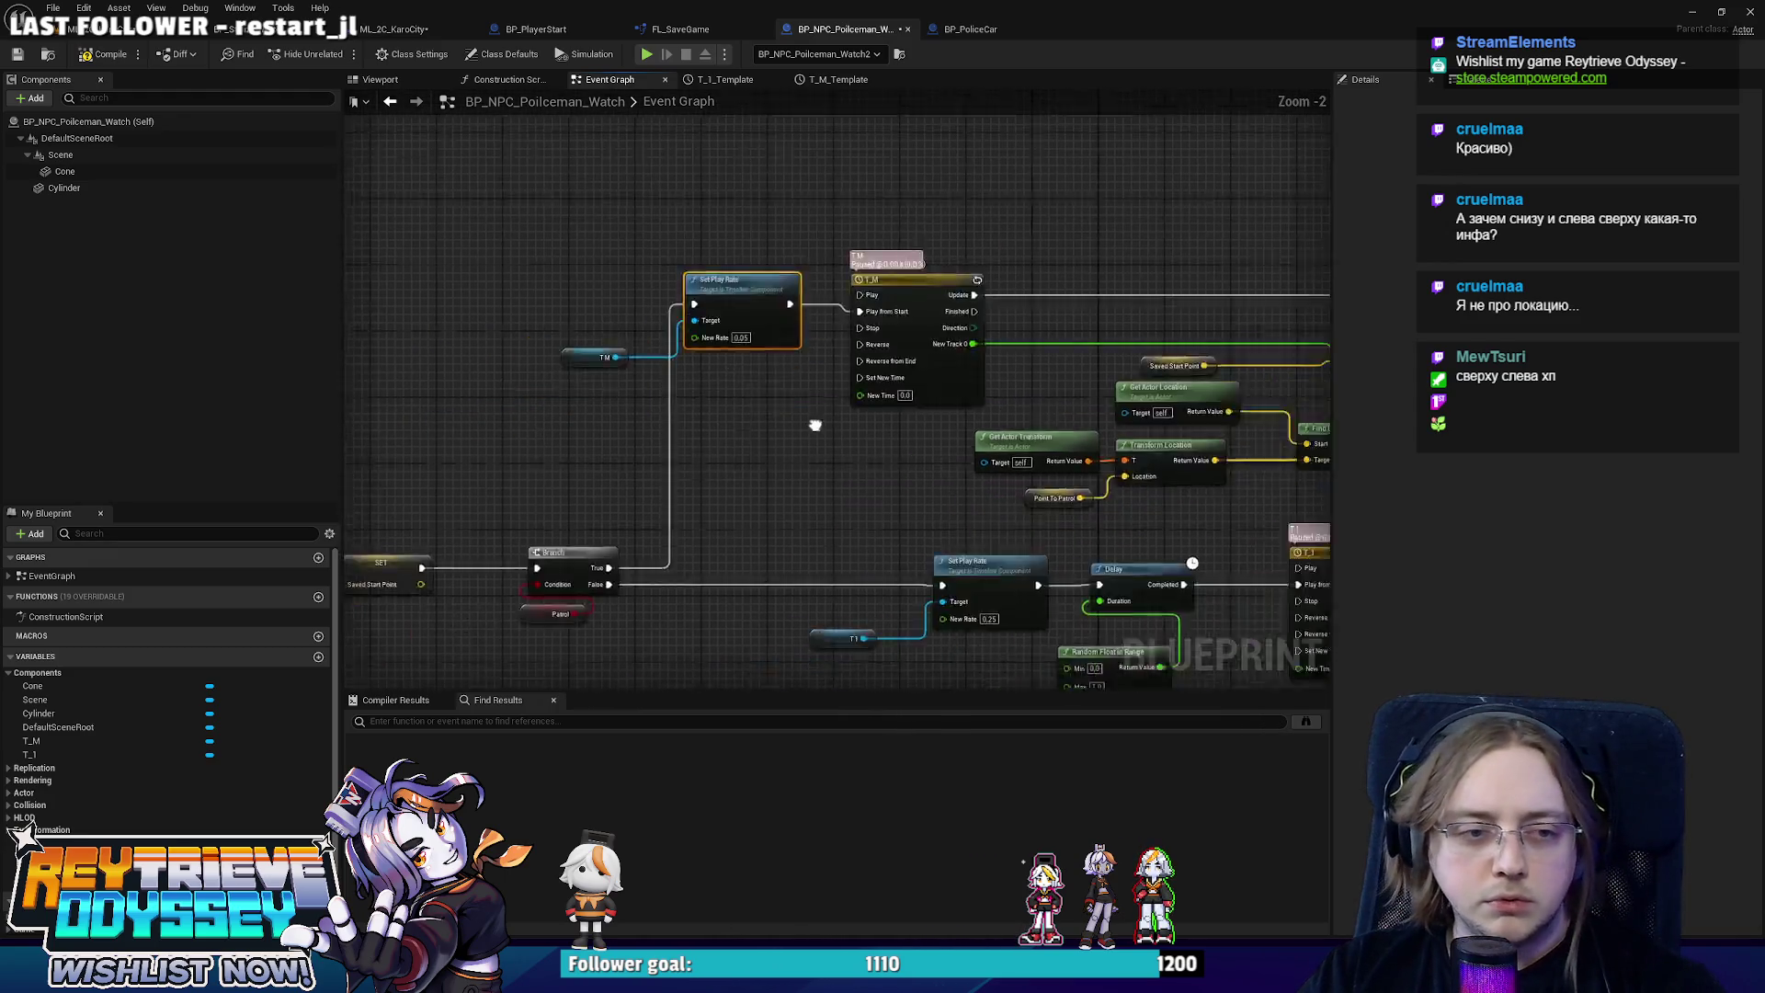
scroll(899, 392, "up", 2)
left_click(132, 35)
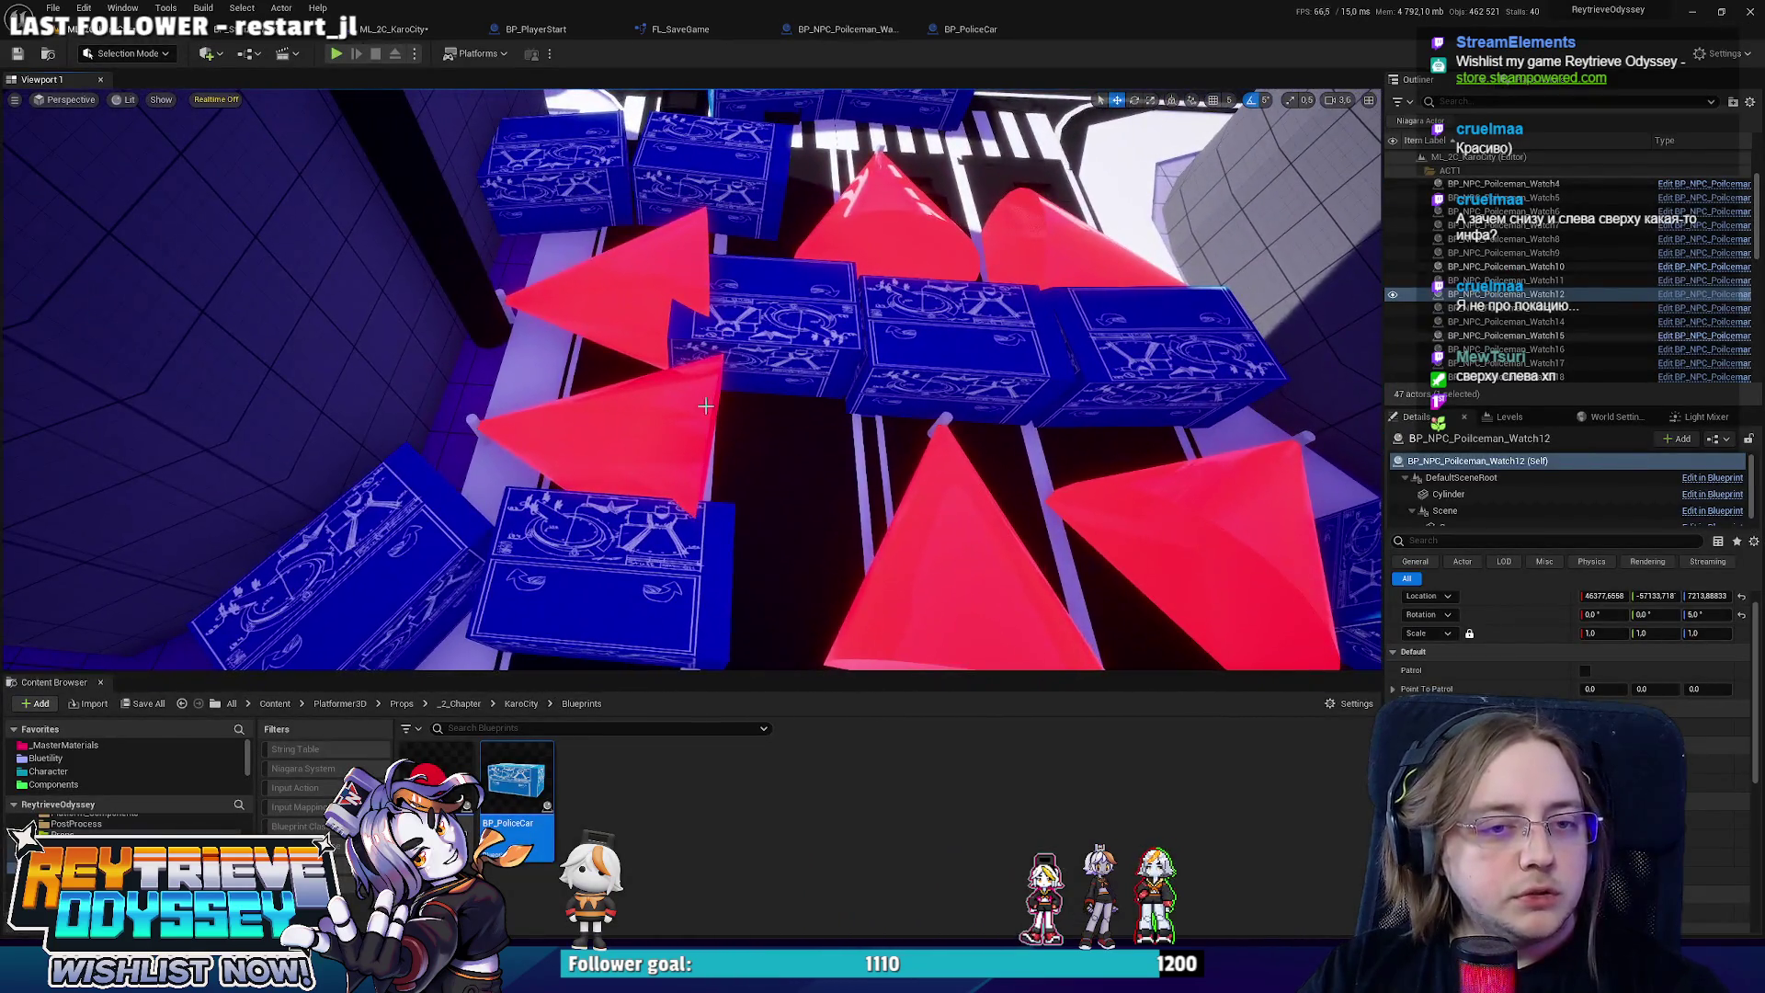
Delete the Watch5 policeman and Alt-drag a copy of Watch10 to a new spot on the right.
left_click(706, 438)
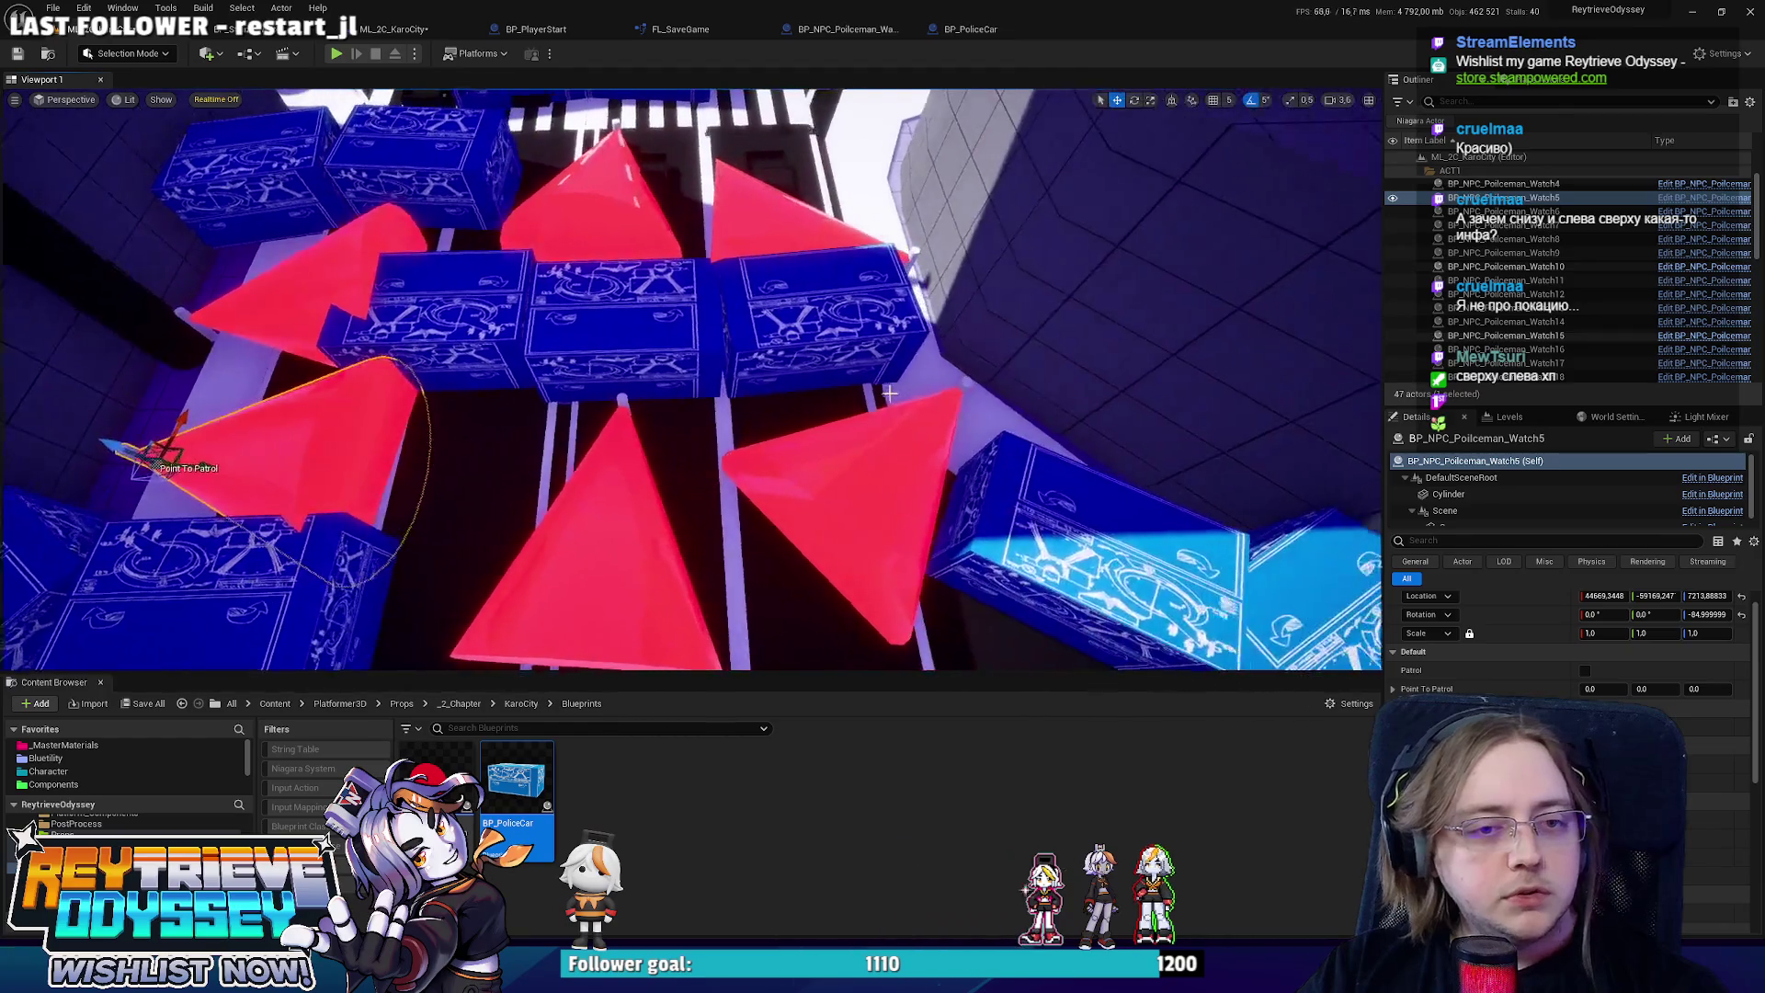
key("Delete")
left_click(762, 352)
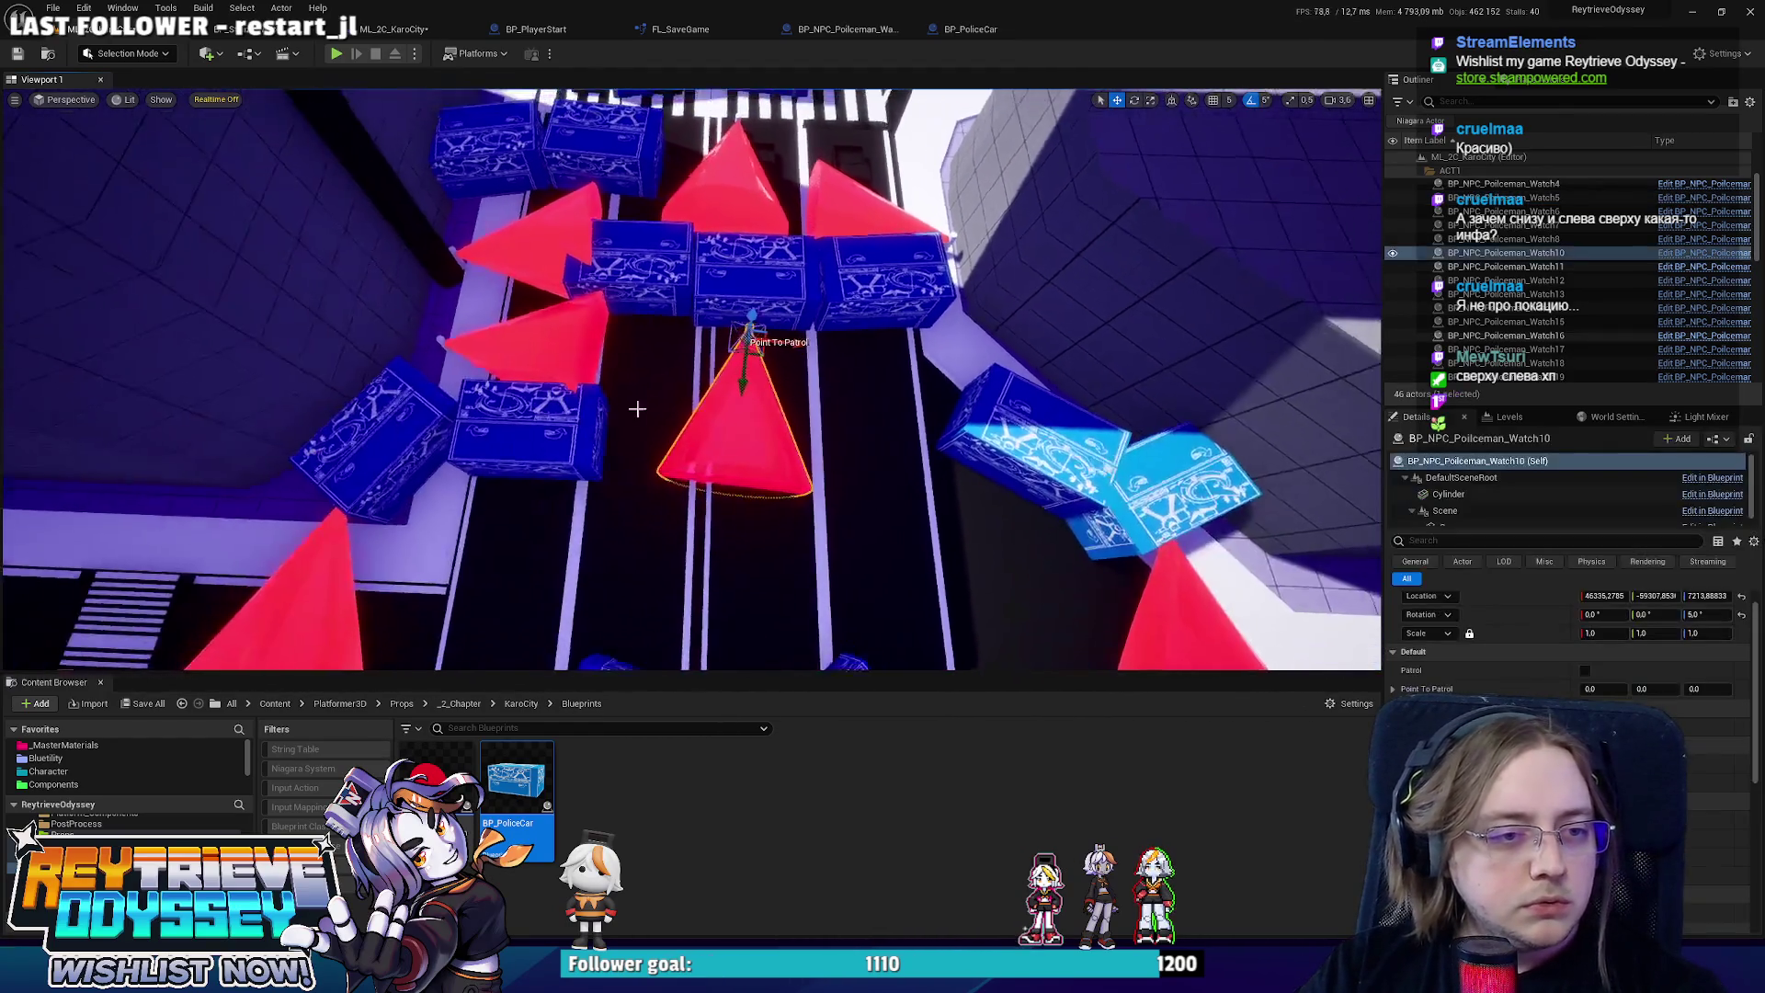
mouse_move(773, 352)
left_mouse_down()
mouse_move(685, 450)
mouse_move(883, 471)
mouse_move(855, 481)
left_mouse_up()
key("e")
key("w")
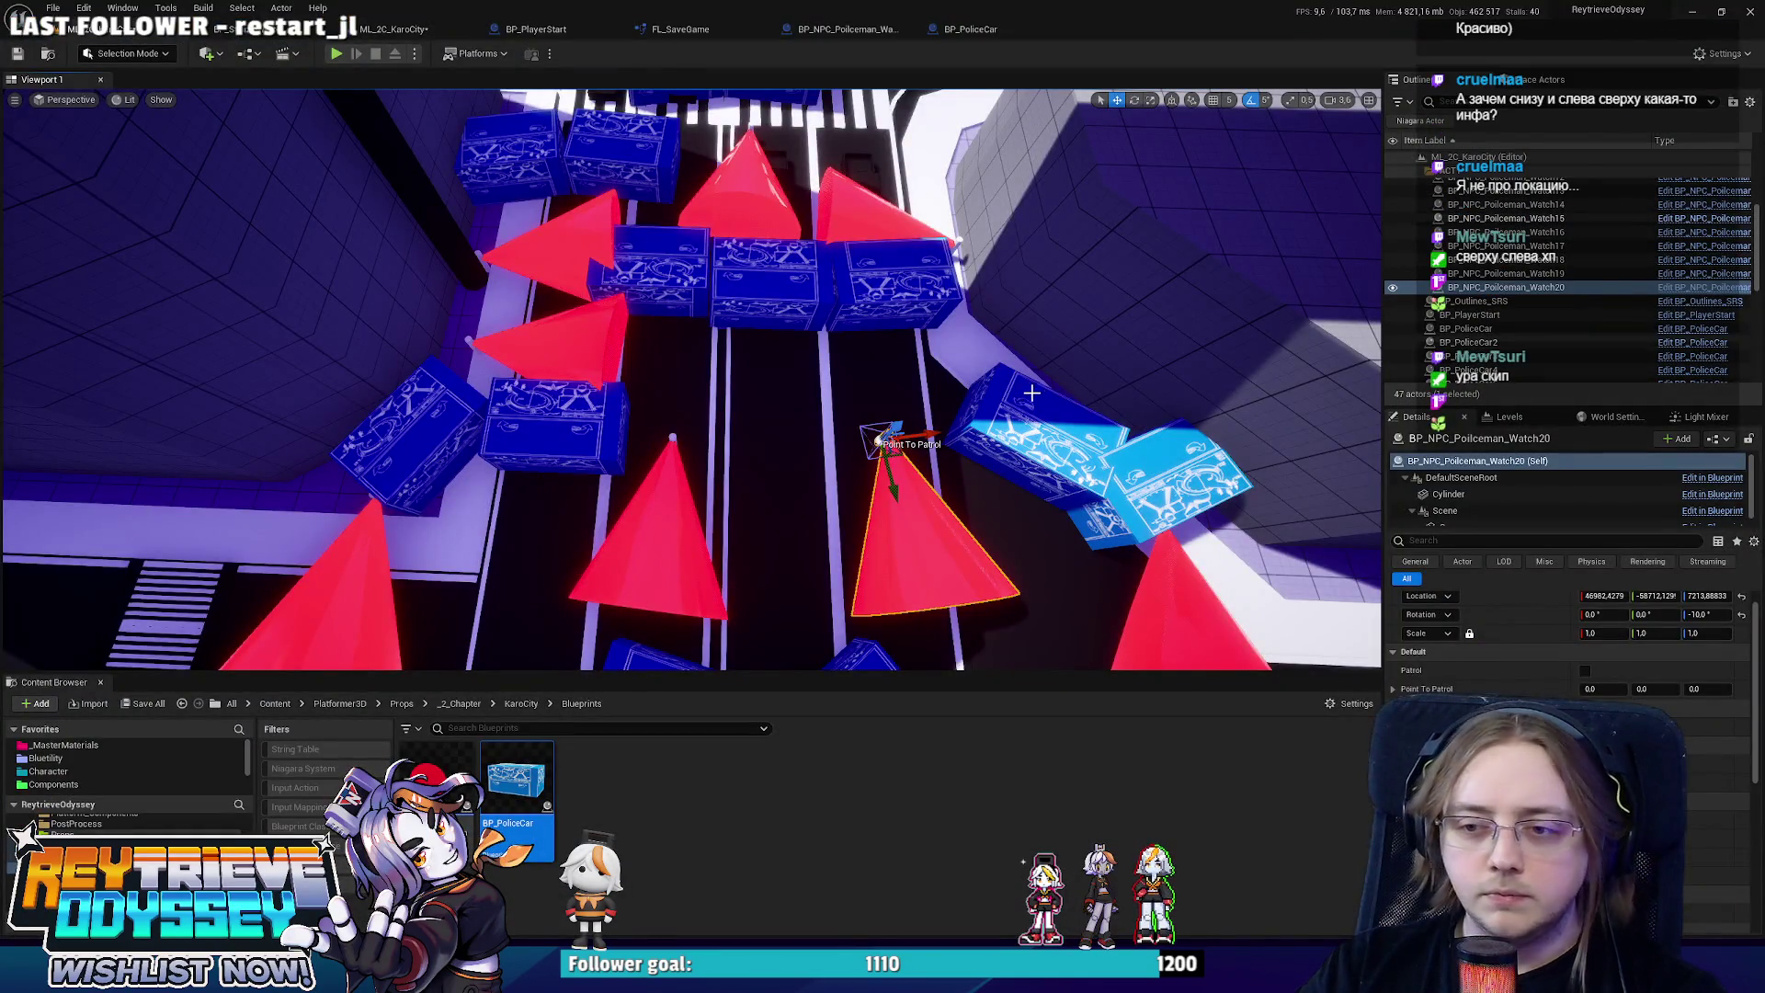
Drag the selected policeman's Point To Patrol across the street.
left_click_drag(1031, 393, 497, 475)
left_click(497, 474)
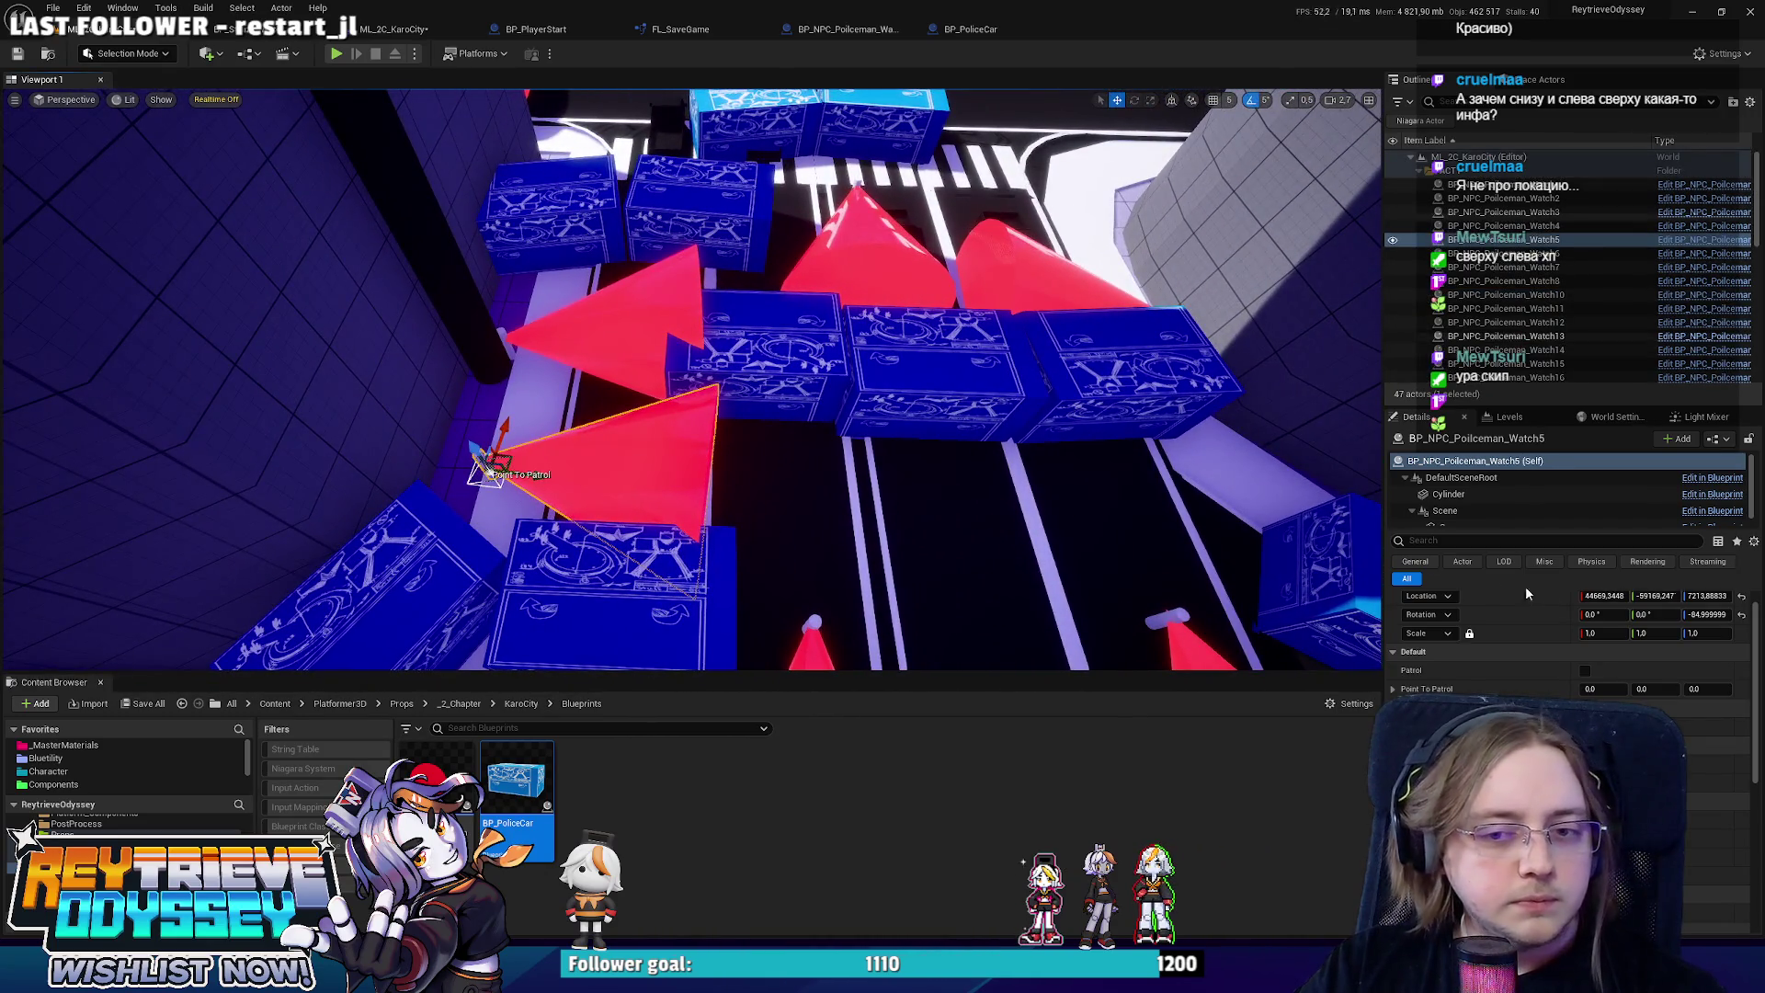
scroll(1563, 643, "up", 1)
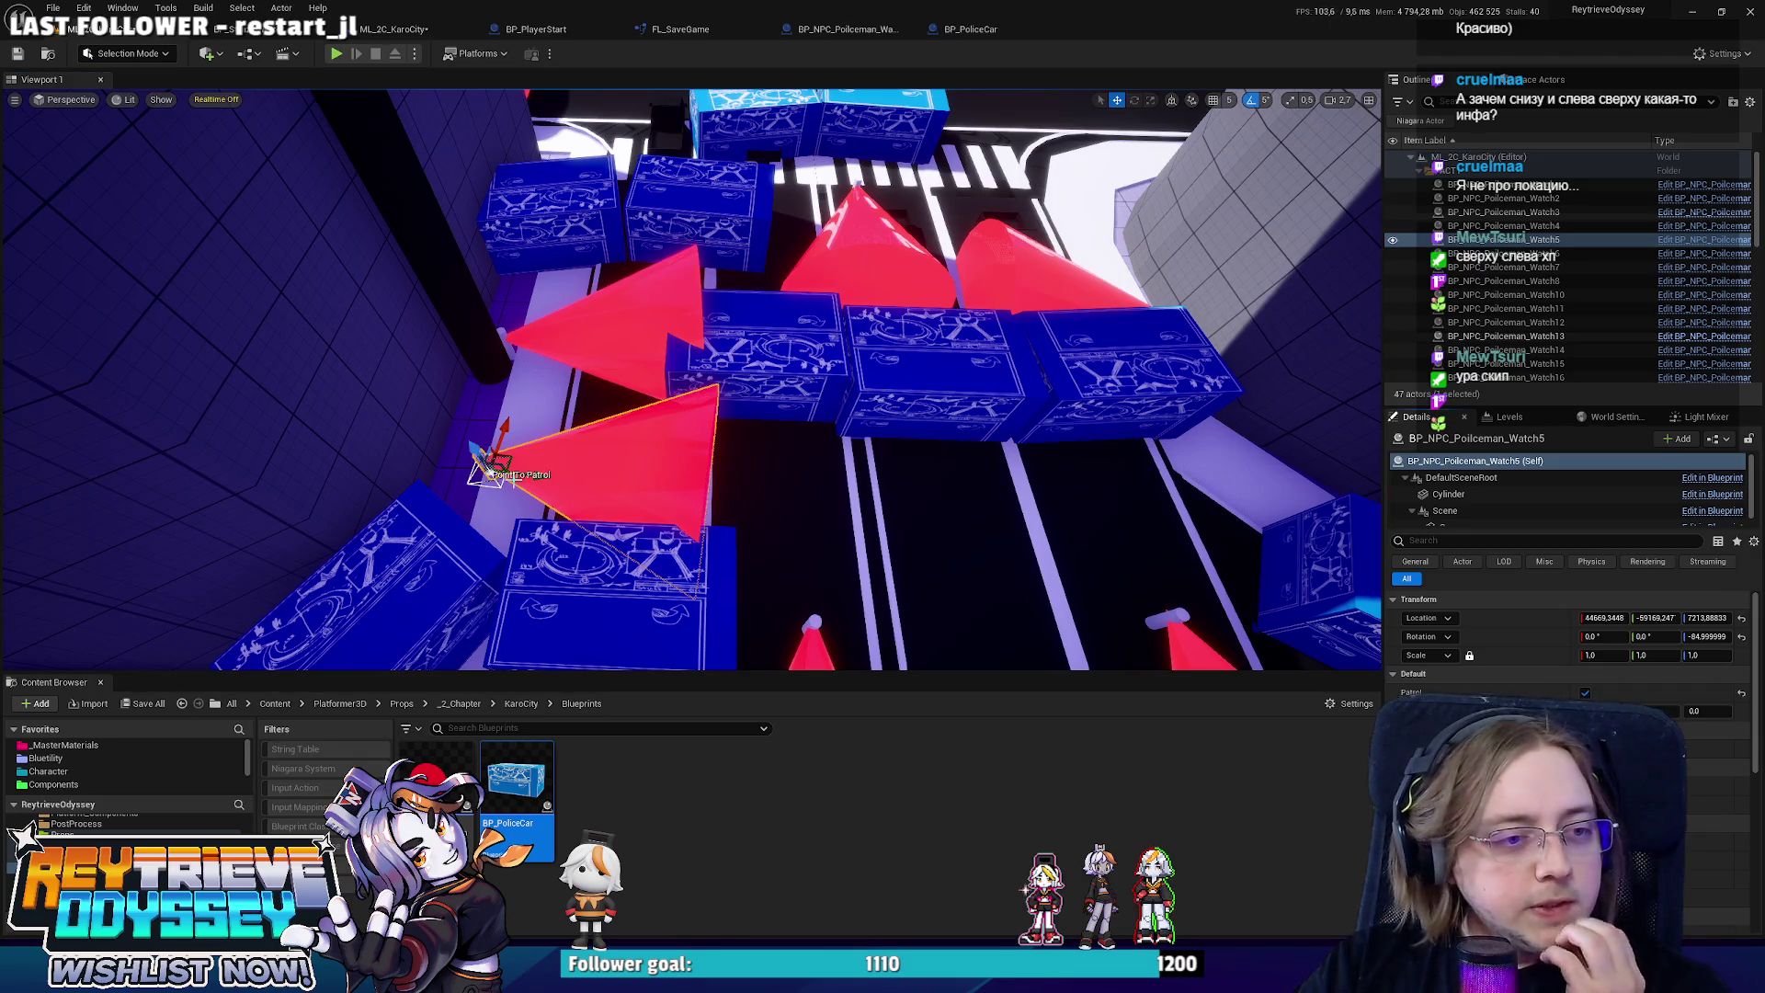
mouse_move(498, 474)
left_mouse_down()
mouse_move(1106, 500)
mouse_move(1305, 552)
mouse_move(1232, 506)
mouse_move(1209, 445)
left_mouse_up()
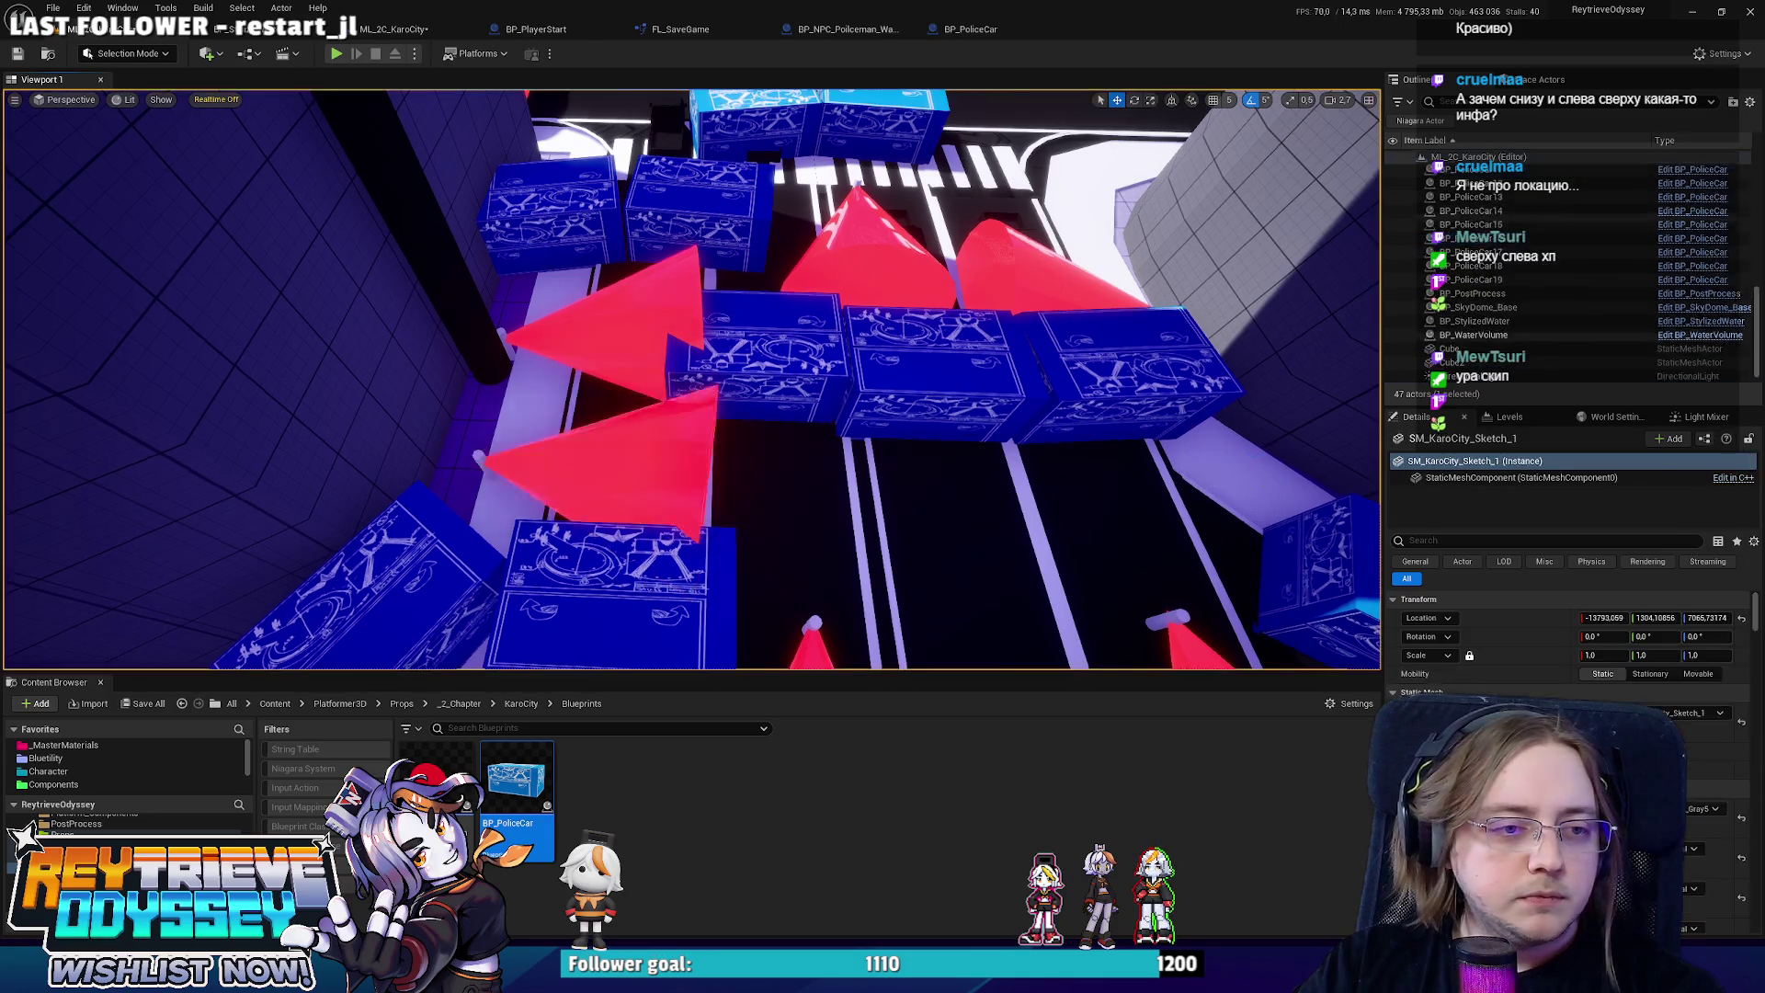
left_click_drag(768, 471, 768, 472)
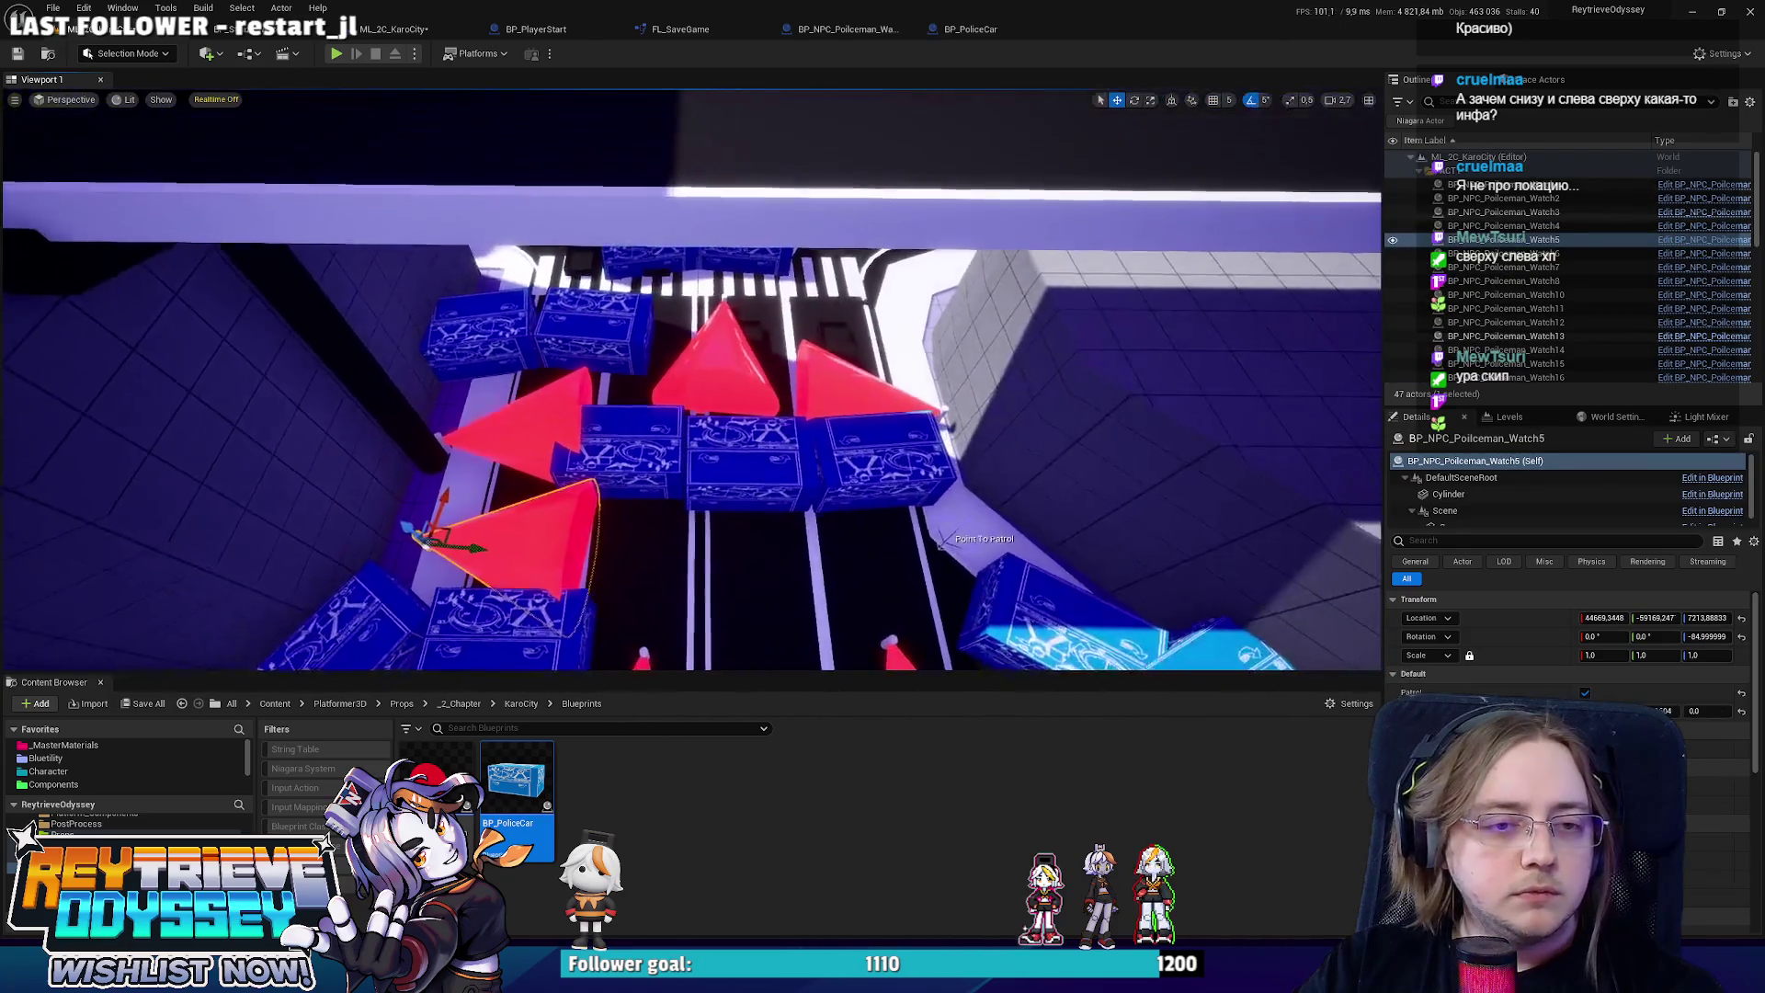
Duplicate the Watch13 policeman to the left, then undo the extra copy.
left_click(852, 297)
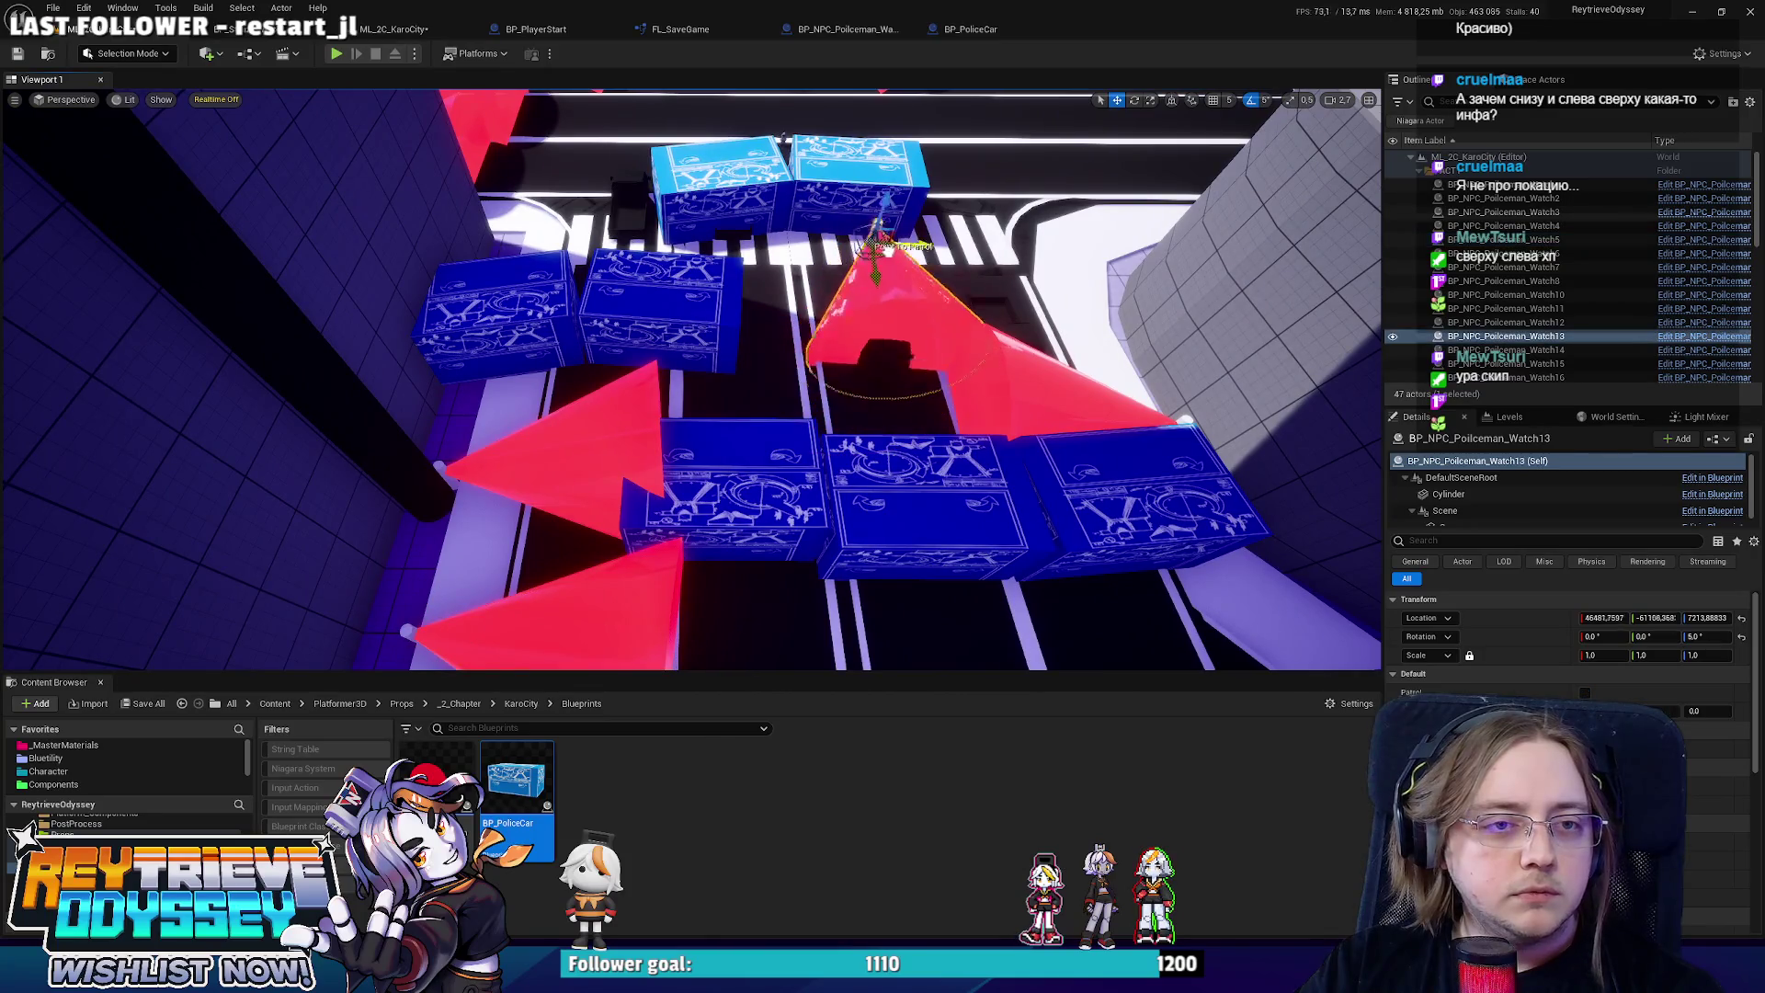
mouse_move(908, 250)
left_mouse_down()
mouse_move(655, 241)
mouse_move(676, 248)
left_mouse_up()
left_click_drag(627, 191, 627, 190)
left_click_drag(725, 352, 725, 352)
key("ctrl+z")
Turn Watch11's cone to face 90 degrees, move its patrol point left, and enable Patrol.
mouse_move(1101, 348)
left_mouse_down()
mouse_move(803, 416)
mouse_move(781, 393)
mouse_move(867, 465)
mouse_move(978, 432)
mouse_move(988, 492)
left_mouse_up()
key("e")
key("w")
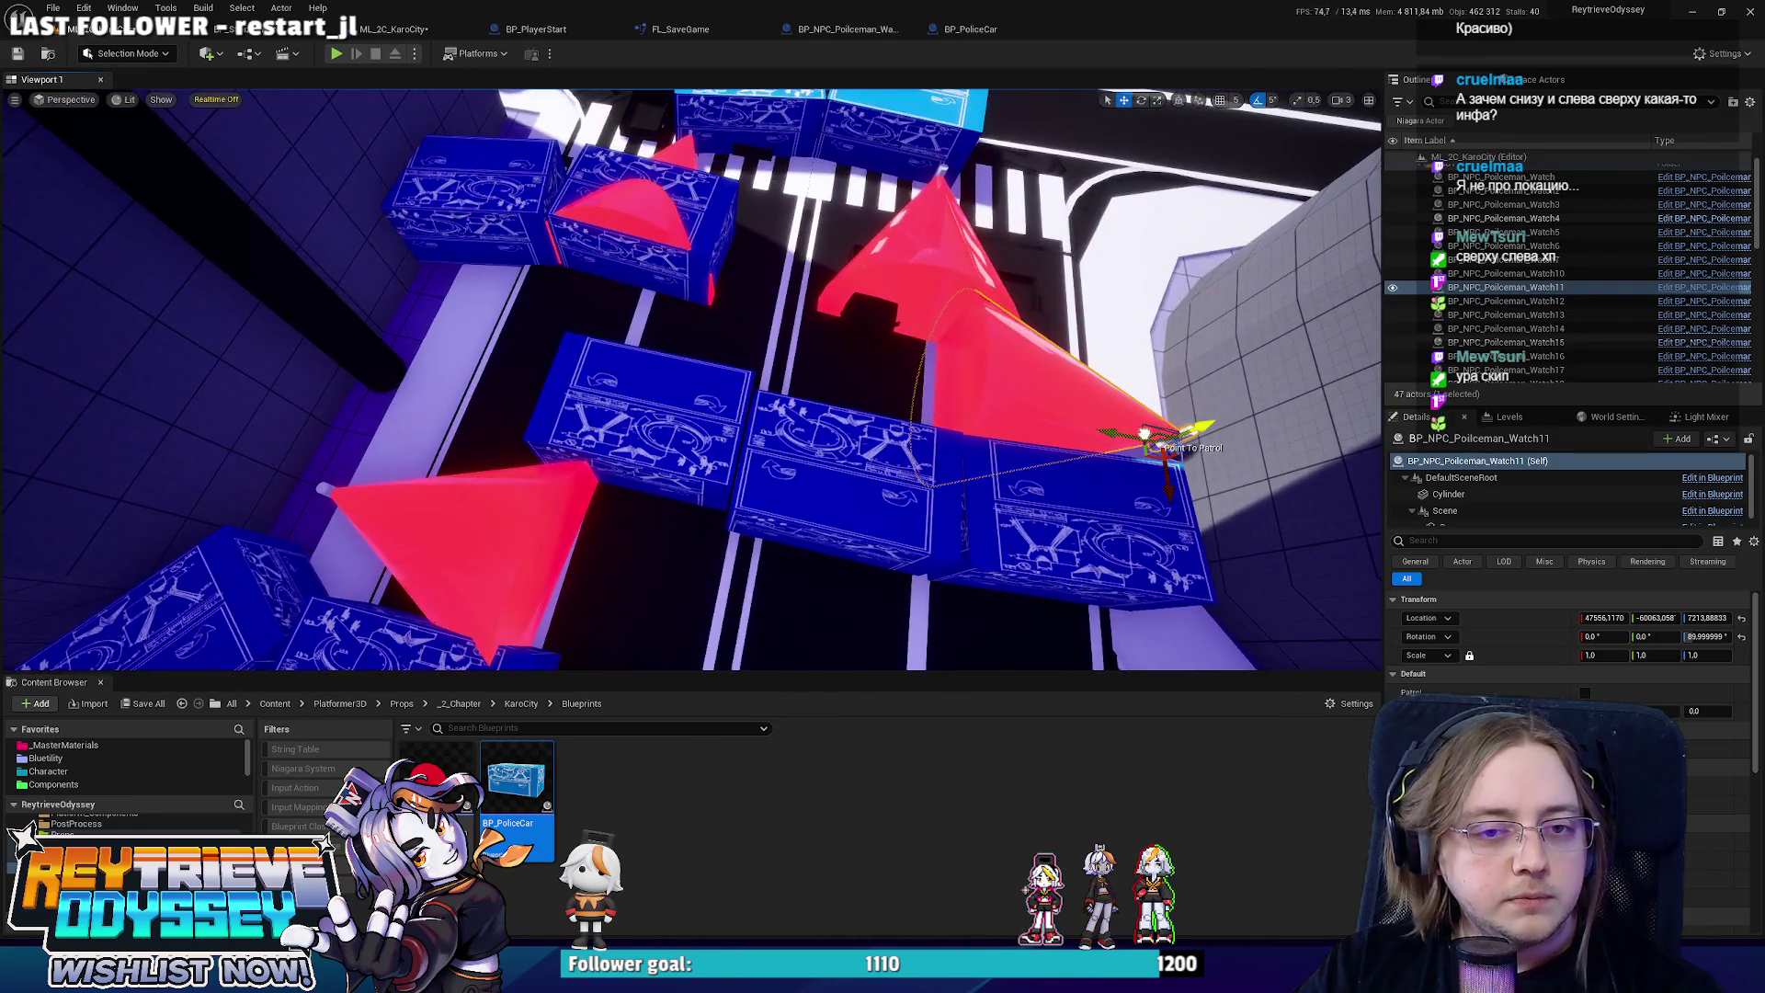
left_click_drag(1149, 448, 1056, 439)
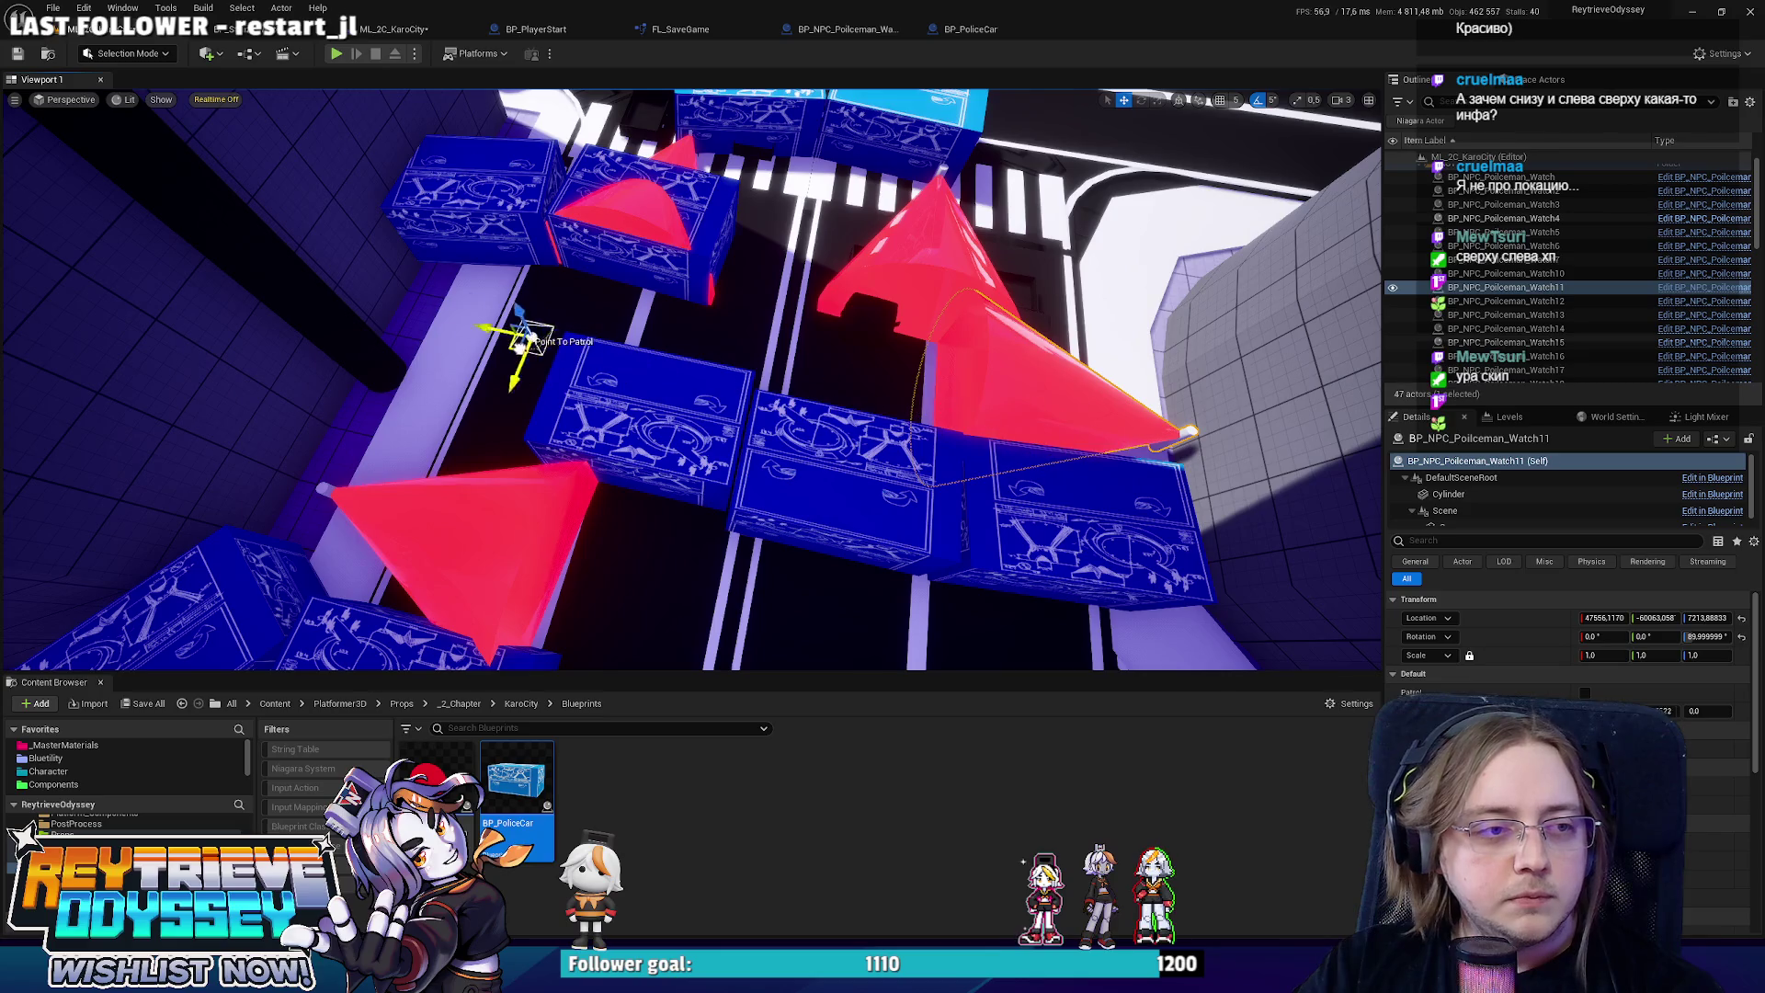
left_click_drag(519, 342, 423, 309)
left_click(1585, 692)
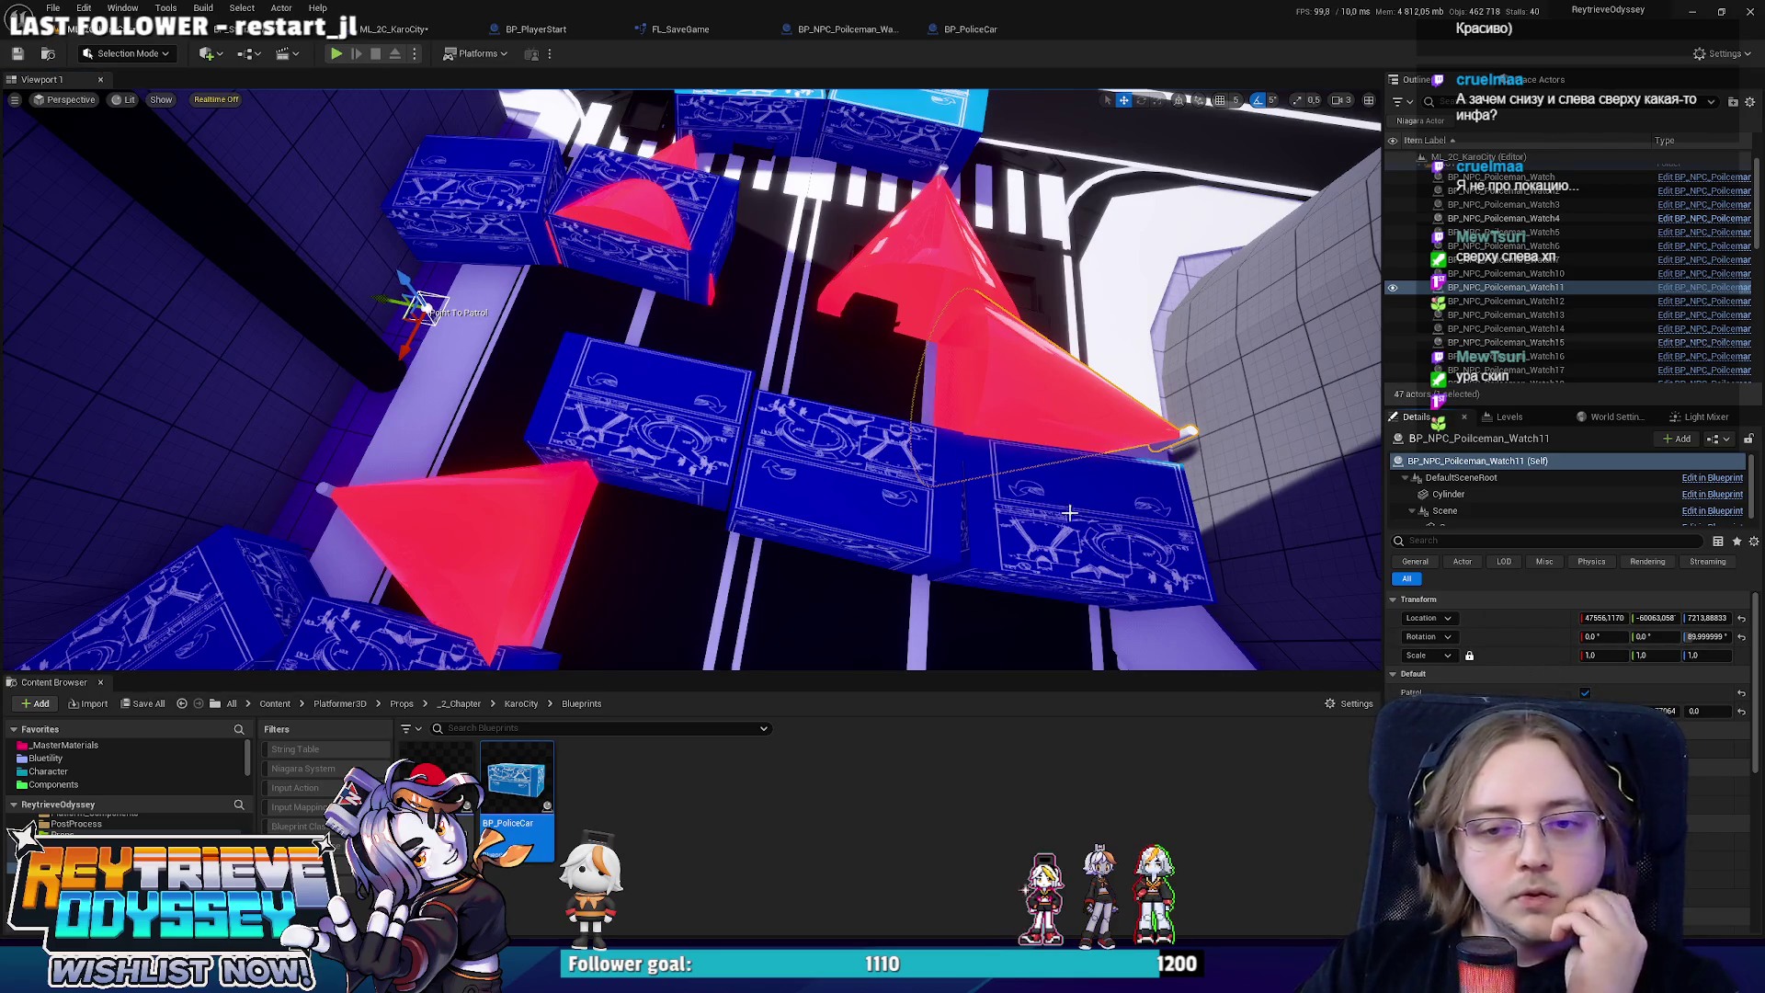
left_click_drag(1069, 512, 827, 368)
Rotate the Watch21 policeman's vision cone to point right.
left_click(634, 341)
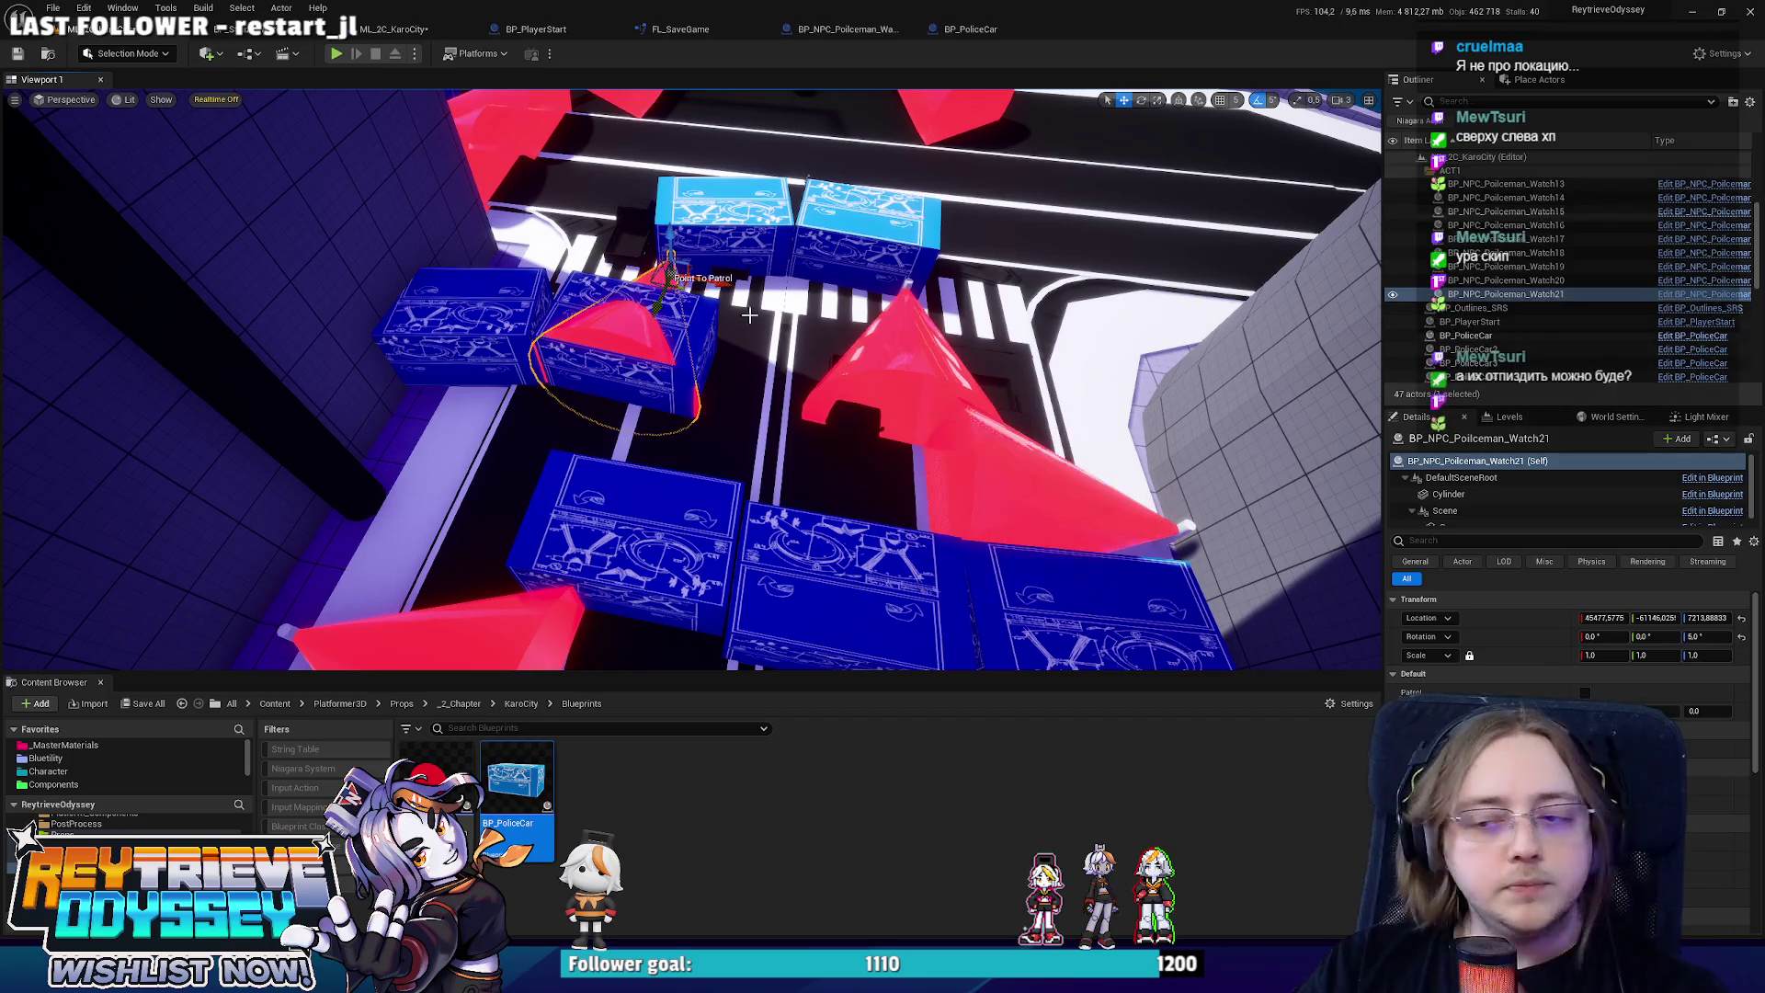
mouse_move(749, 315)
left_mouse_down()
mouse_move(806, 399)
mouse_move(625, 285)
mouse_move(528, 275)
left_mouse_up()
key("e")
key("w")
Move Watch13 to the right, turning its cone to about 80 degrees and Watch22's to about 75.
key("f")
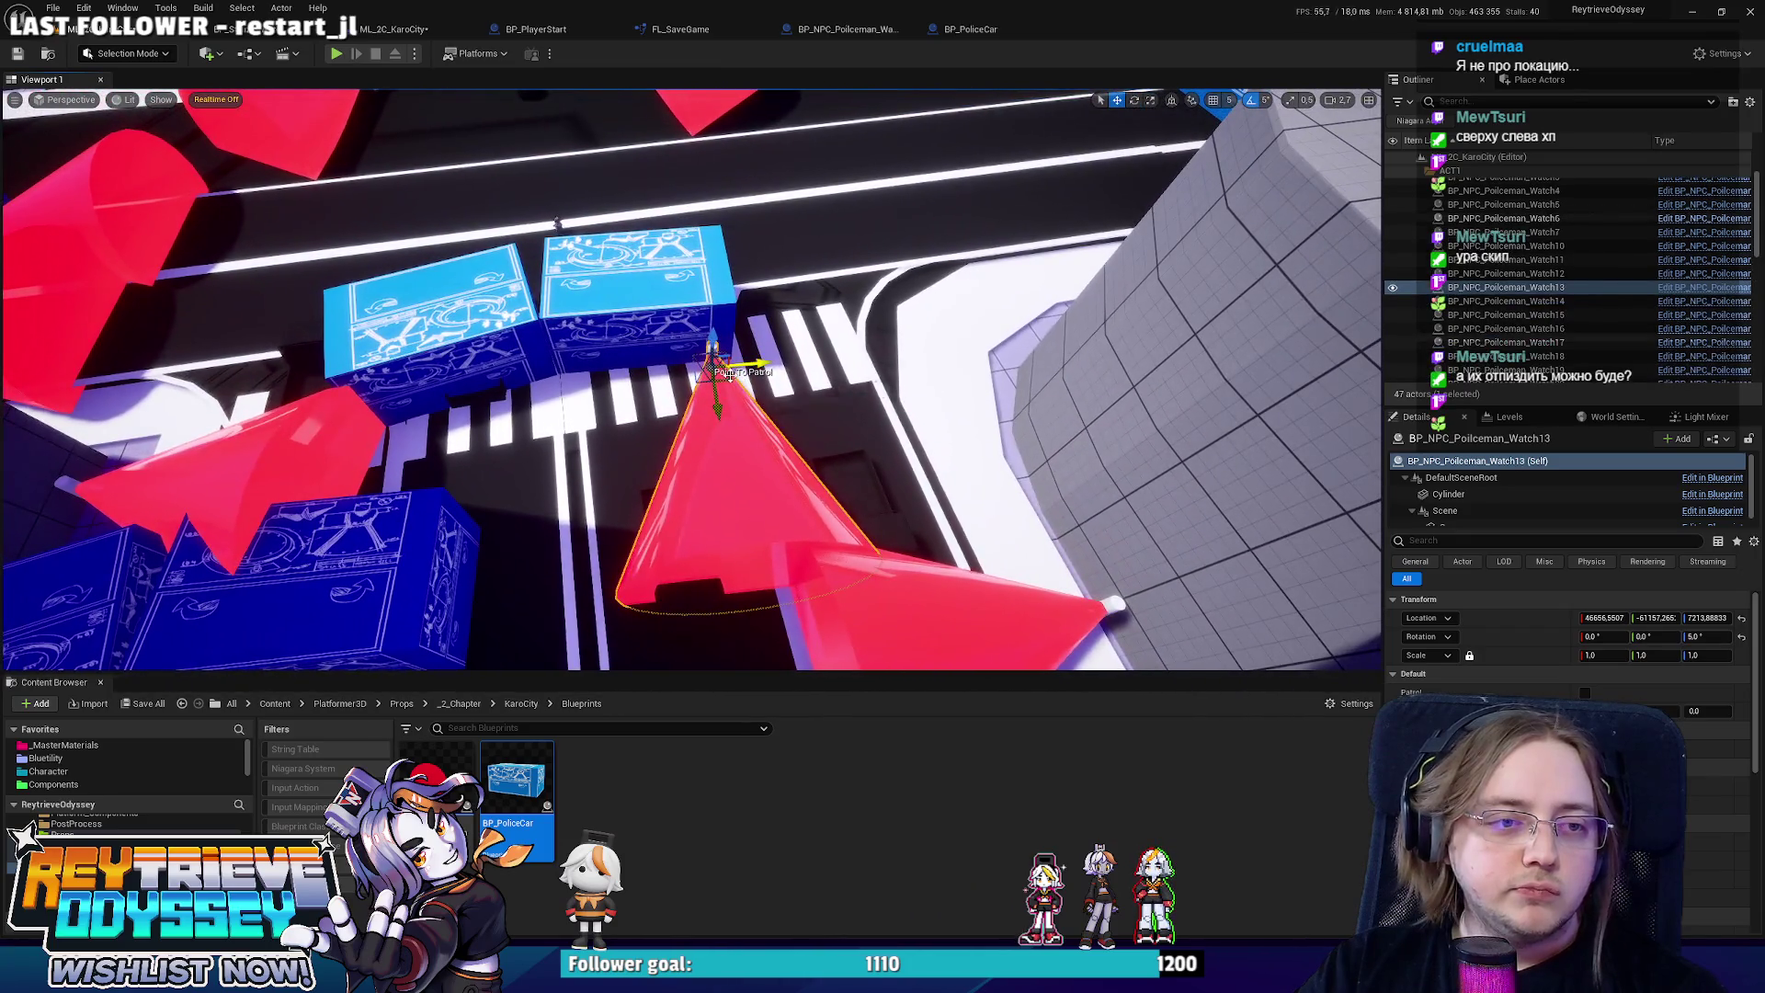
mouse_move(715, 366)
left_mouse_down()
mouse_move(887, 377)
mouse_move(975, 423)
mouse_move(979, 393)
left_mouse_up()
key("e")
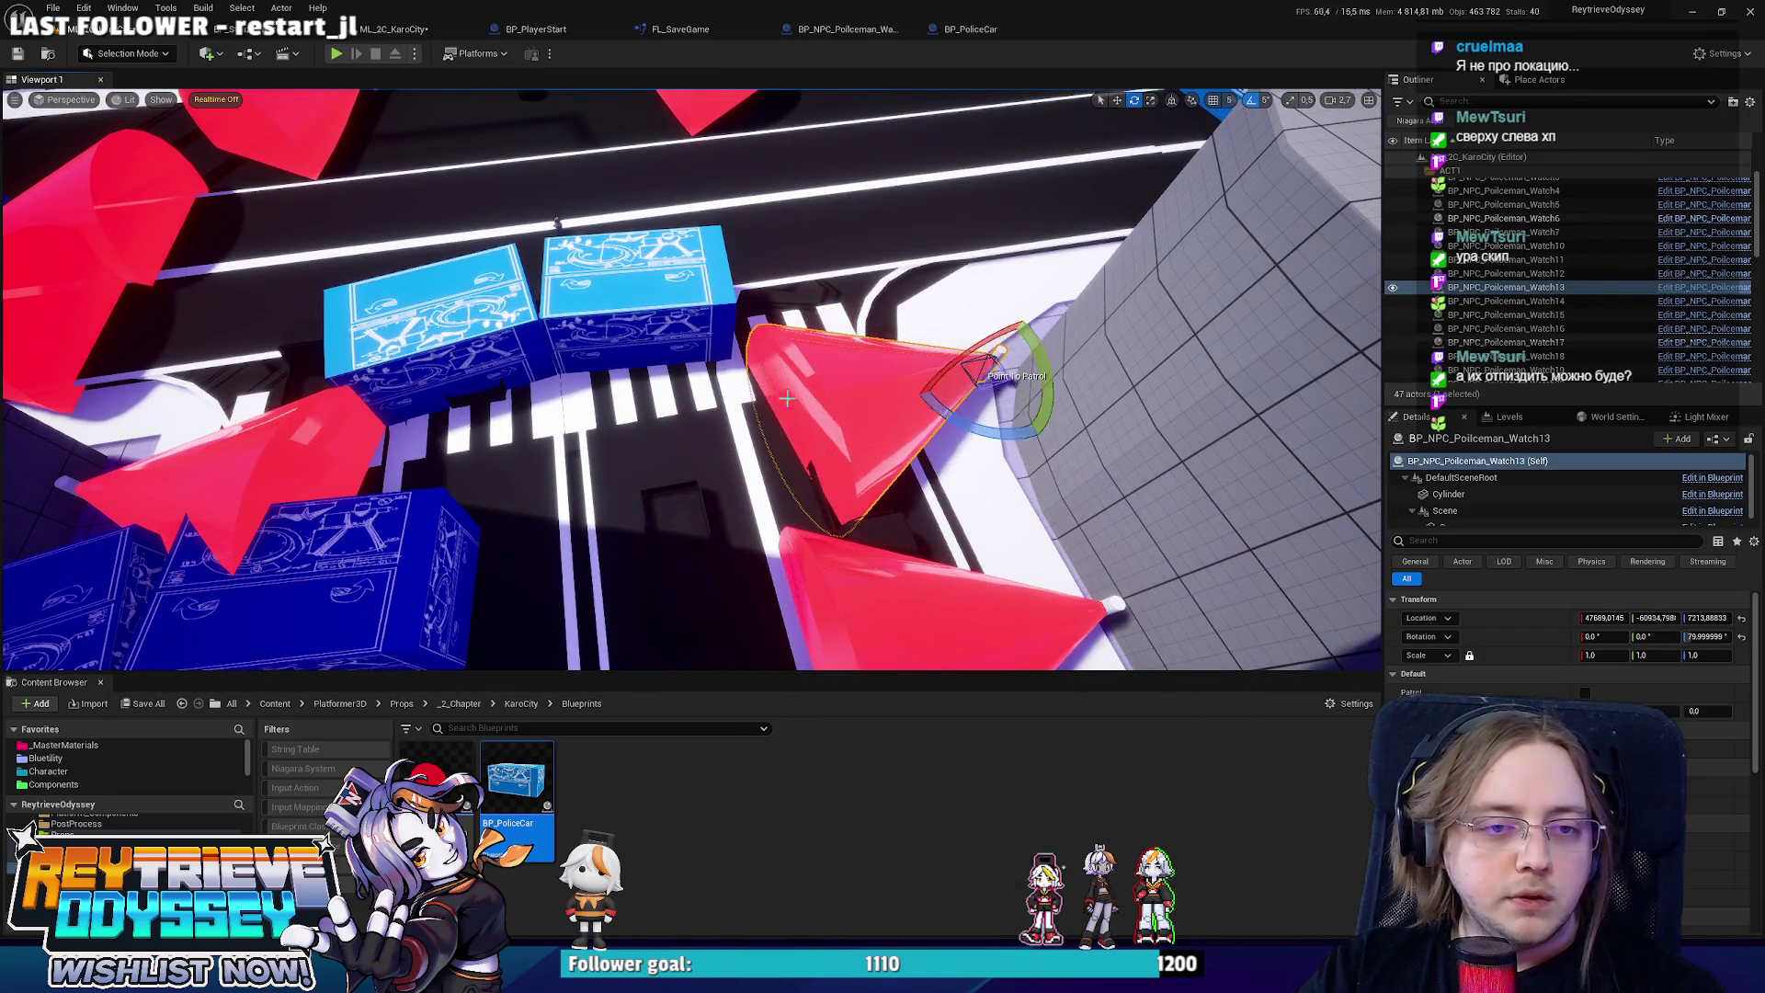
key("w")
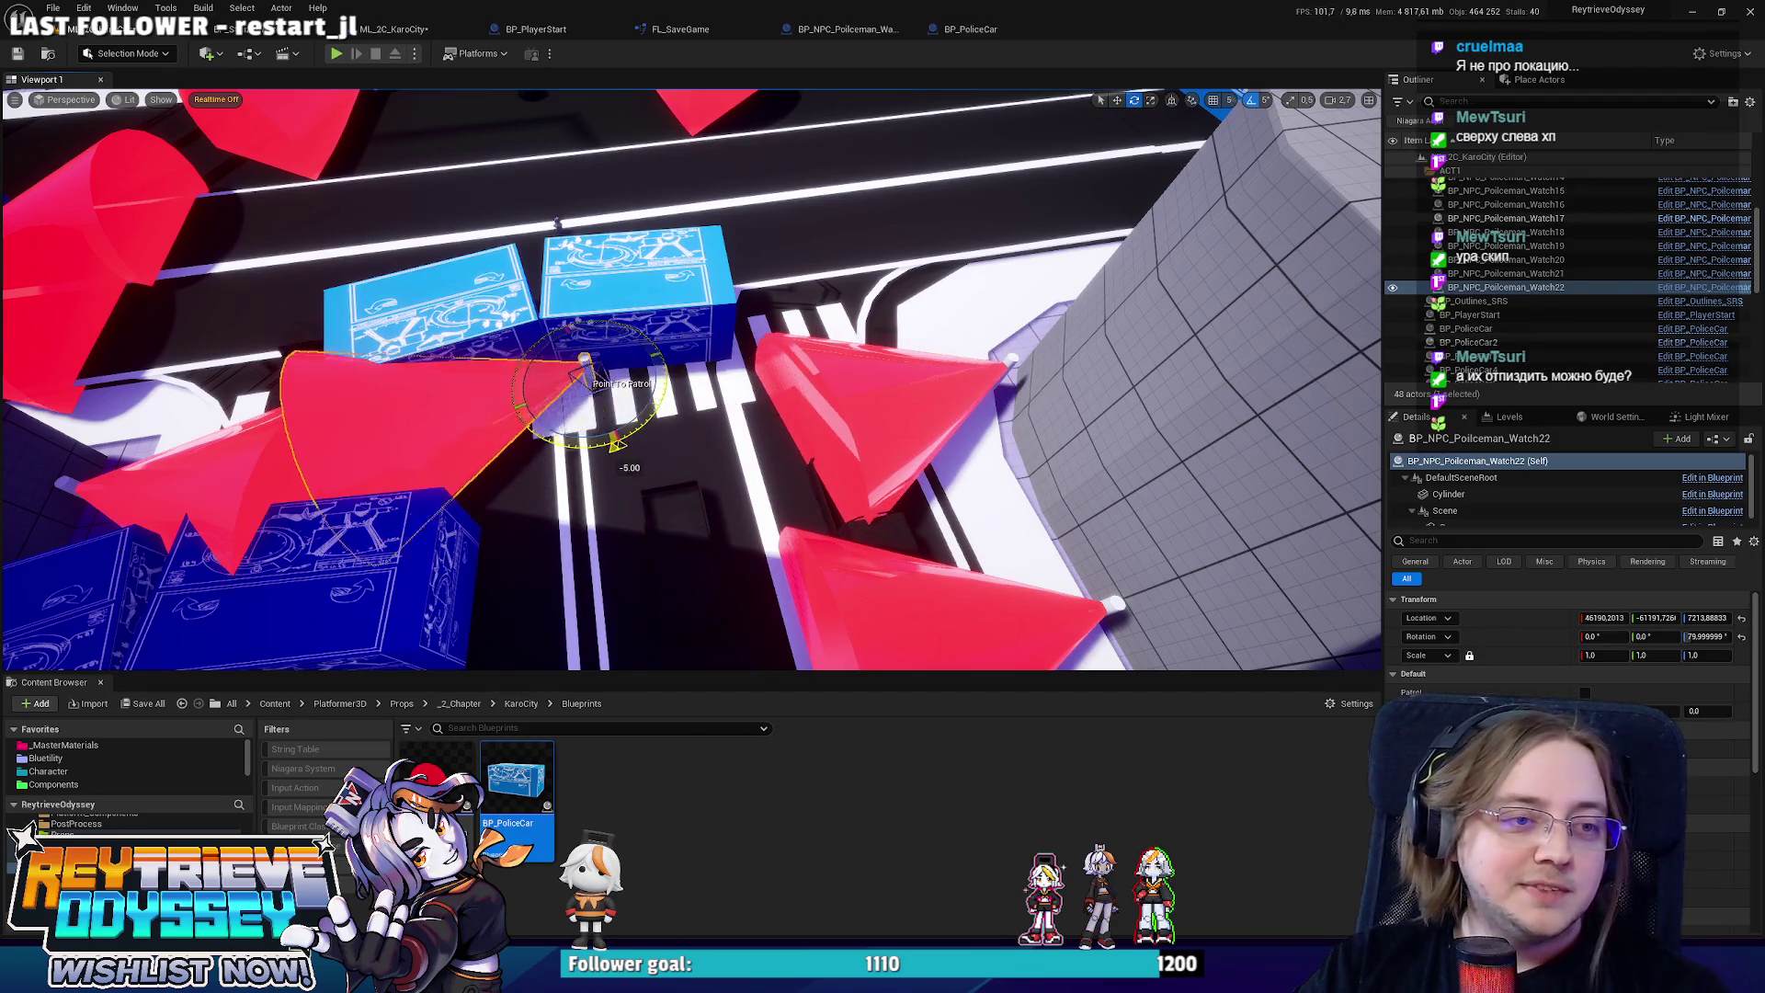
left_click_drag(616, 444, 669, 366)
Alt-drag copies of two police car blocks further along the road and save the level.
key("w")
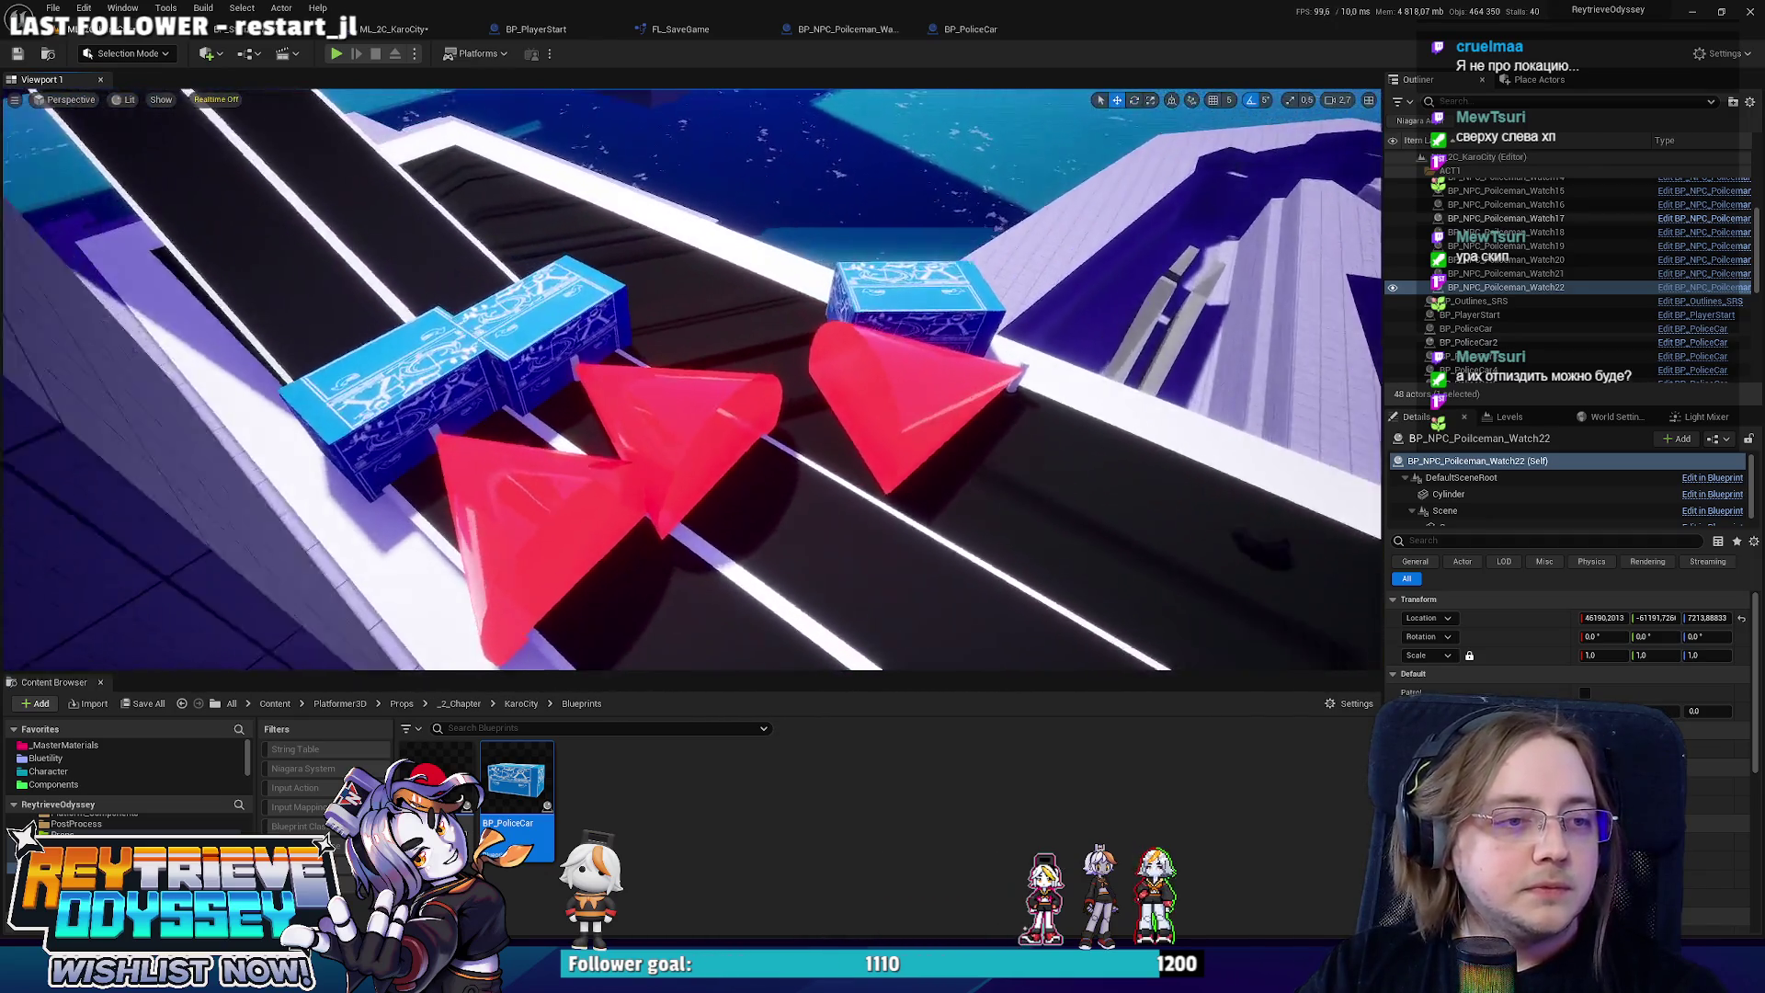
mouse_move(766, 474)
left_mouse_down()
mouse_move(745, 468)
mouse_move(786, 469)
mouse_move(766, 473)
left_mouse_up()
mouse_move(1076, 621)
left_mouse_down()
mouse_move(1057, 614)
mouse_move(1076, 621)
left_mouse_up()
left_click(938, 450)
left_click(1071, 527, "ctrl")
left_click_drag(1071, 527, 731, 473)
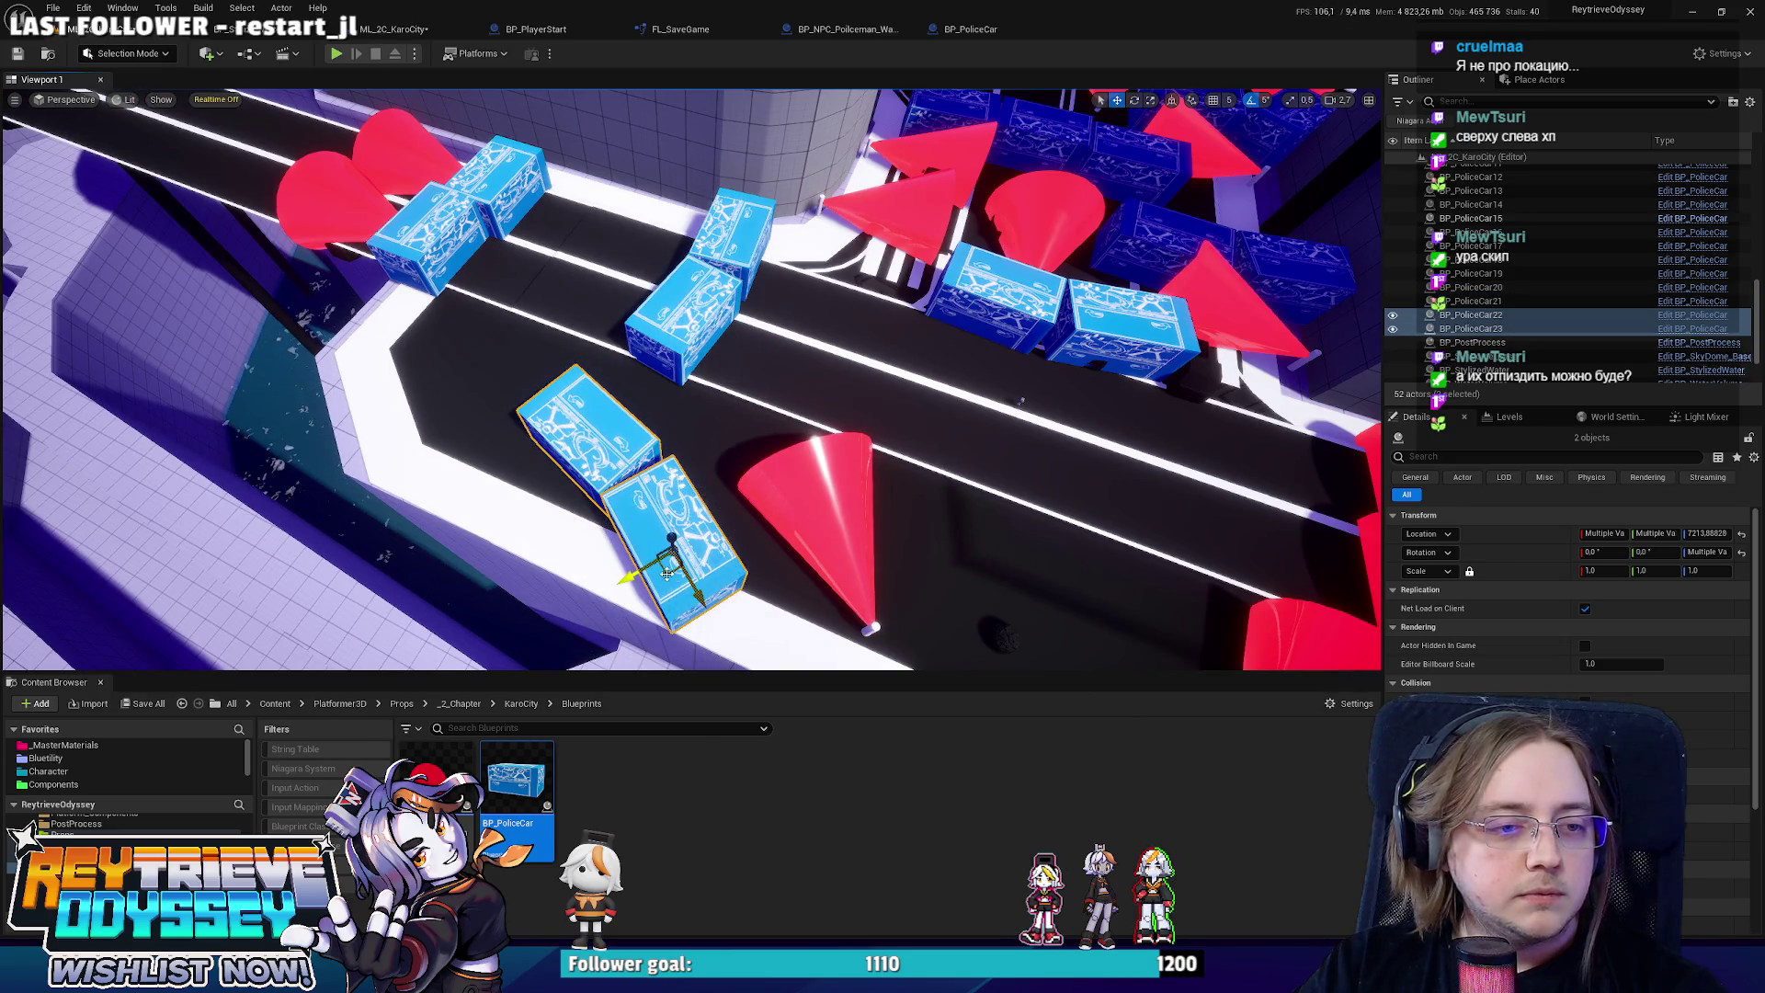
mouse_move(719, 602)
left_mouse_down()
mouse_move(606, 496)
mouse_move(819, 535)
mouse_move(590, 398)
left_mouse_up()
key("ctrl+s")
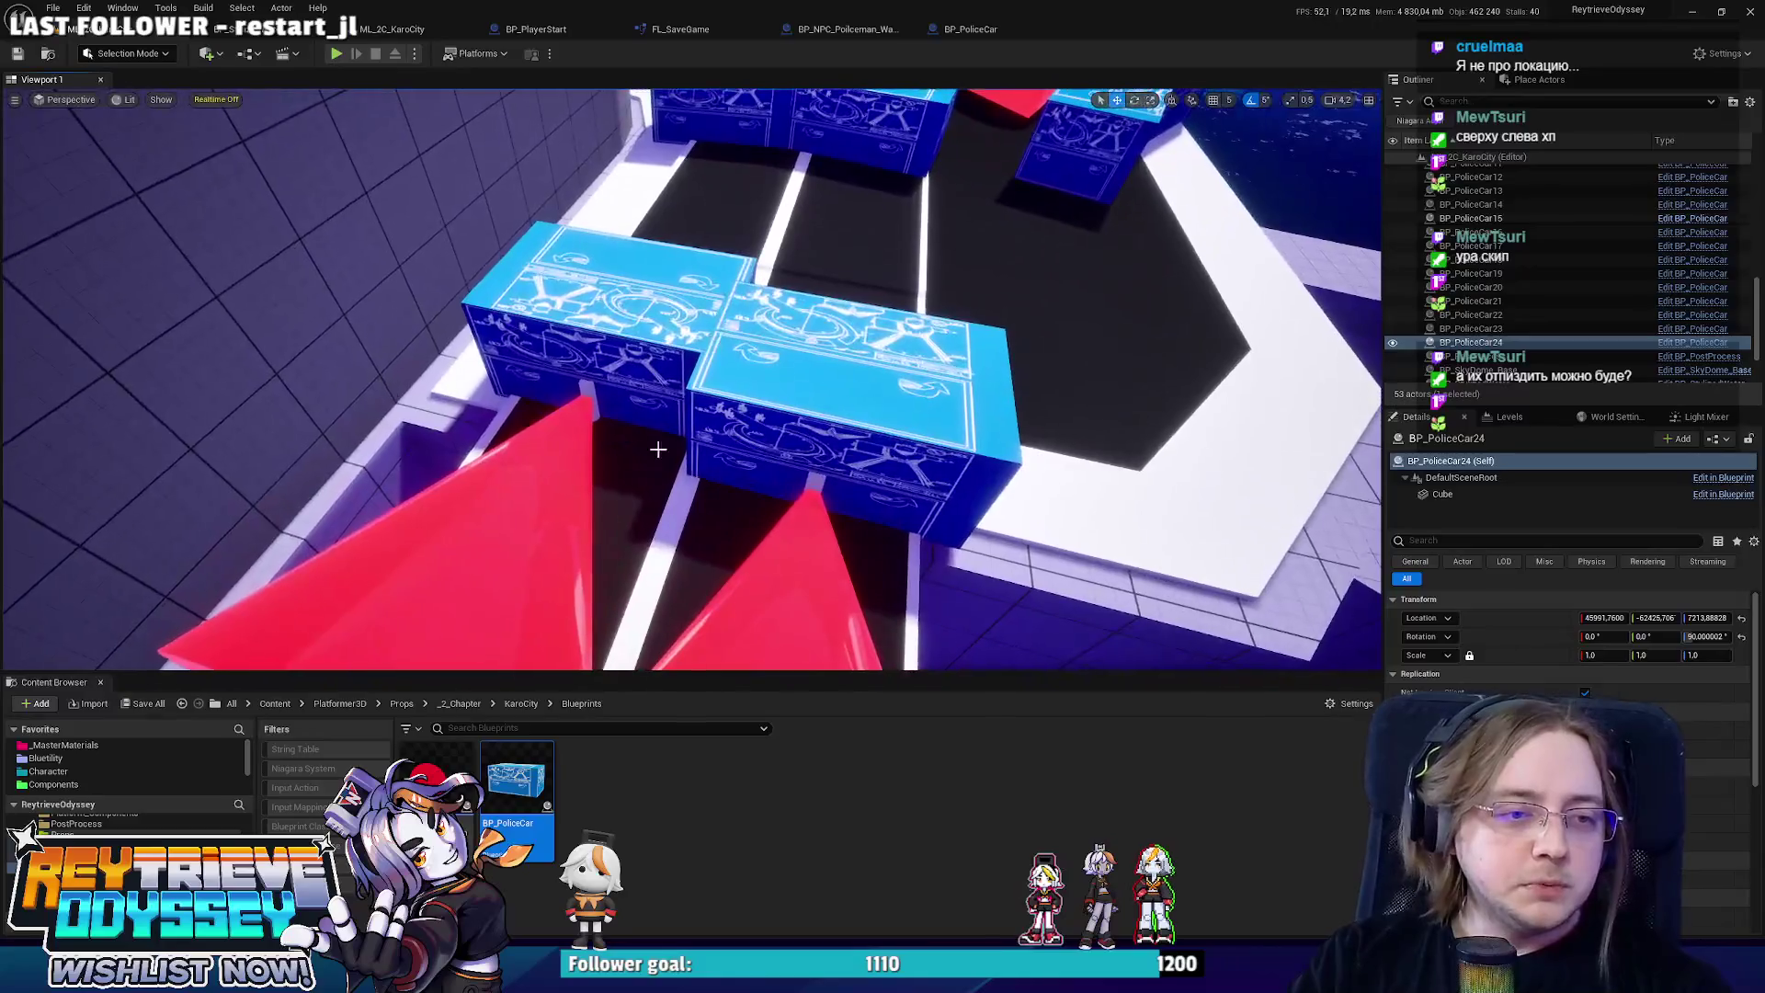
Inspect BP_PoliceCar13 among the policemen up close and save the level again.
left_click(590, 398)
left_click(801, 546, "ctrl")
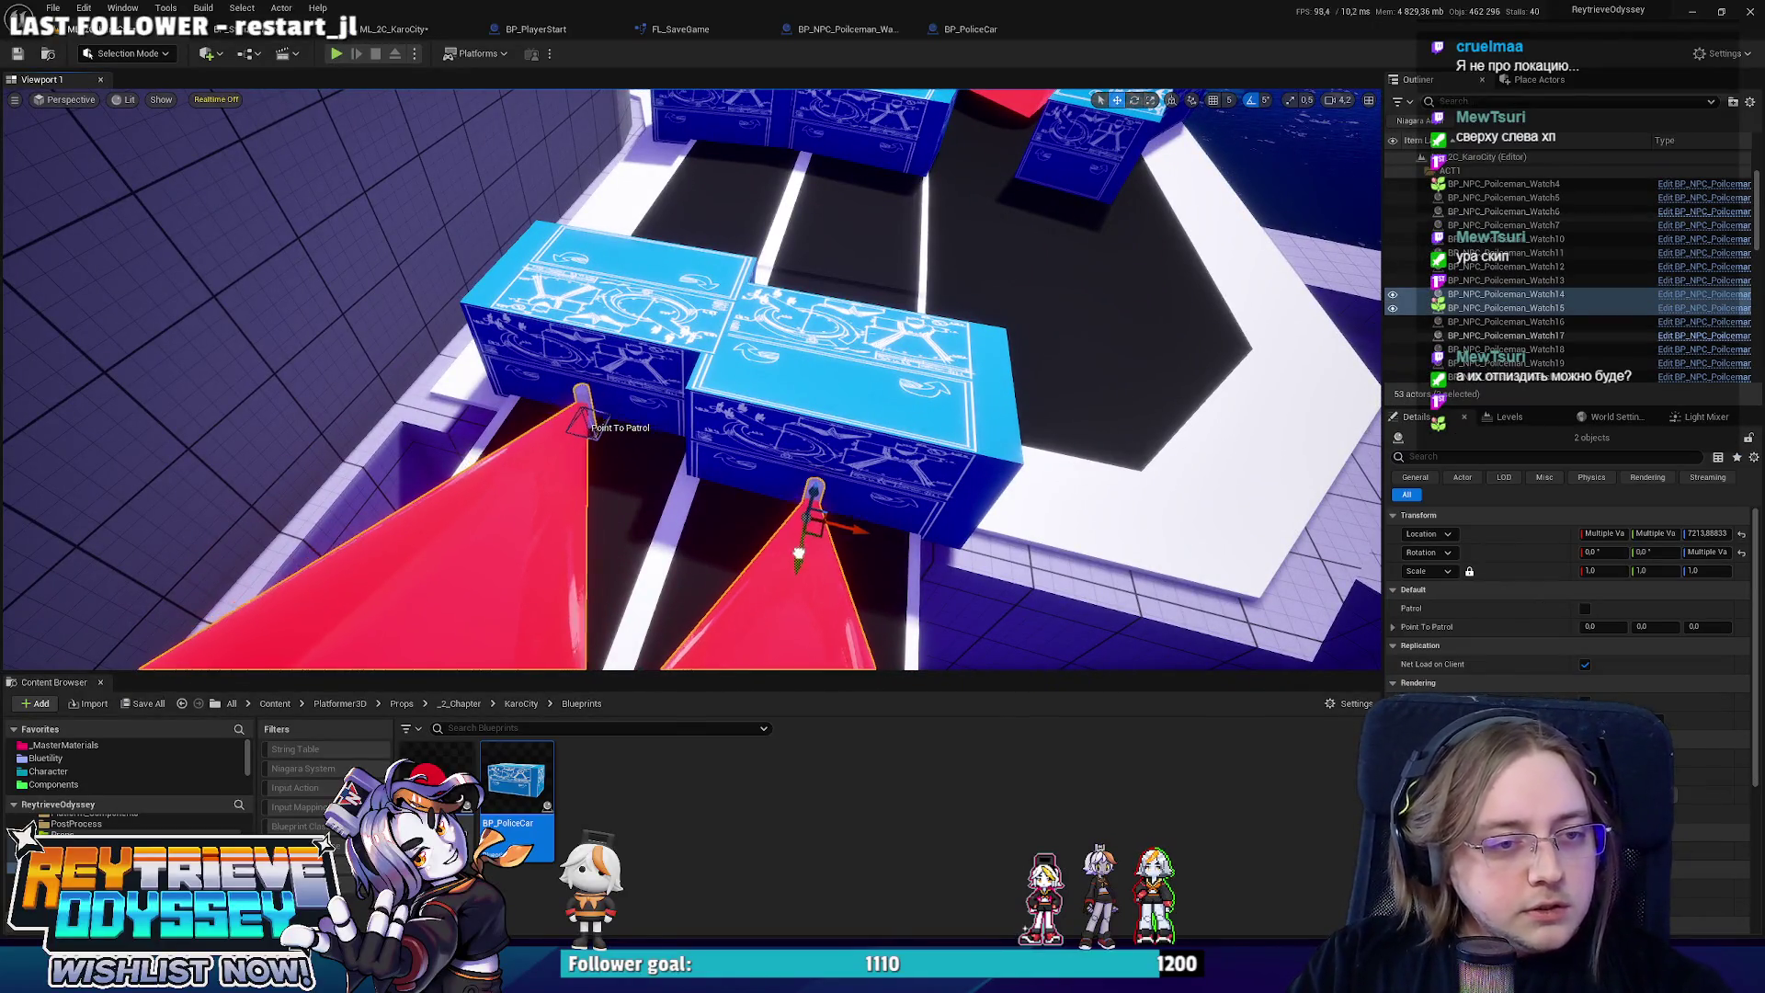
left_click(839, 441)
key("f")
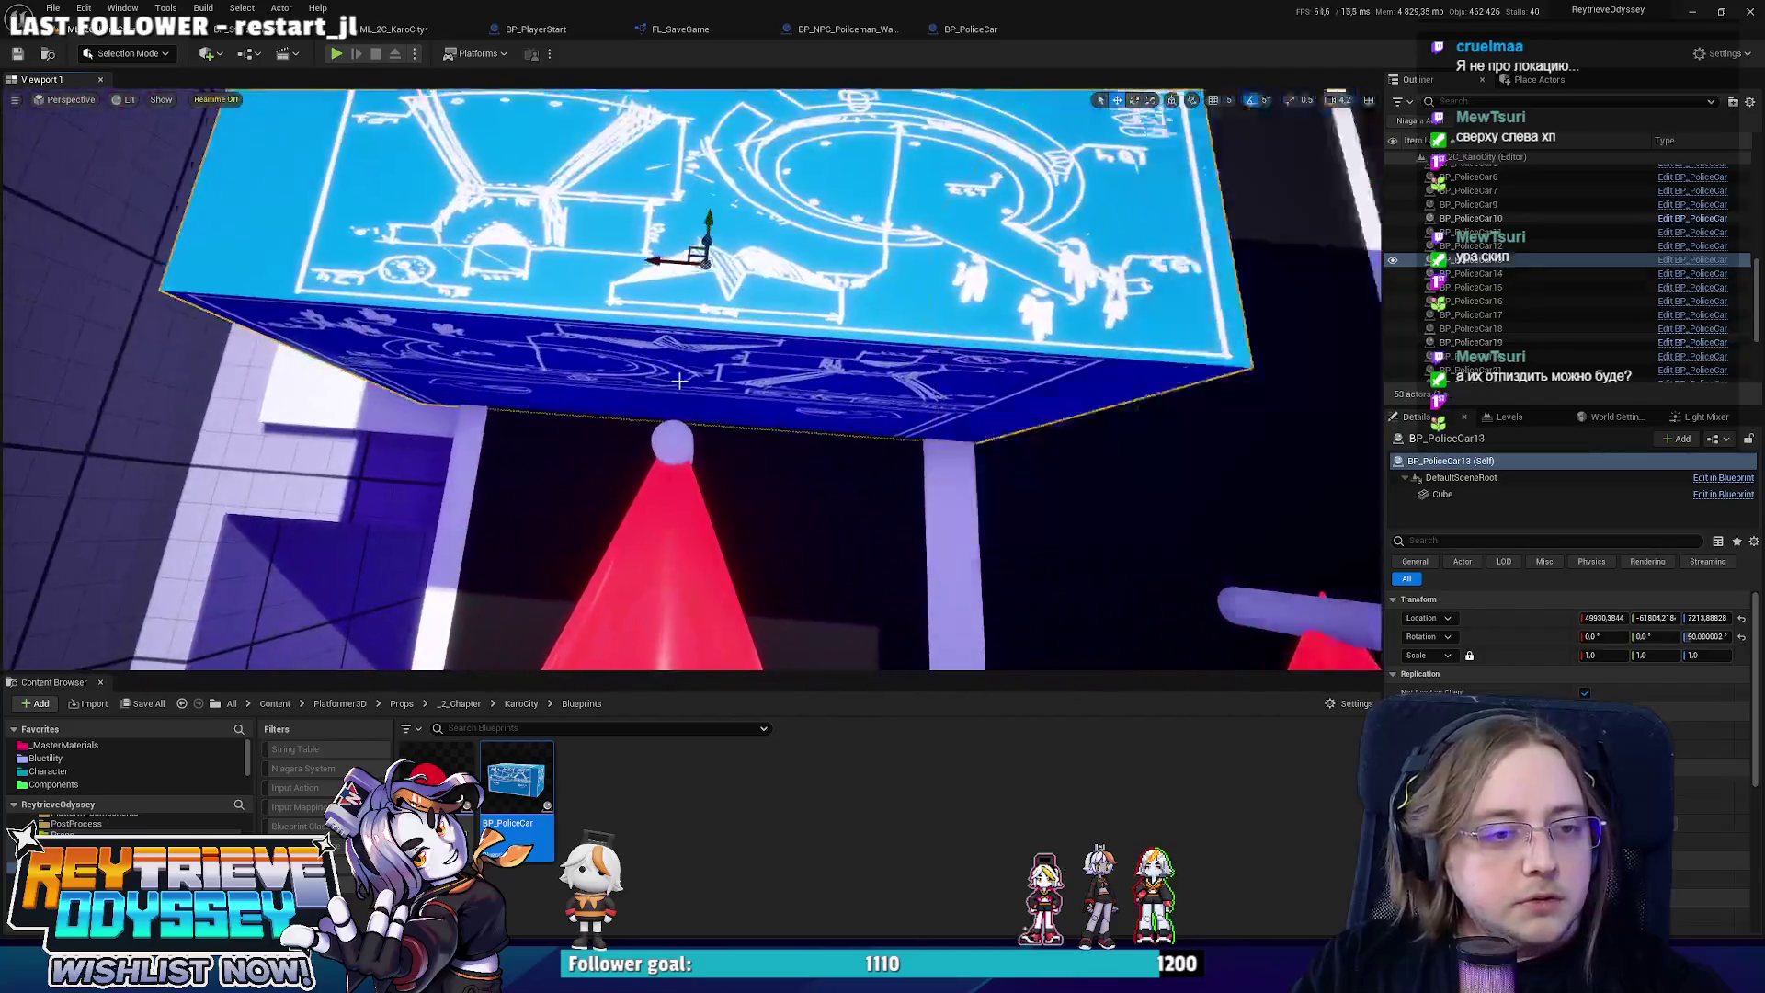
left_click_drag(679, 379, 688, 425)
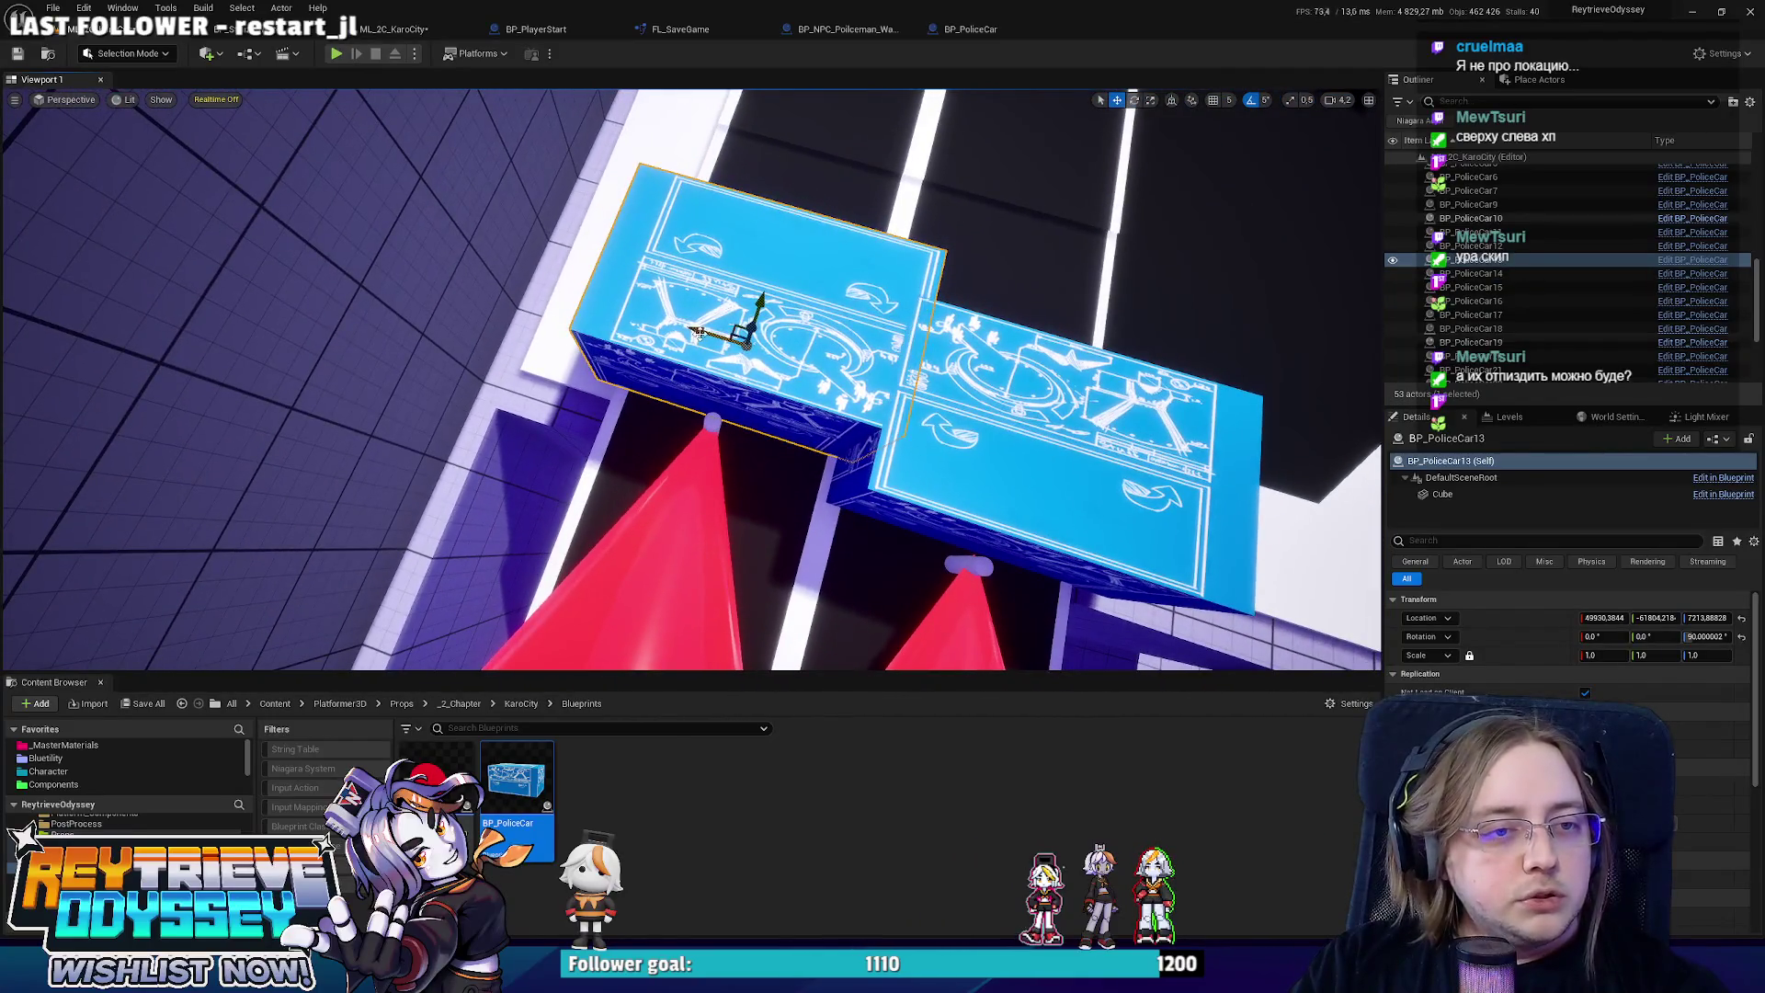
scroll(716, 329, "down", 10)
key("ctrl+s")
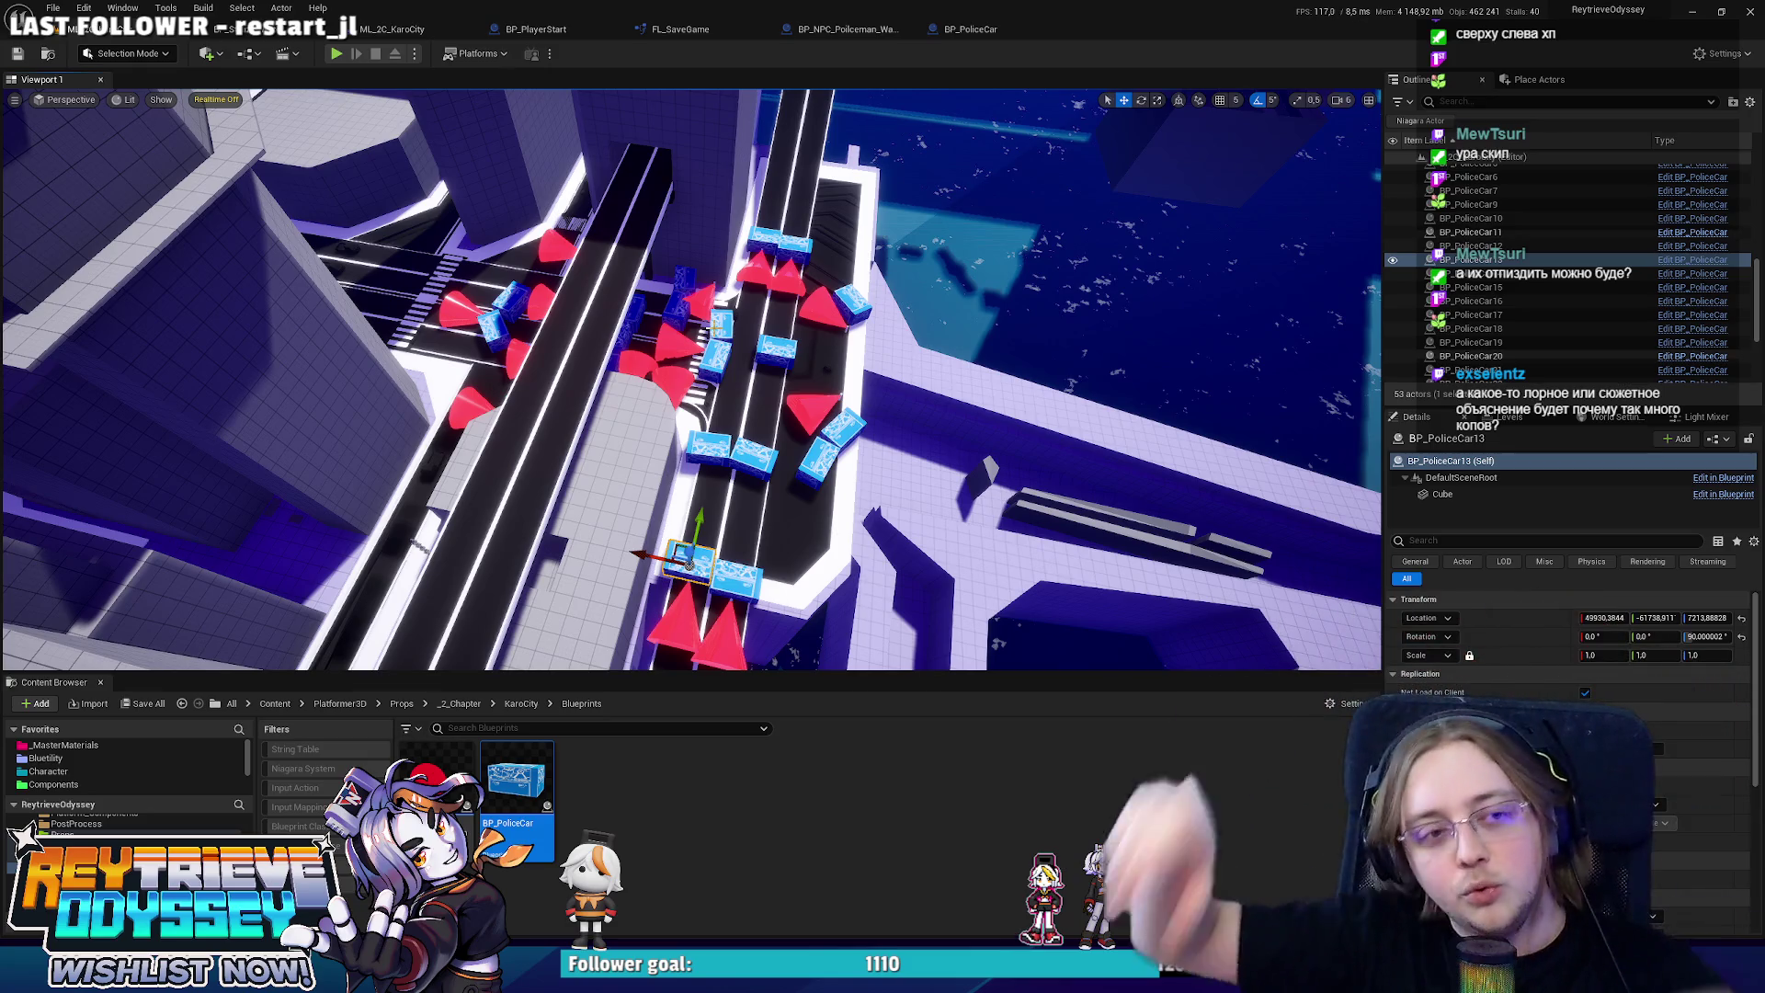
scroll(689, 381, "up", 2)
scroll(608, 419, "up", 8)
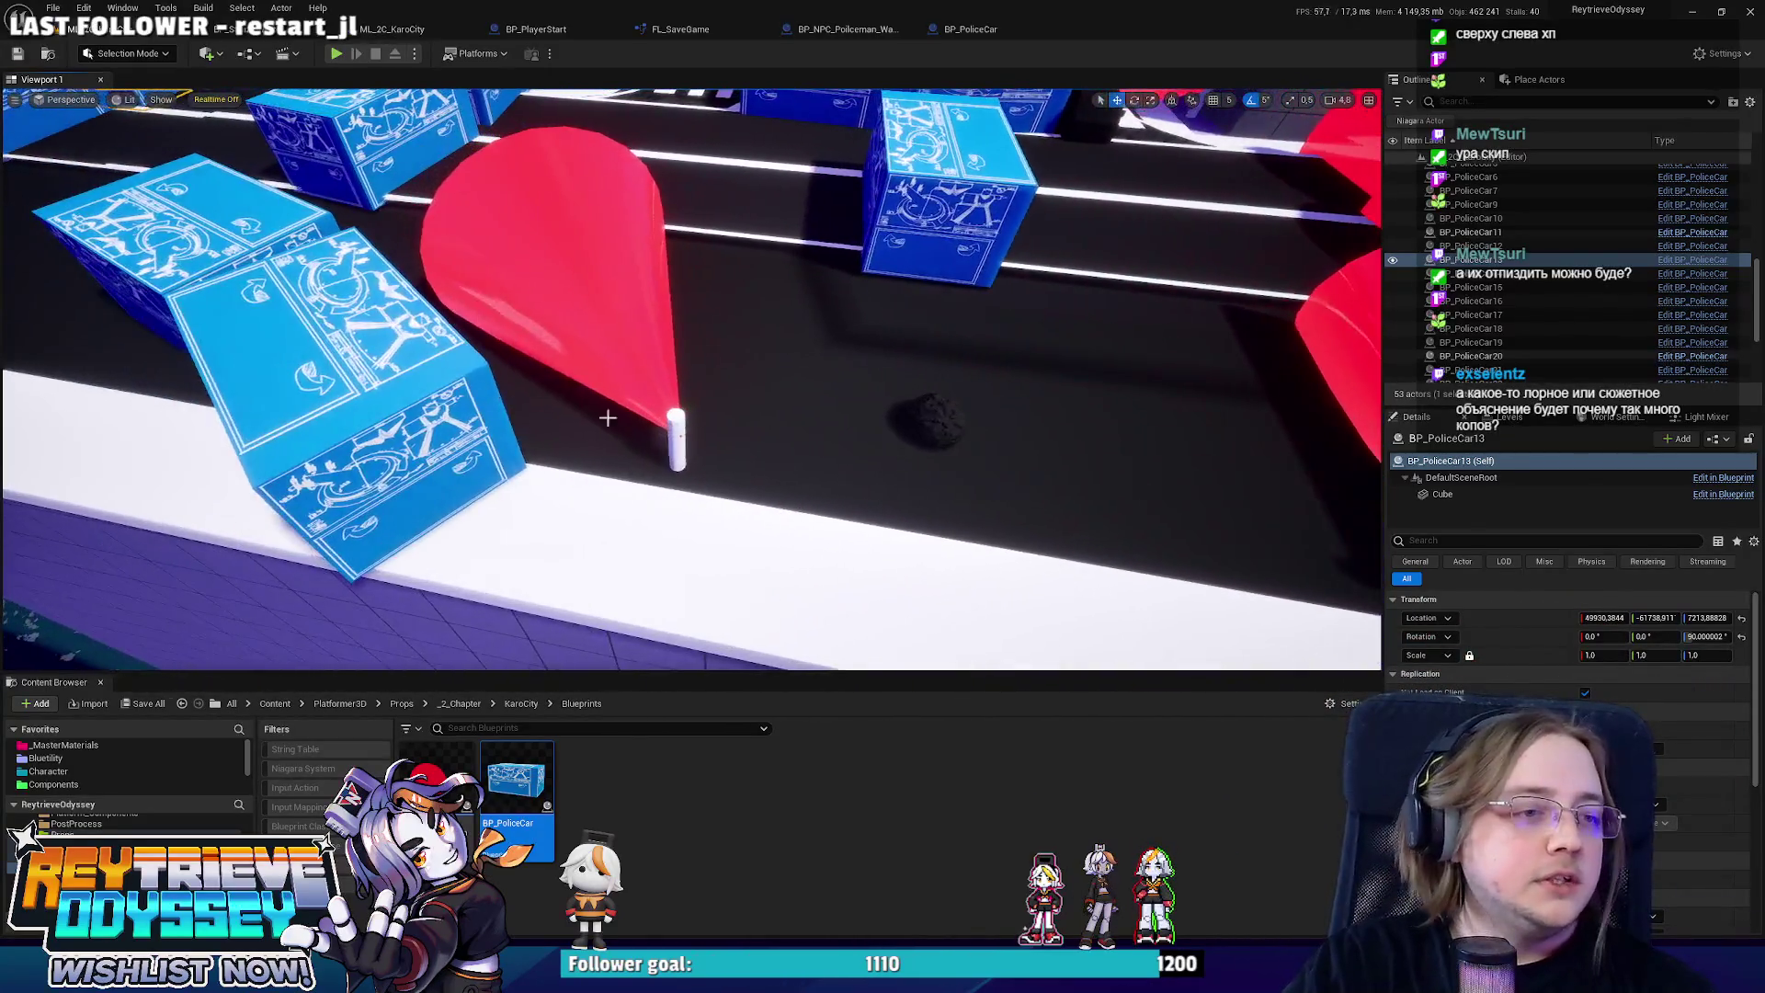
left_click(635, 404)
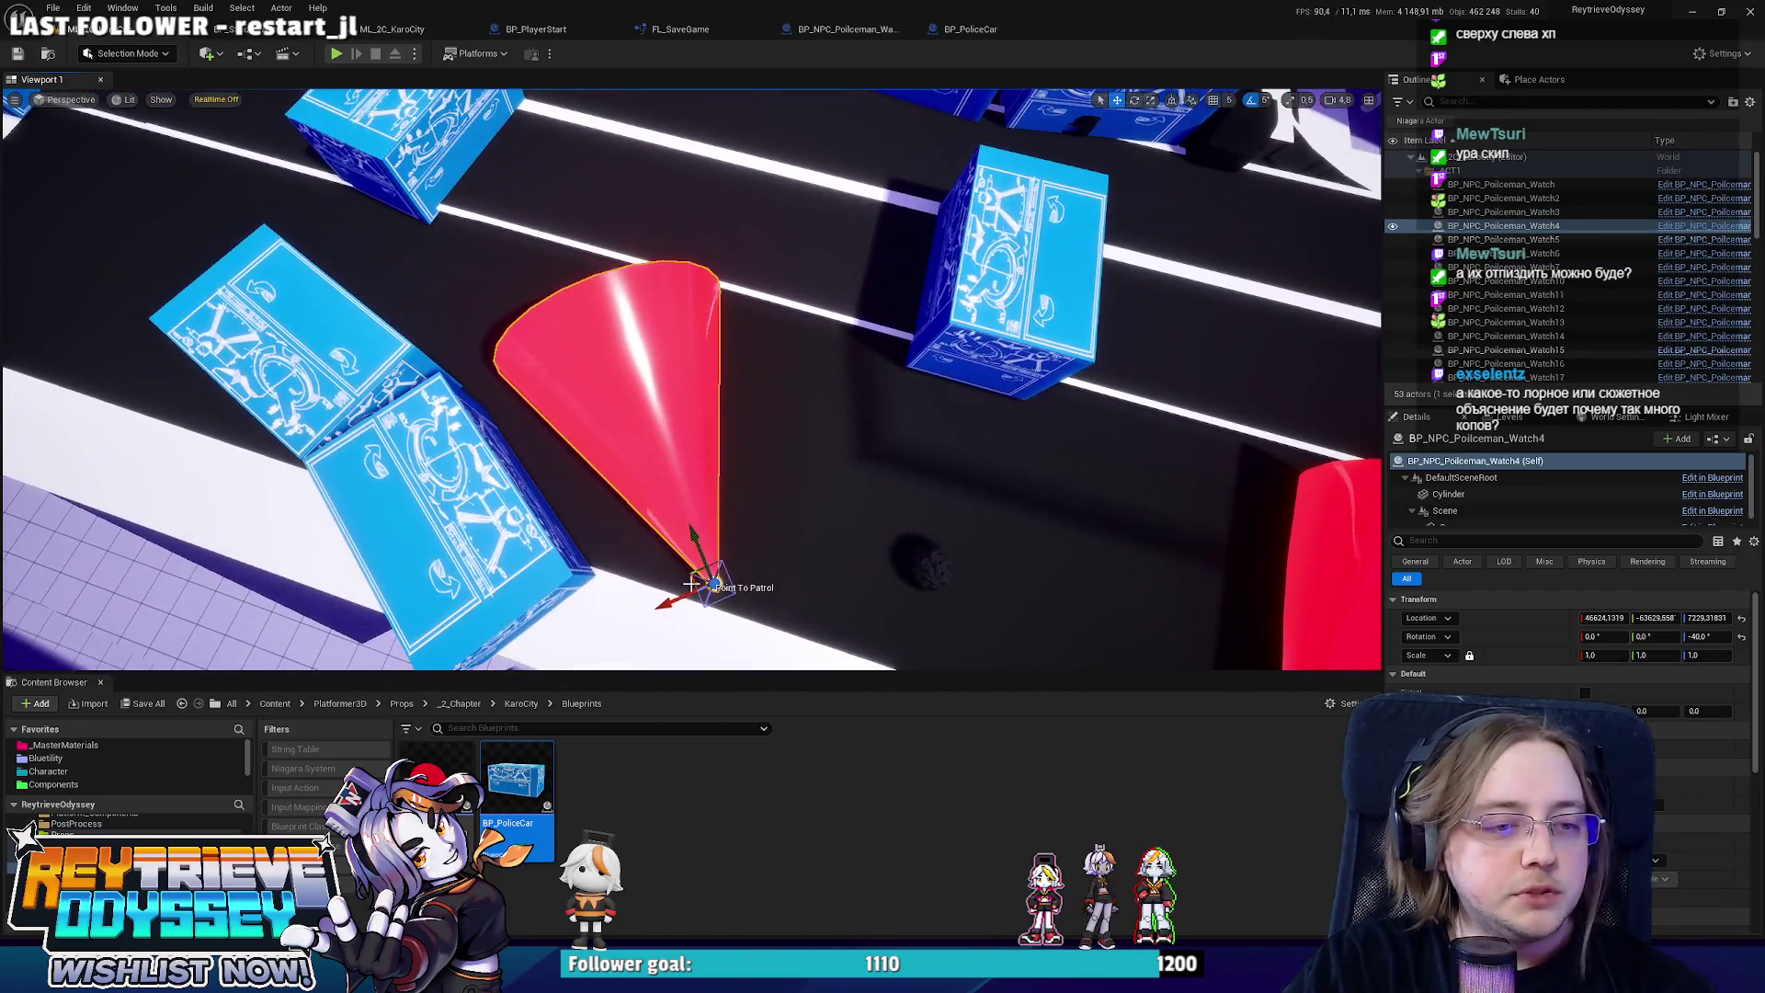
Move Watch4 beside the road and rotate Watch3 to -10 and Watch4 to 50 degrees on Z.
mouse_move(690, 583)
left_mouse_down()
mouse_move(564, 481)
mouse_move(580, 493)
left_mouse_up()
left_click_drag(691, 379, 772, 524)
left_click(855, 600)
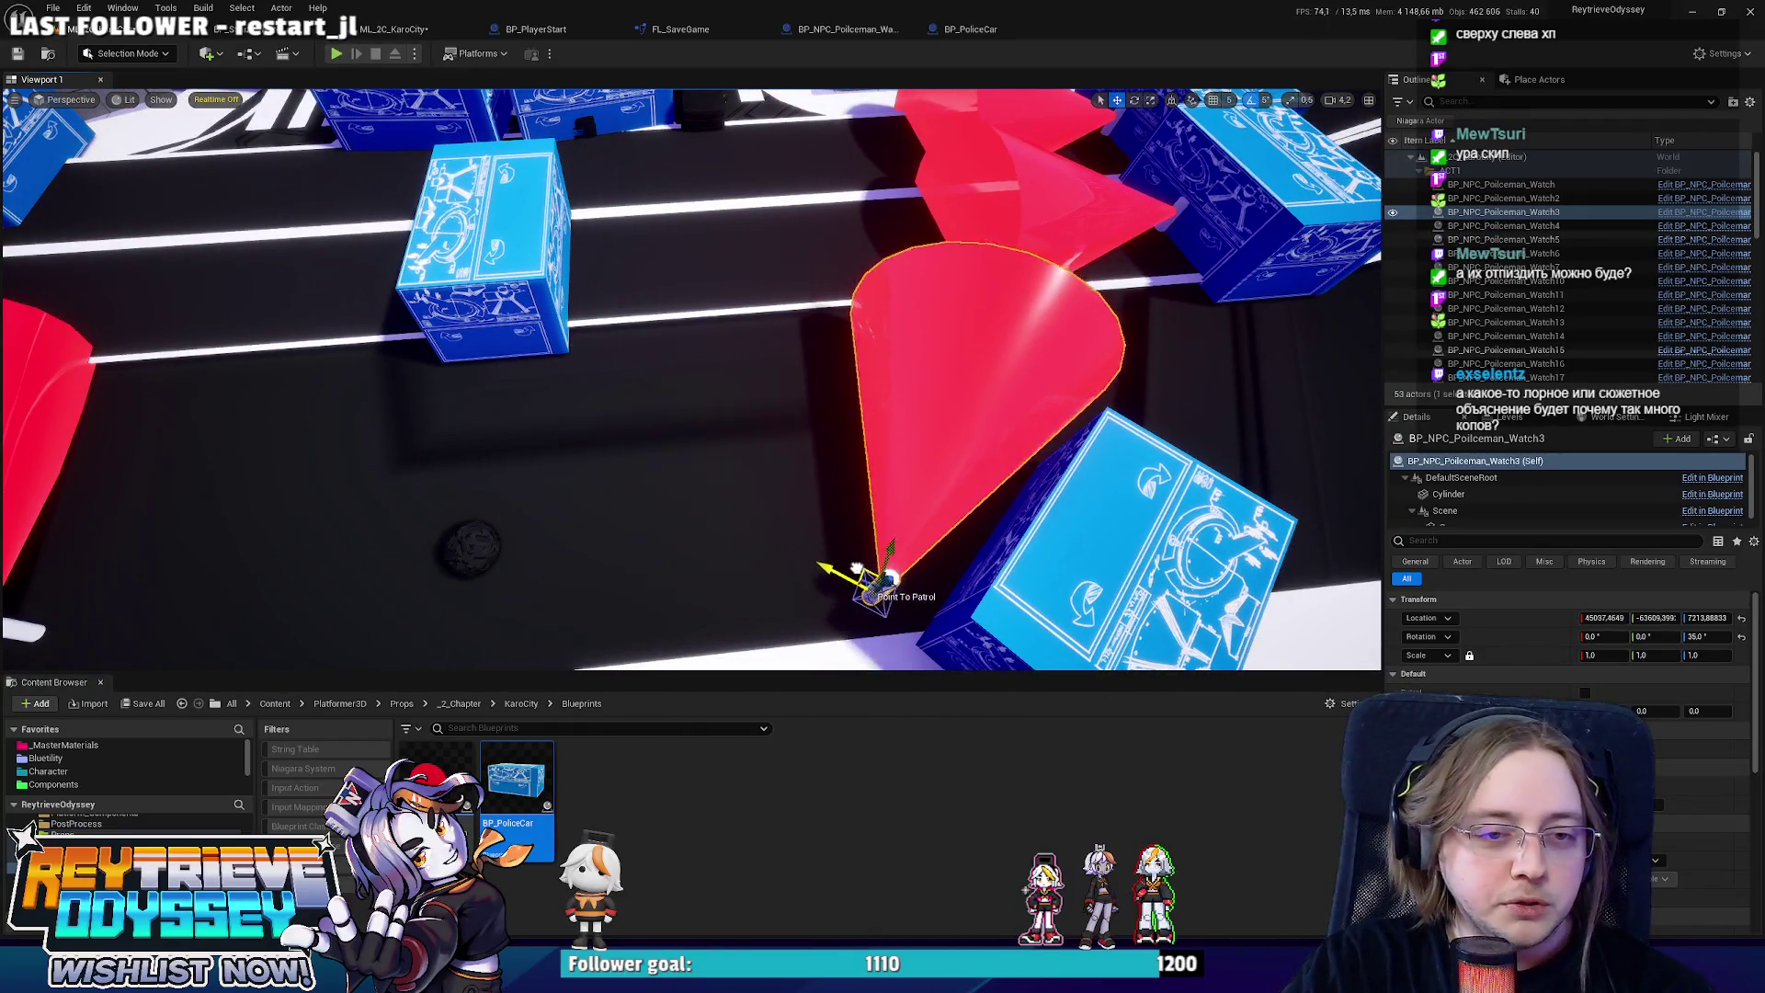
left_click_drag(643, 459, 680, 432)
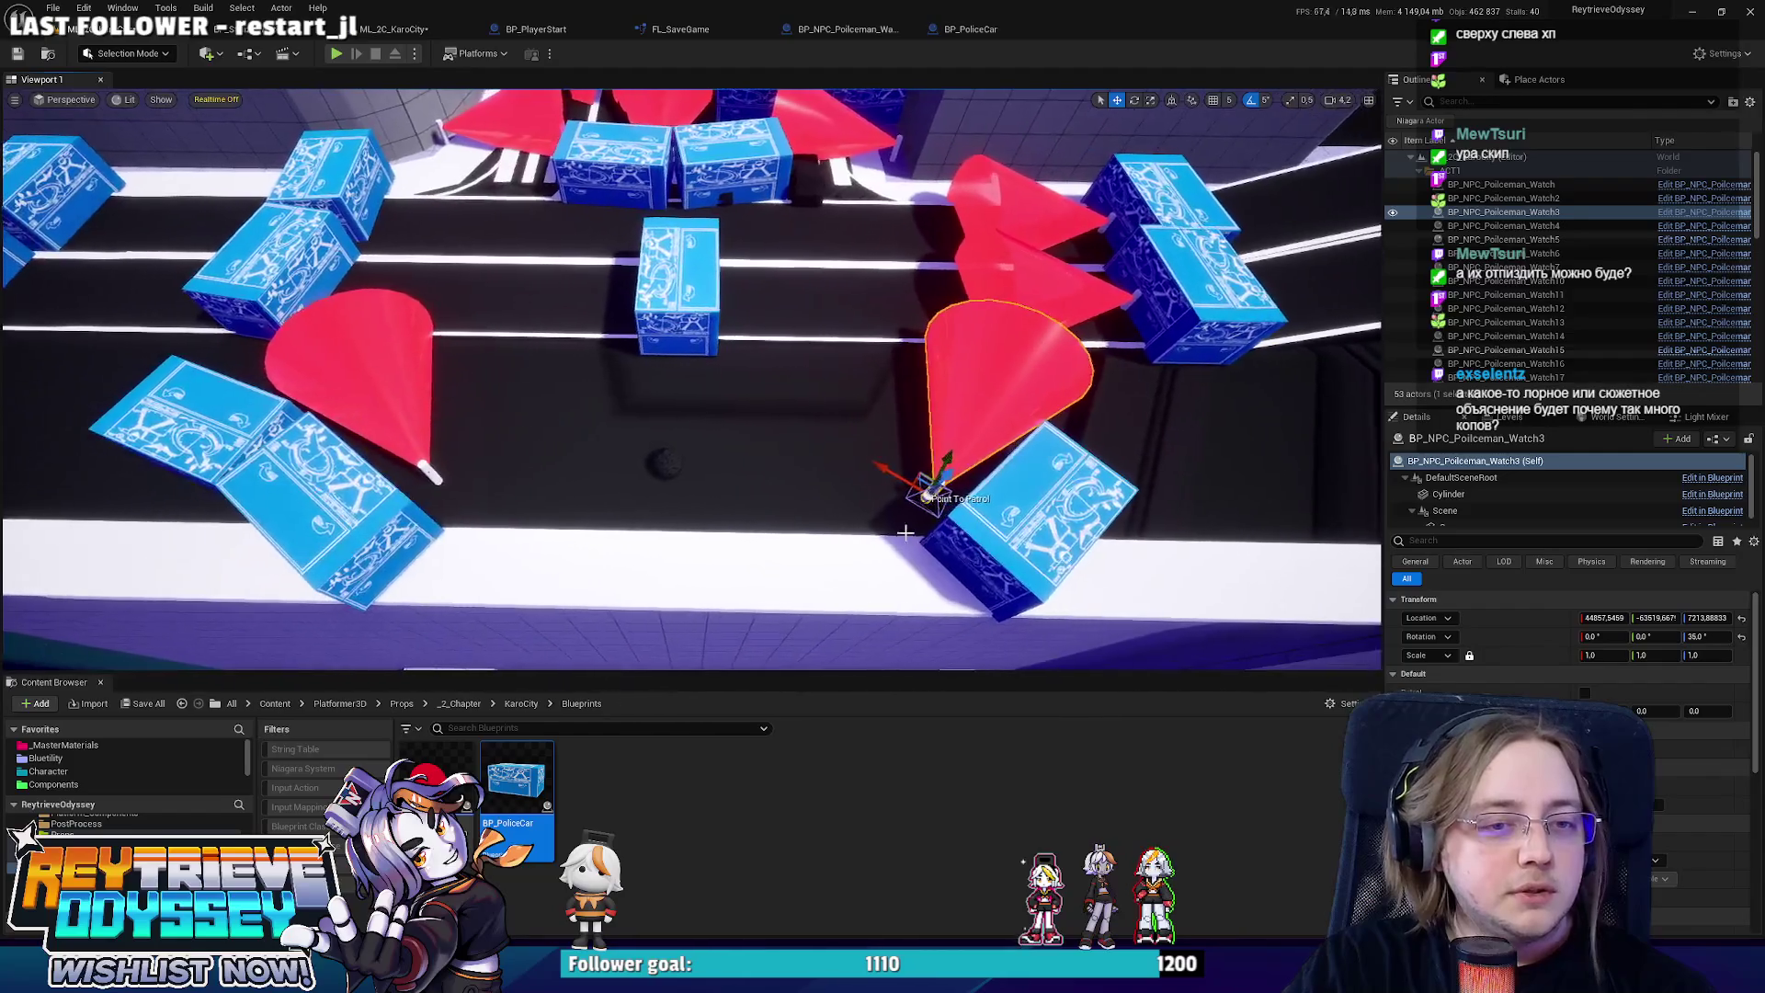
key("e")
mouse_move(864, 497)
left_mouse_down()
mouse_move(860, 459)
mouse_move(851, 478)
left_mouse_up()
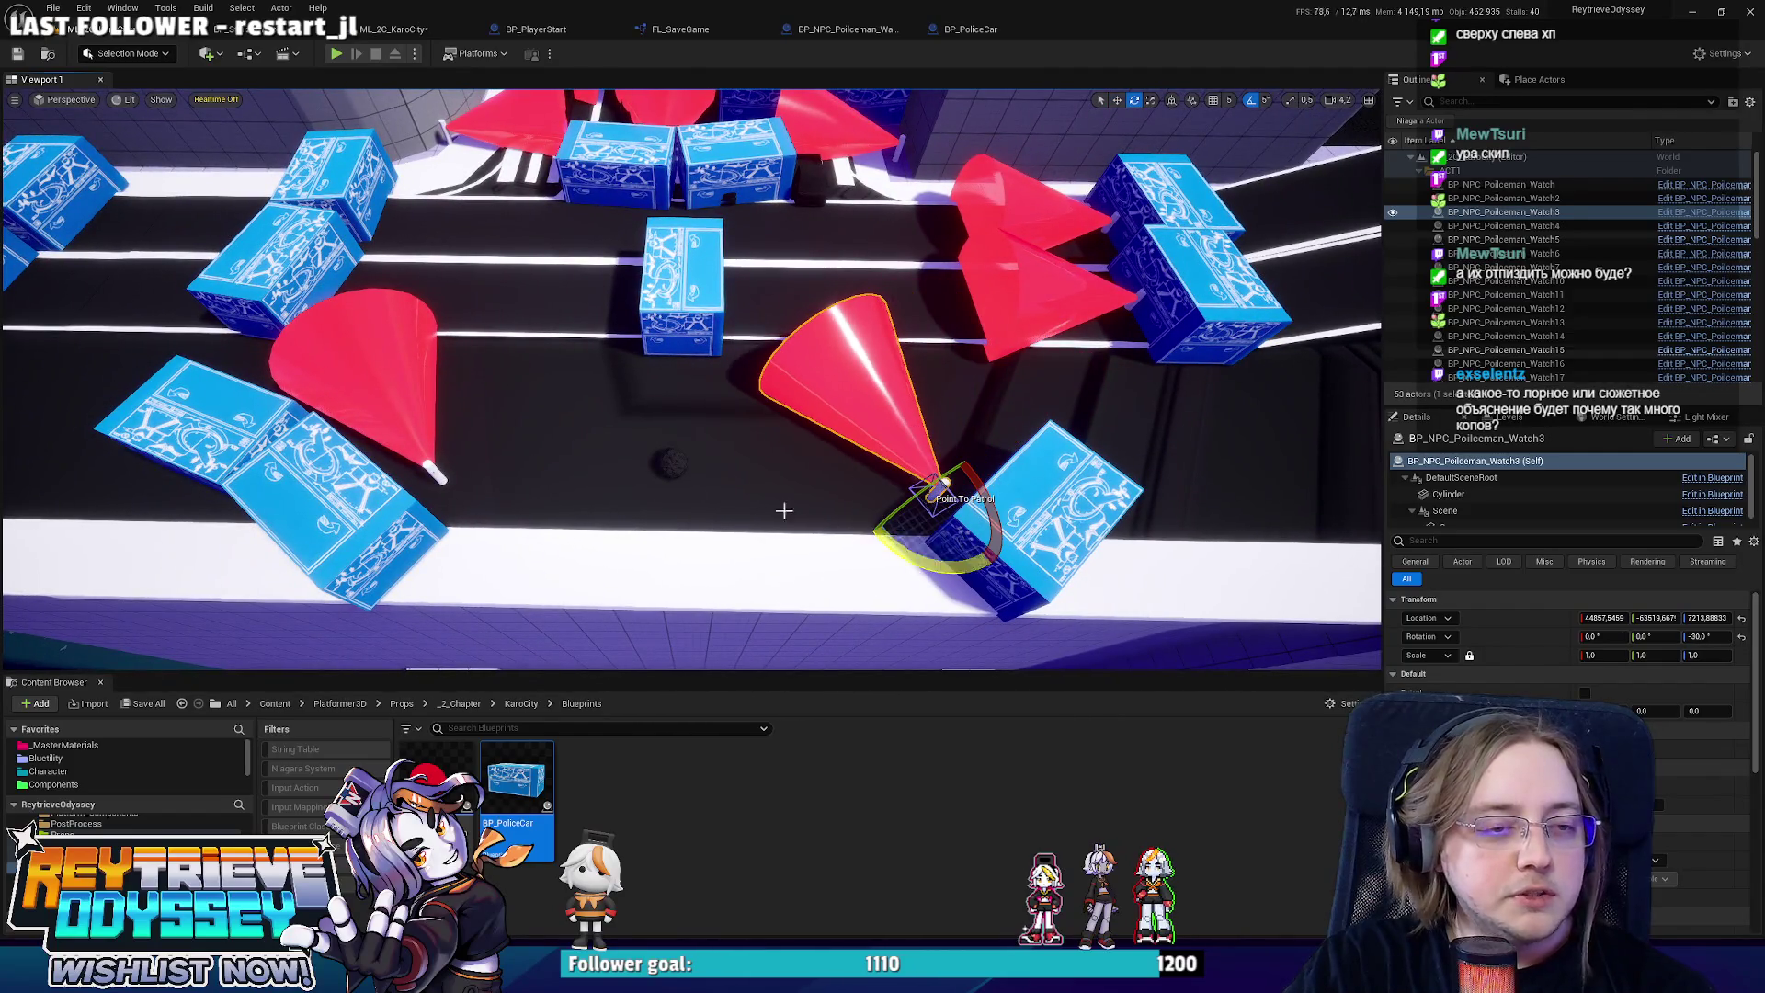
left_click(421, 434)
mouse_move(440, 404)
left_mouse_down()
mouse_move(379, 440)
mouse_move(405, 451)
left_mouse_up()
key("w")
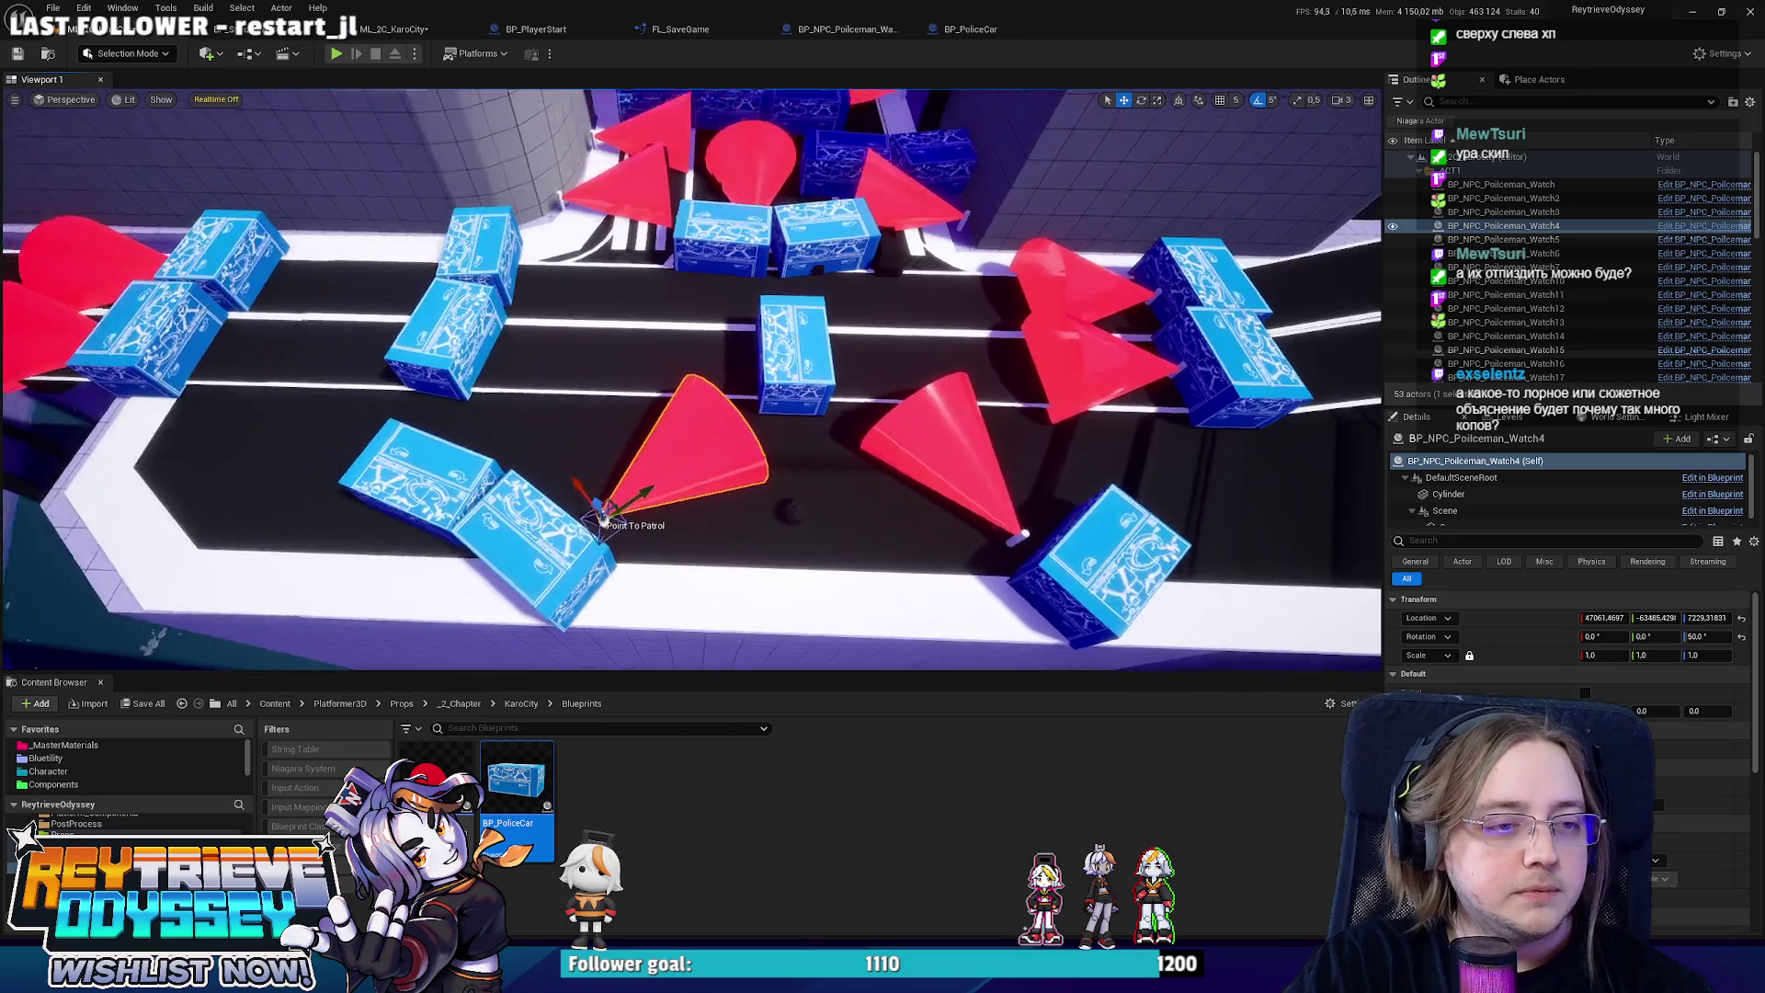
key("f")
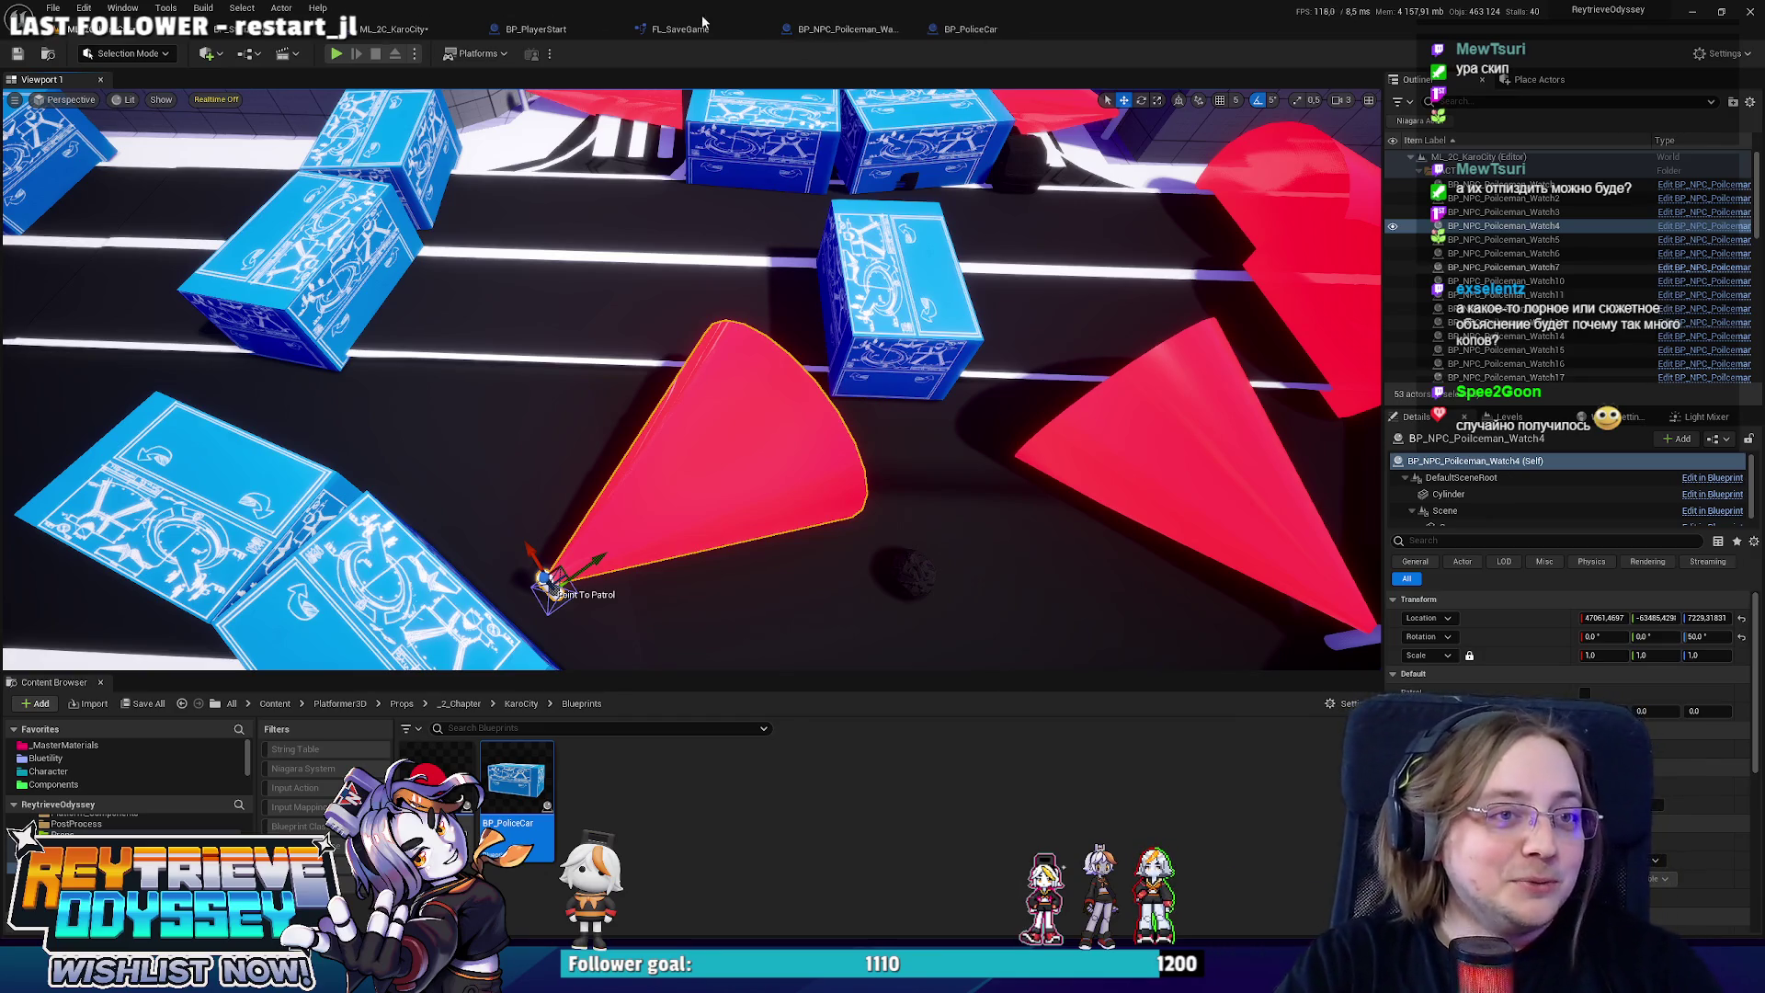
In BP_NPC_Policeman_Watch, promote the Add node's 30-degree B value to a variable named Radius.
left_click(842, 28)
left_click(971, 29)
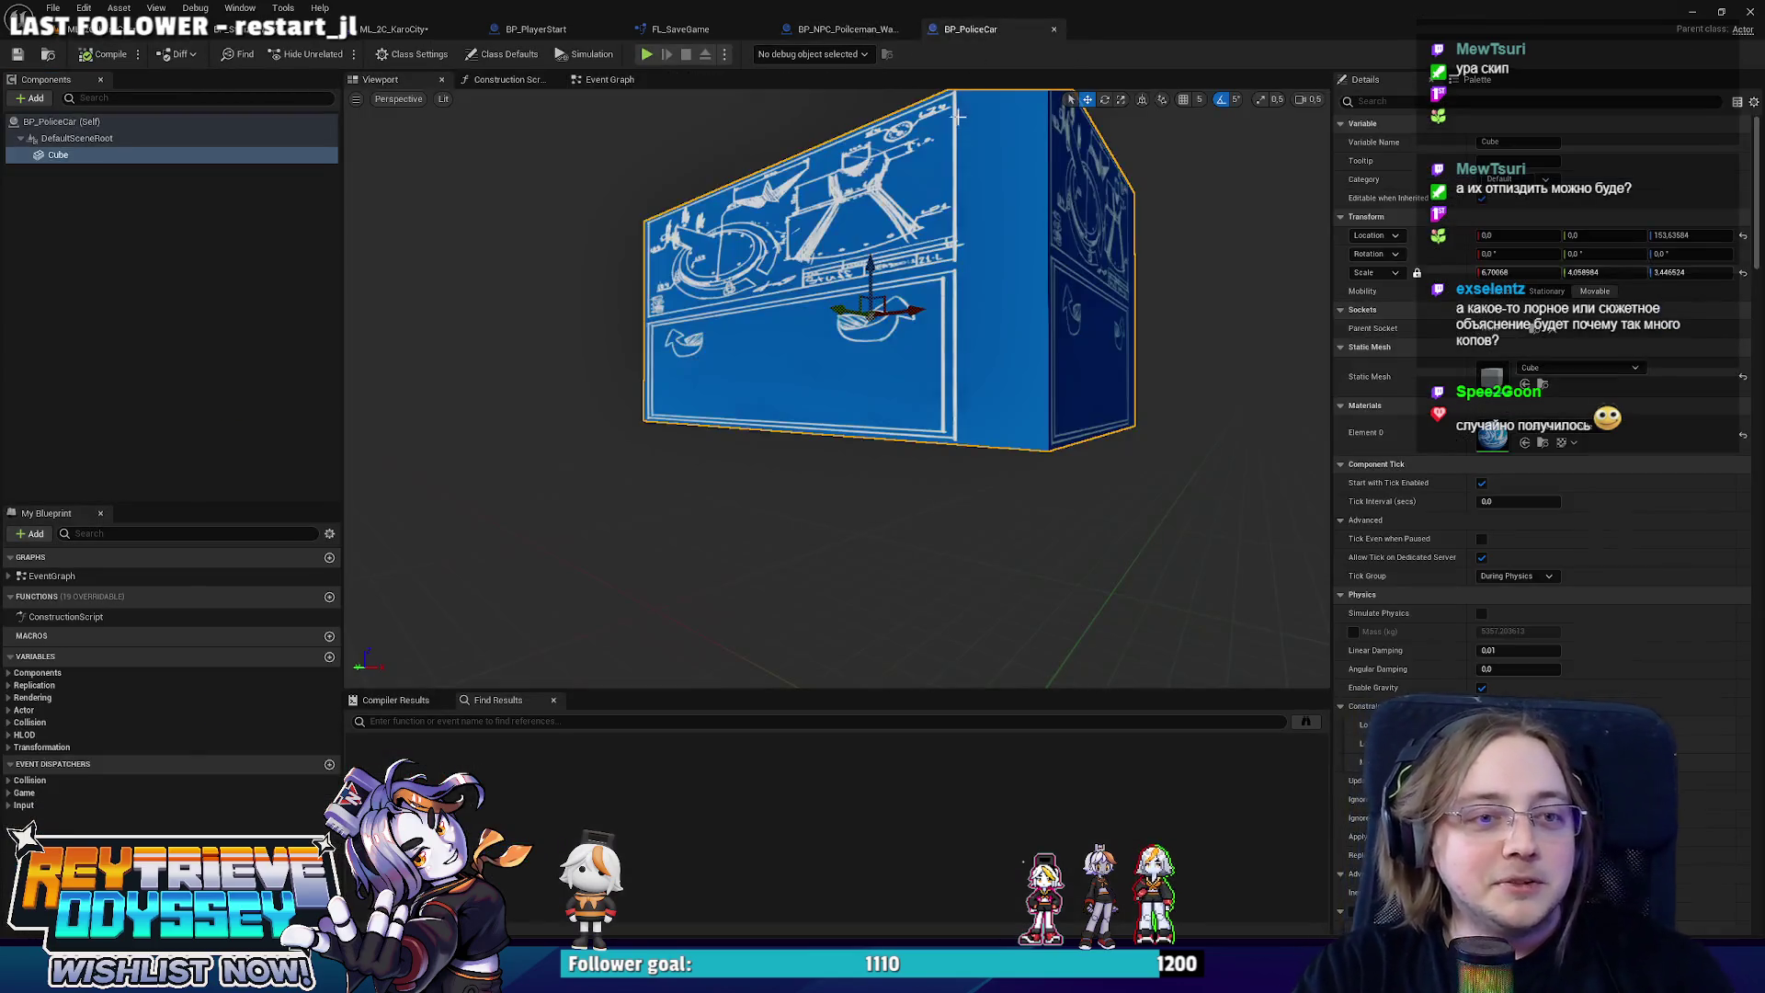
left_click(841, 29)
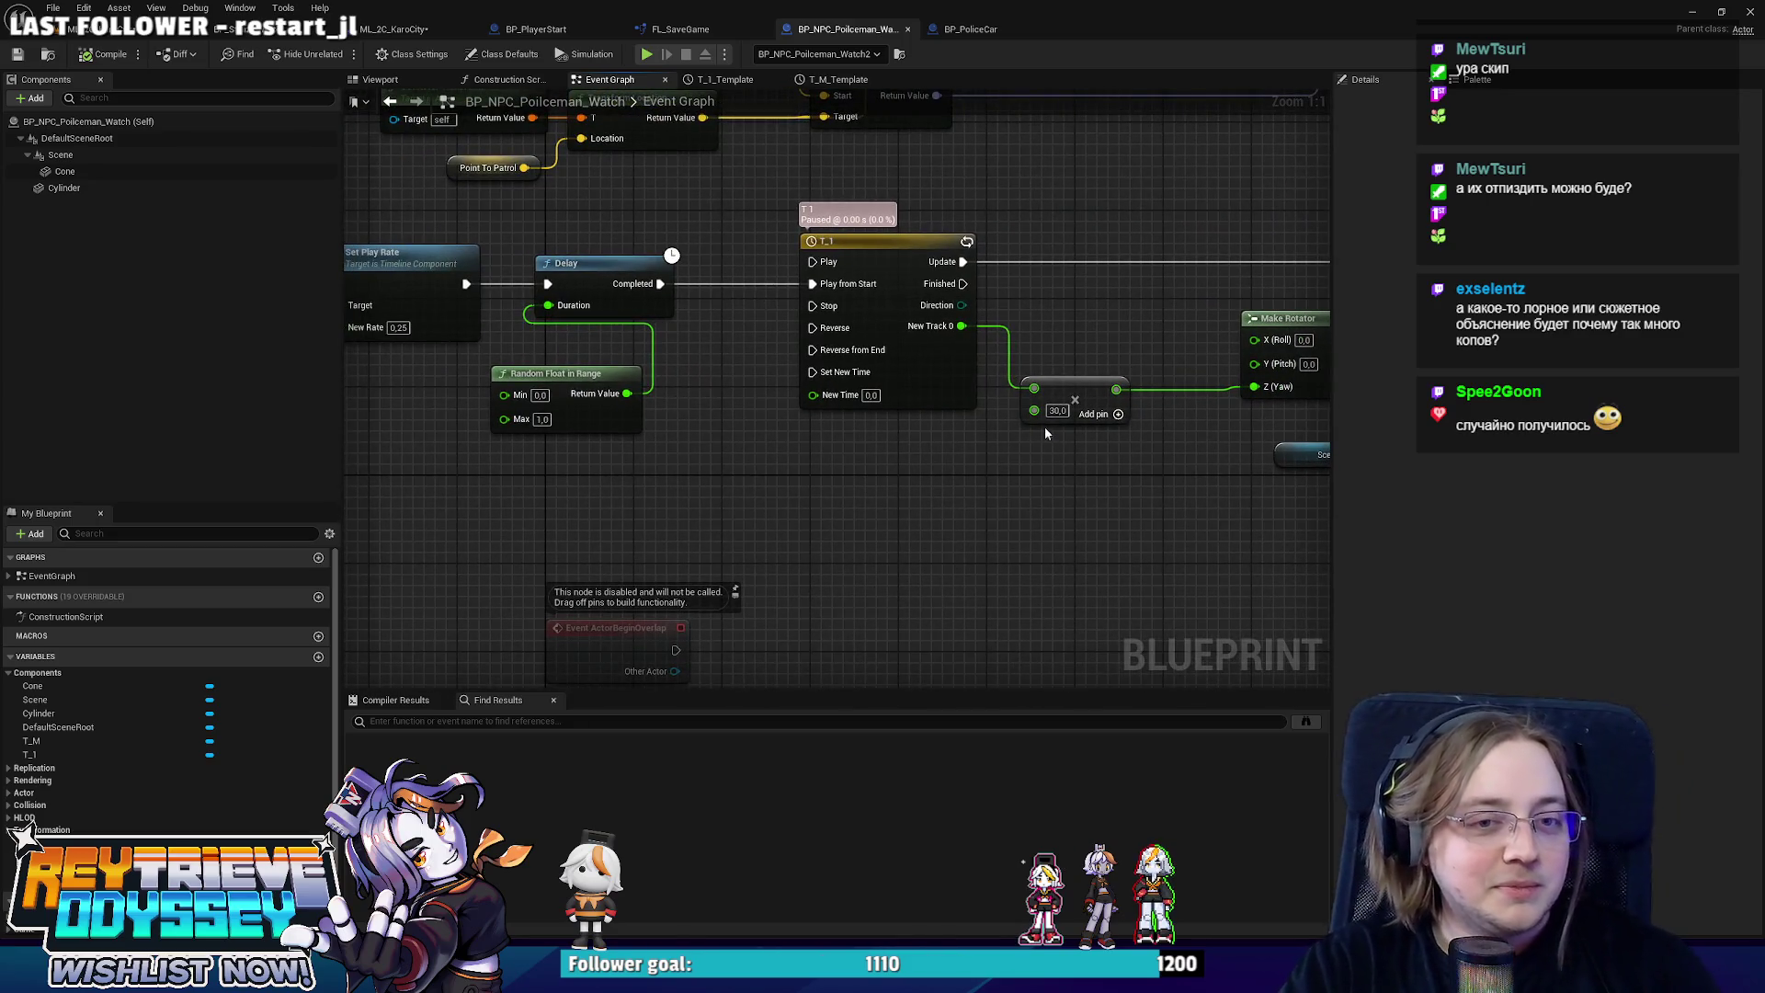
right_click(1042, 421)
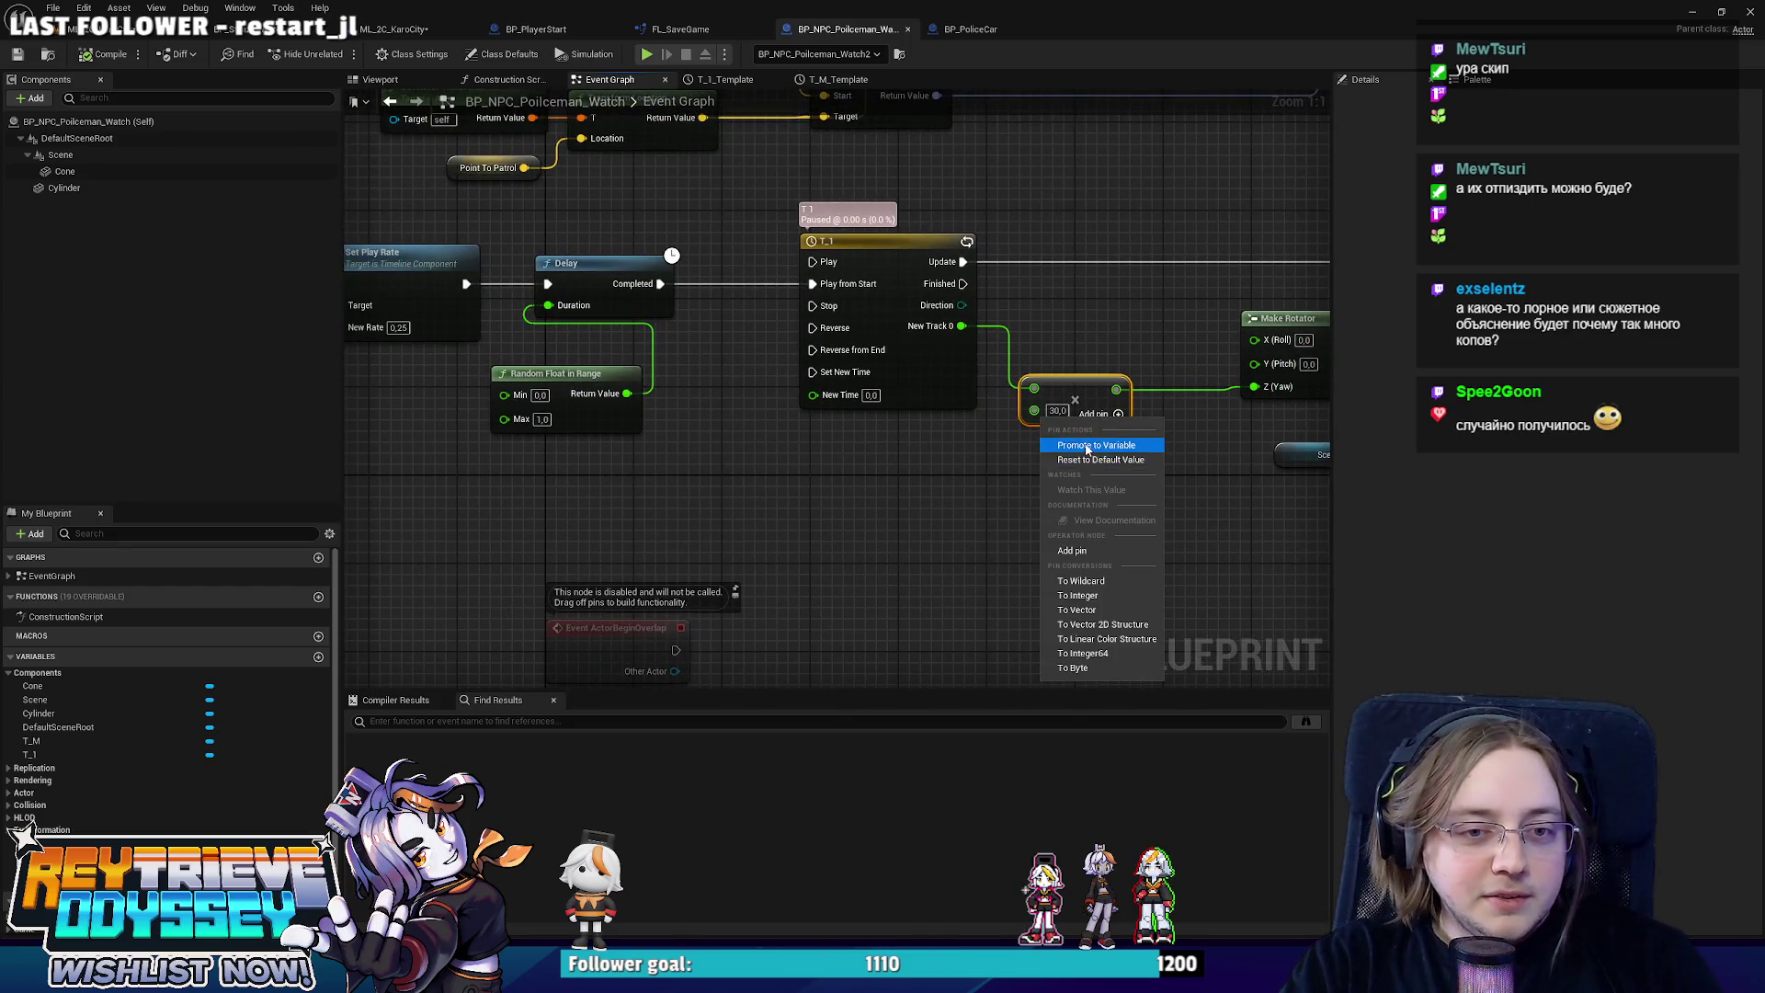
left_click(1079, 447)
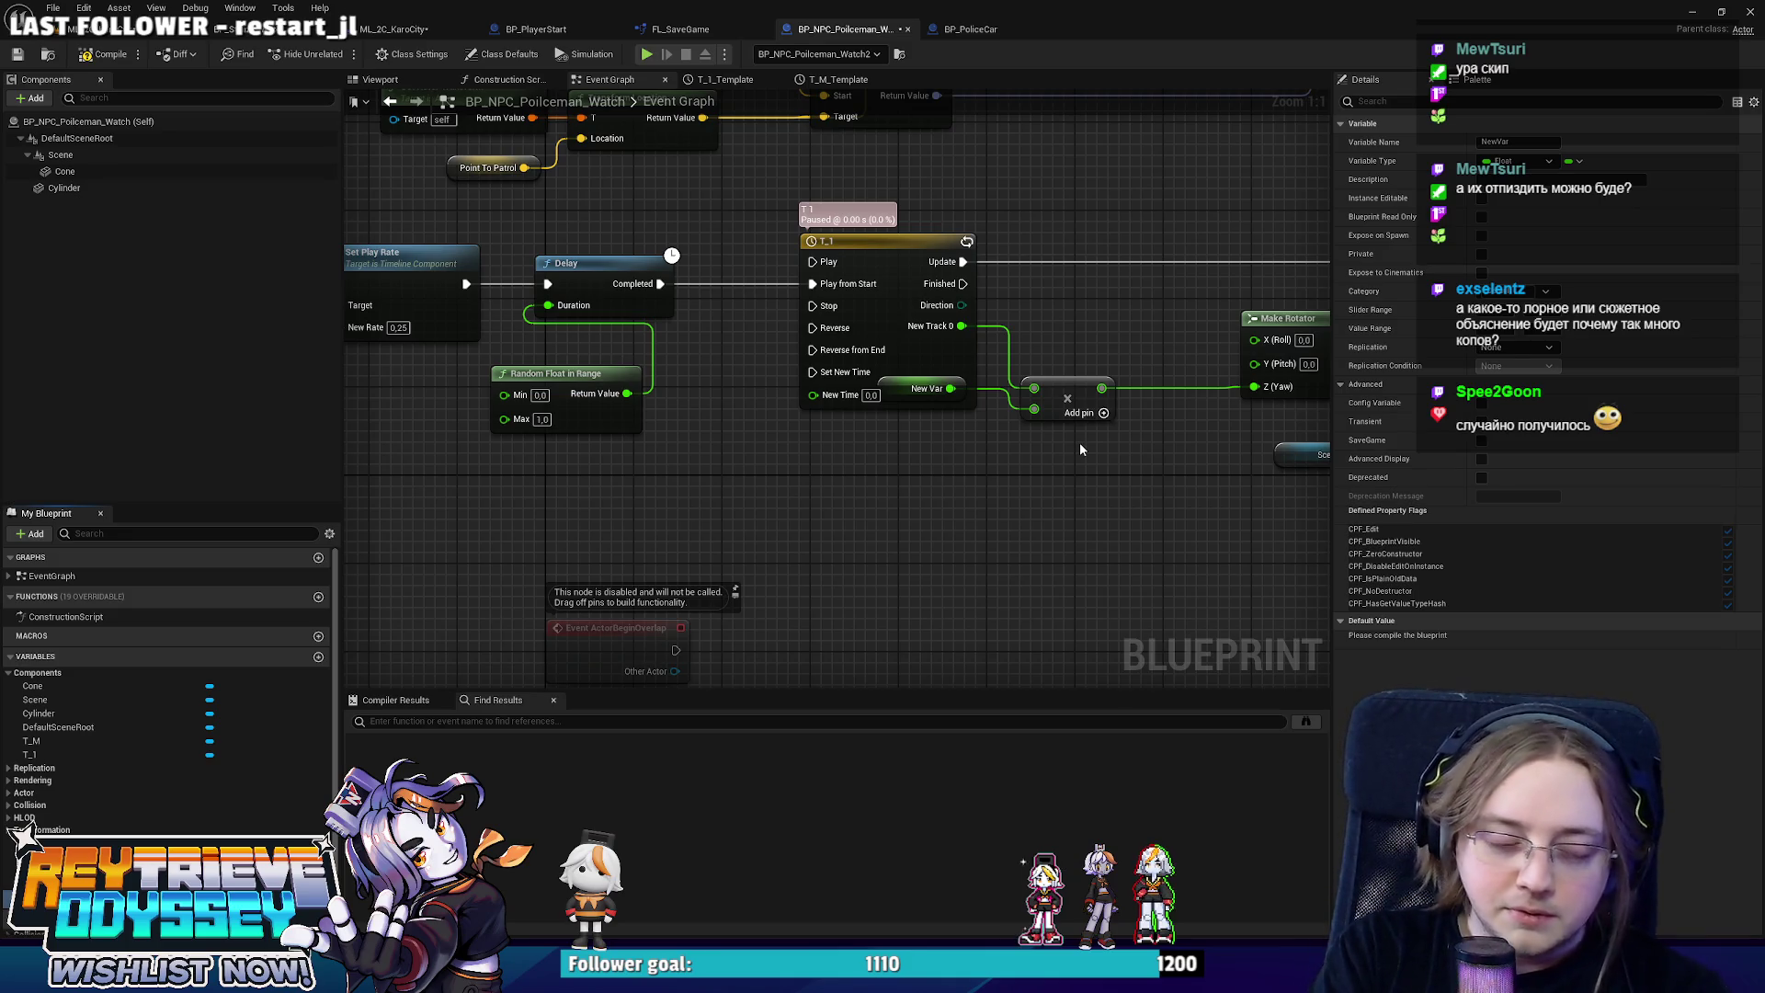
type("Radius")
key("Return")
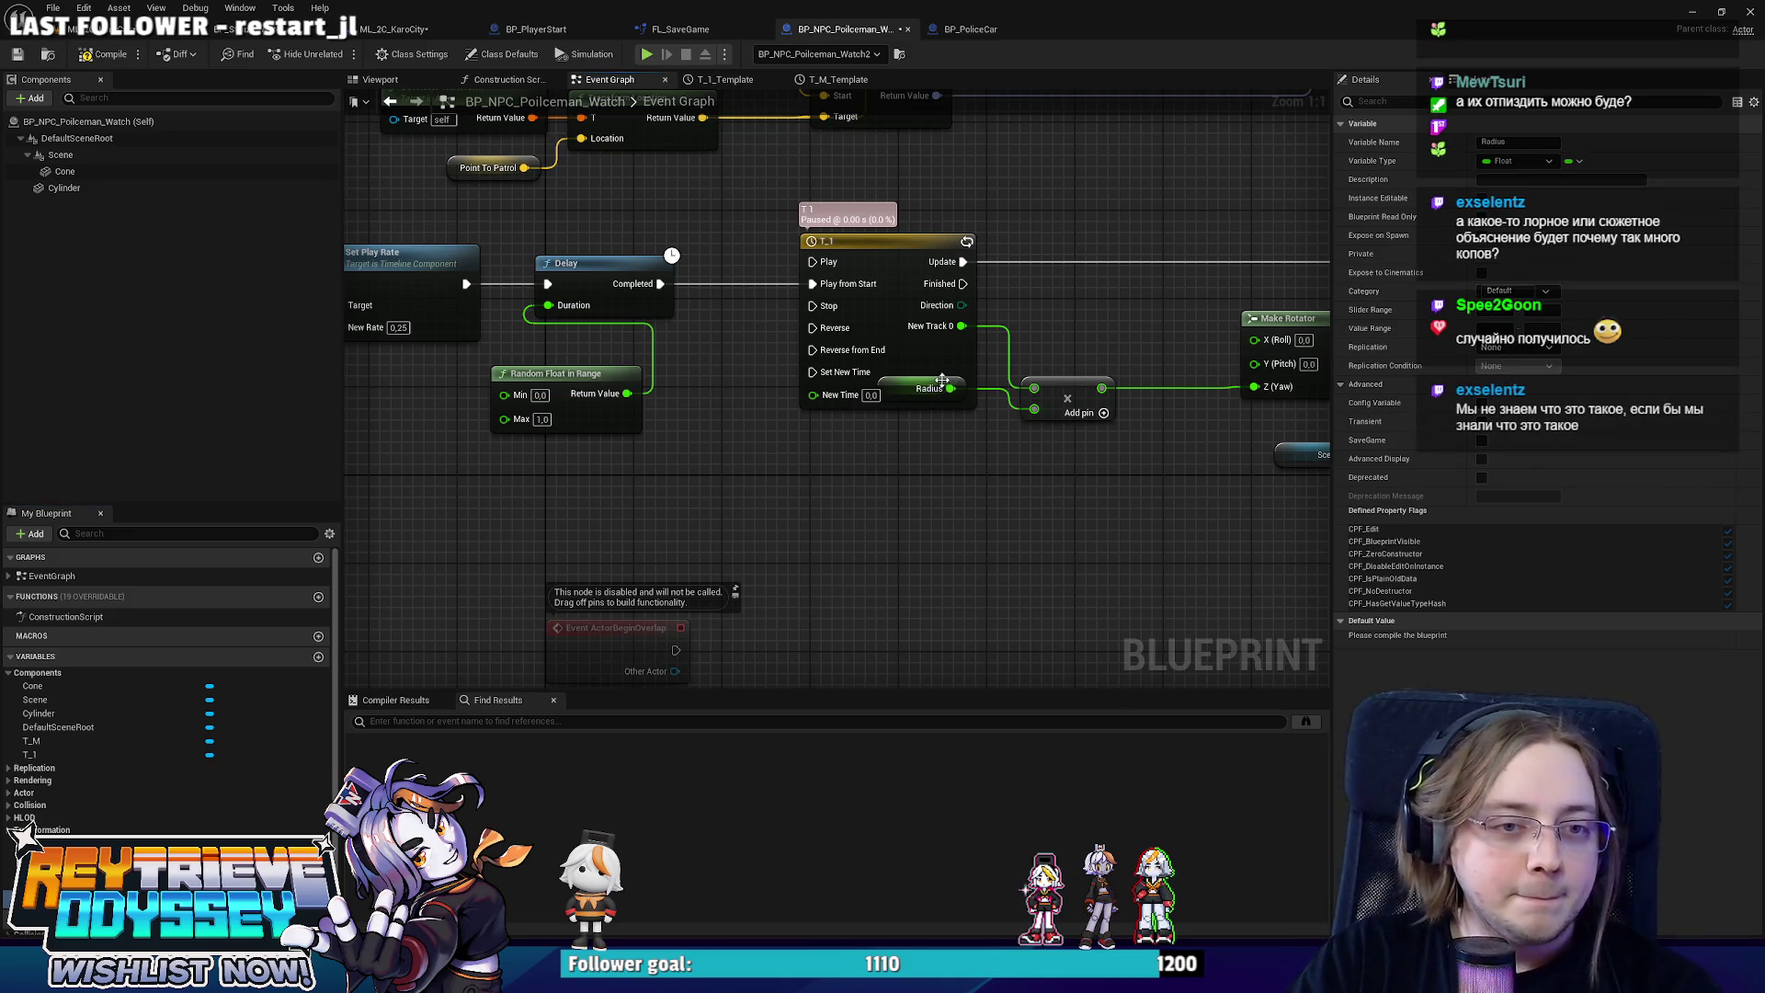
Make the Radius variable Instance Editable, then return to the KaroCity level.
left_click_drag(945, 379, 944, 466)
left_click(1365, 385)
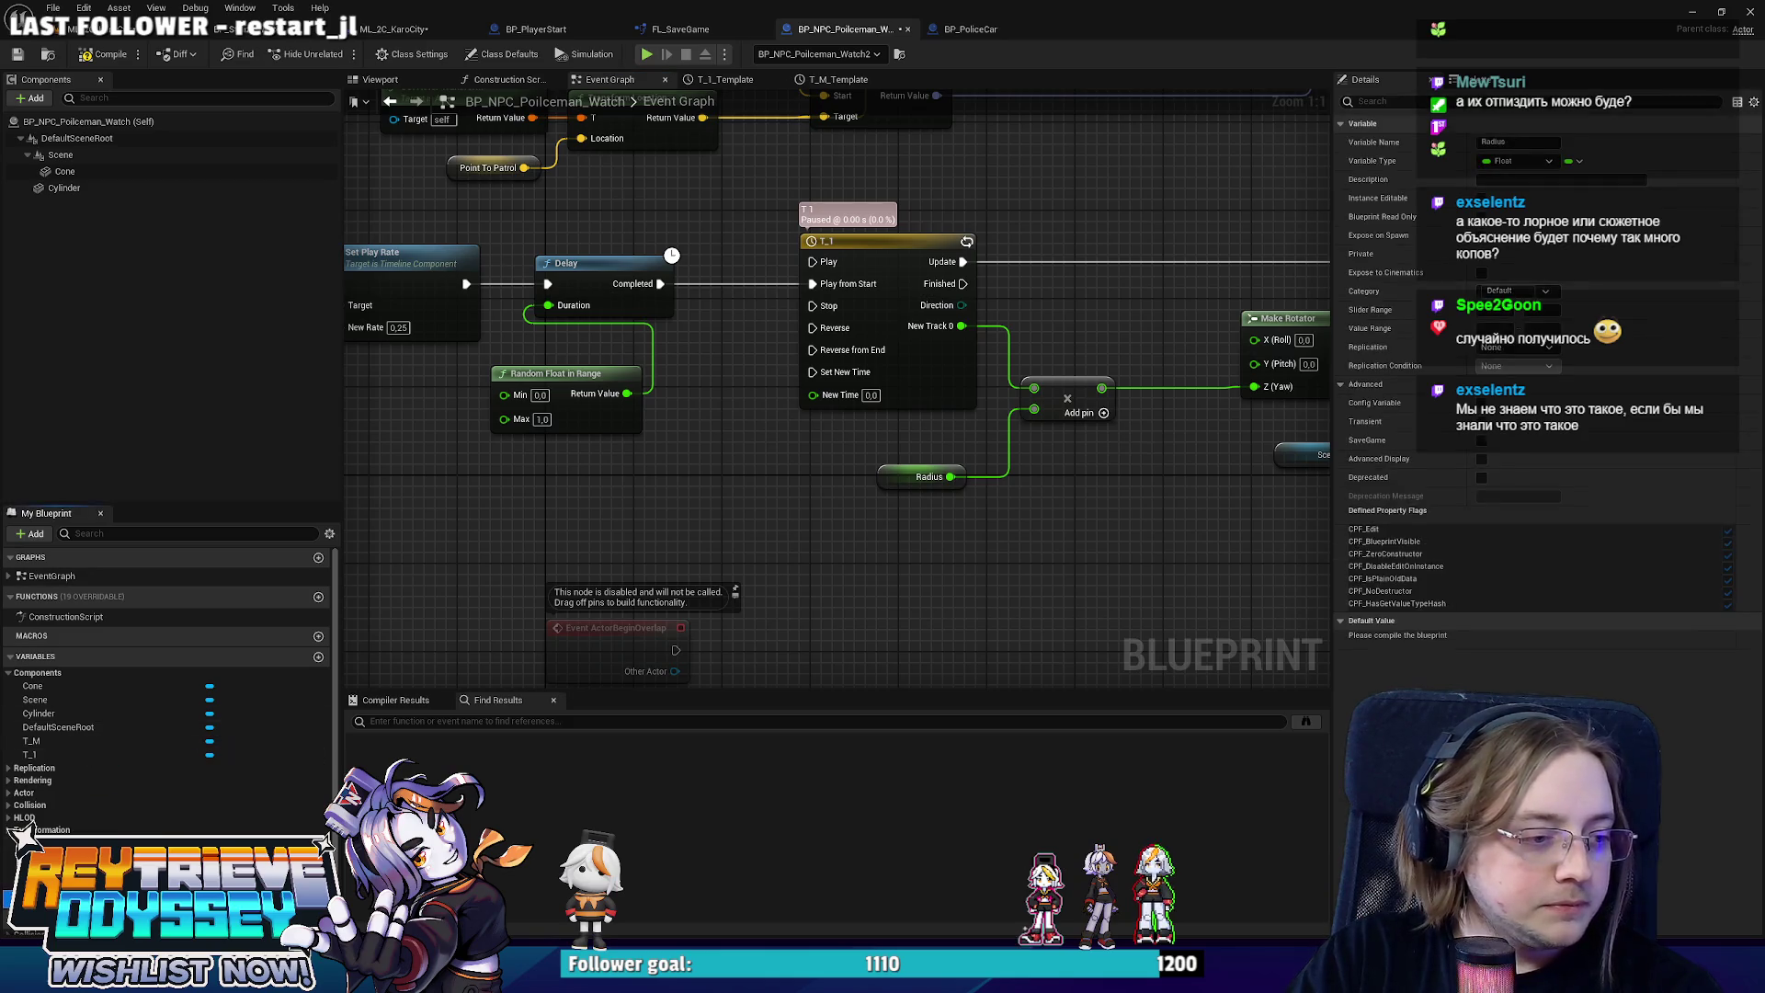
left_click(1481, 198)
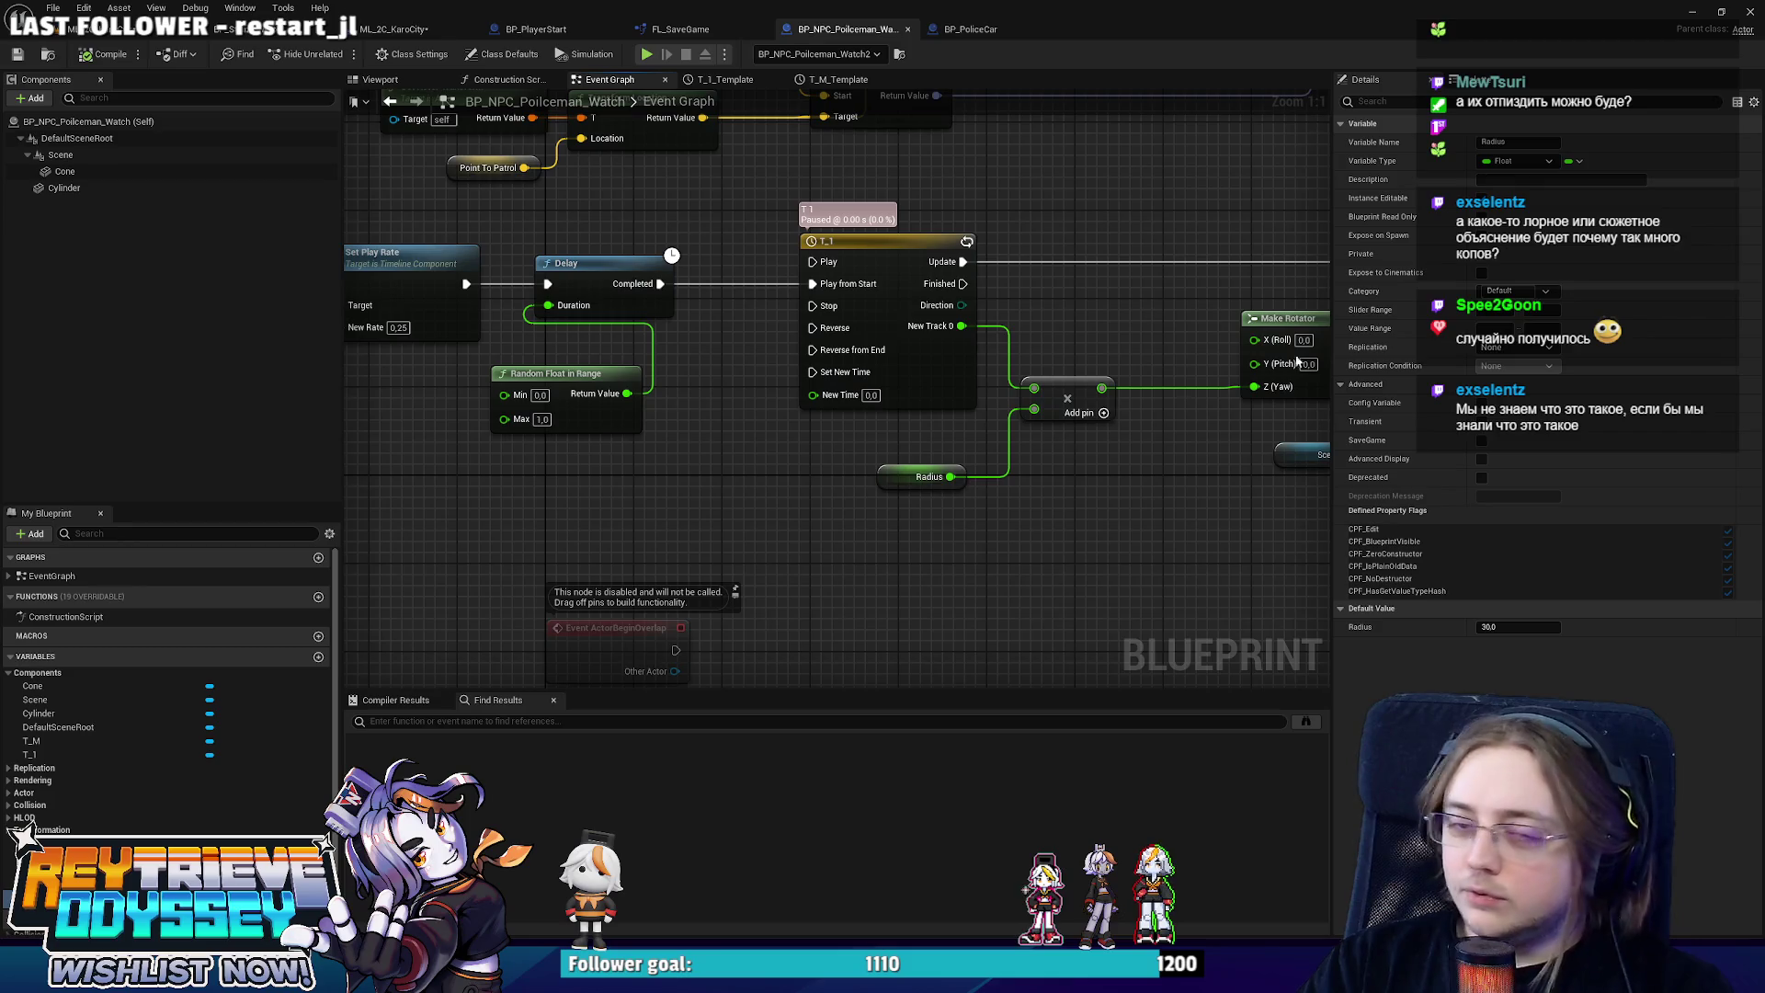
left_click(137, 28)
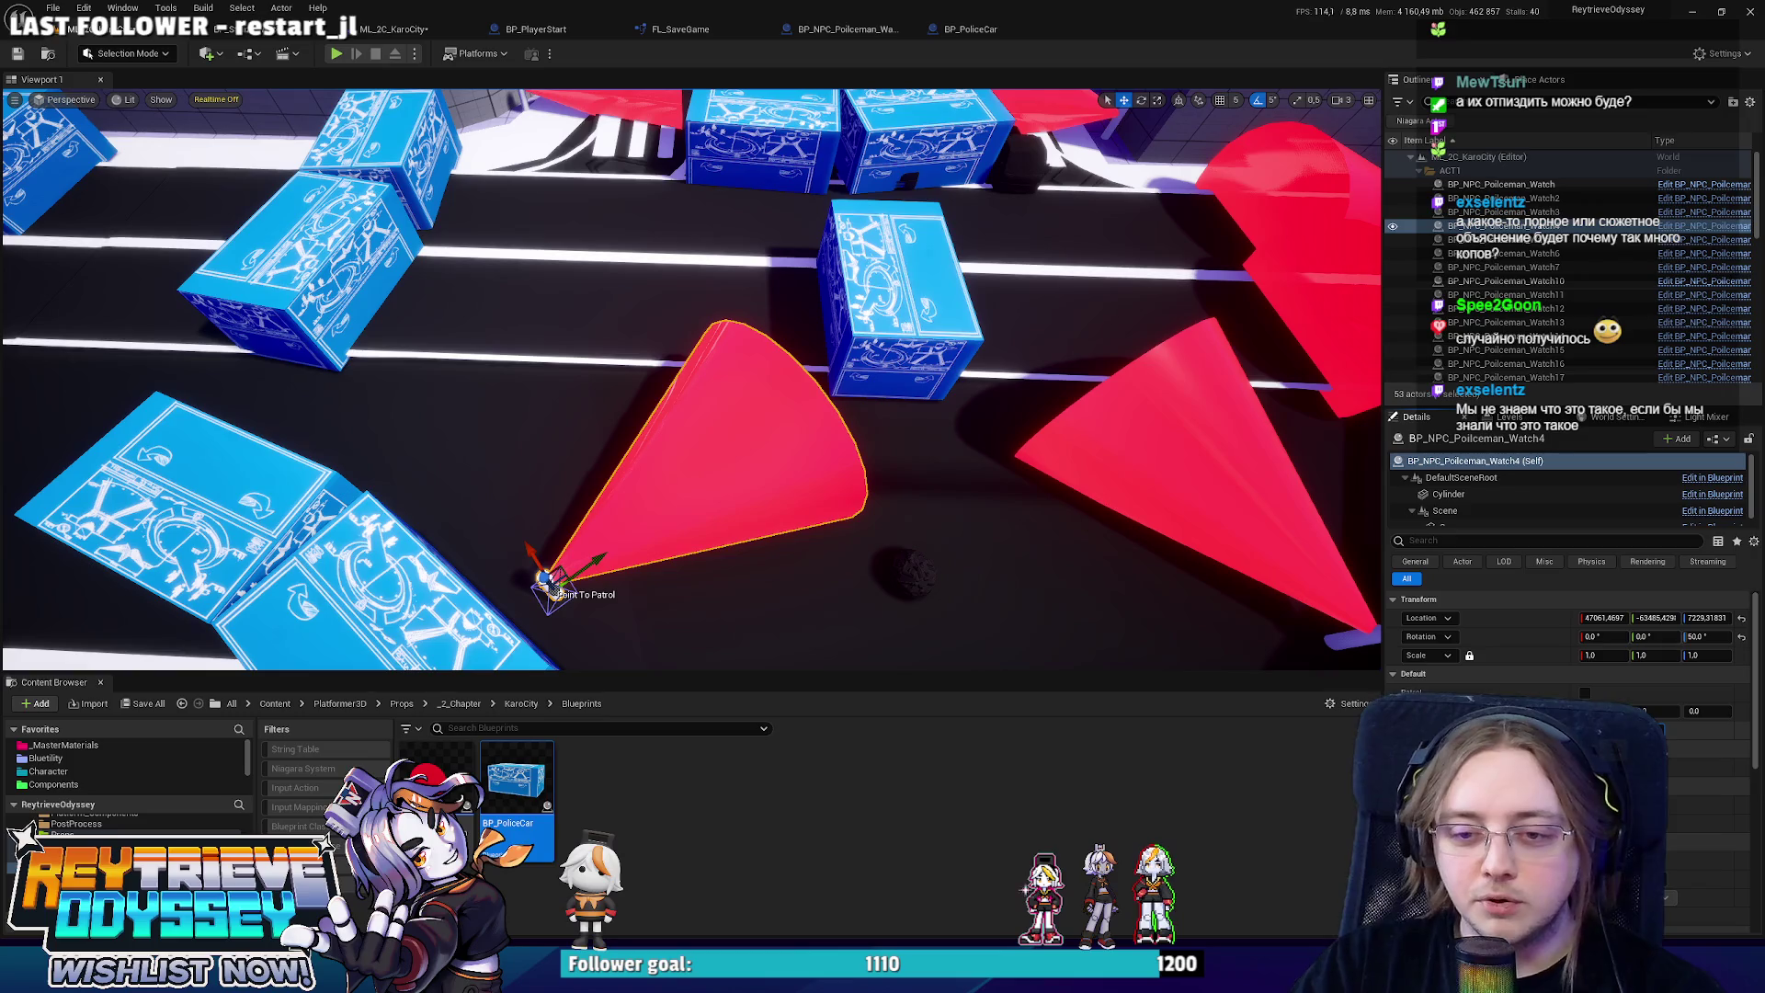
left_click(1281, 596)
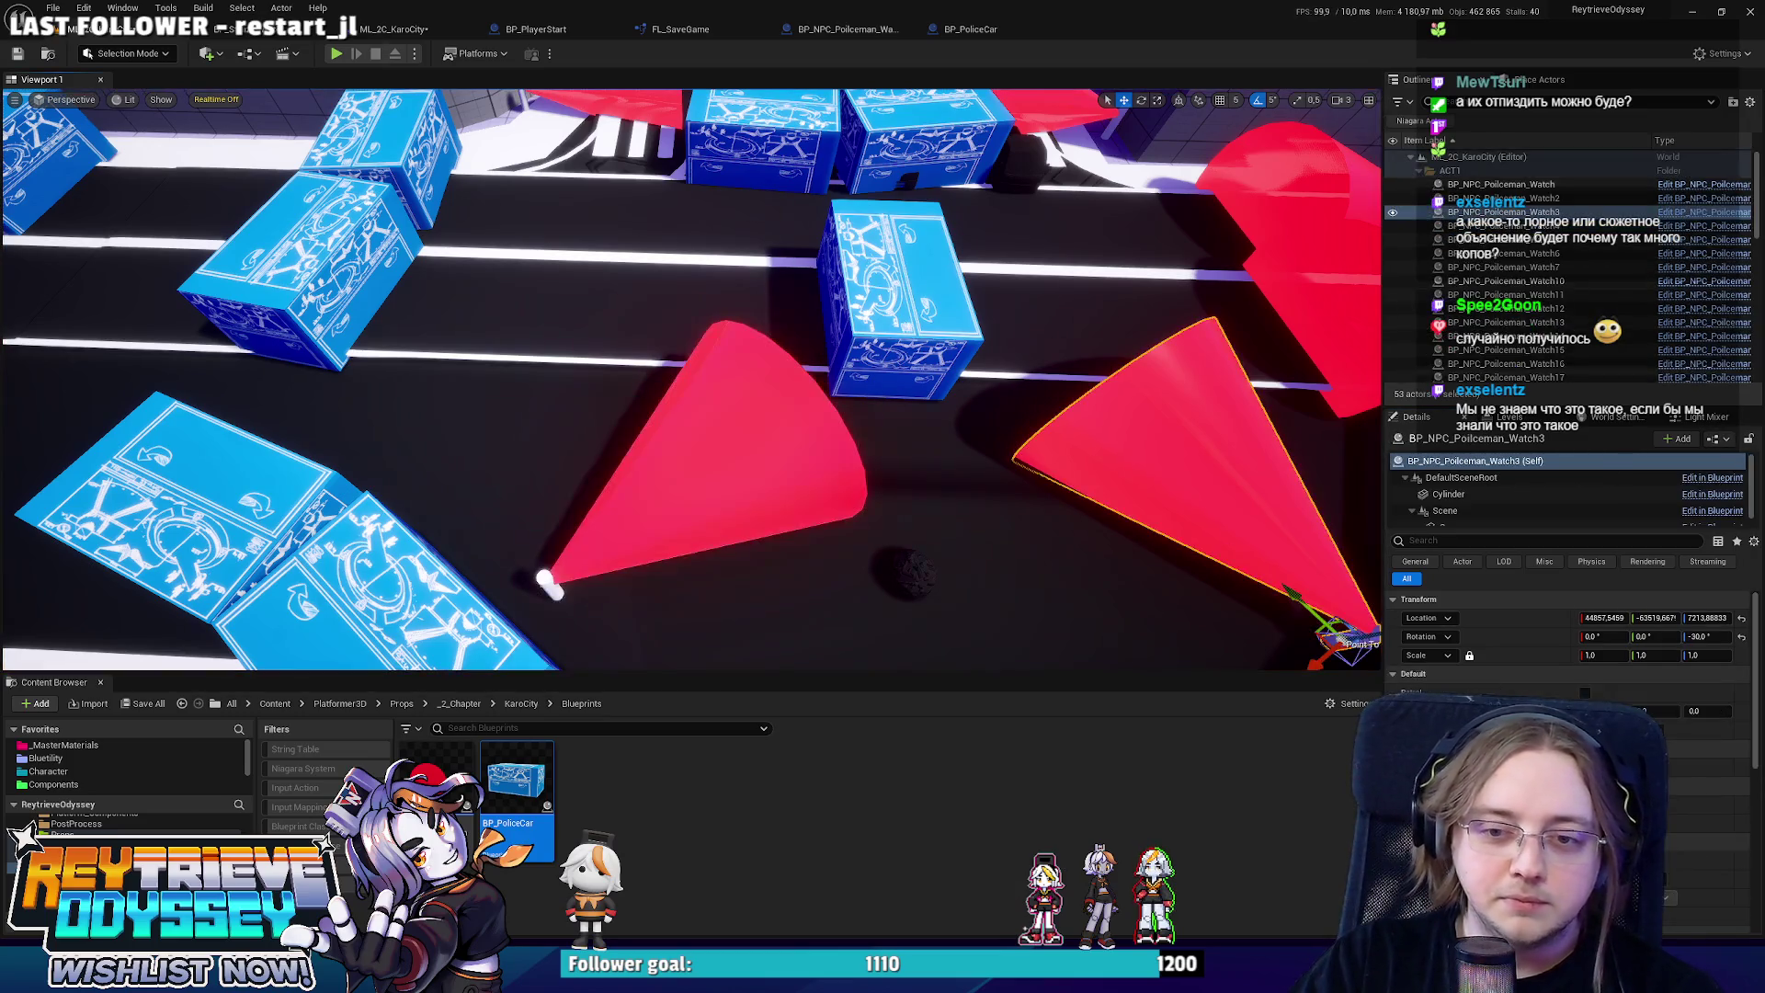
scroll(1115, 655, "down", 10)
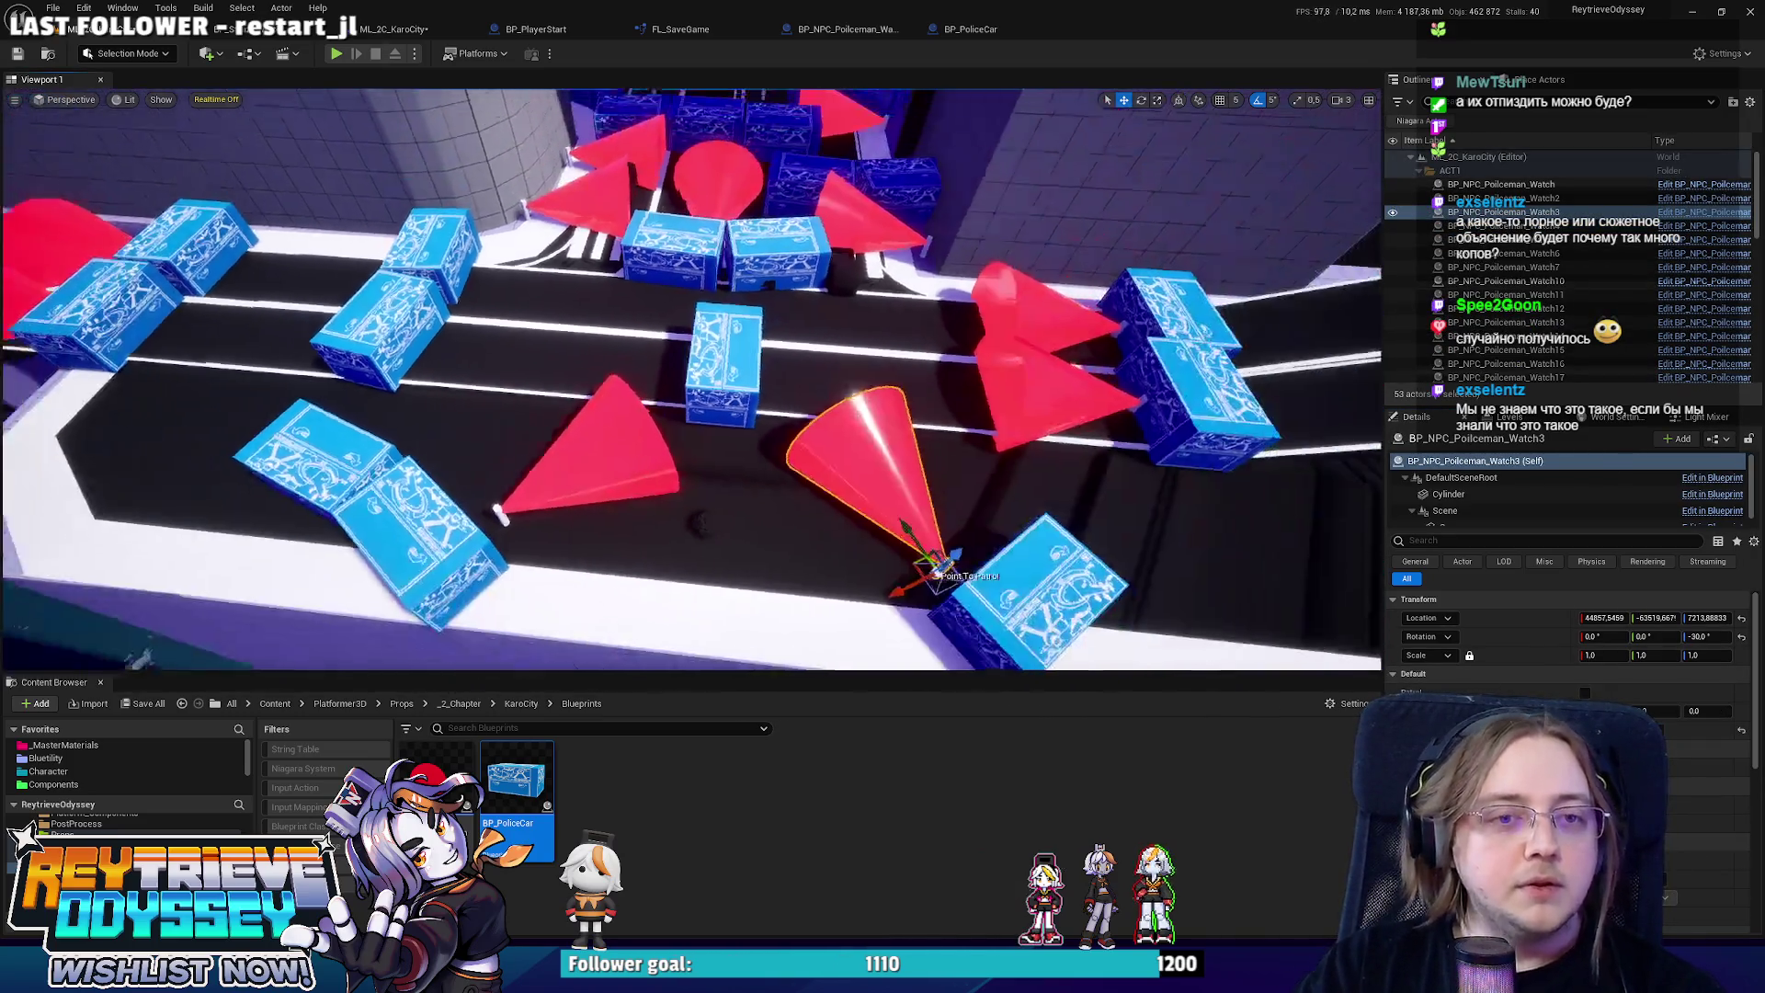
scroll(1115, 655, "down", 4)
scroll(1115, 654, "up", 6)
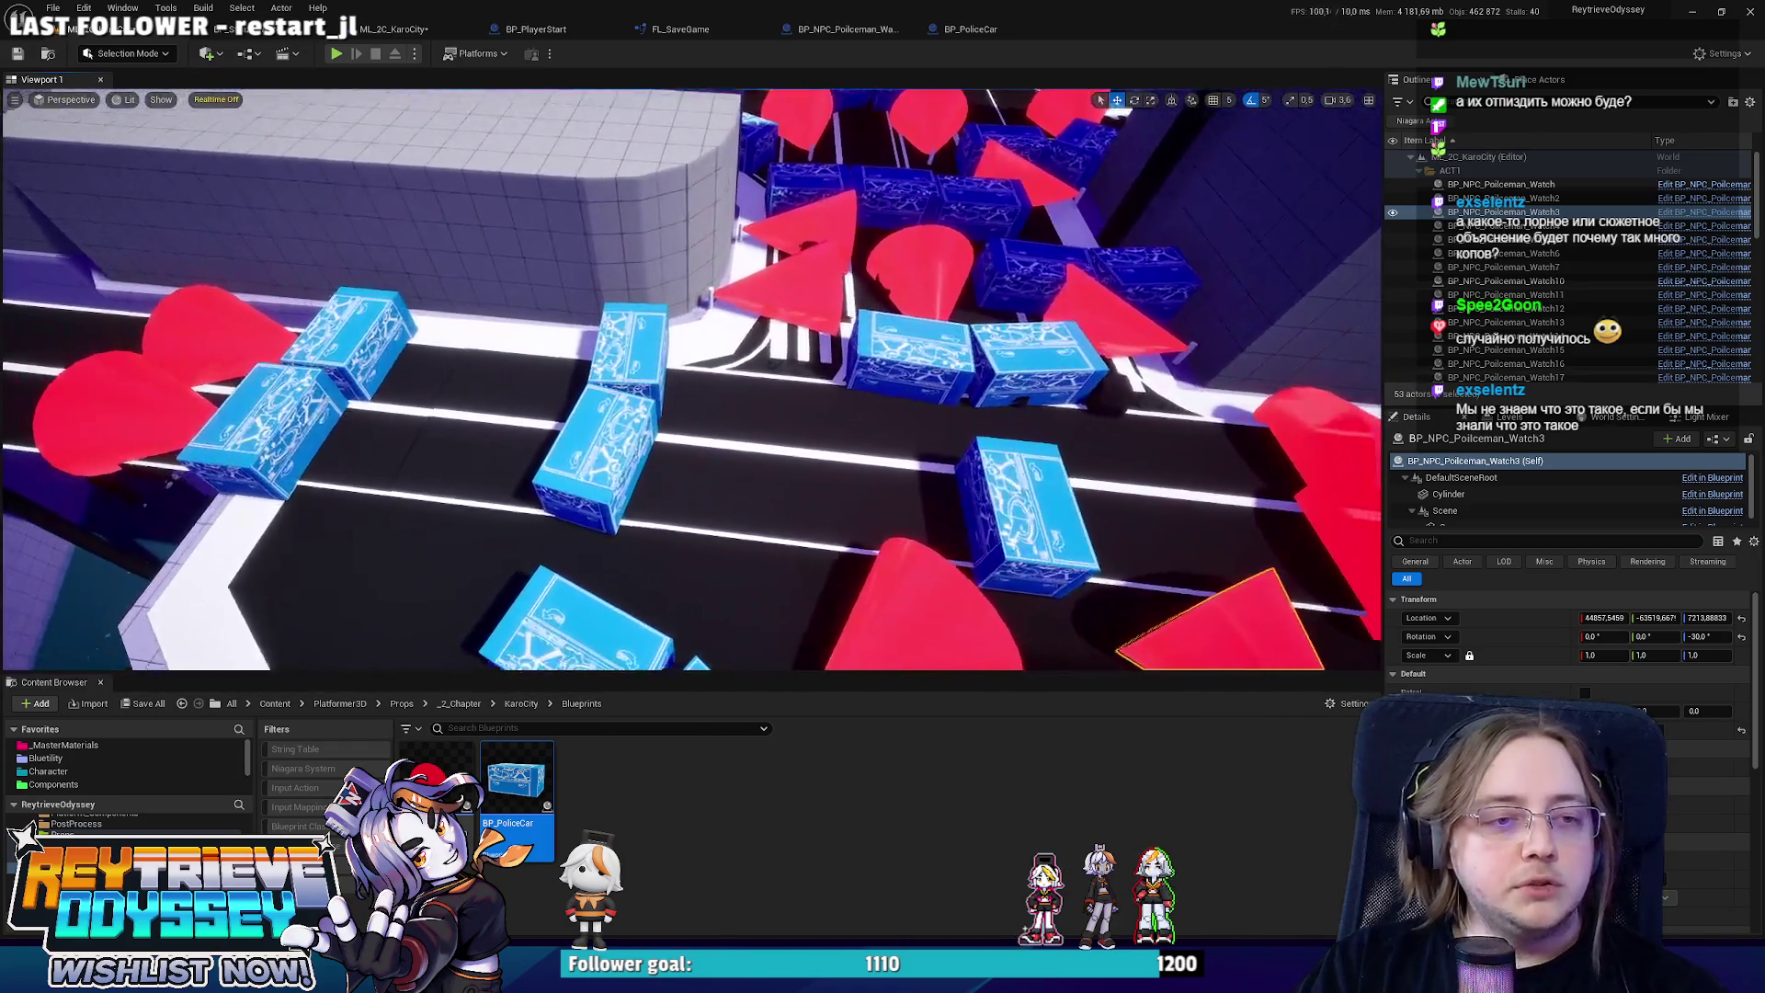
scroll(1115, 657, "down", 3)
mouse_move(1115, 656)
left_mouse_down()
mouse_move(1088, 406)
mouse_move(828, 386)
mouse_move(997, 381)
mouse_move(963, 374)
mouse_move(581, 371)
left_mouse_up()
left_click(1088, 406)
scroll(596, 372, "down", 8)
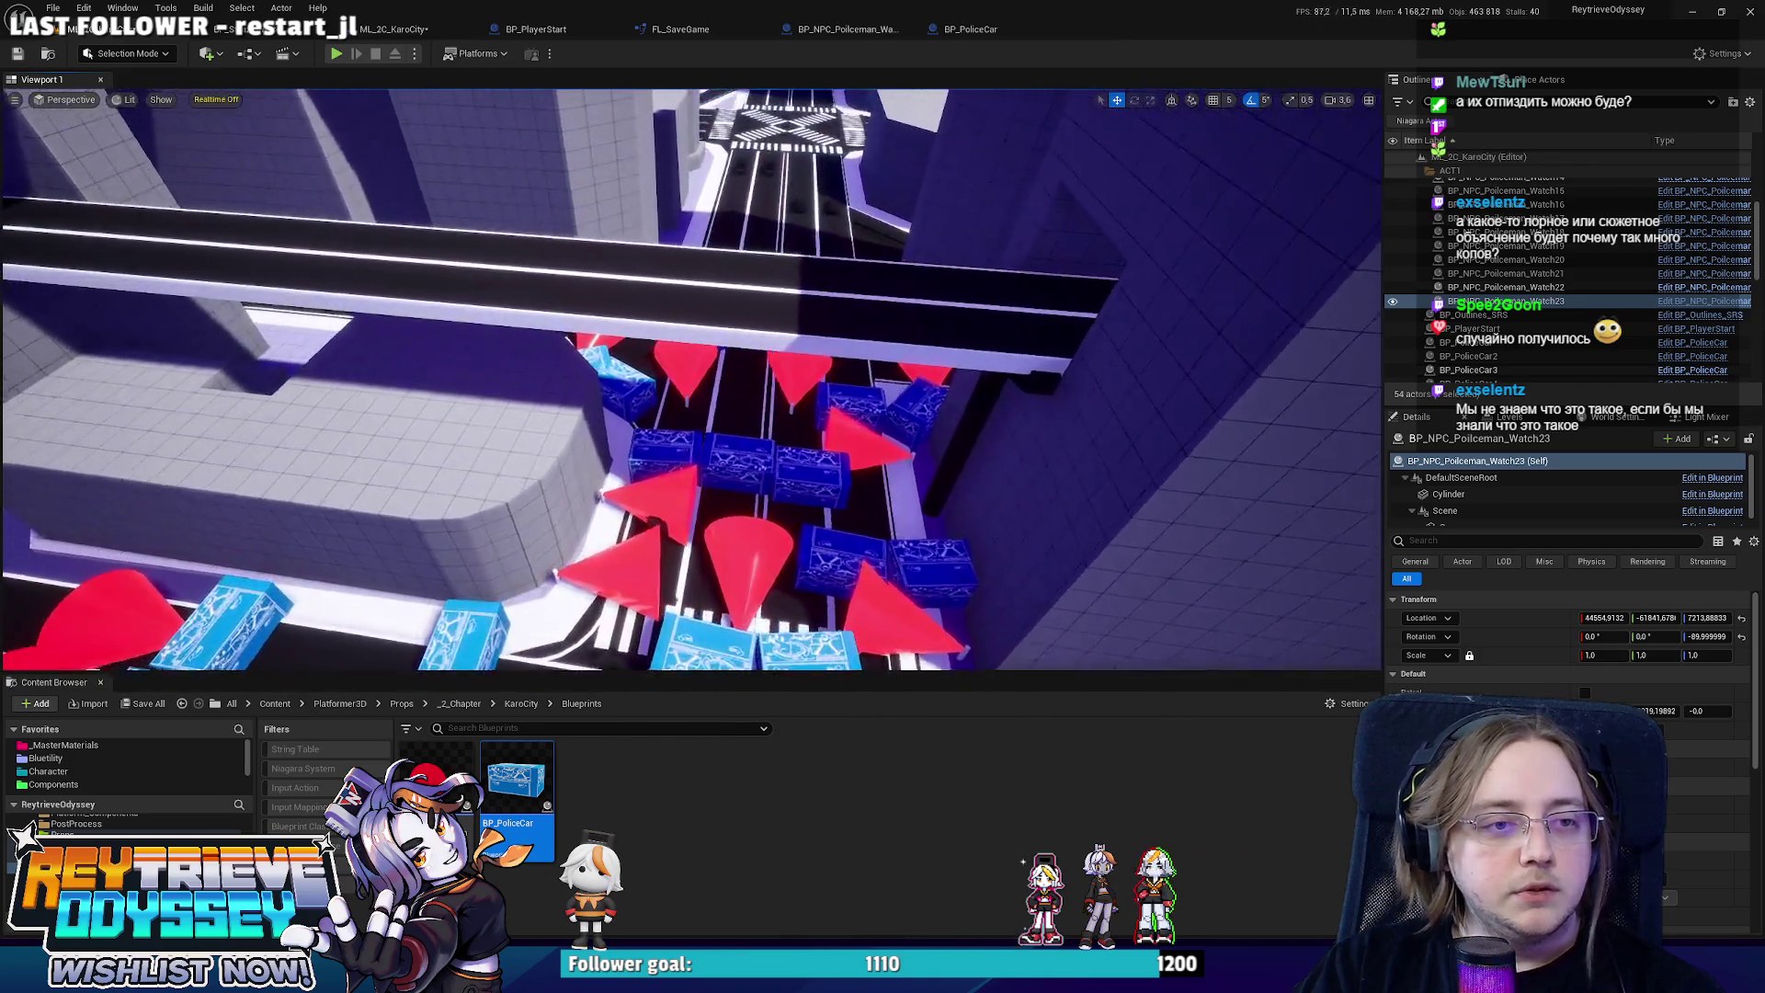
mouse_move(596, 373)
left_mouse_down()
mouse_move(607, 350)
mouse_move(698, 386)
mouse_move(689, 424)
left_mouse_up()
left_click(644, 551)
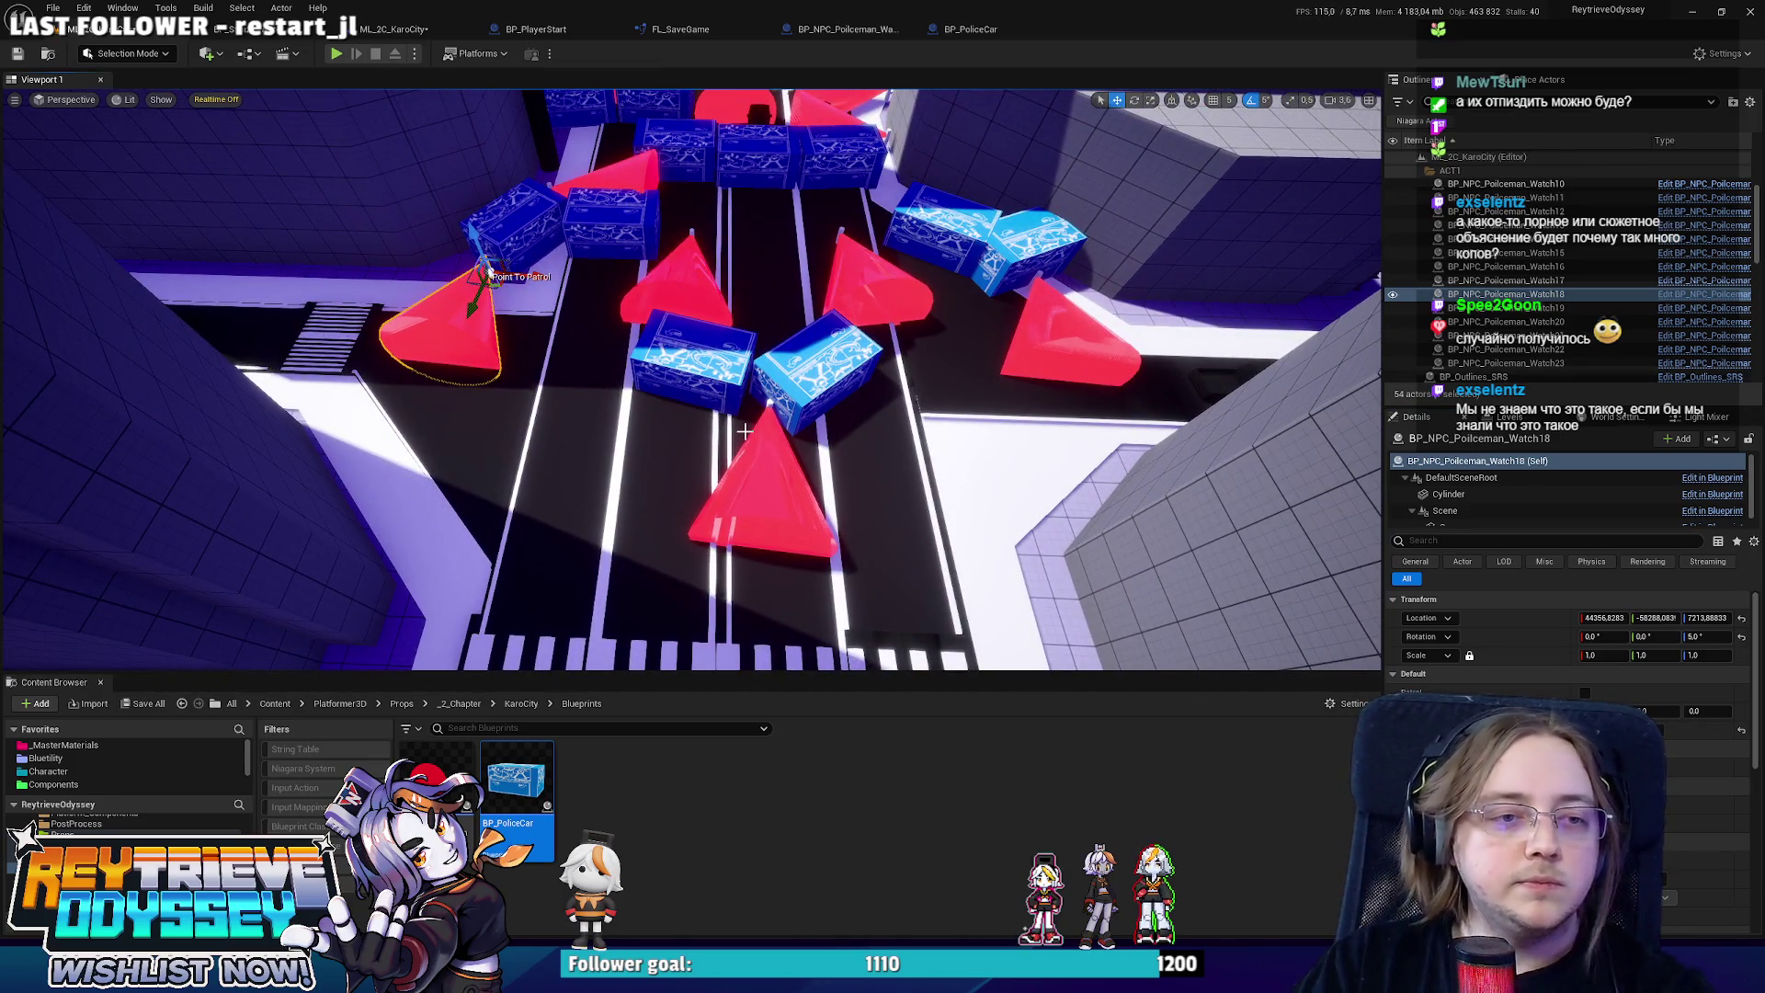
mouse_move(745, 432)
left_mouse_down()
mouse_move(917, 345)
mouse_move(918, 373)
left_mouse_up()
left_click(917, 373)
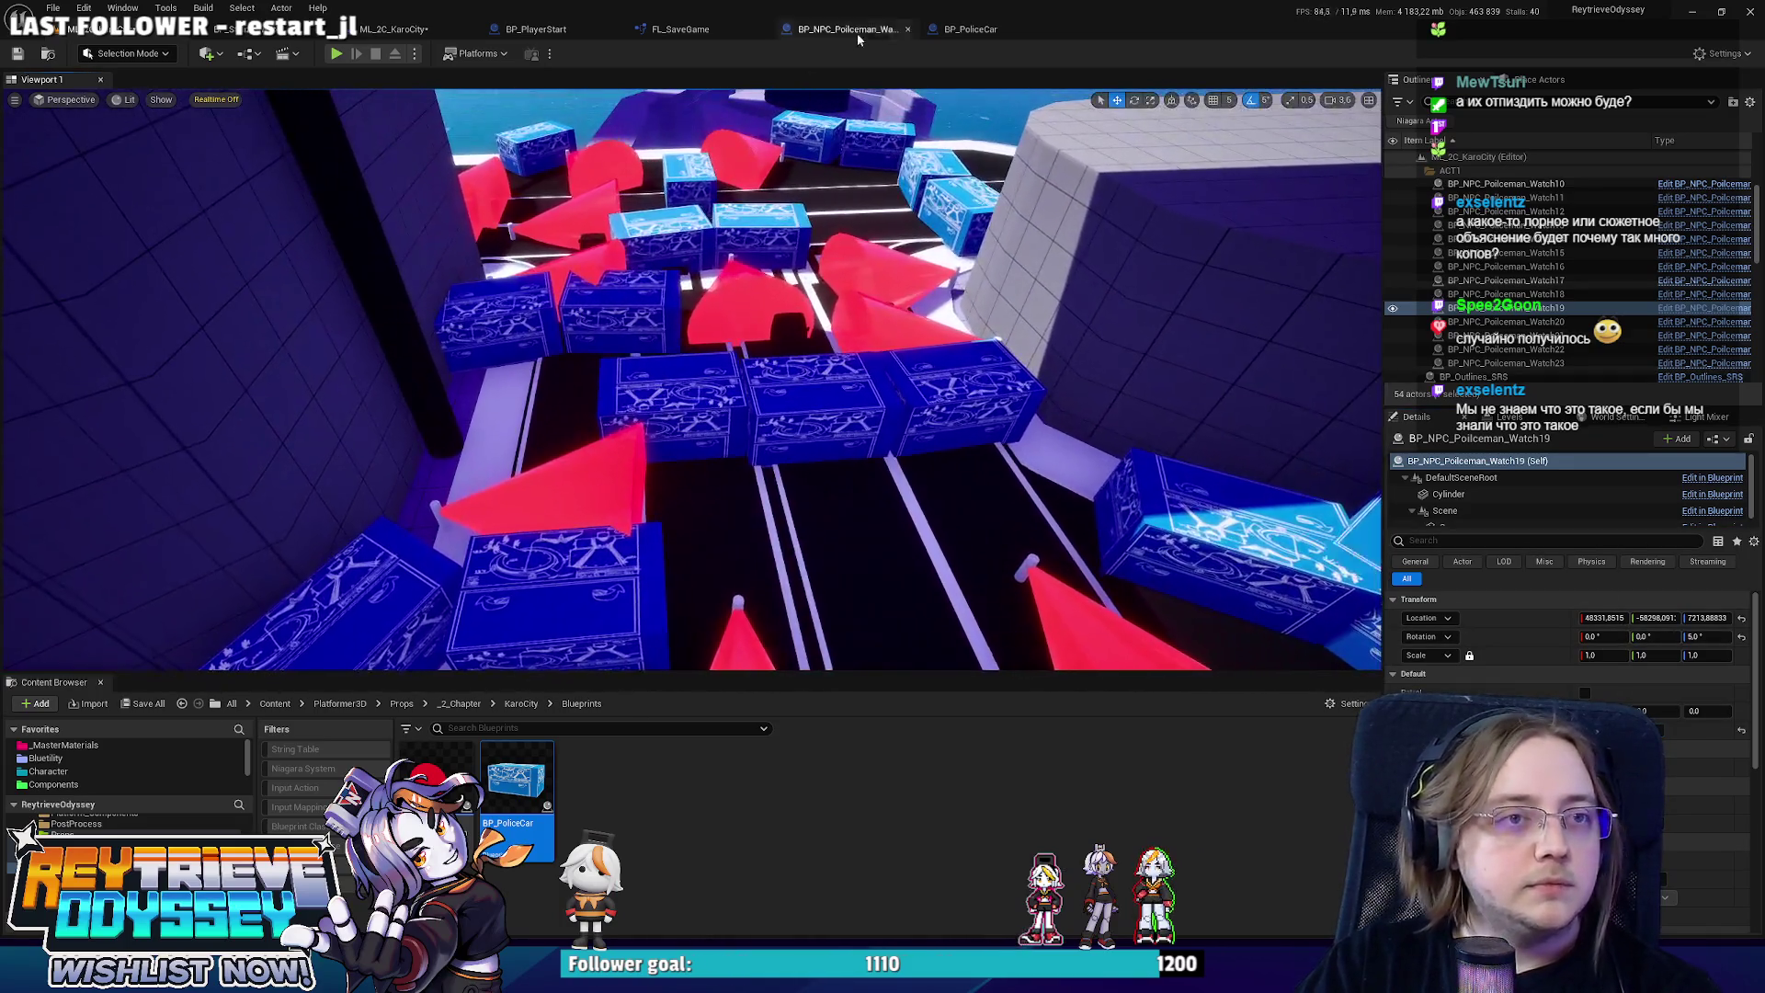
left_click(869, 31)
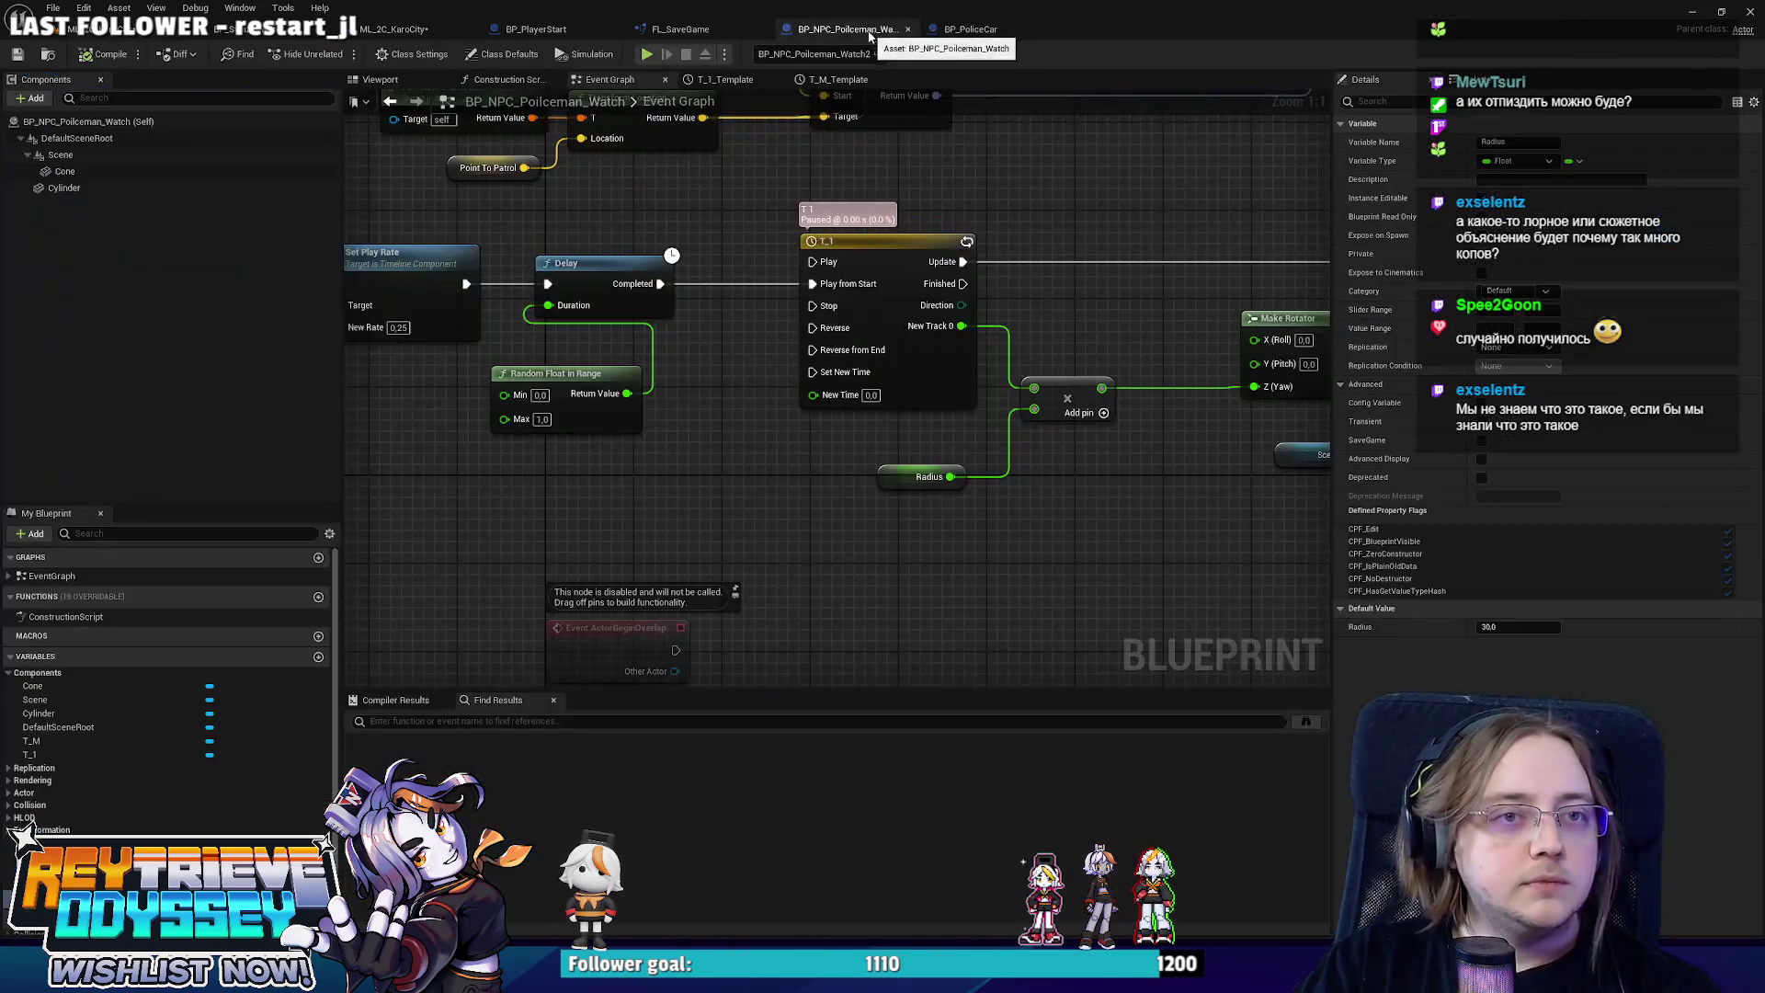
left_click(971, 29)
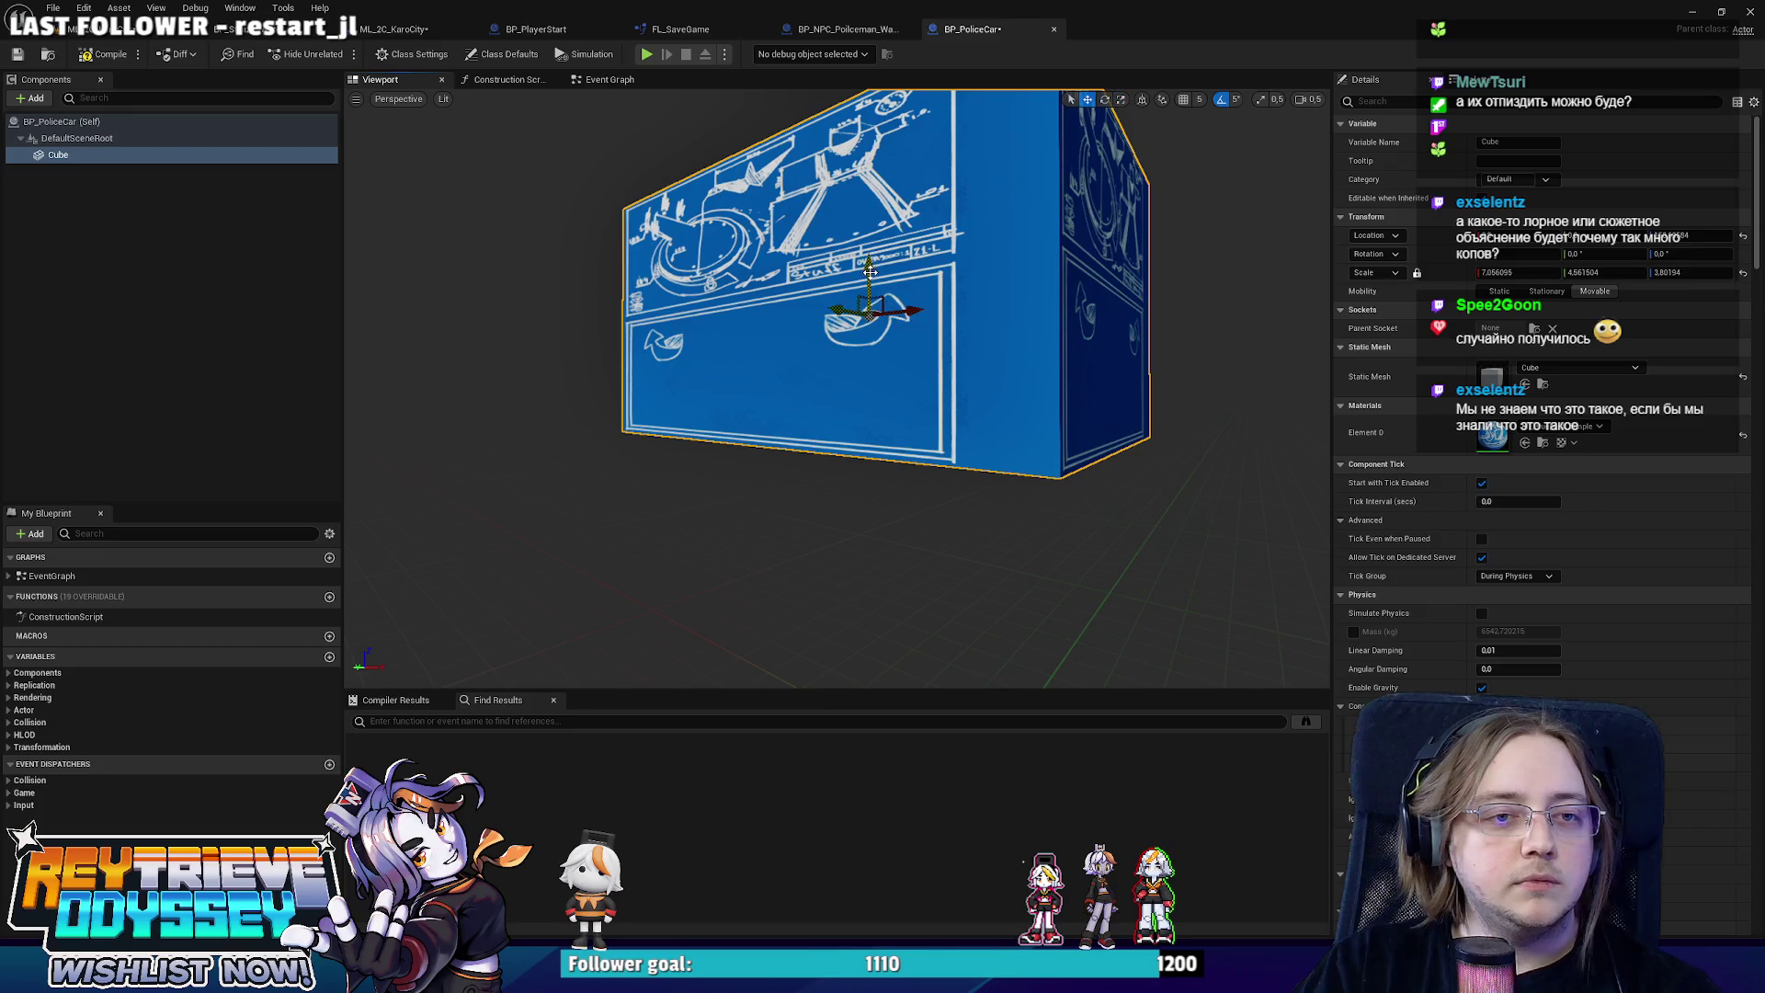
left_click(122, 34)
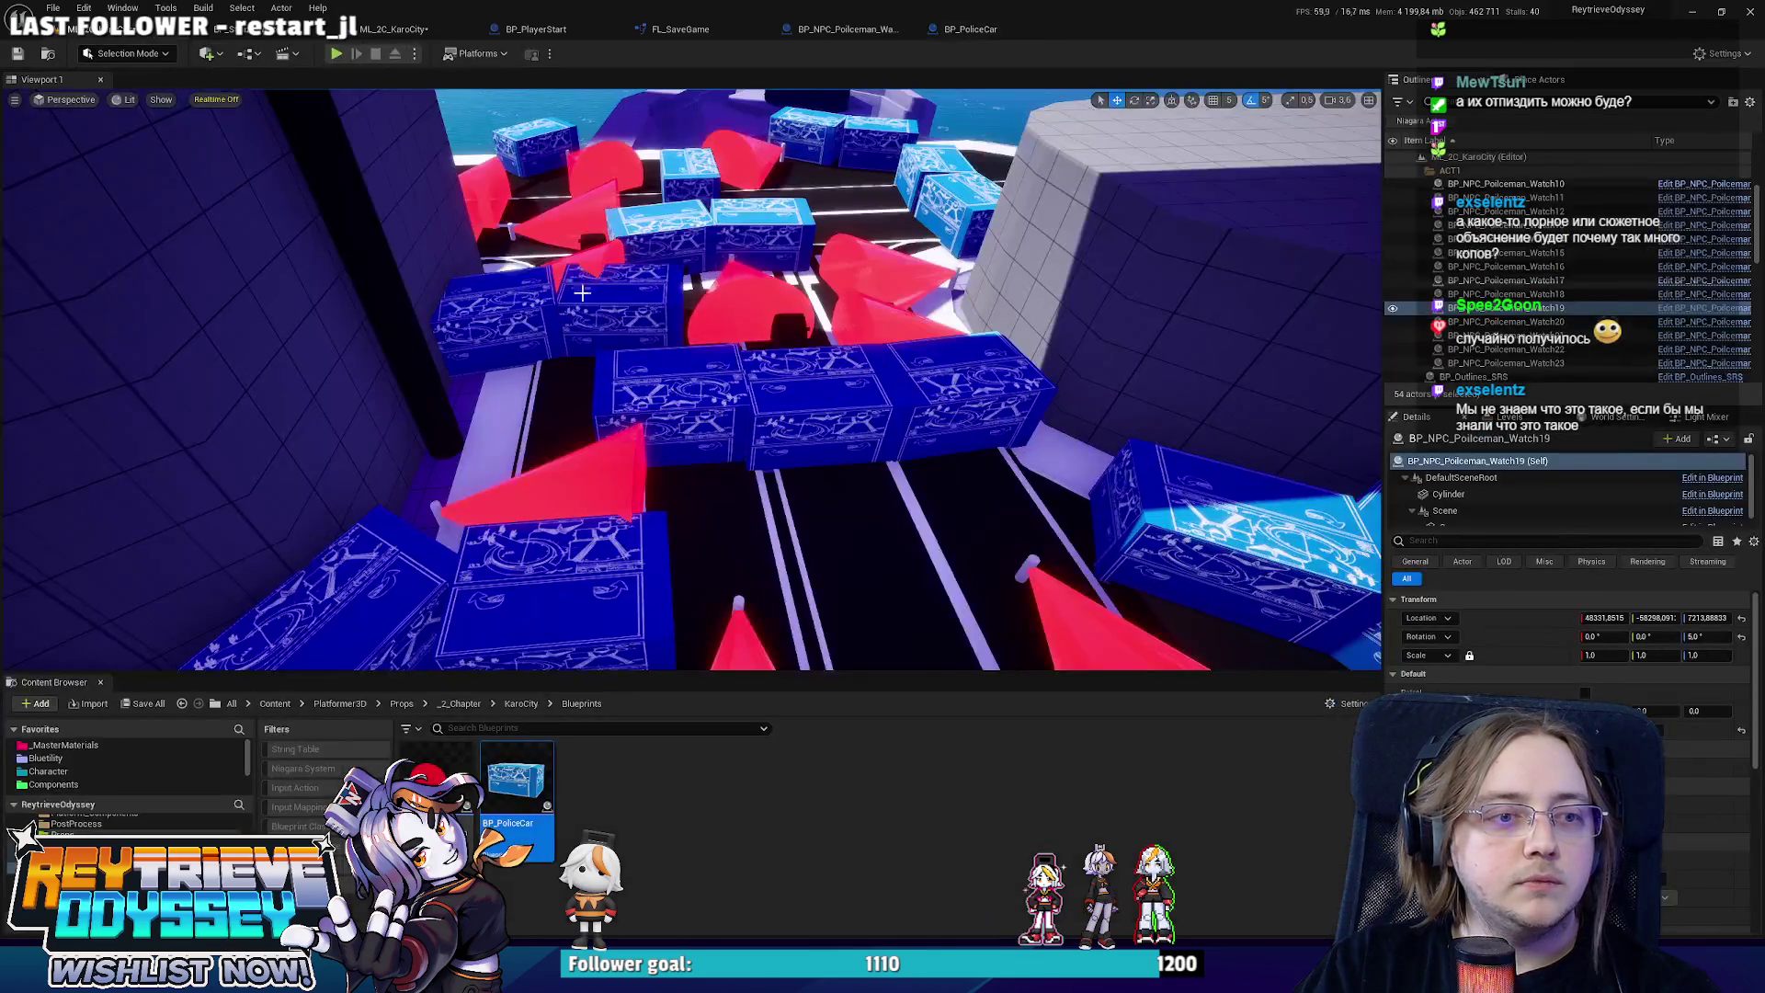
left_click(826, 291)
scroll(832, 287, "down", 10)
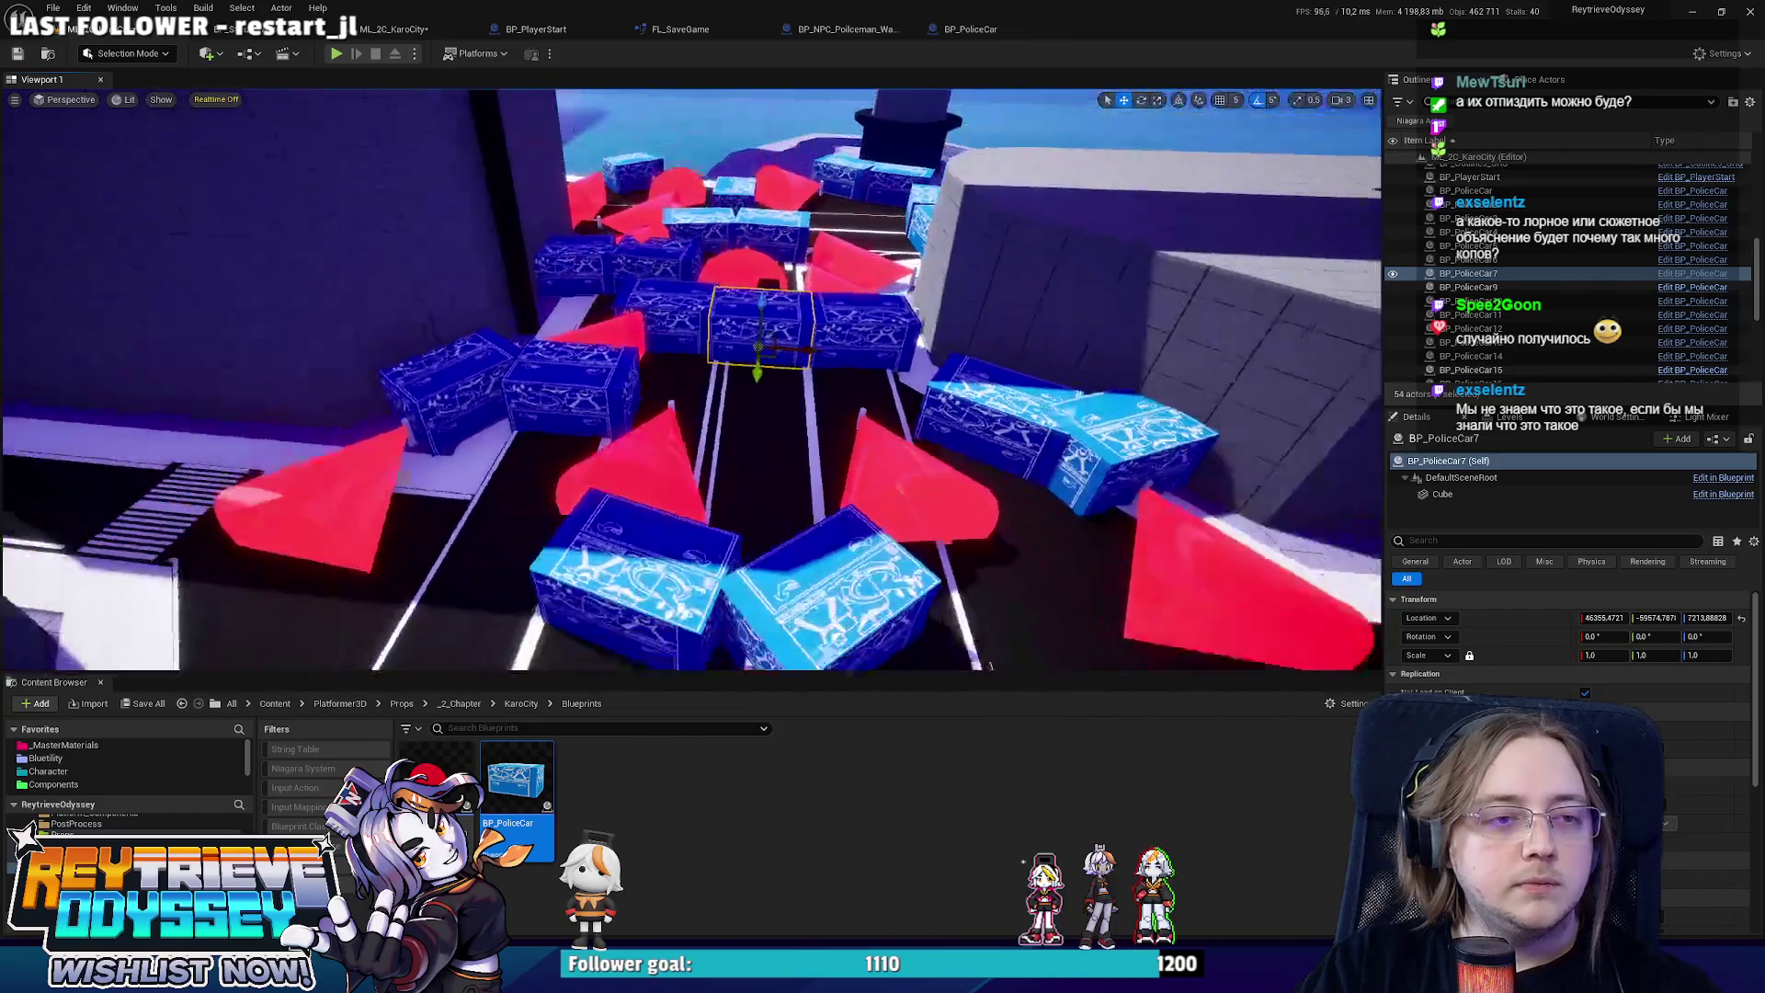
scroll(778, 340, "down", 10)
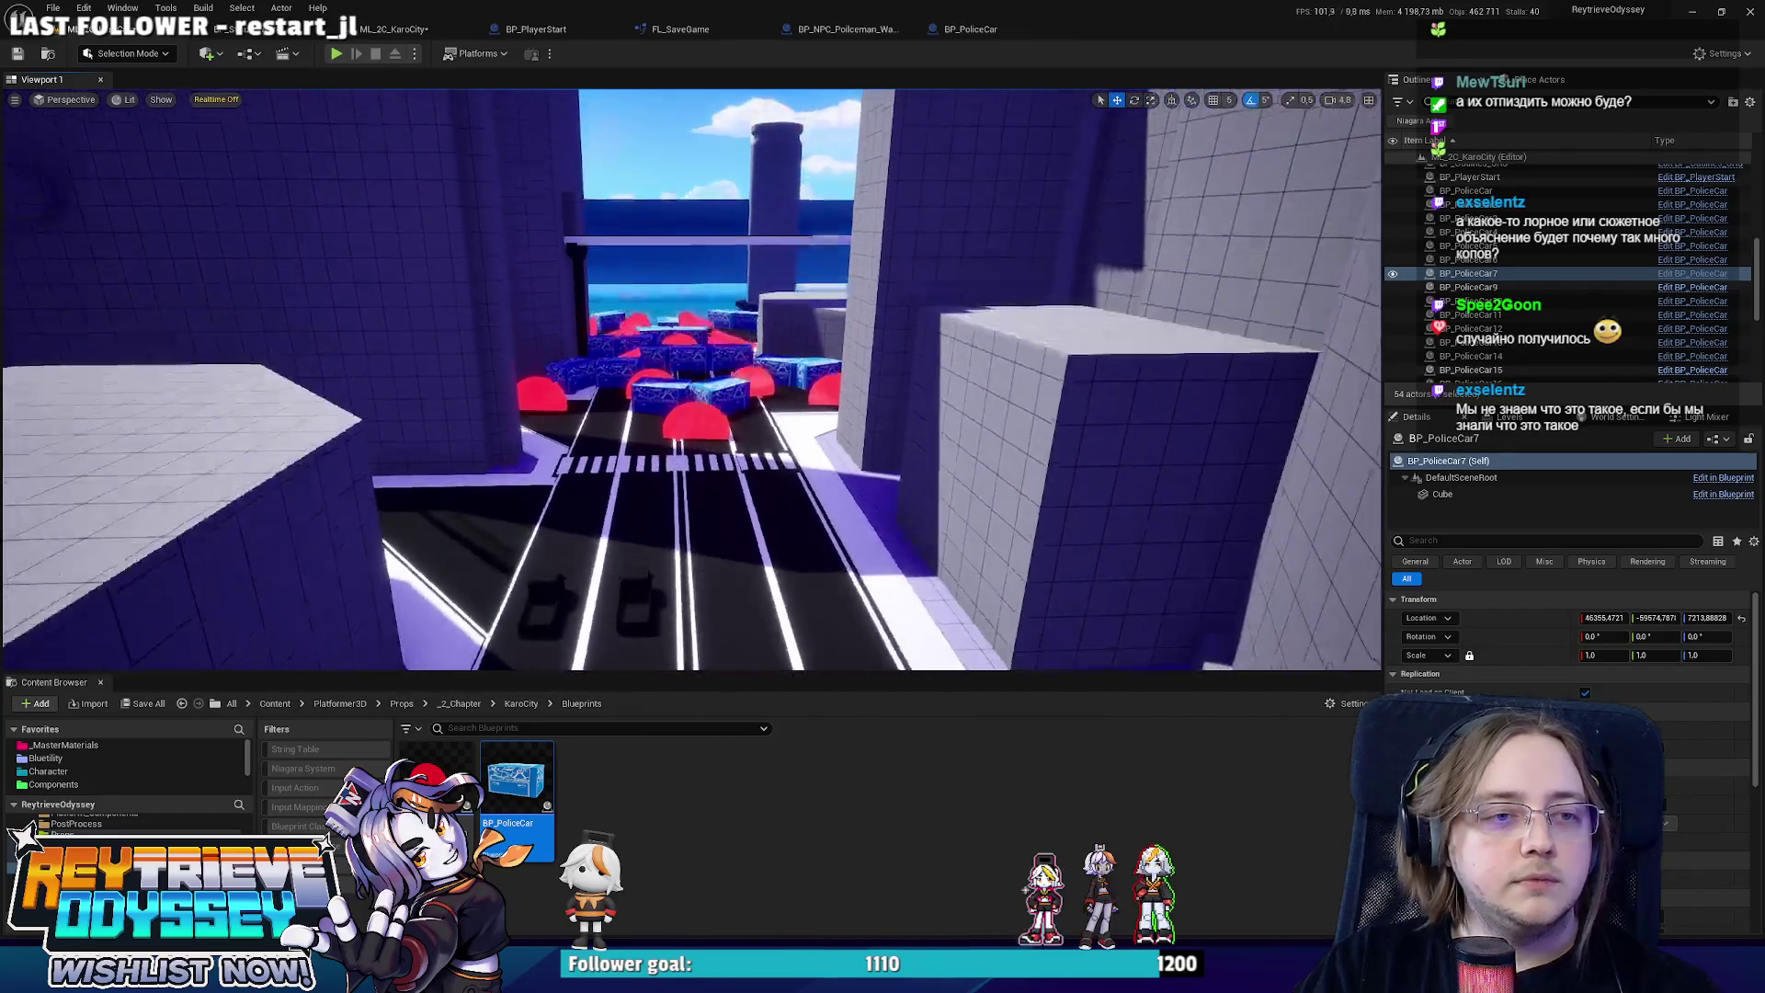
left_click_drag(778, 341, 778, 340)
double_click(1471, 314)
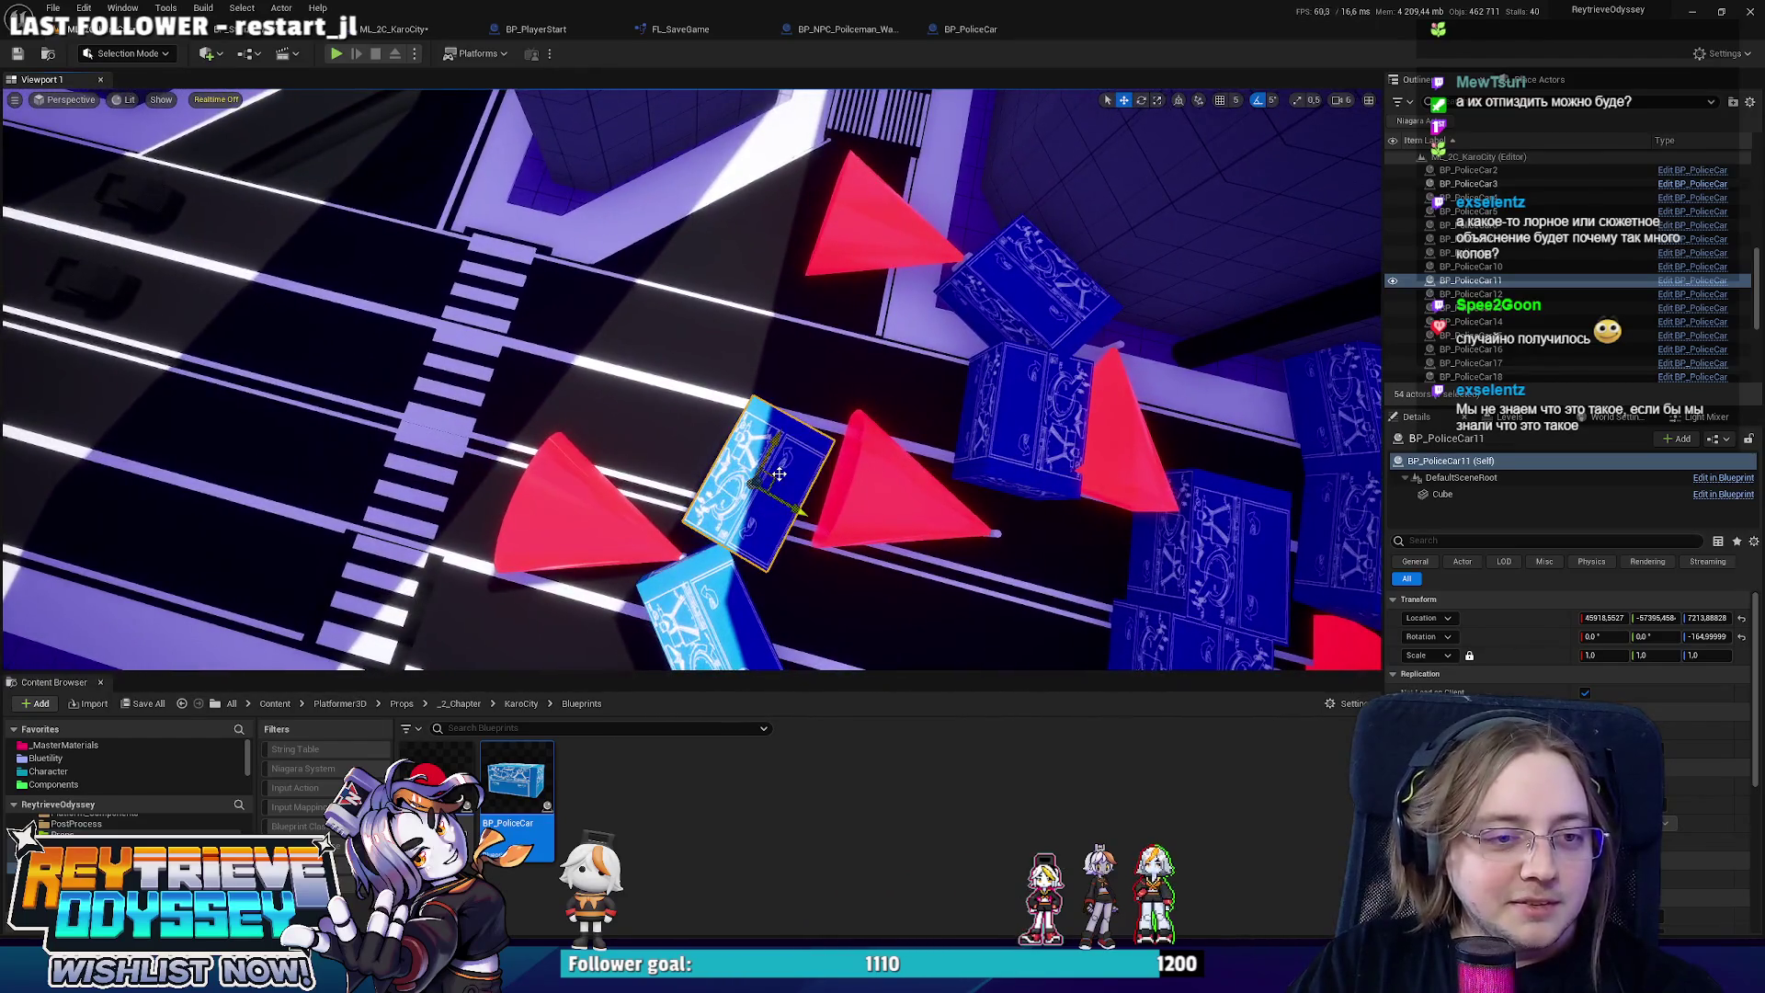
Duplicate a police car block and slide the copy up the winding road beside the intersection.
left_click_drag(517, 782, 82, 198)
key("f")
left_click_drag(1065, 414, 1065, 415)
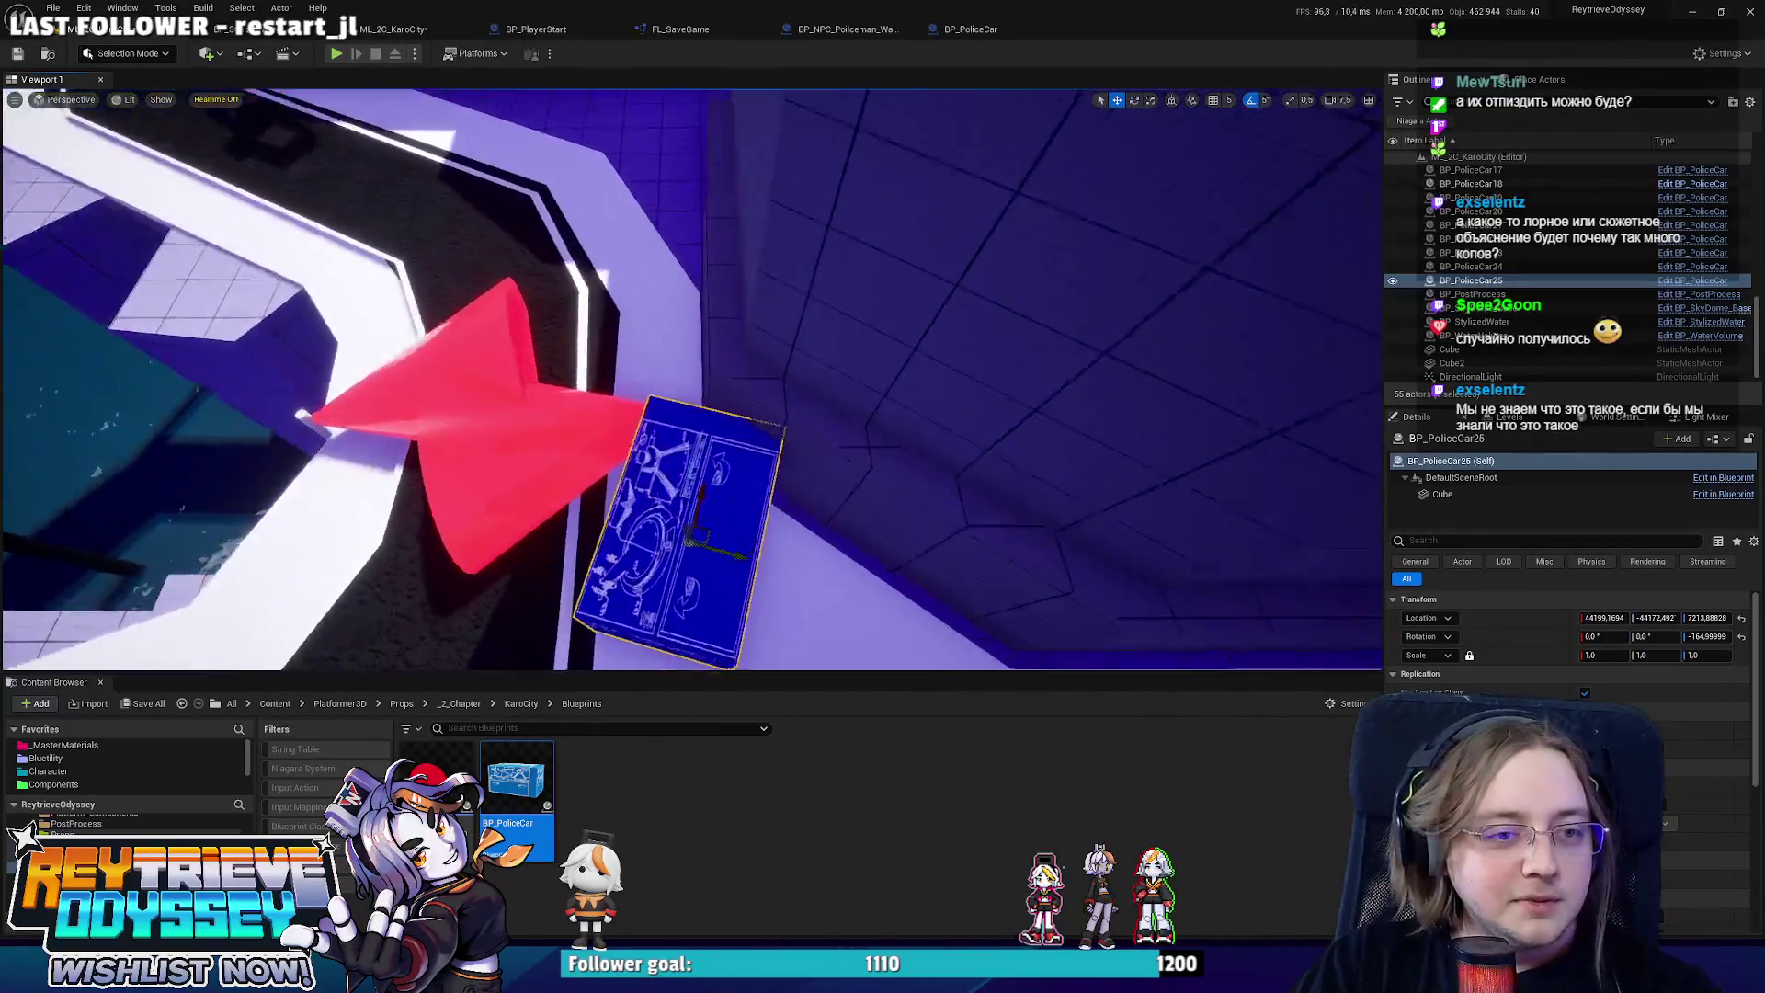
left_click_drag(711, 479, 711, 479)
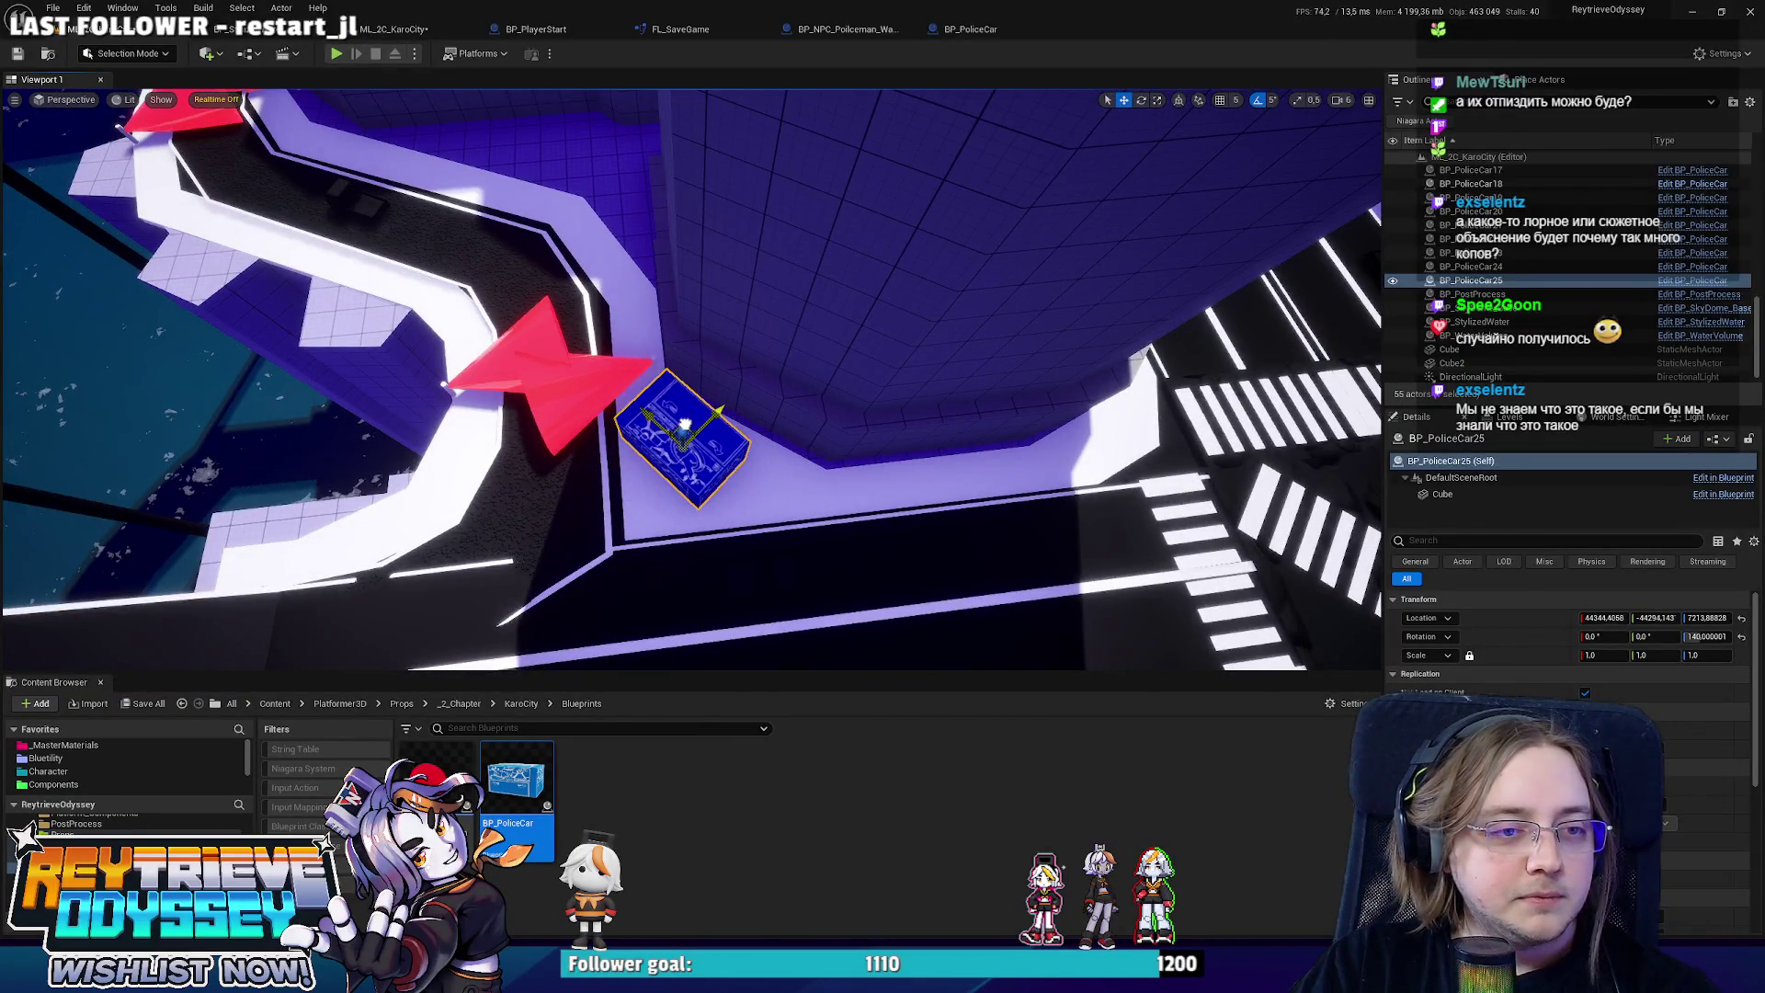
mouse_move(466, 439)
left_mouse_down()
mouse_move(493, 361)
mouse_move(605, 247)
mouse_move(618, 294)
left_mouse_up()
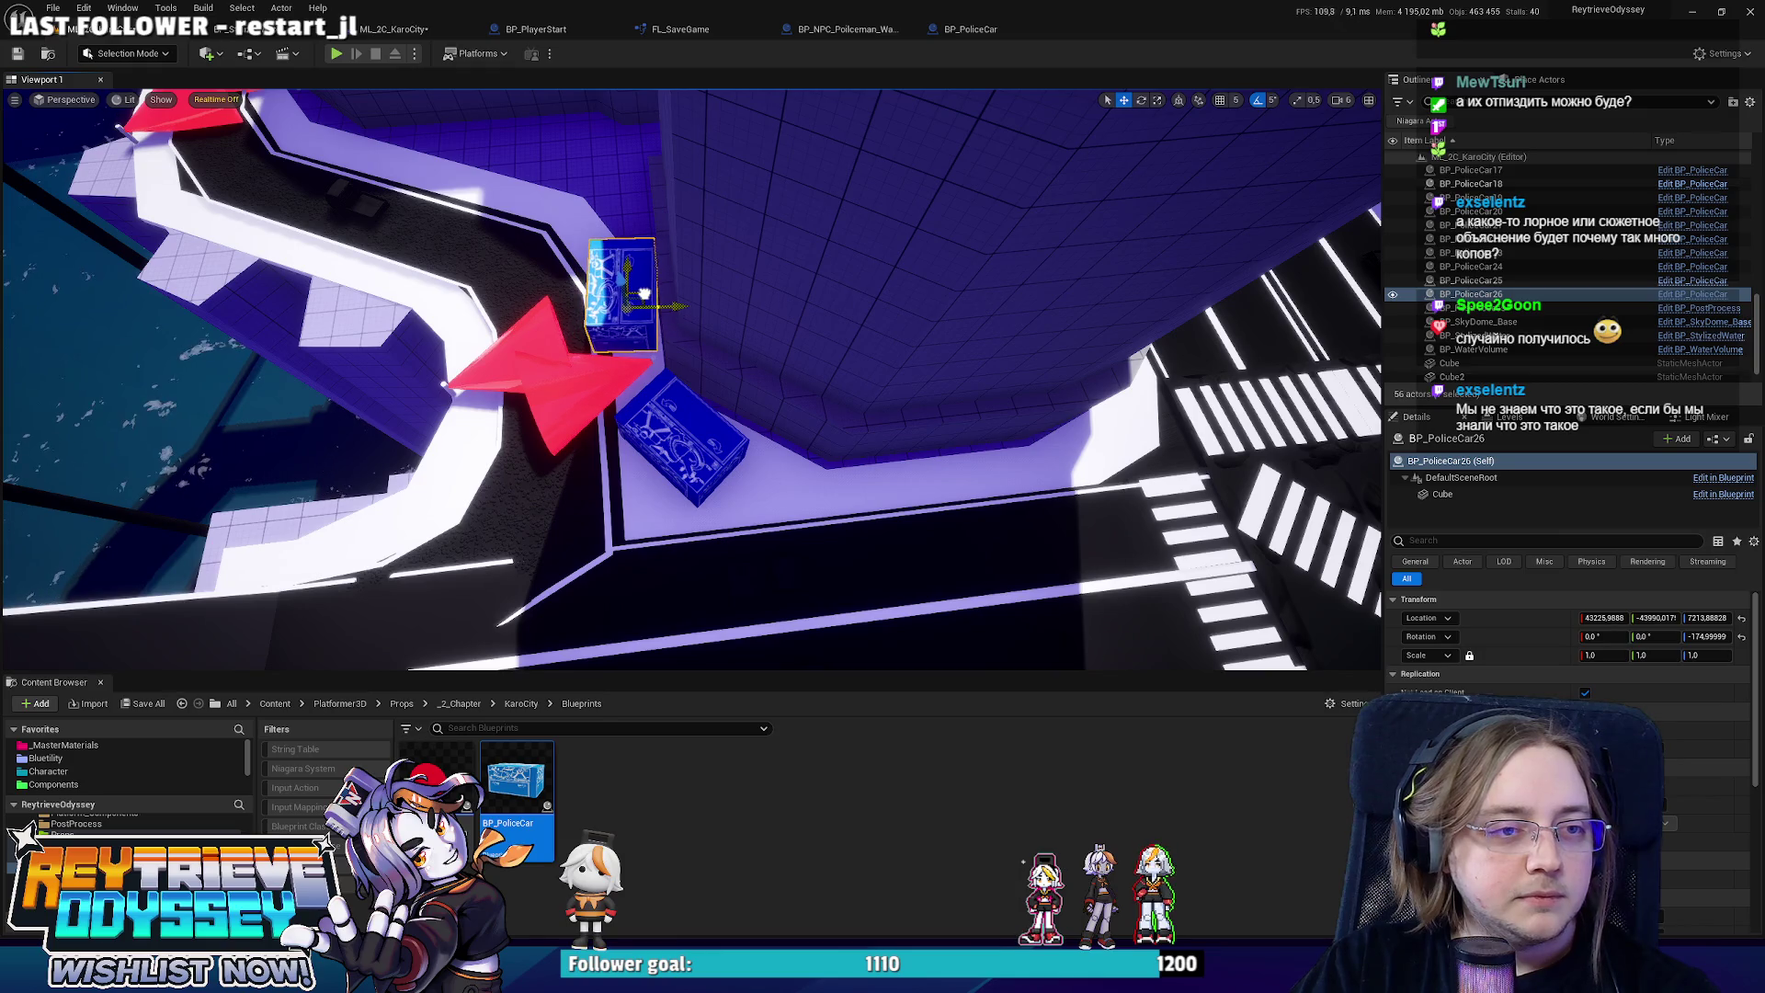
mouse_move(902, 422)
left_mouse_down()
mouse_move(426, 419)
mouse_move(490, 365)
left_mouse_up()
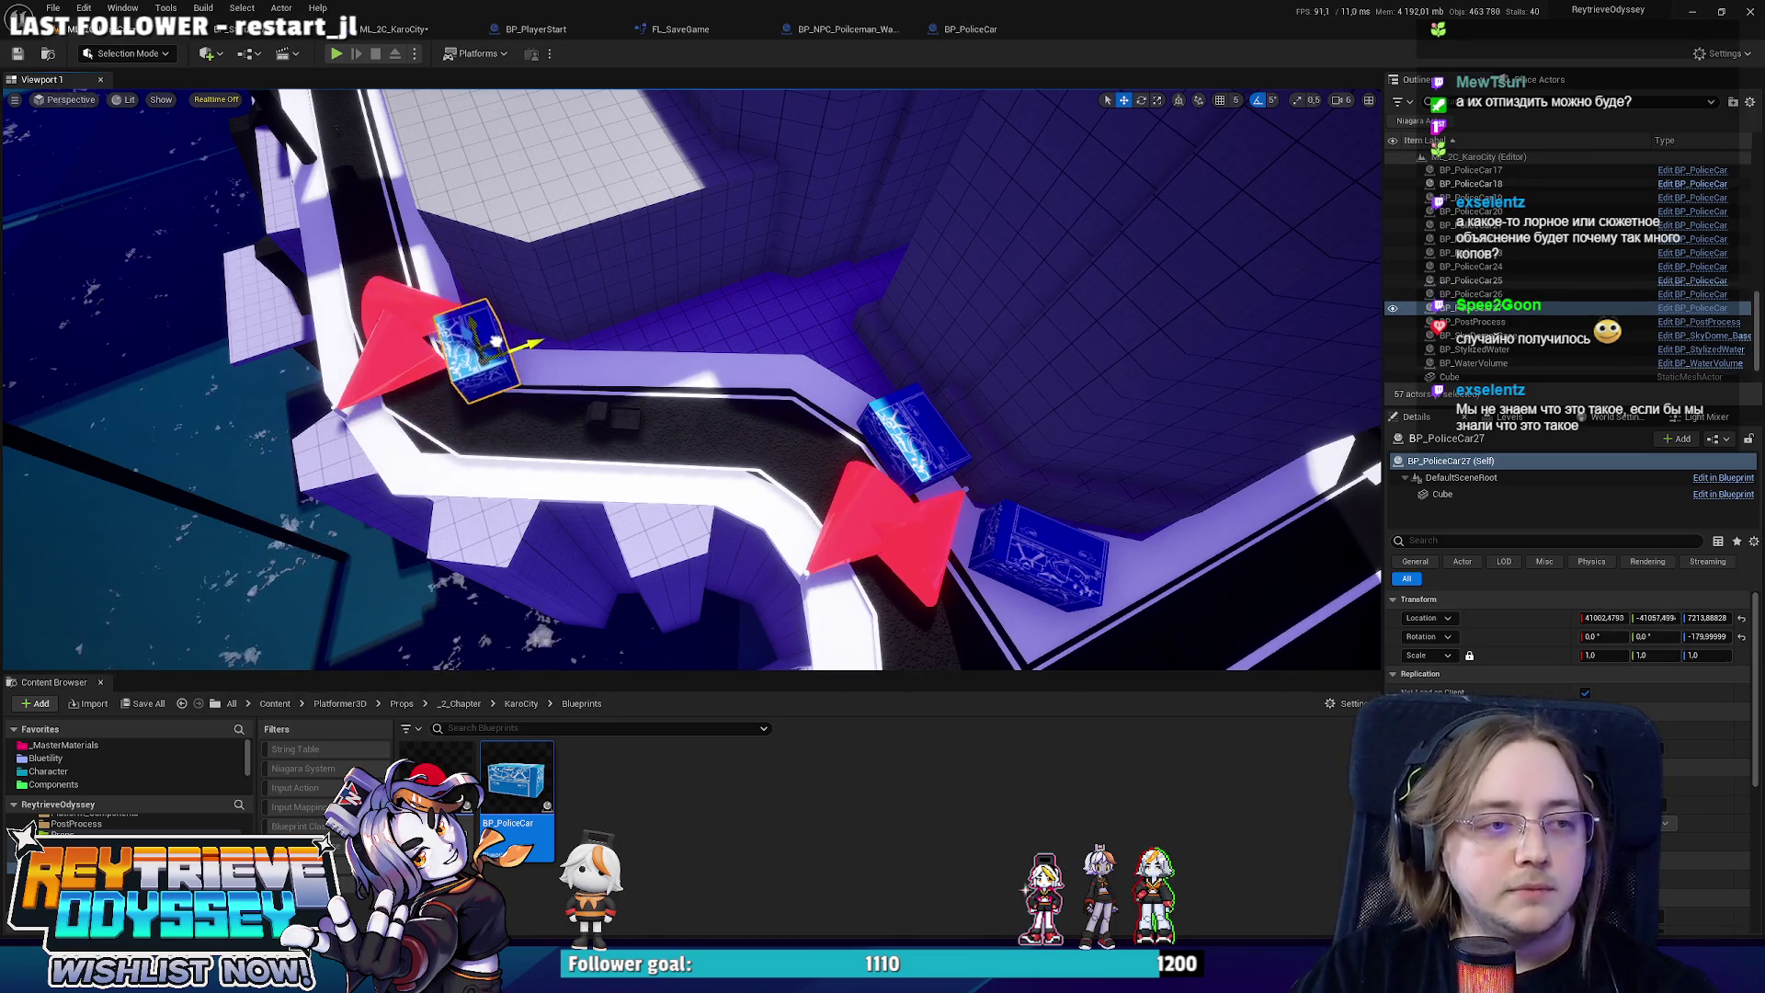
key("f")
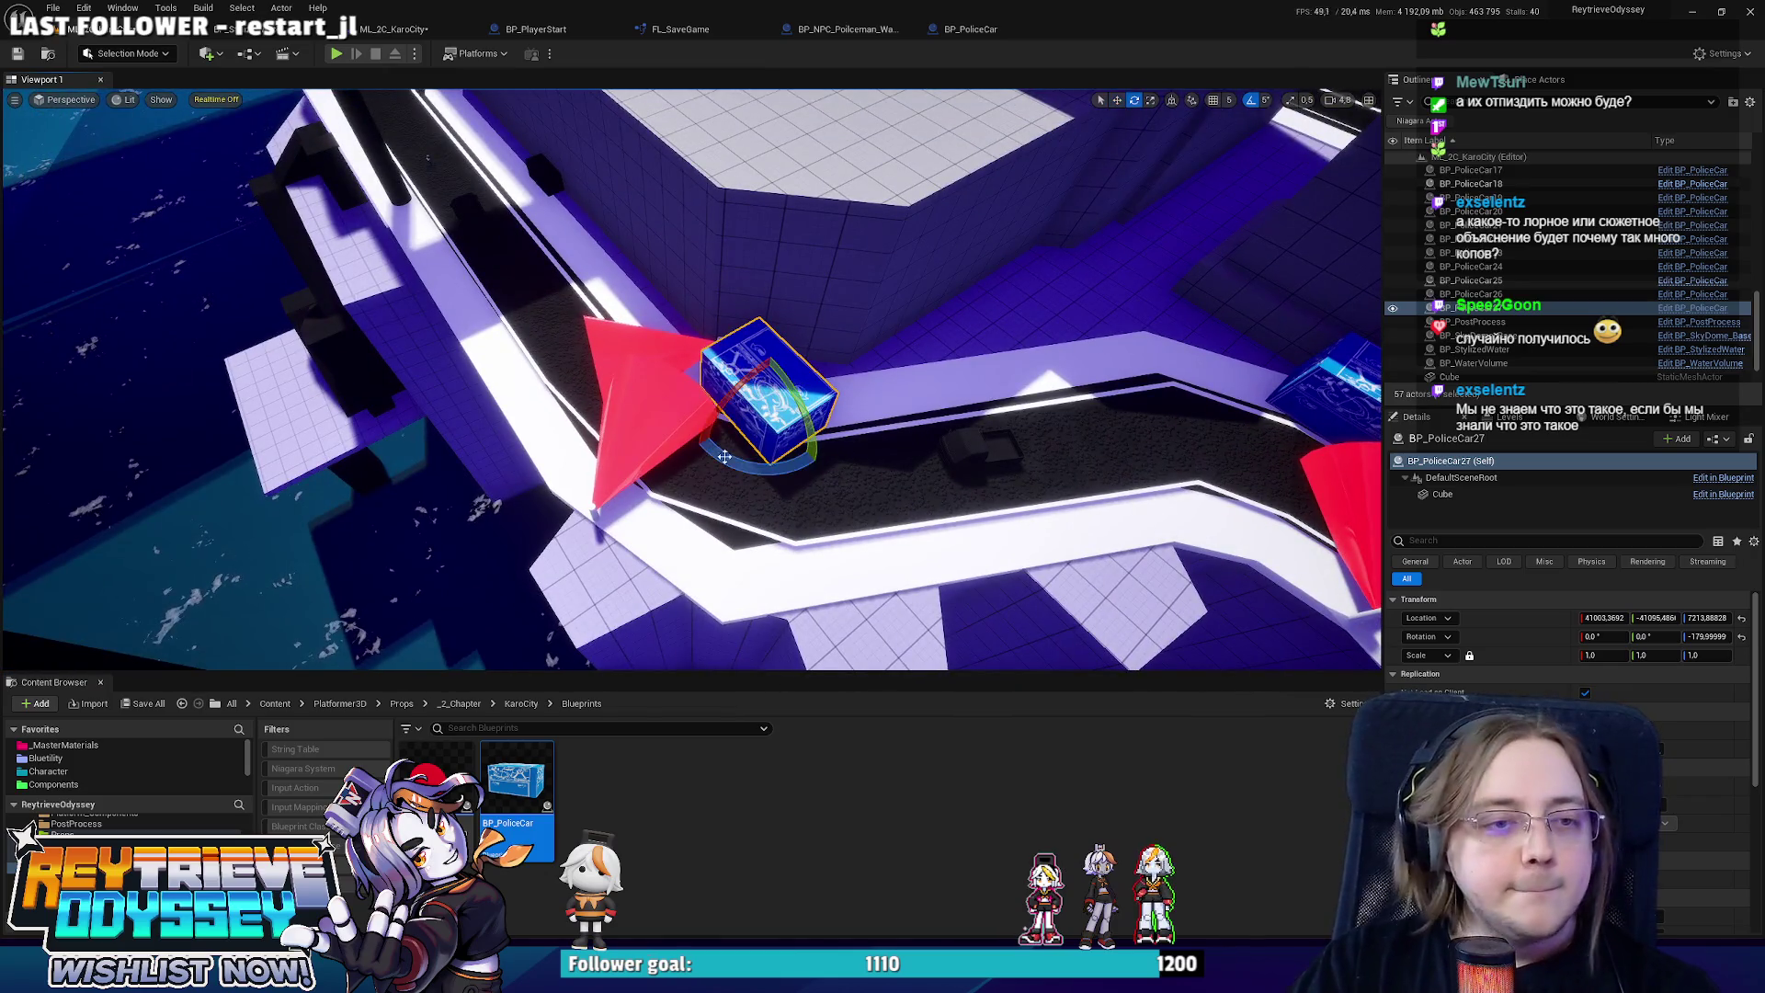
key("w")
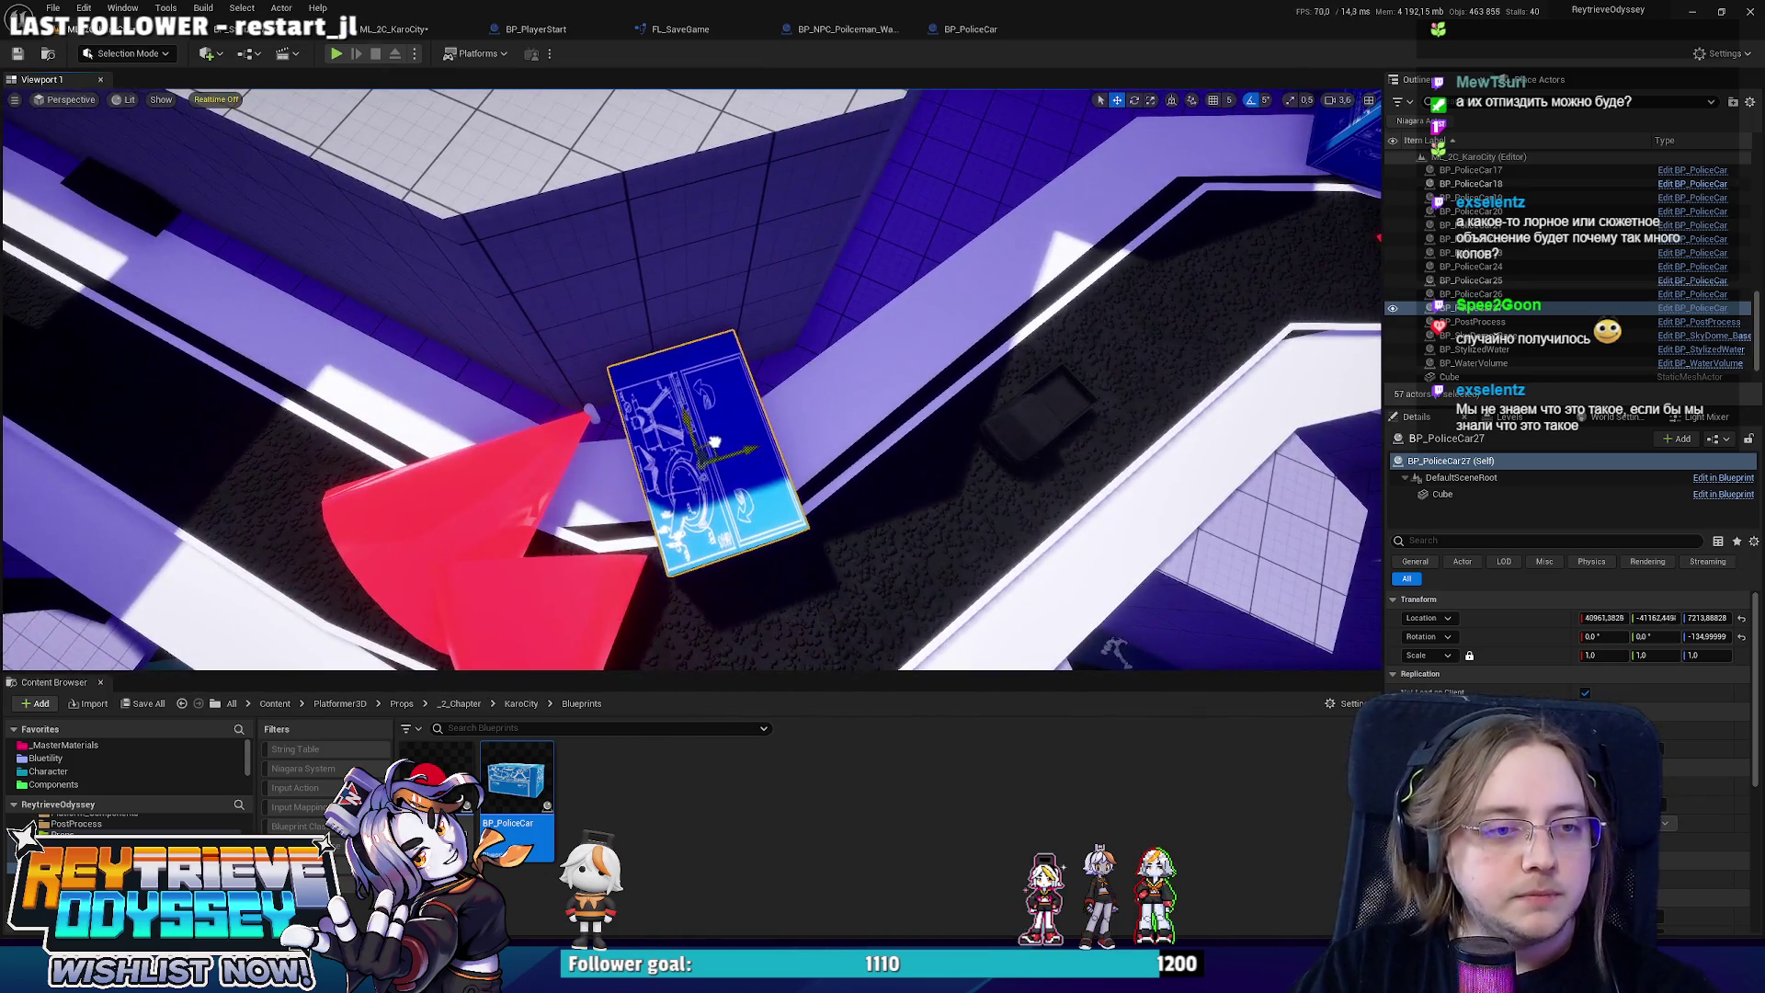
left_click_drag(715, 442, 835, 334)
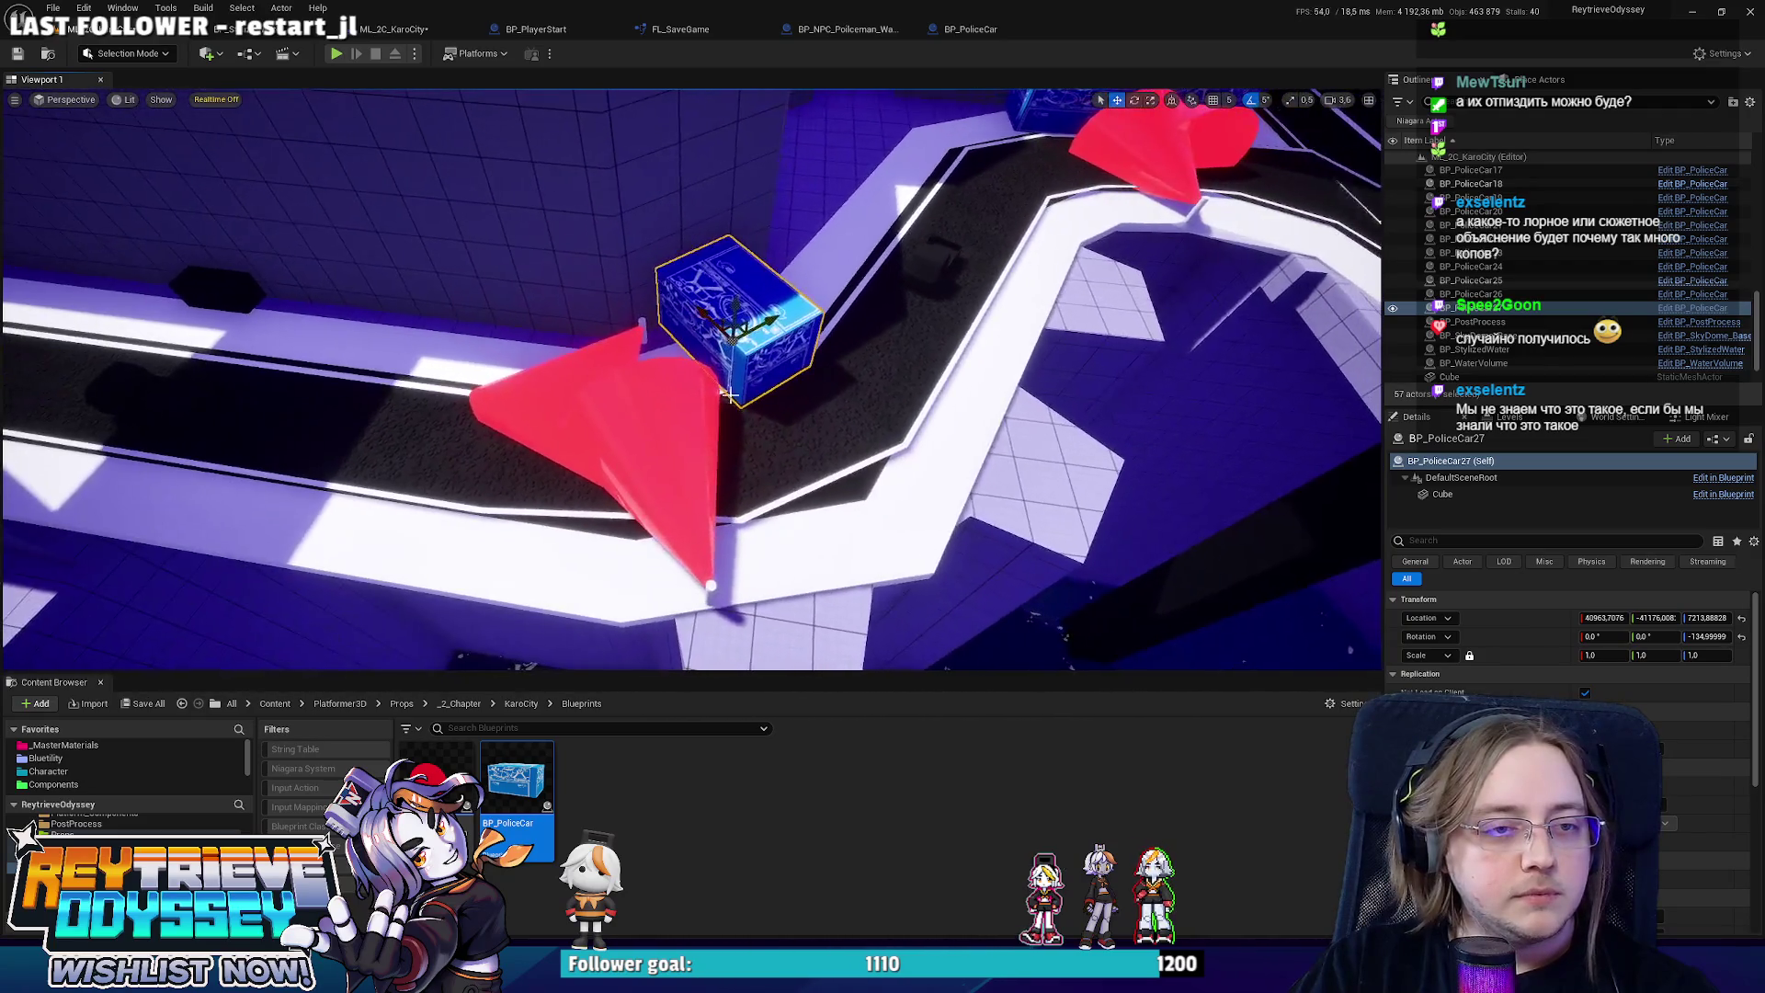
Duplicate another police car block with Ctrl+D and survey the police cars along the street.
key("ctrl+d")
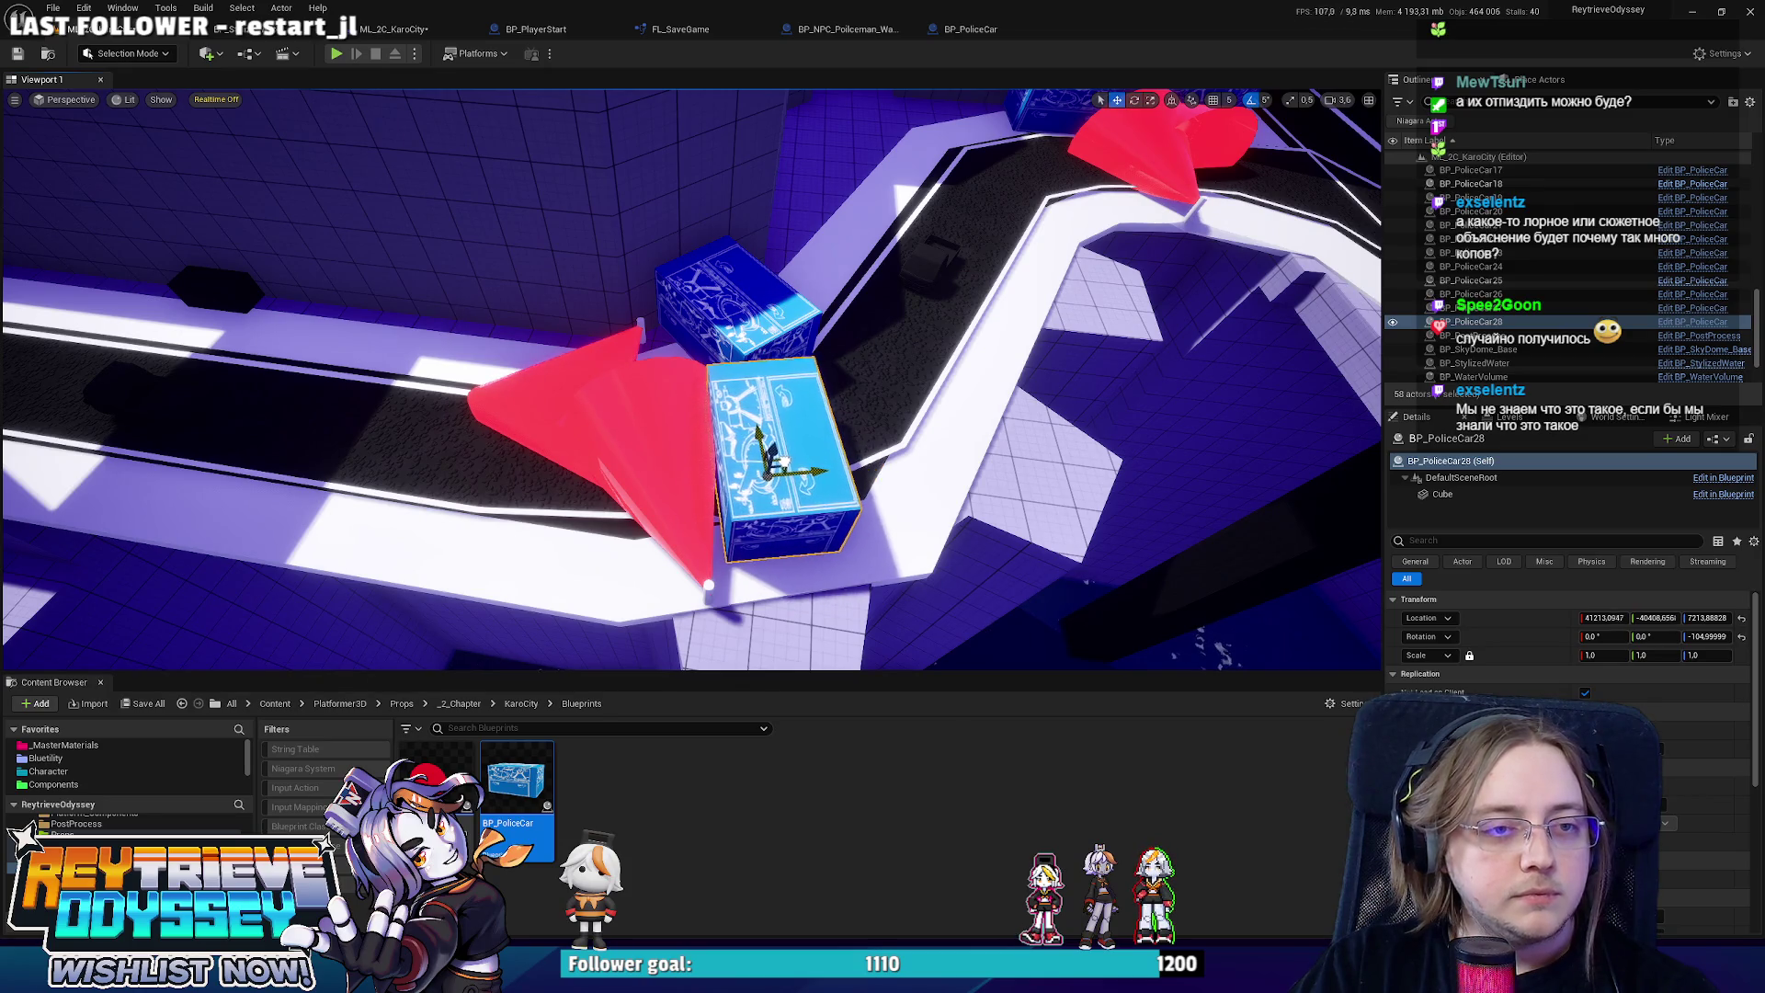
left_click_drag(699, 386, 818, 326)
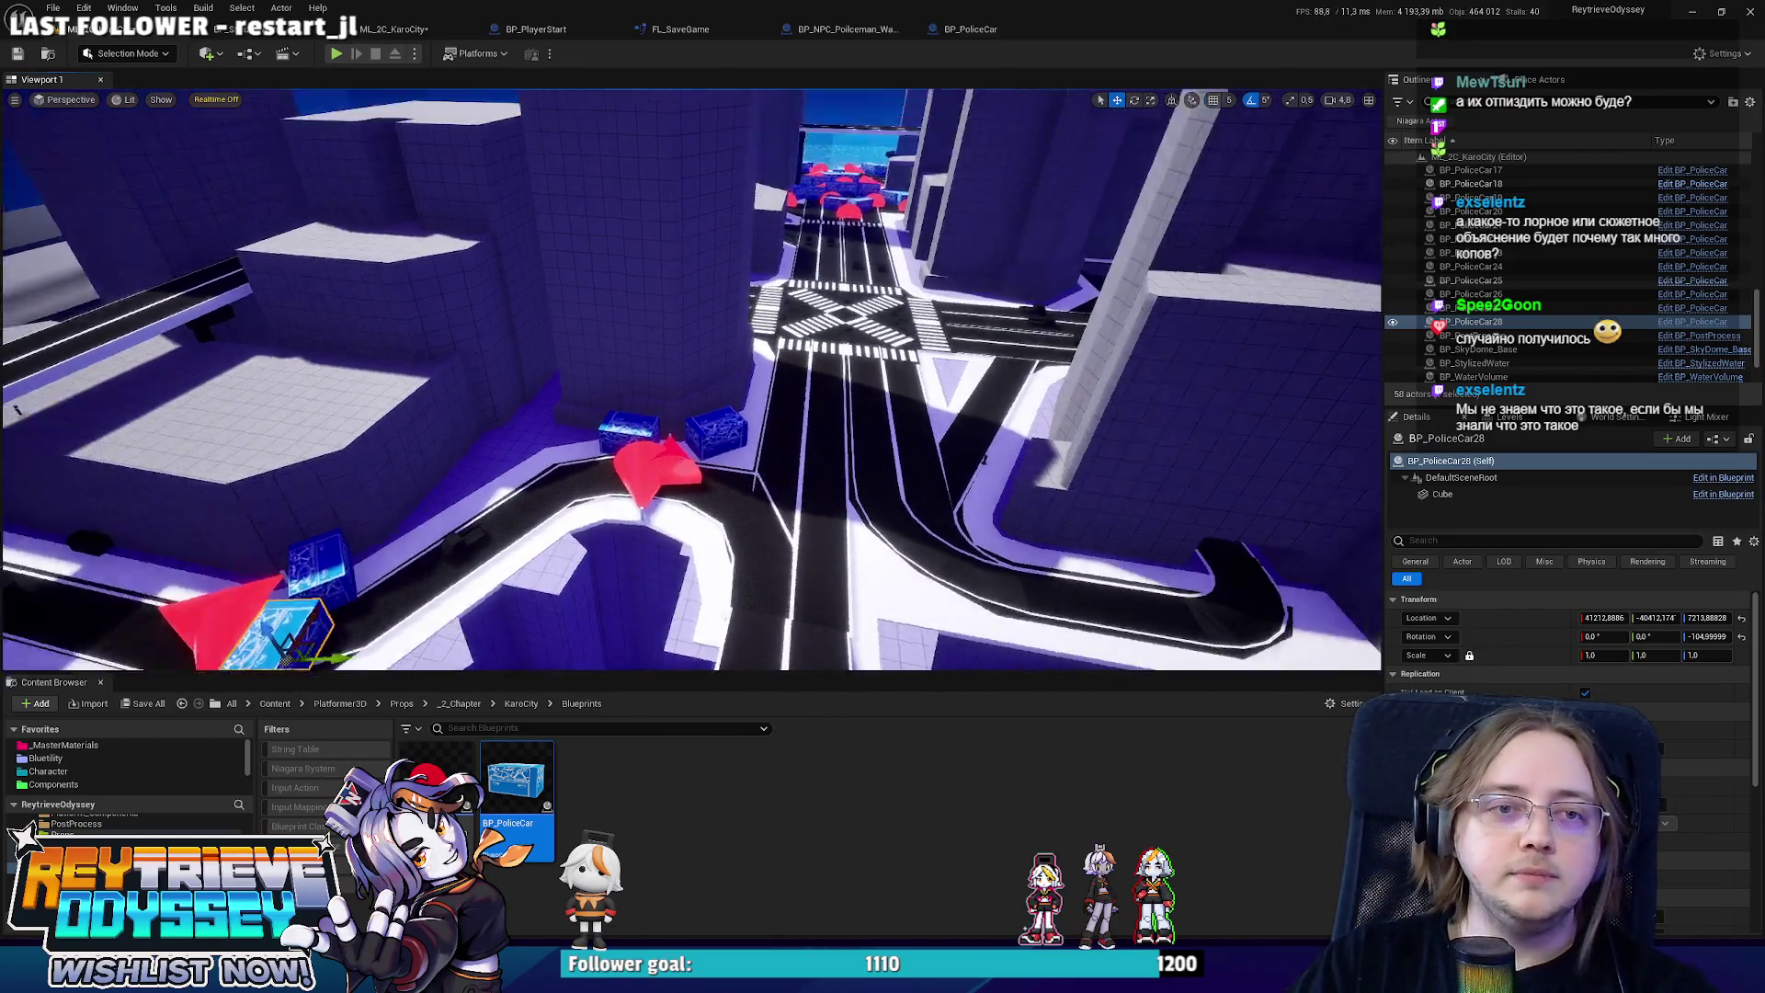
left_click_drag(818, 326, 772, 349)
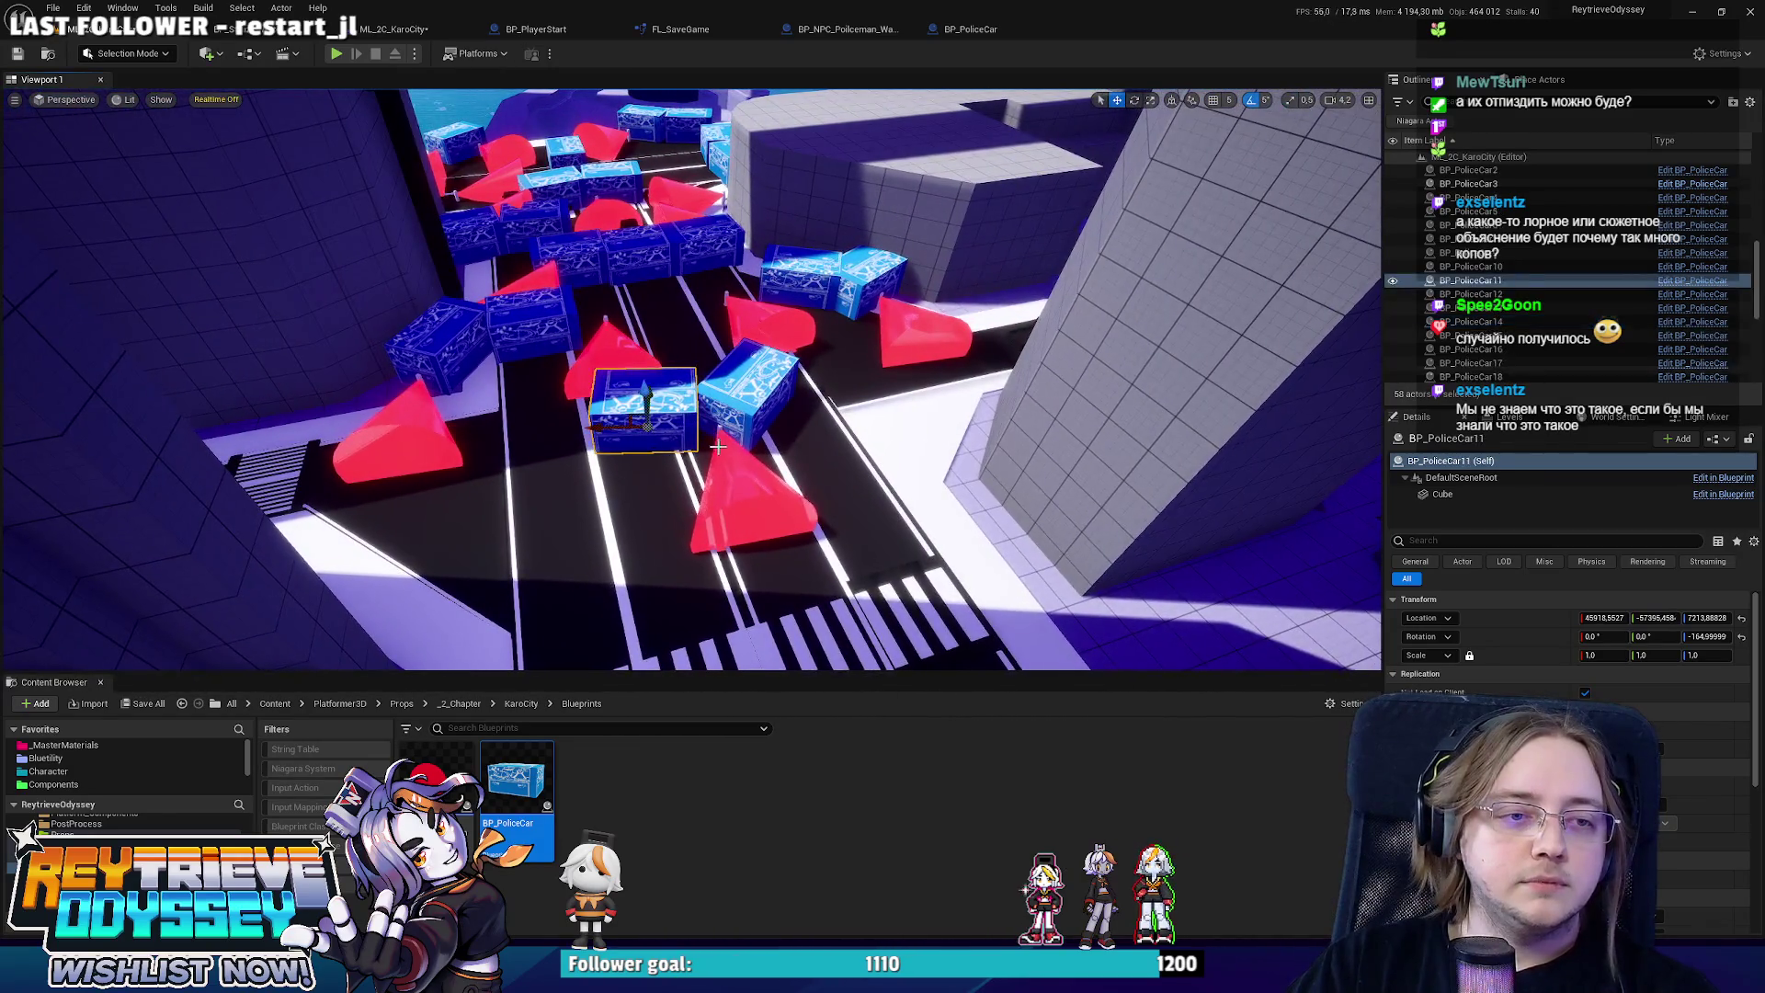
Duplicate the police car block with its red vision cone beside the crosswalk, then inspect the crossing.
left_click_drag(727, 460, 791, 473, "alt")
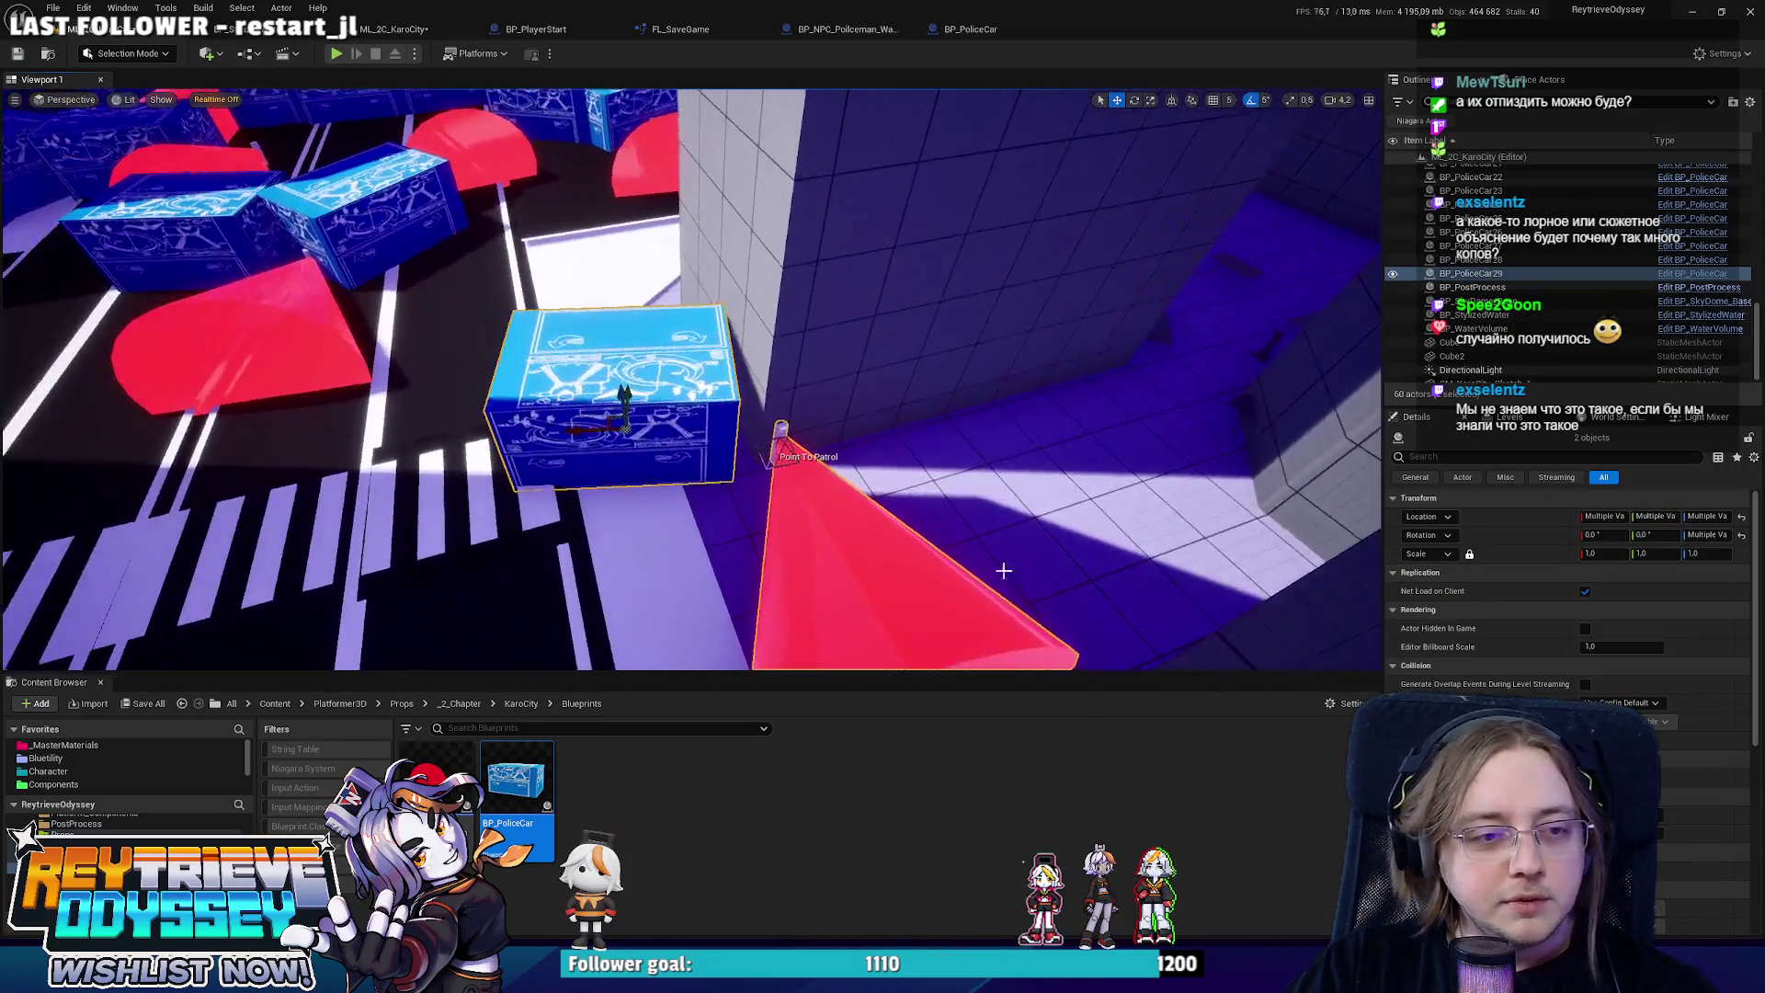
left_click(759, 445)
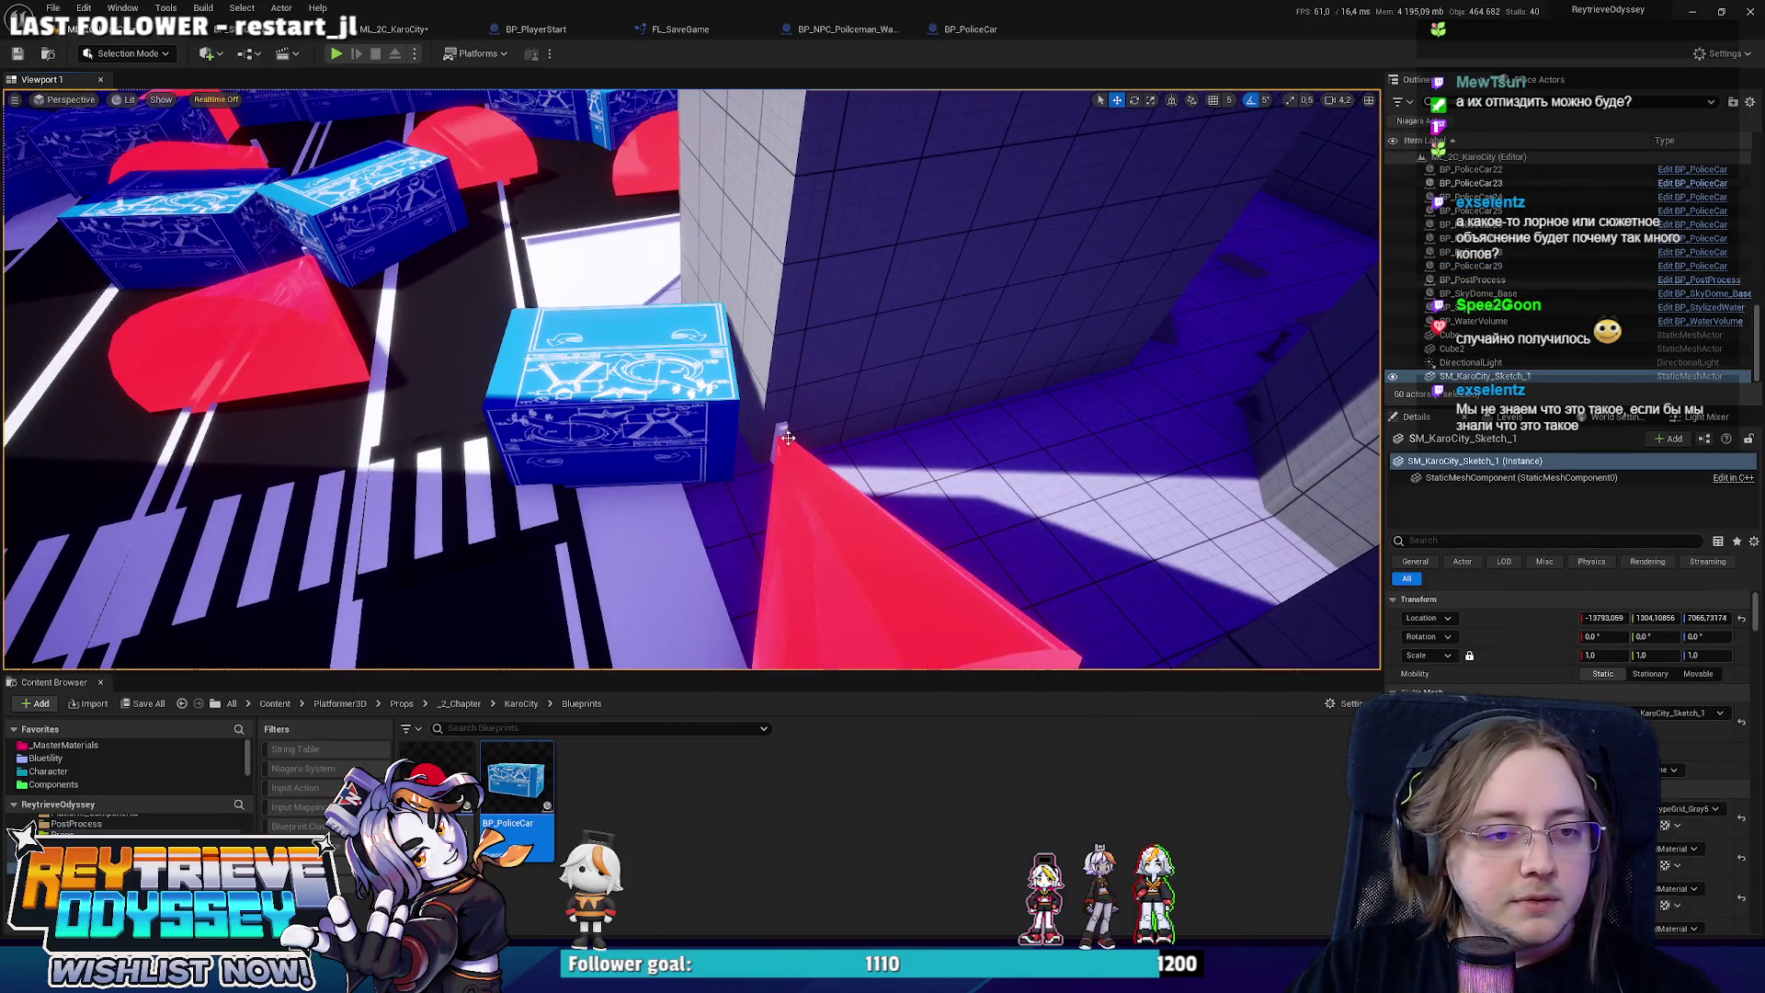
left_click(791, 450)
mouse_move(628, 515)
left_mouse_down()
mouse_move(643, 588)
mouse_move(653, 552)
mouse_move(703, 519)
left_mouse_up()
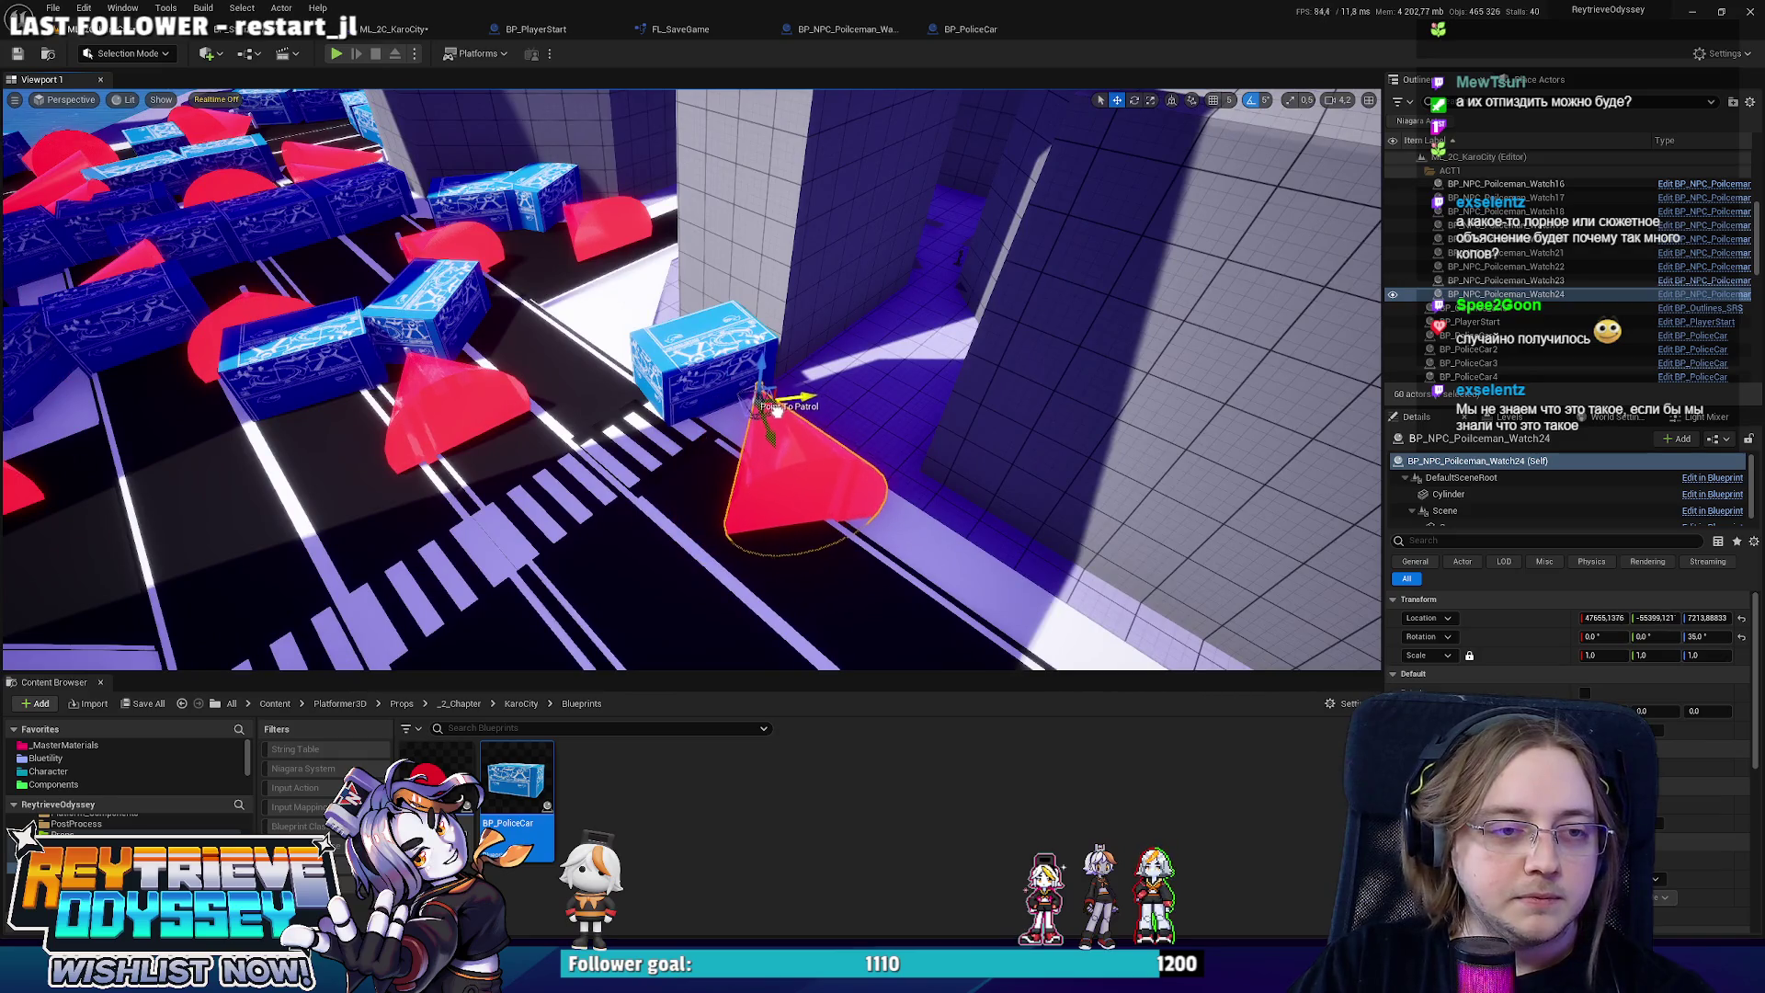
mouse_move(680, 362)
left_mouse_down()
mouse_move(423, 373)
mouse_move(335, 268)
left_mouse_up()
Check BP_NPC_Policeman_Watch's enlarged 22.6 × 16.5 × 7.7 cone in its viewport, then go back to KaroCity.
left_click(819, 30)
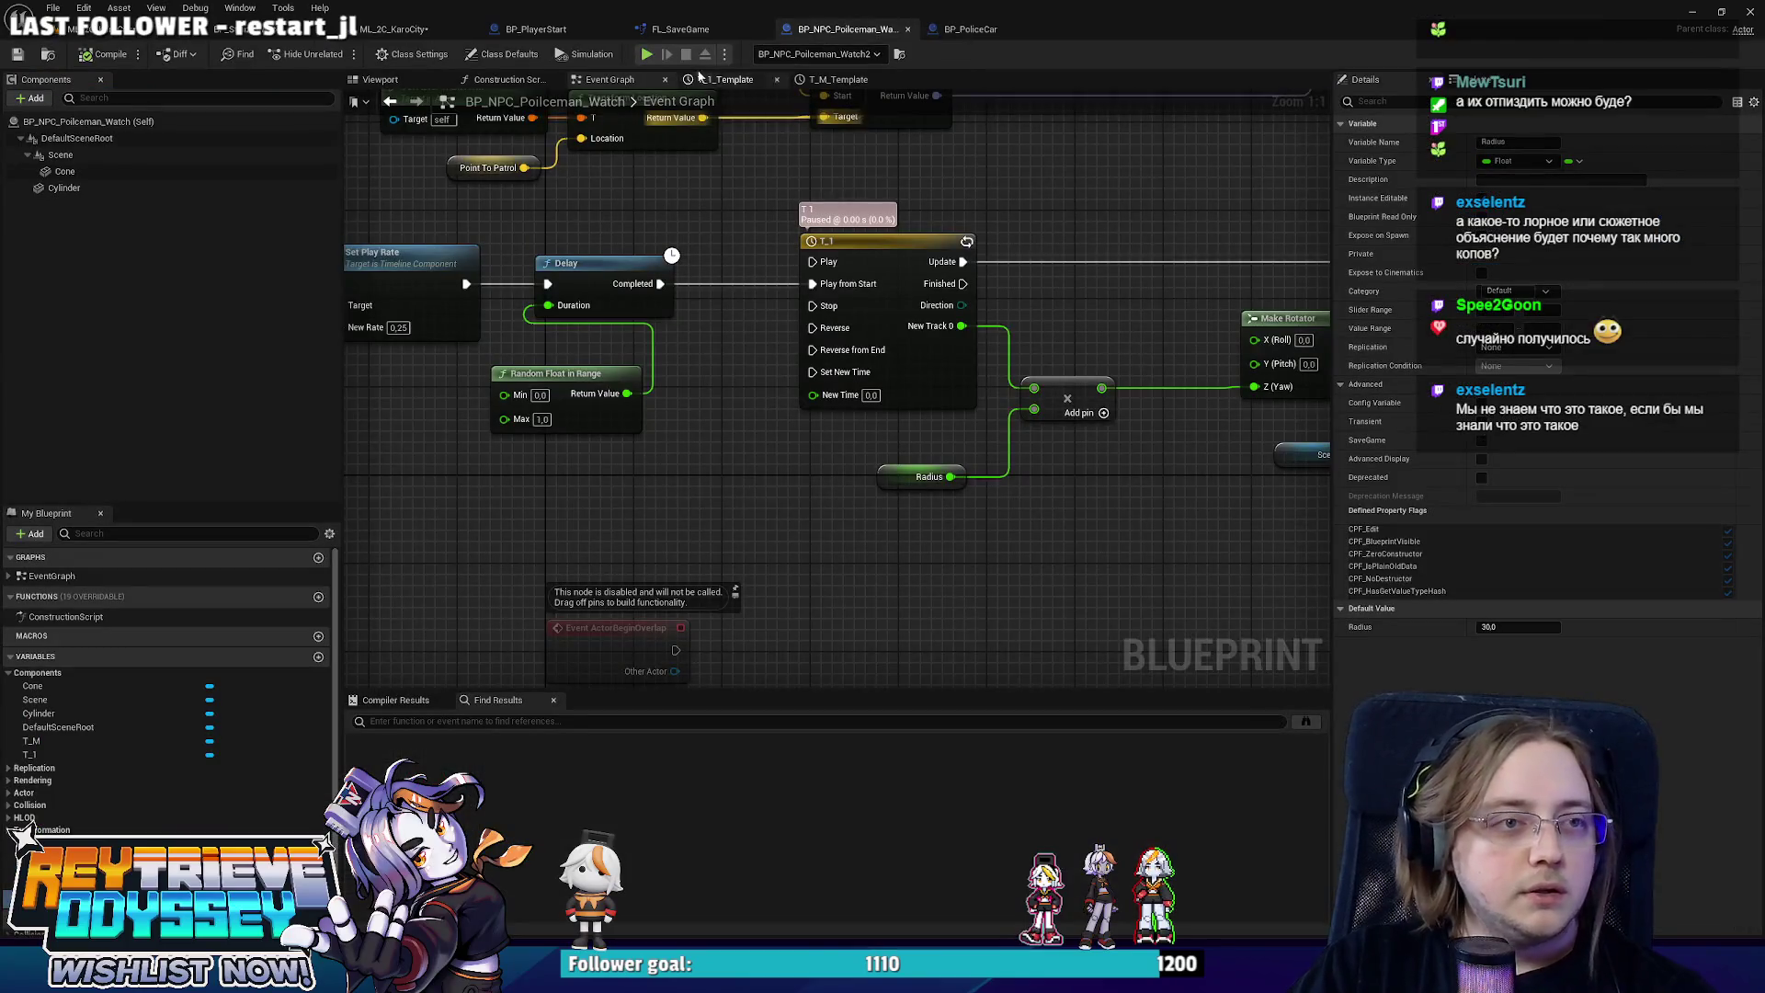
left_click(432, 79)
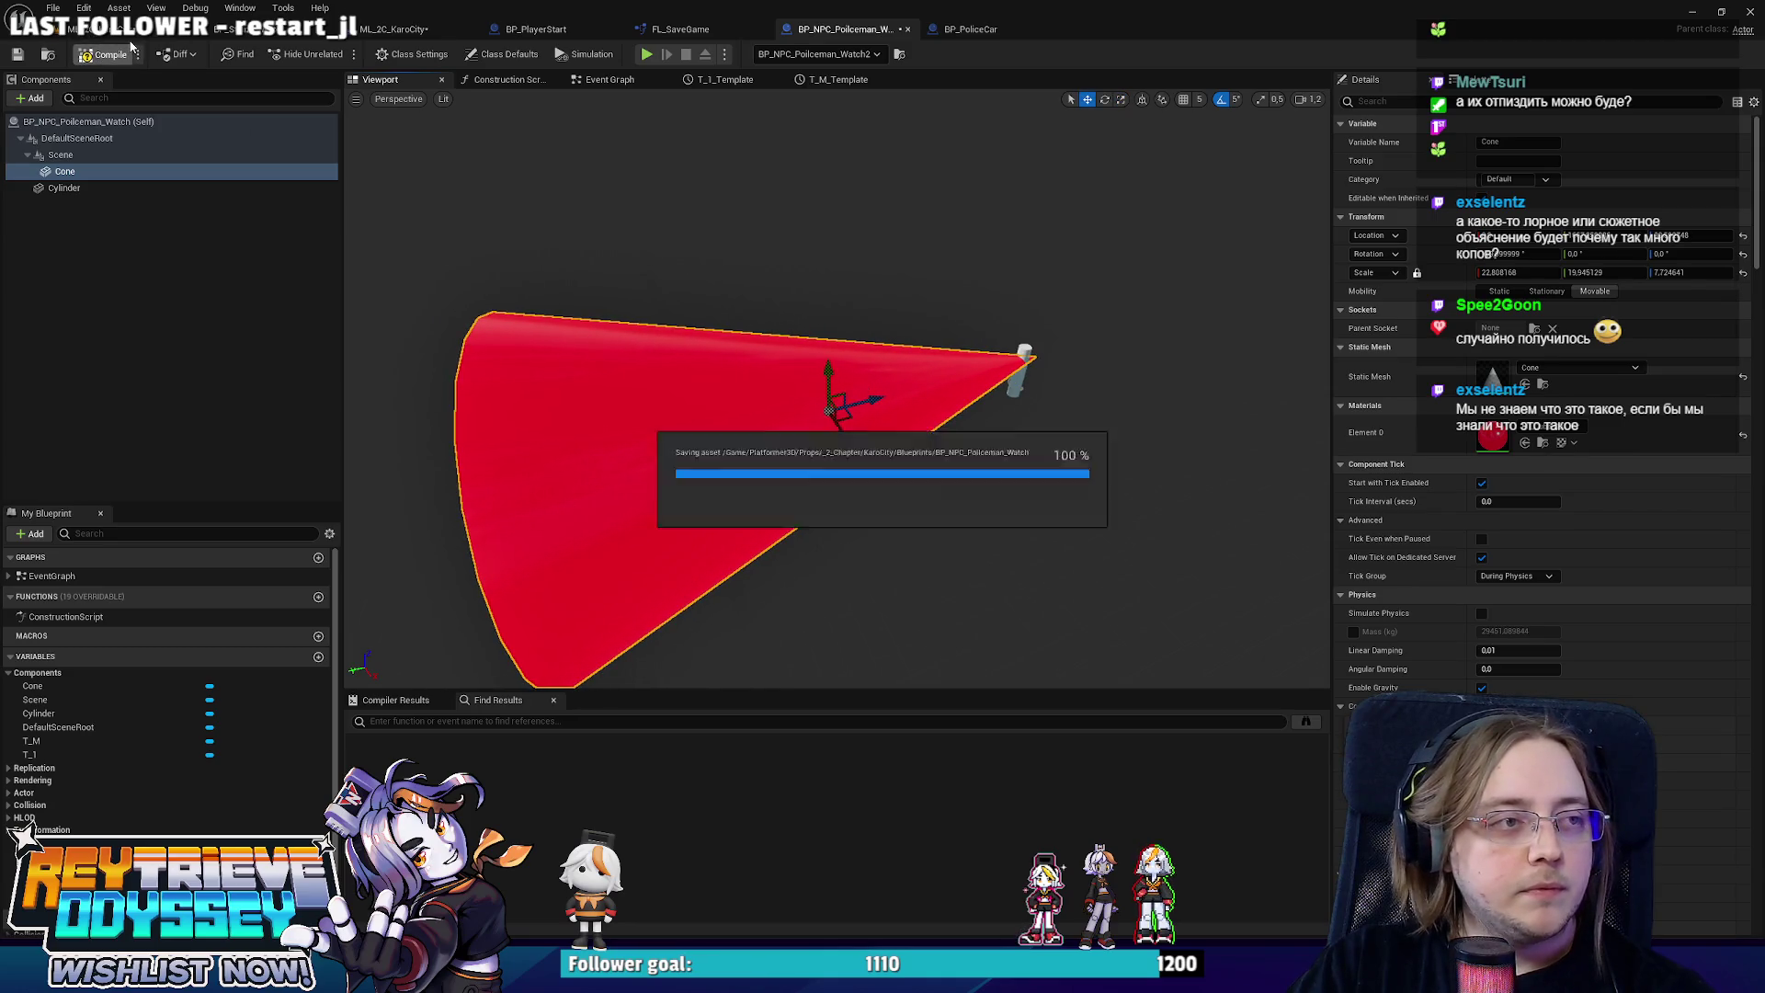
left_click(396, 29)
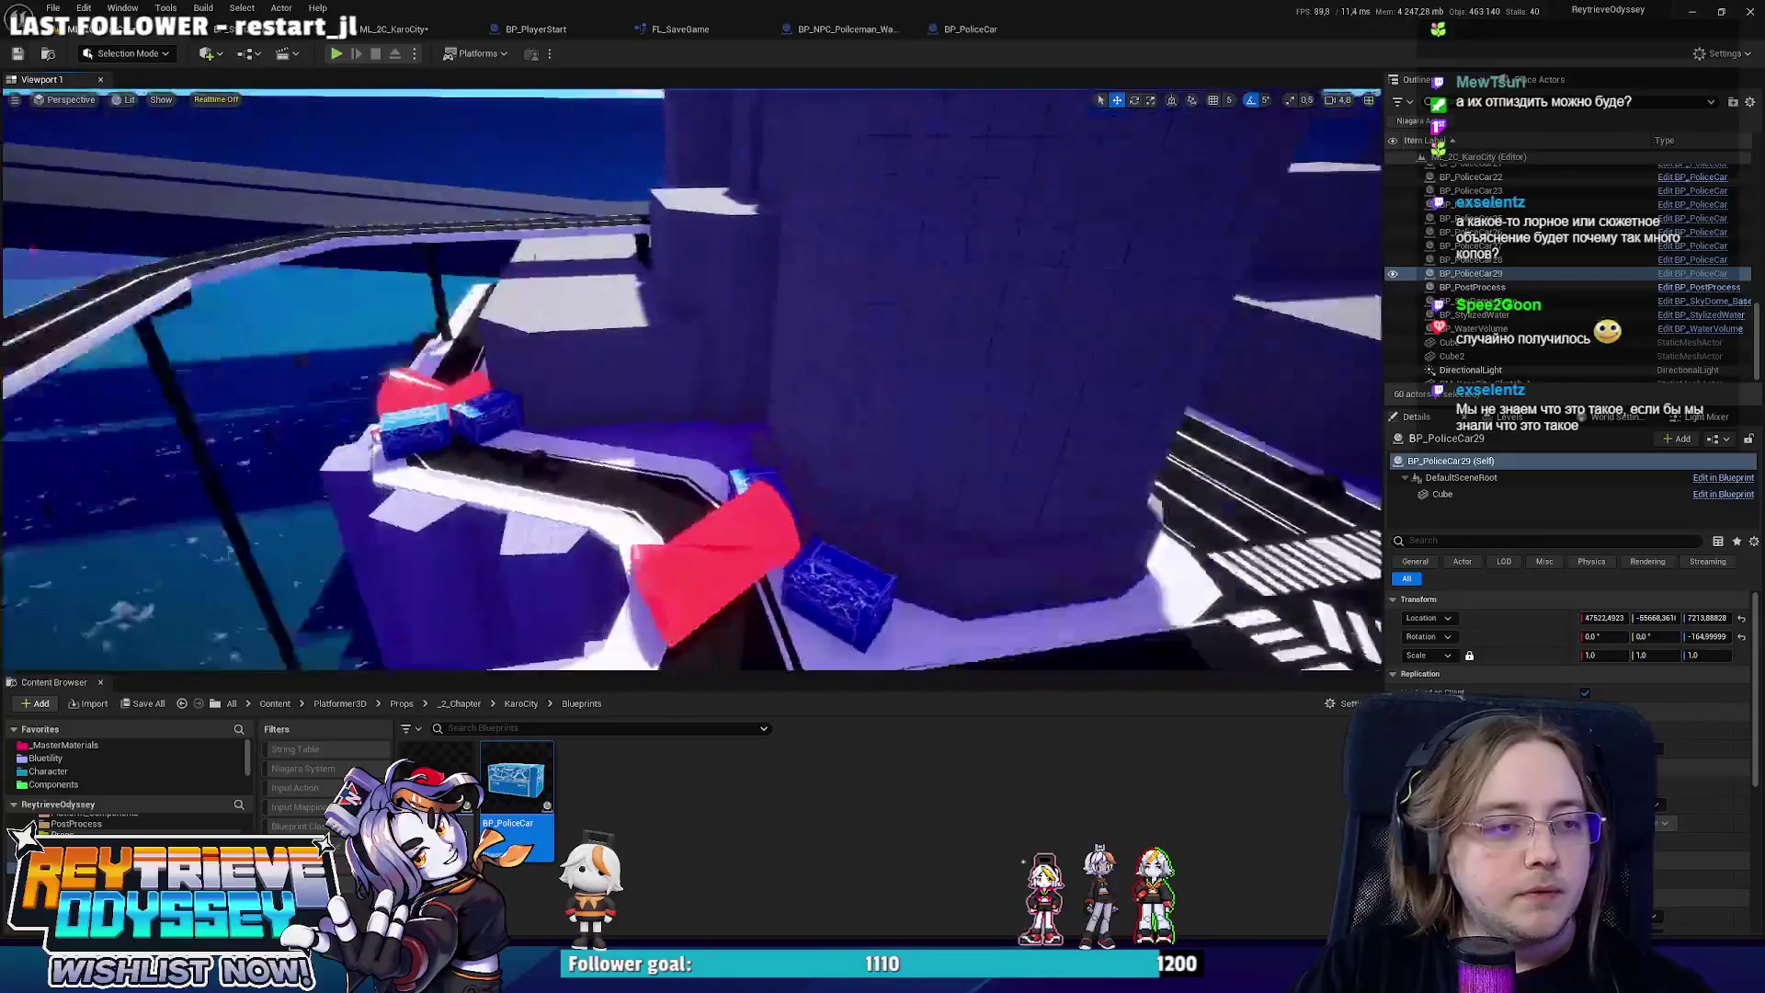
Start a play session of the level (Alt+P) and switch it to fullscreen.
left_click_drag(604, 343, 604, 343)
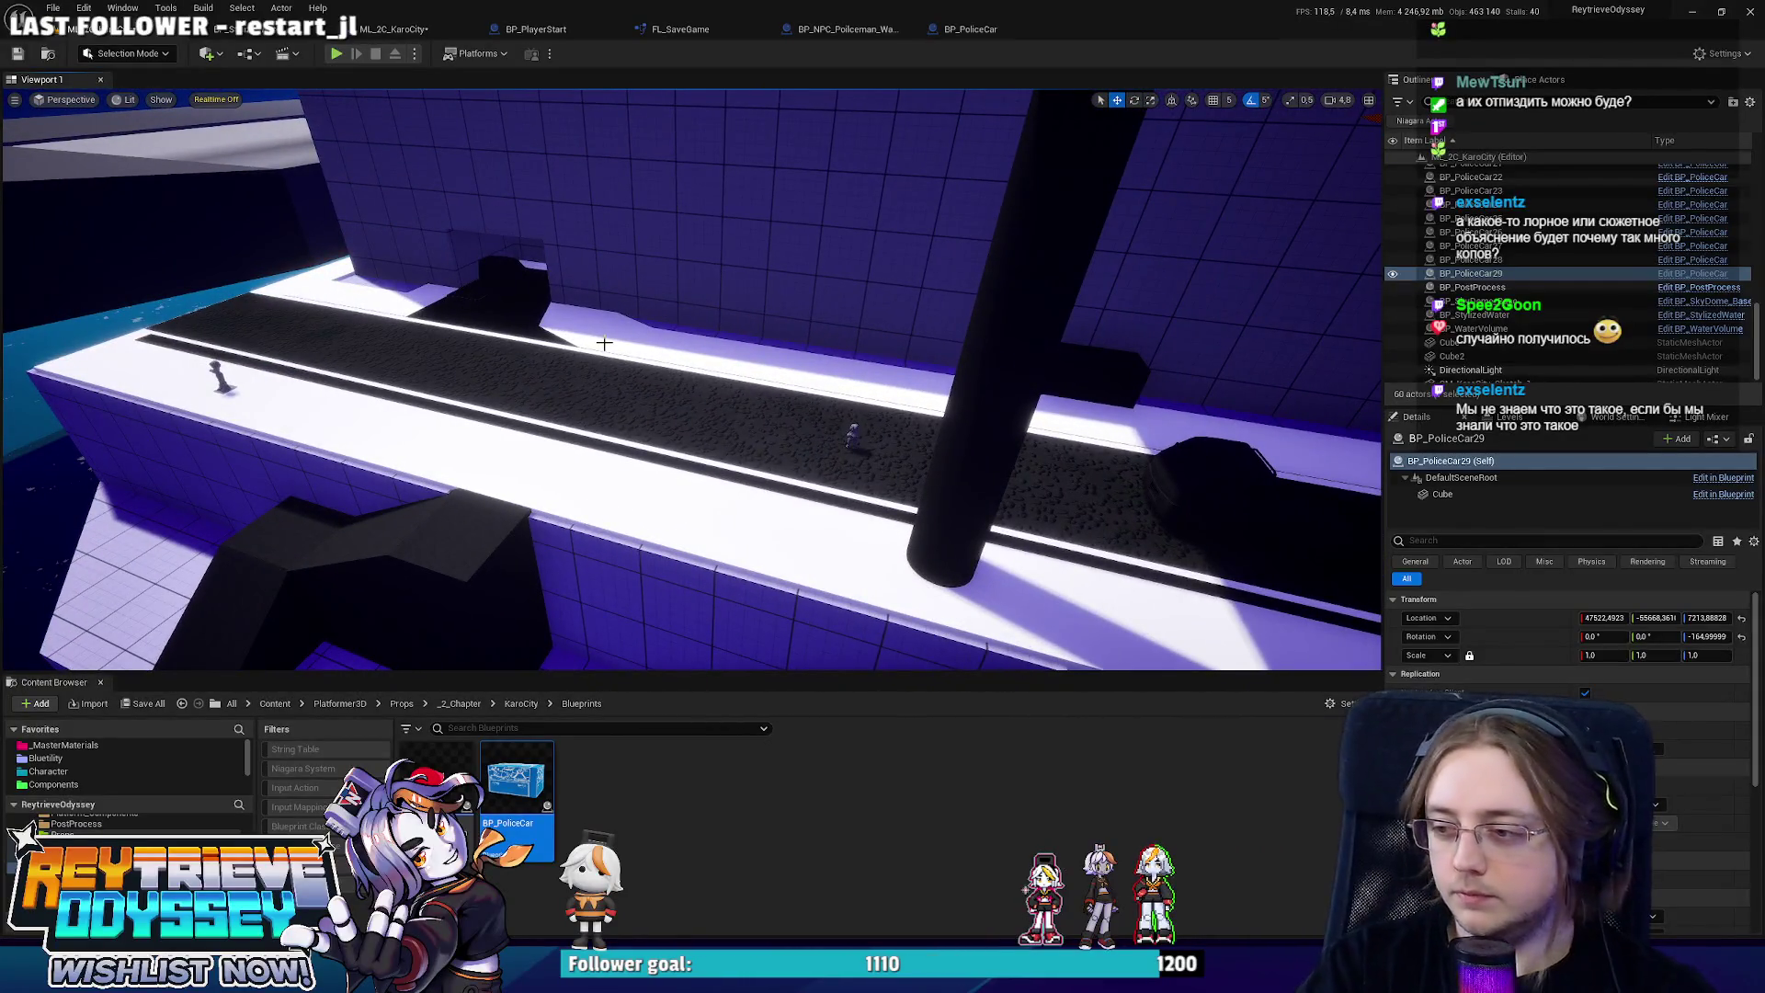
key("alt+p")
key("space")
key("space")
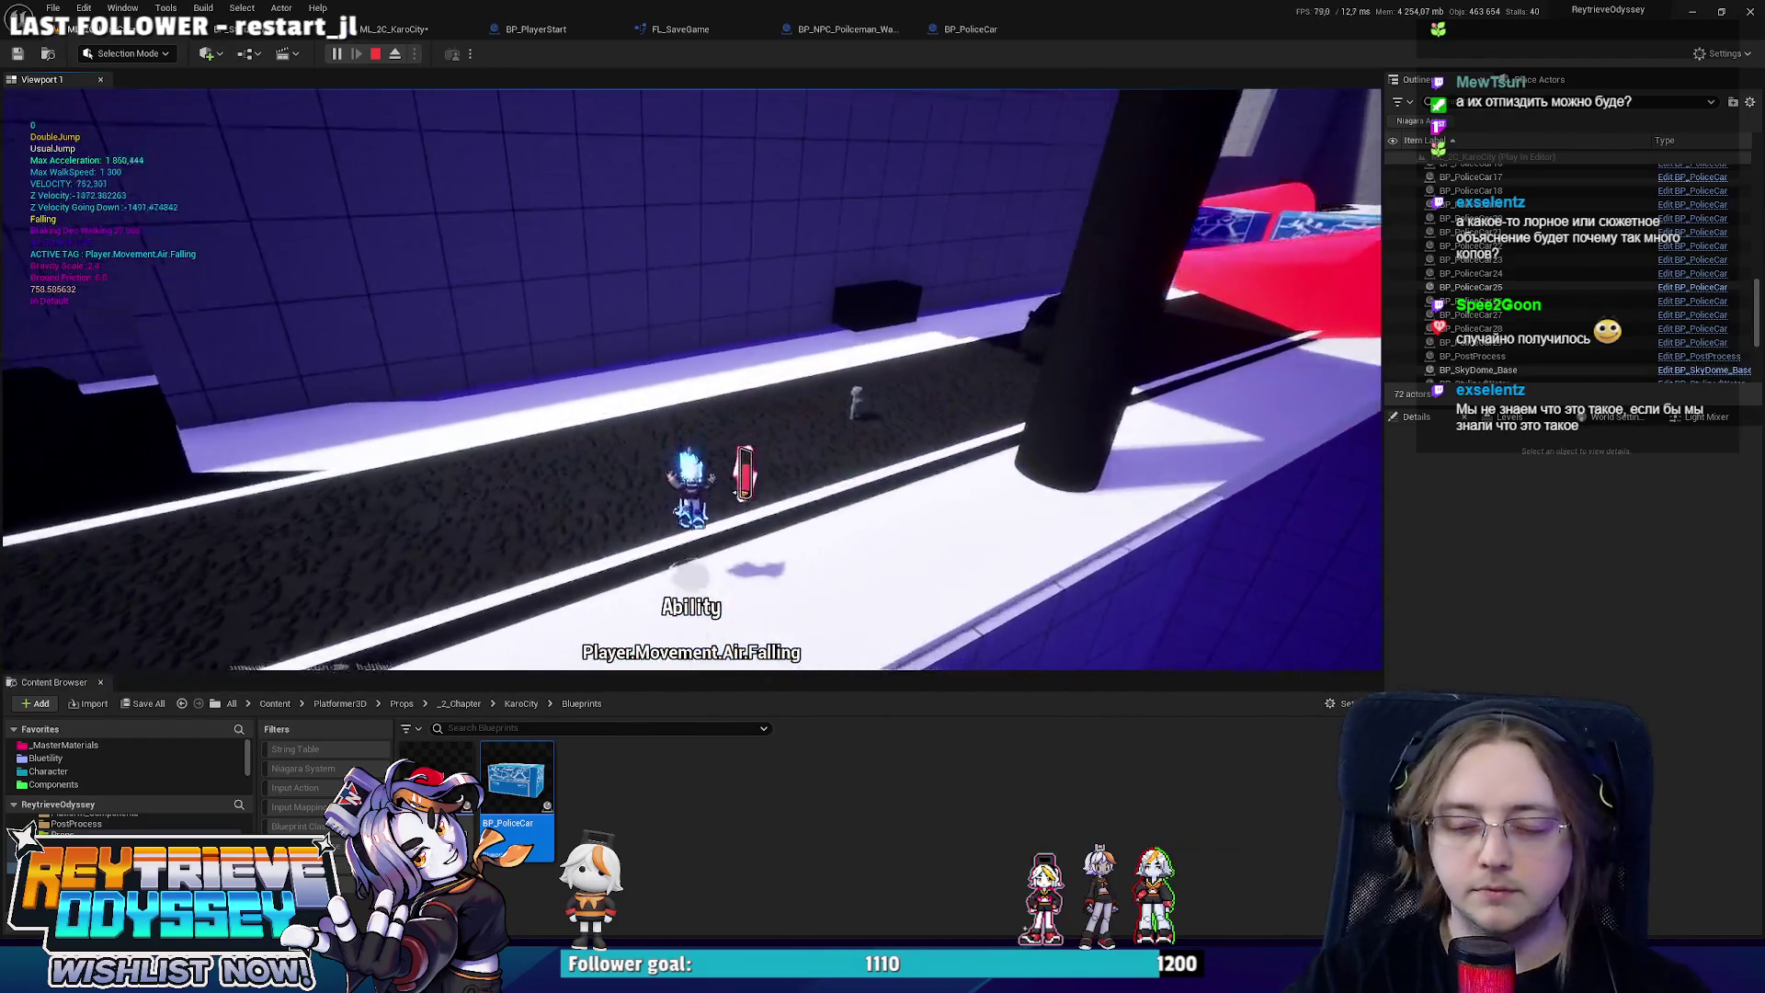
key("F11")
Run and jump past the police car blocks and their vision cones, then stop the session.
key("space")
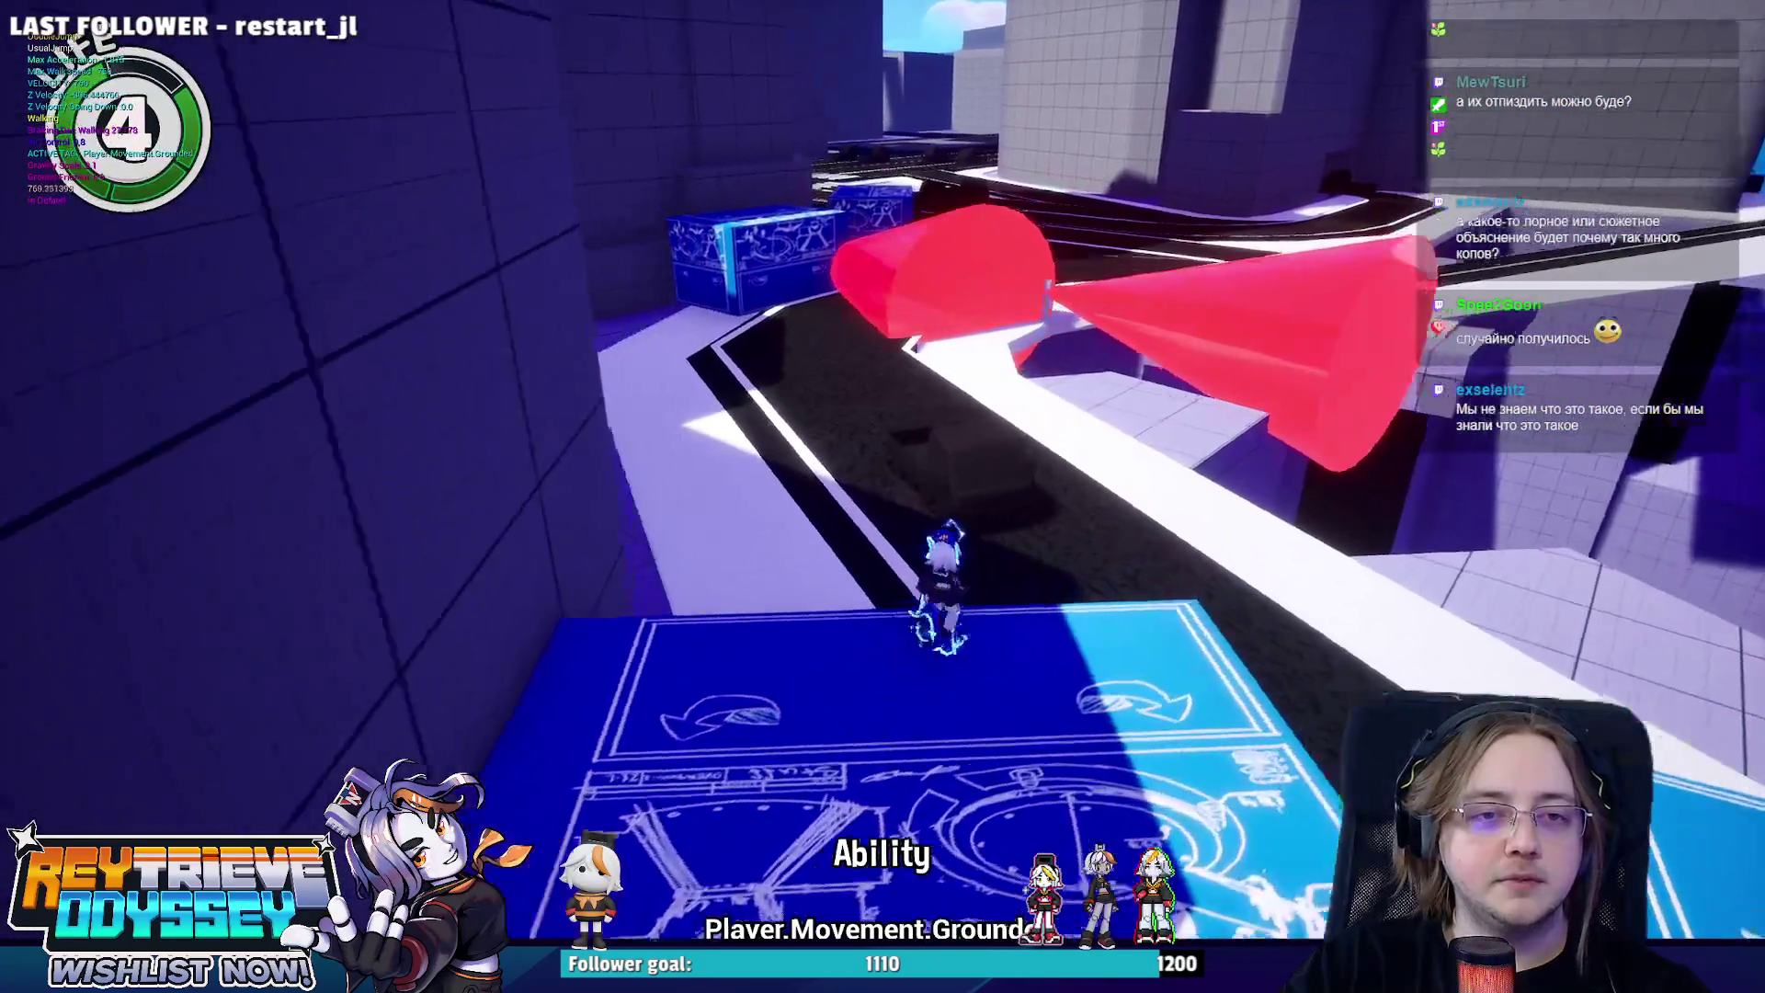
key("space")
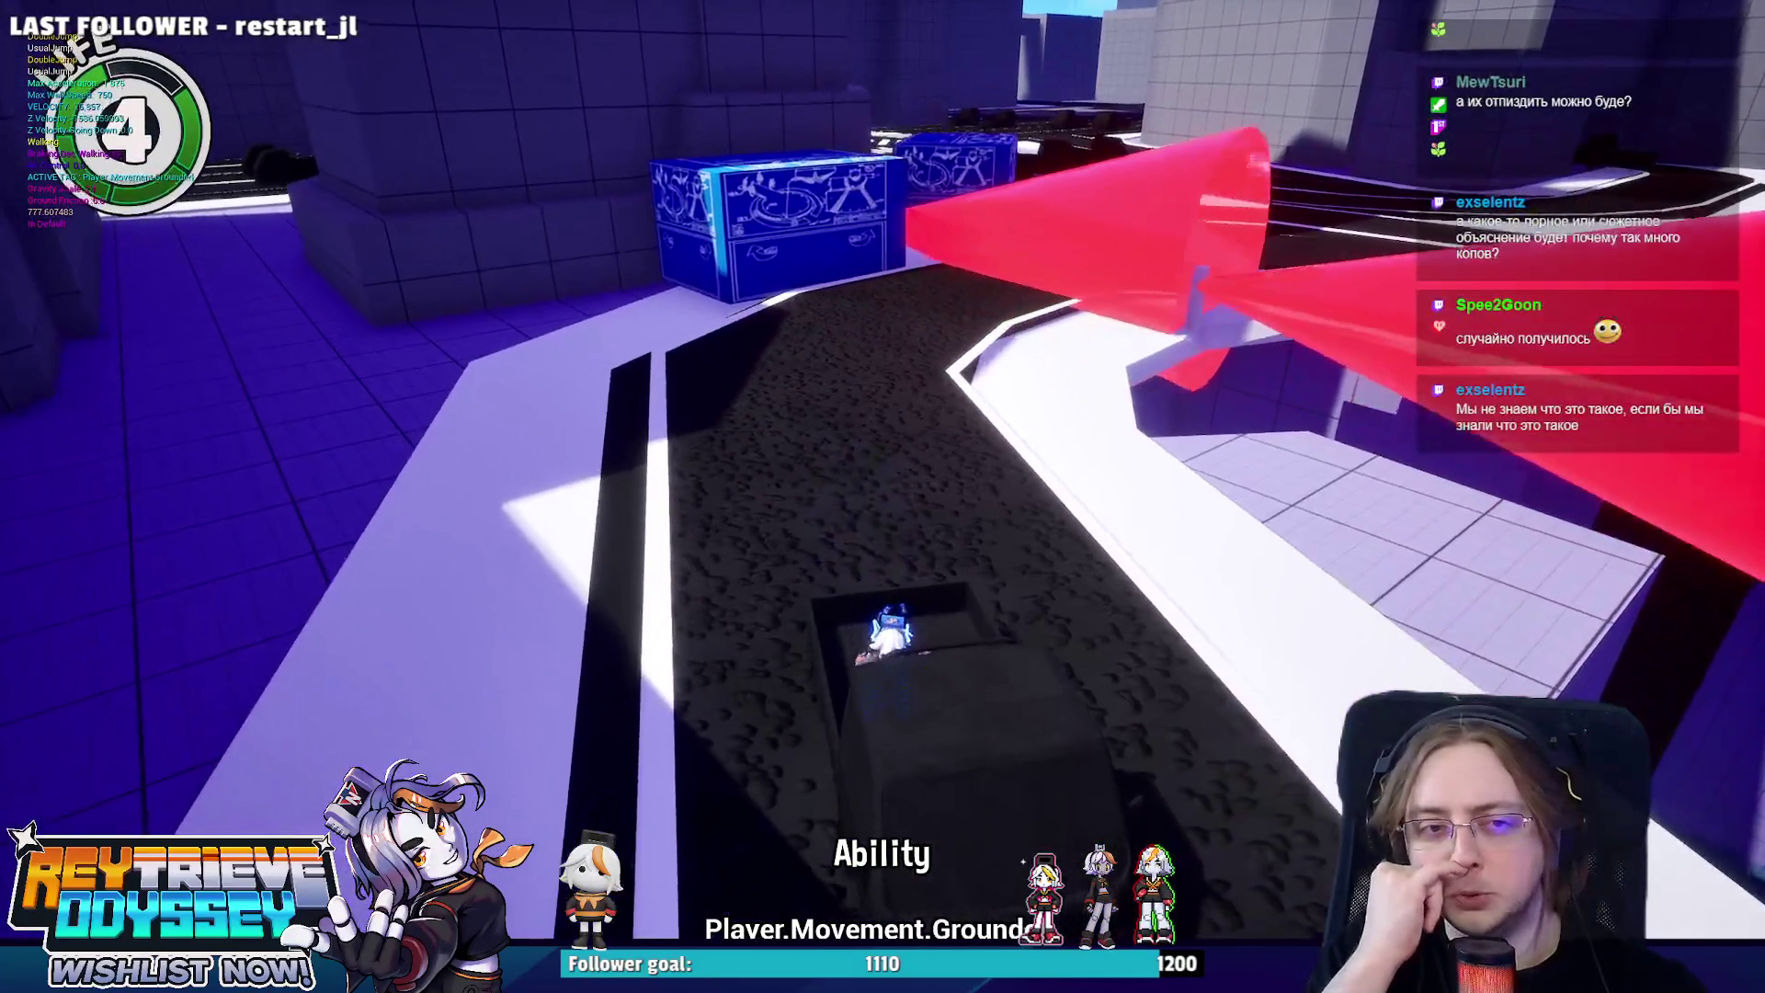
key("space")
key("w")
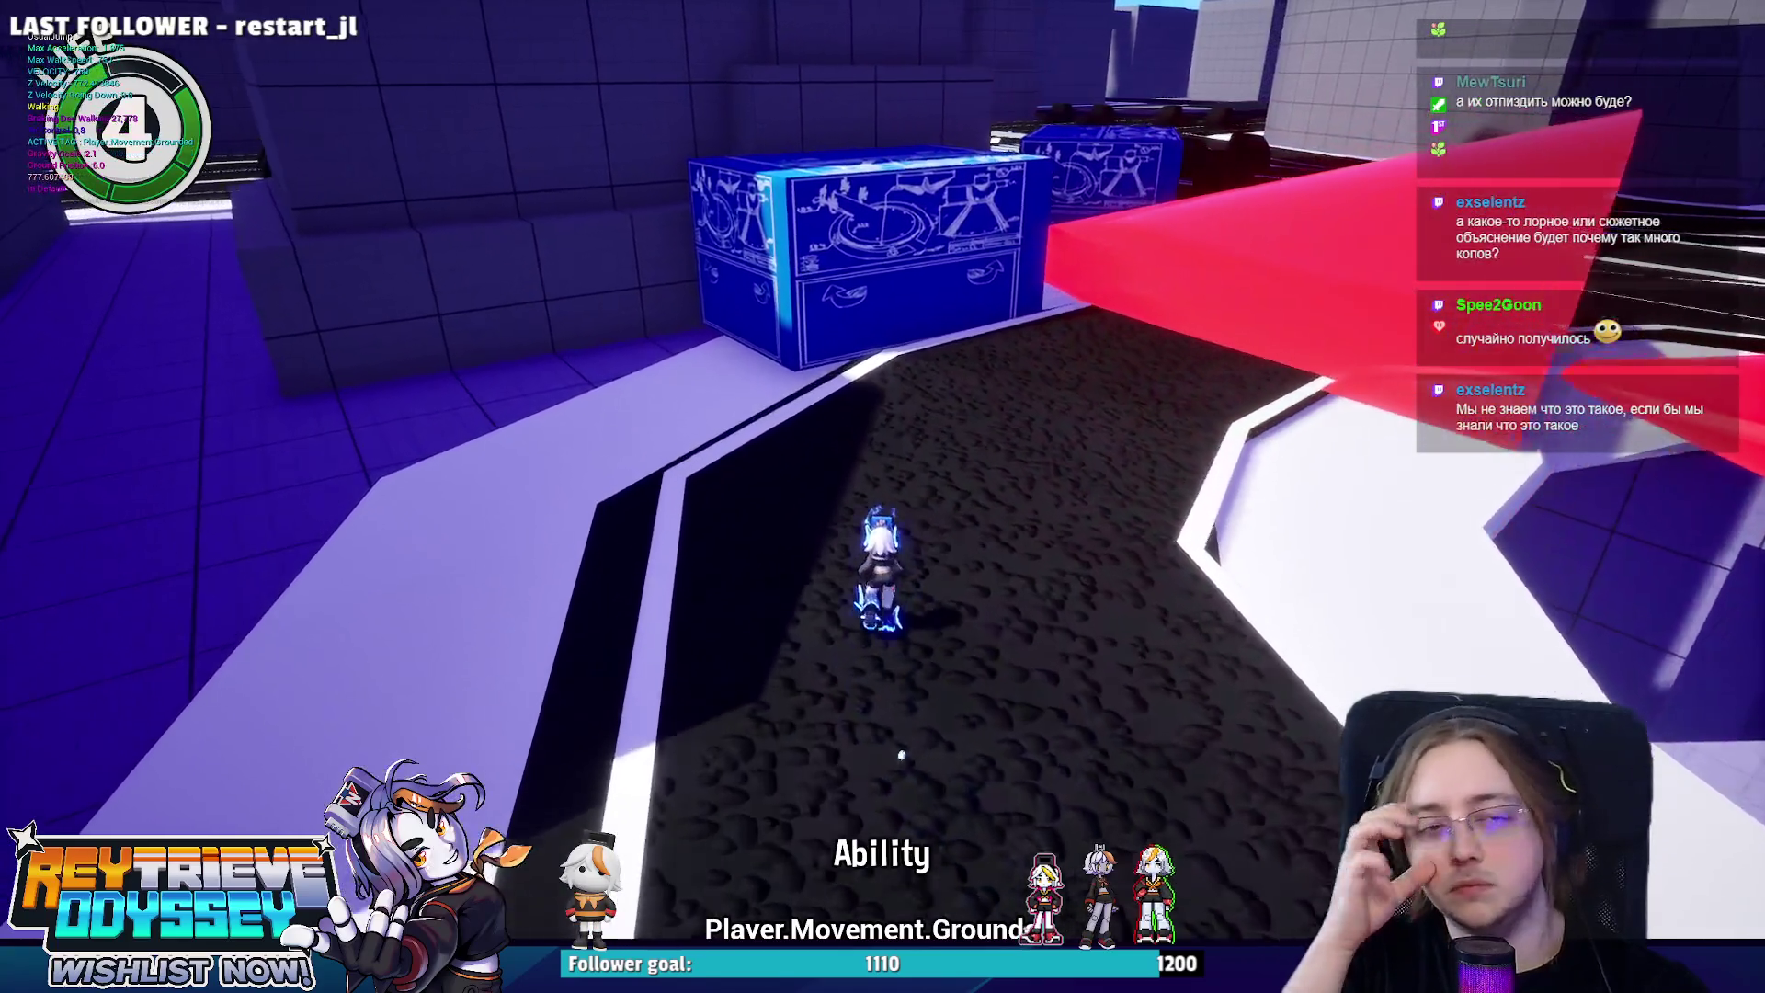
key("space")
key("space")
left_click(1068, 504)
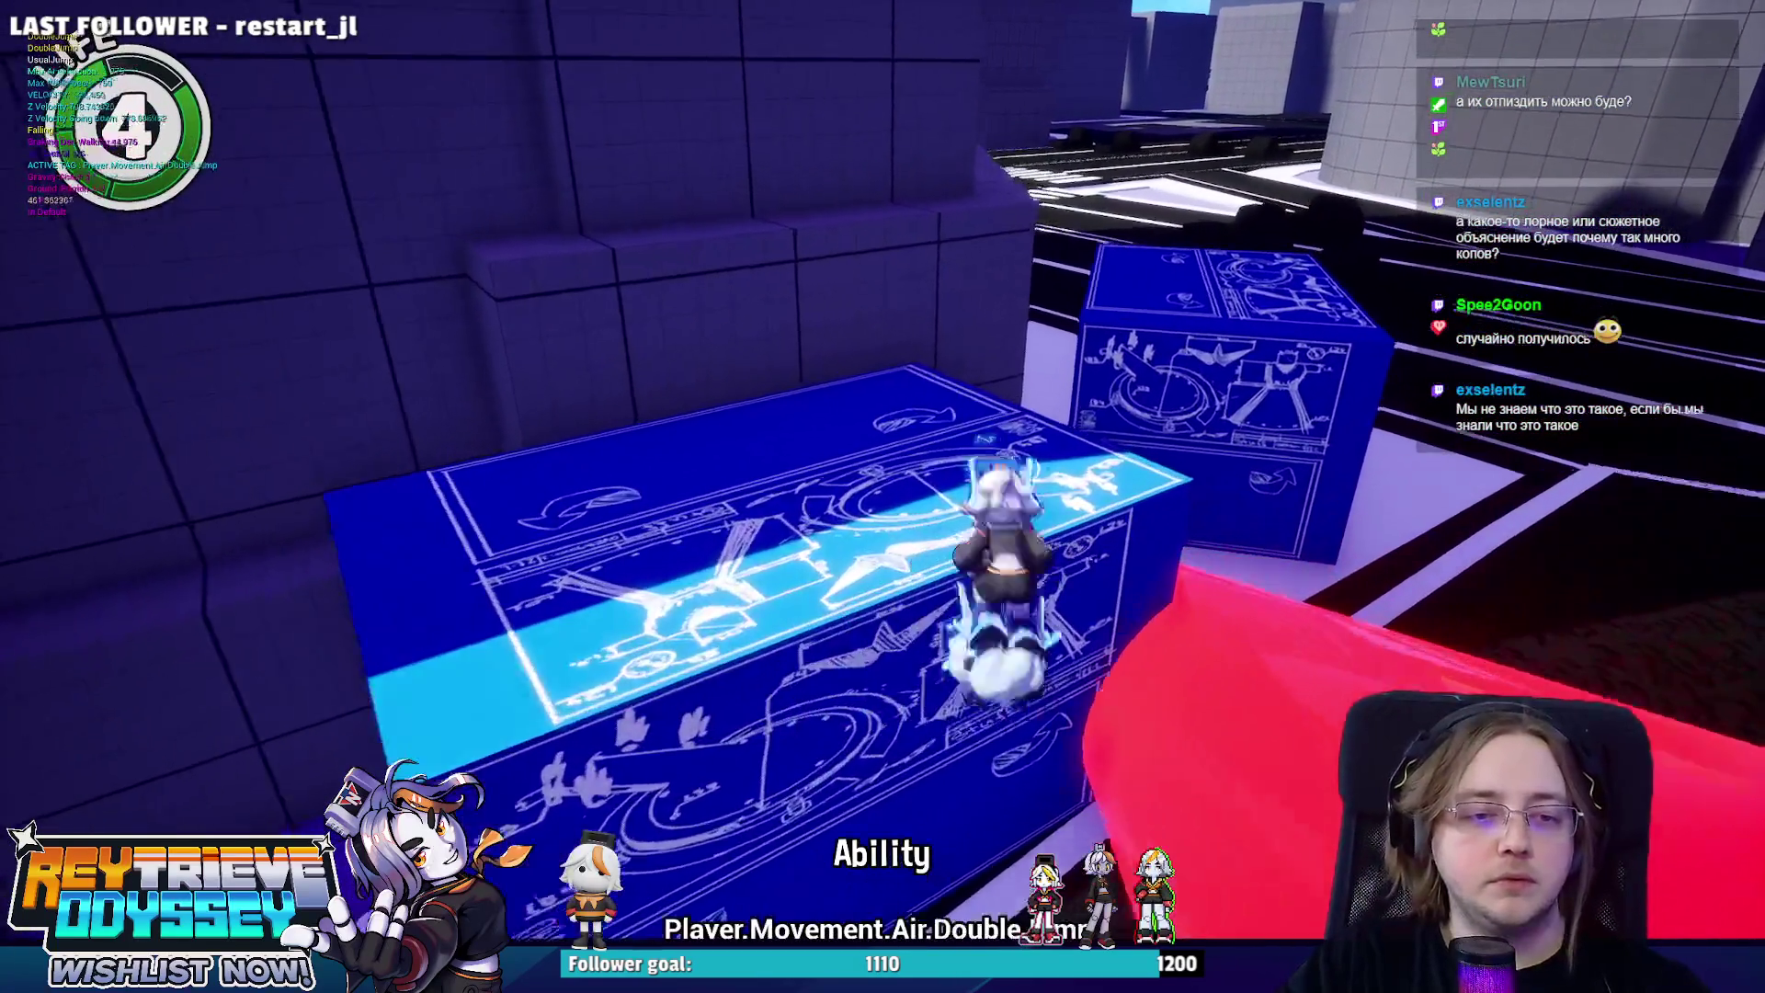
key("Escape")
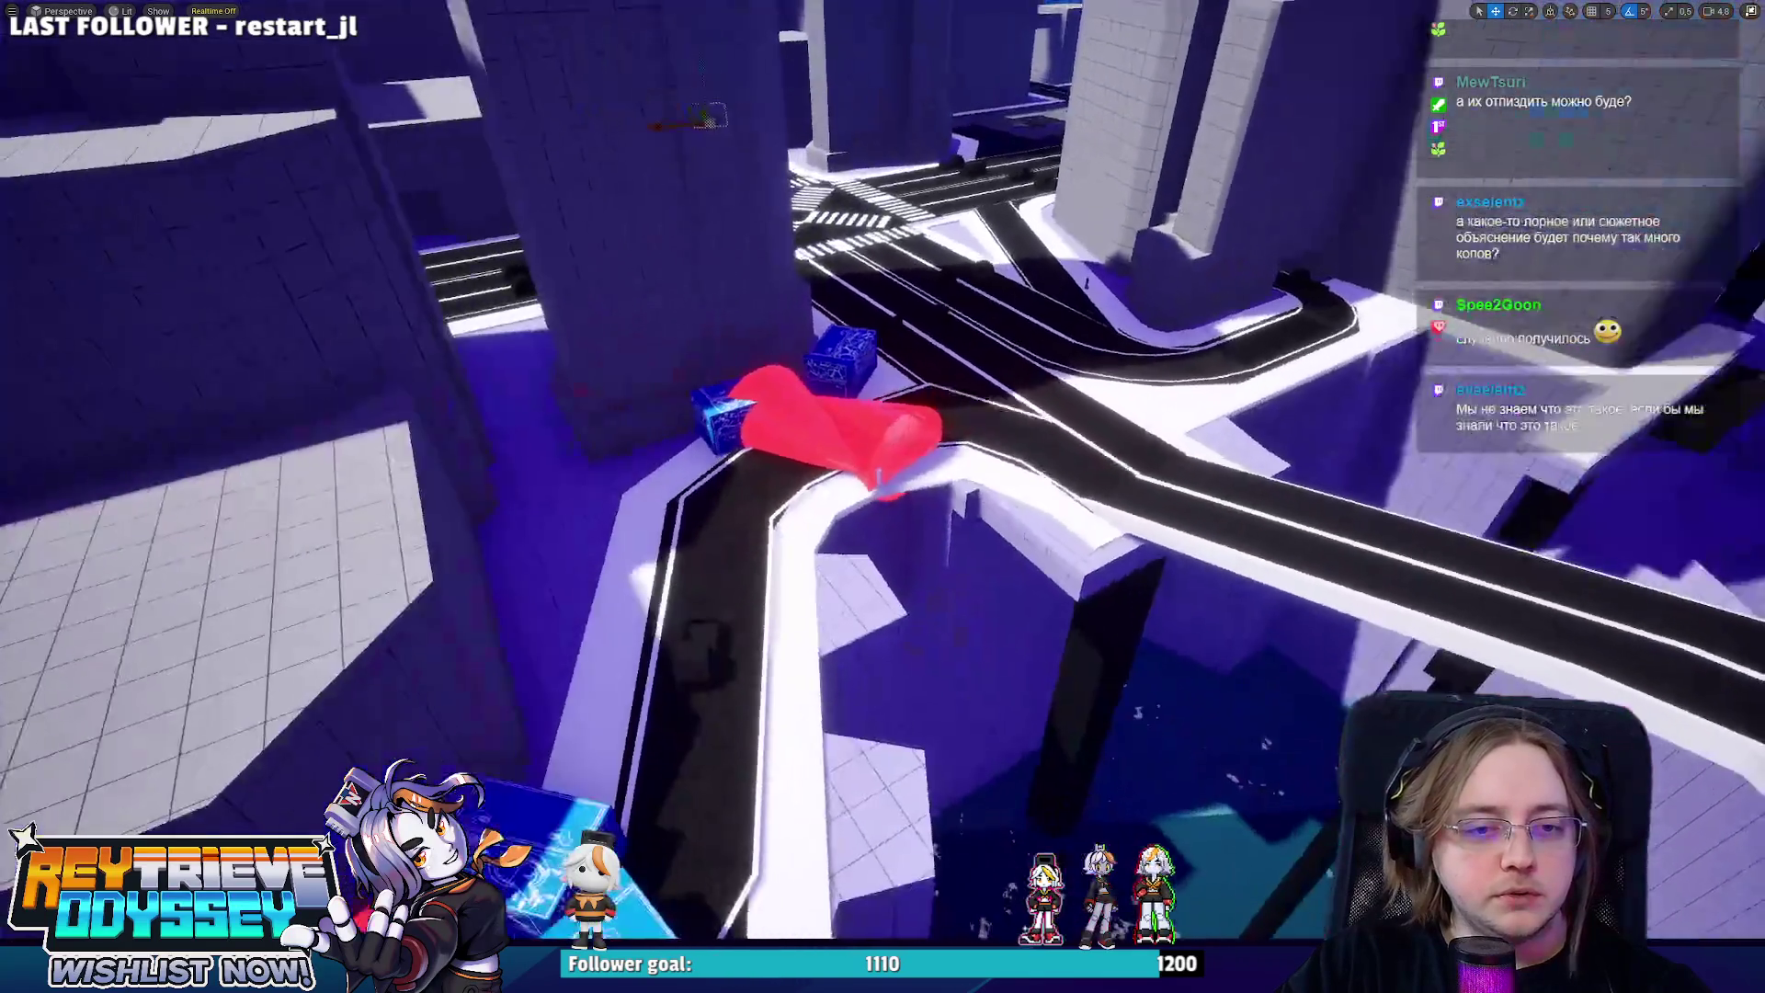
Restore the editor layout and open the policeman blueprint's Event Graph, moving Scene beside Make Rotator.
key("F11")
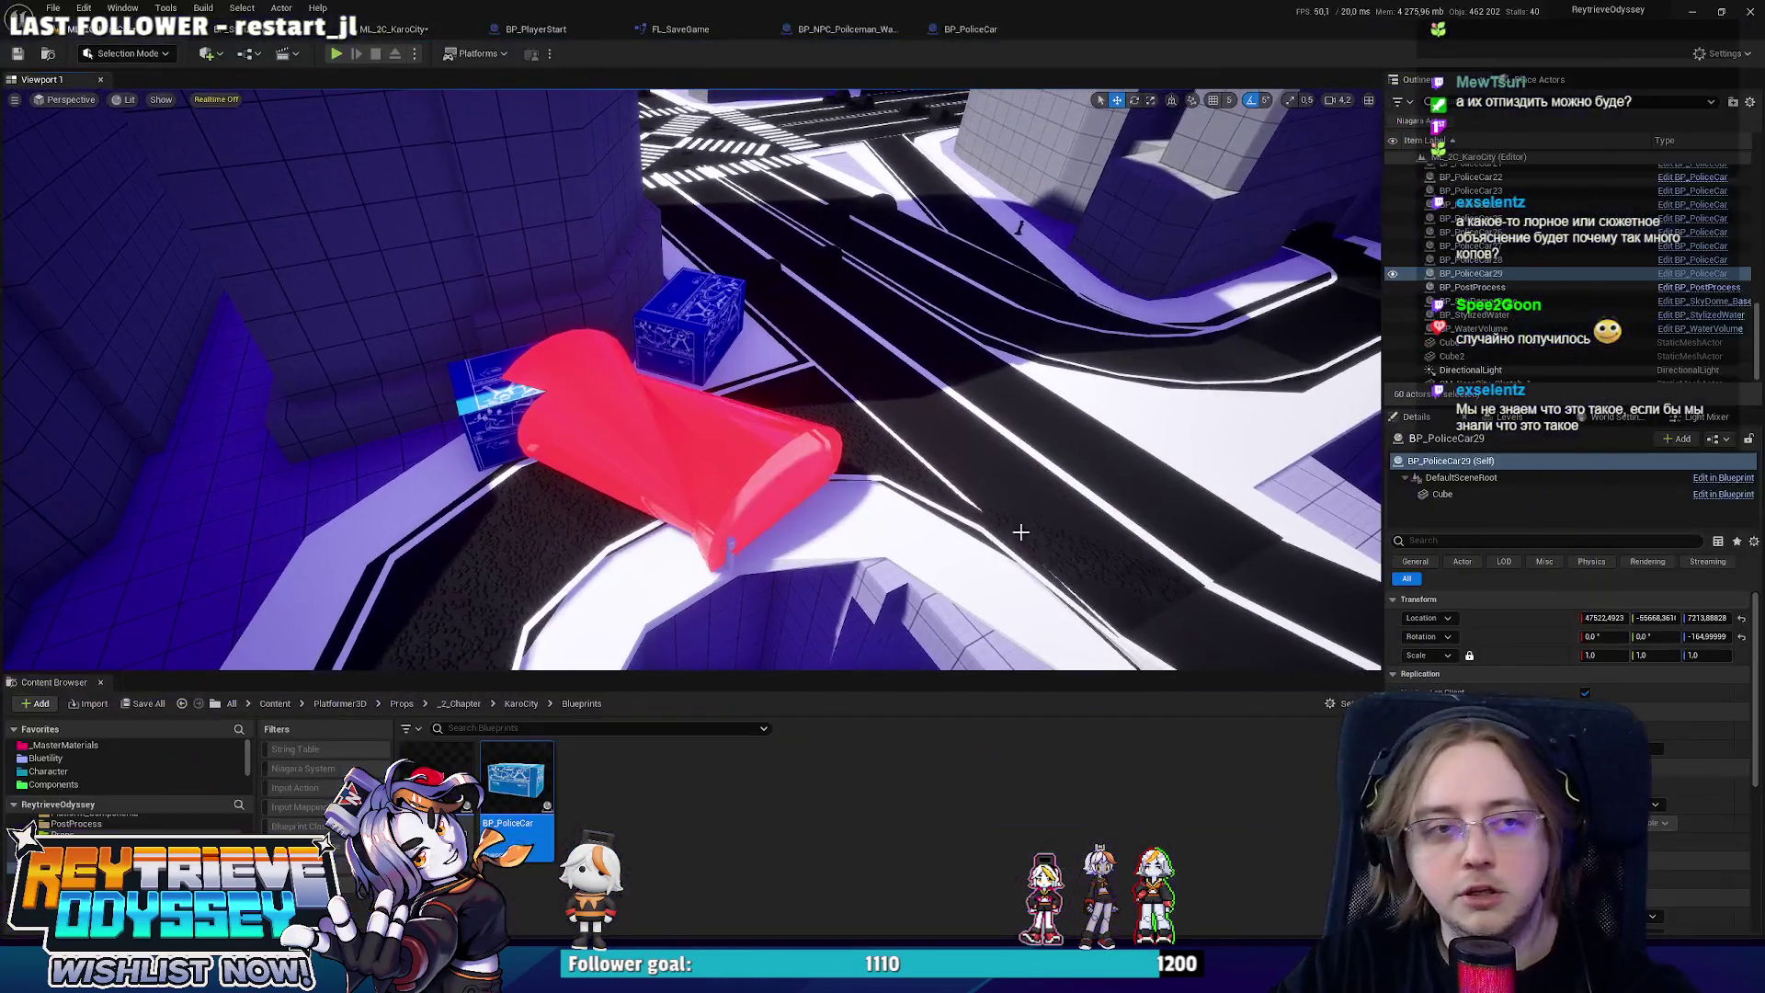
left_click(483, 35)
left_click(809, 29)
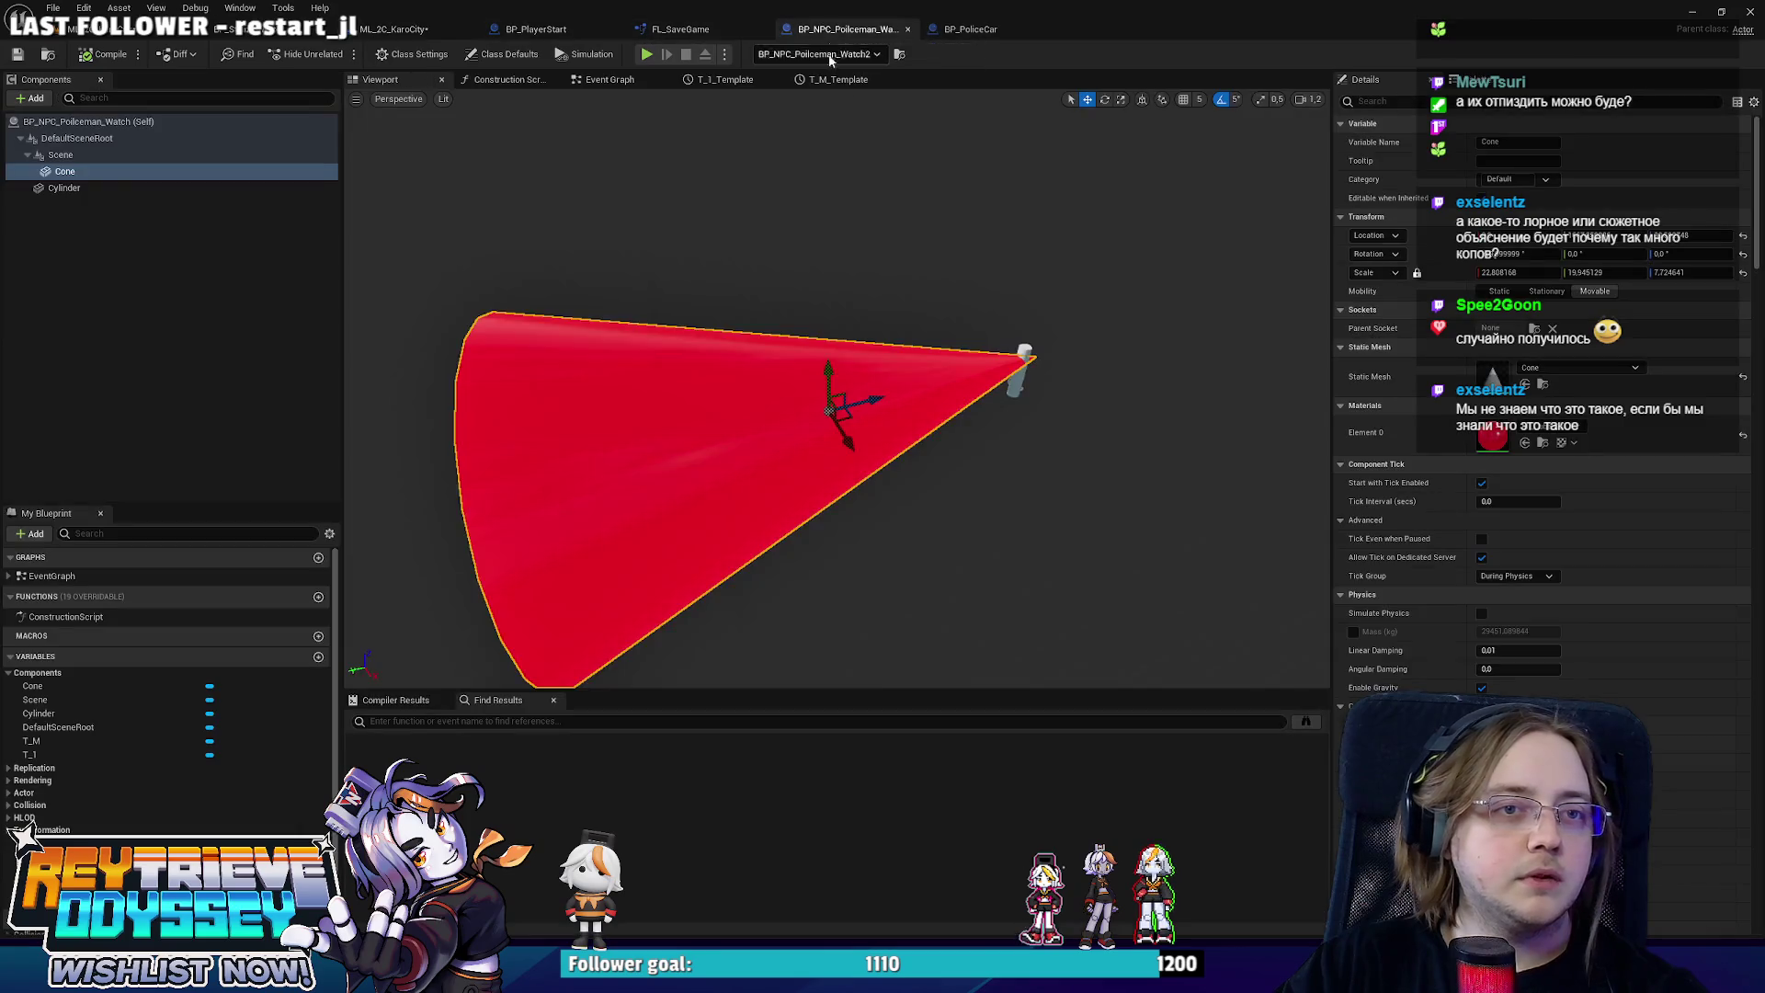
left_click(609, 80)
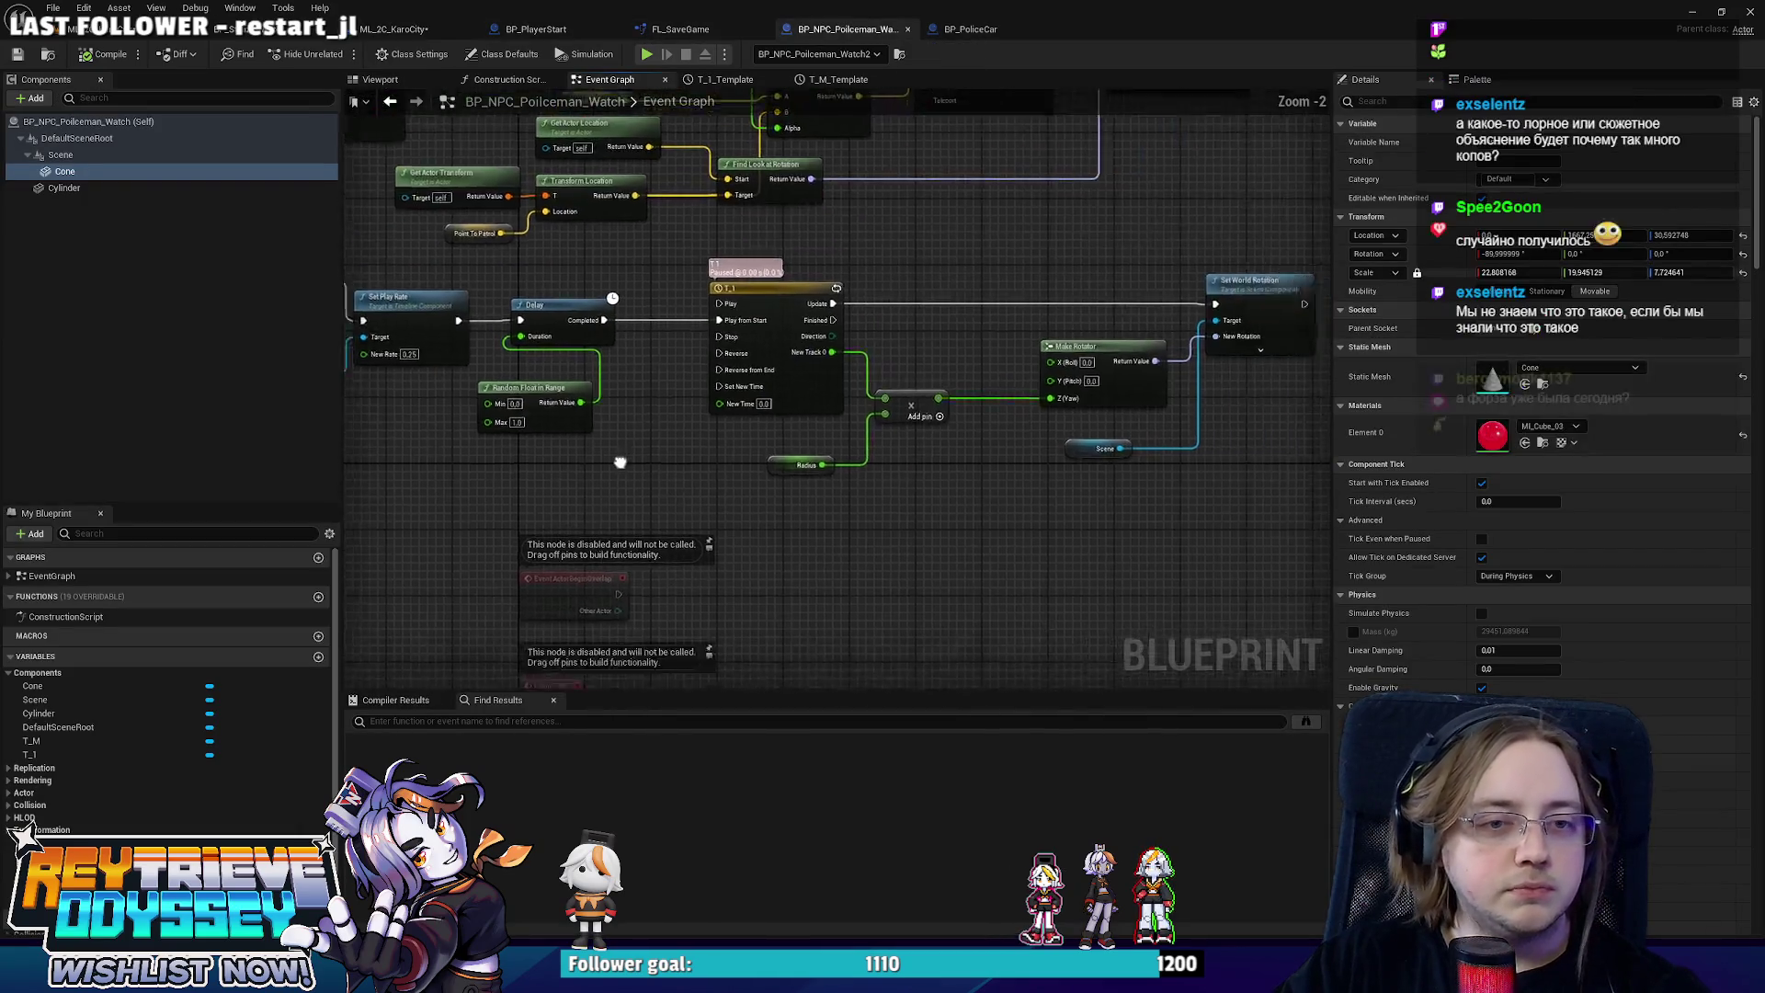
scroll(914, 510, "up", 3)
left_click_drag(948, 490, 959, 391)
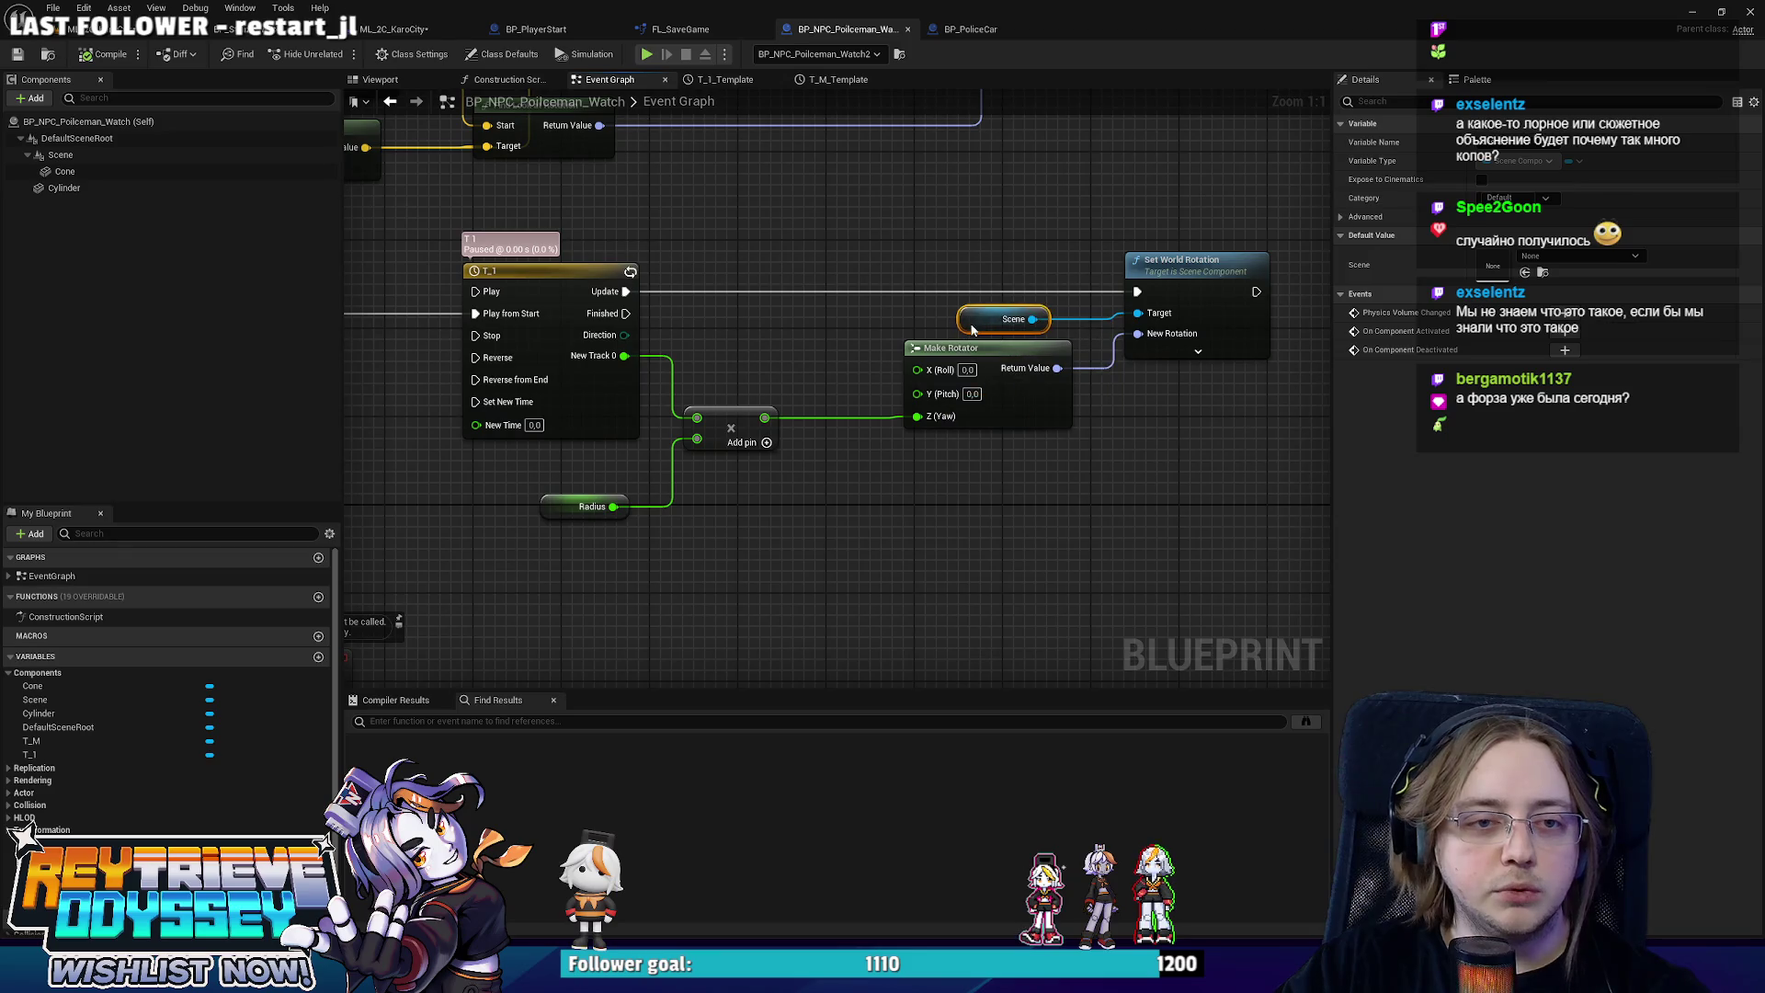
left_click(793, 483)
Replace Set World Rotation with Set Relative Rotation on Scene, driven by the timeline Update.
left_click_drag(887, 311, 980, 422)
type("re")
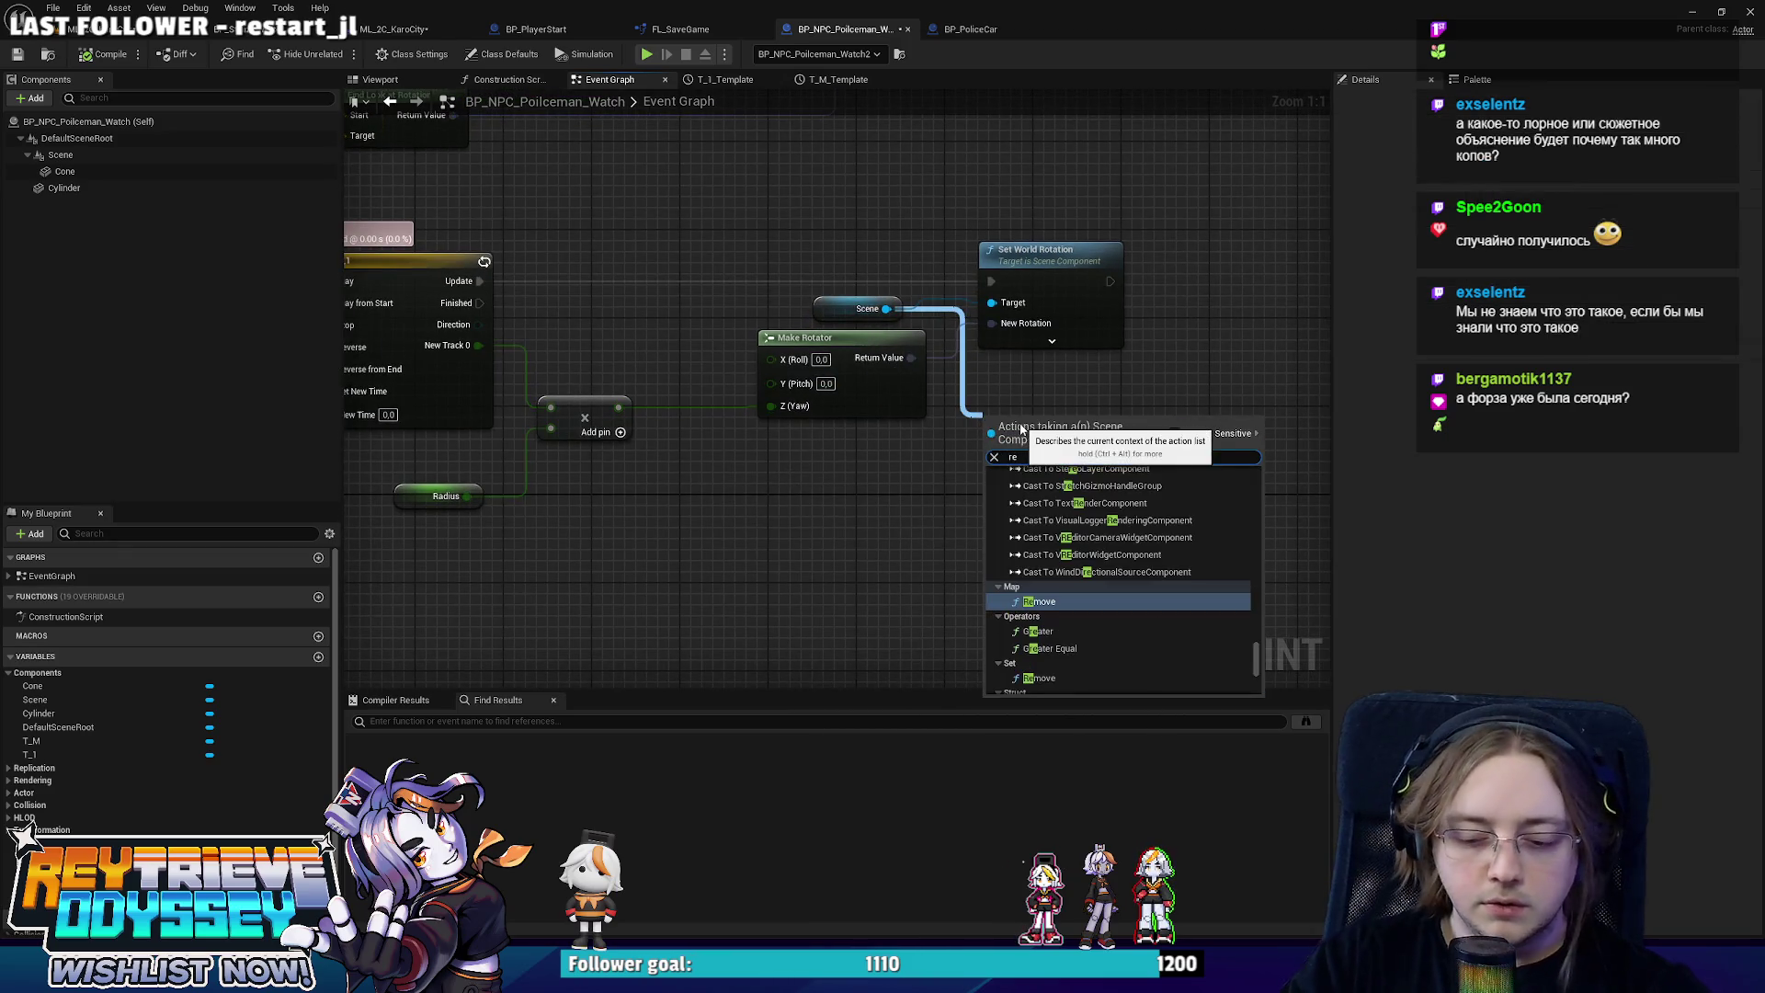
type("lative rota")
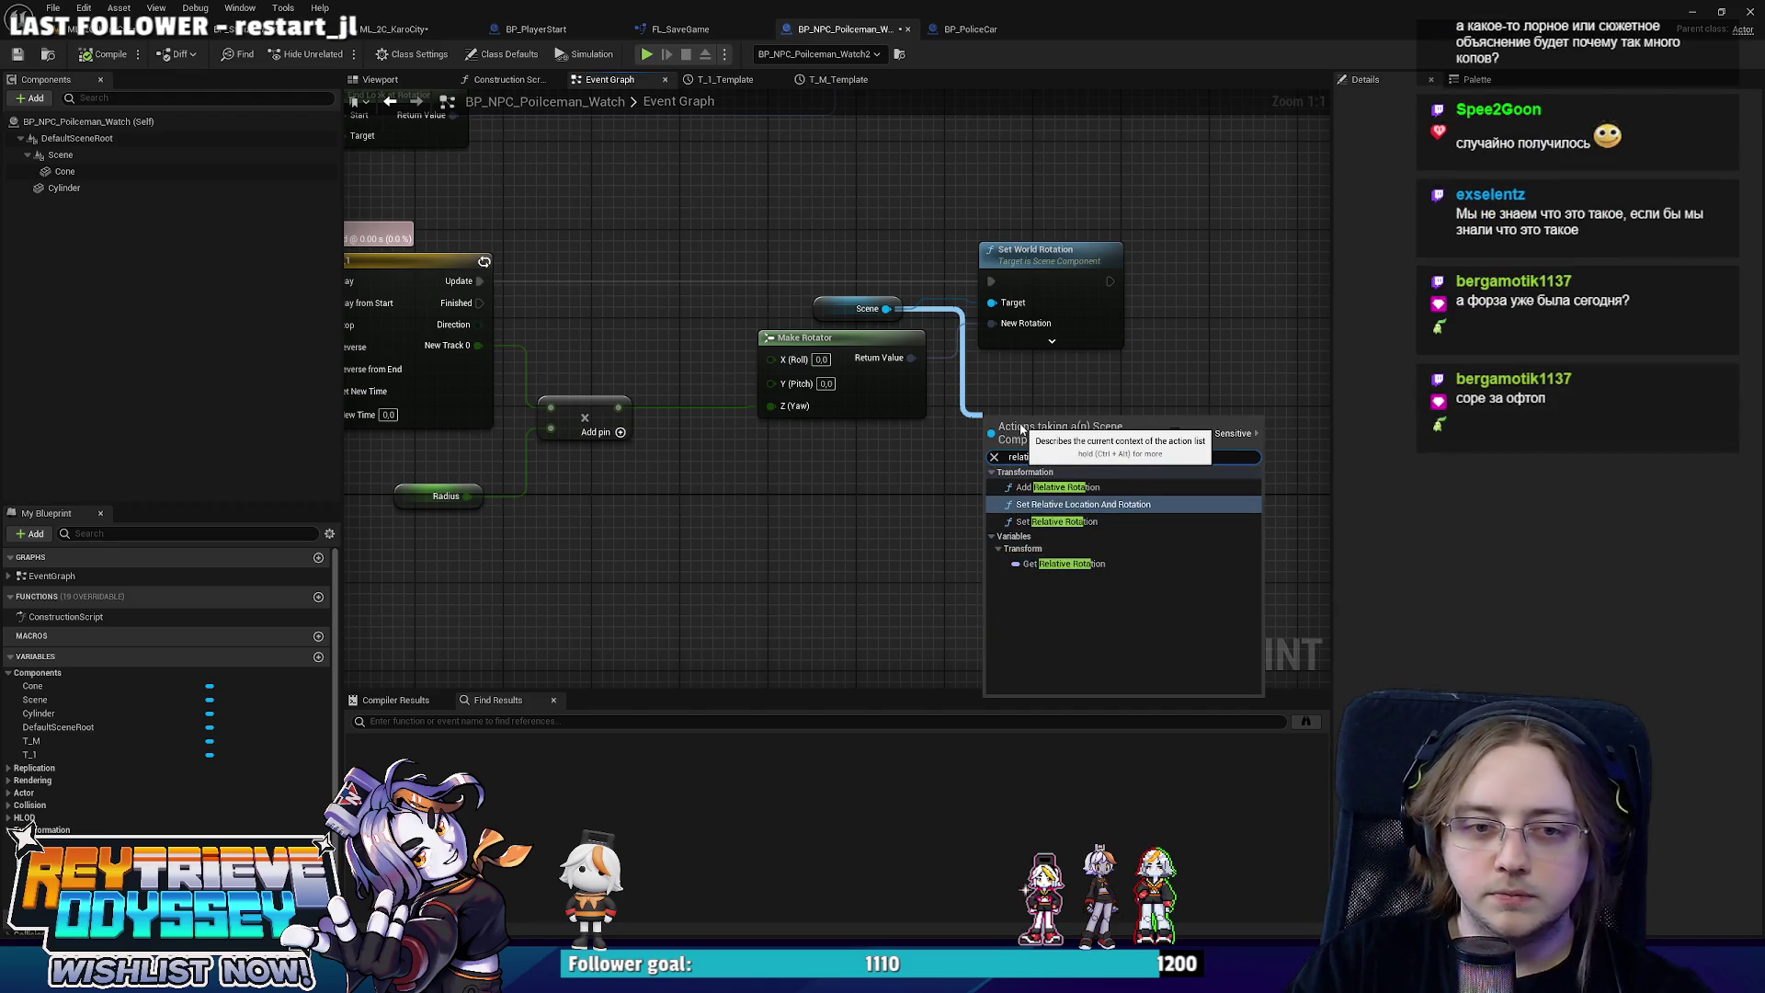
left_click(1057, 521)
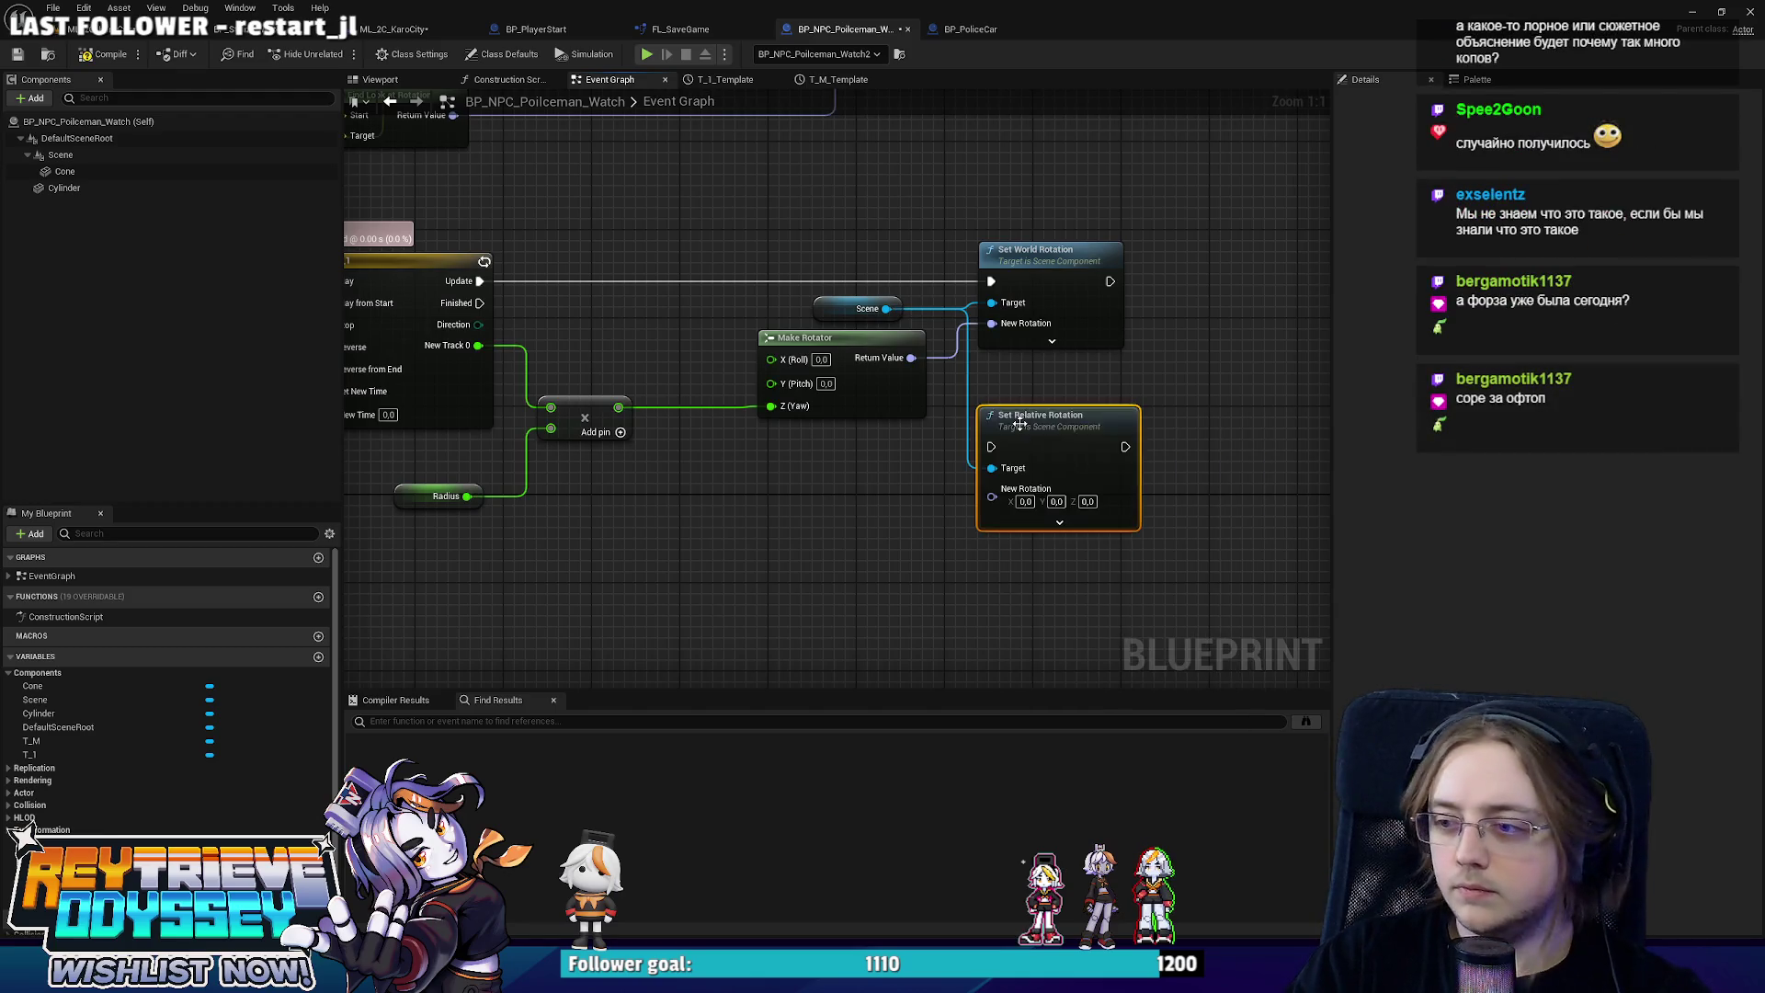
mouse_move(932, 438)
left_mouse_down()
mouse_move(992, 504)
mouse_move(998, 335)
left_mouse_up()
left_click(1006, 336)
key("Delete")
left_click_drag(458, 367, 450, 368)
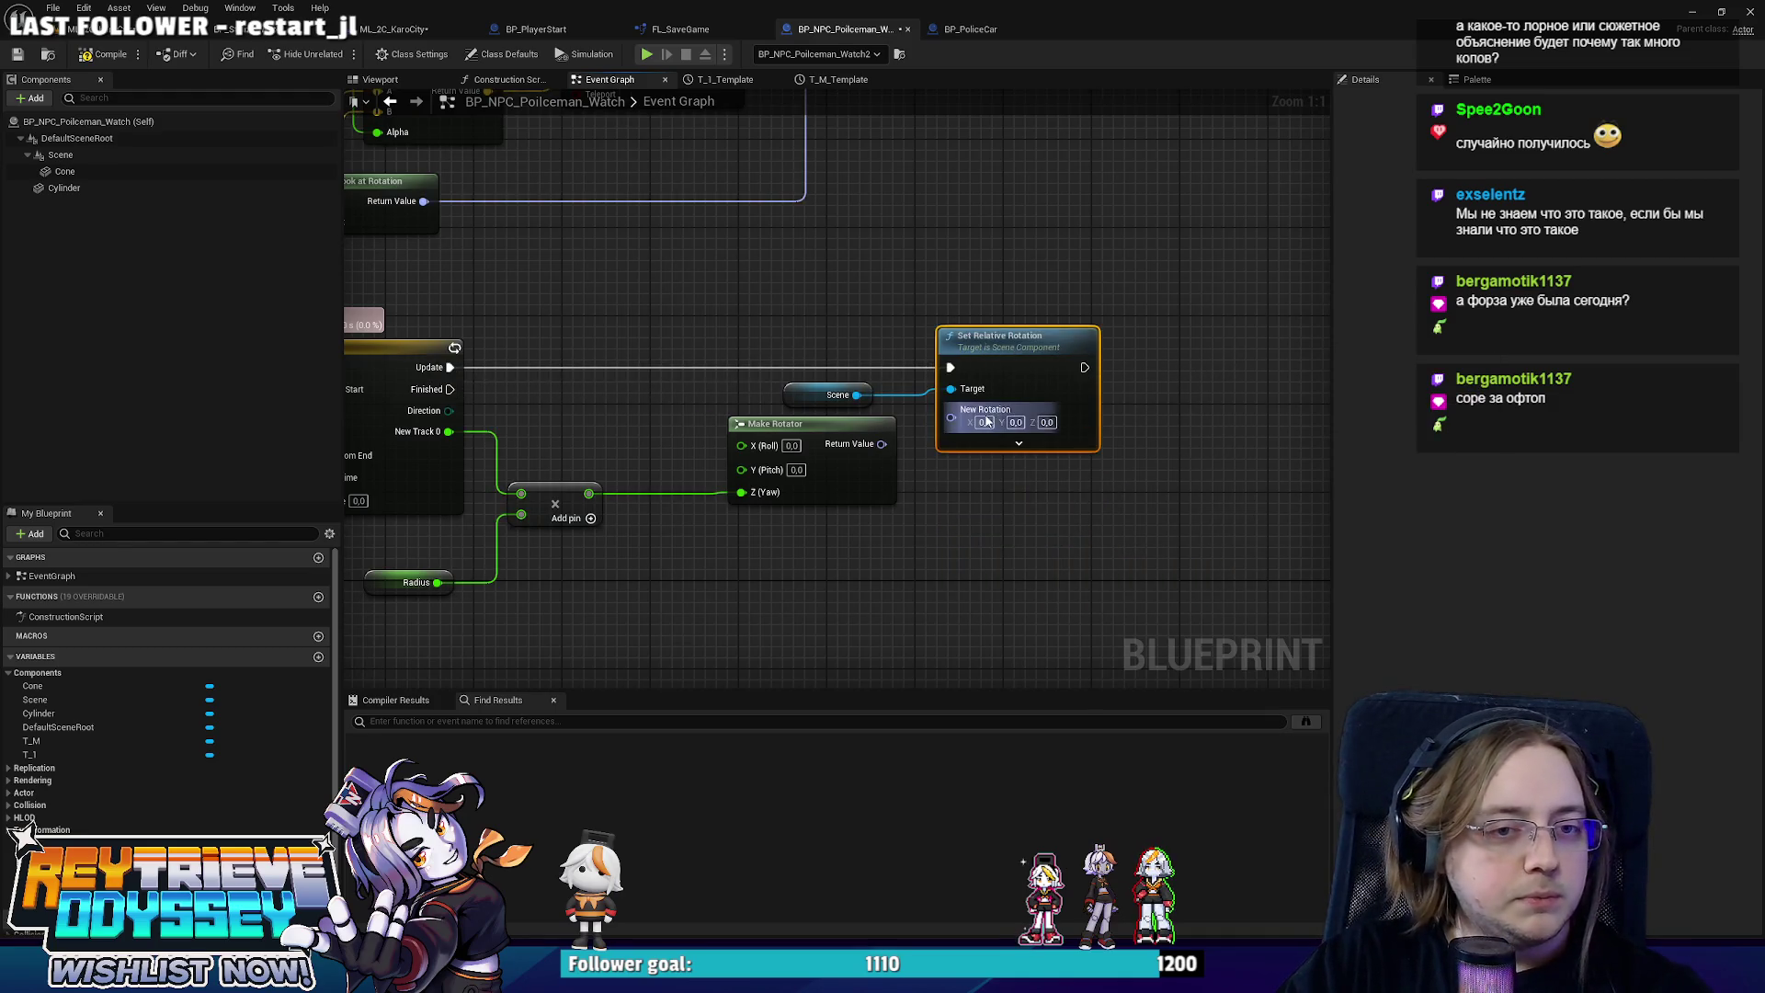
Set the timeline's New Rate to 0,1.
scroll(941, 499, "down", 2)
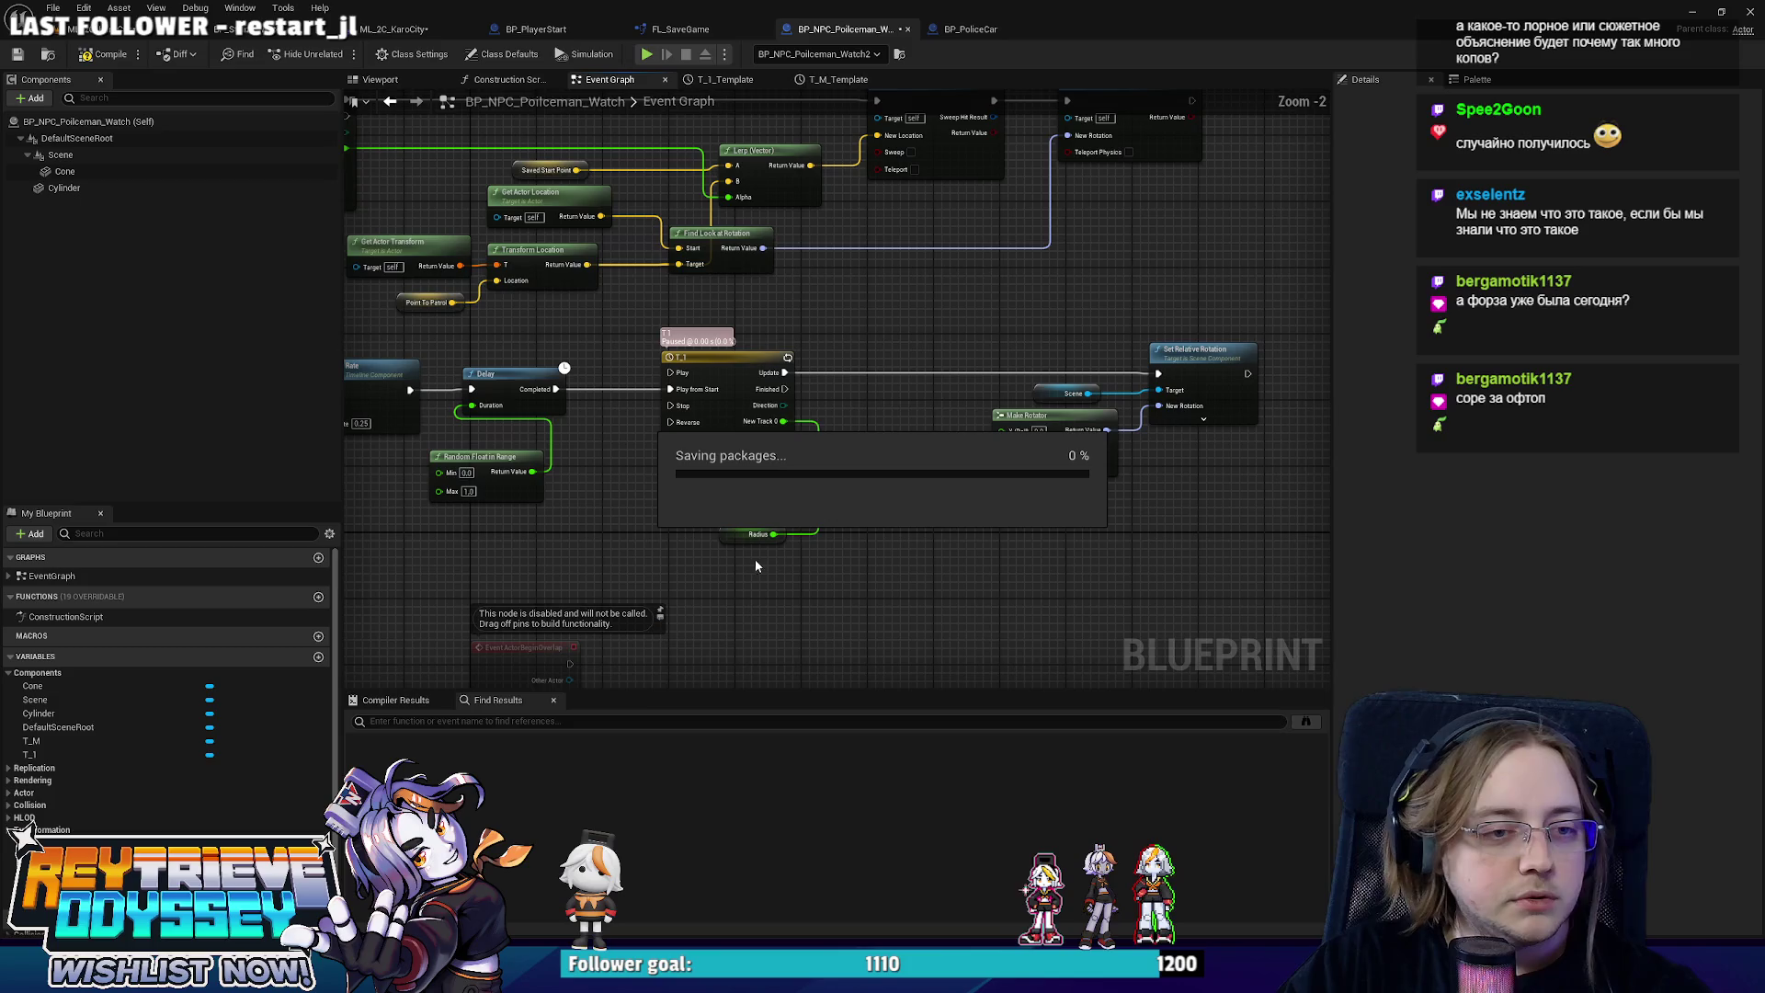
scroll(956, 536, "down", 1)
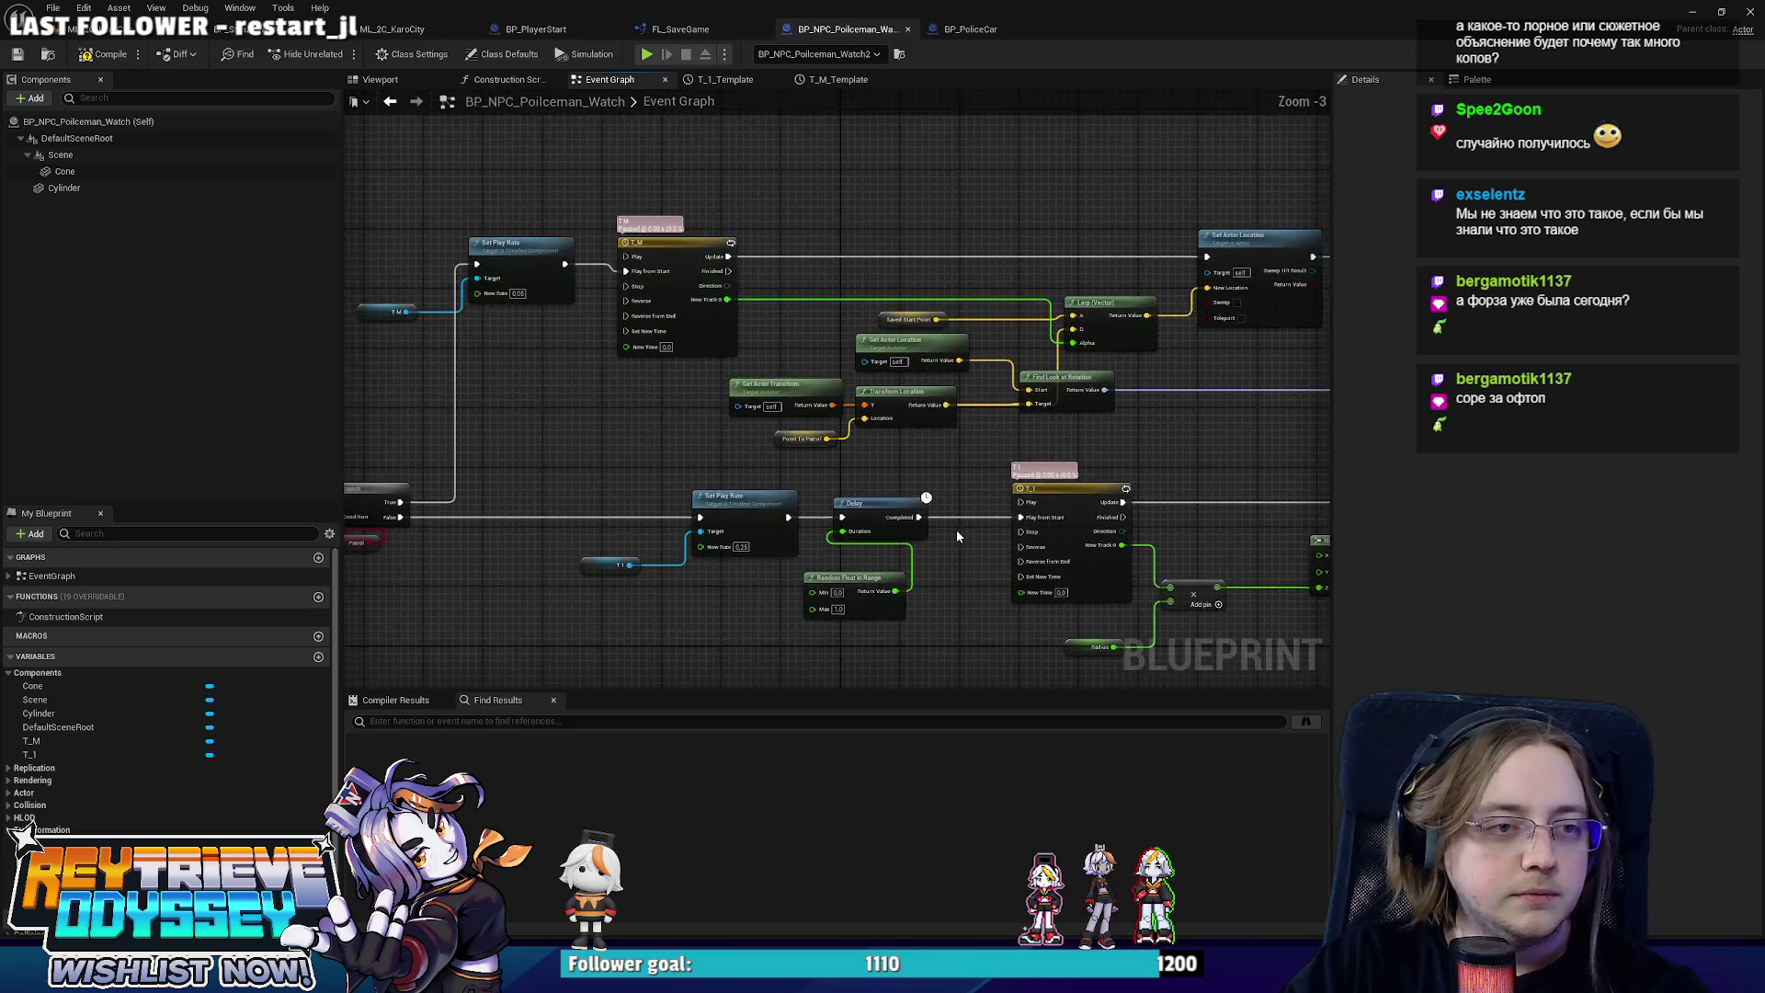
scroll(841, 378, "up", 4)
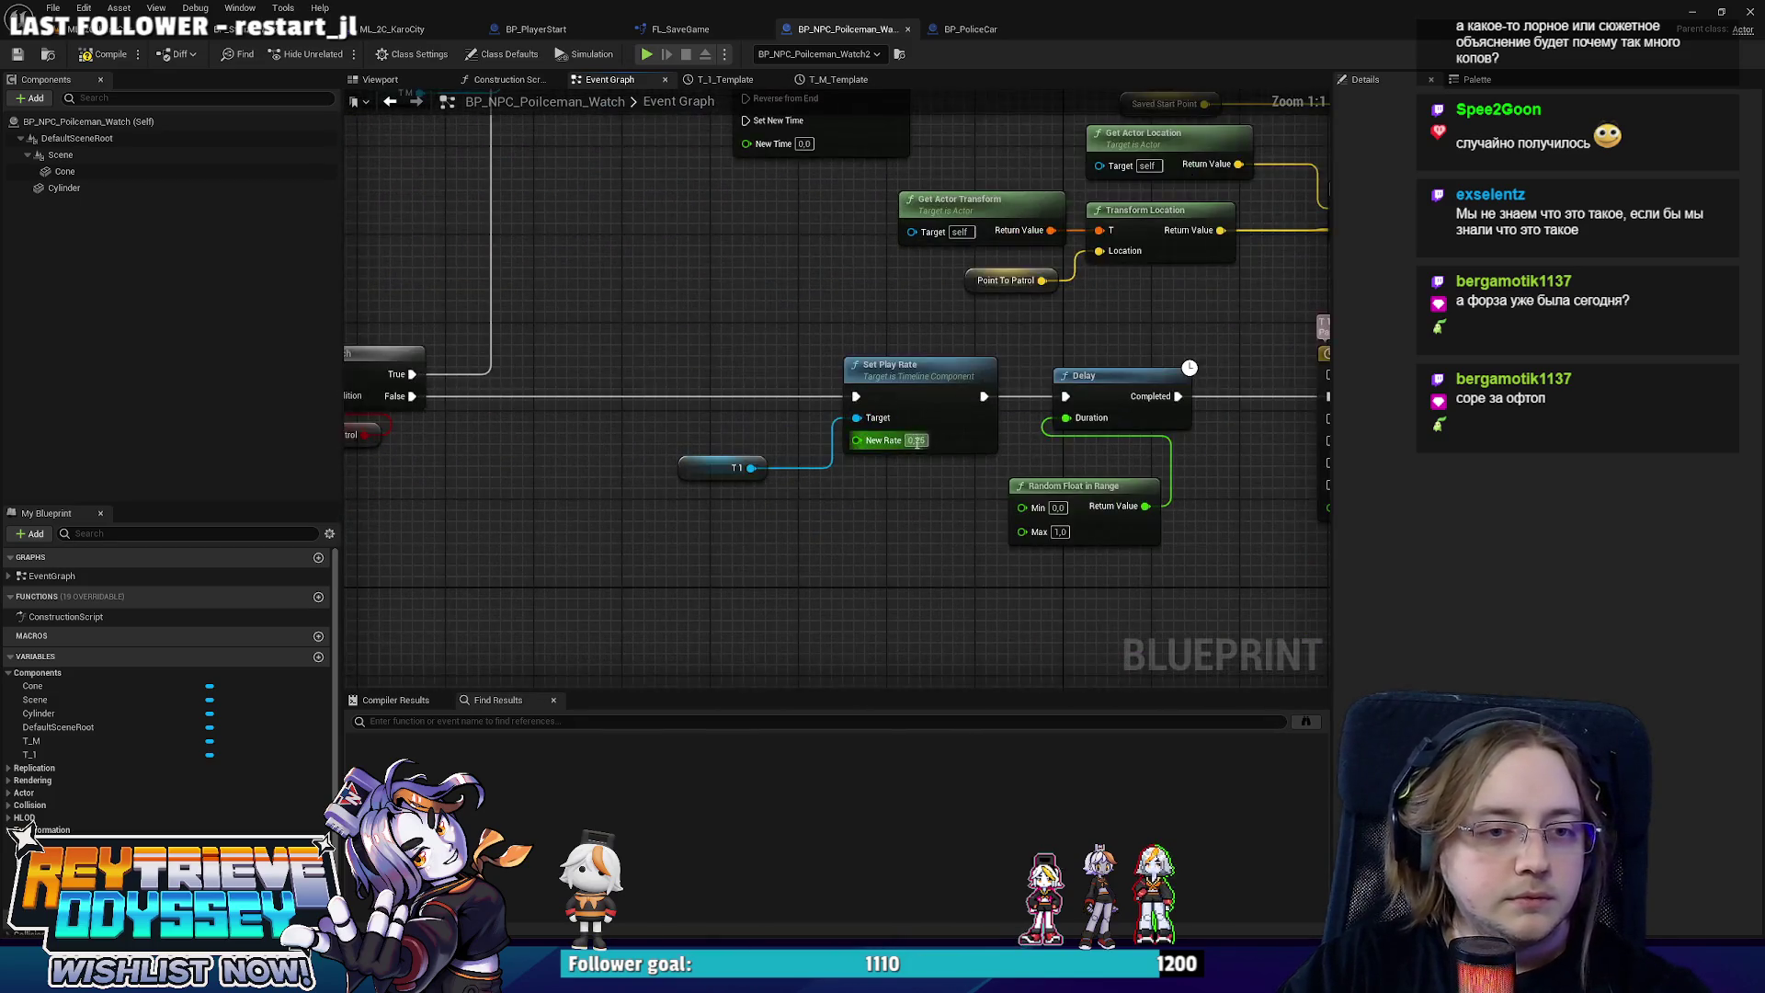
type("0,1")
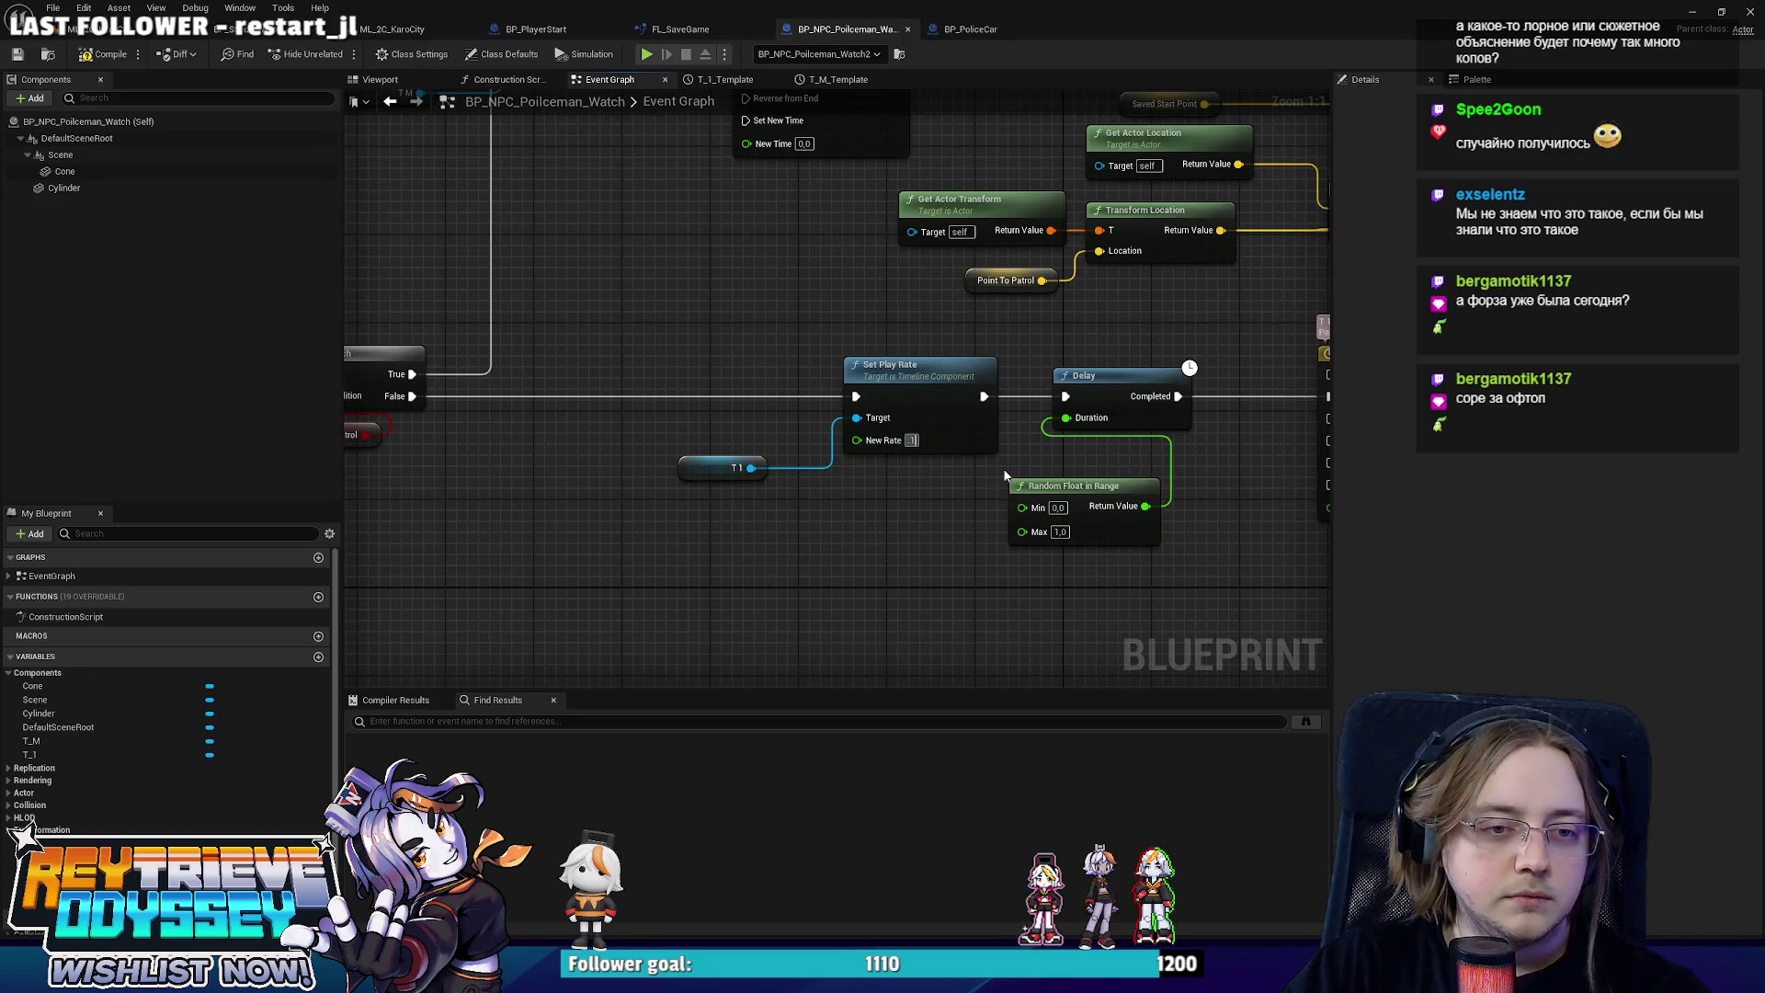
key("Return")
Play-test the relative-rotation change in fullscreen, then stop and restore the full editor layout.
left_click(390, 29)
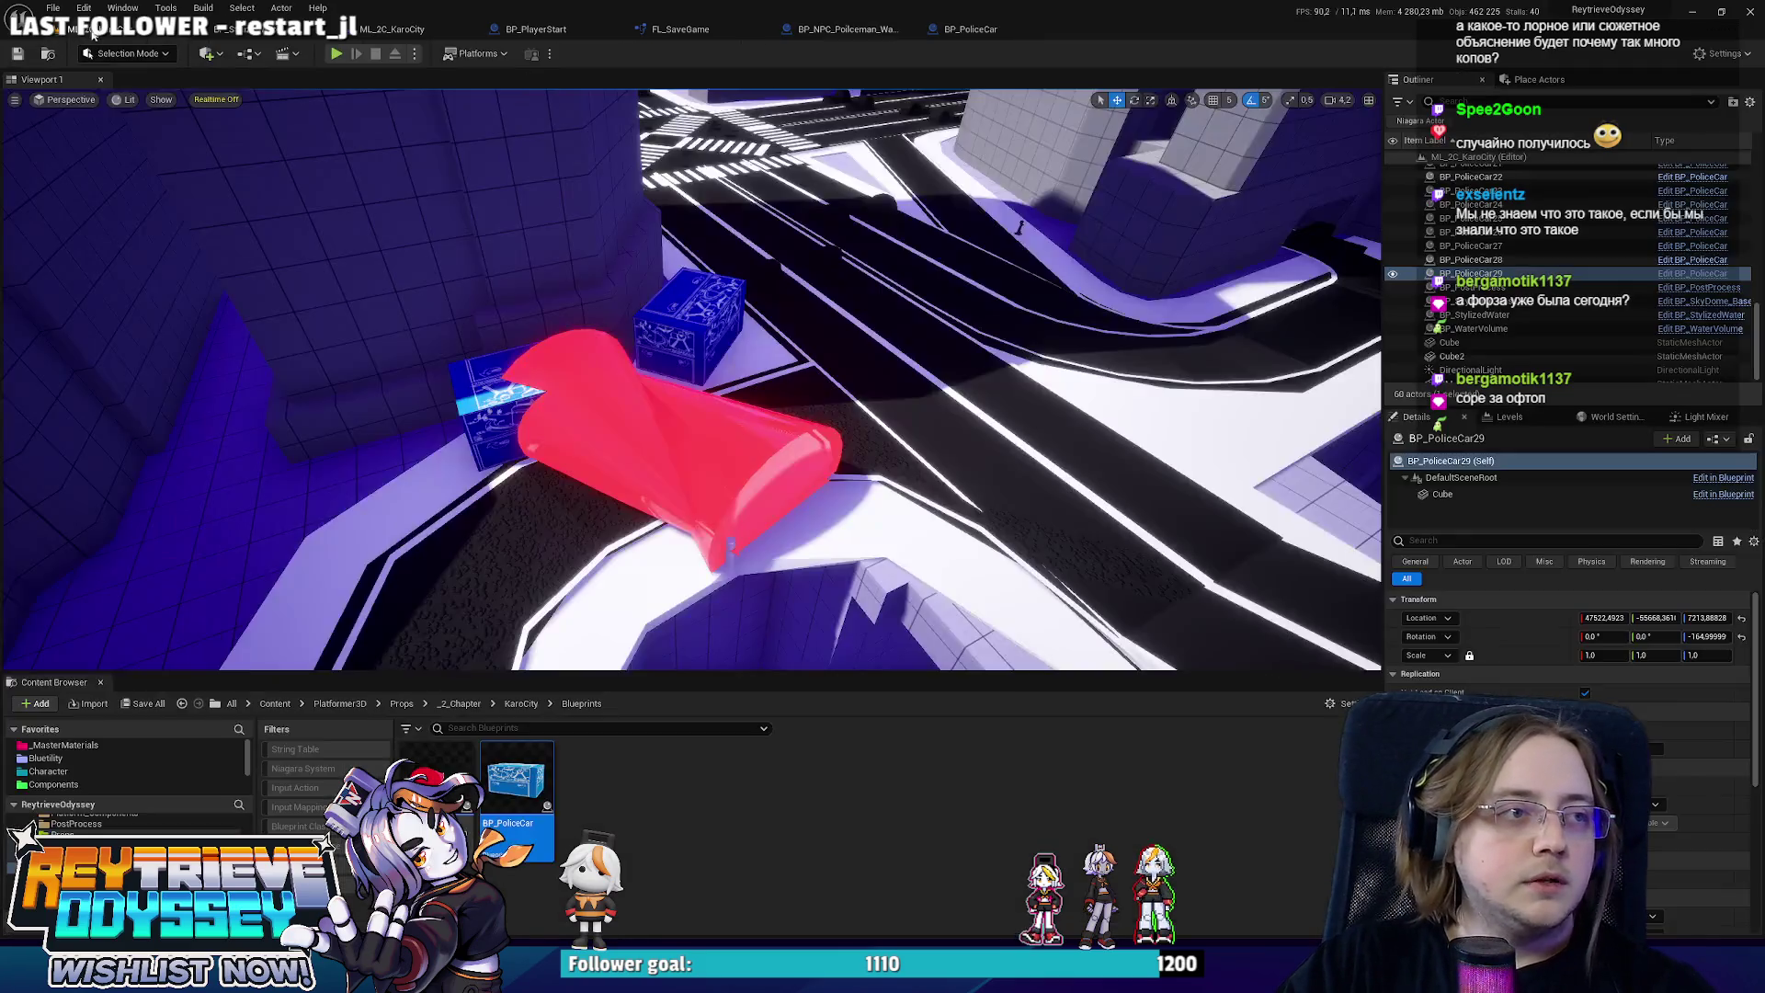
left_click_drag(841, 396, 841, 396)
key("alt+p")
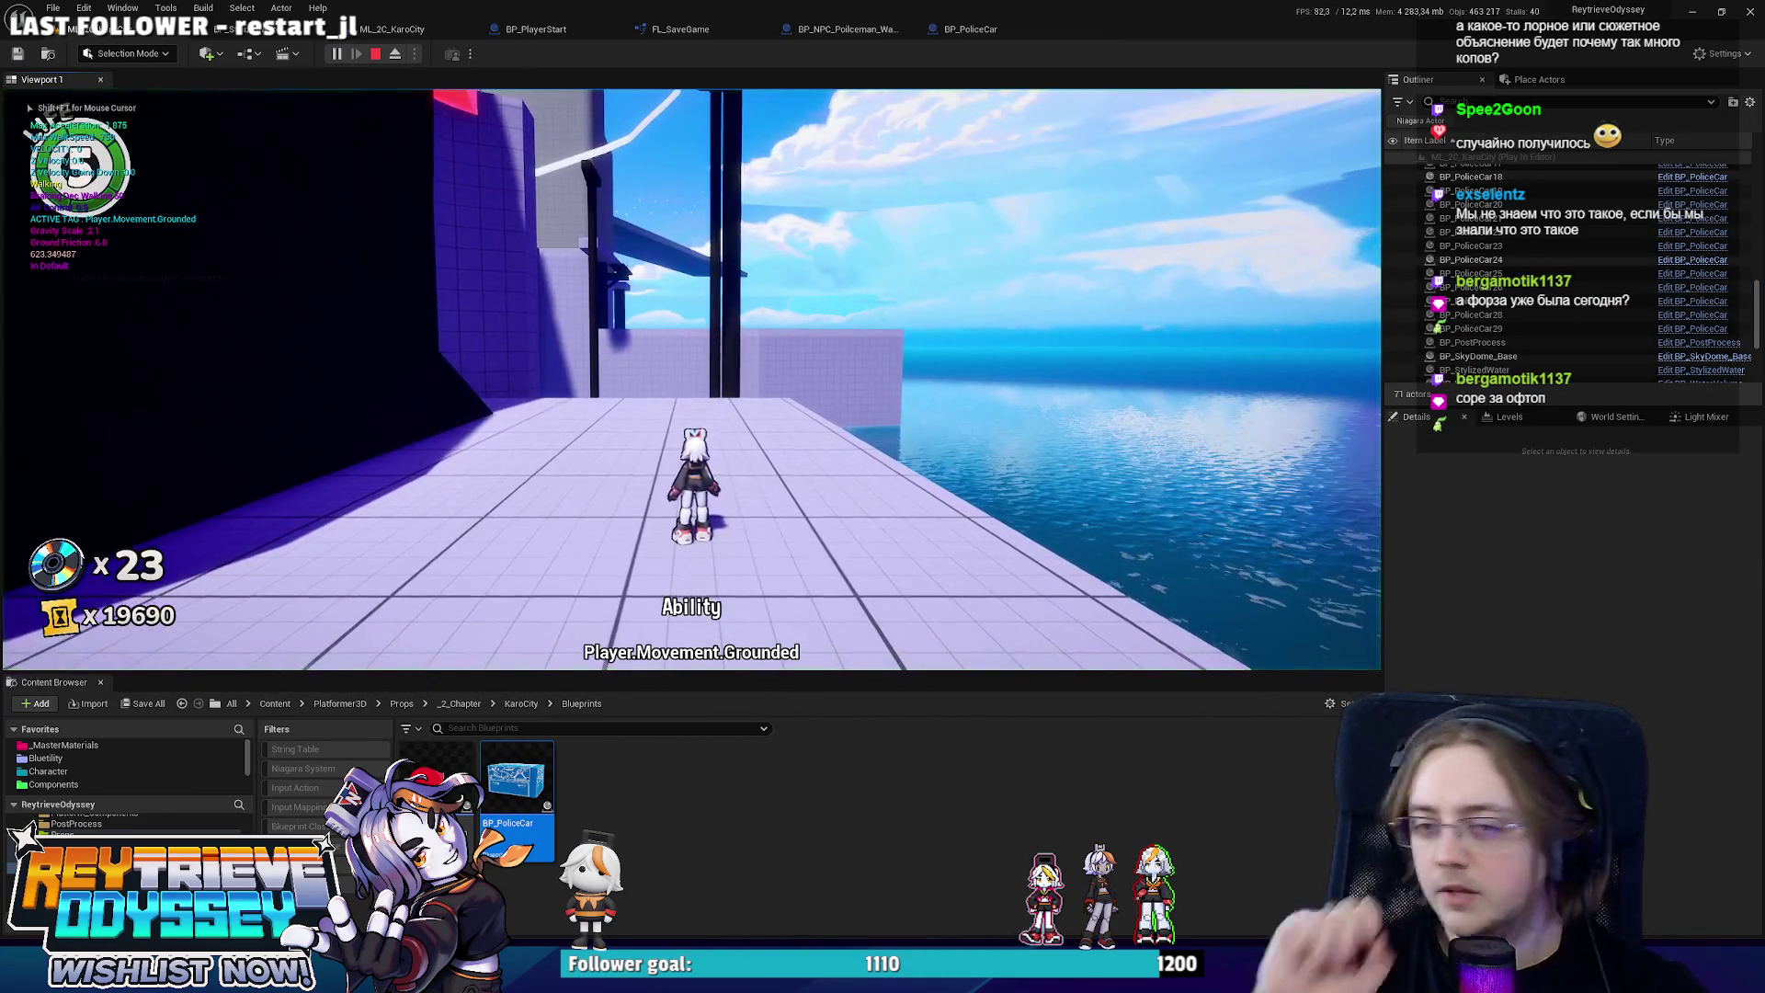
key("space")
key("w")
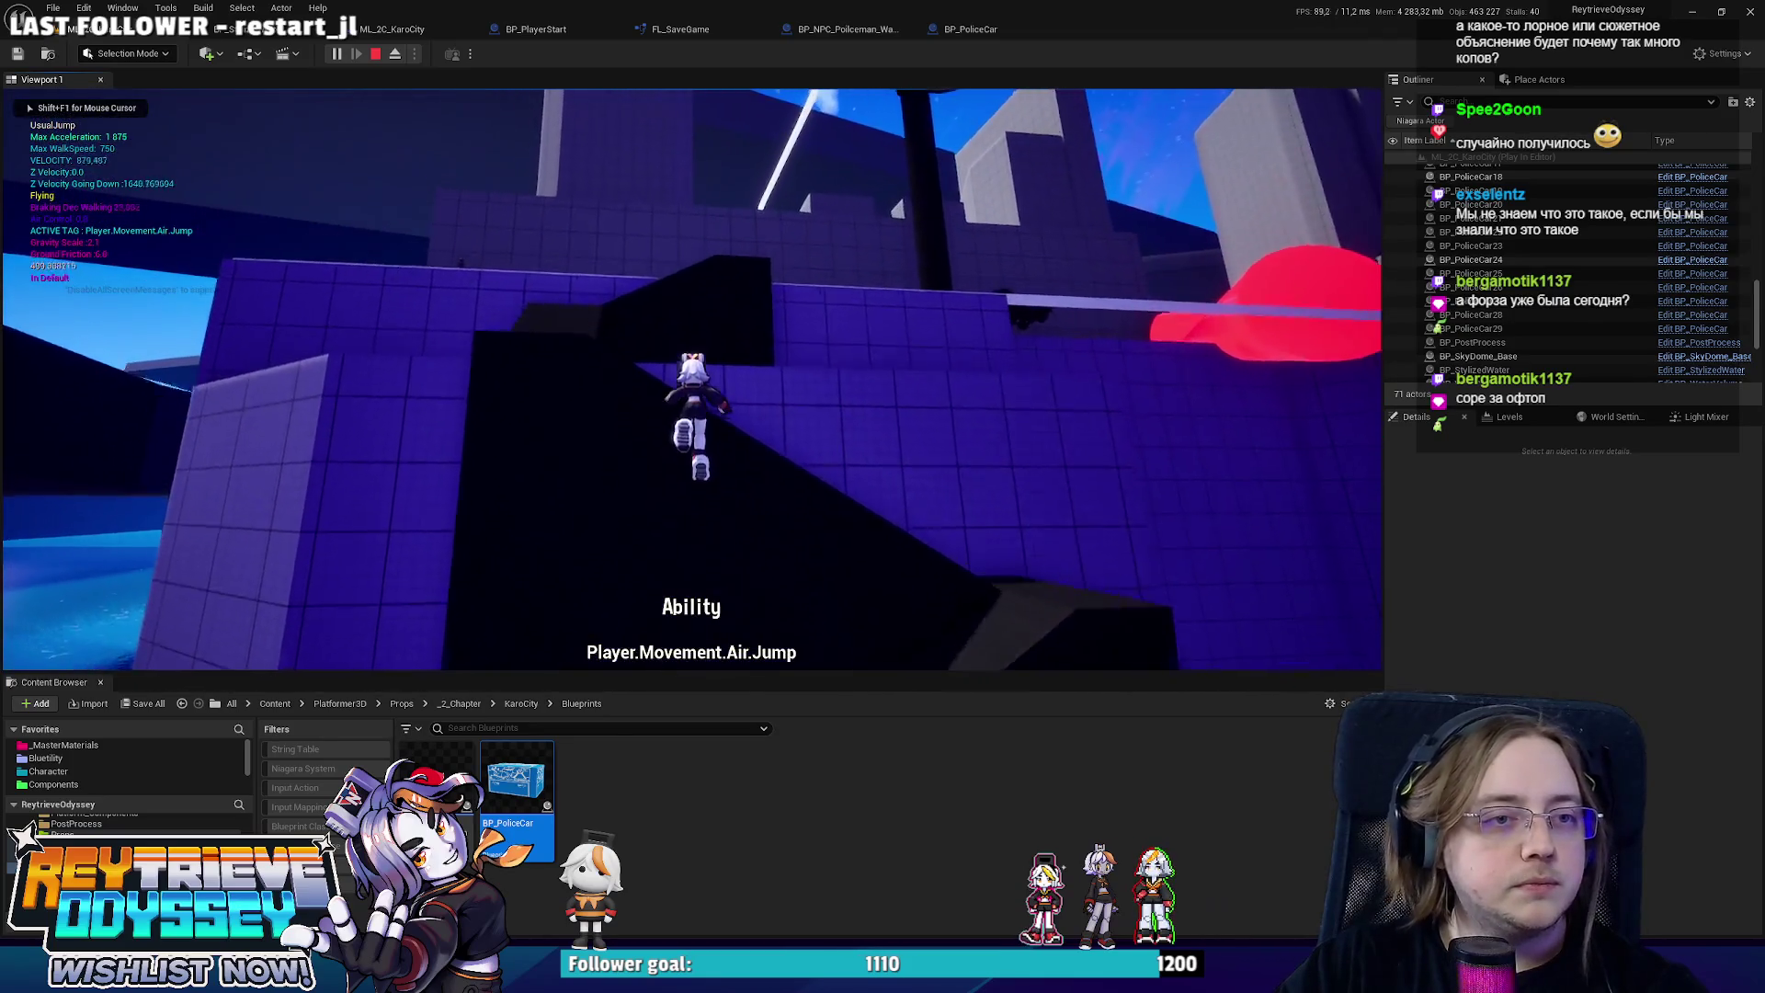
key("F11")
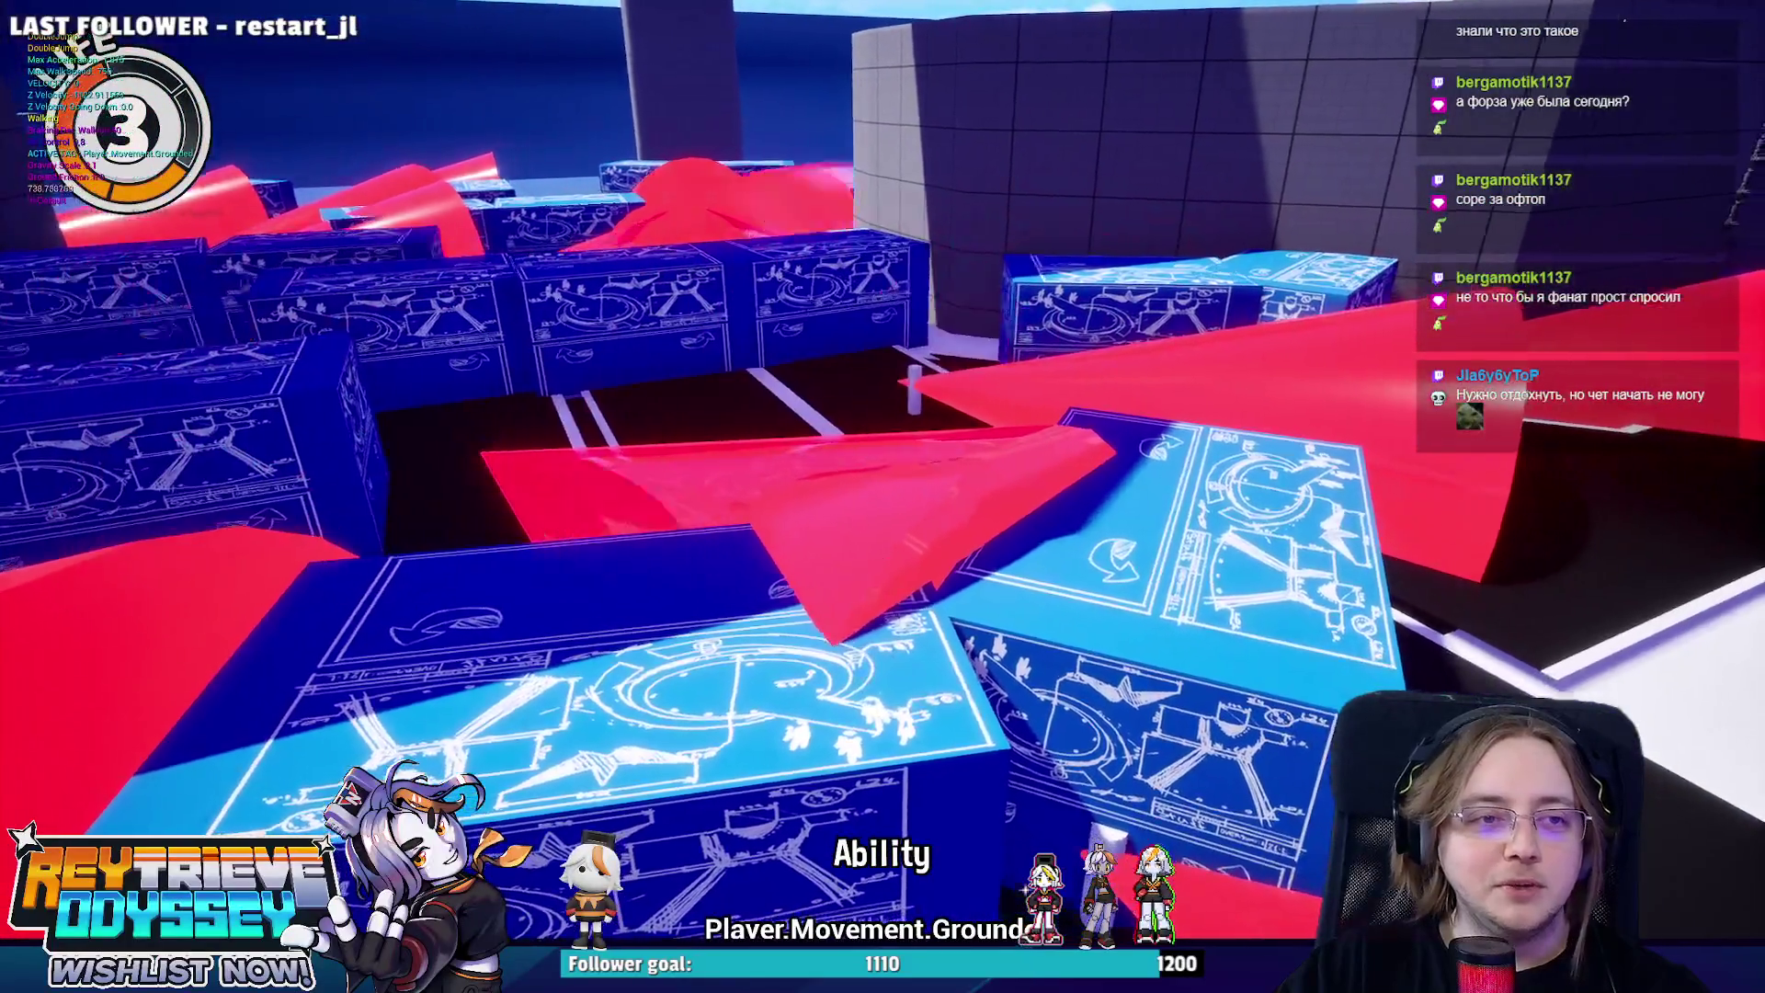
key("Escape")
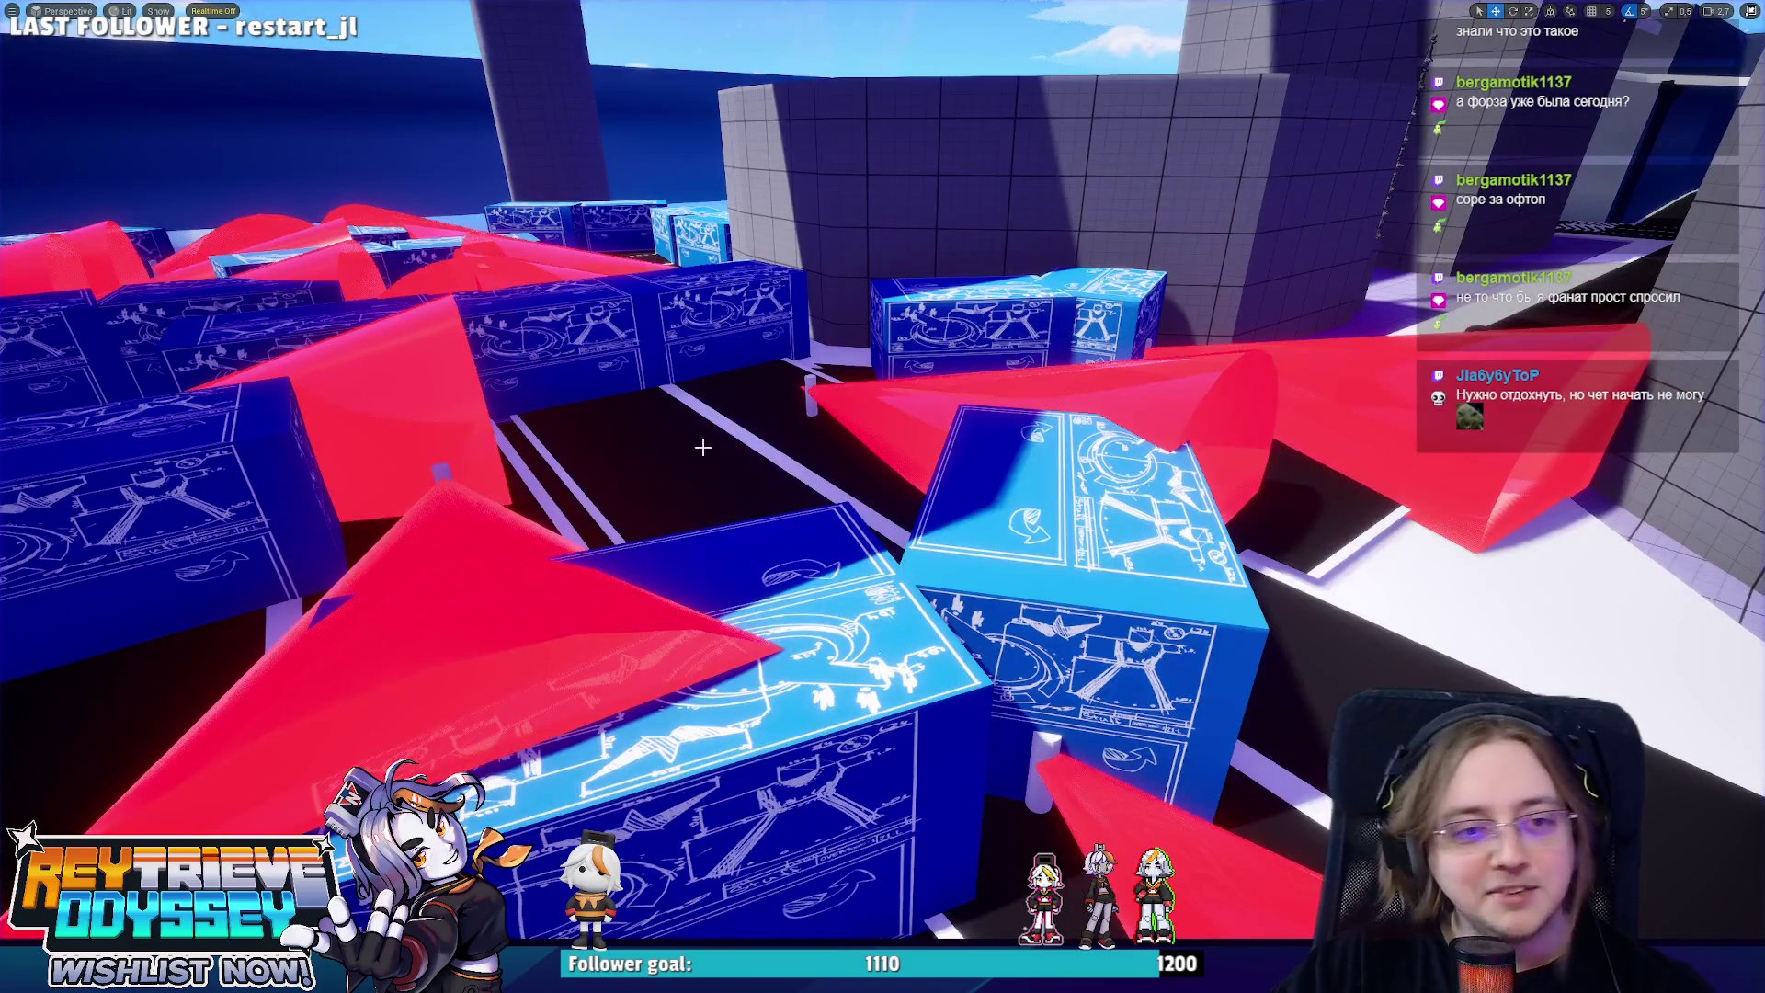
key("F11")
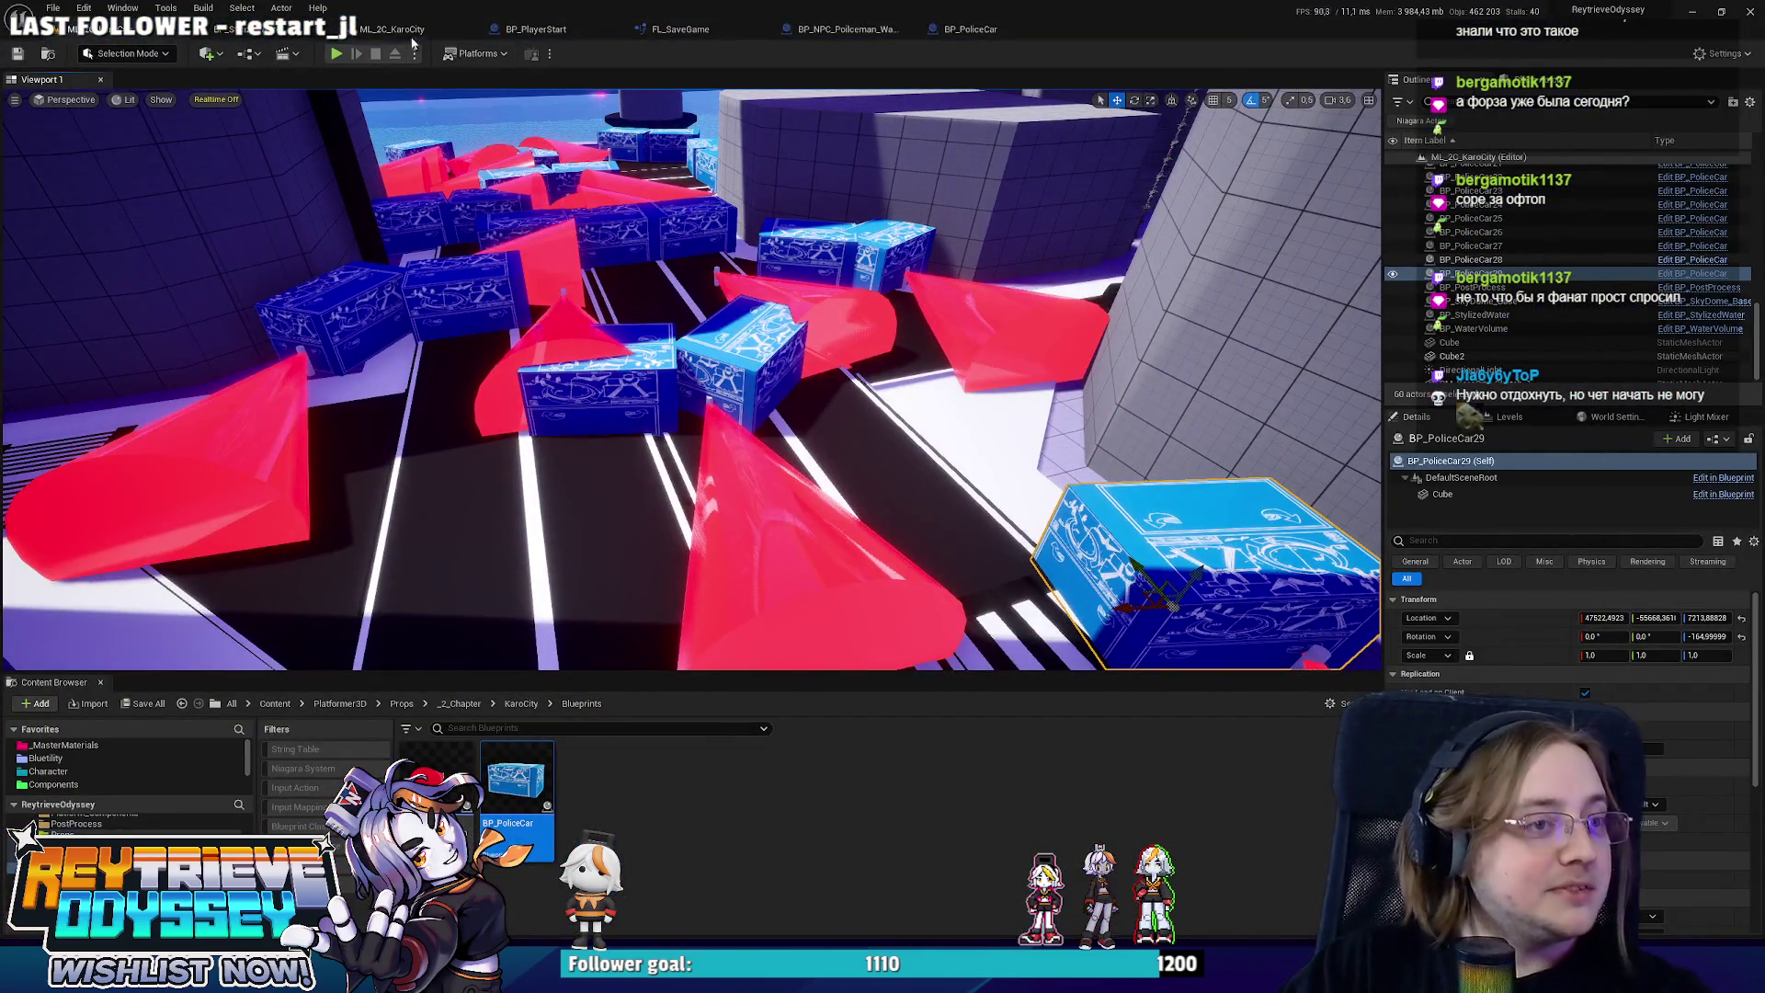
Copy the patrol point Transform Location nodes into BeginPlay of the policeman blueprint.
left_click(570, 30)
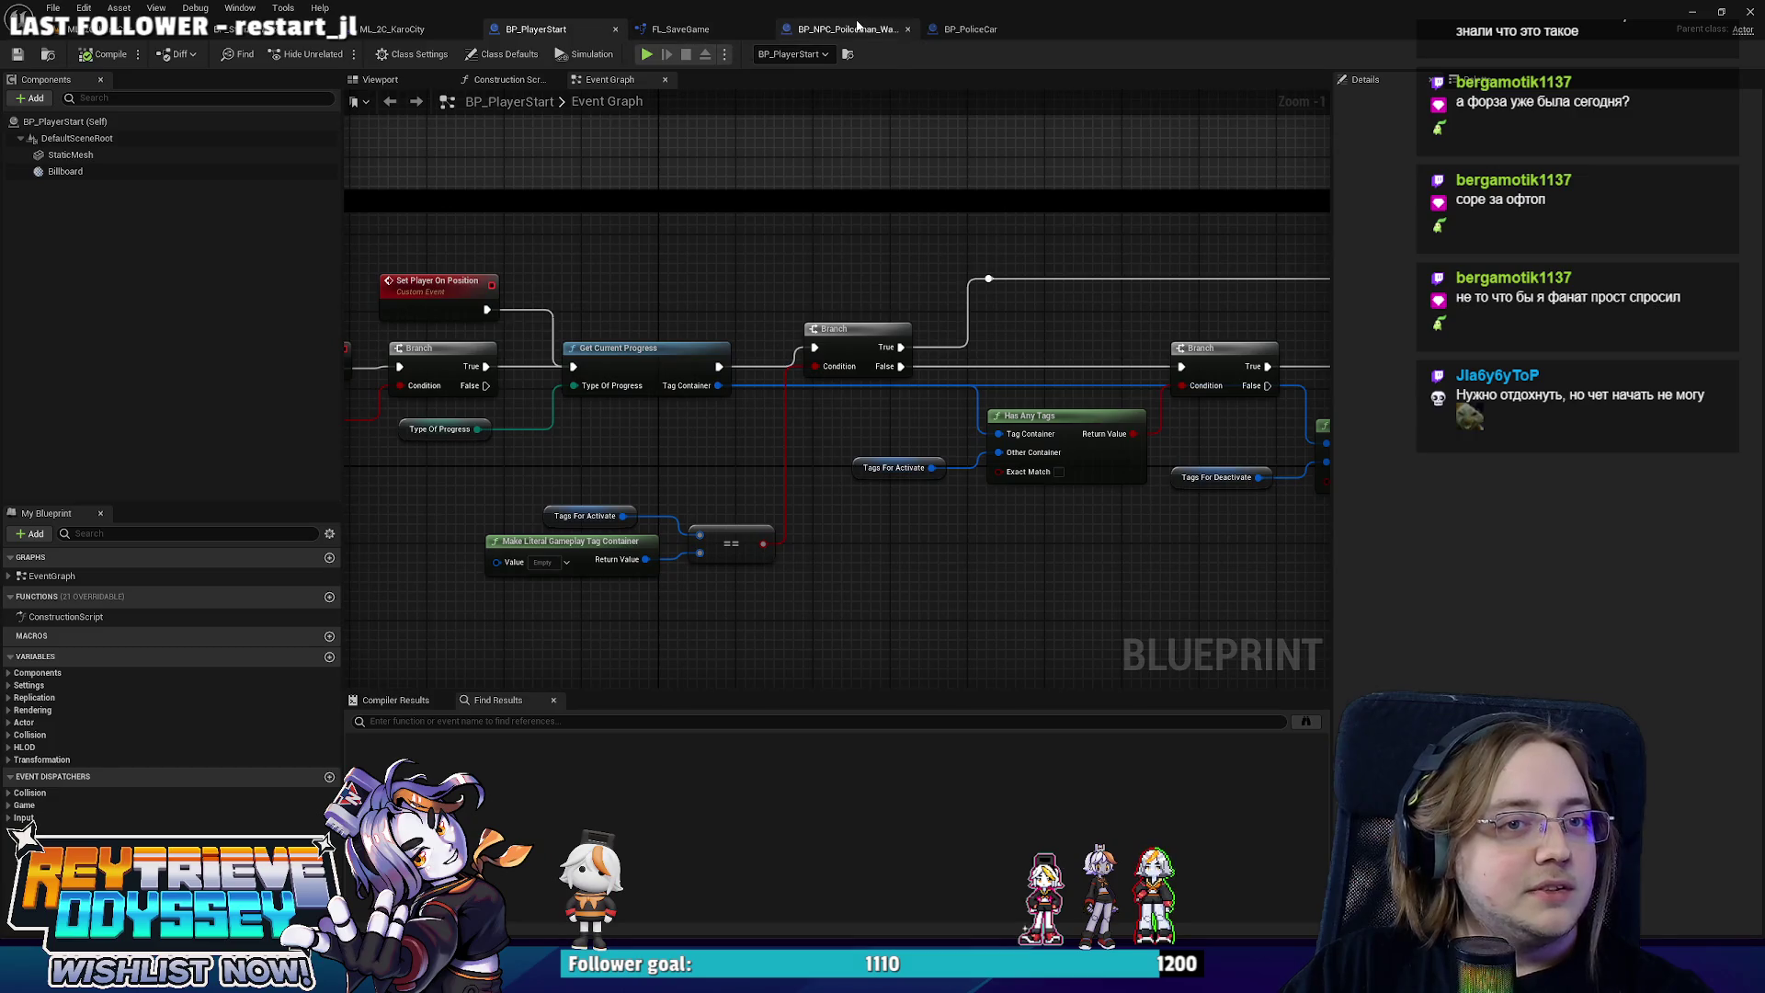
left_click(858, 29)
left_click_drag(966, 384, 746, 292)
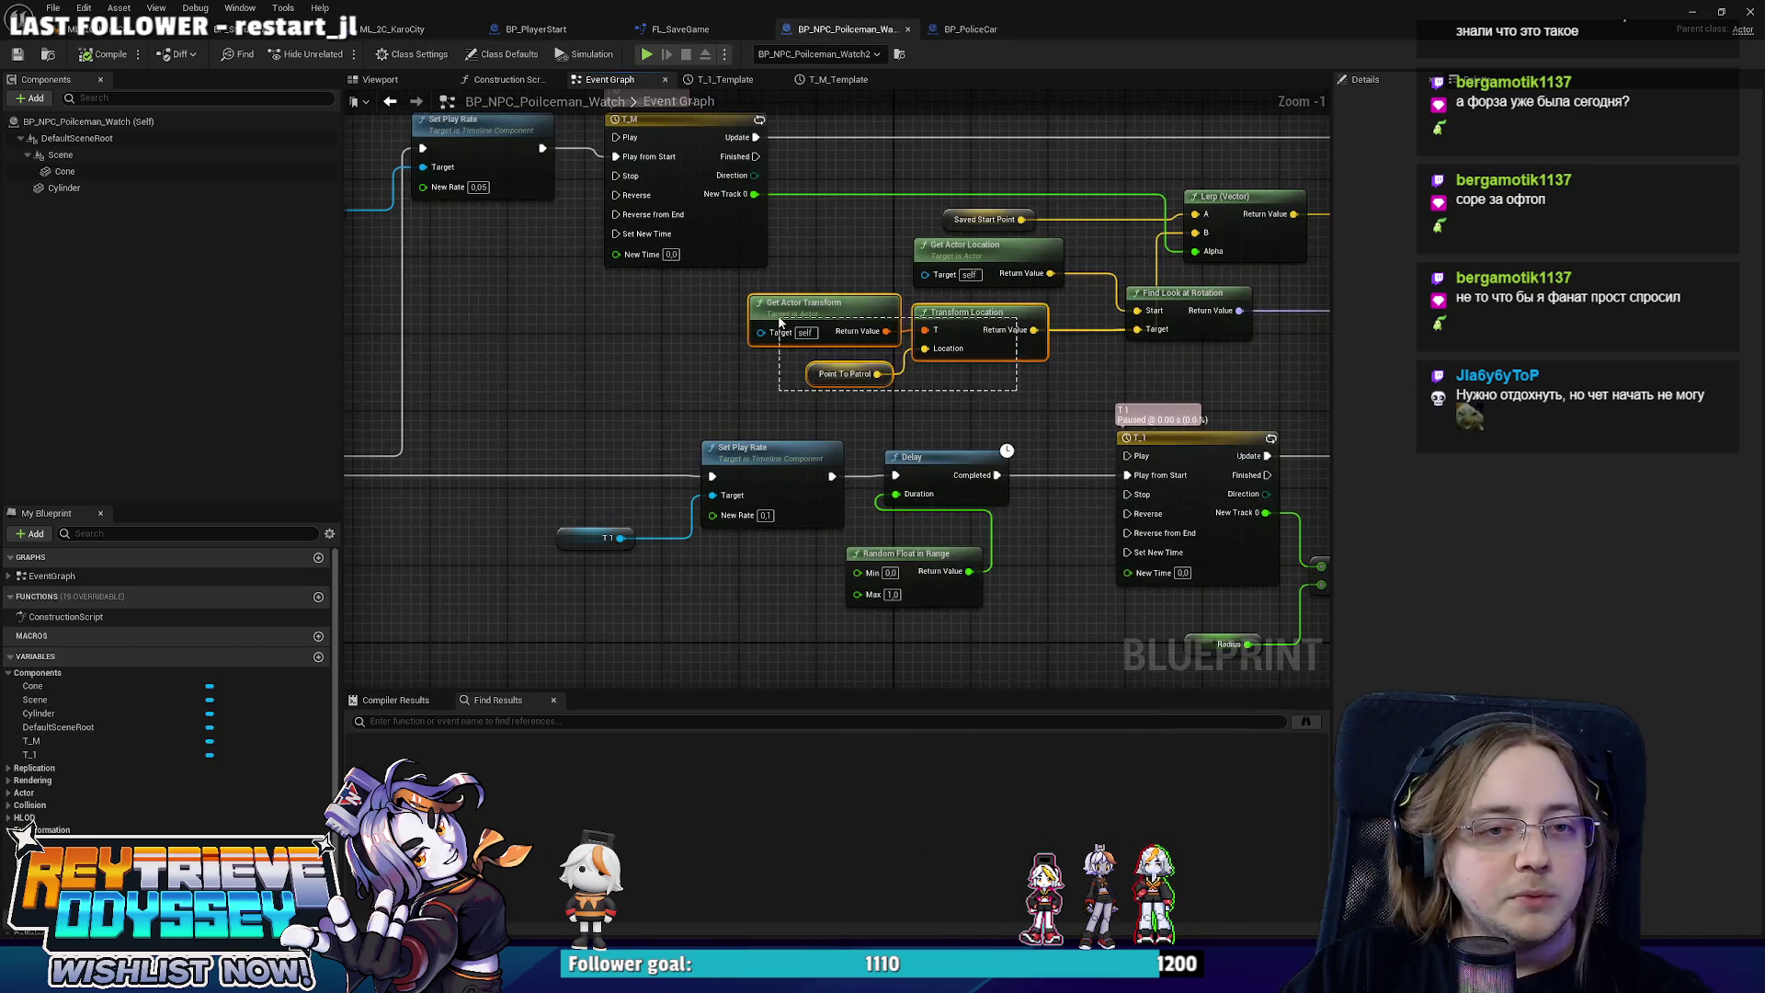
key("ctrl+c")
scroll(1083, 329, "up", 1)
key("ctrl+v")
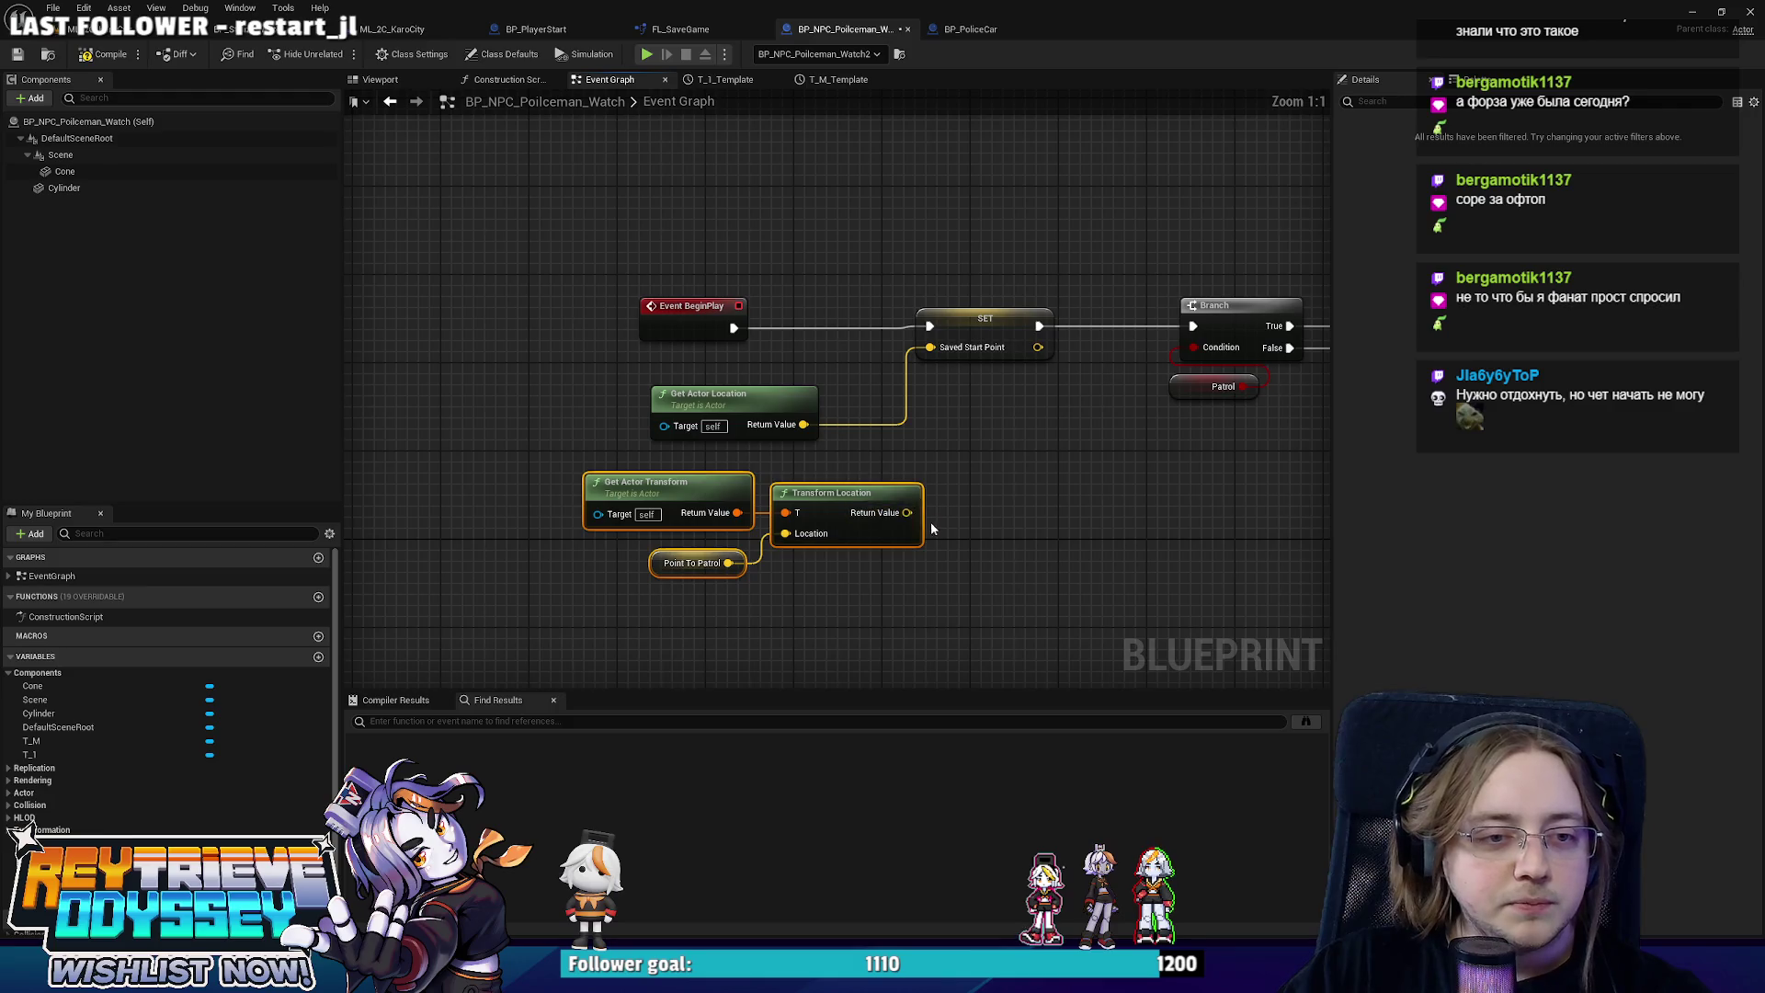
Promote the transformed location to a Patrol Point World variable, its setter chained before the Branch.
right_click(907, 512)
left_click(957, 548)
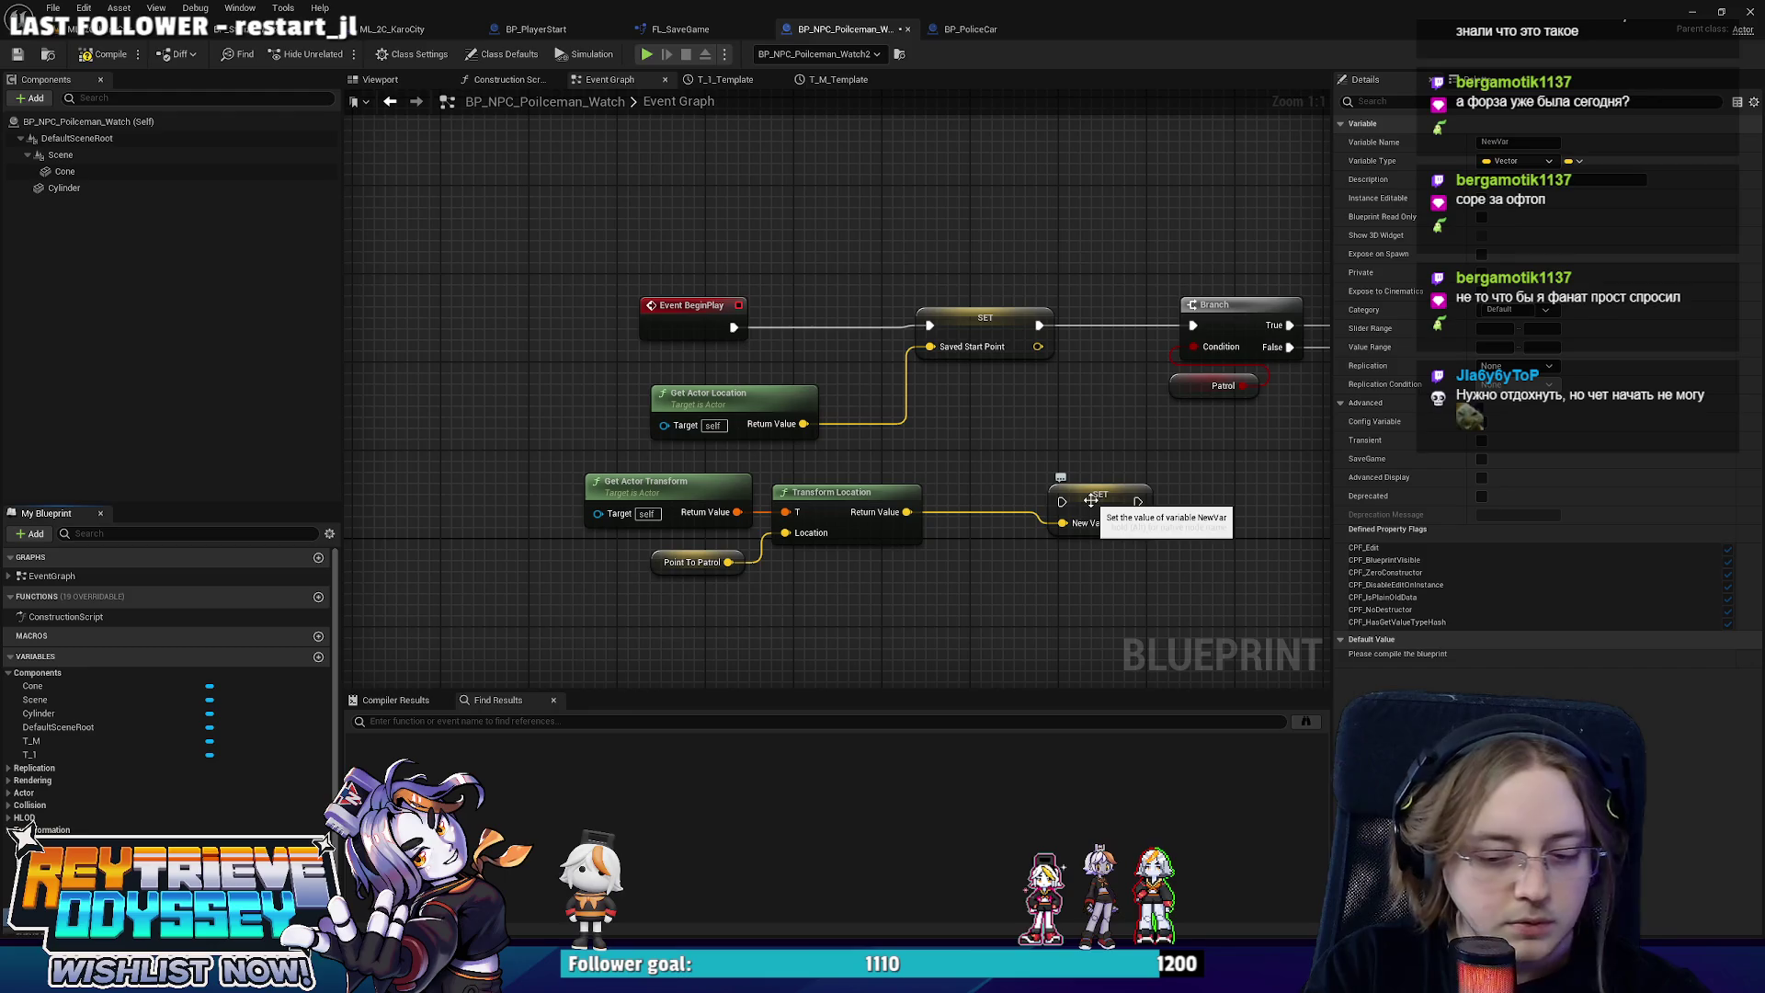
left_click_drag(1088, 496, 1110, 322)
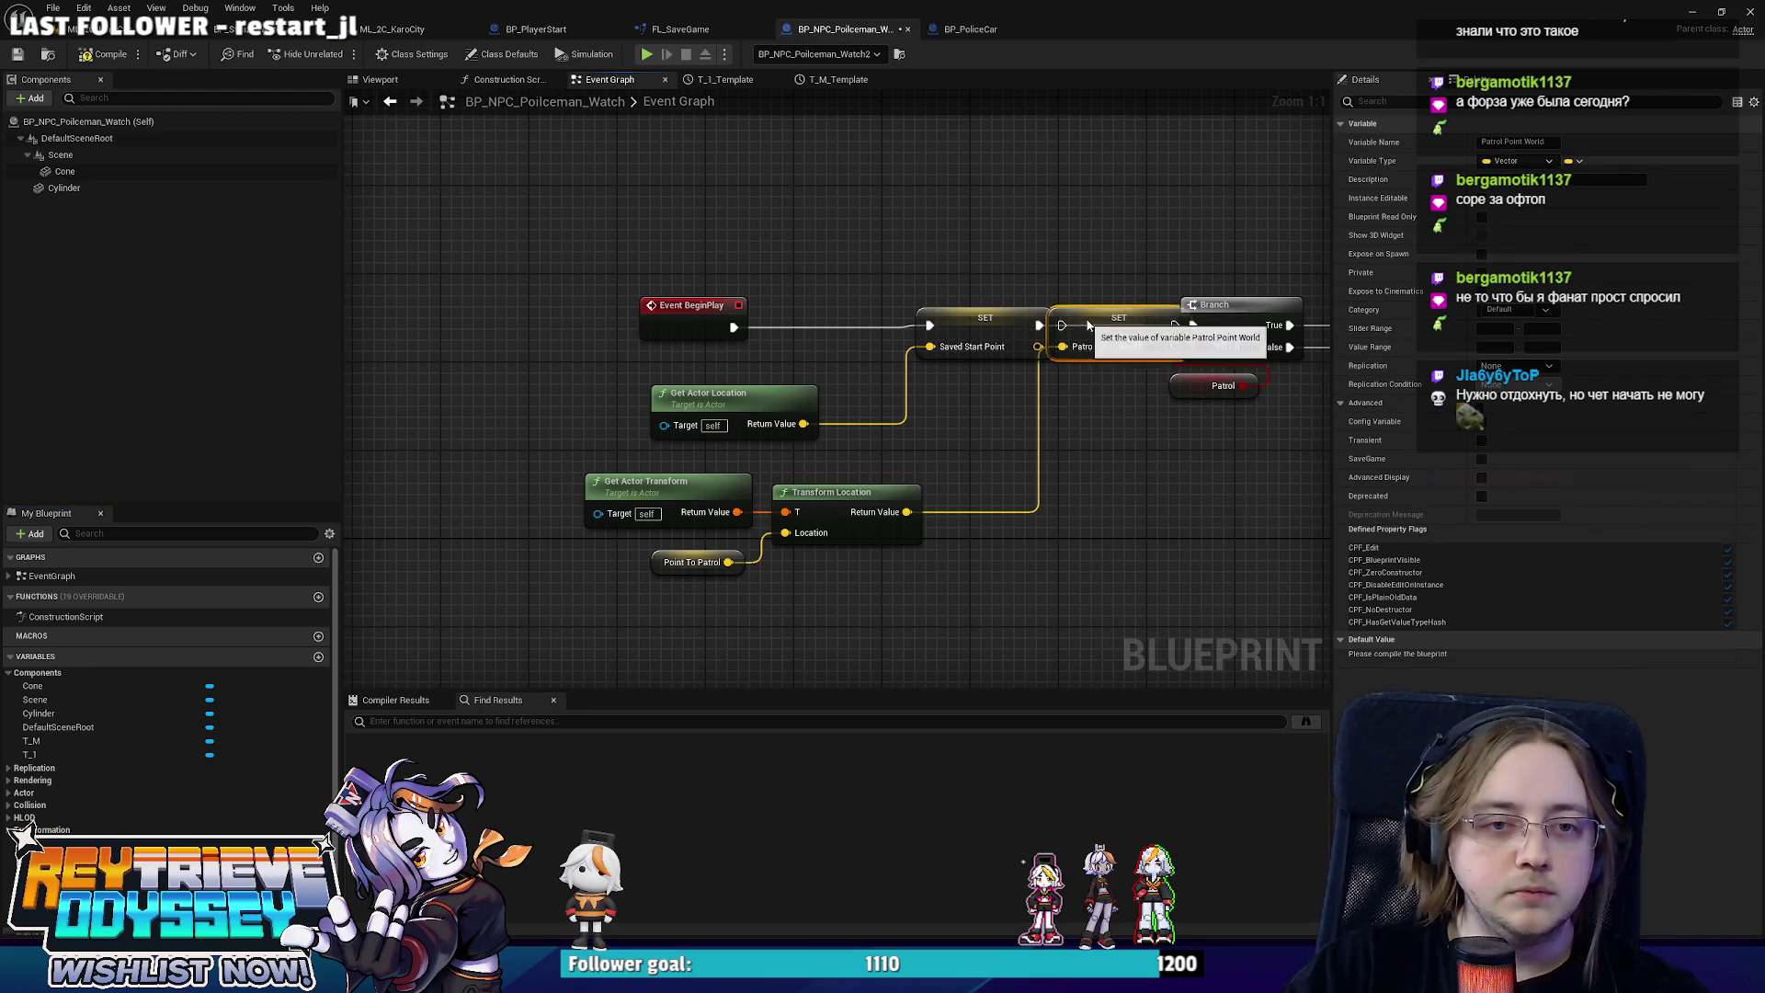
left_click_drag(985, 321, 930, 322)
left_click_drag(1119, 317, 1085, 317)
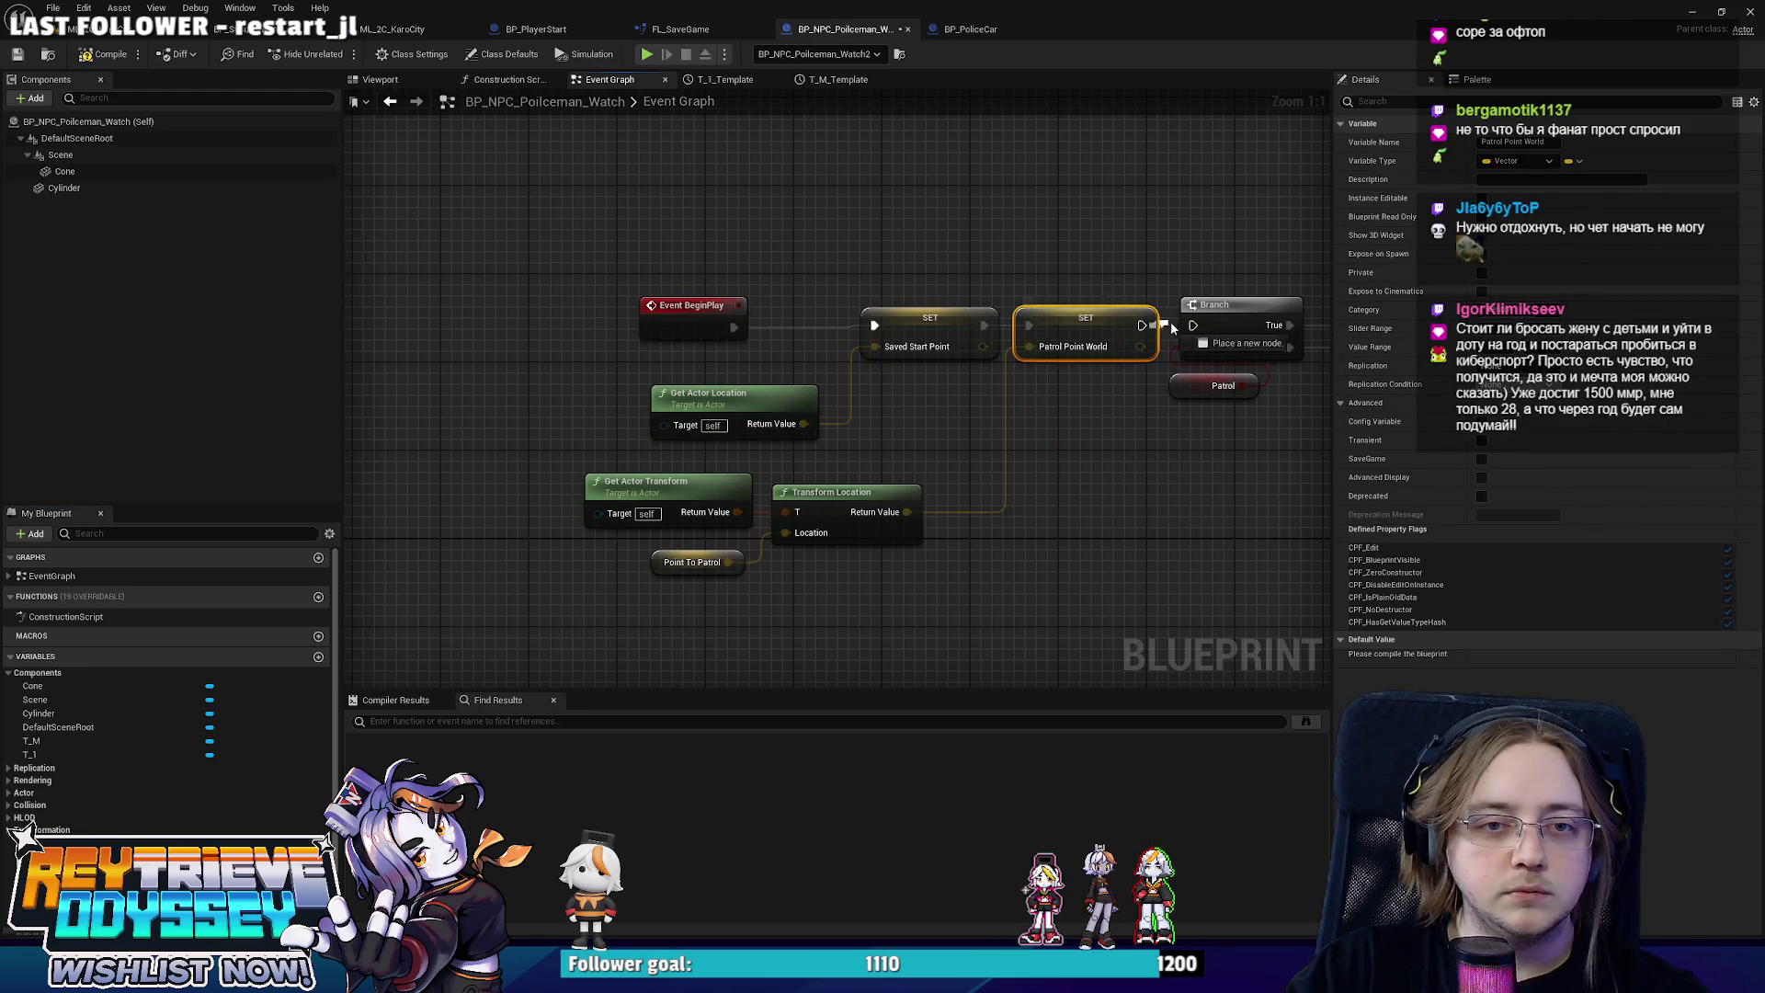
Feed a Patrol Point World getter into the look-at target and delete the old calculation nodes.
scroll(1196, 318, "down", 1)
mouse_move(1196, 317)
left_mouse_down()
mouse_move(814, 301)
mouse_move(706, 421)
left_mouse_up()
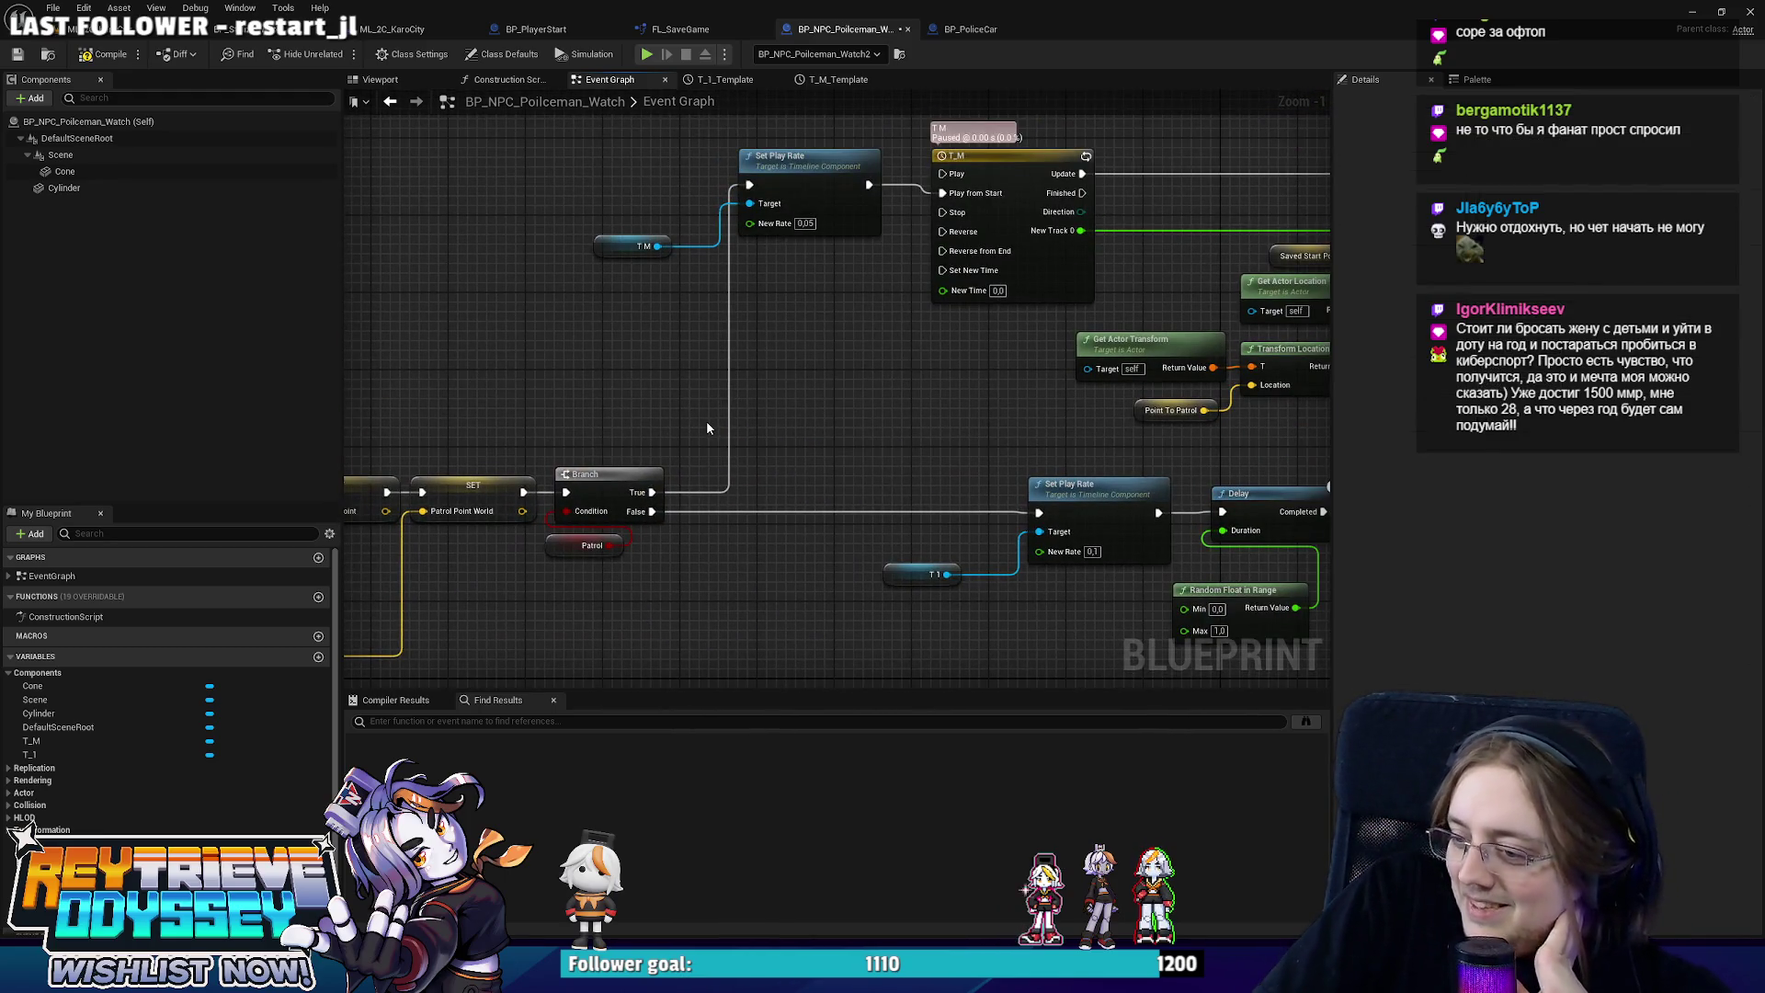
scroll(706, 421, "up", 1)
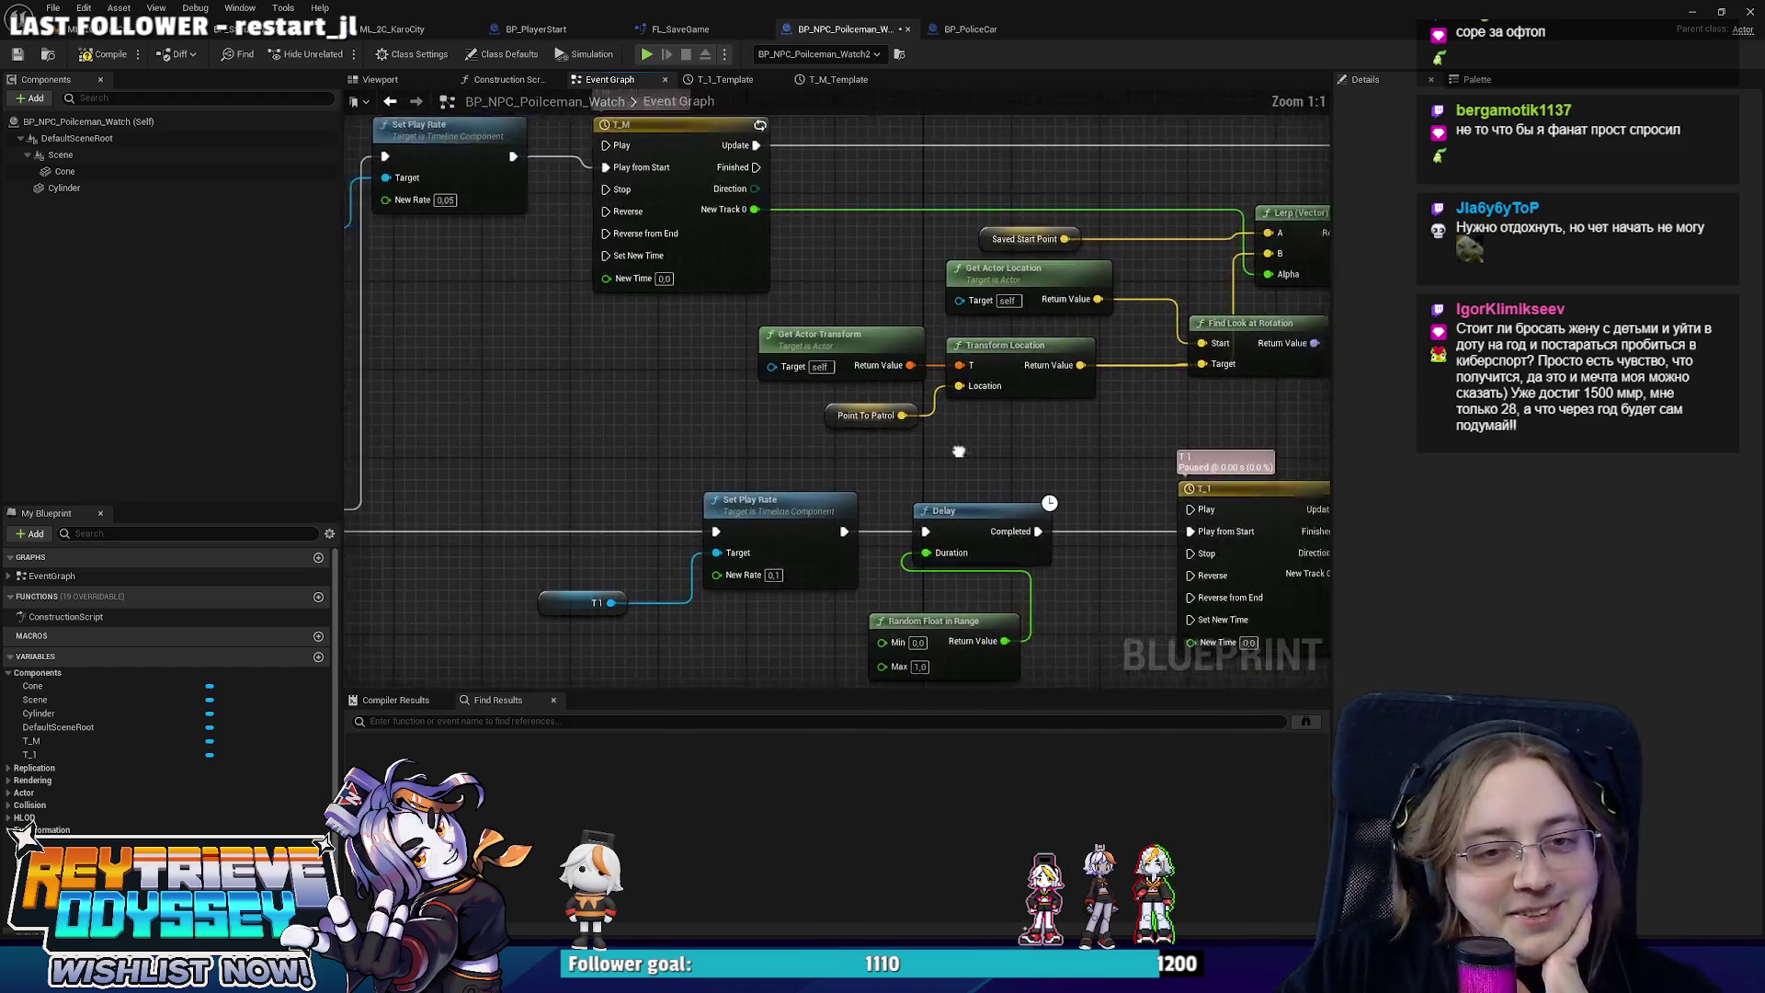
left_click_drag(918, 470, 672, 408)
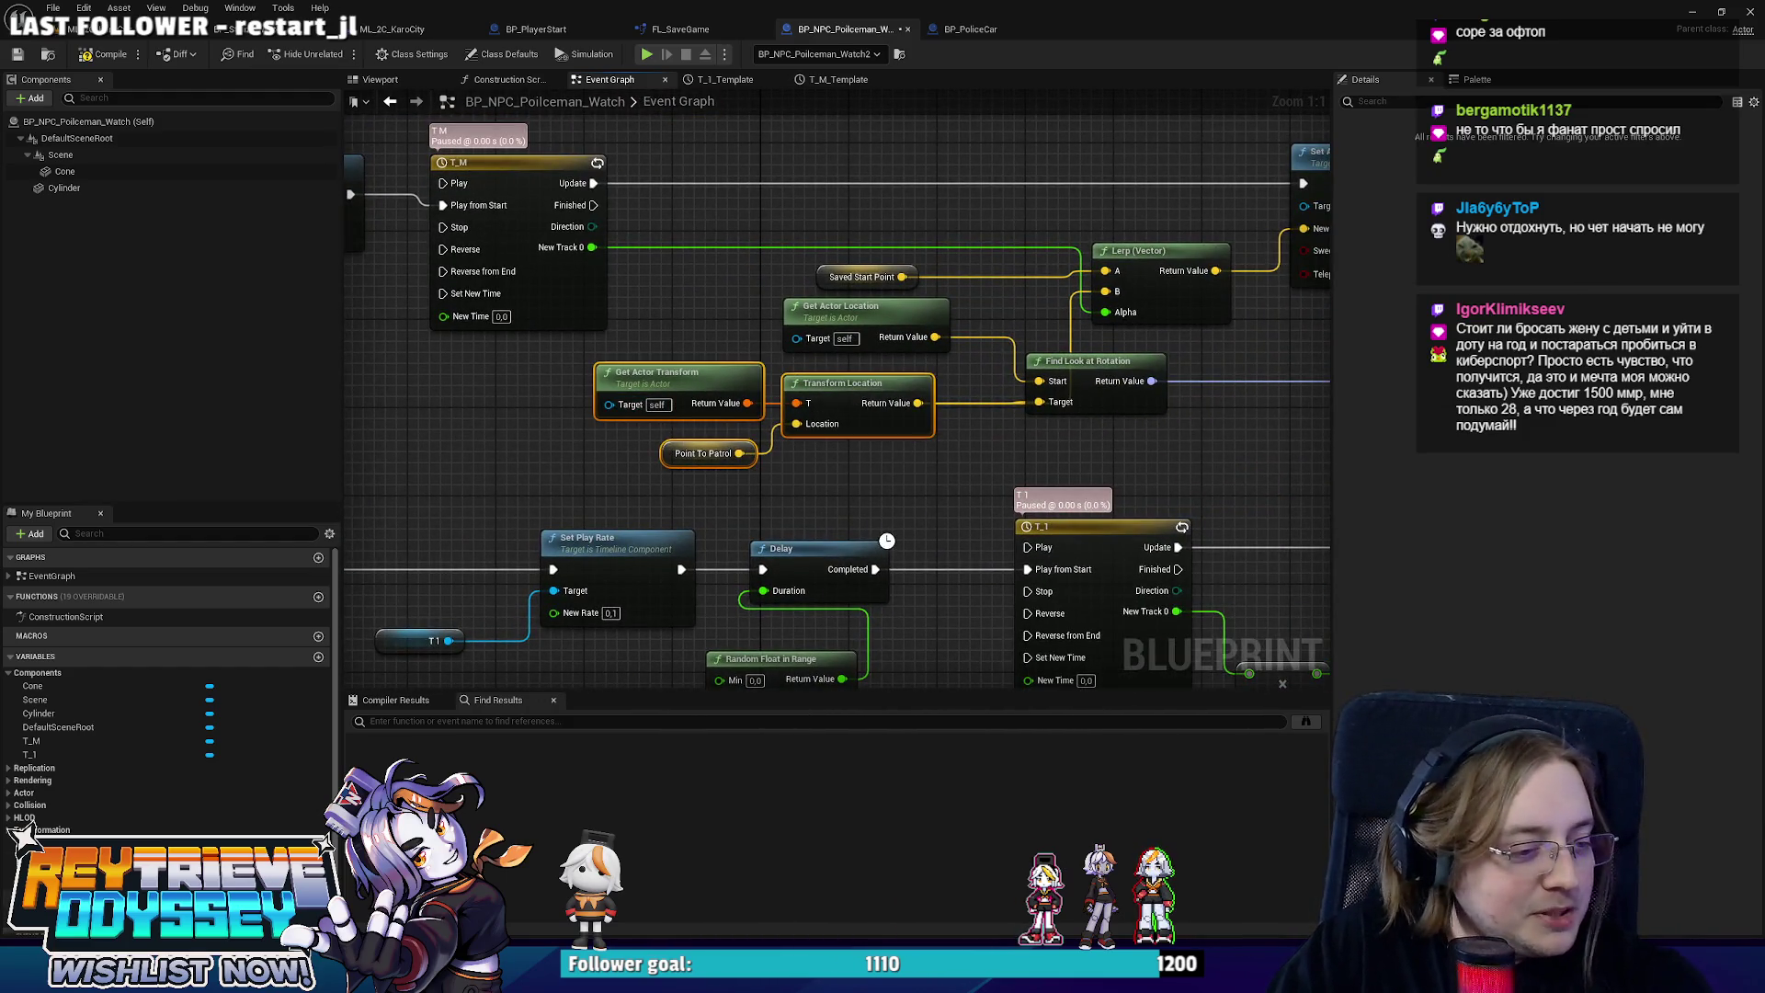
key("ctrl+v")
left_click_drag(917, 475, 1035, 403)
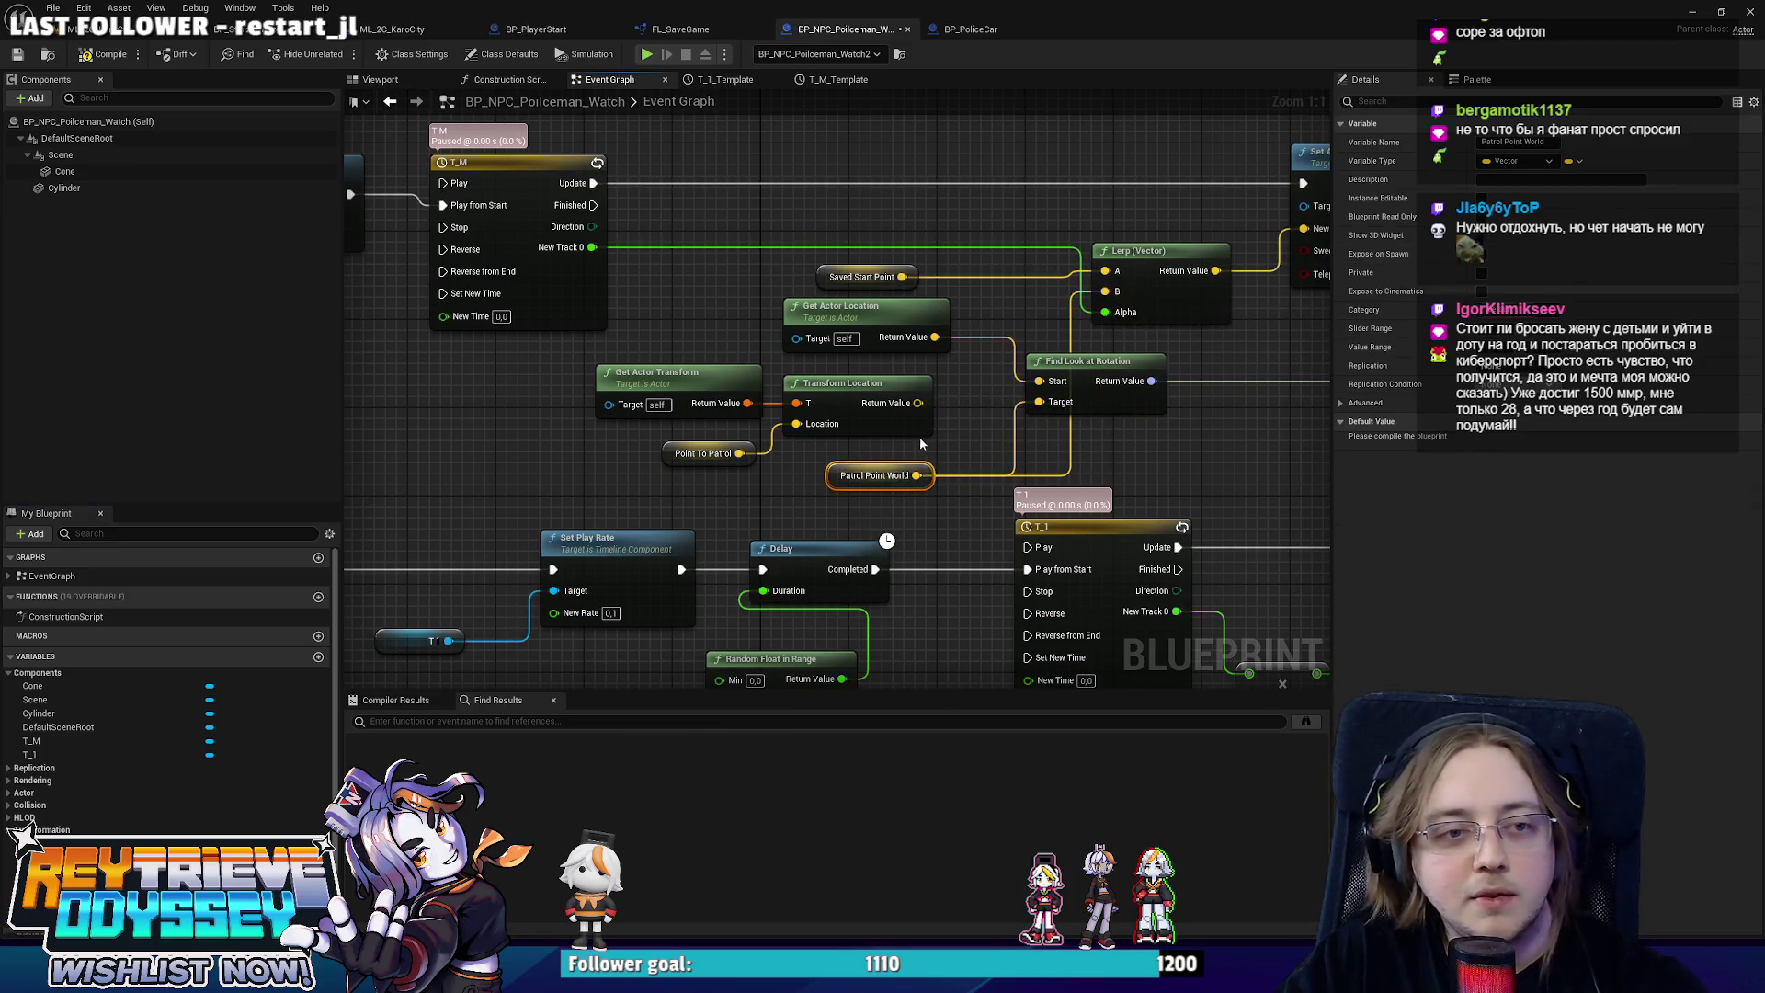
left_click_drag(947, 363, 588, 460)
key("Delete")
left_click_drag(874, 475, 848, 442)
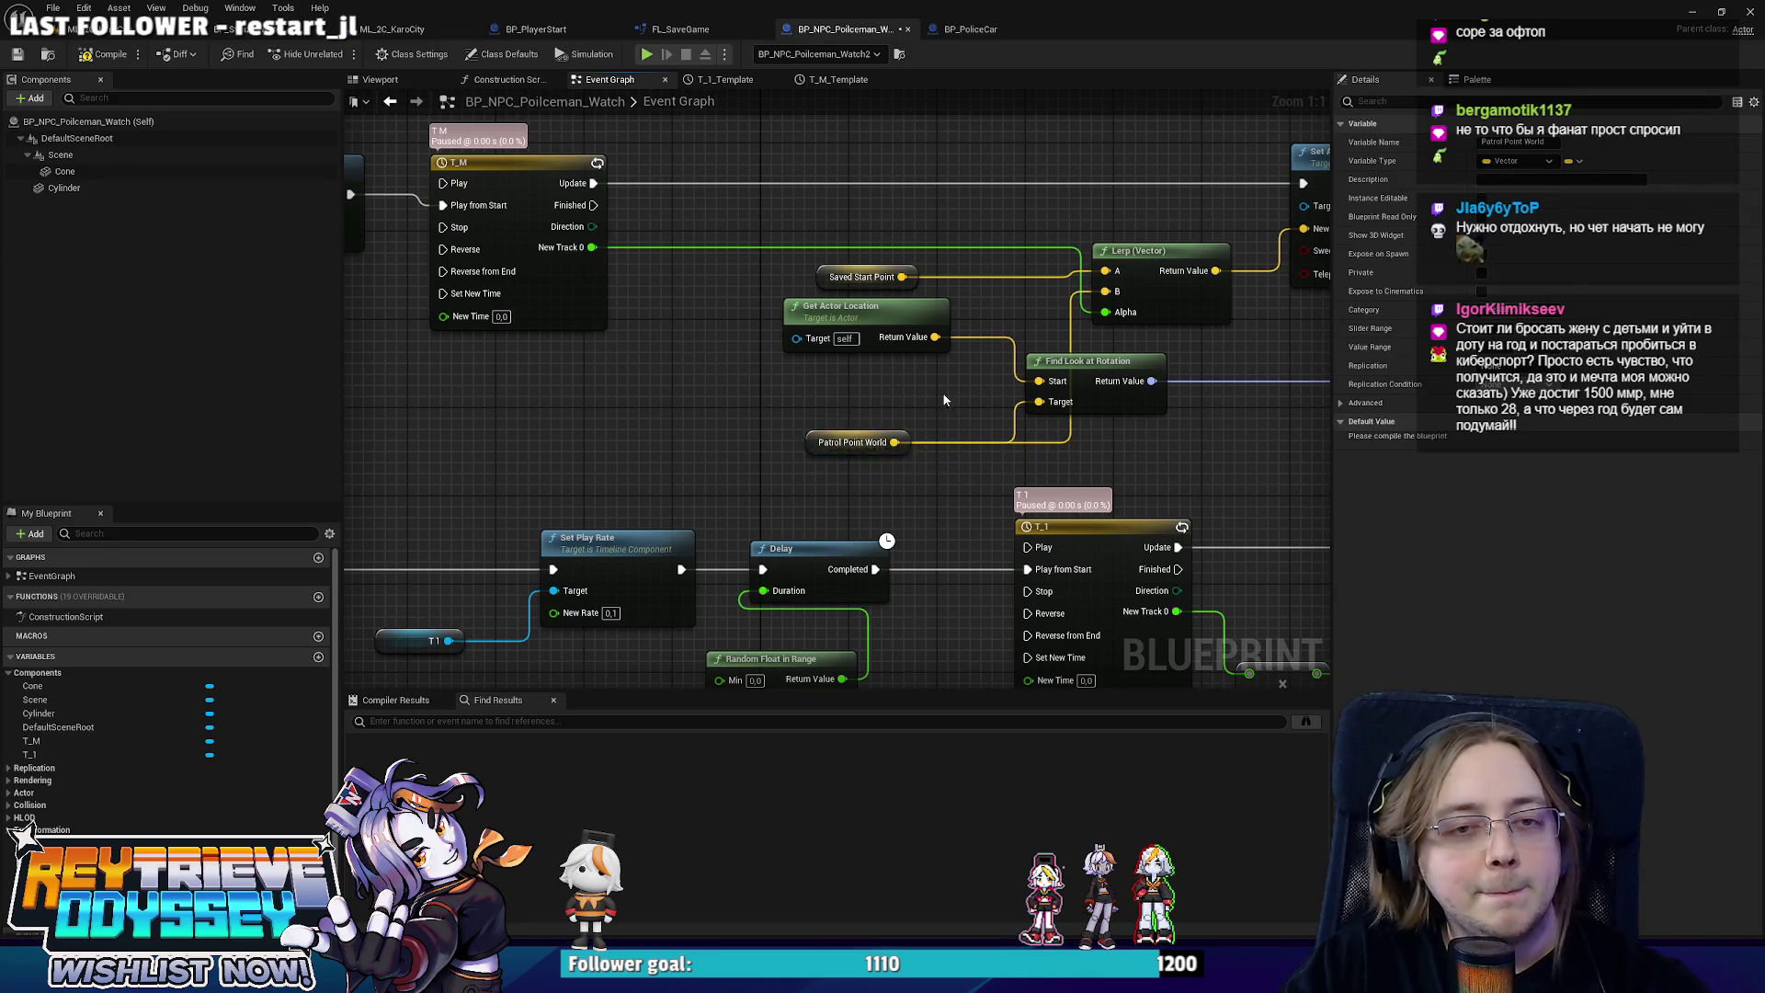
Set T_M's Set Play Rate New Rate to 0,02.
scroll(944, 400, "down", 1)
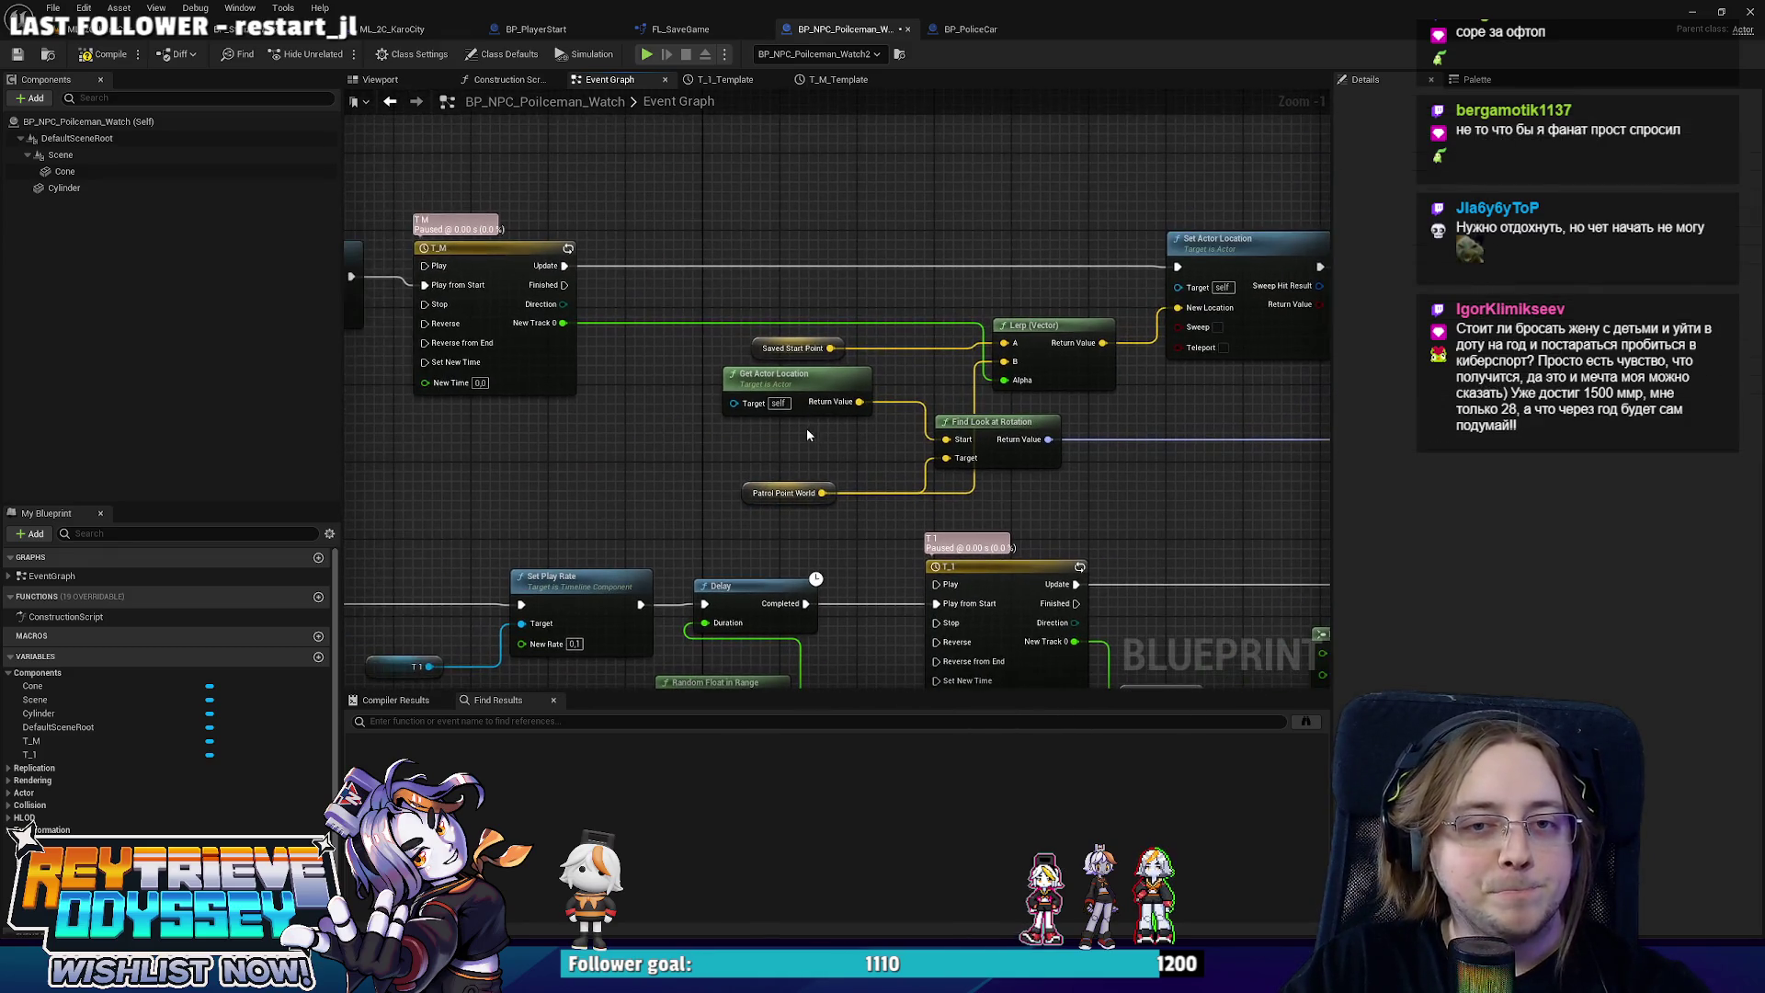
mouse_move(779, 437)
left_mouse_down()
mouse_move(616, 357)
mouse_move(654, 366)
mouse_move(555, 344)
left_mouse_up()
type("0,02")
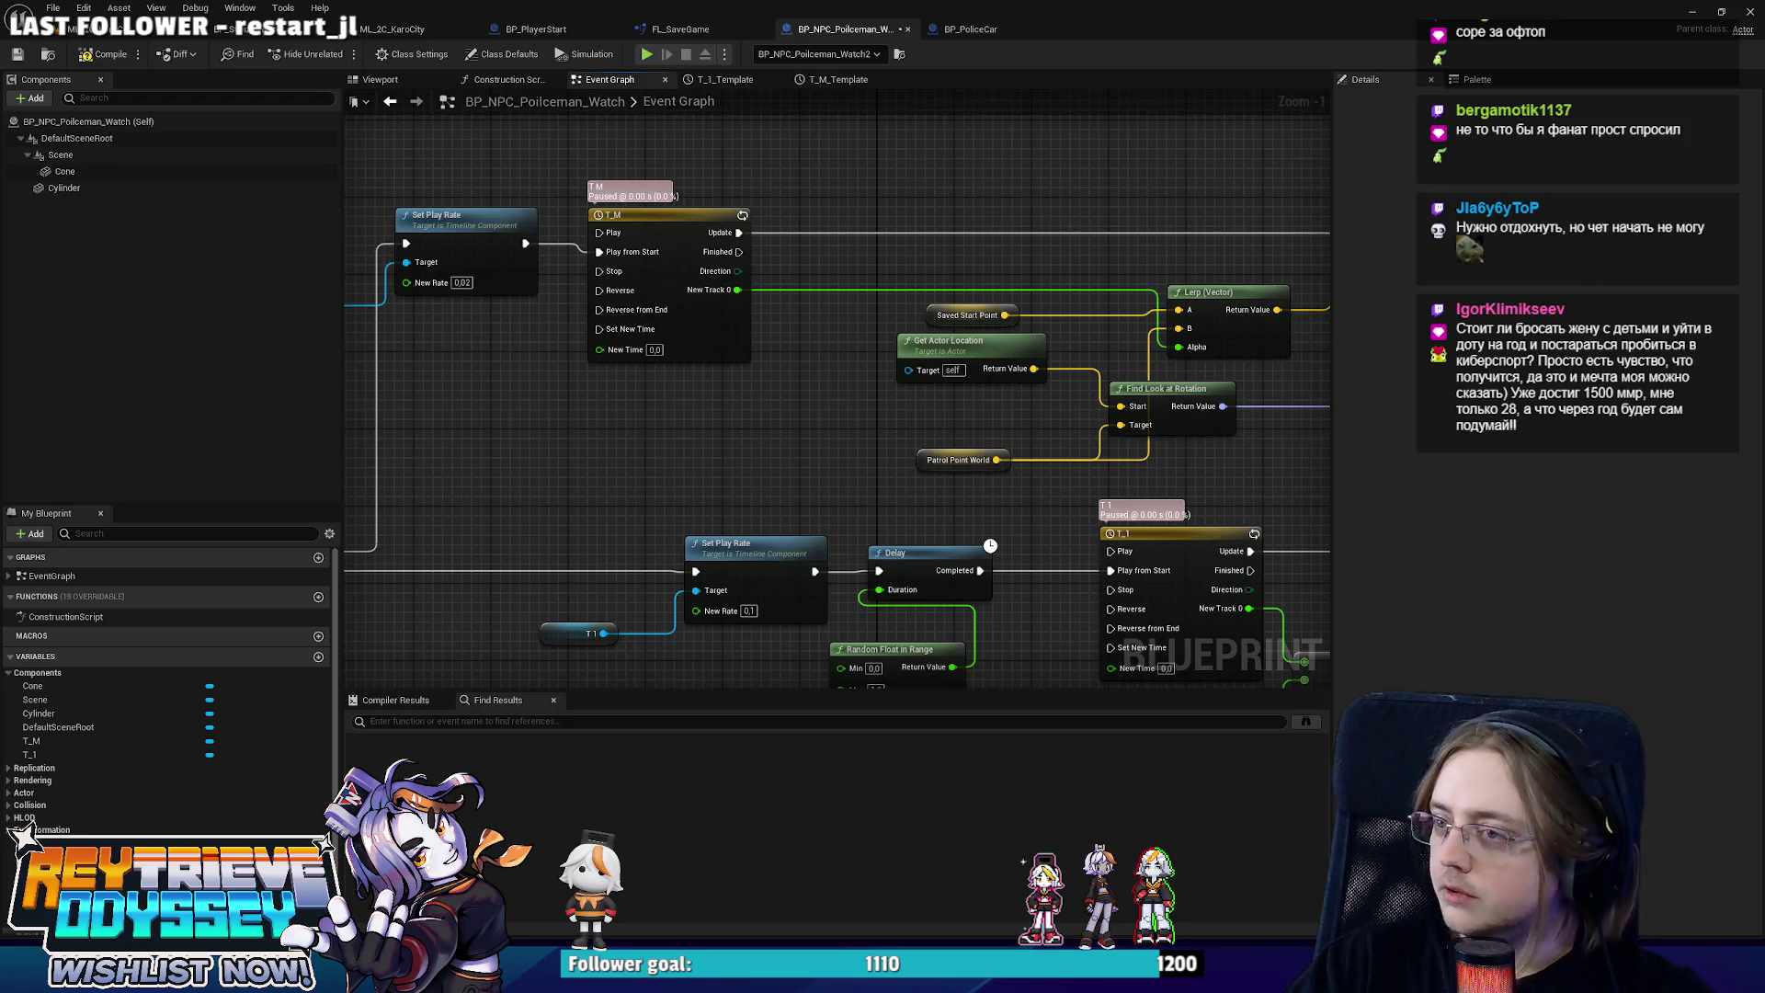
Start Play in Editor from KaroCity, jumping onto the wall and firing the burst ability.
left_click(393, 28)
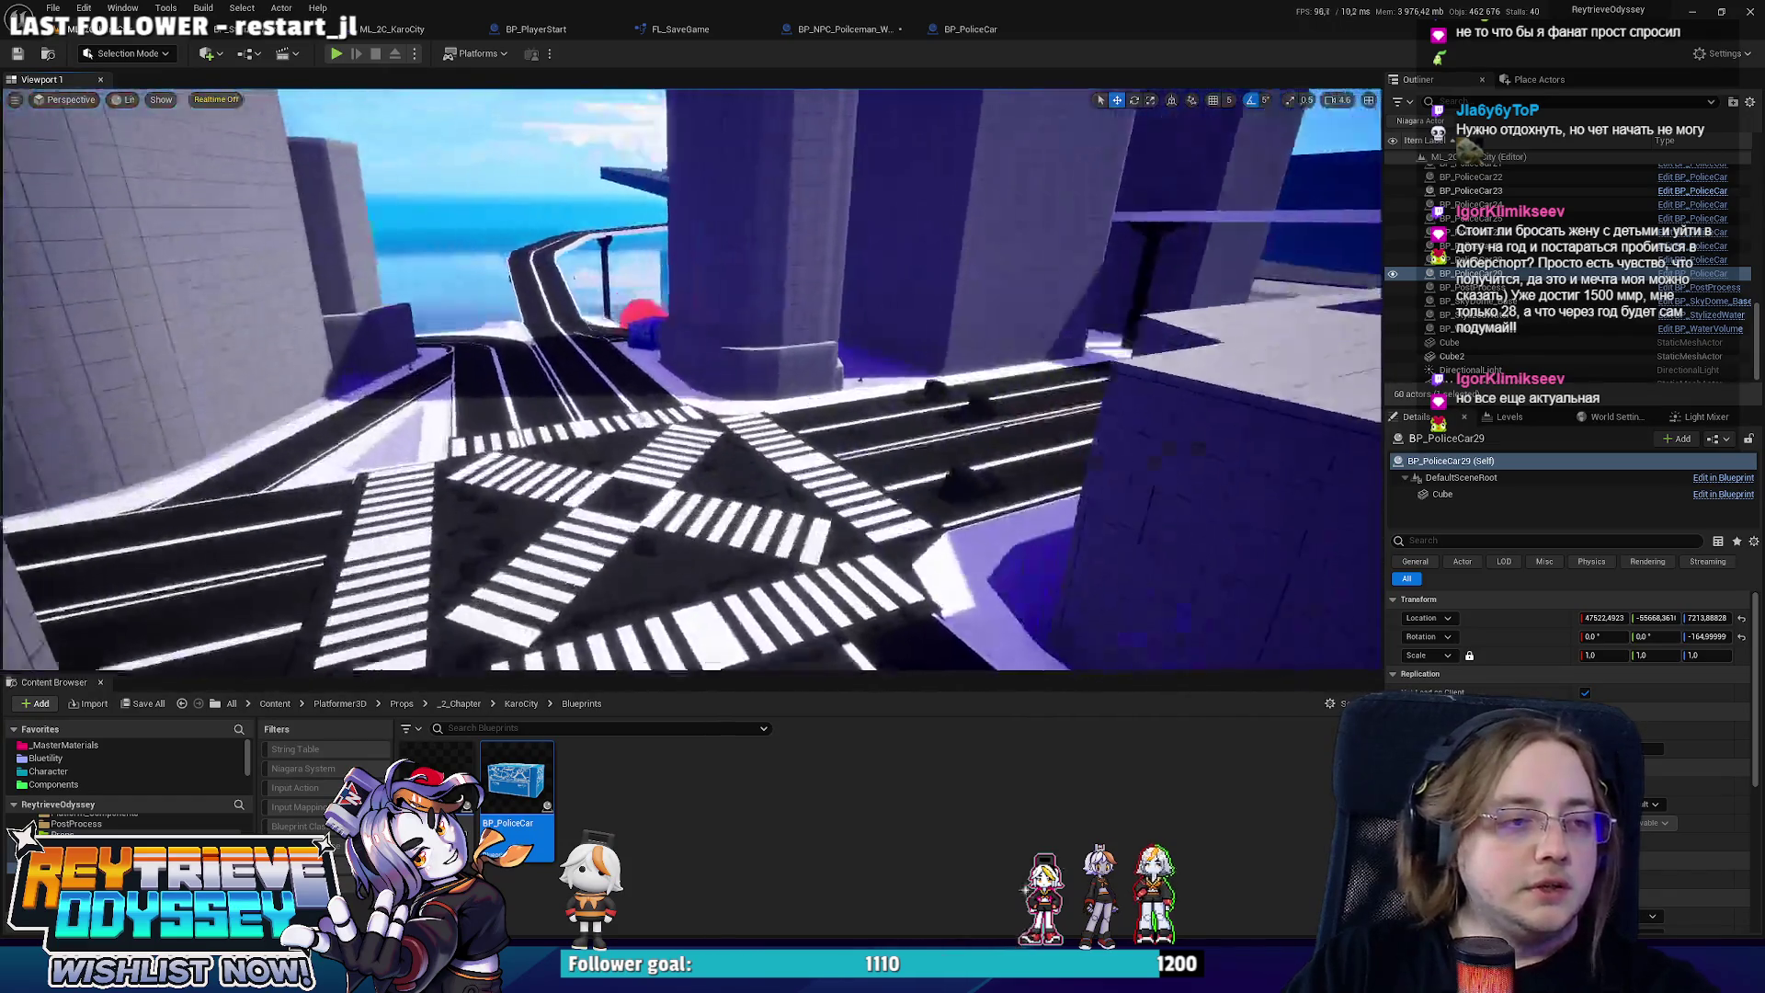
key("alt+p")
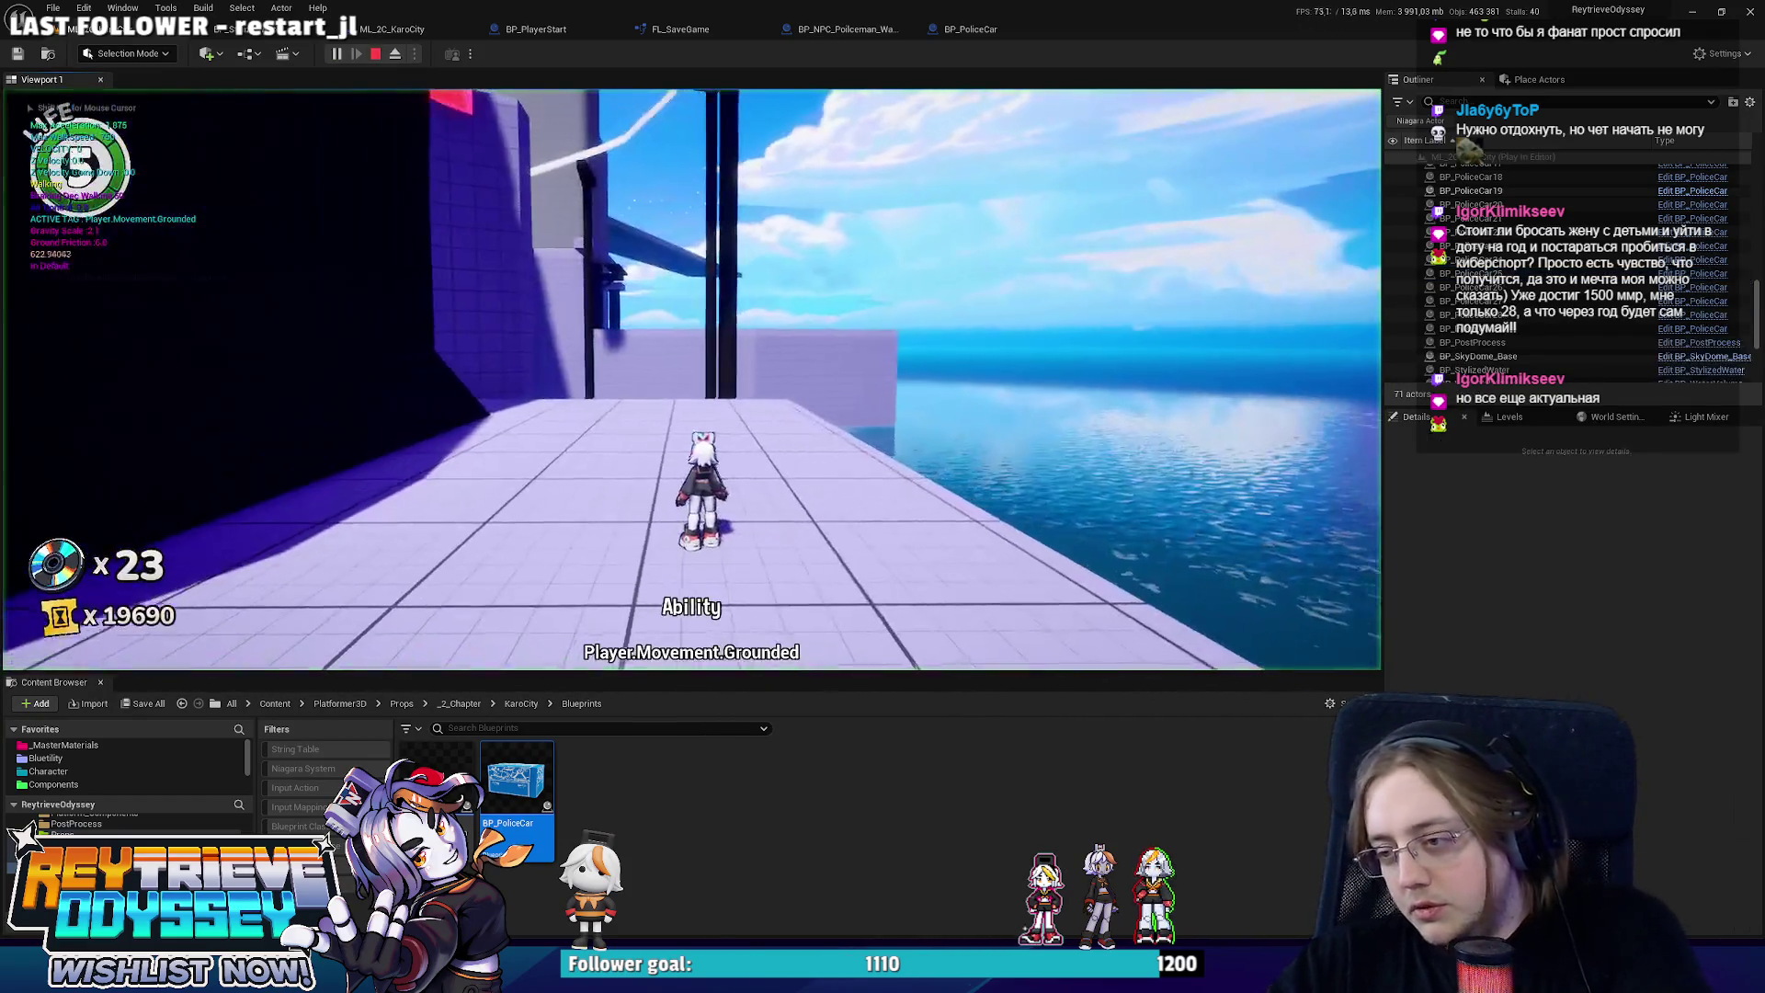
key("space")
key("space")
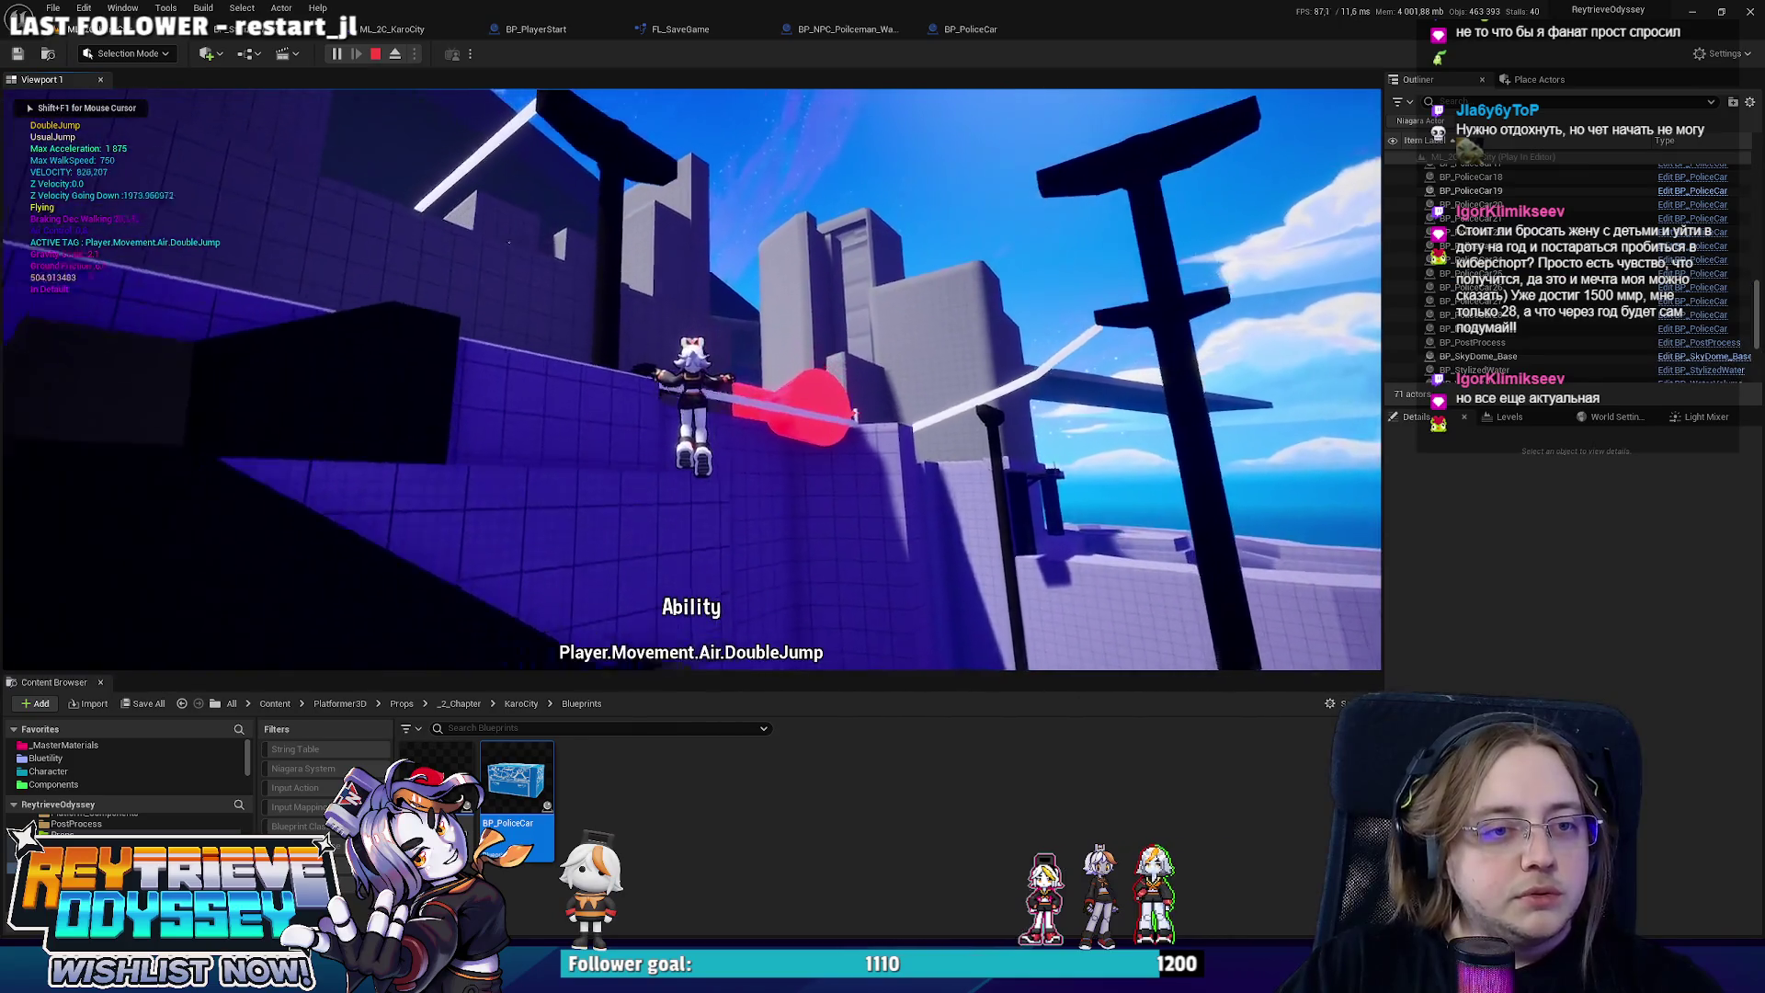
key("w")
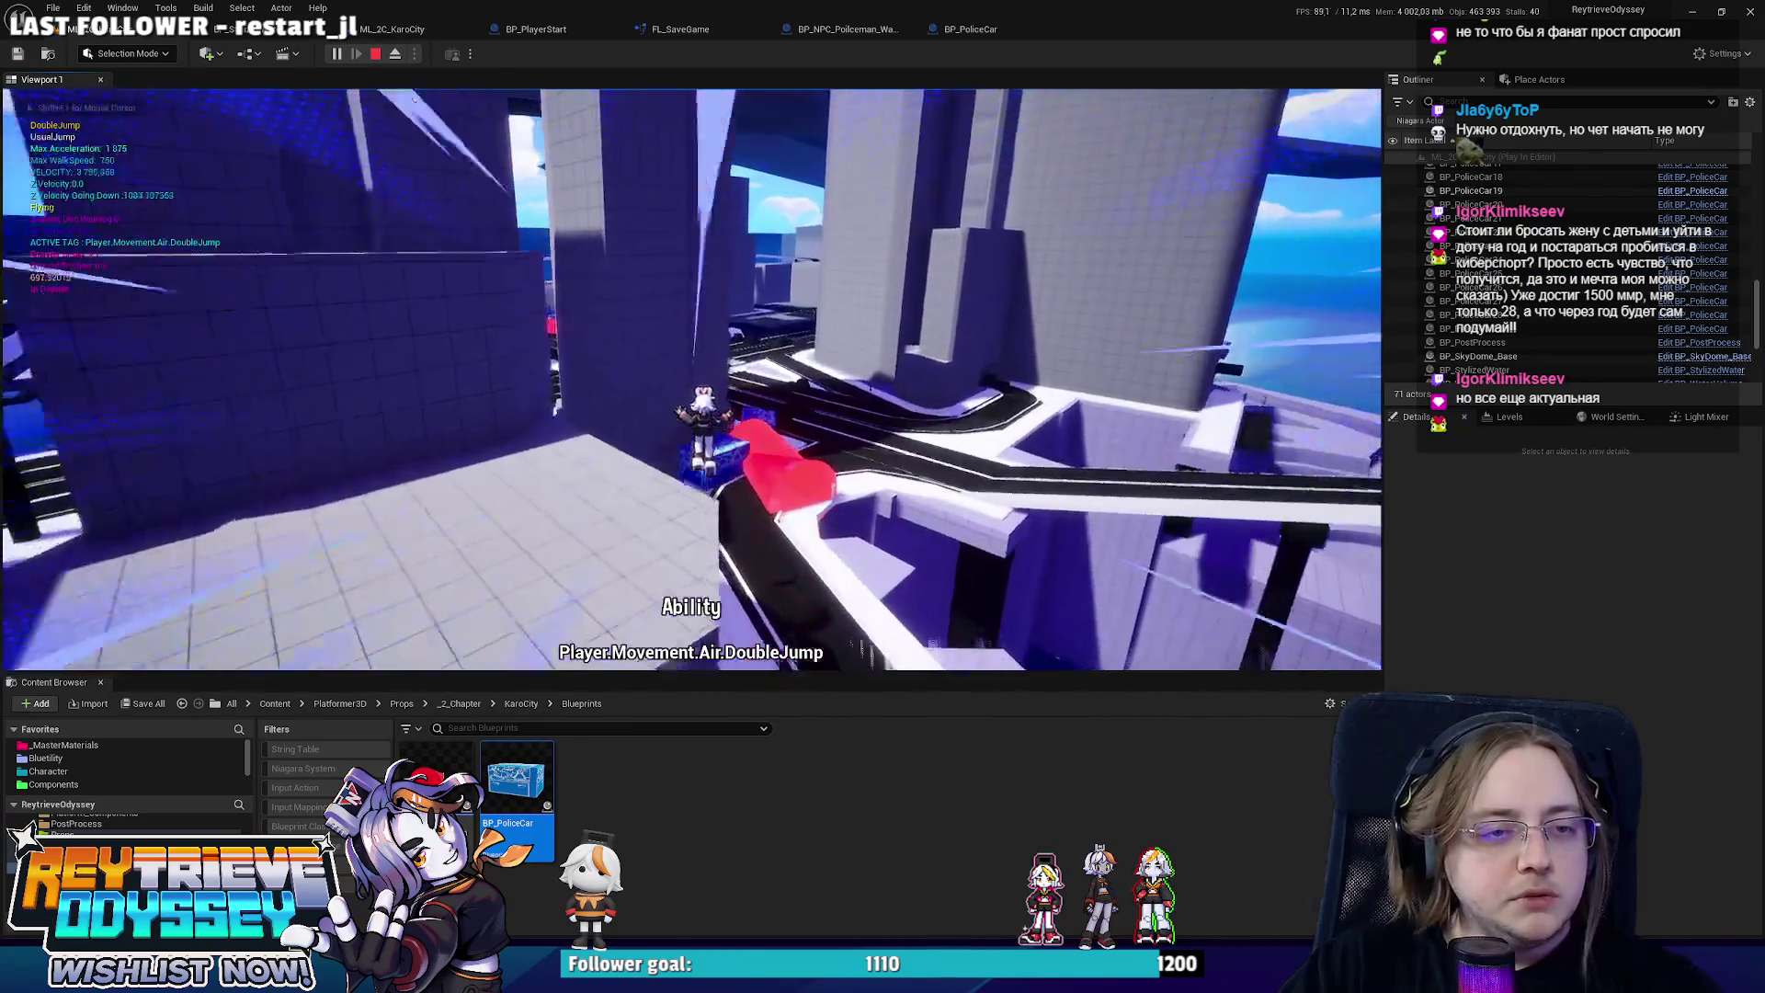
key("w")
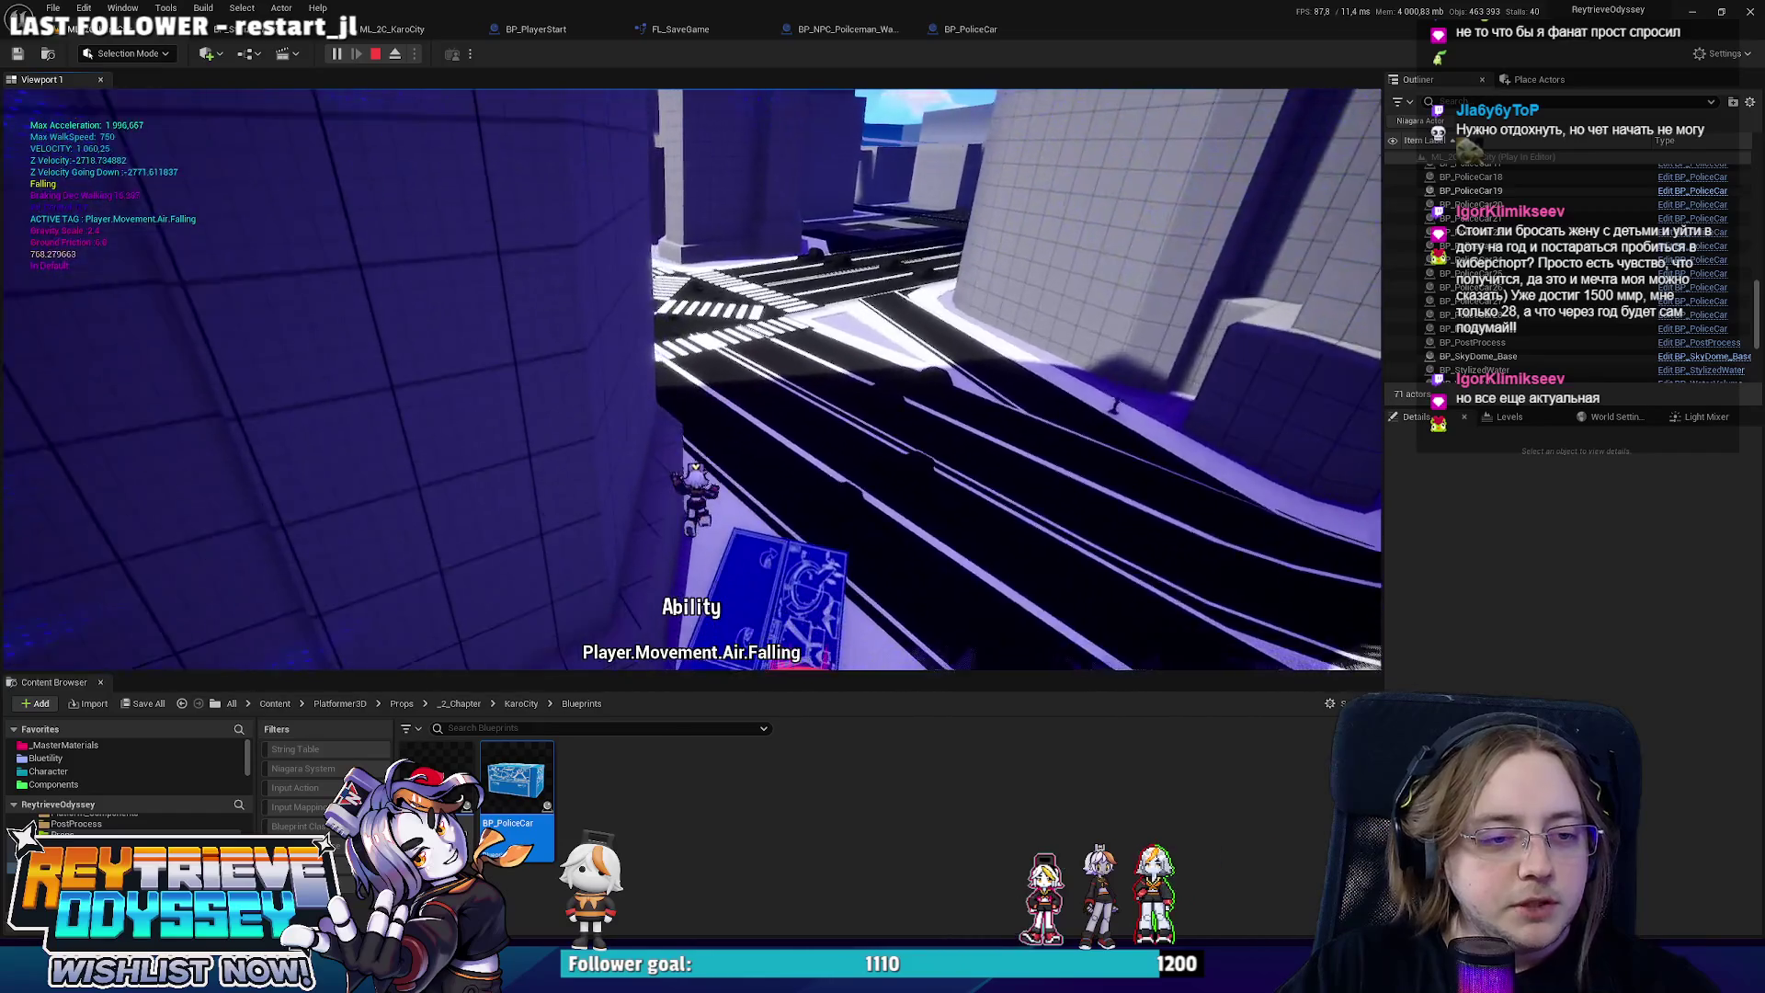
key("e")
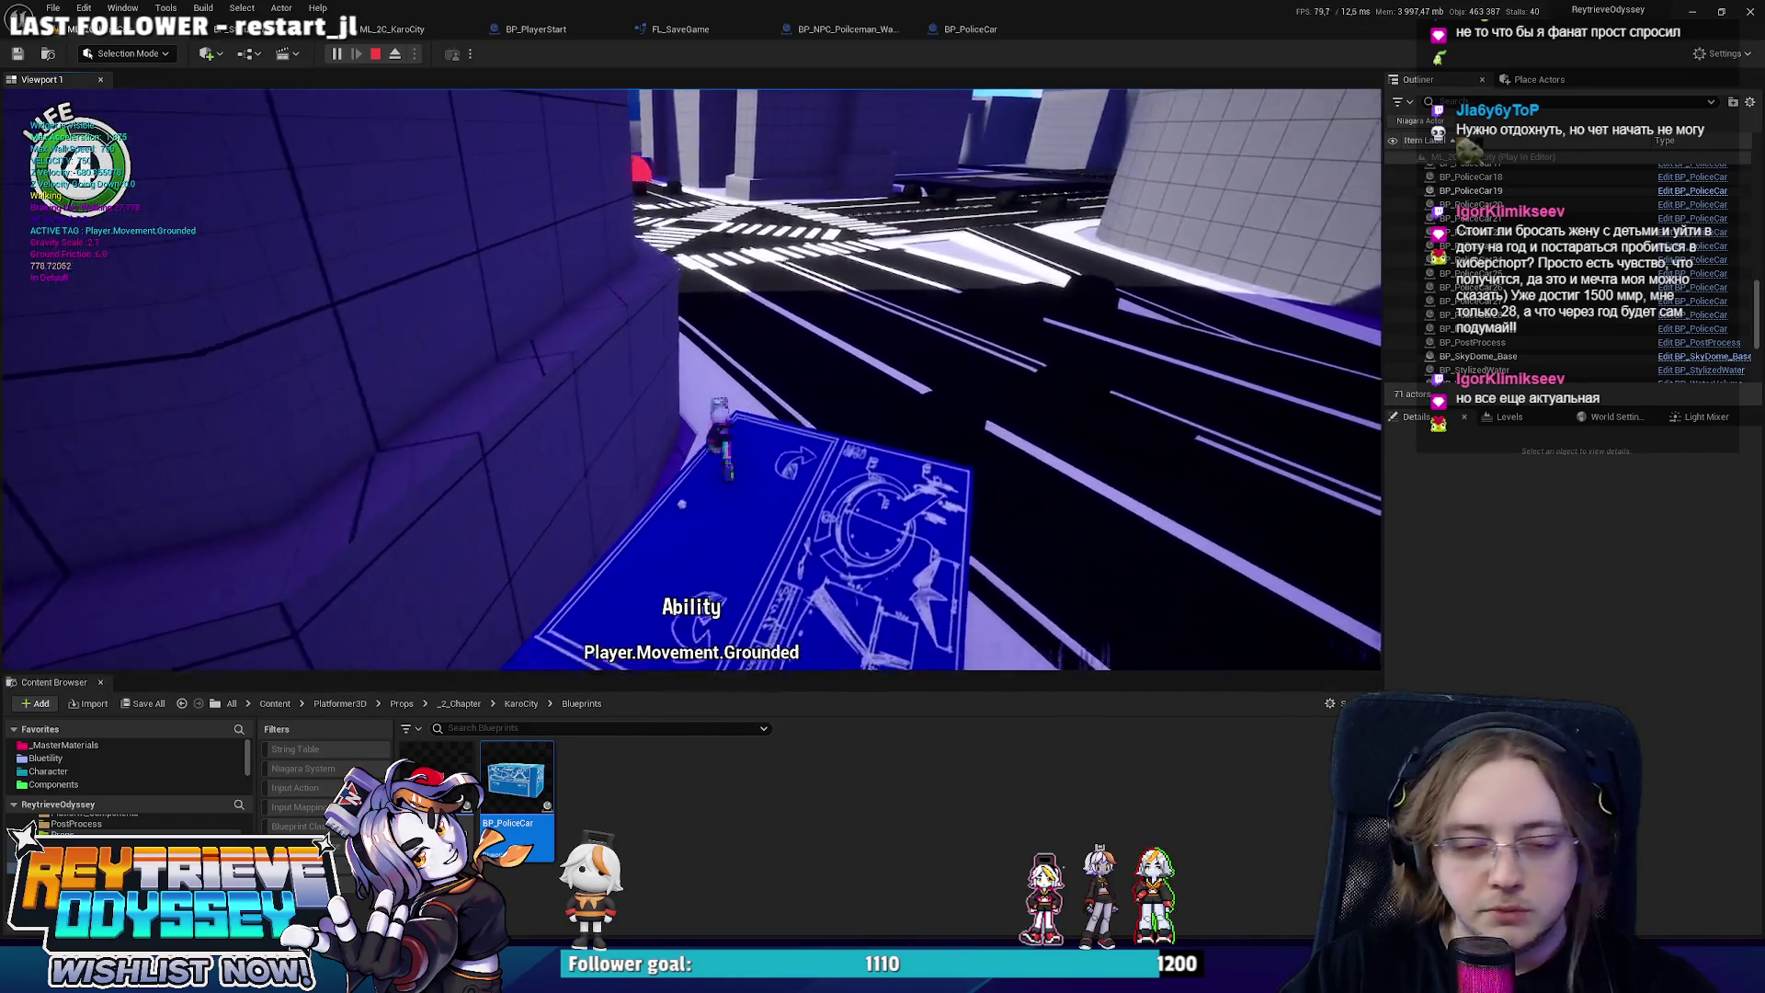
Go fullscreen and dash down the street past the red cones to the police blockade.
key("w")
key("F11")
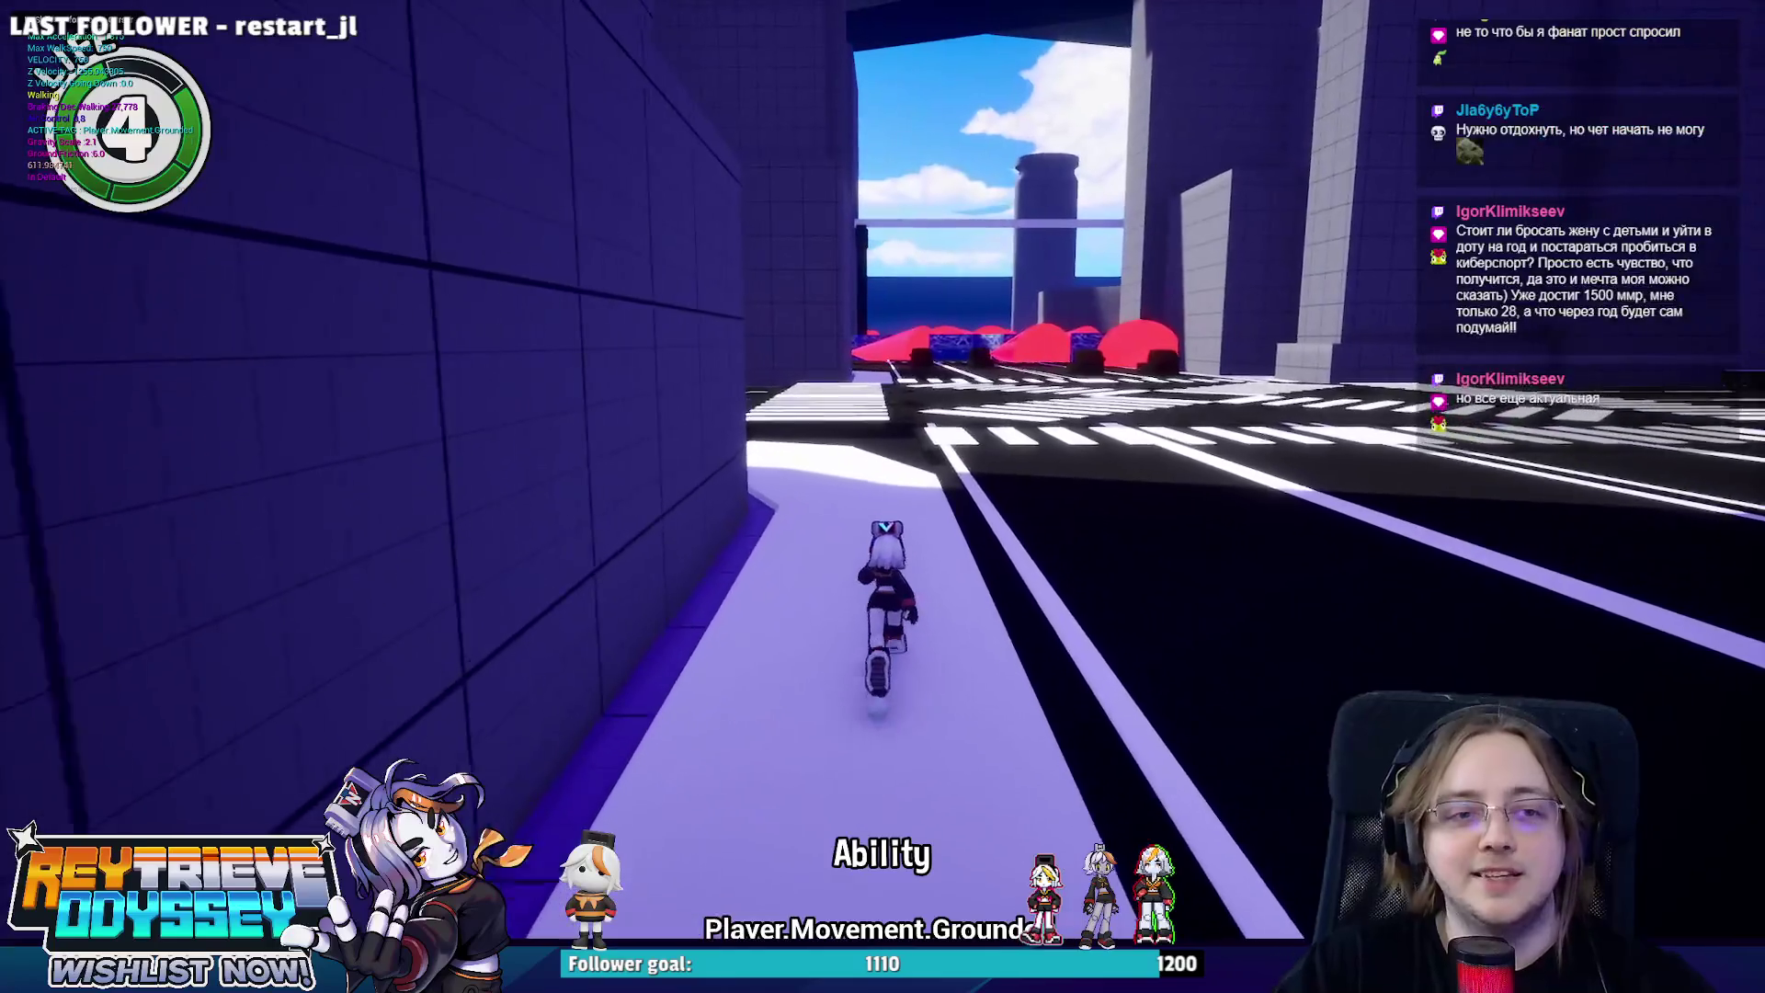
key("shift")
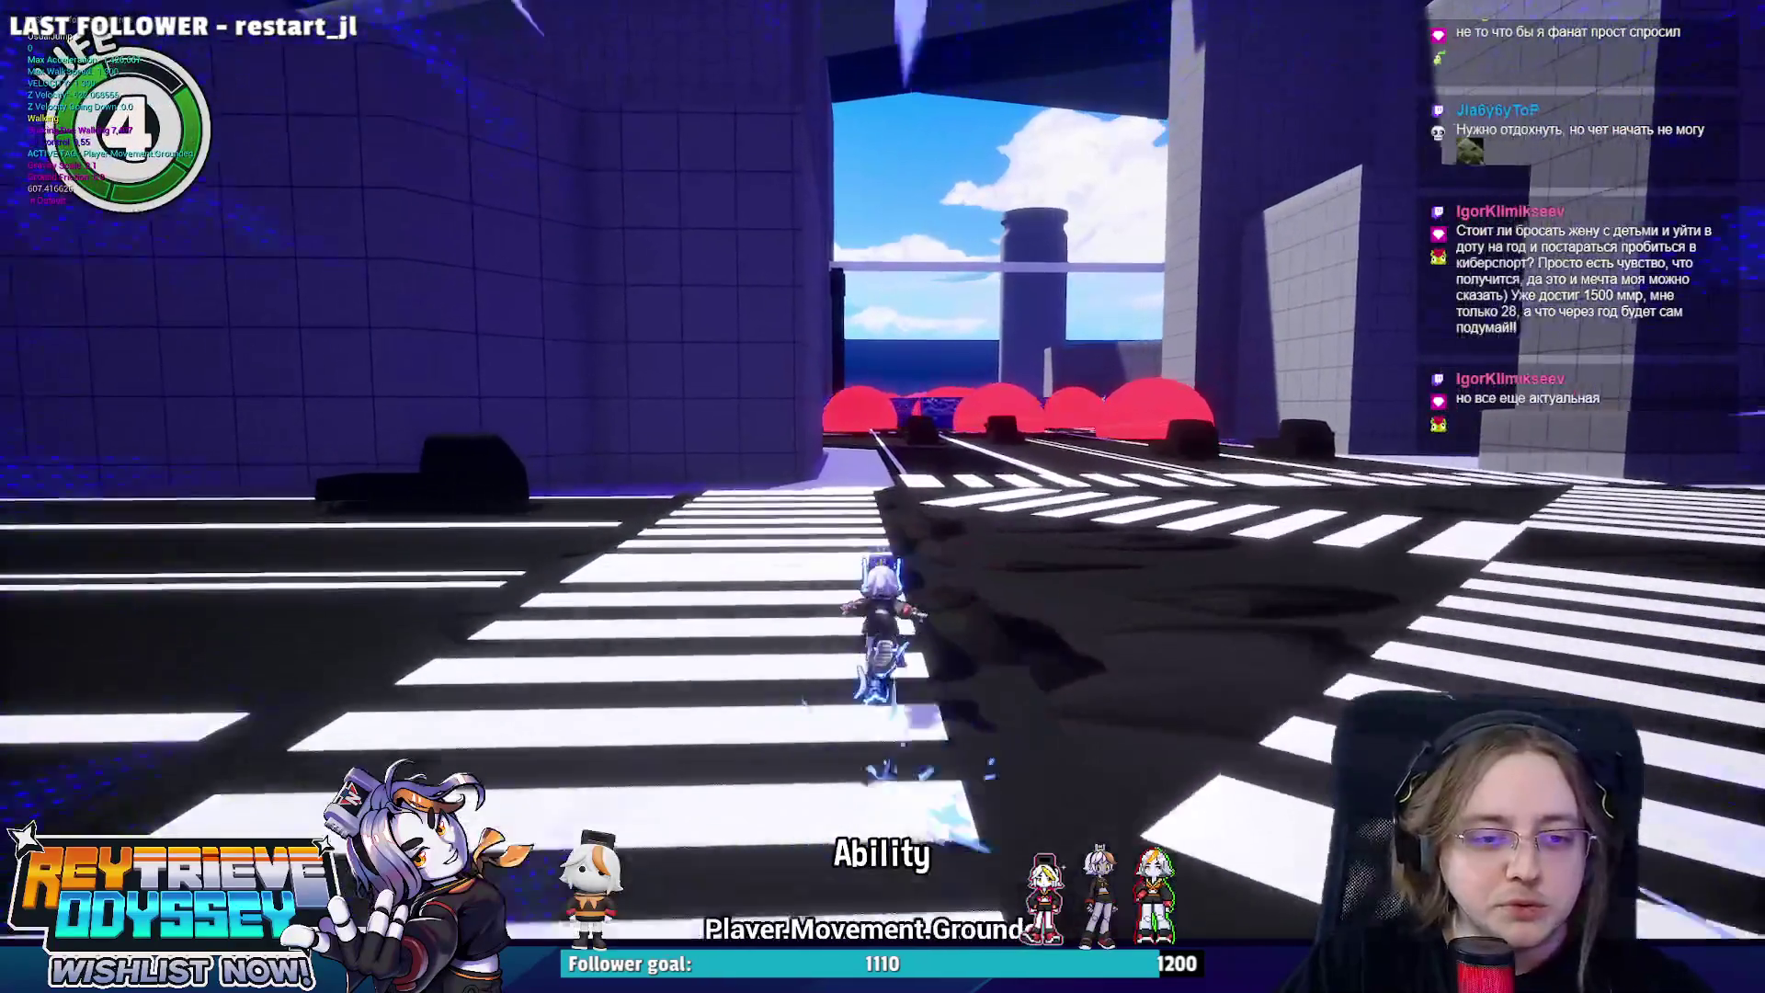
key("shift")
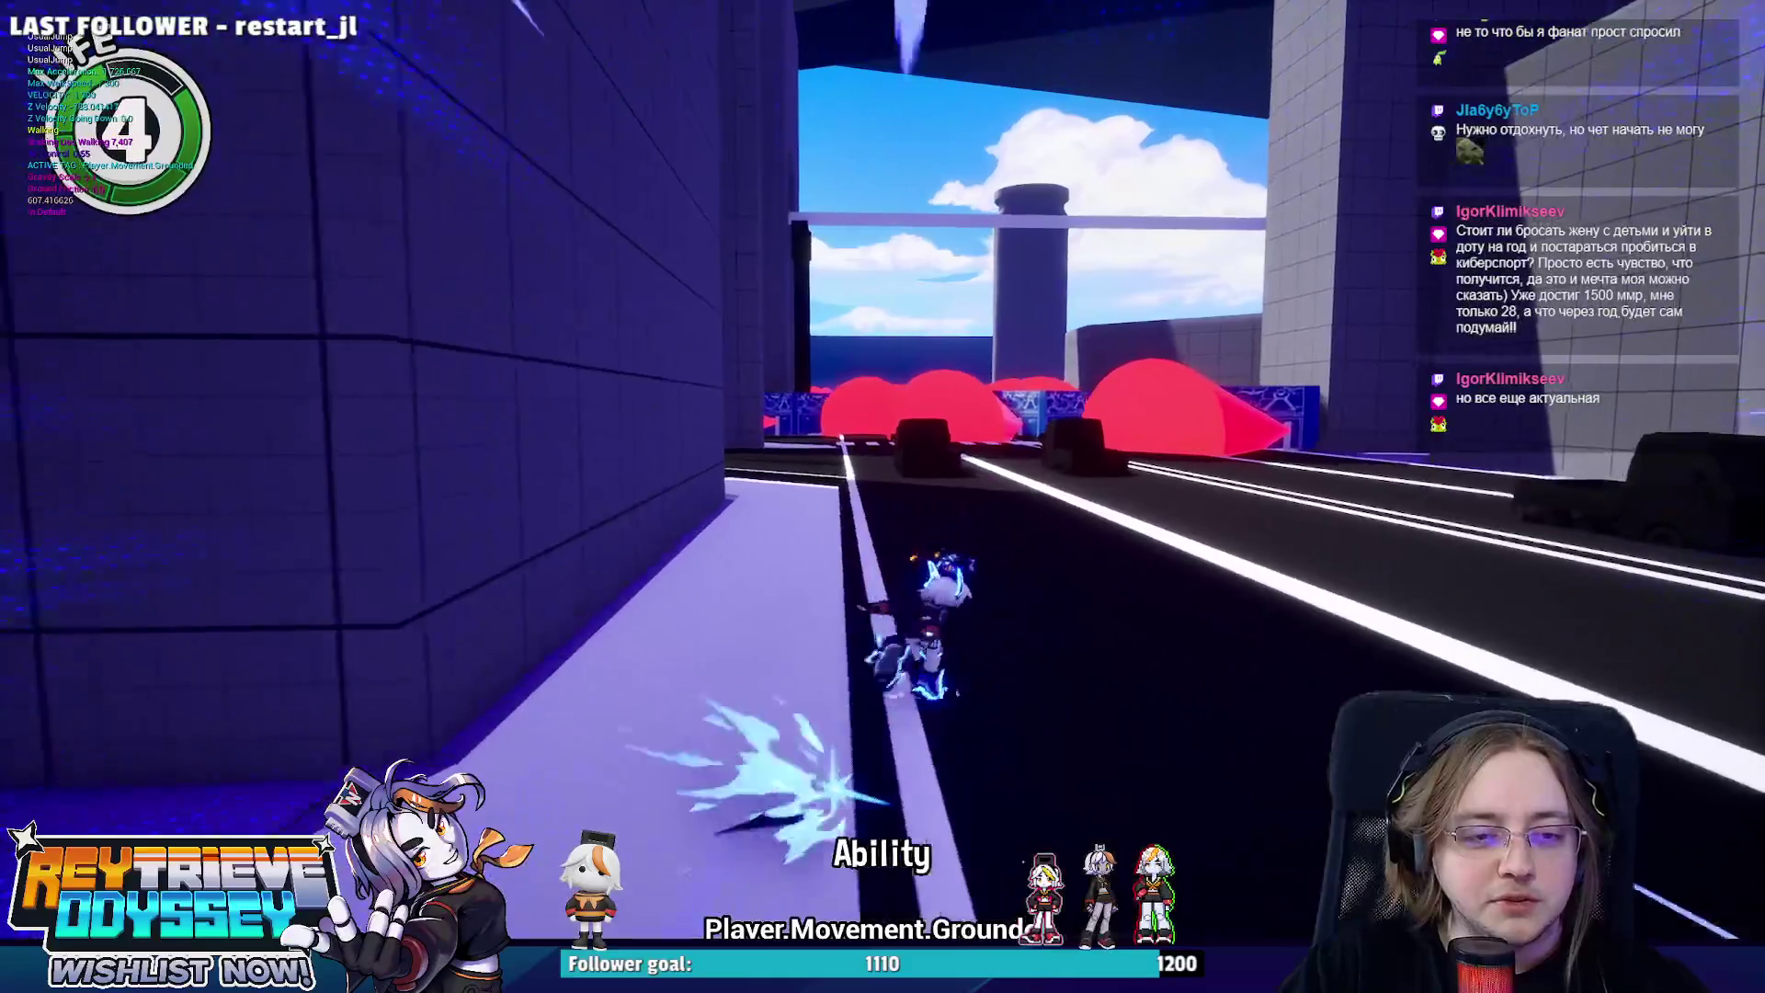
key("w")
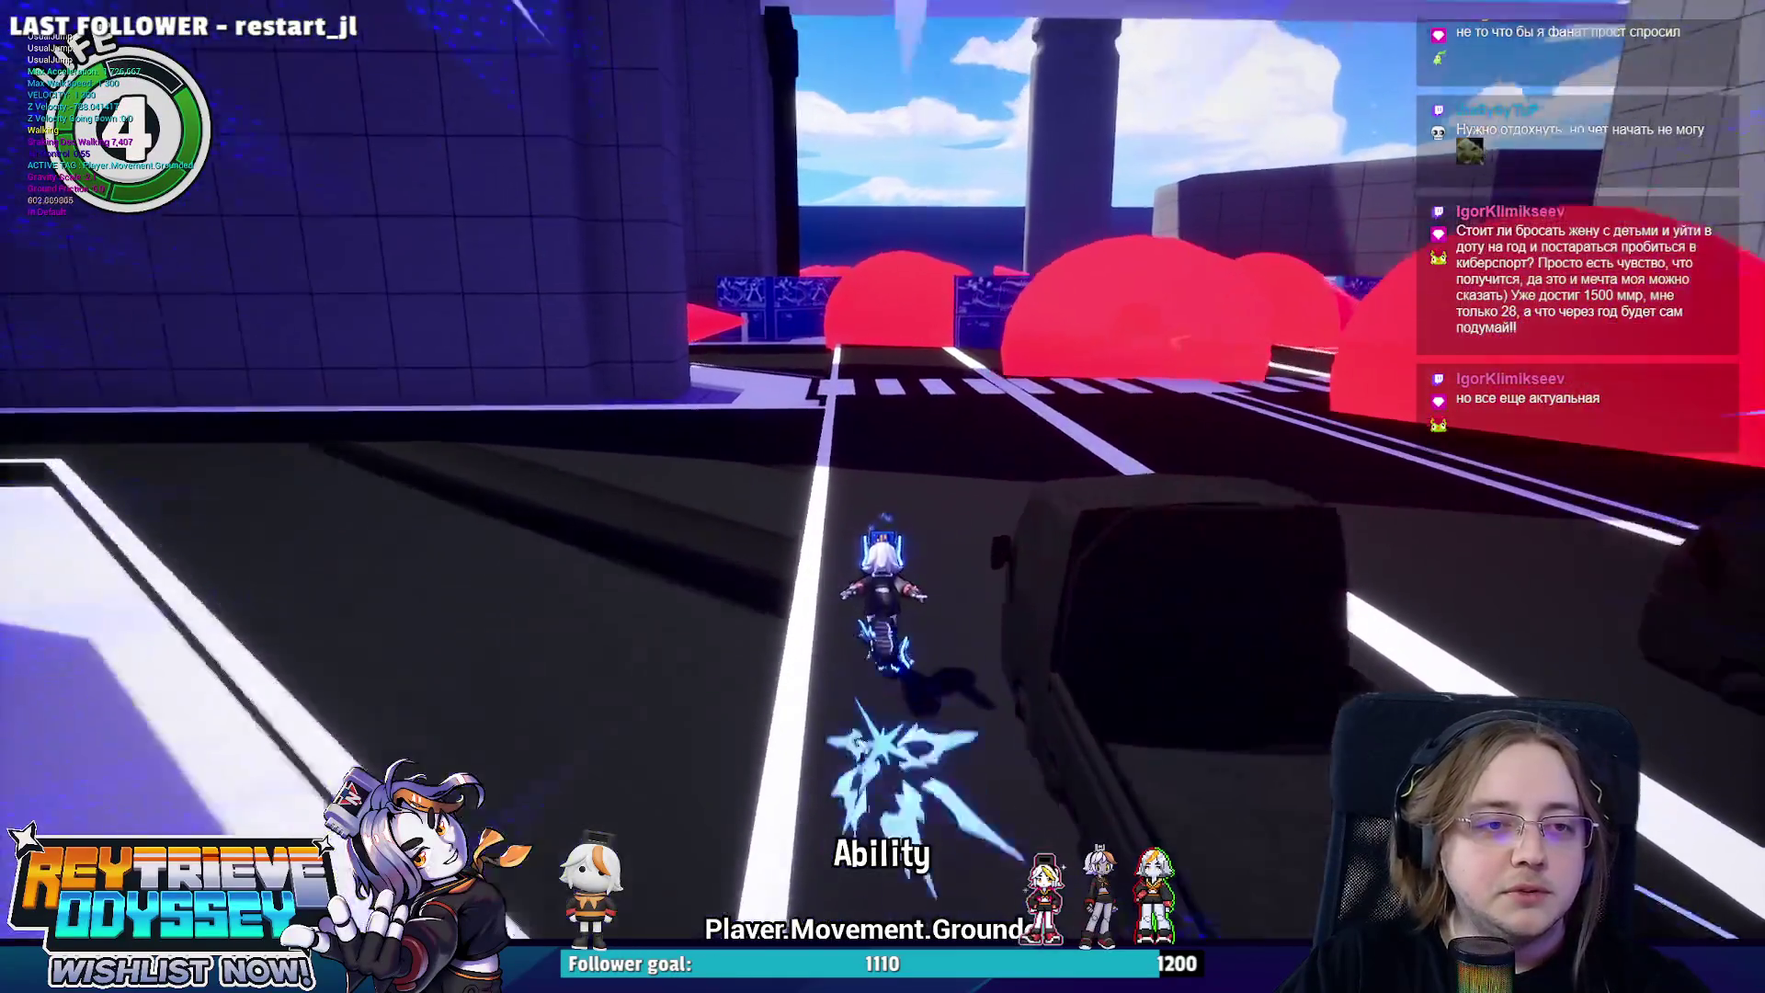
key("w")
key("w")
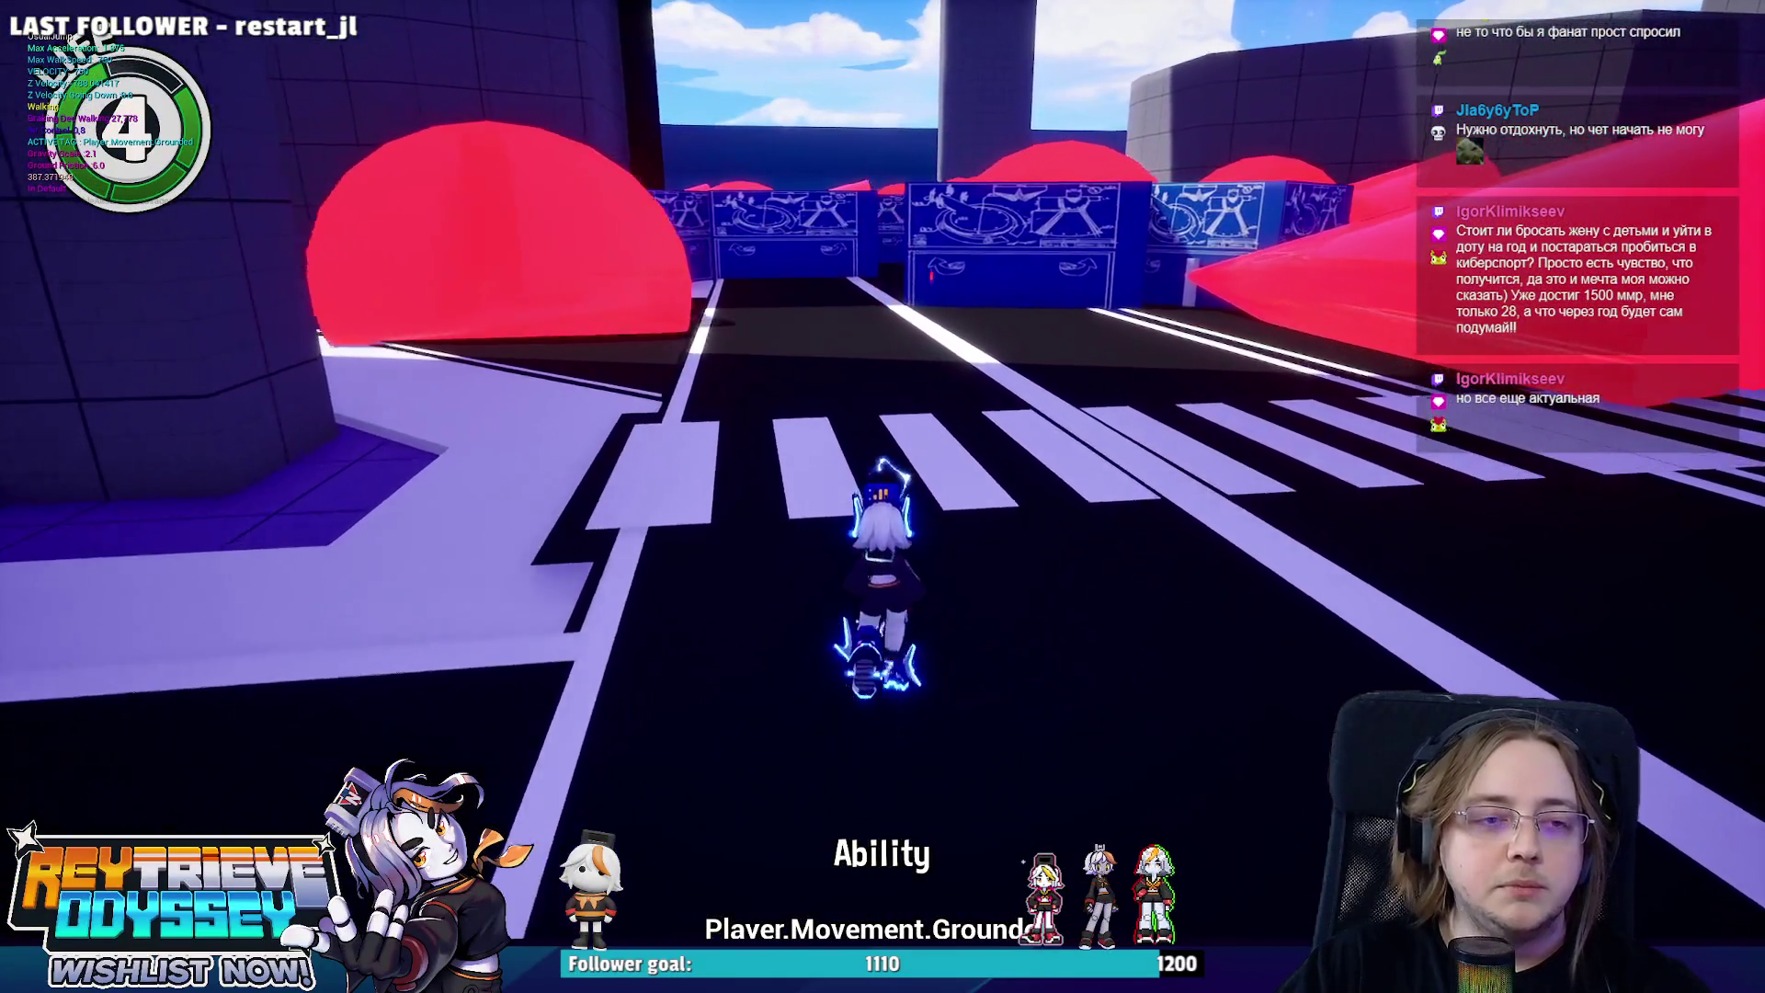
key("w")
key("space")
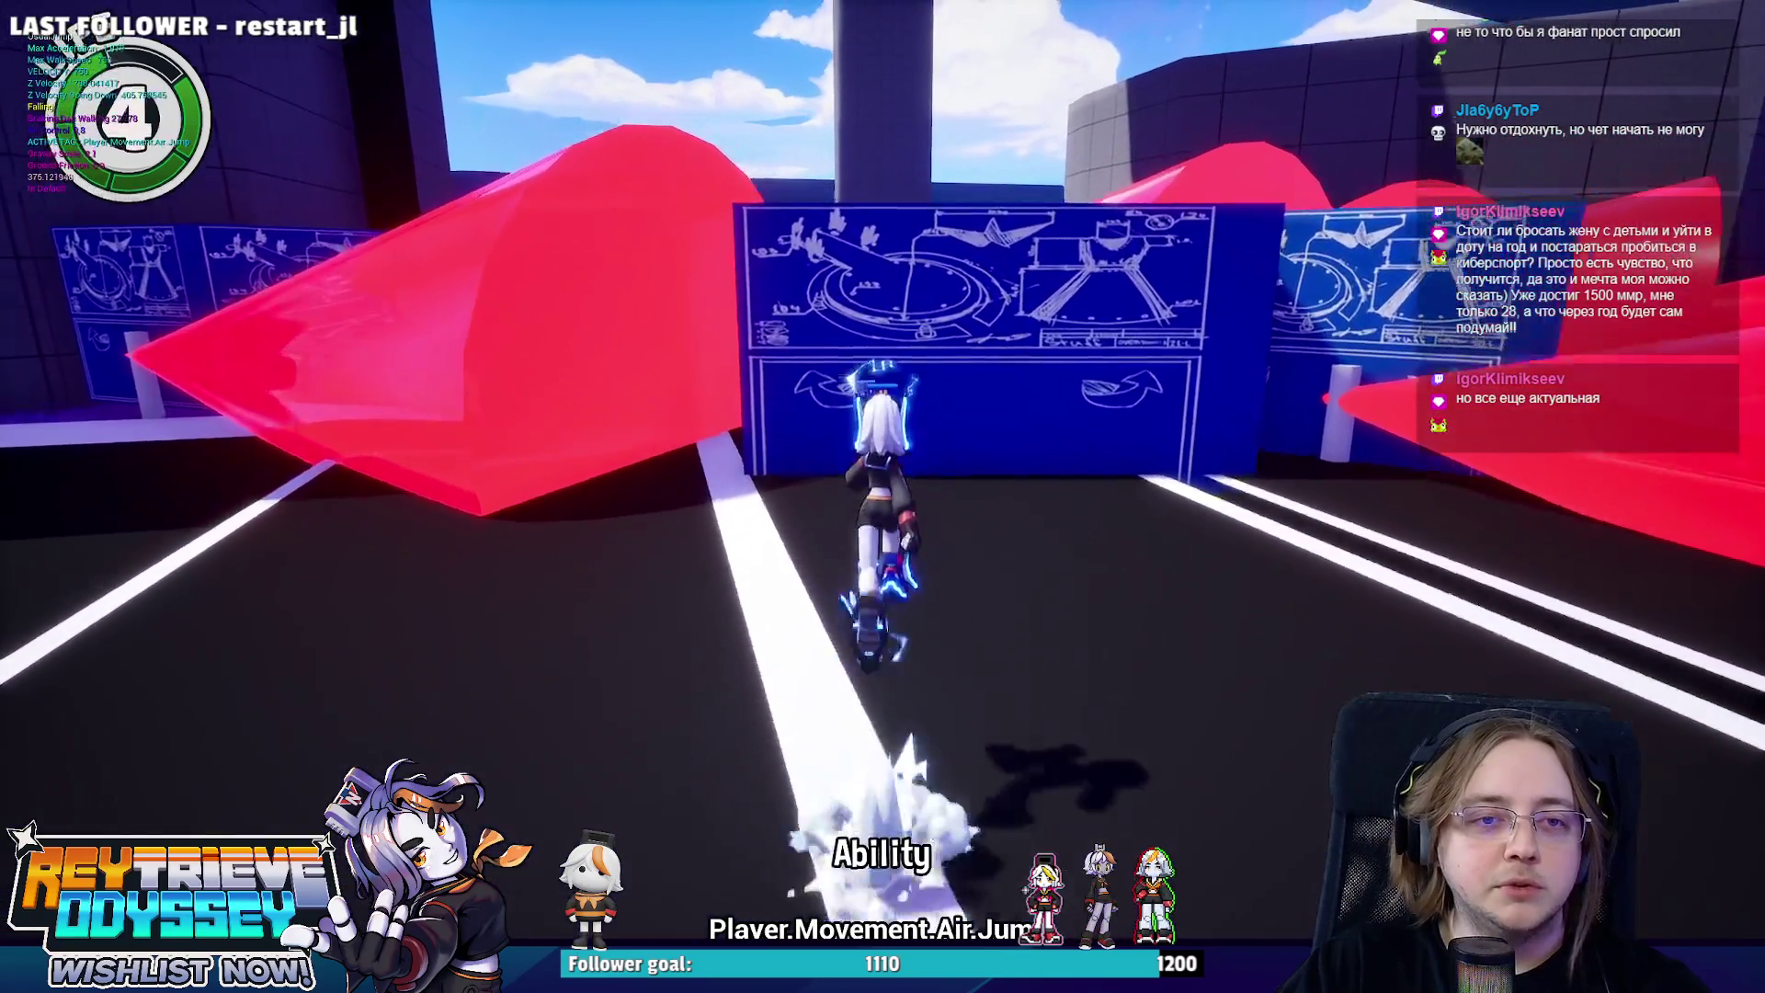
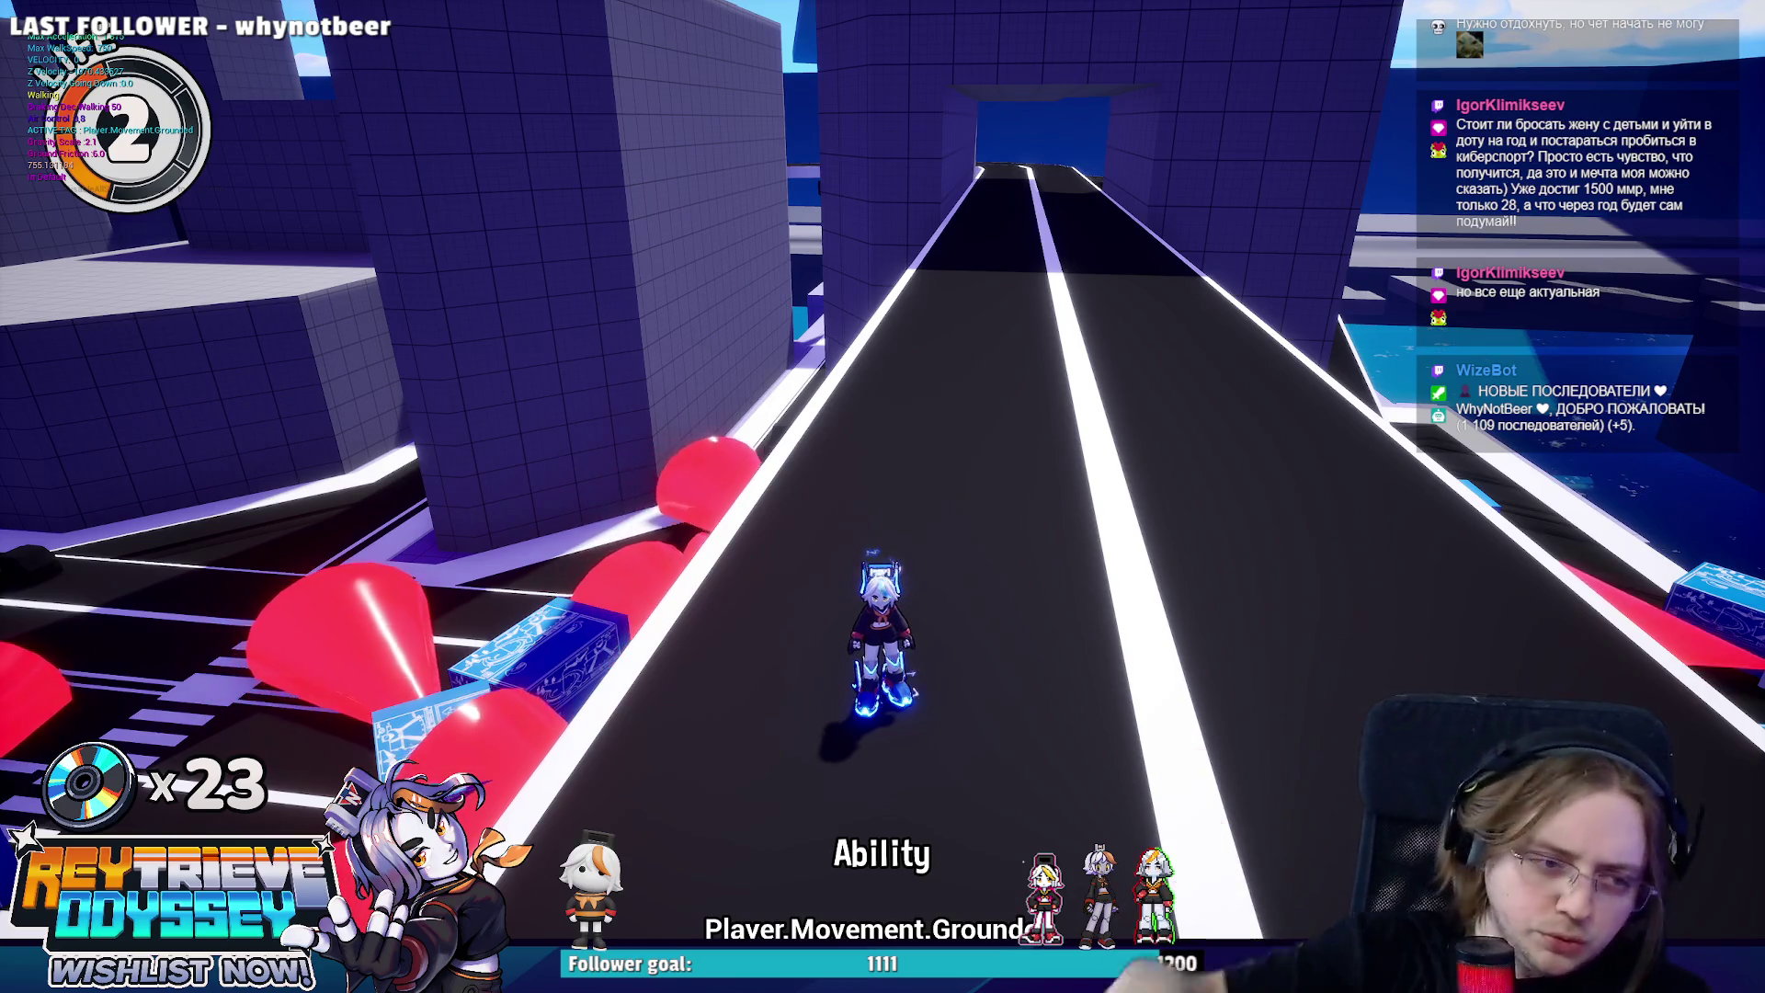
Run the character up the road past the red arrow props and jump onto the new road.
key("w")
key("a")
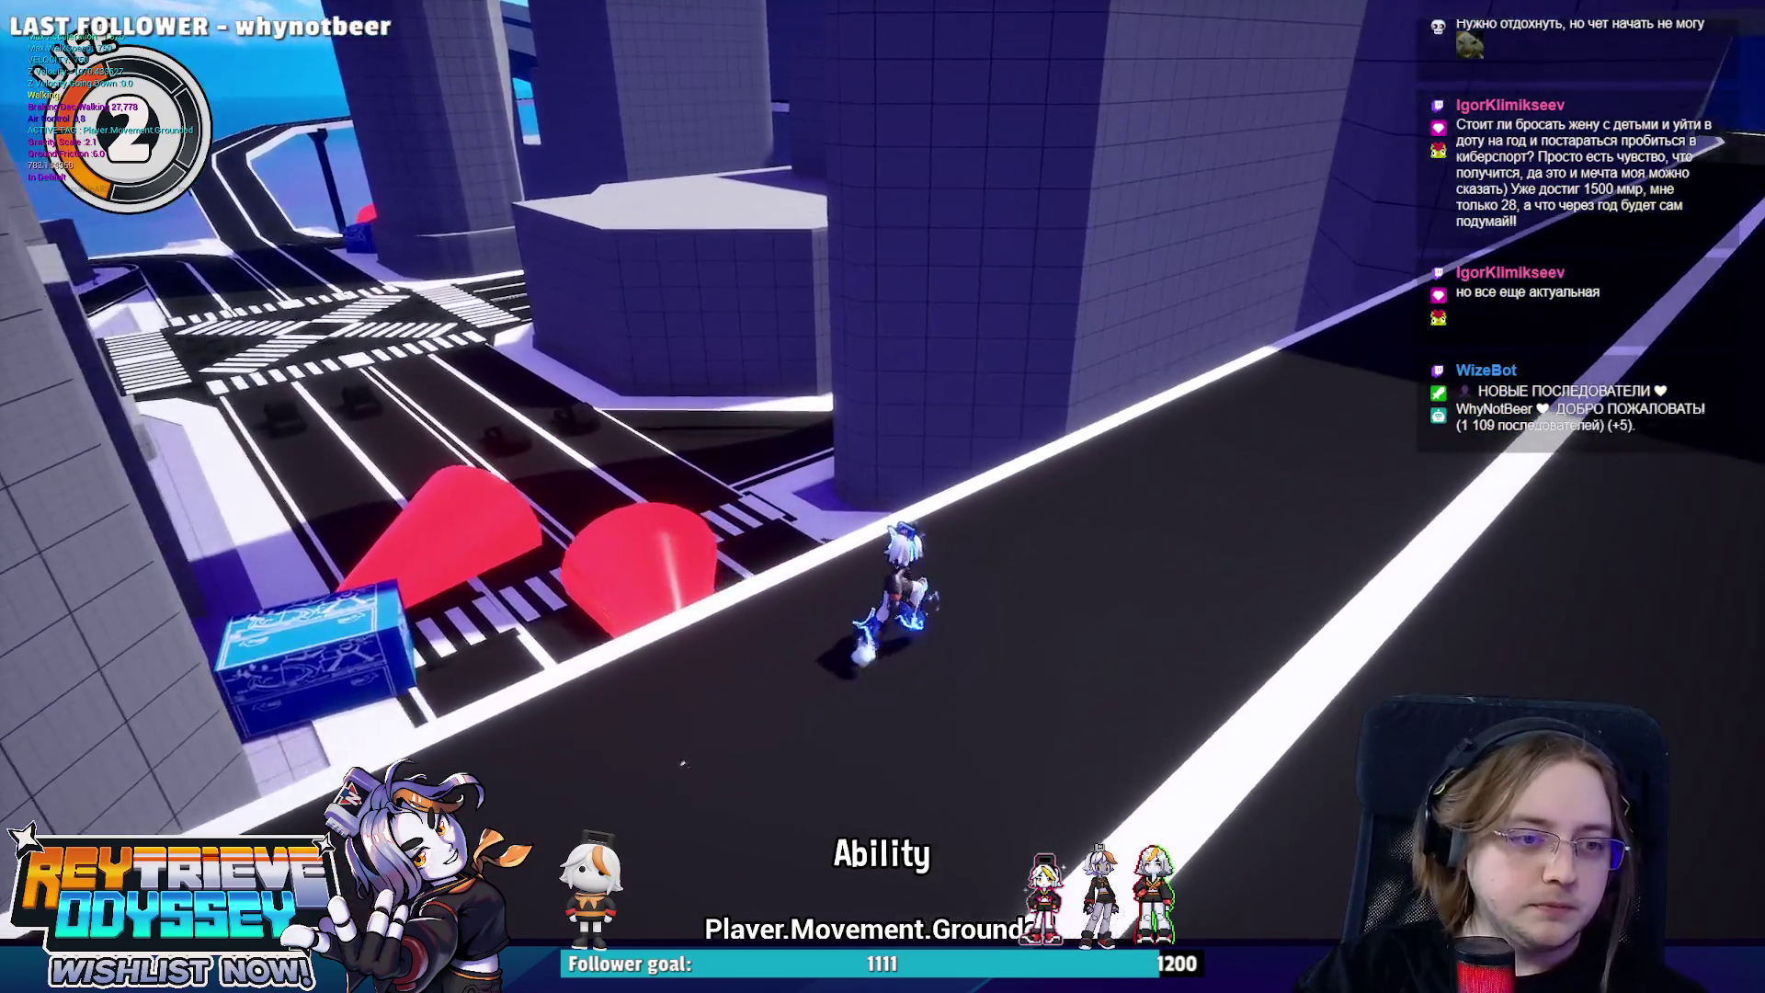
key("w")
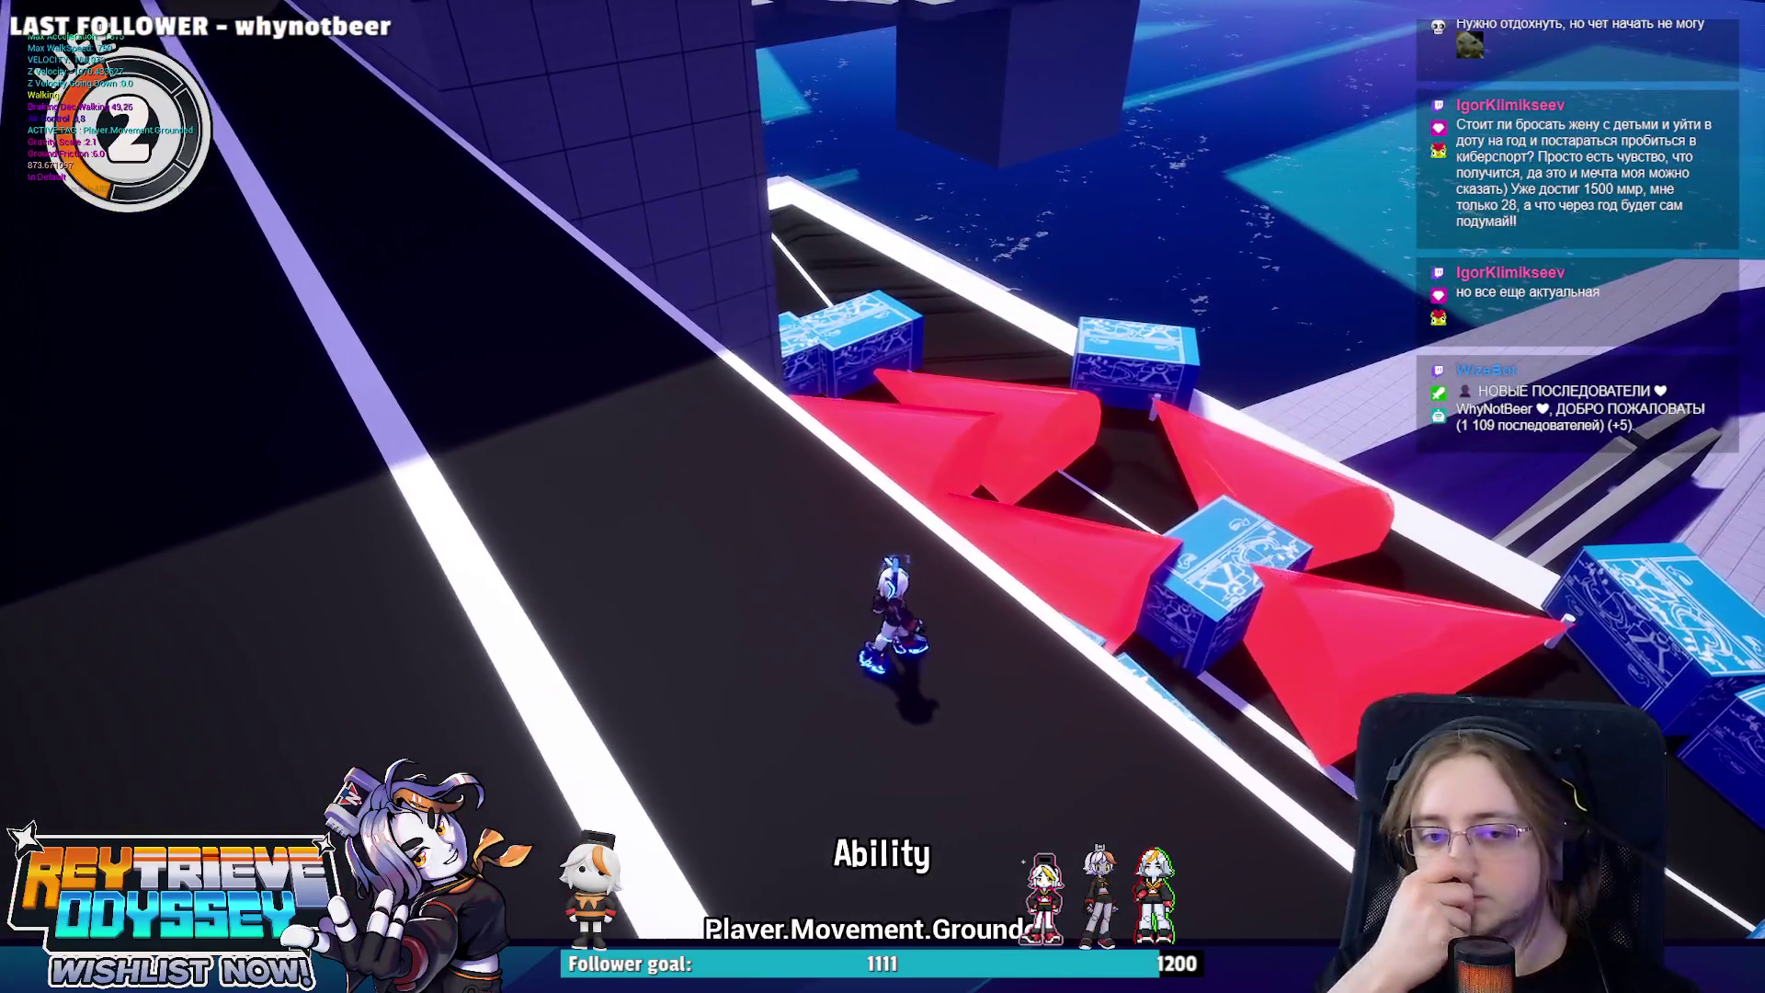
key("w")
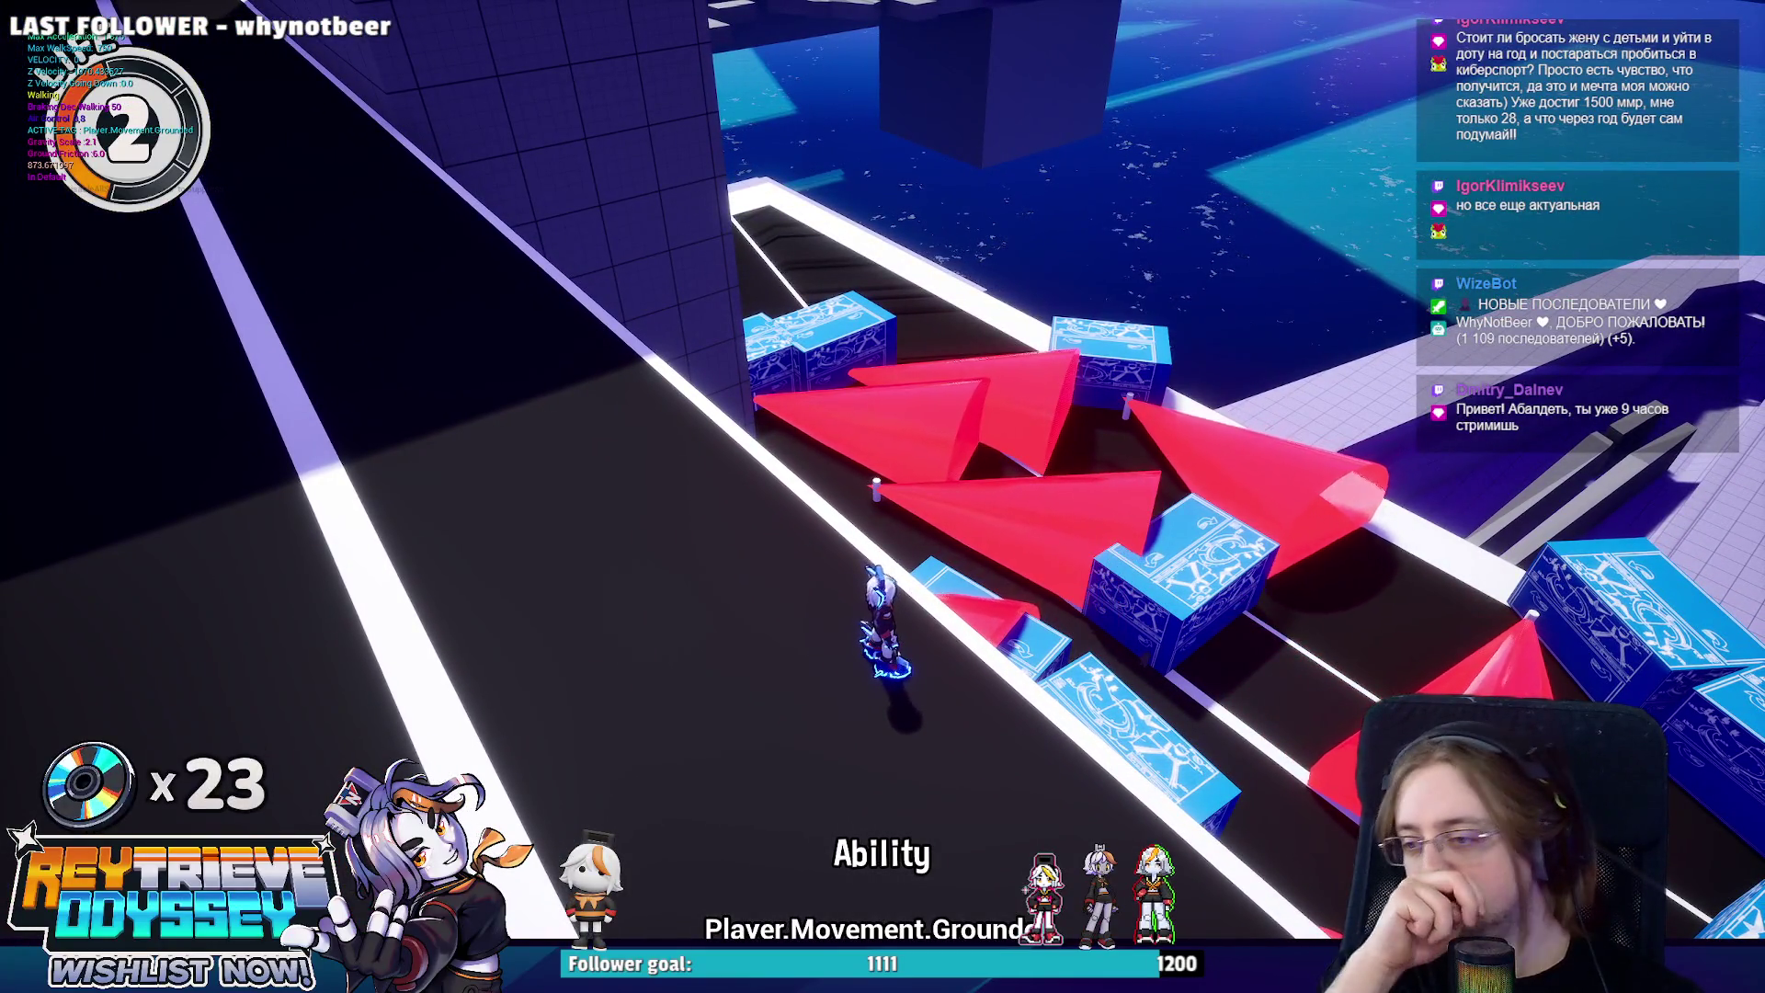
key("space")
key("space")
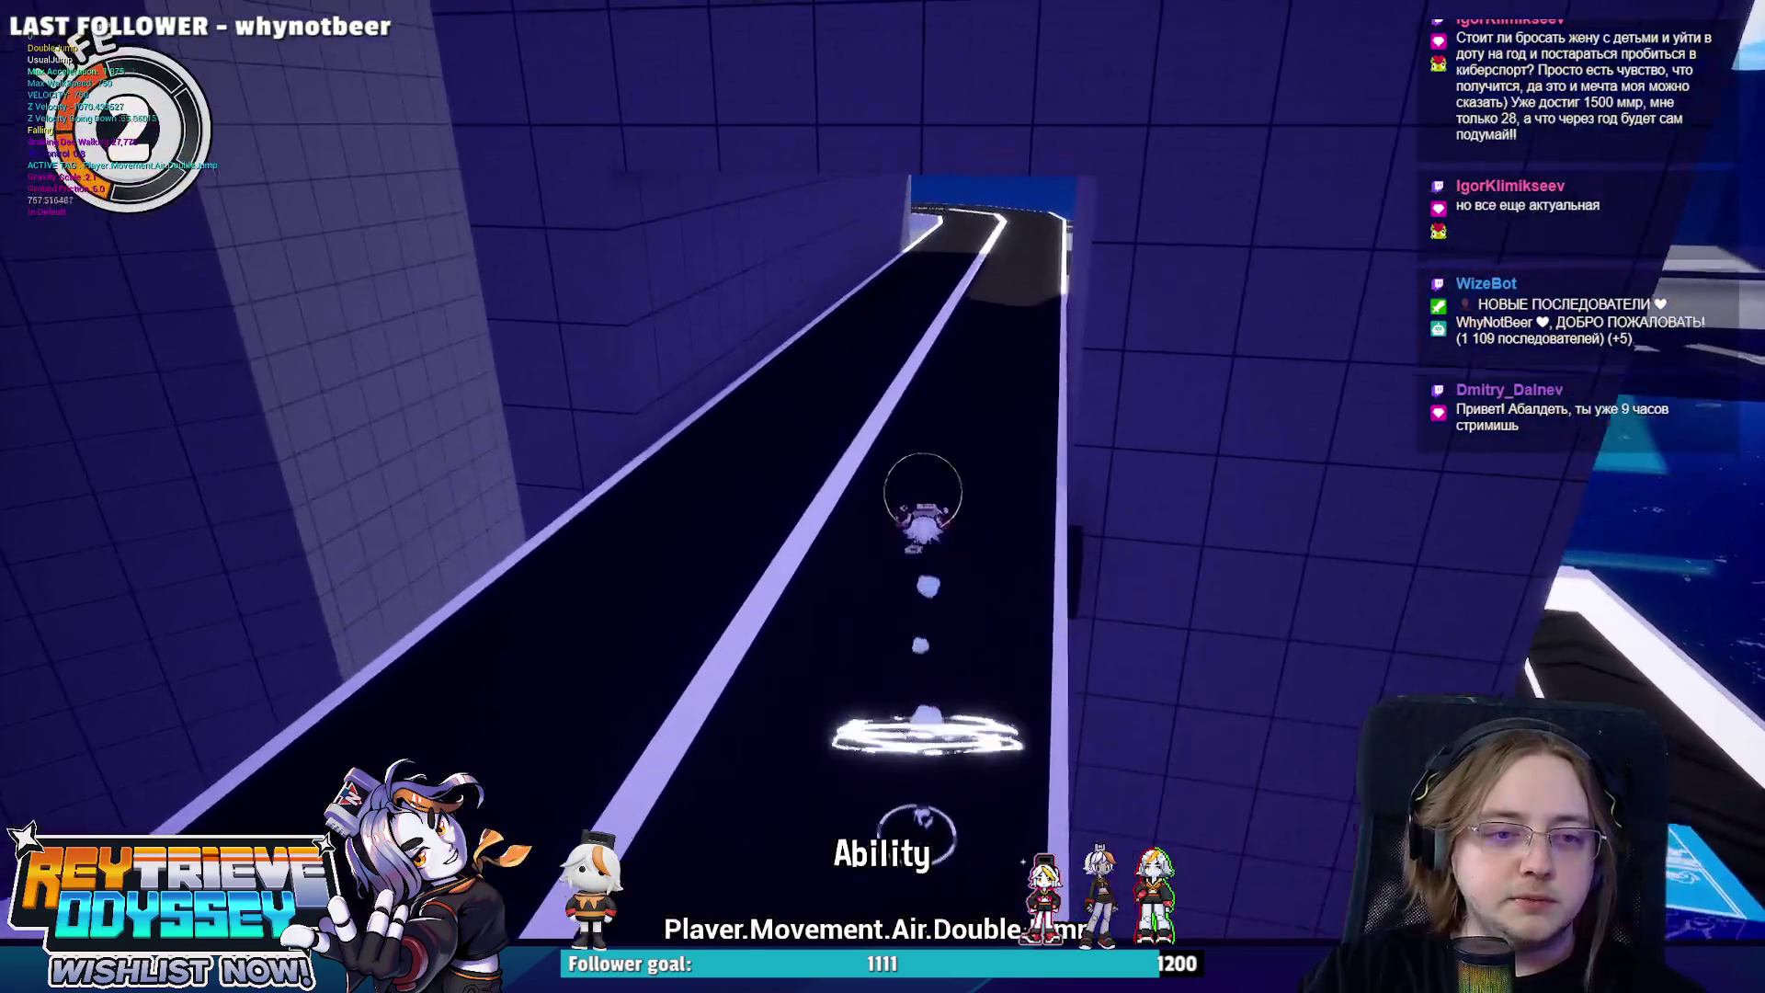
key("w")
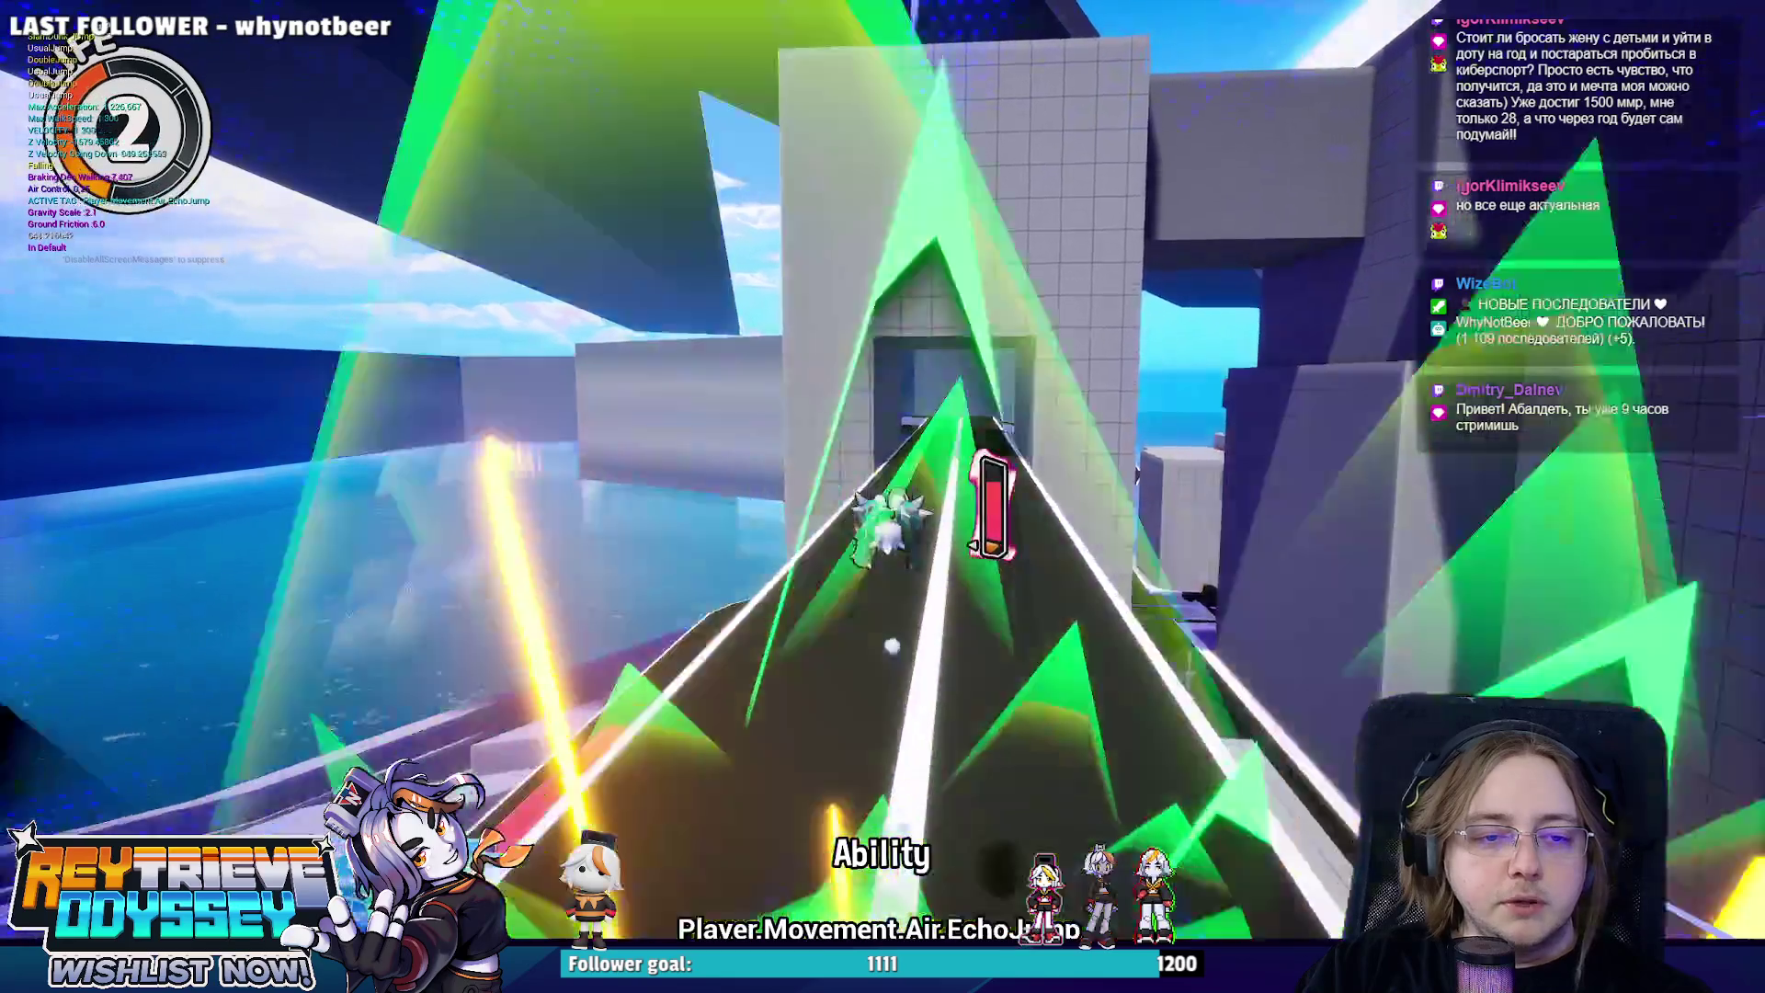
Double-jump over the gaps with chained air attacks, then stop the play session with Esc.
key("space")
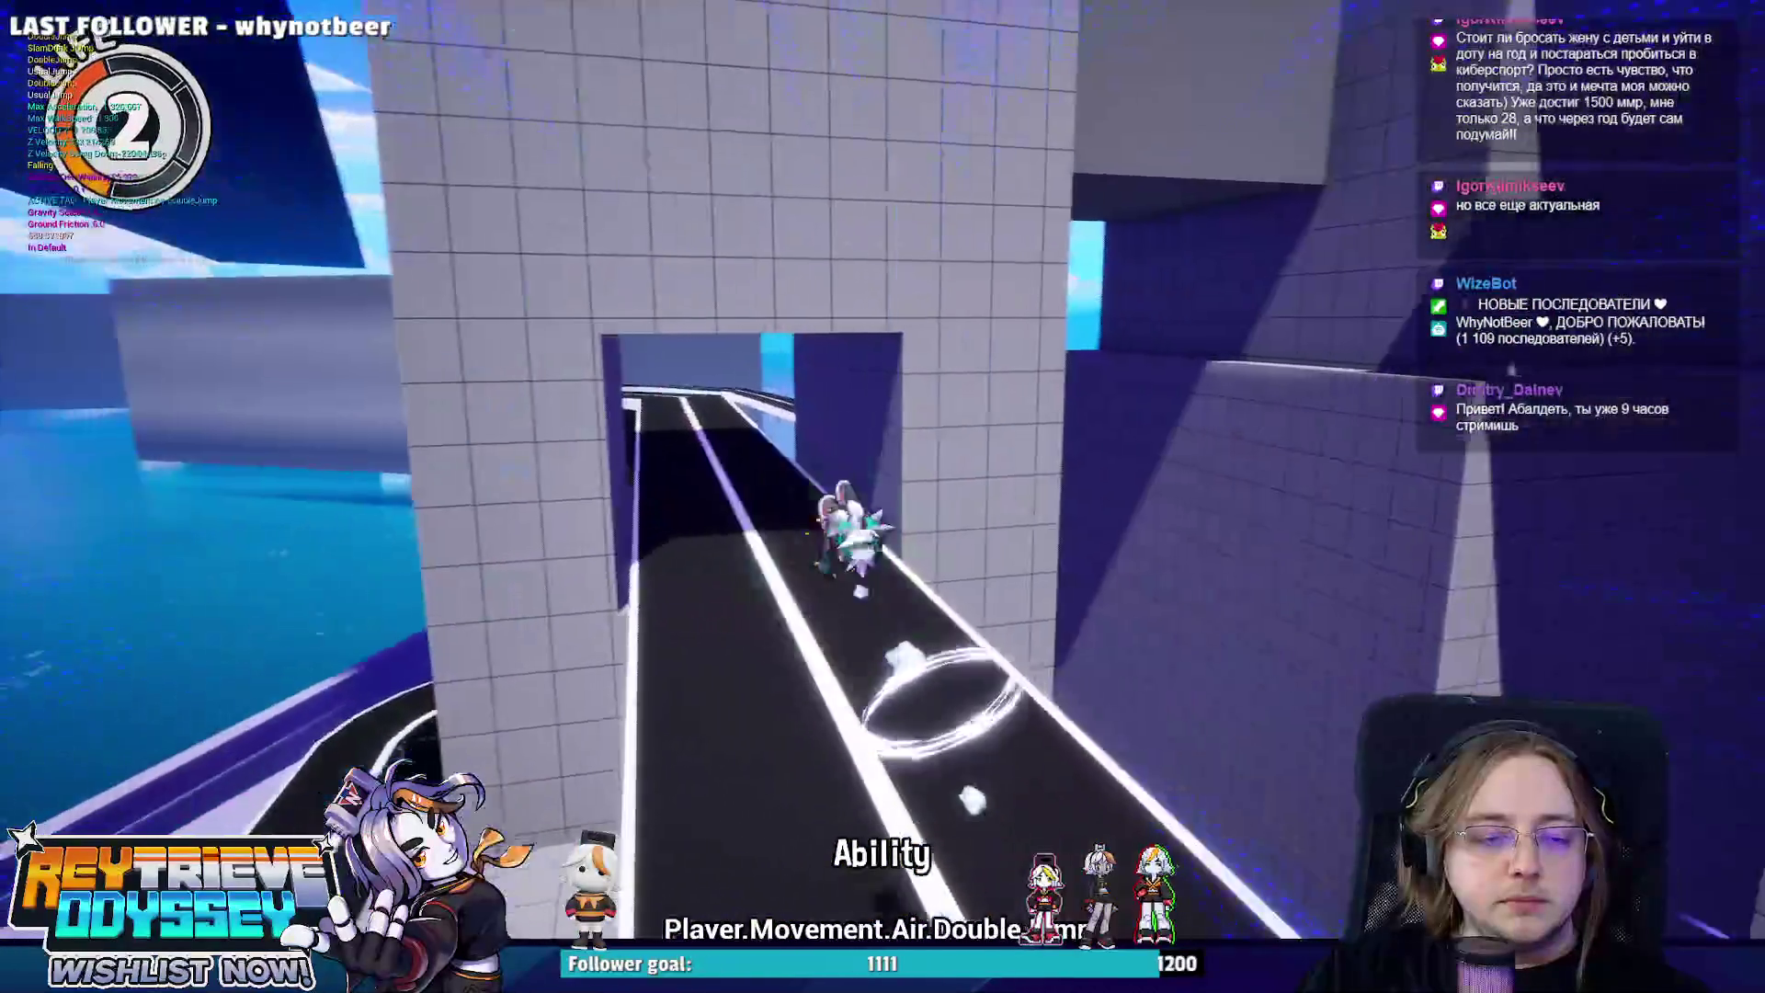
key("space")
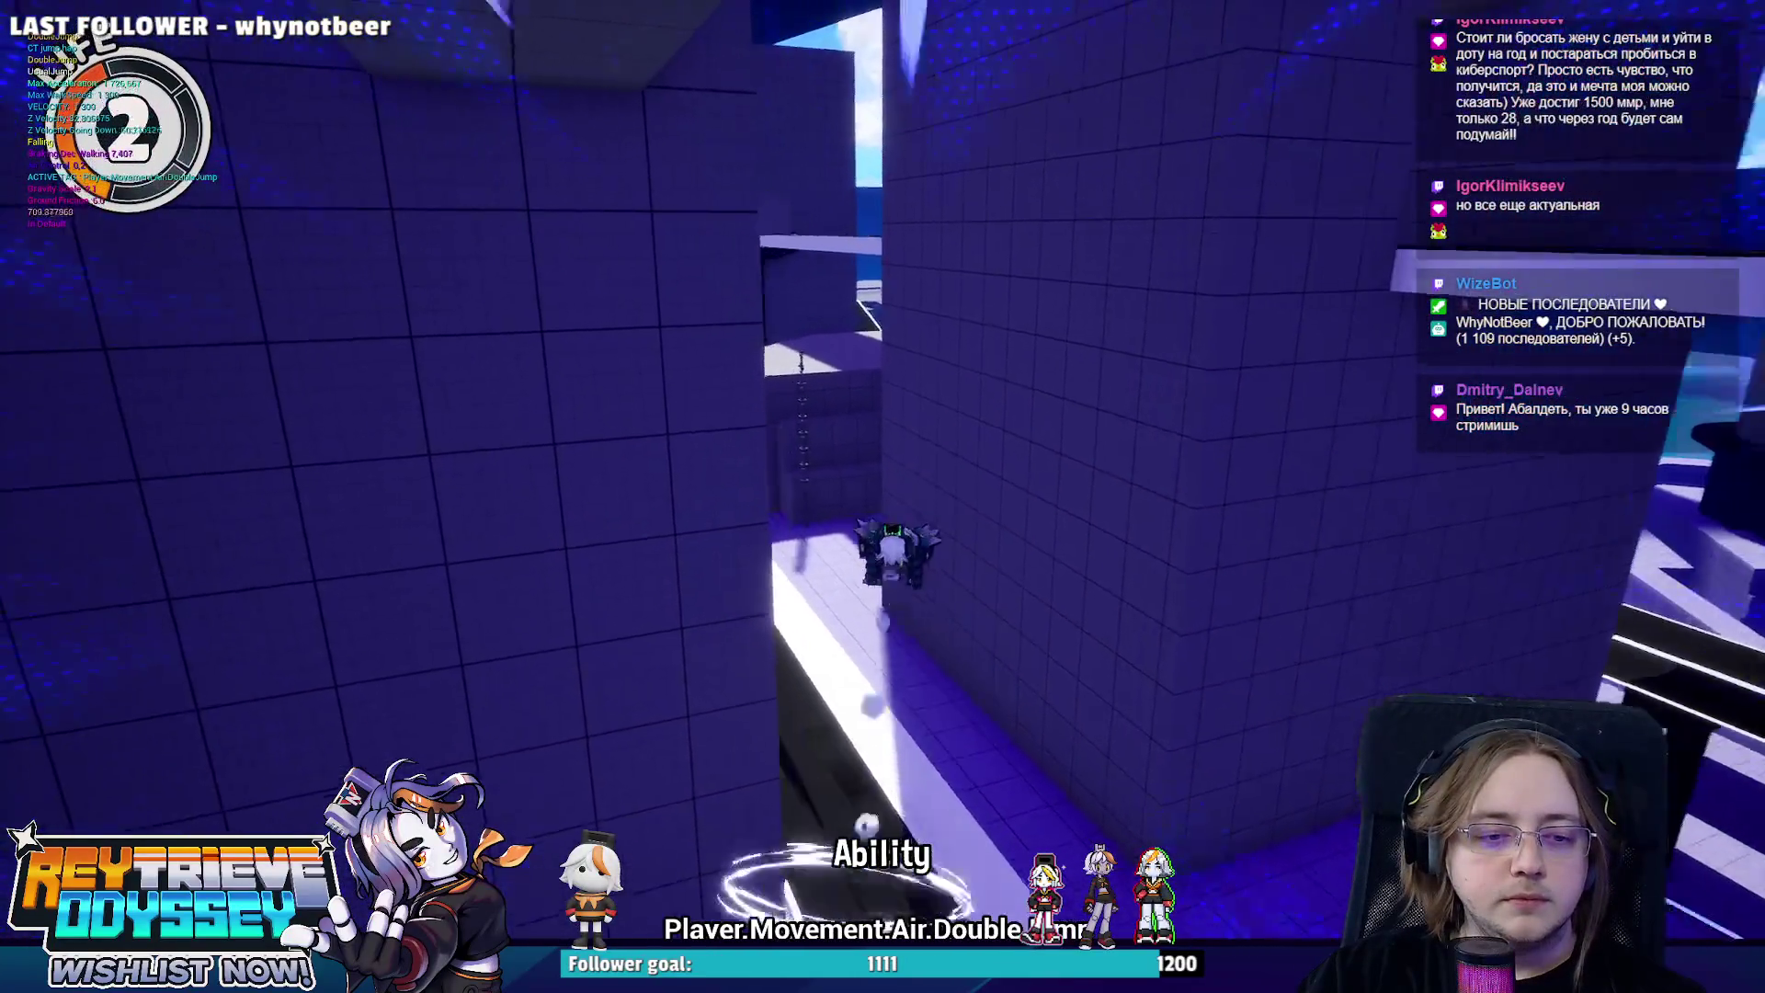
key("space")
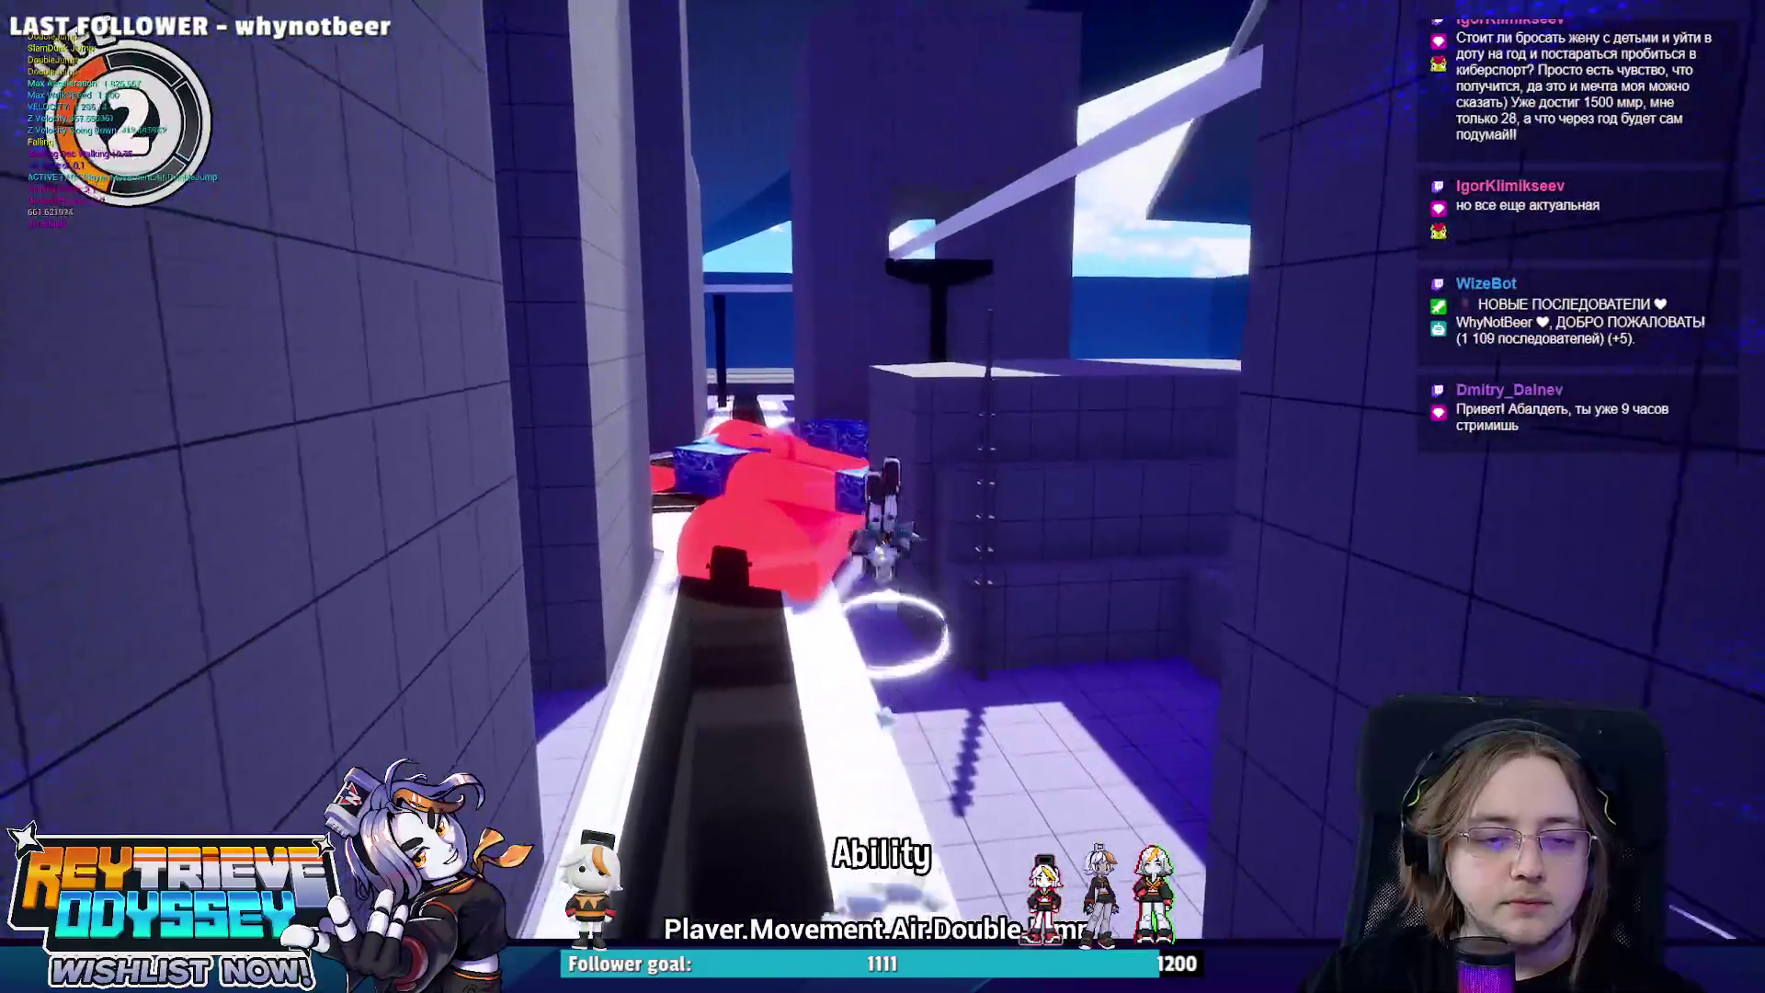
key("e")
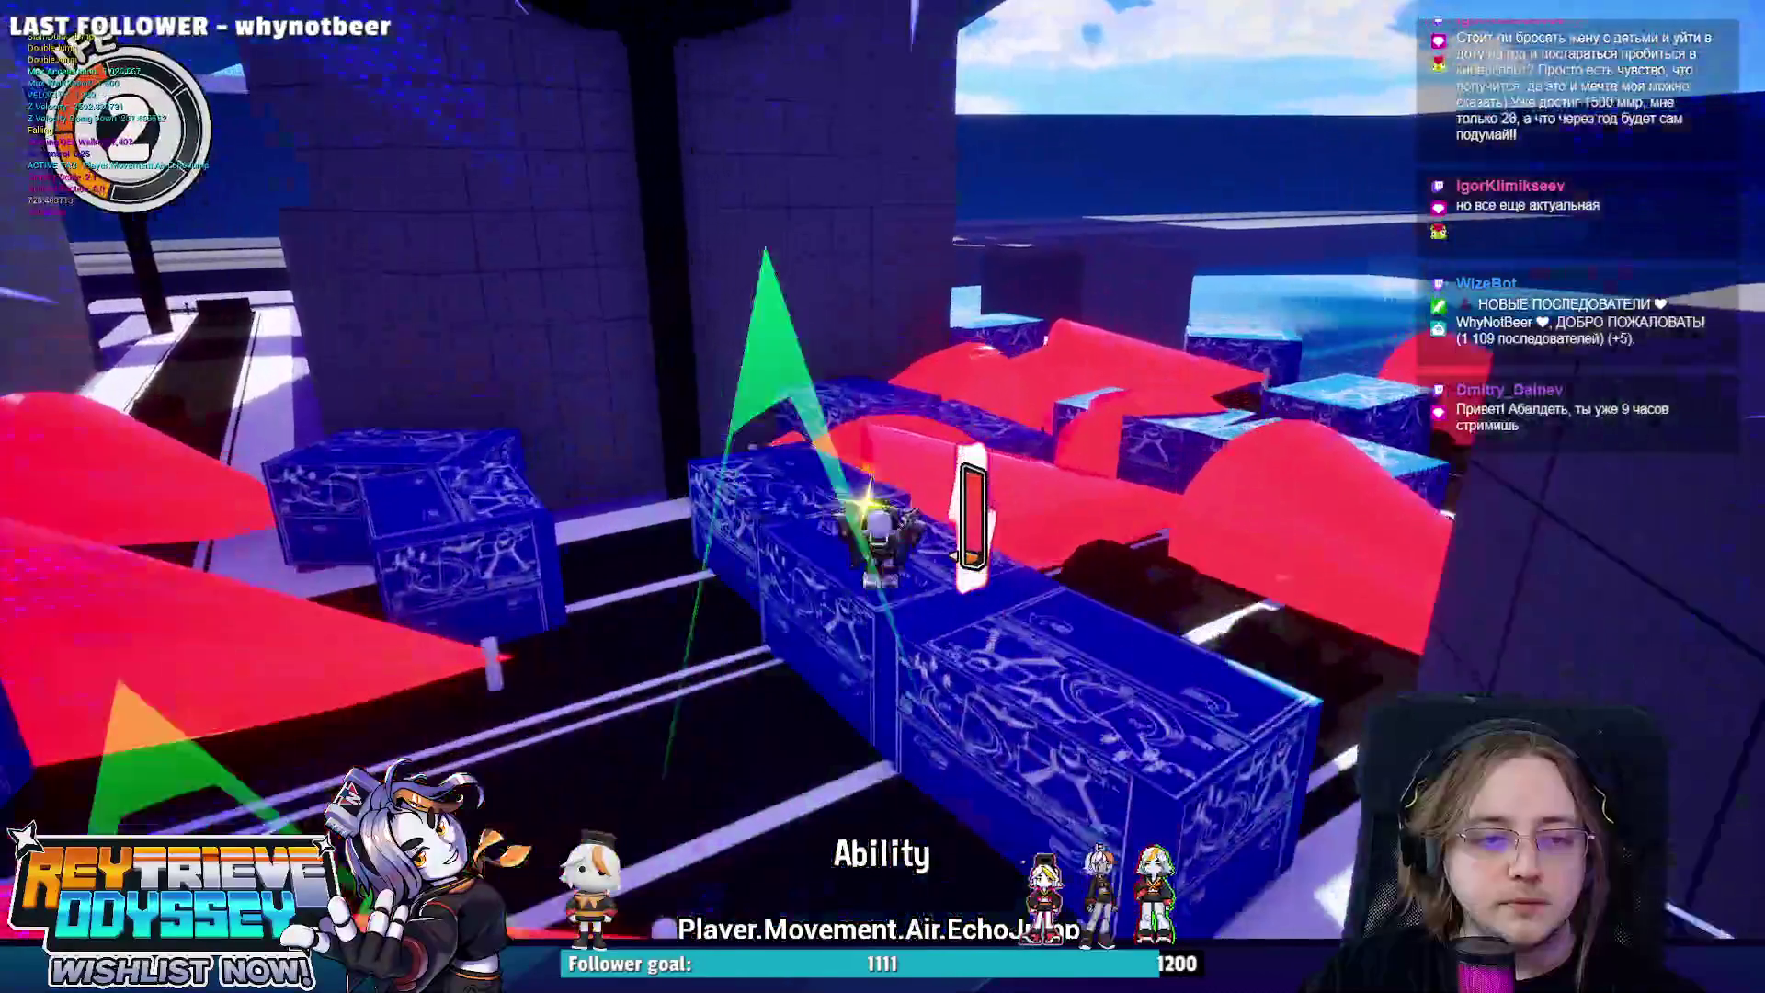
key("space")
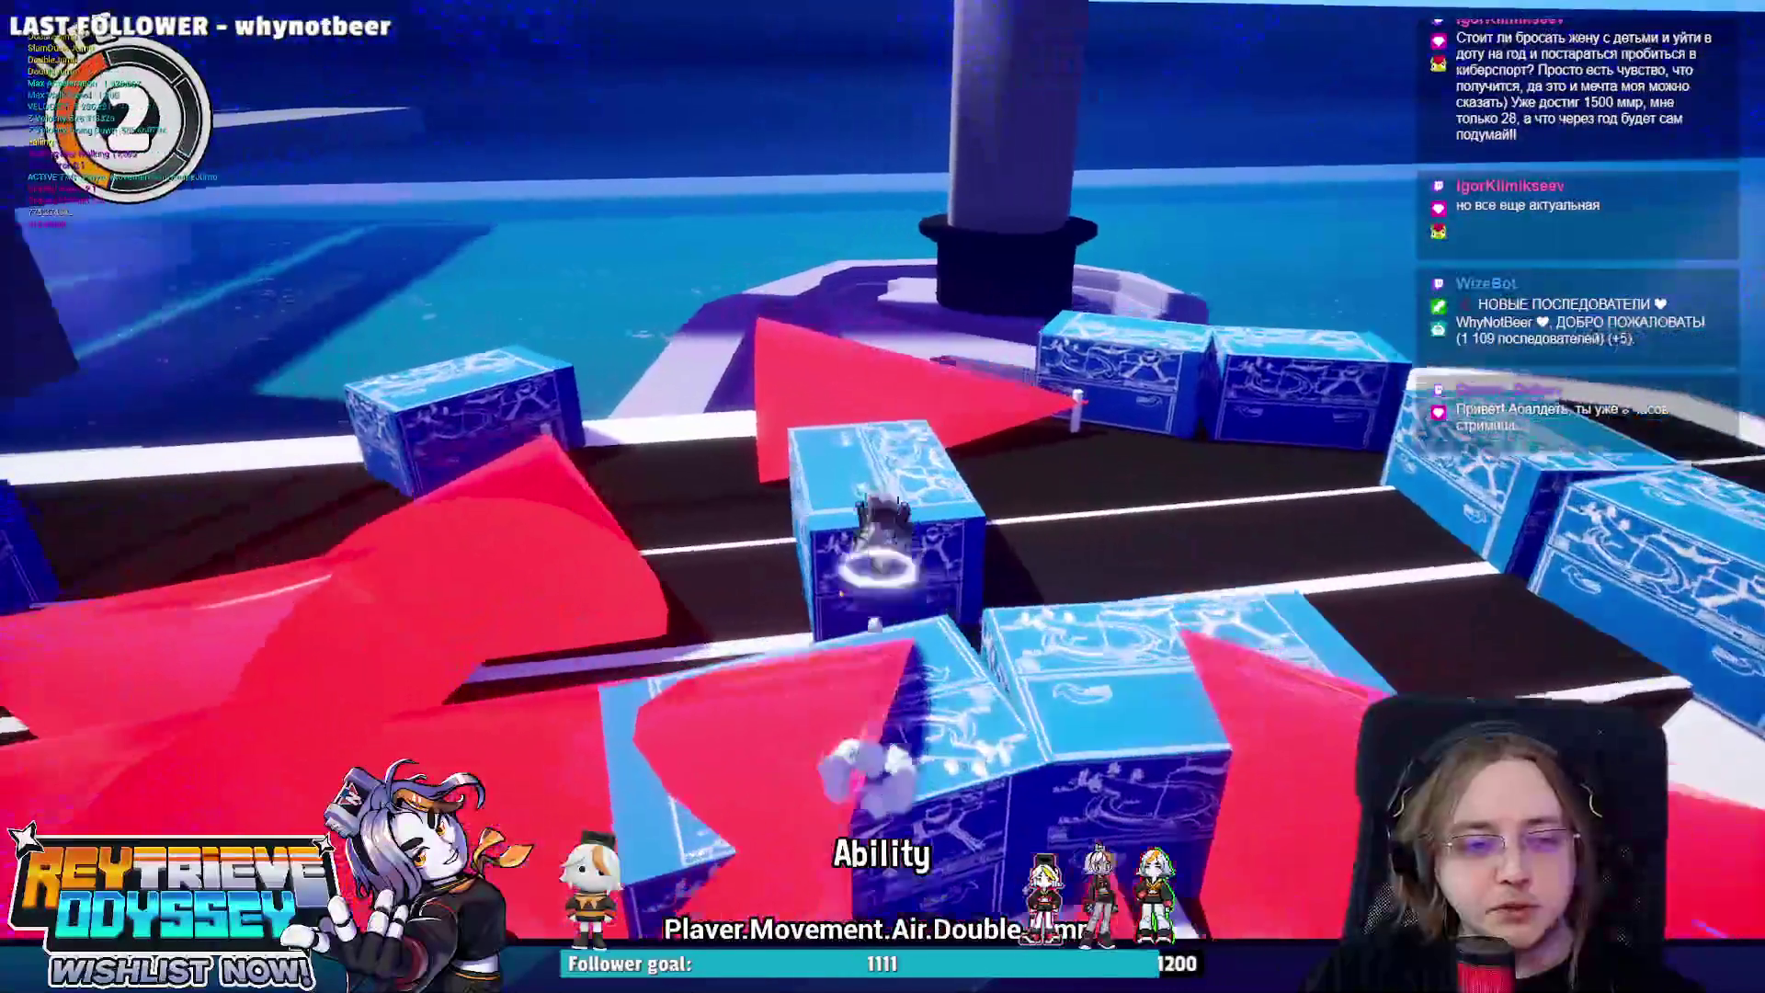
key("e")
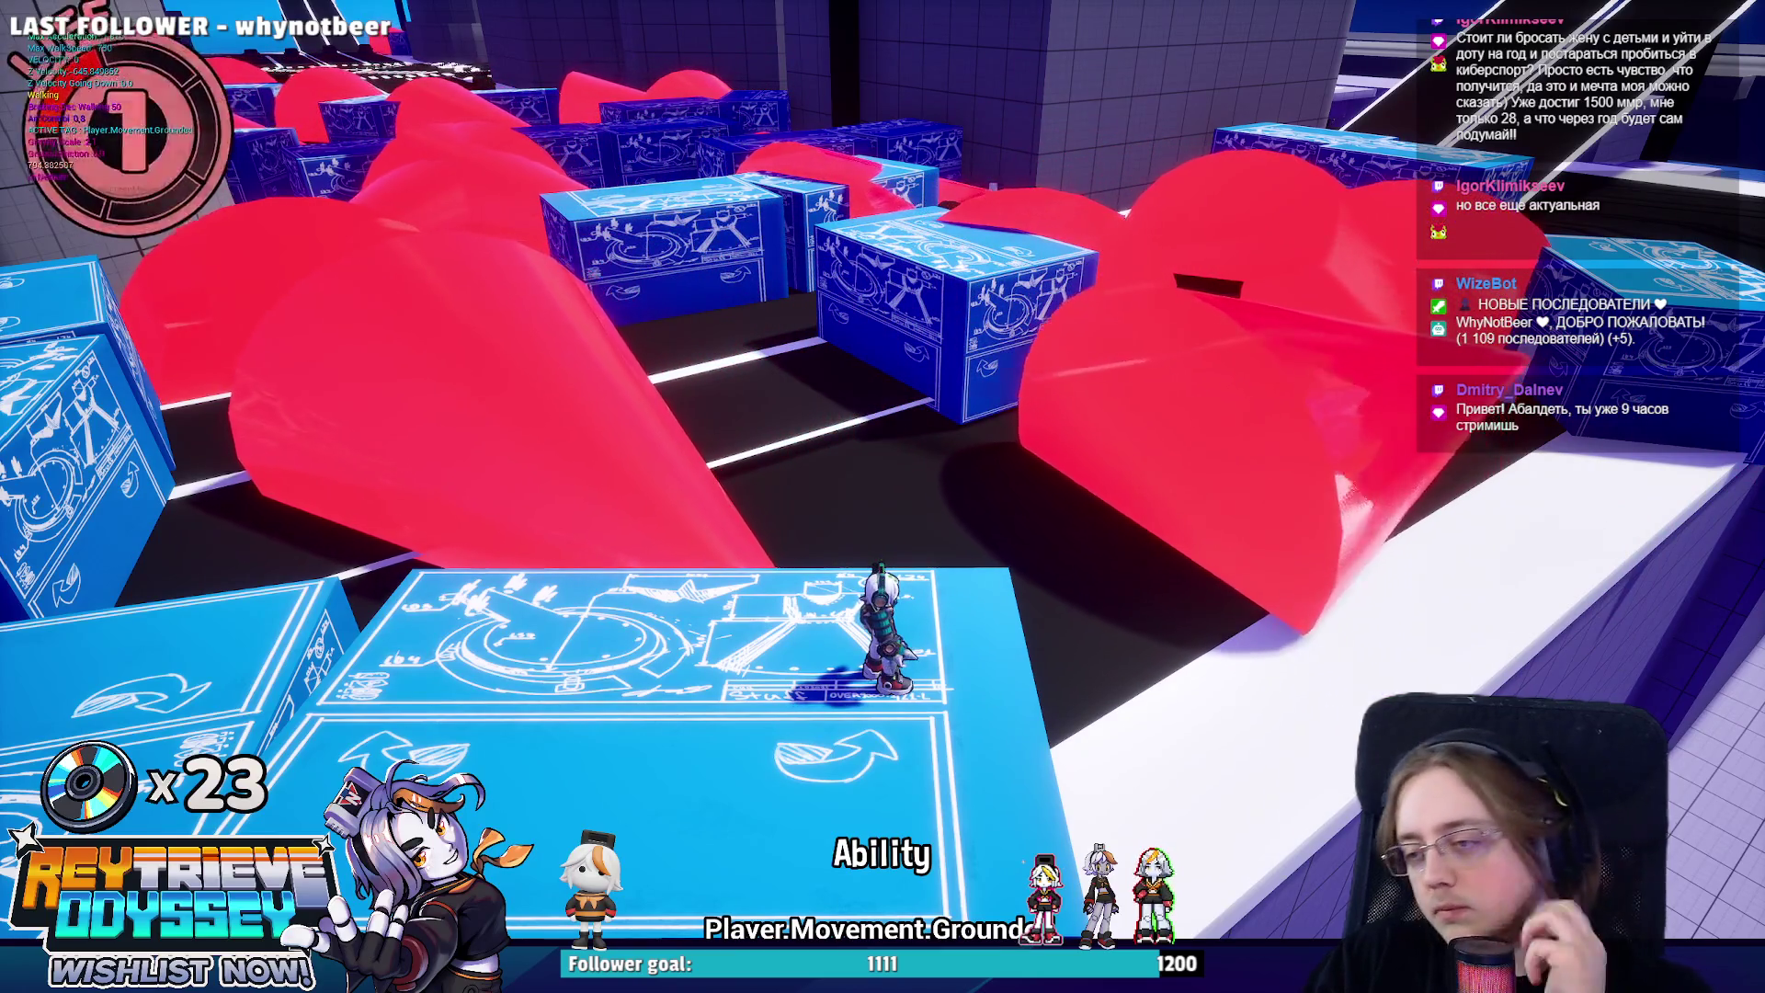
key("Escape")
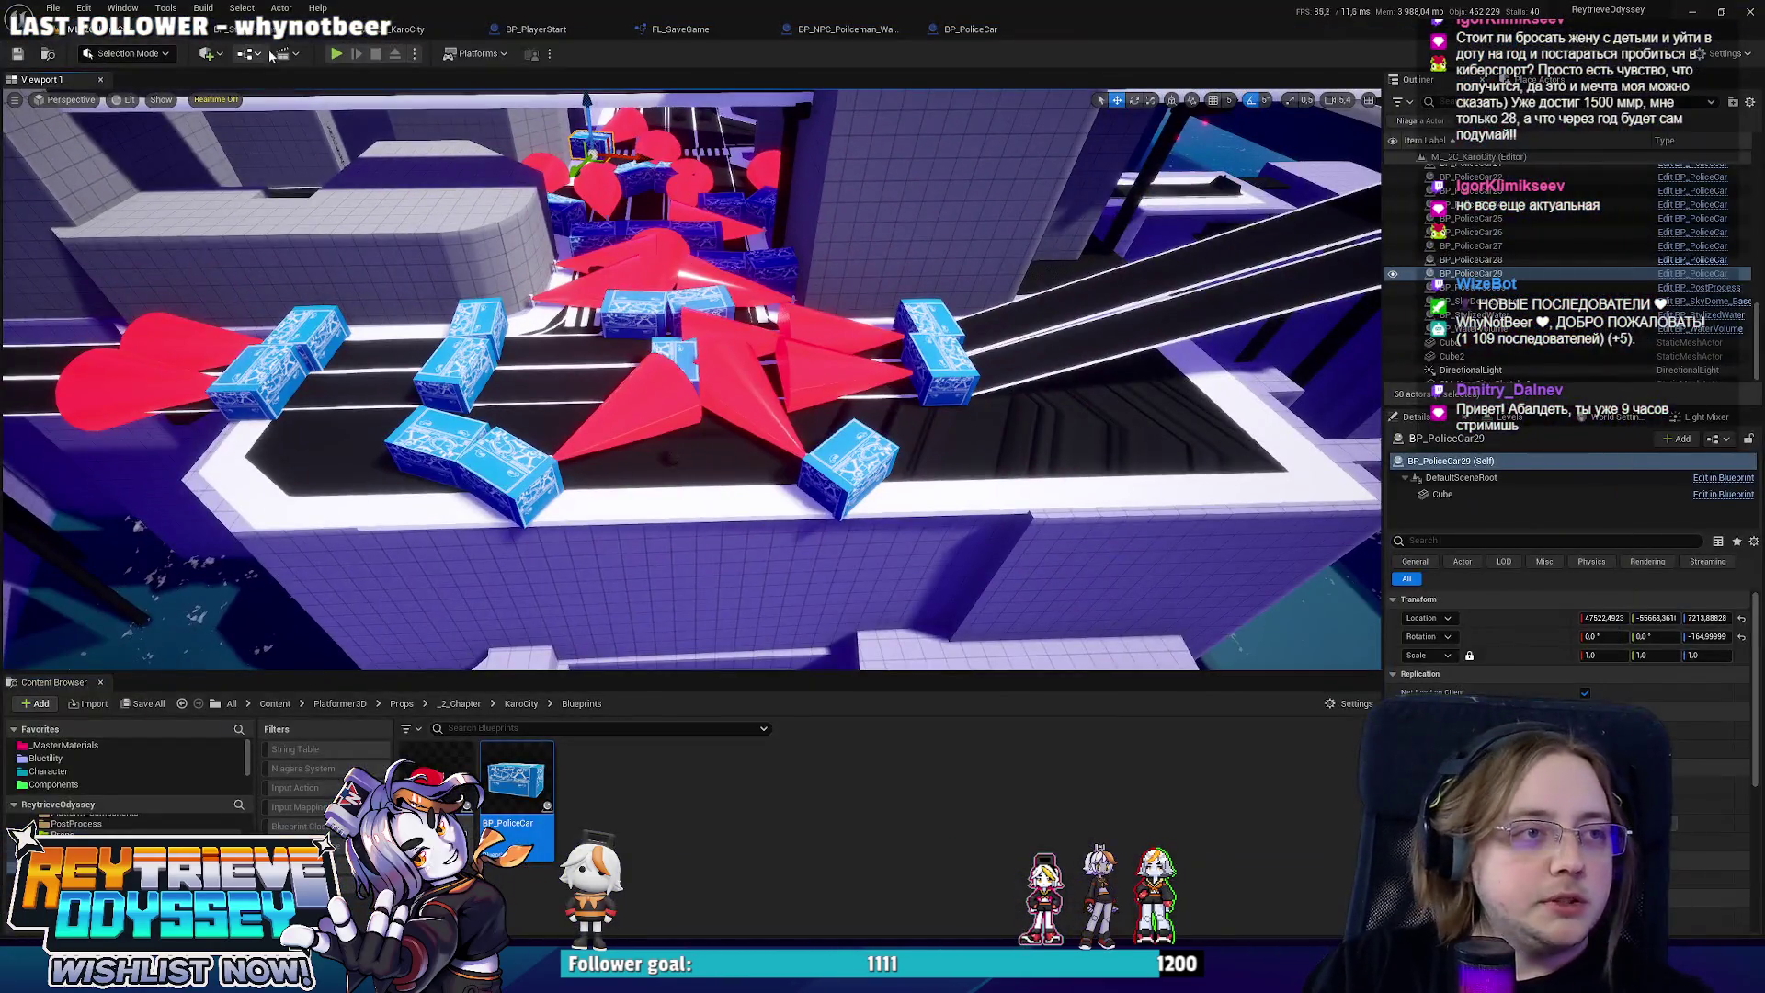
Switch to BP_NPC_Policeman_Watch, view its location and rotation nodes, then show its red cone viewport.
left_click(249, 29)
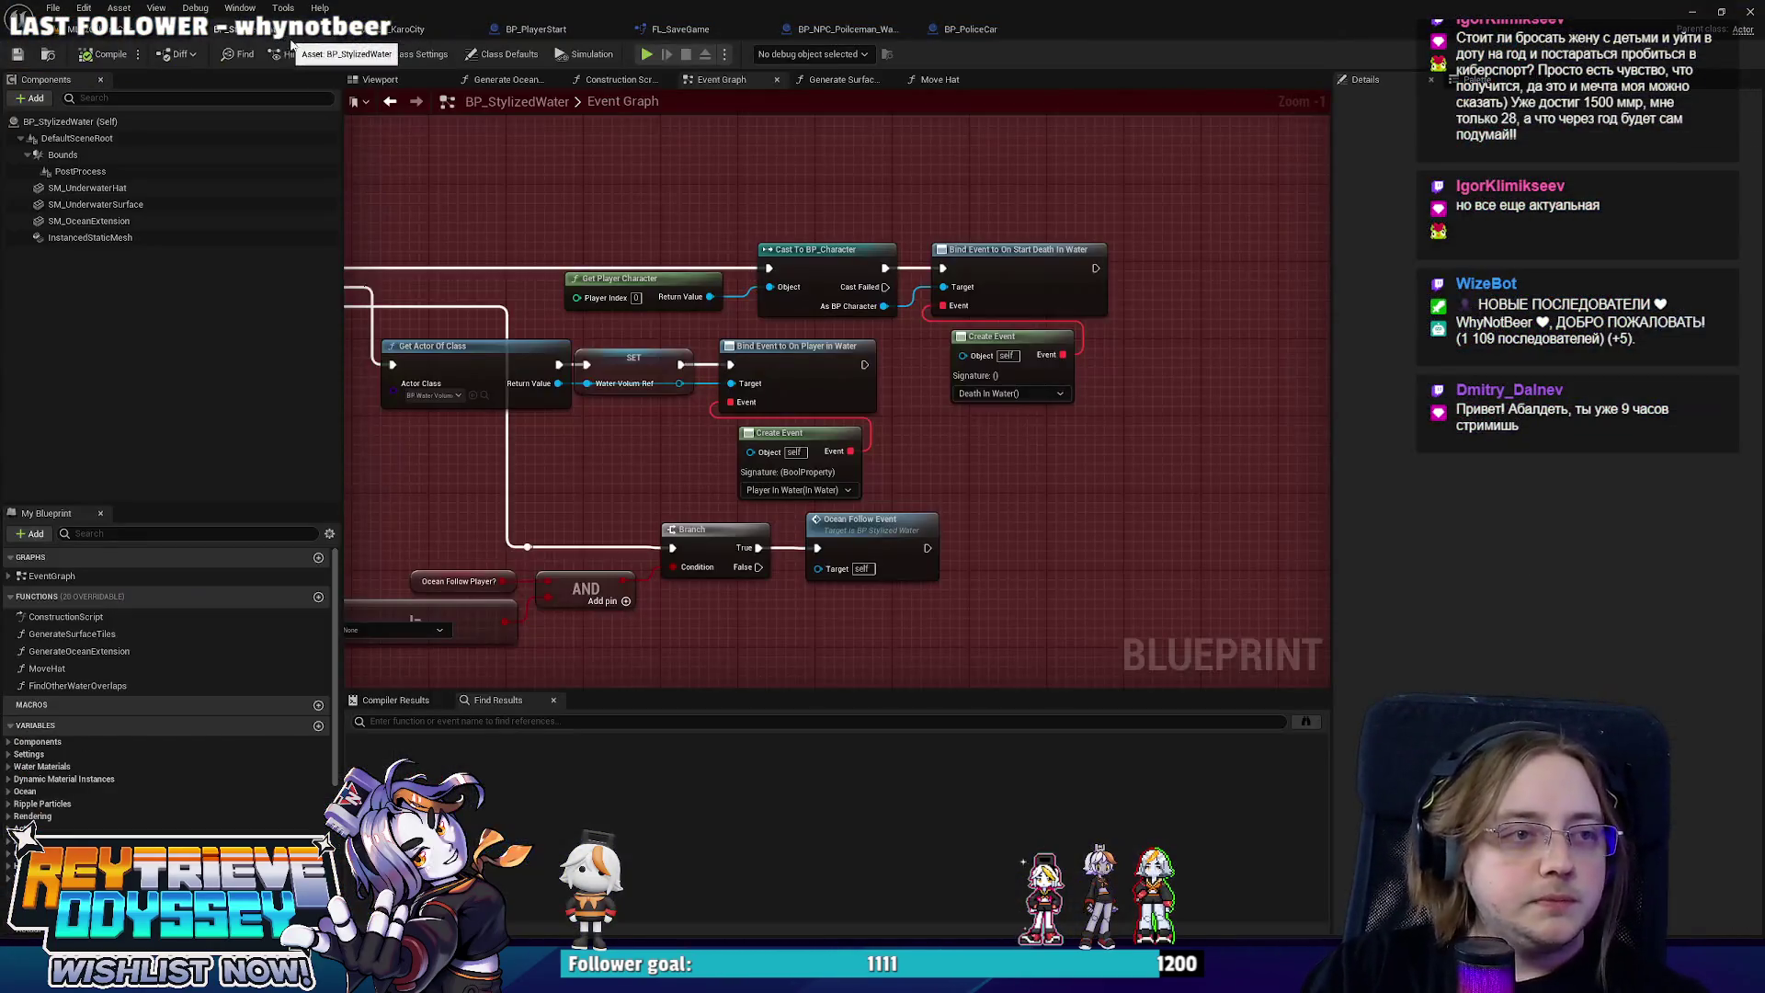
left_click(845, 29)
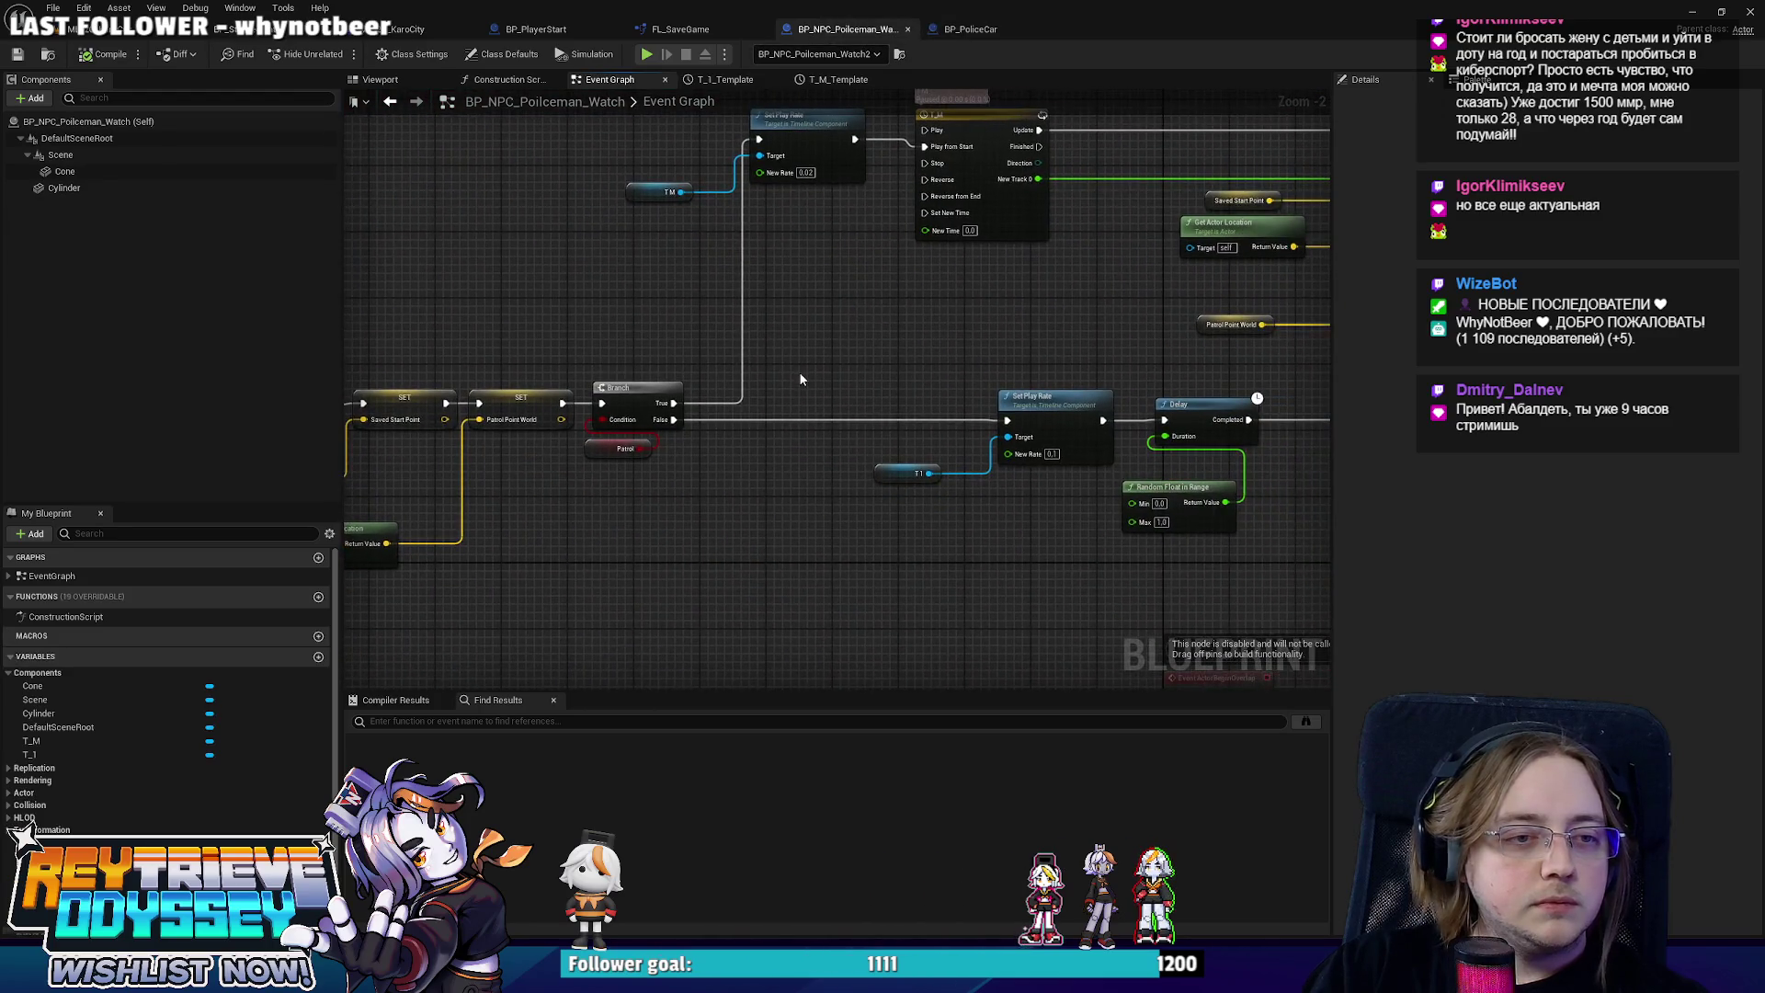
scroll(798, 372, "up", 2)
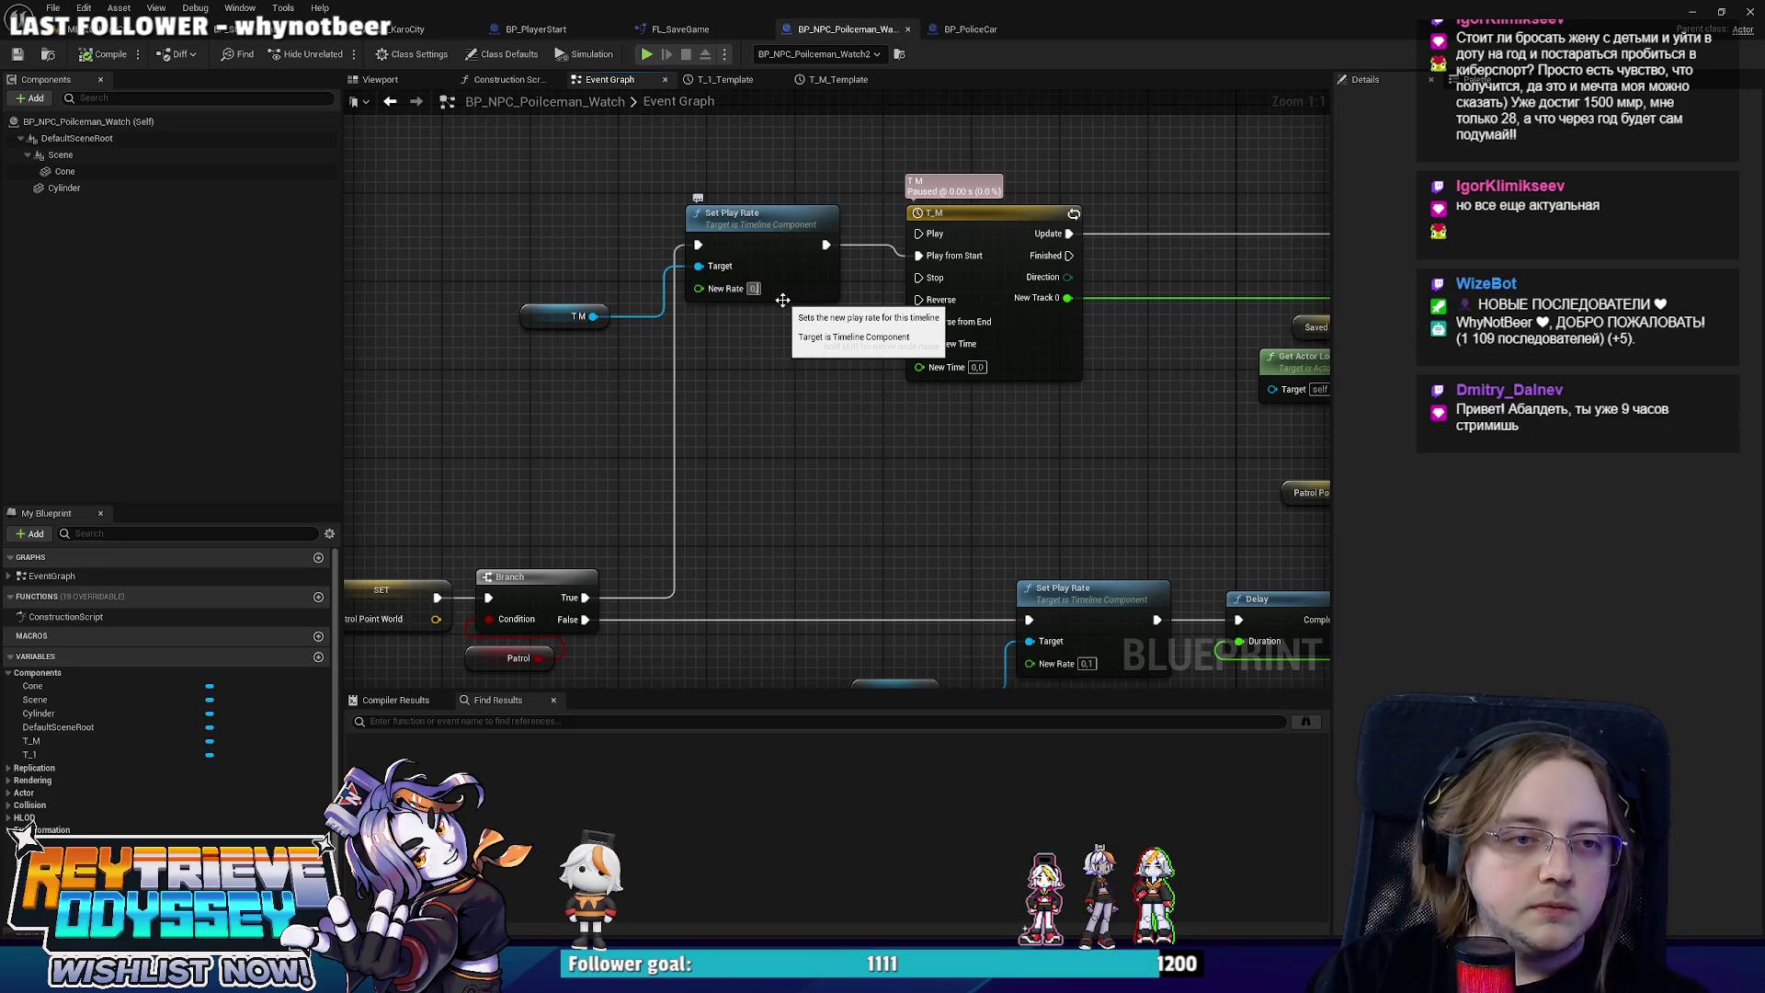
mouse_move(779, 312)
left_mouse_down()
mouse_move(772, 471)
mouse_move(1053, 502)
mouse_move(878, 478)
left_mouse_up()
left_click(386, 80)
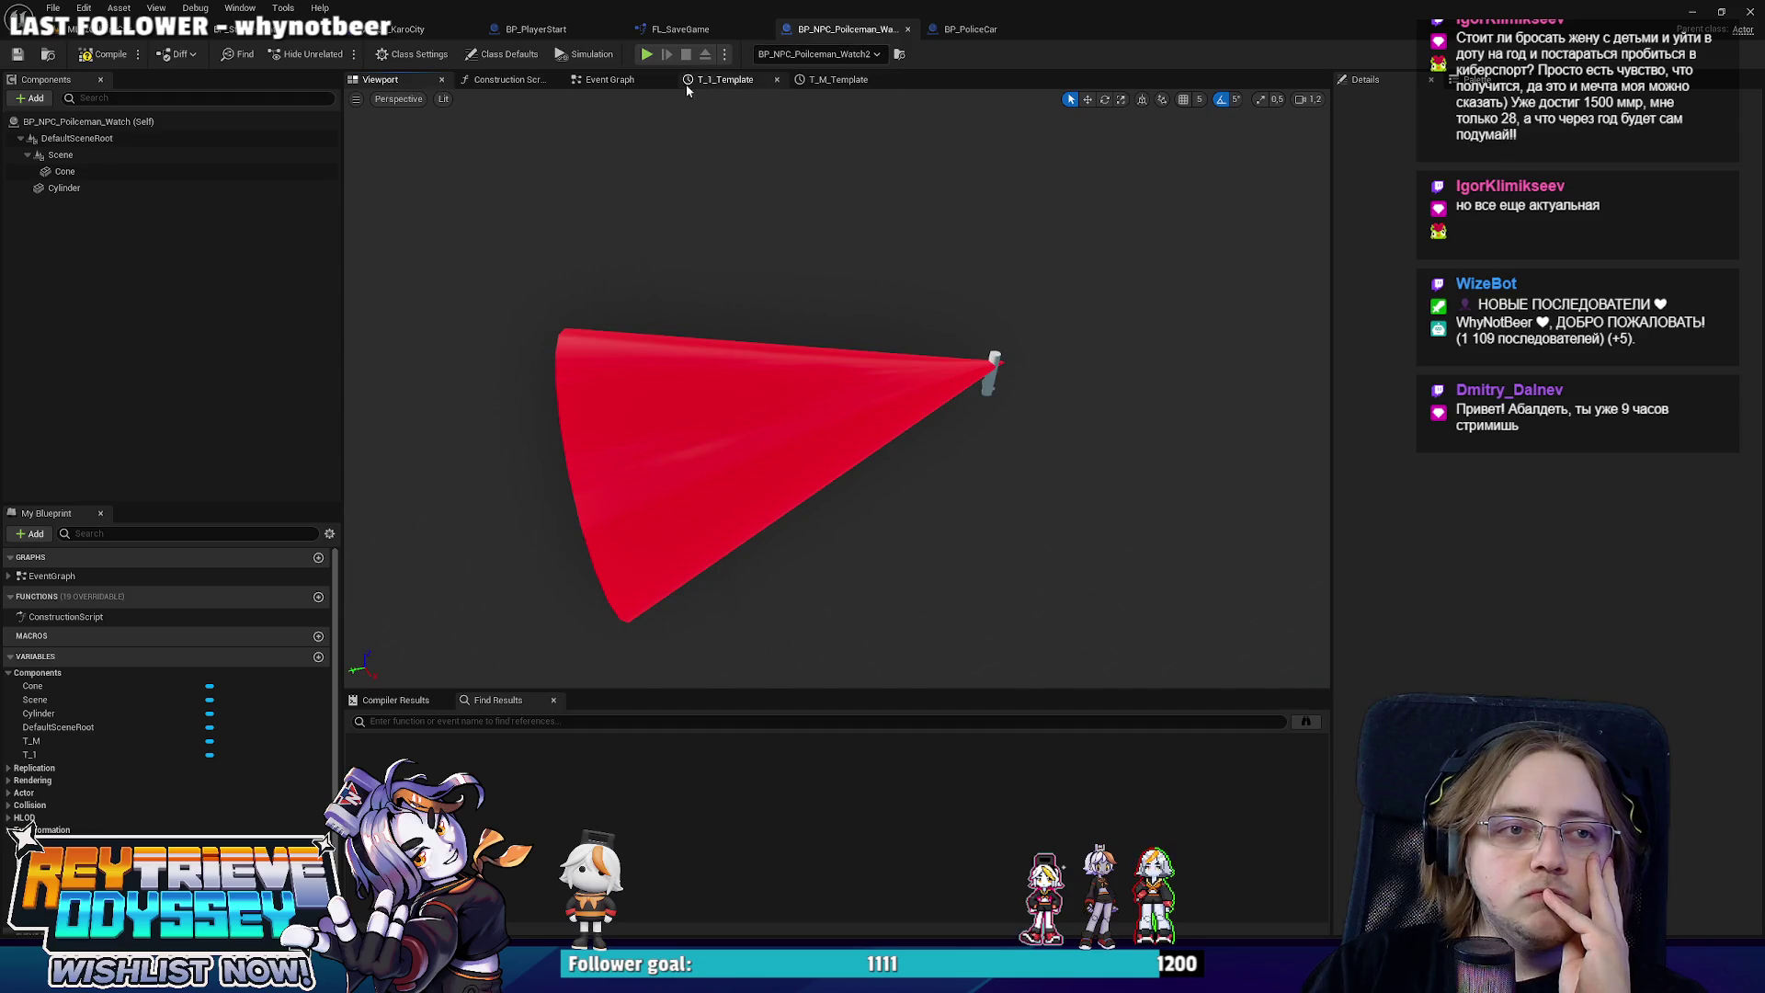
Replace a mistaken Add node with Combine Rotators fed by Find Look at Rotation, B Z set to 90.
left_click(606, 80)
left_click_drag(726, 449, 853, 484)
type("+")
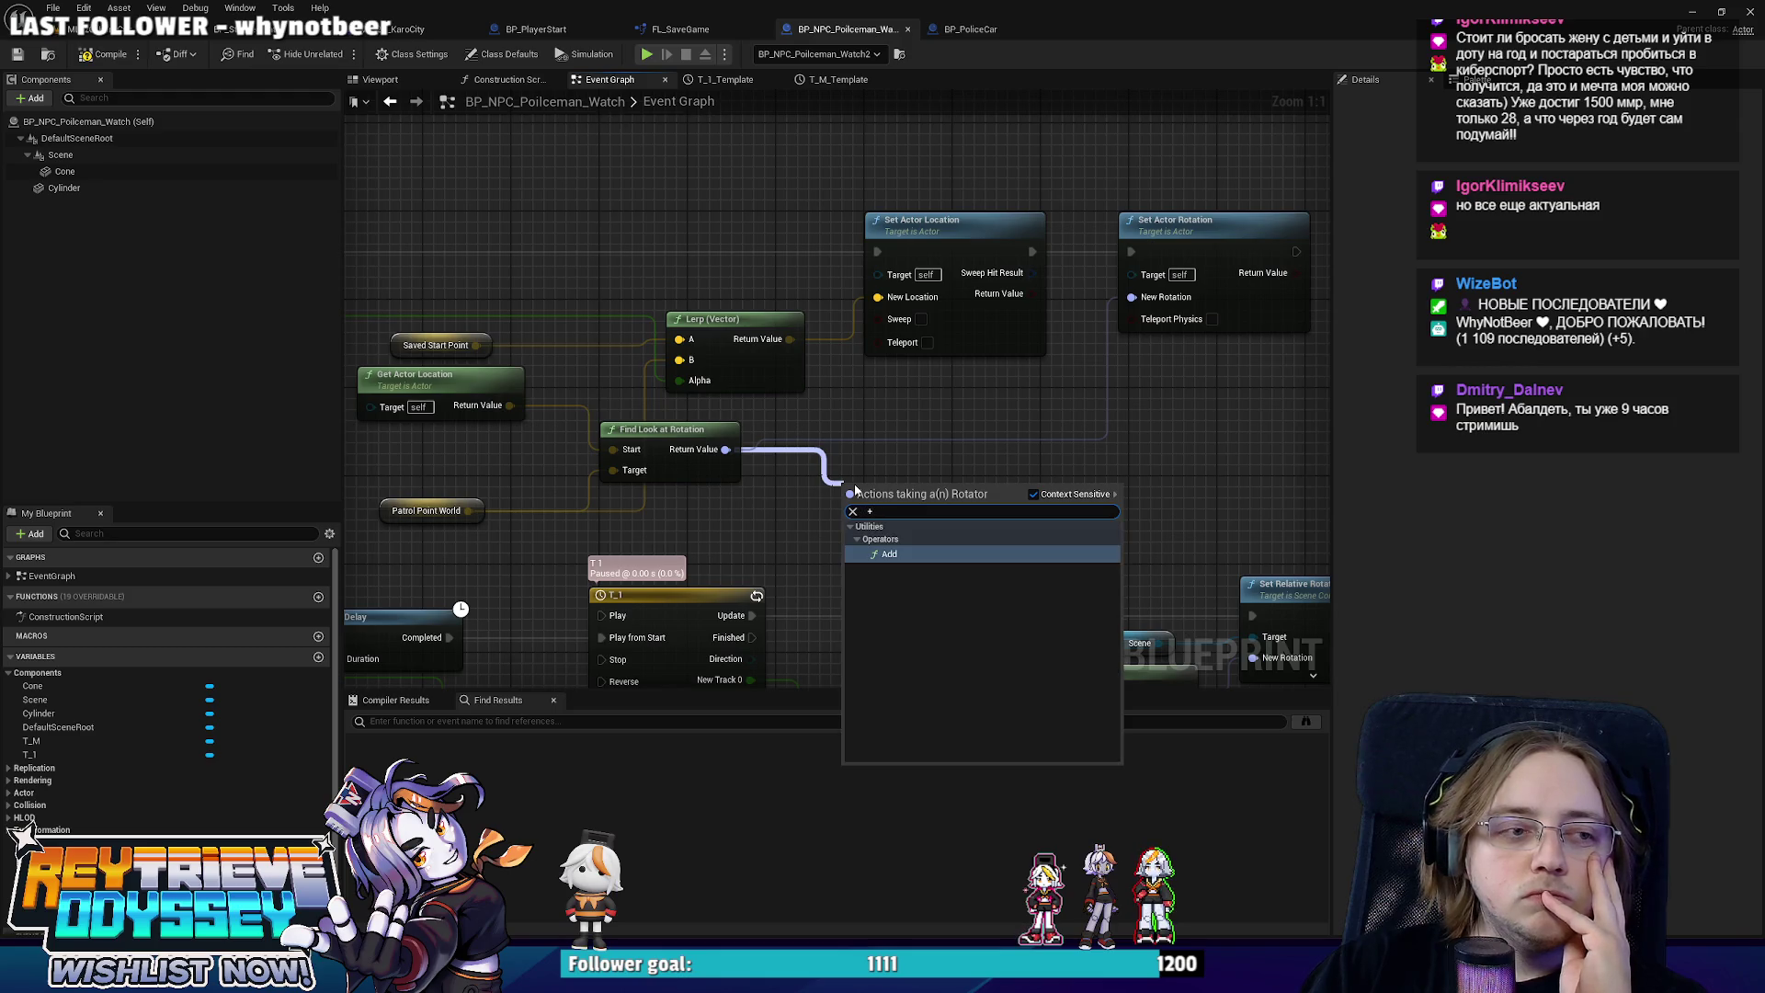
key("Return")
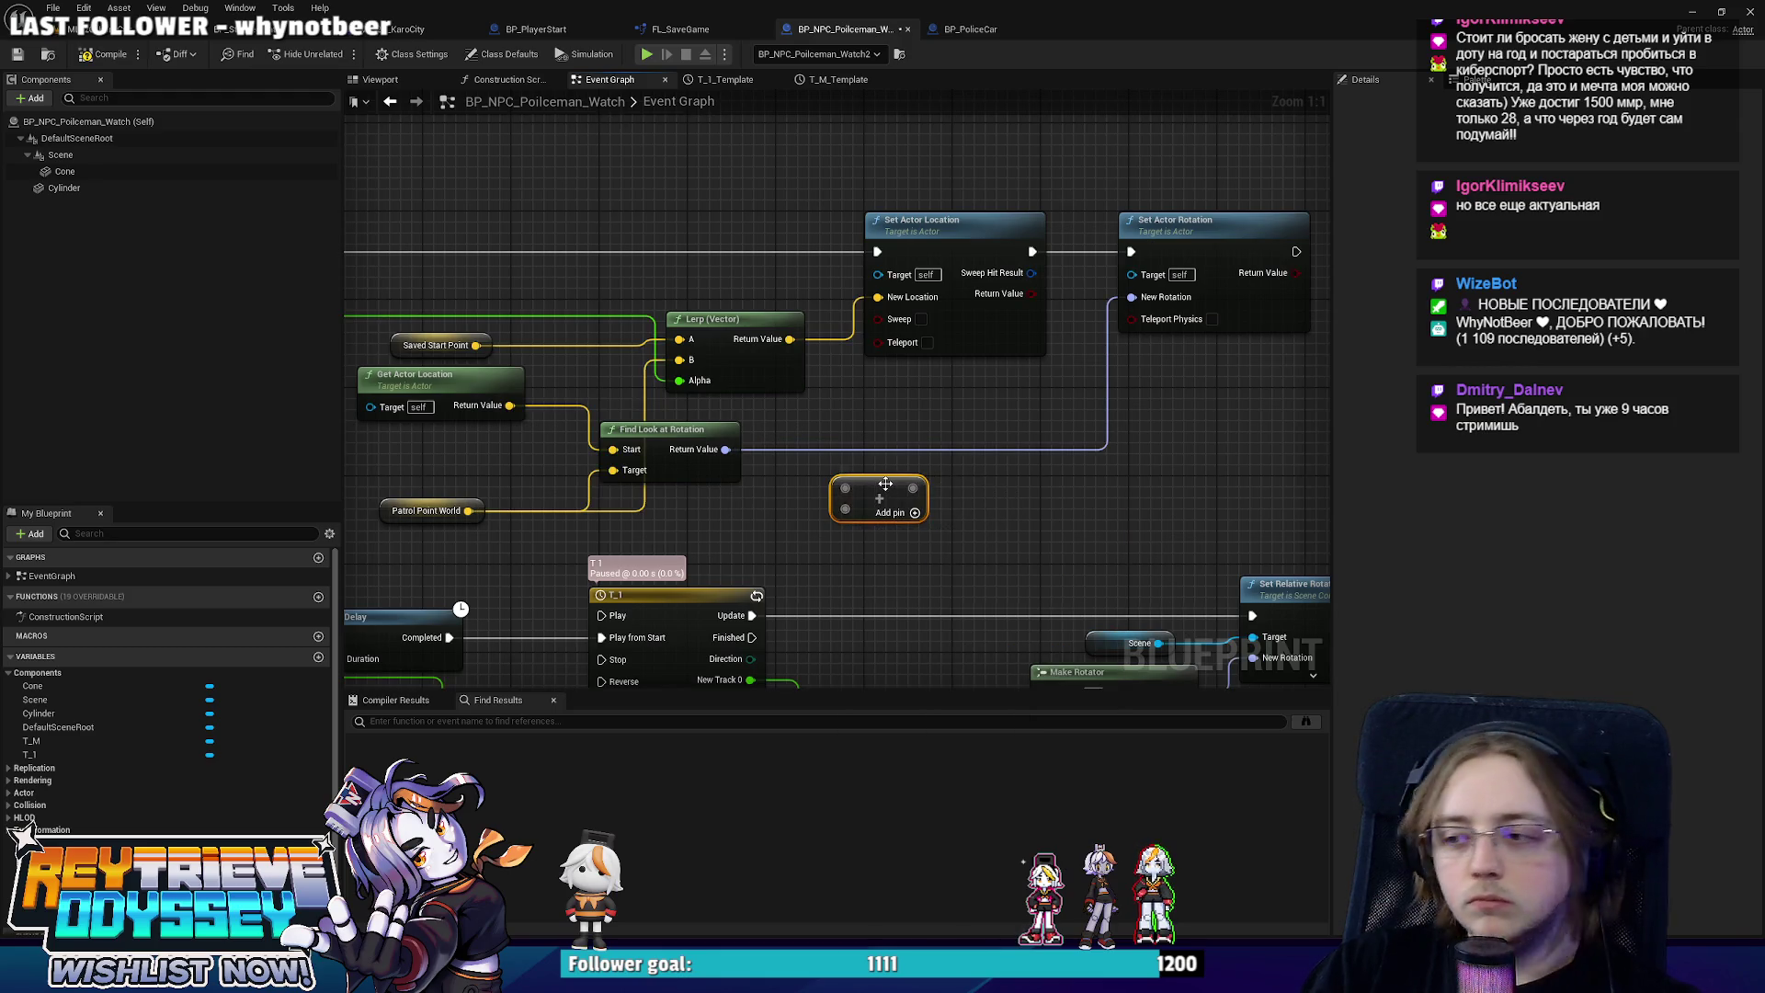
key("Delete")
left_click_drag(726, 448, 814, 524)
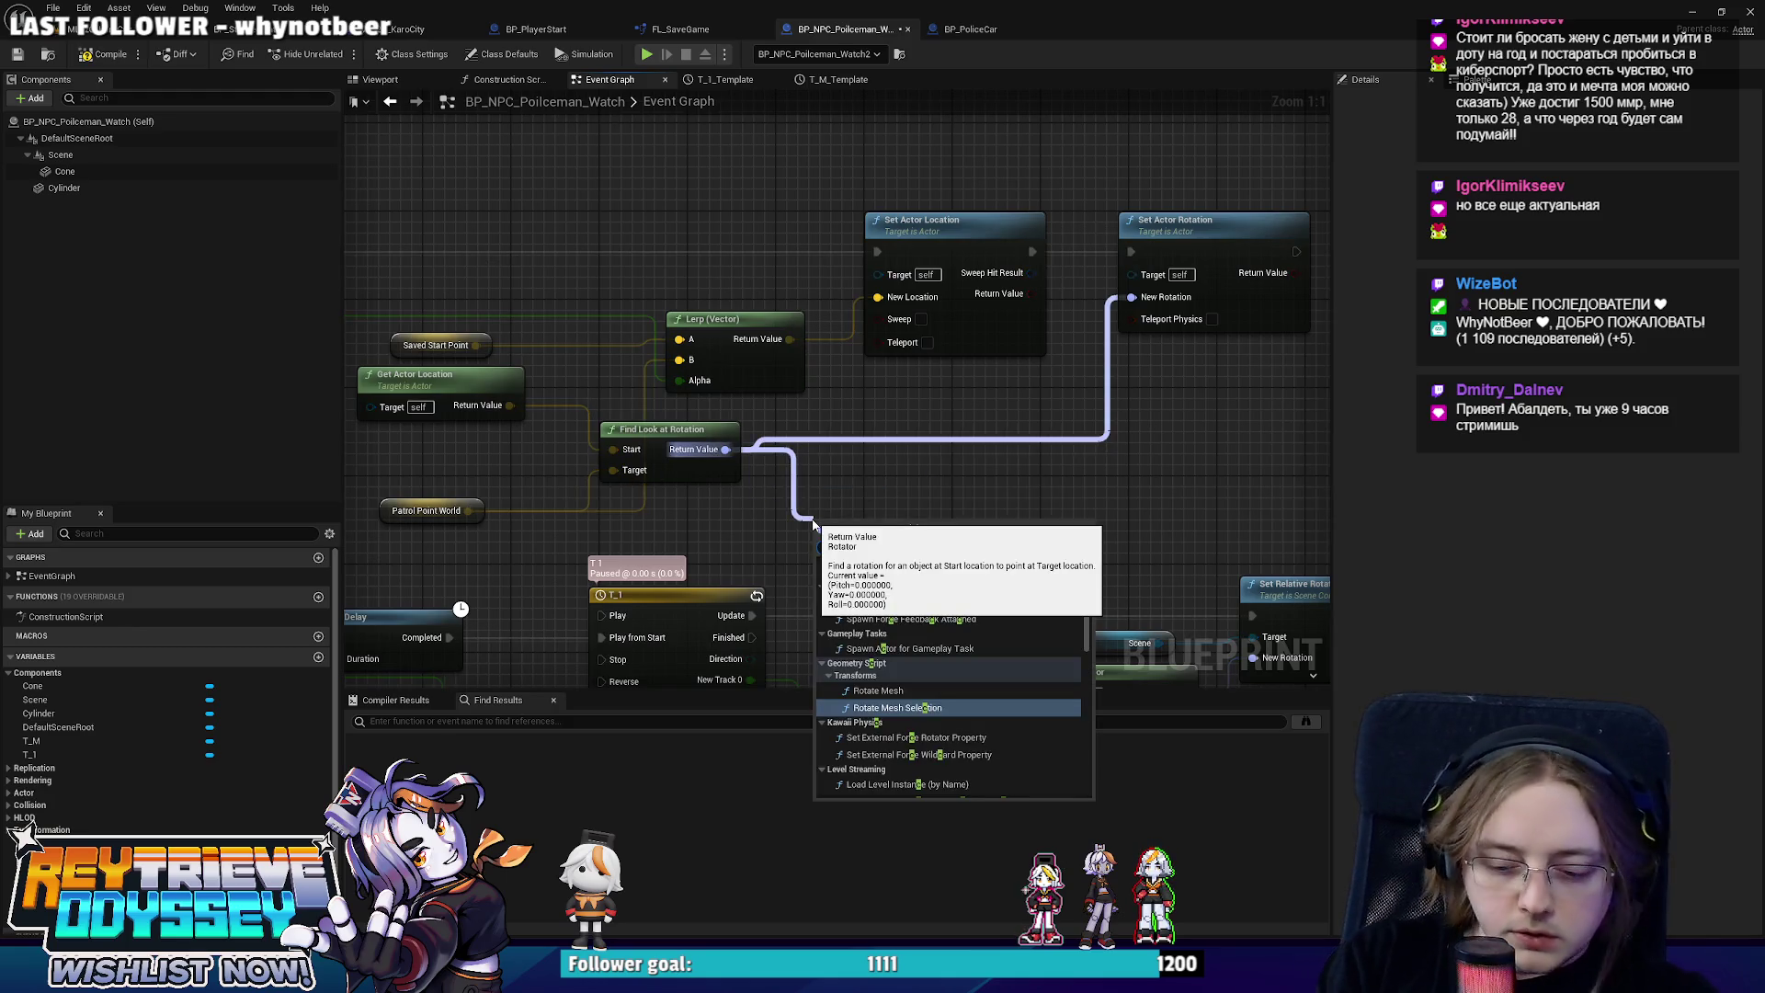
type("ombine")
key("Return")
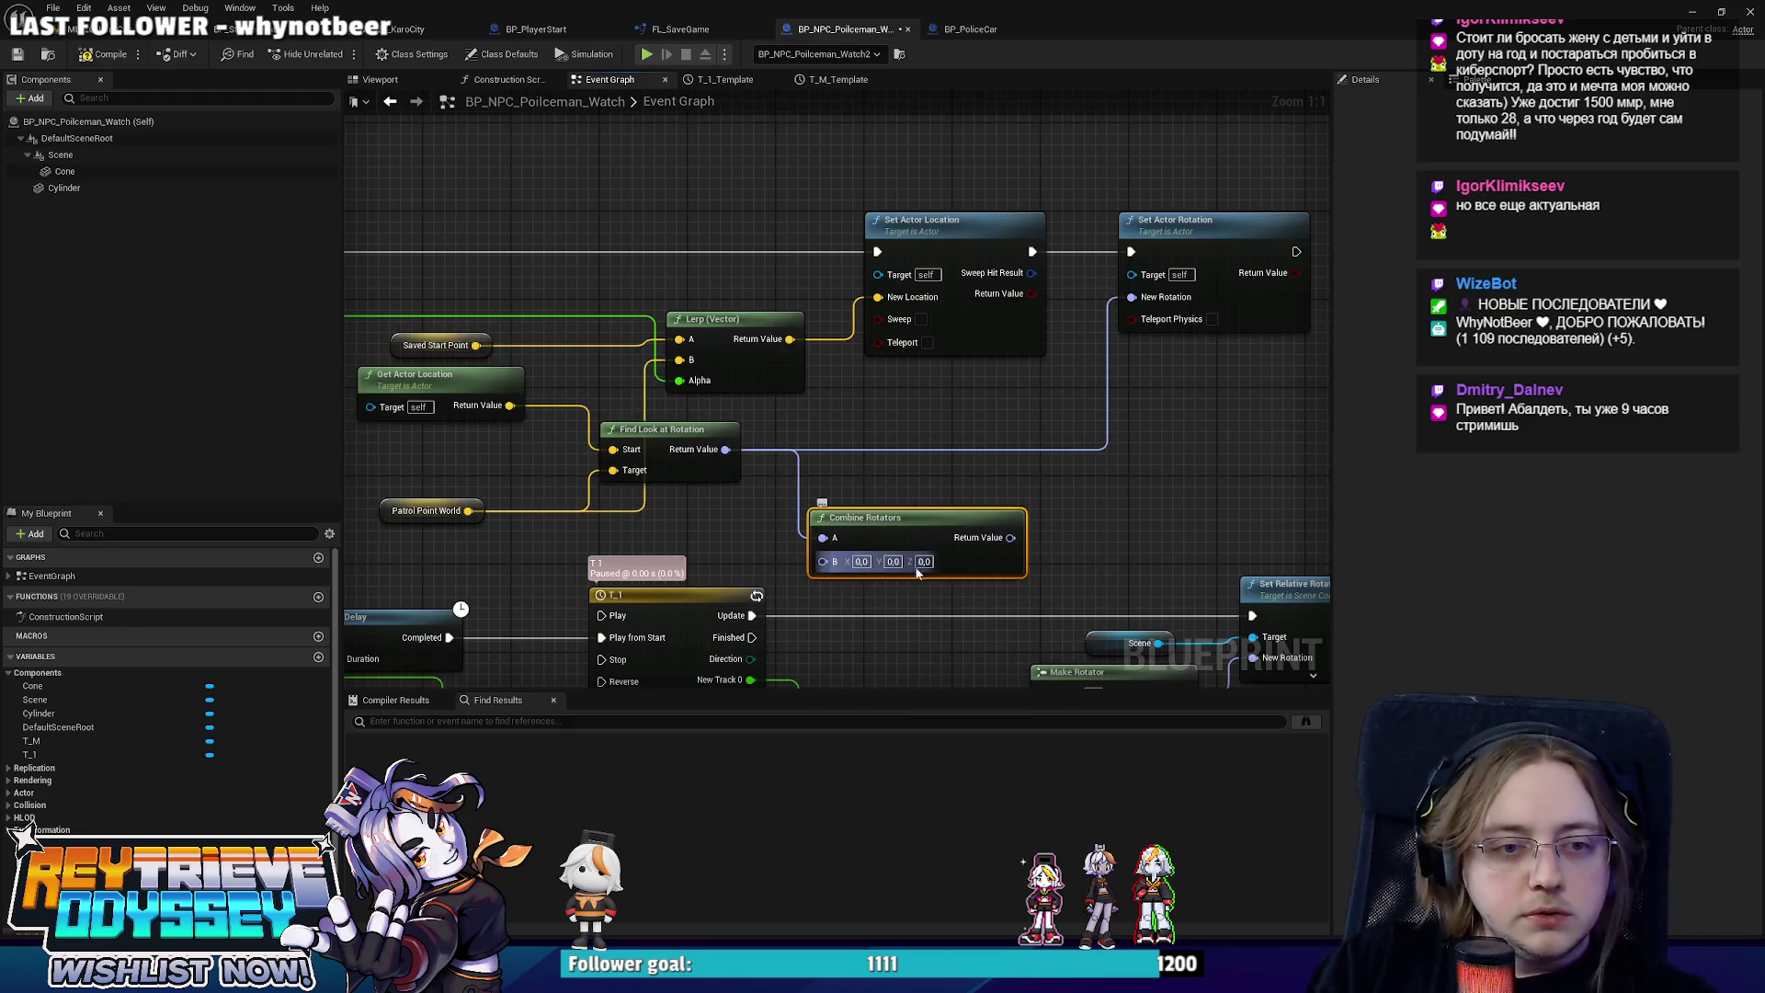
type("90")
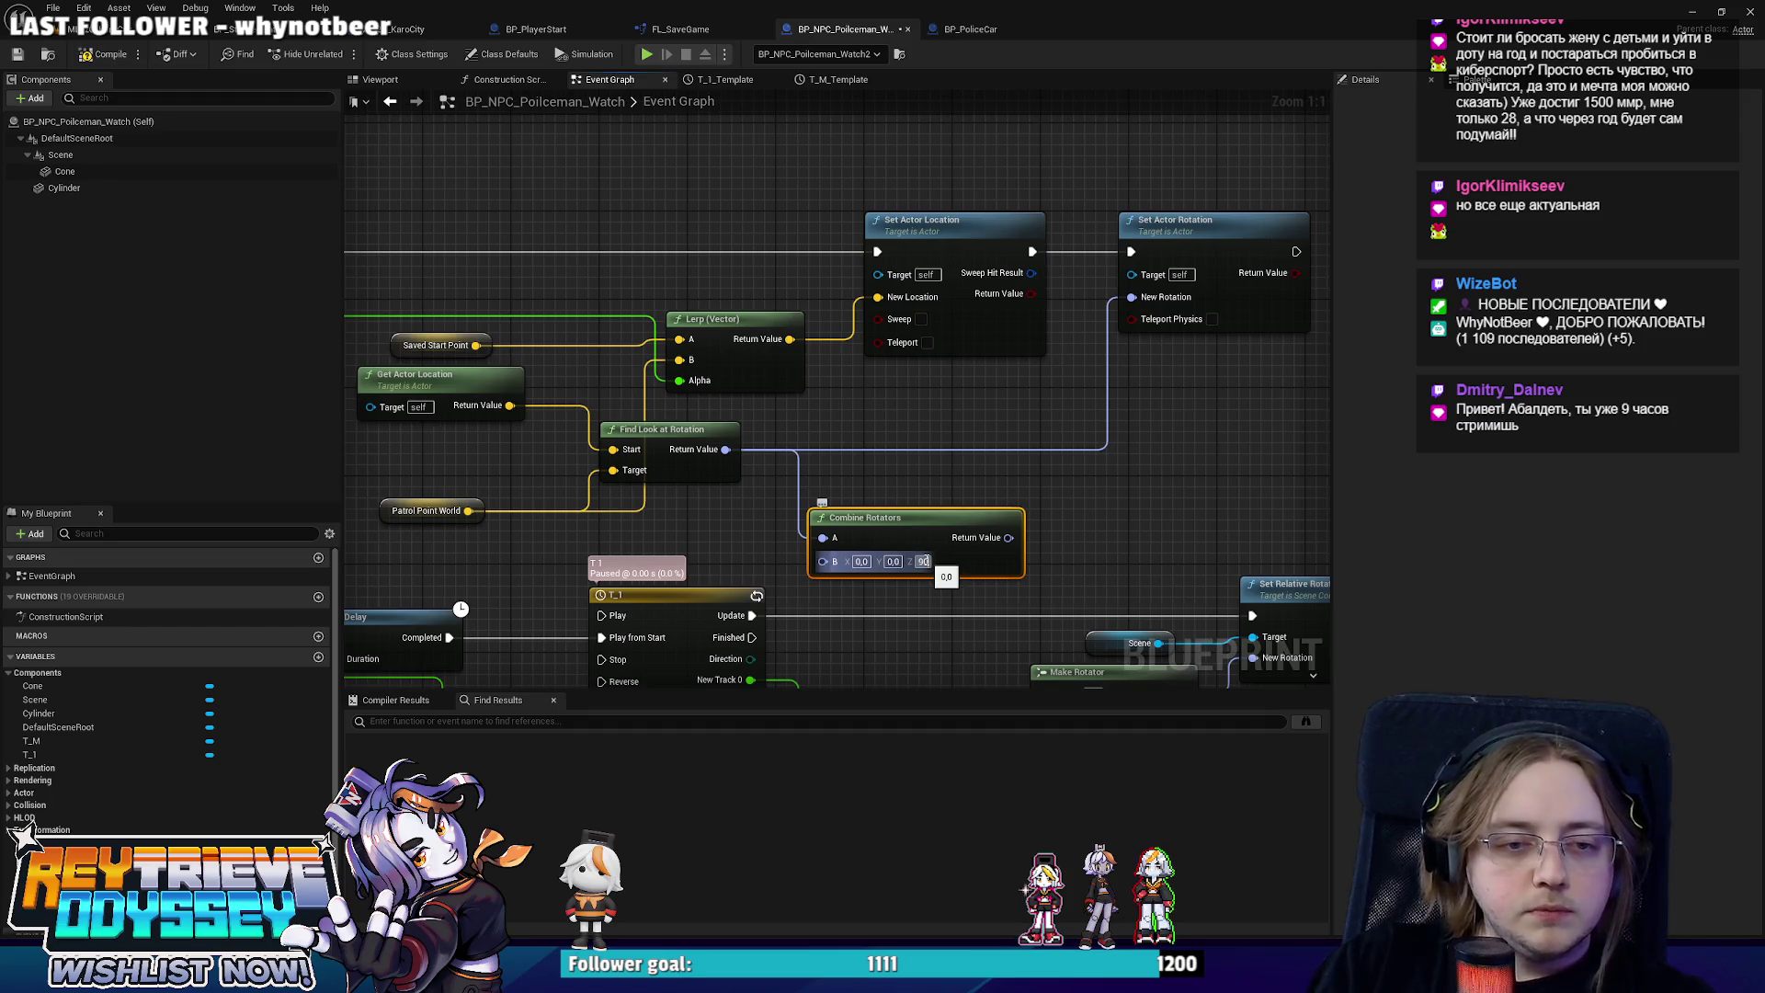
key("Return")
left_click_drag(1010, 538, 1172, 295)
left_click(440, 259)
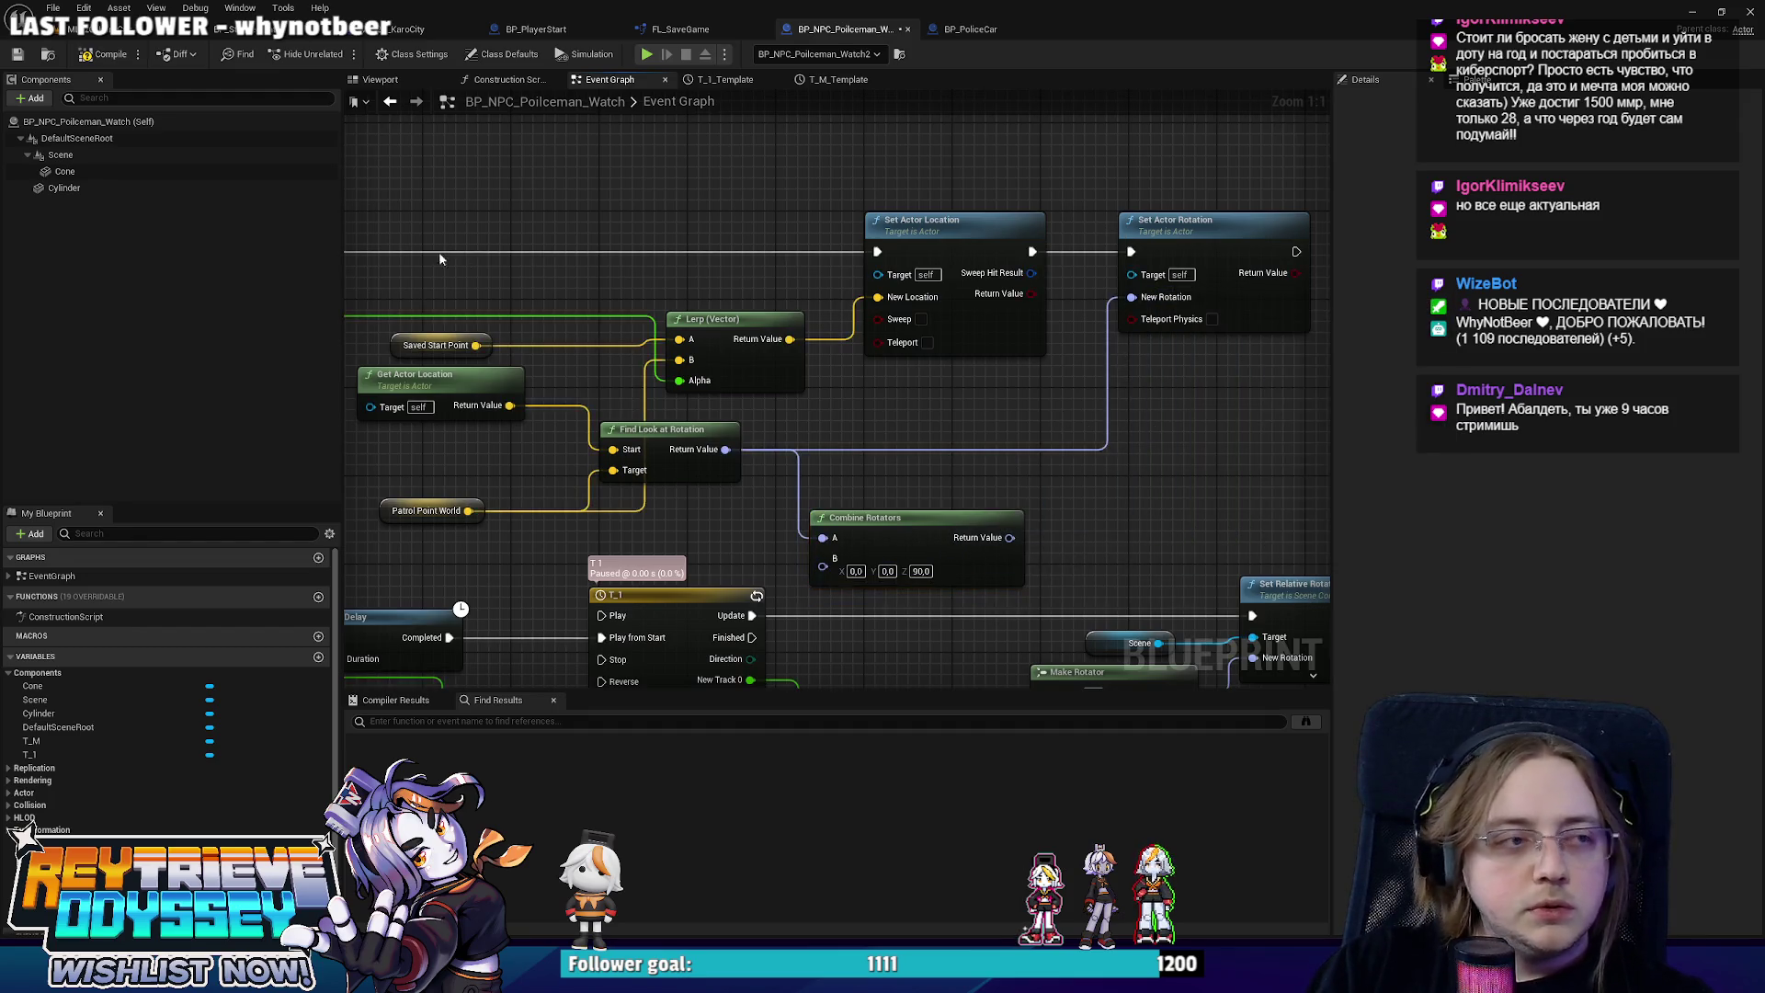
left_click(161, 156)
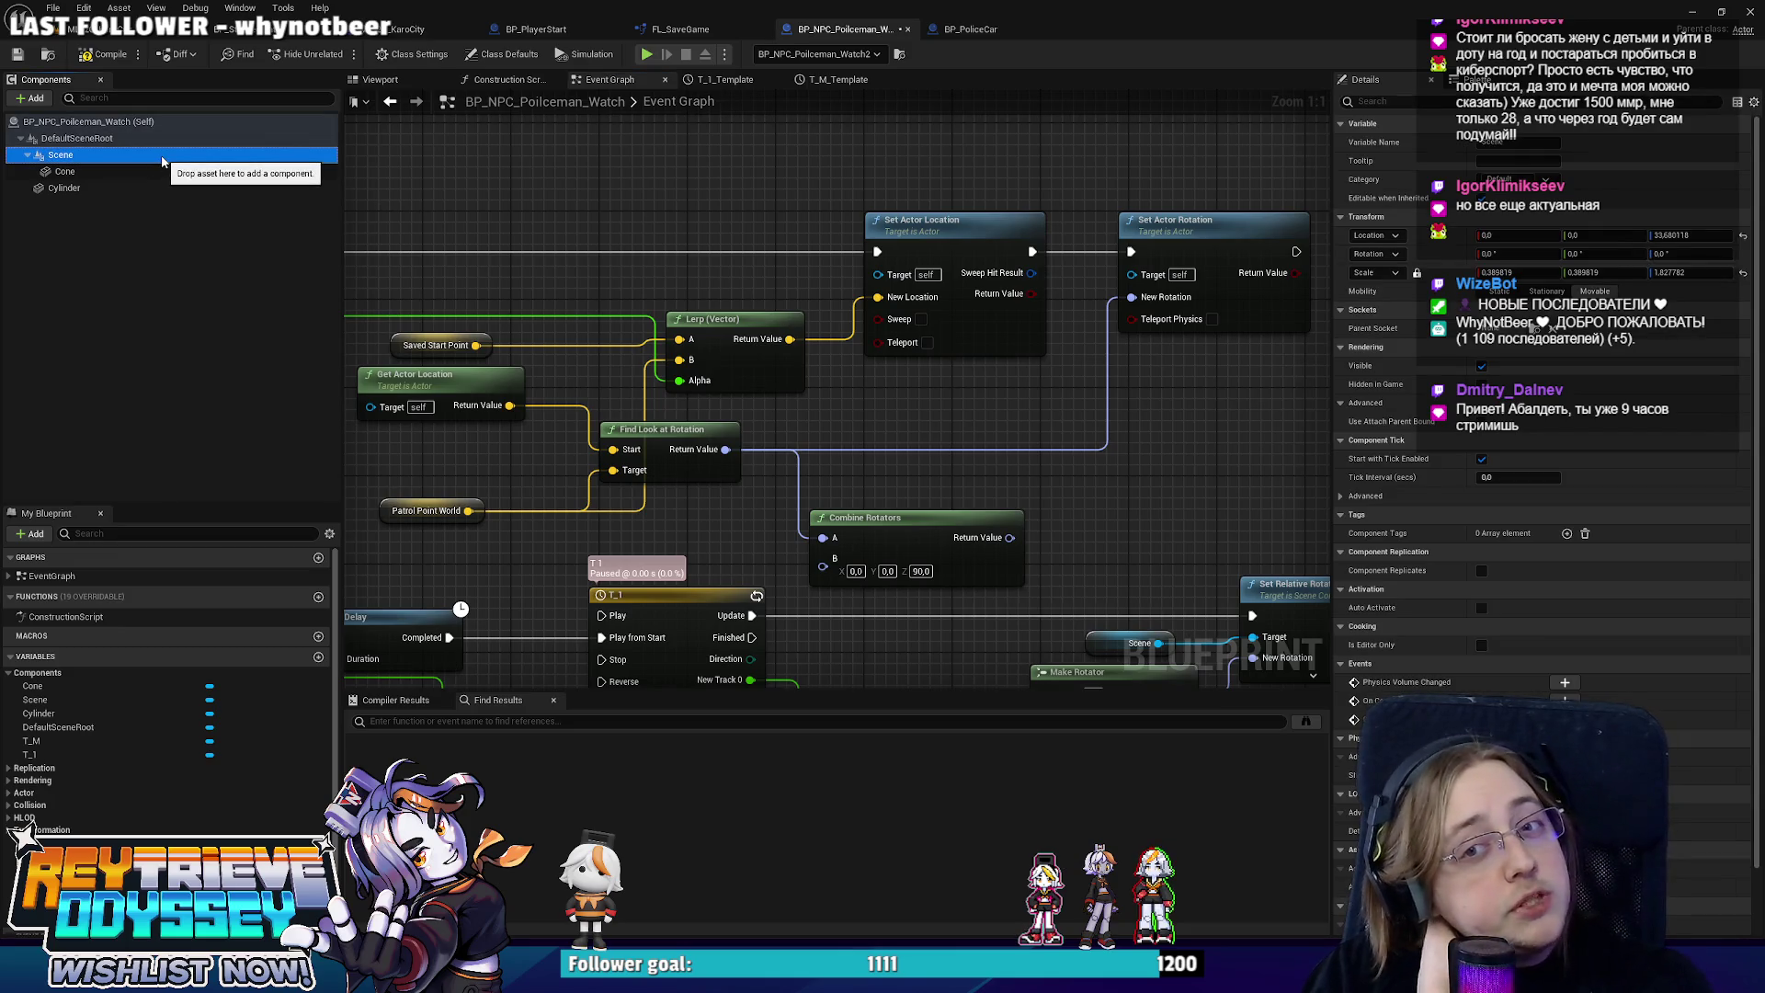
left_click(64, 188)
left_click(154, 172)
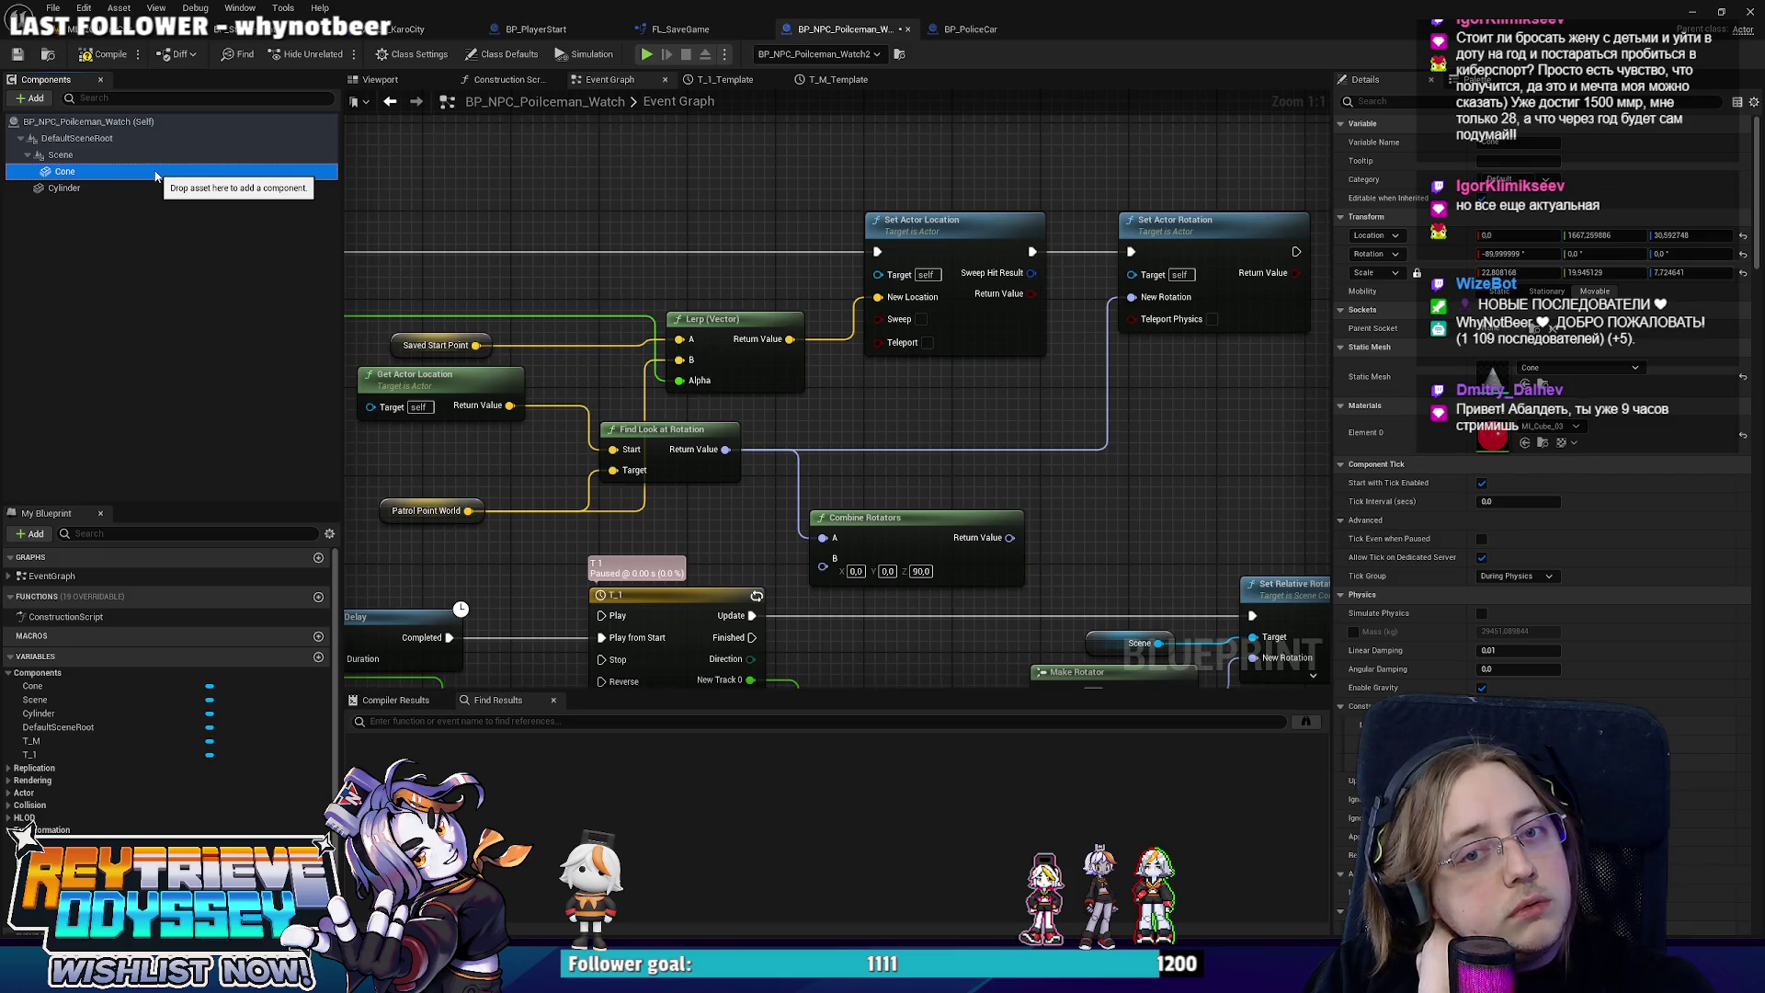
left_click(138, 139)
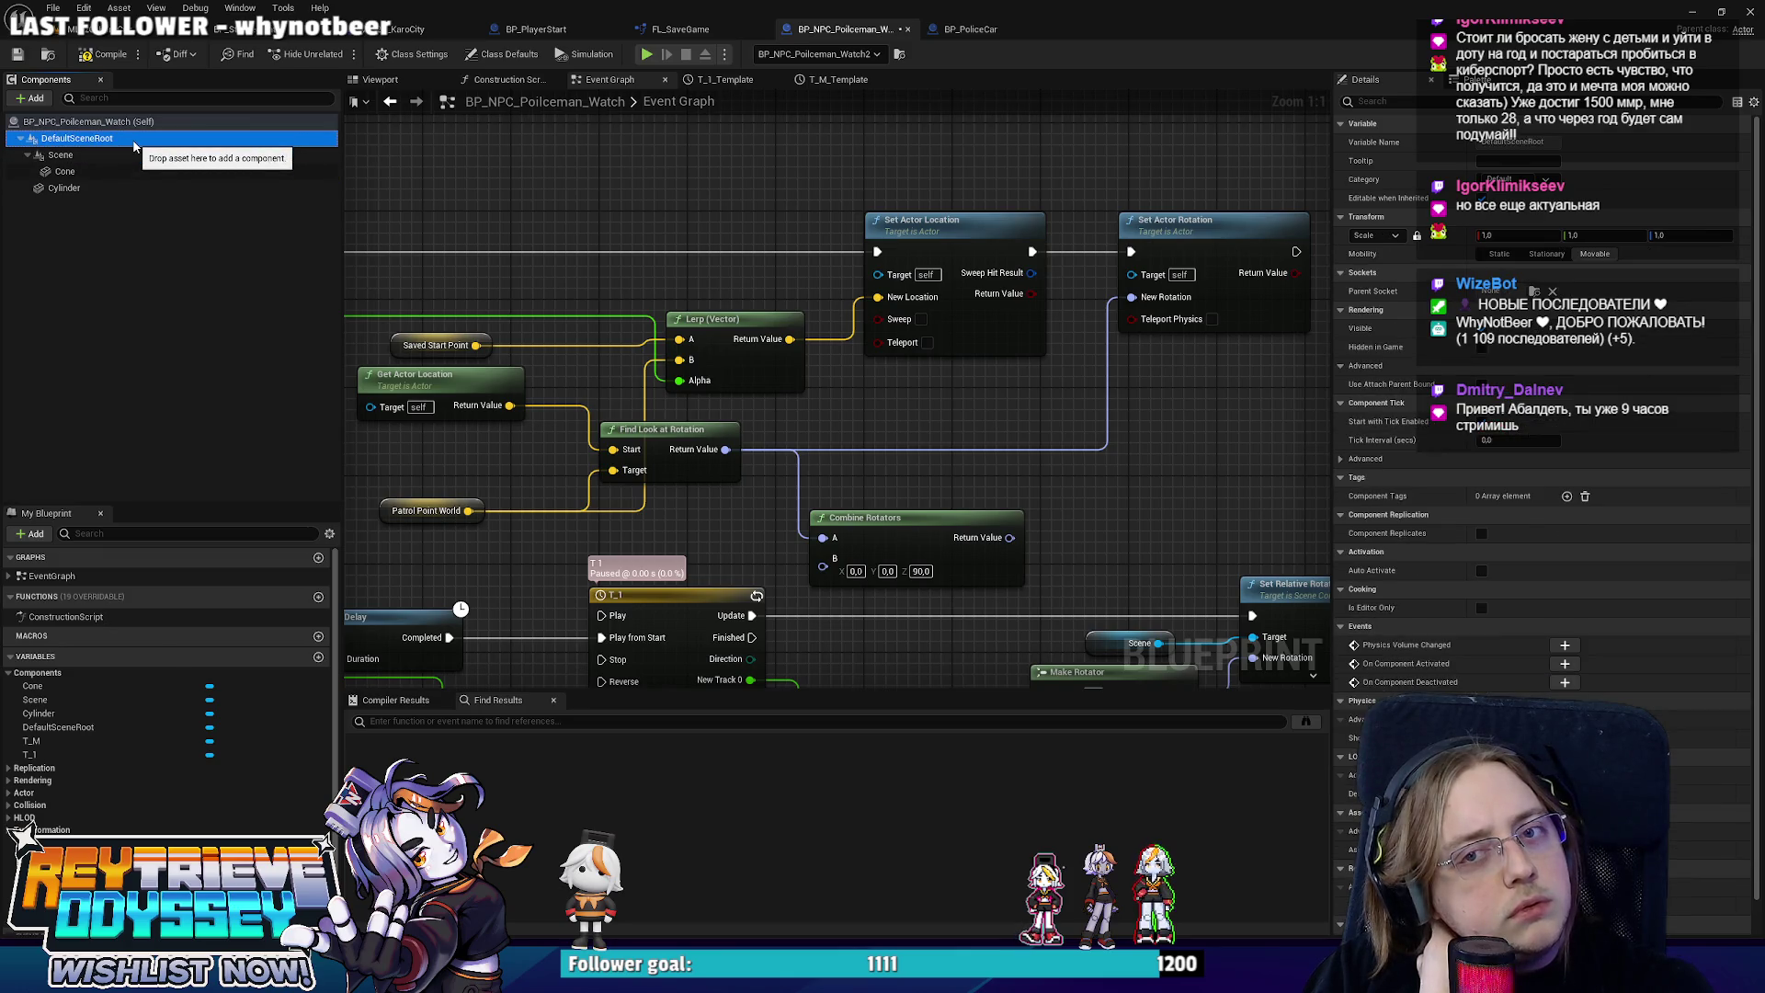
left_click(133, 156)
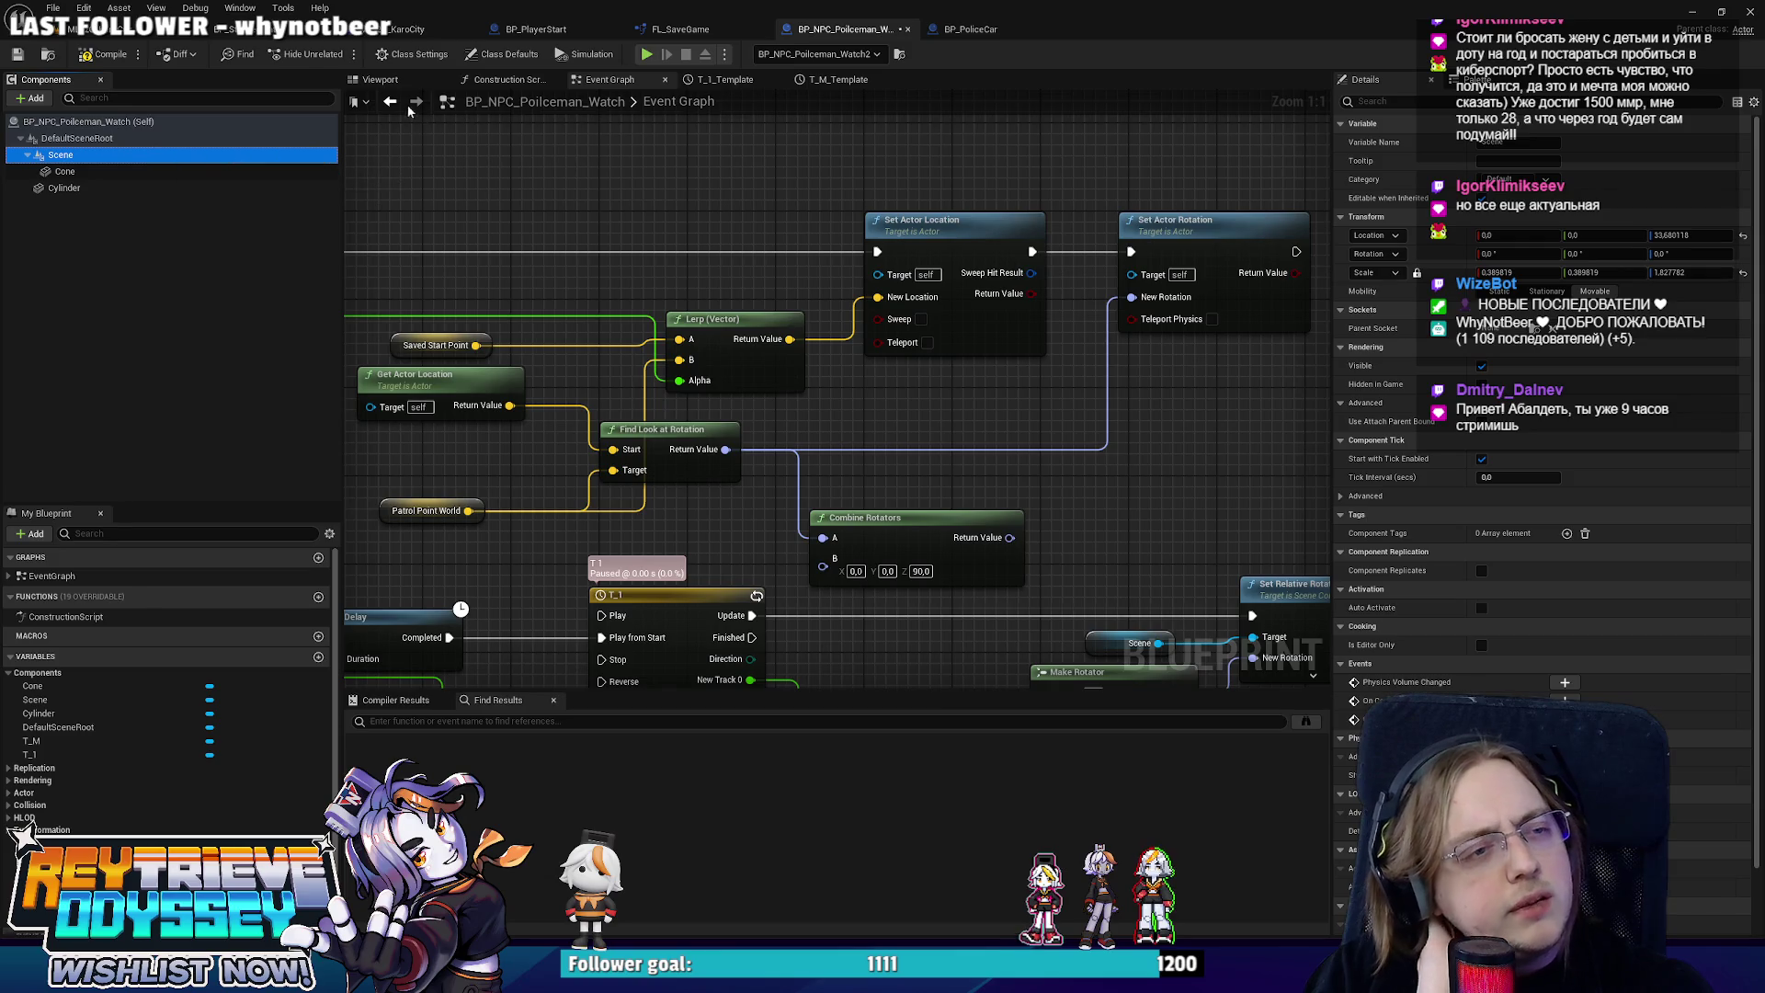
left_click(380, 79)
scroll(1057, 378, "up", 2)
scroll(1057, 378, "up", 3)
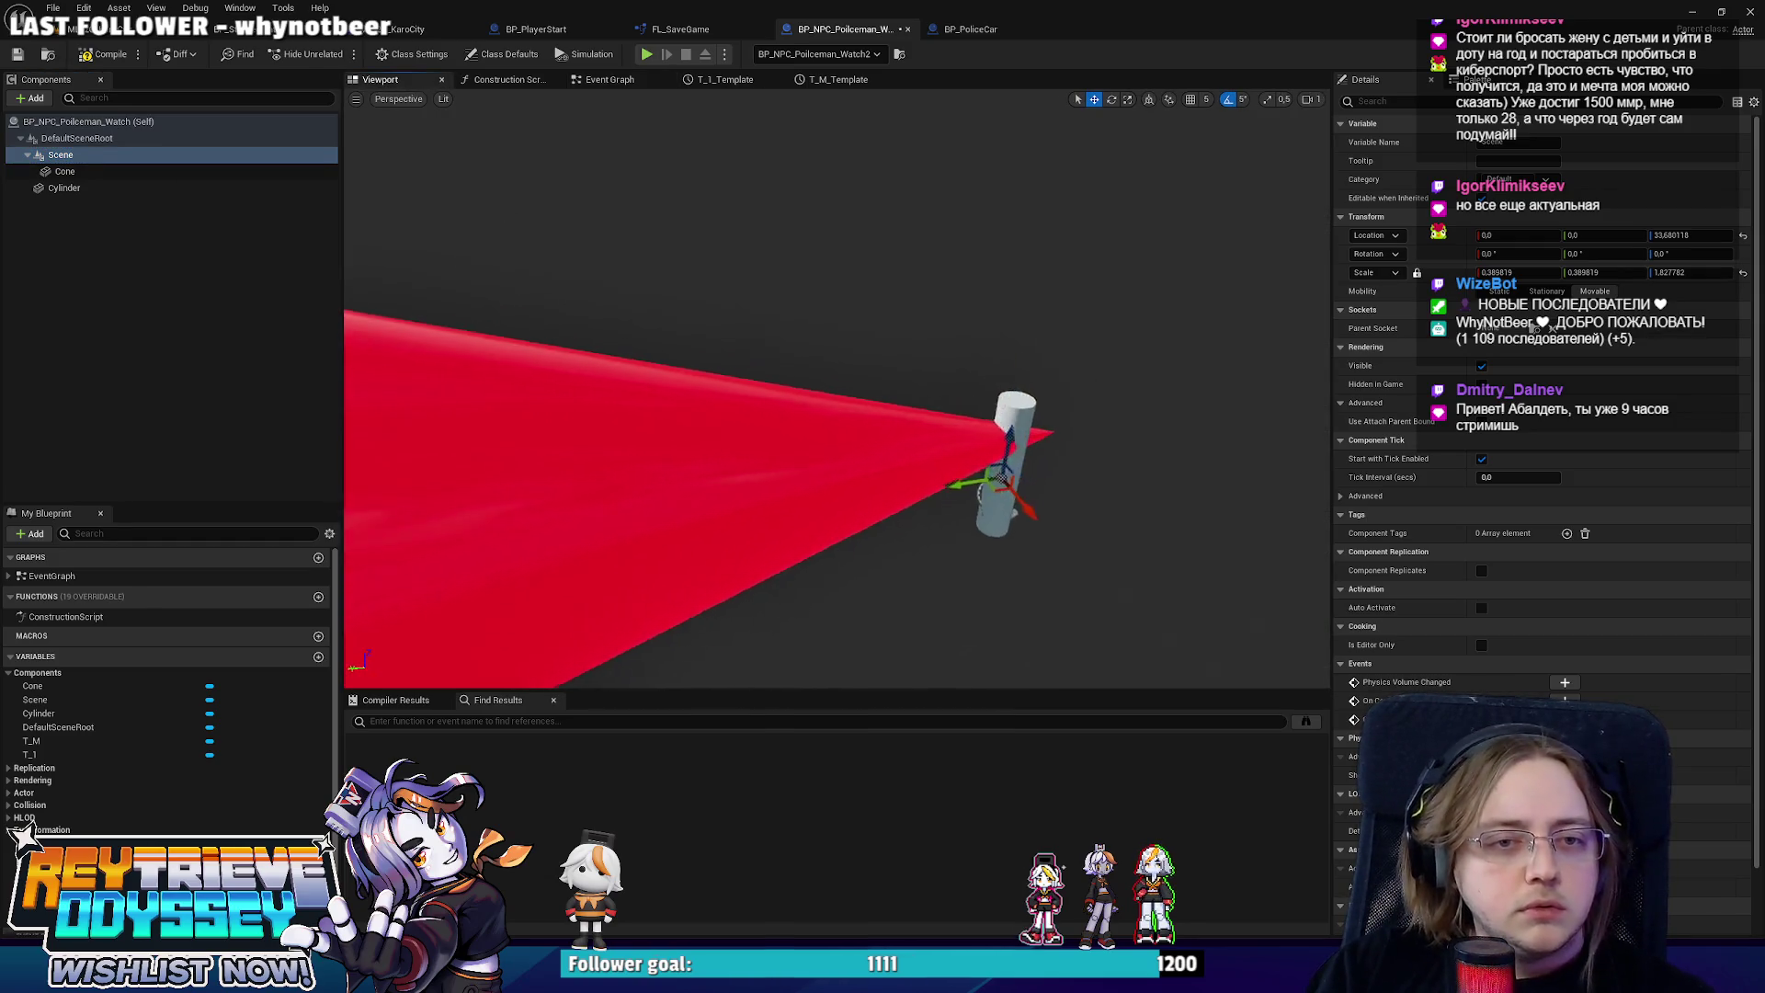
left_click(979, 442)
left_click(1536, 253)
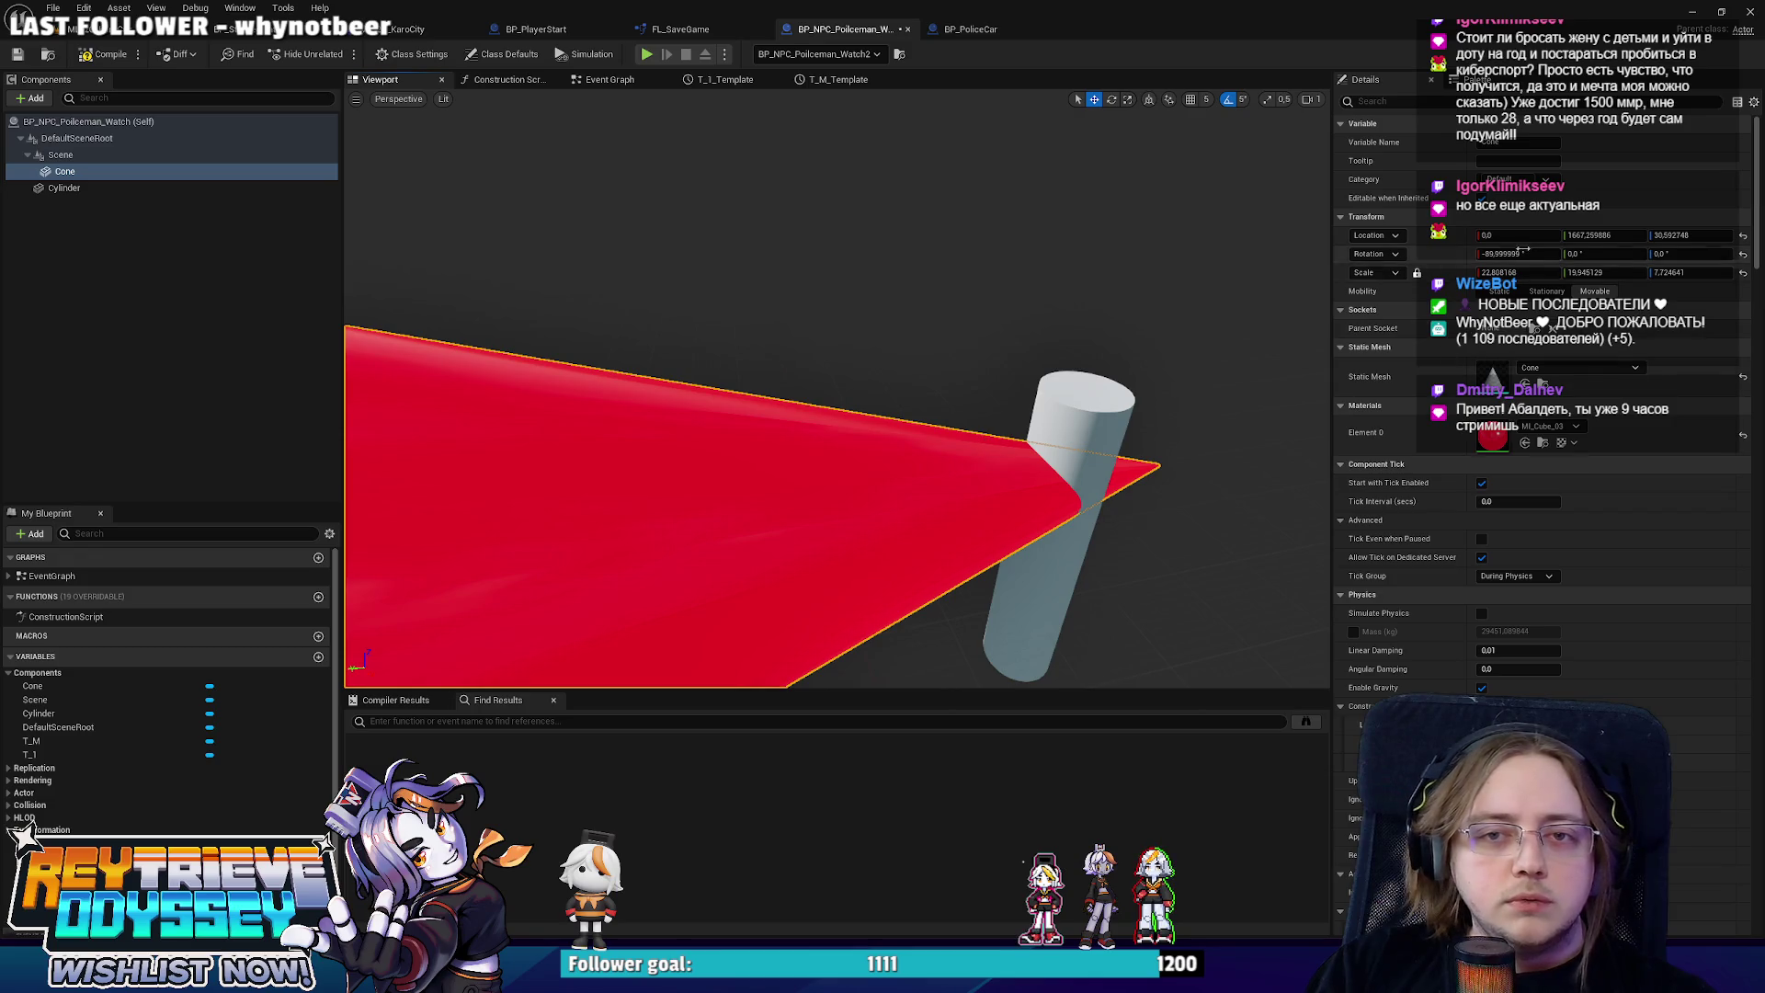
type("0")
key("Return")
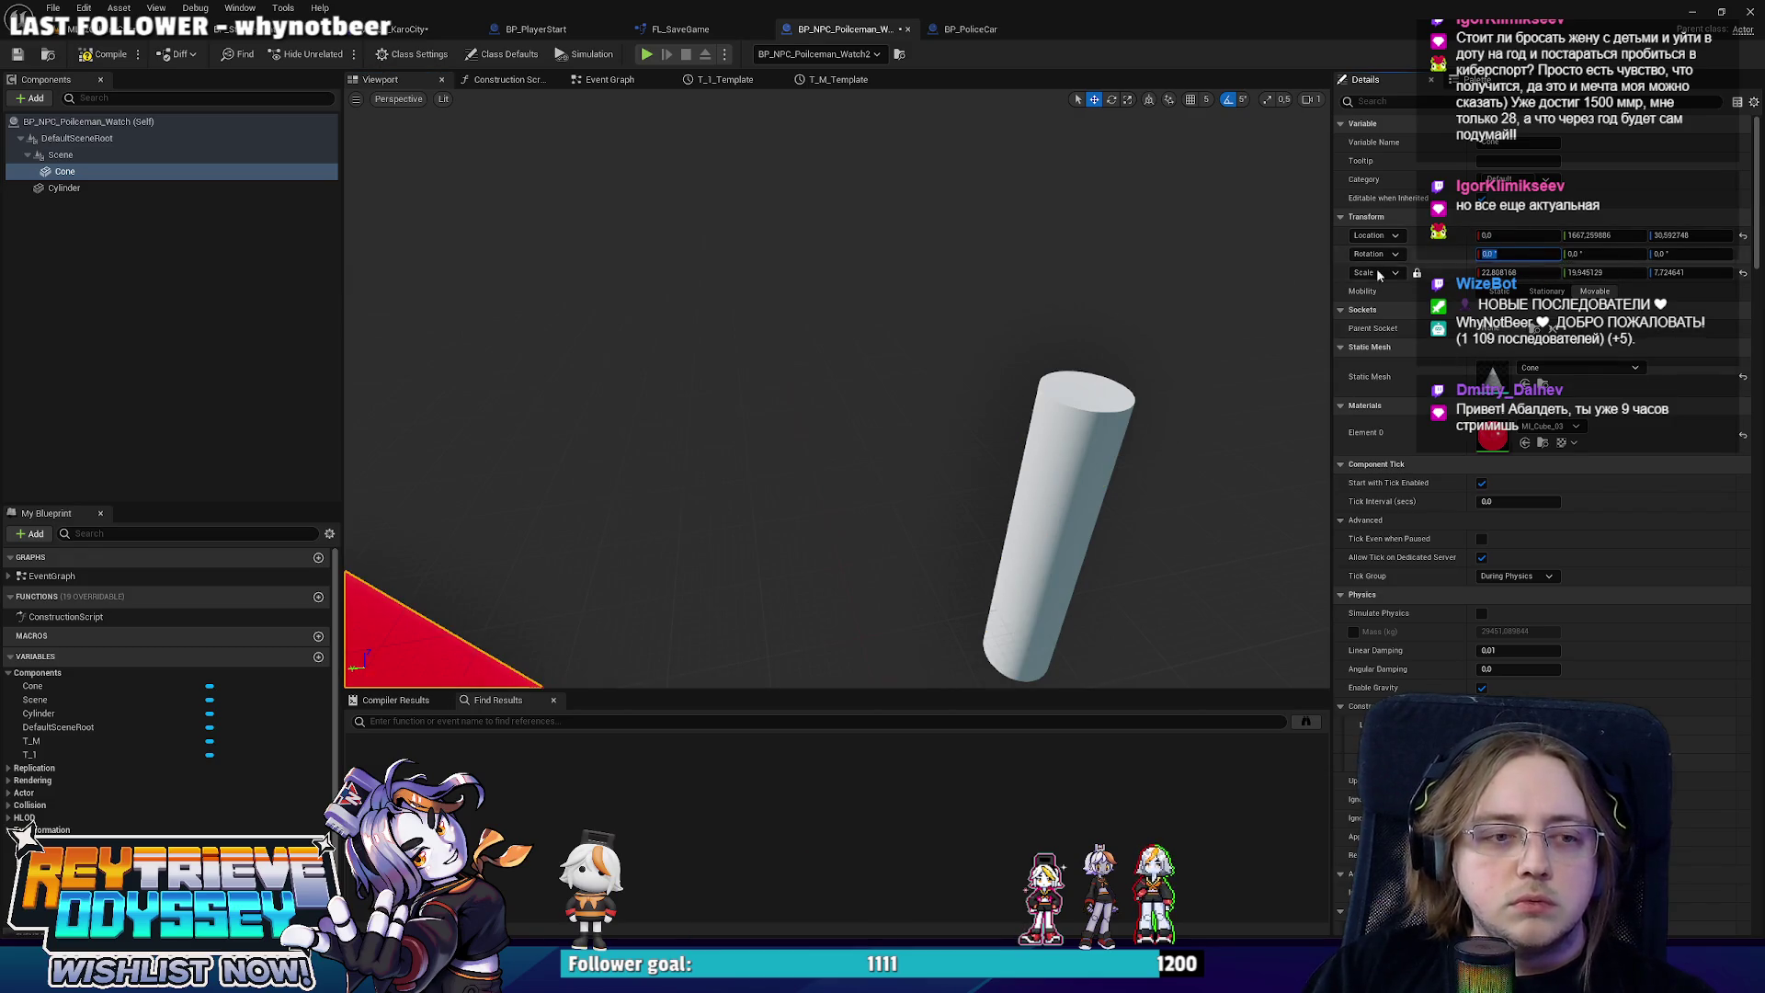
scroll(365, 290, "down", 5)
key("ctrl+z")
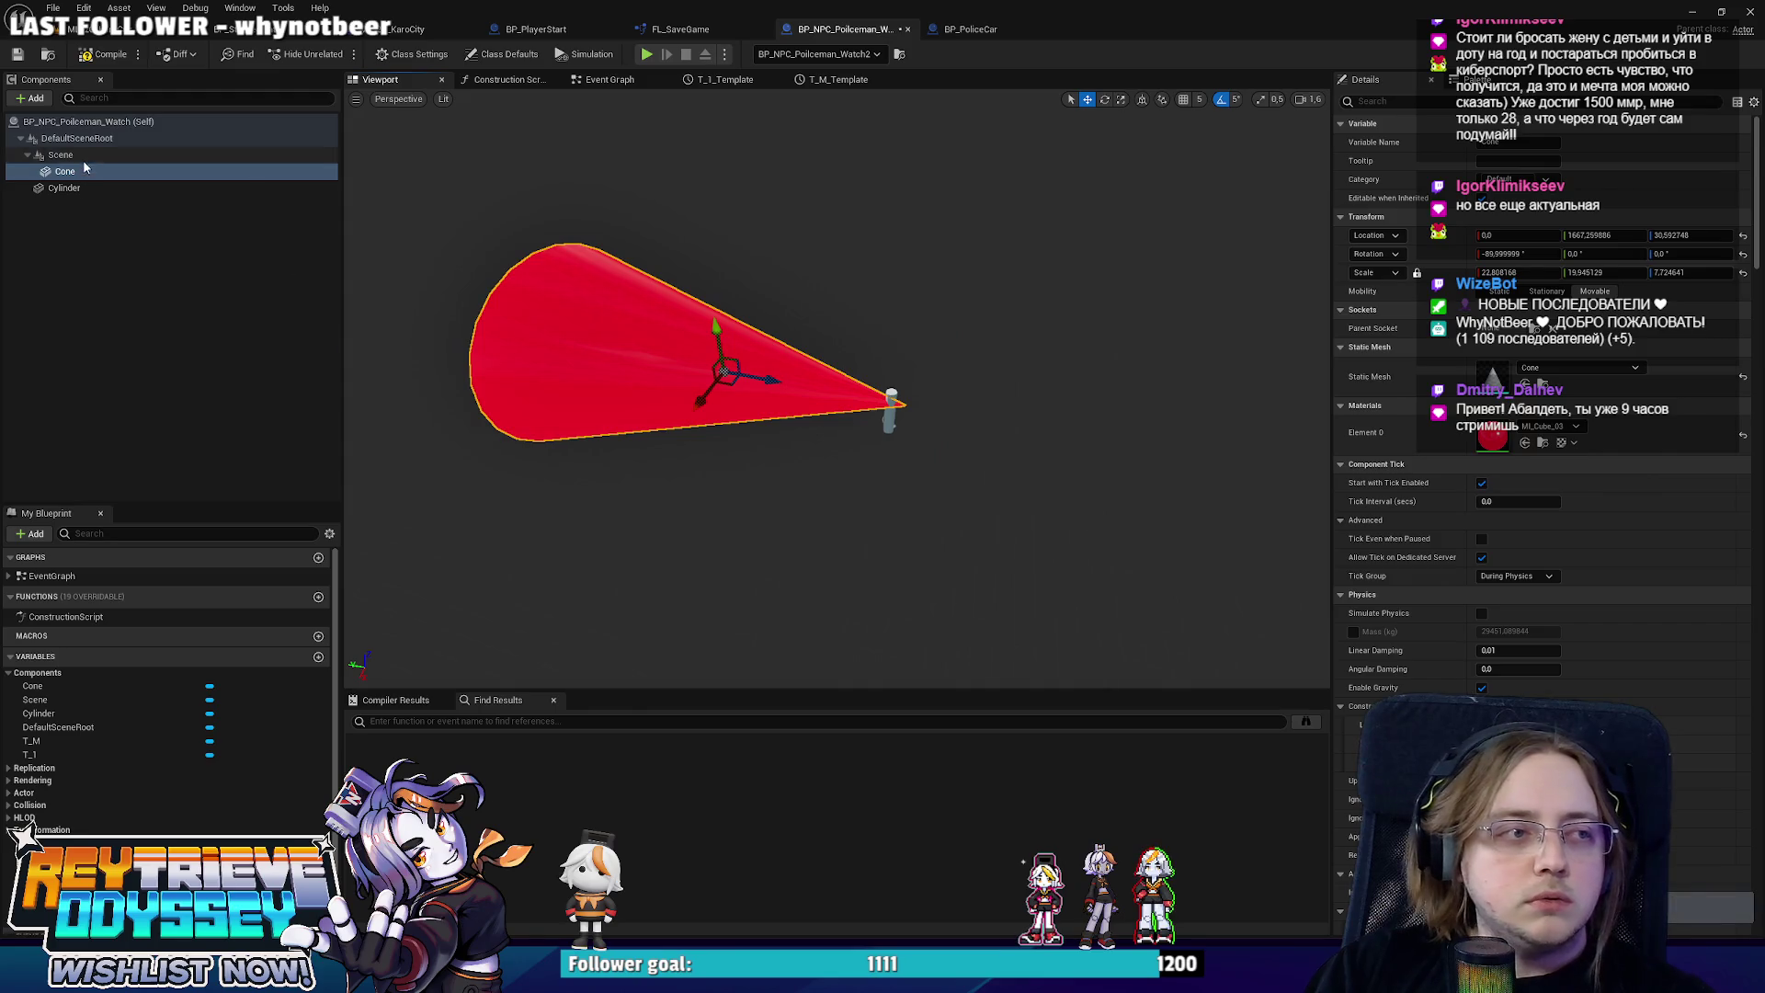
left_click(61, 154)
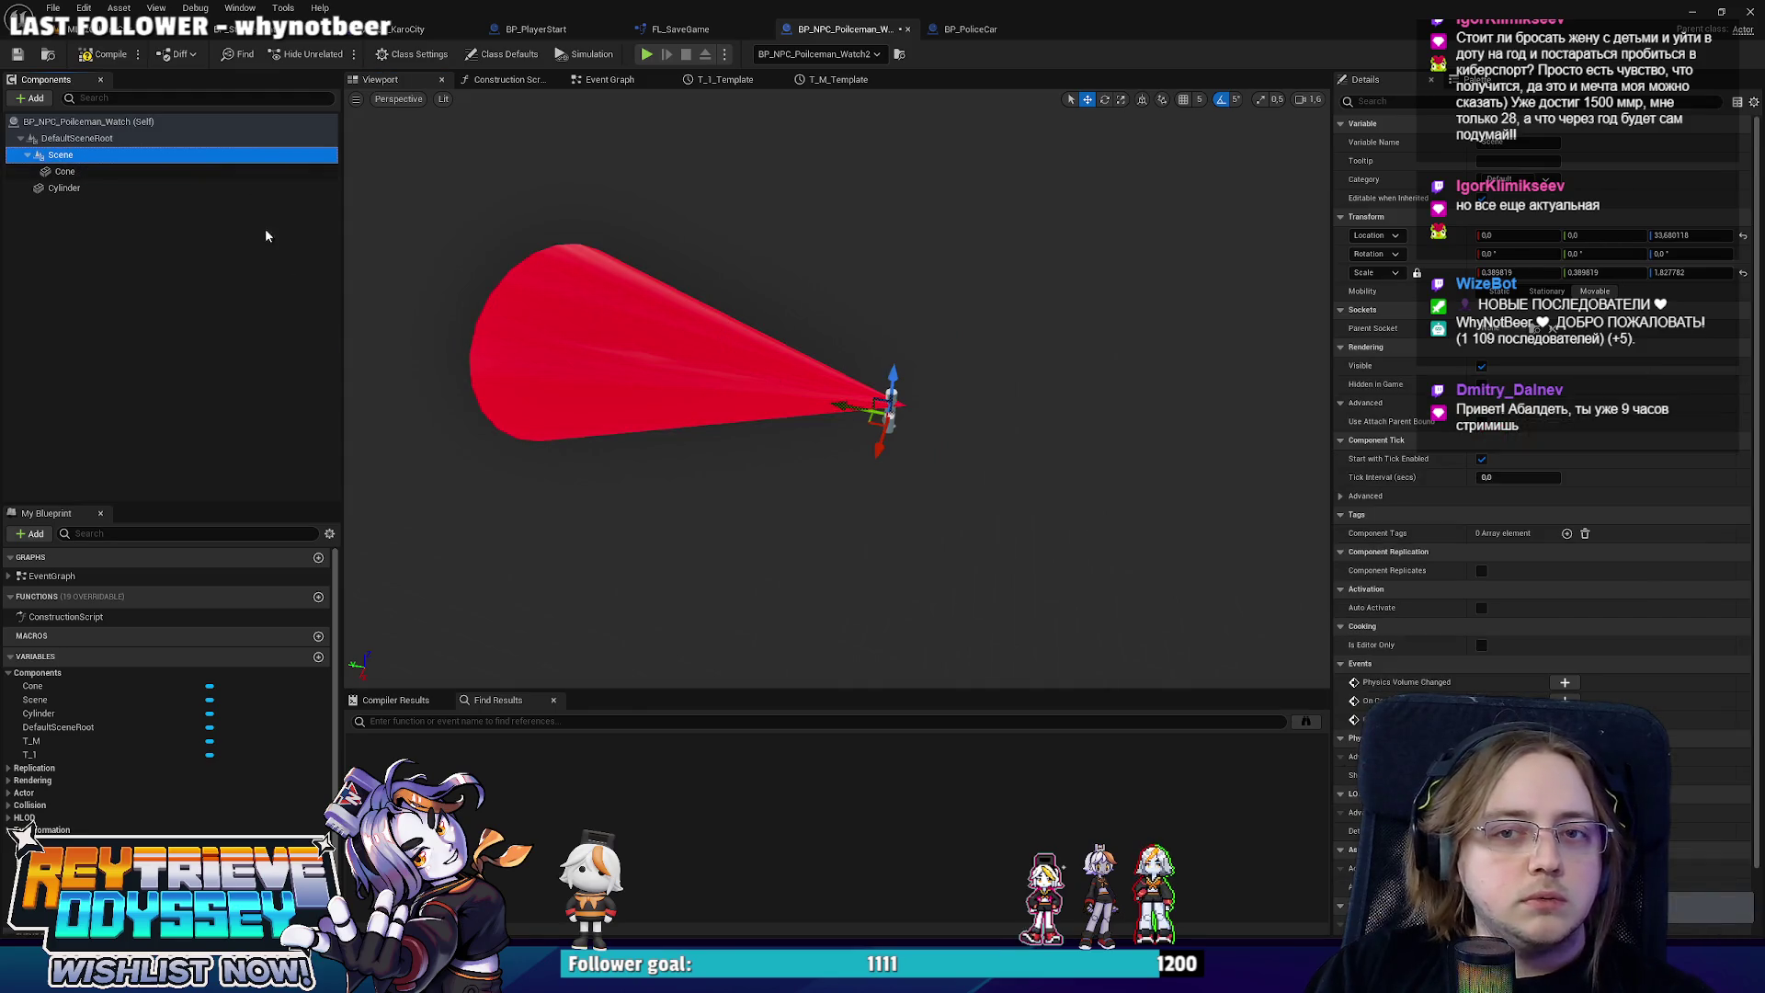
left_click(610, 79)
Move the Combine Rotators node up and compile the policeman blueprint.
left_click_drag(995, 469, 966, 412)
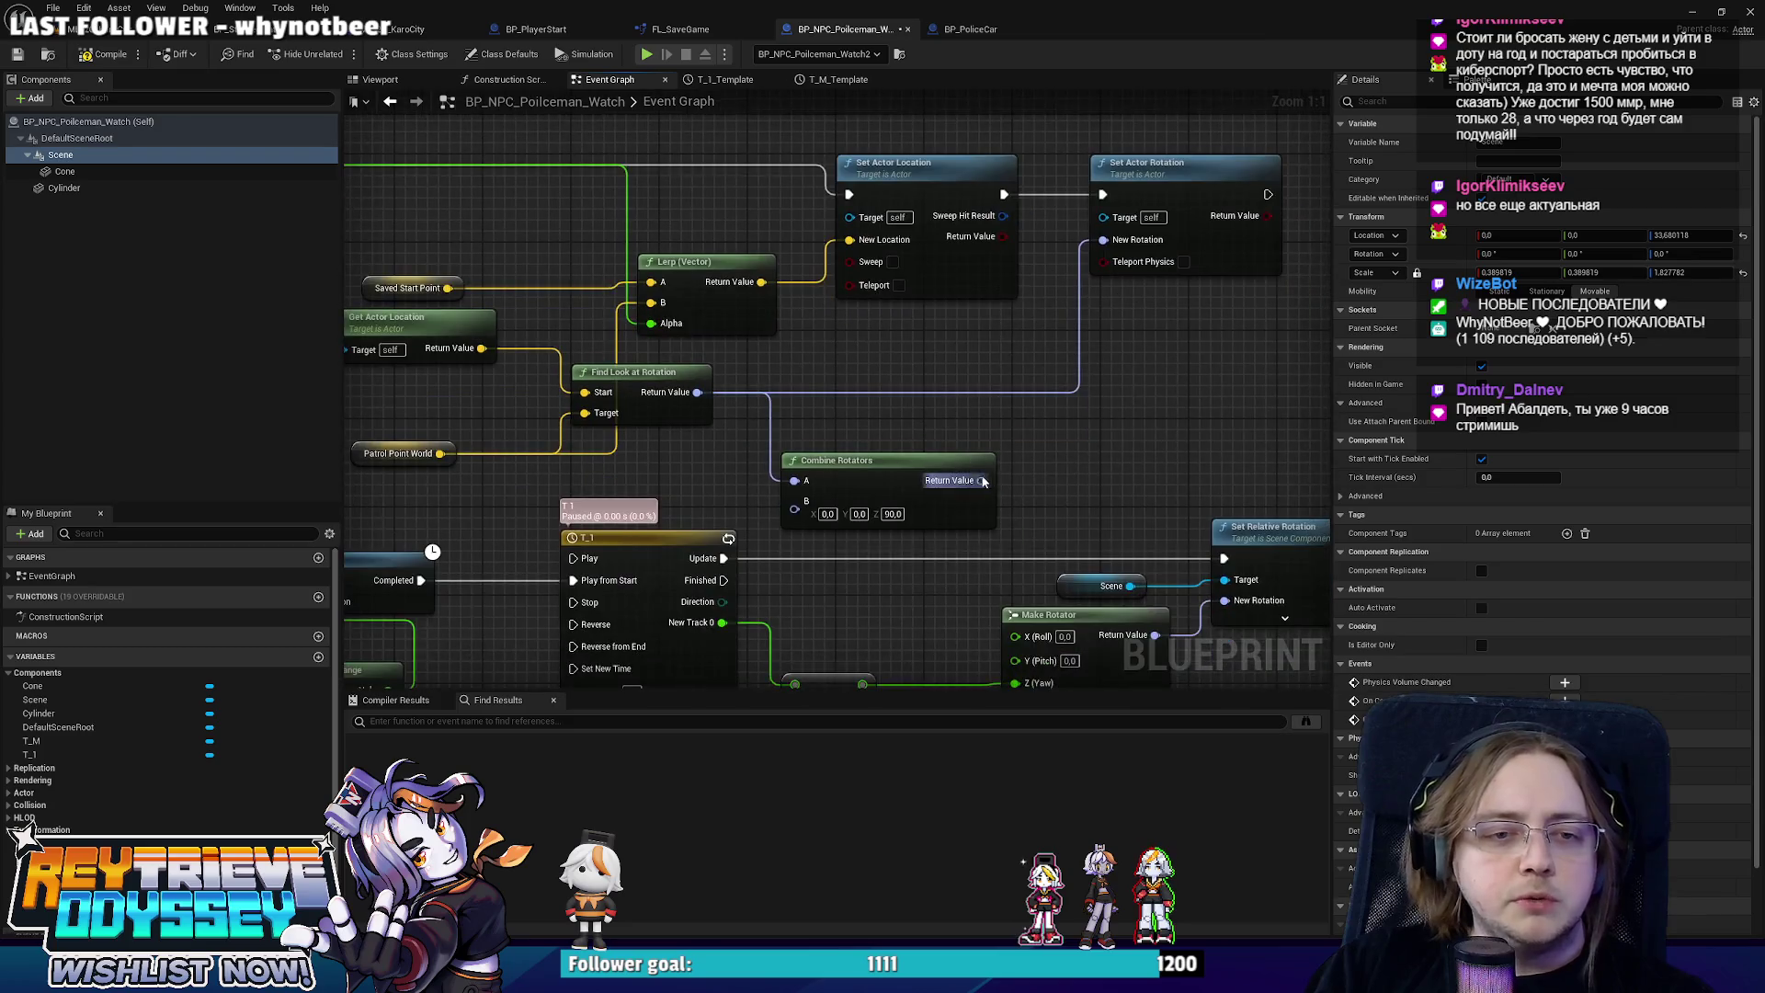
left_click_drag(864, 460, 853, 372)
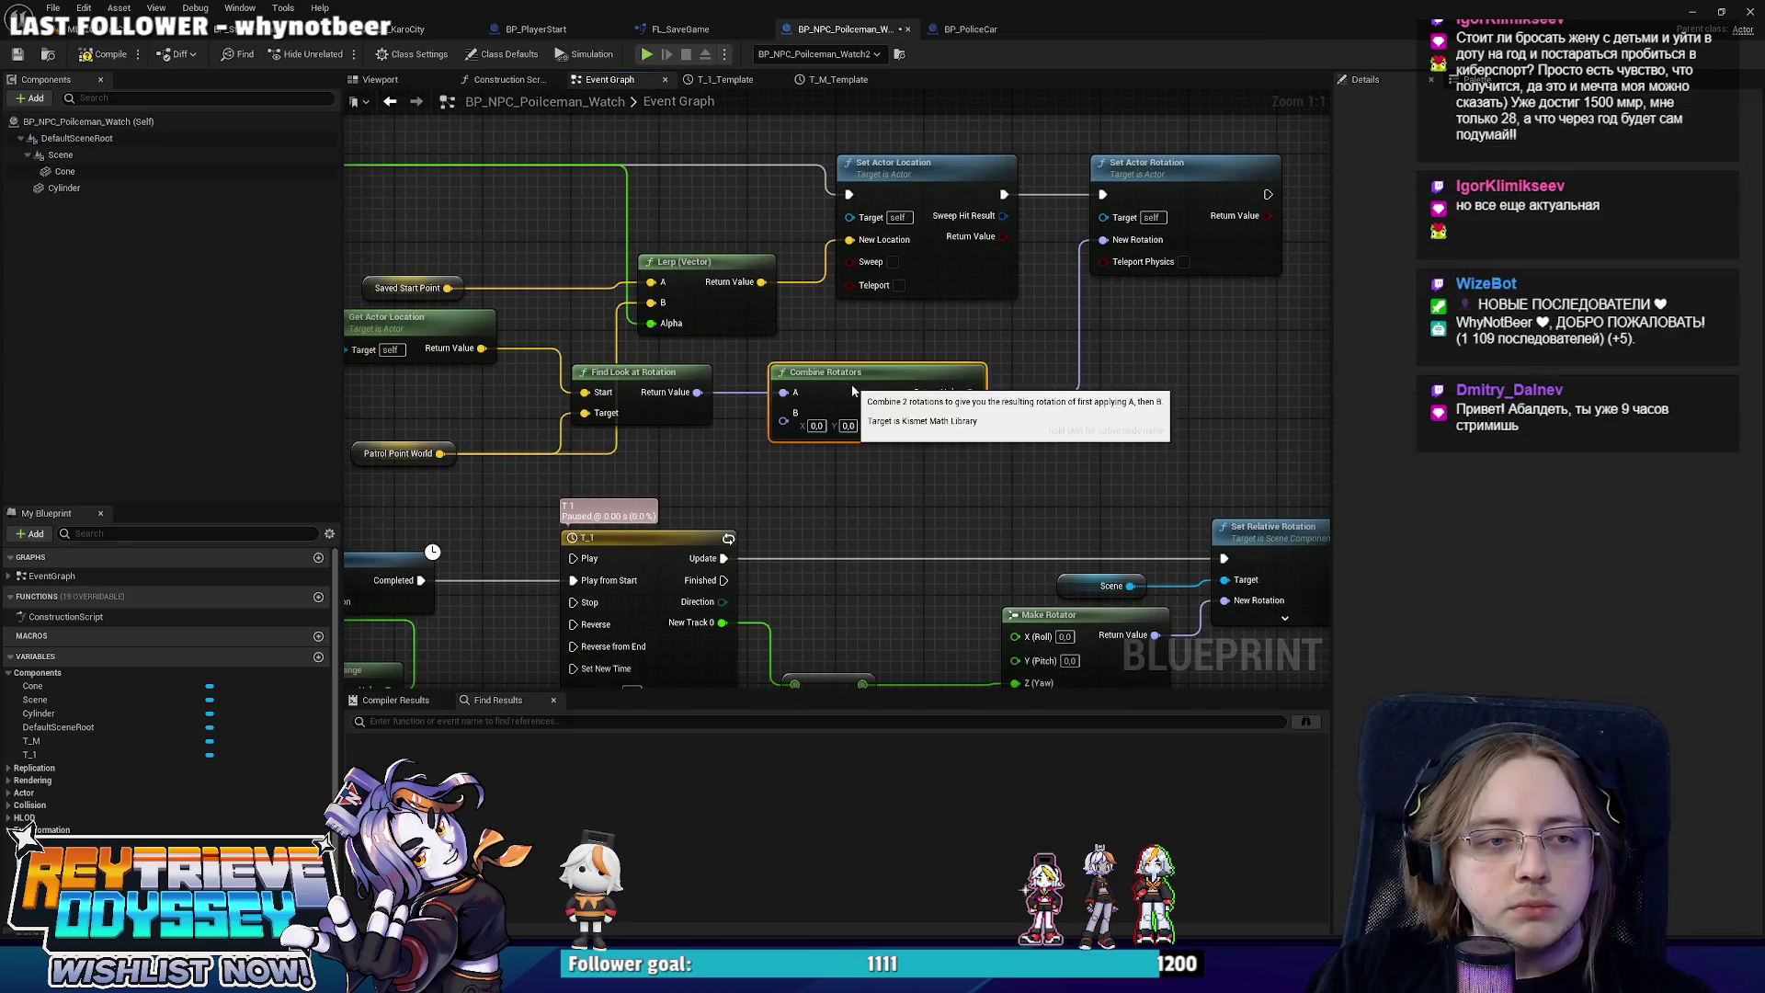
left_click(106, 54)
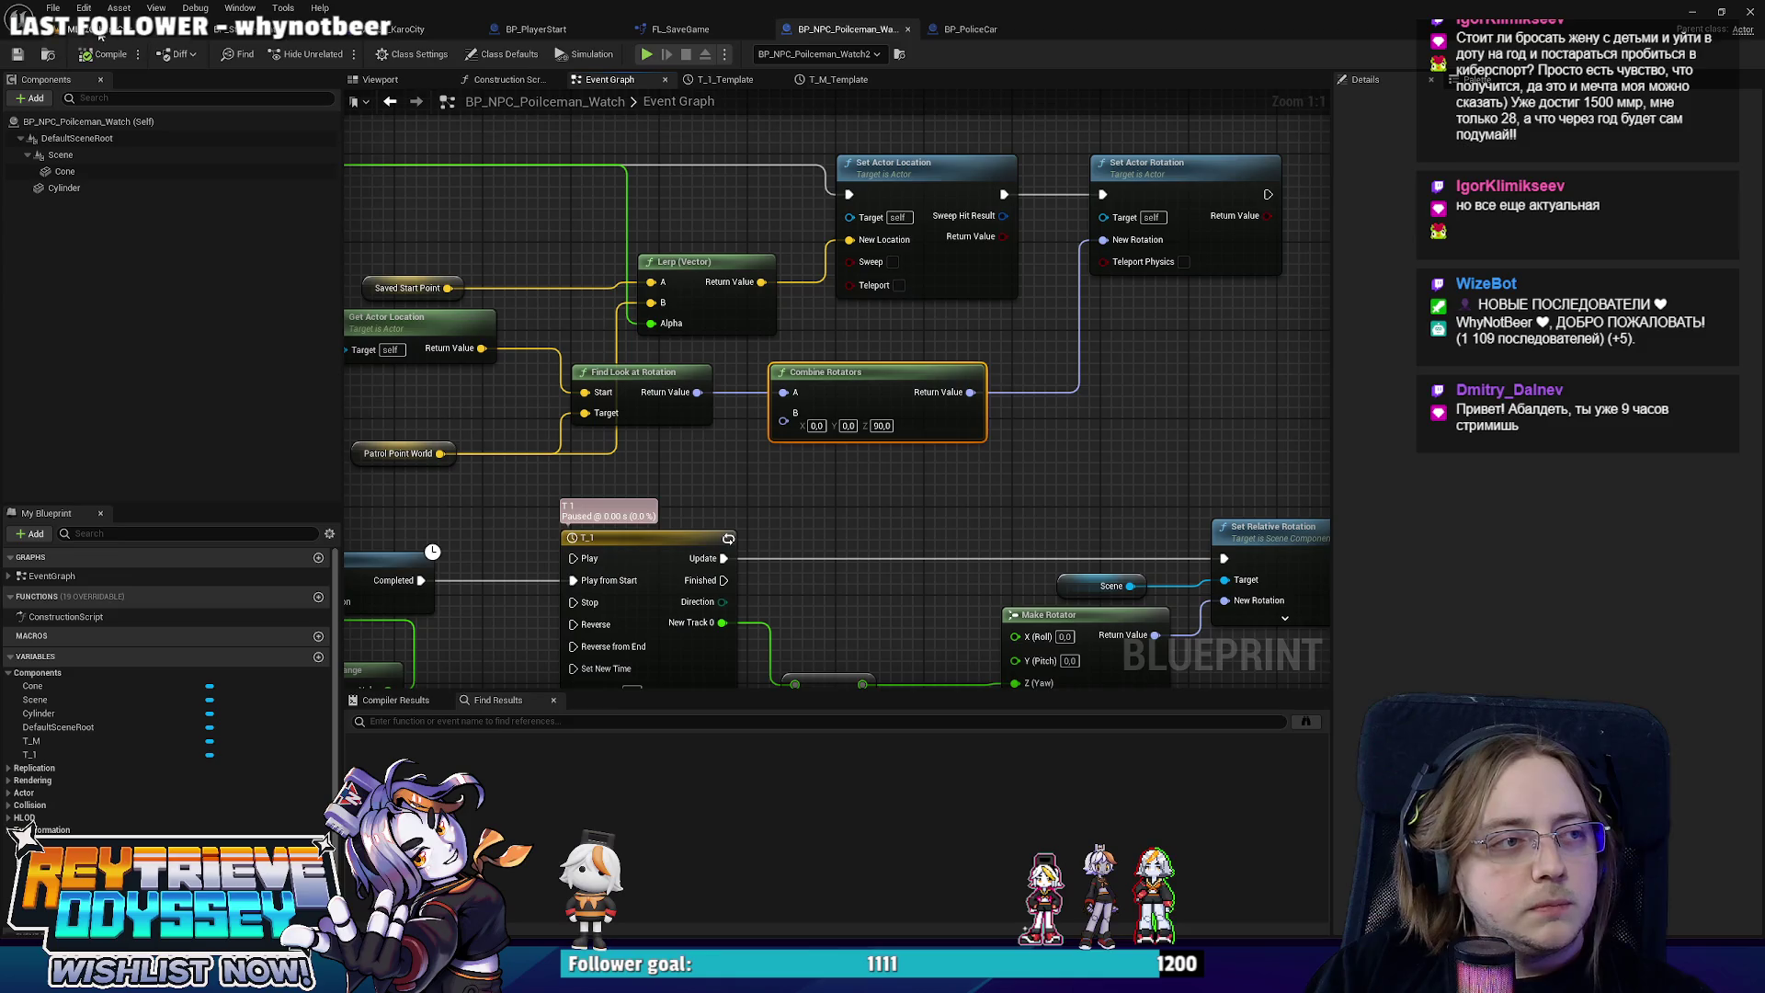
left_click_drag(475, 424, 731, 476)
Switch to the KaroCity level, fly toward the police-car props, and start Play In Editor.
left_click(405, 28)
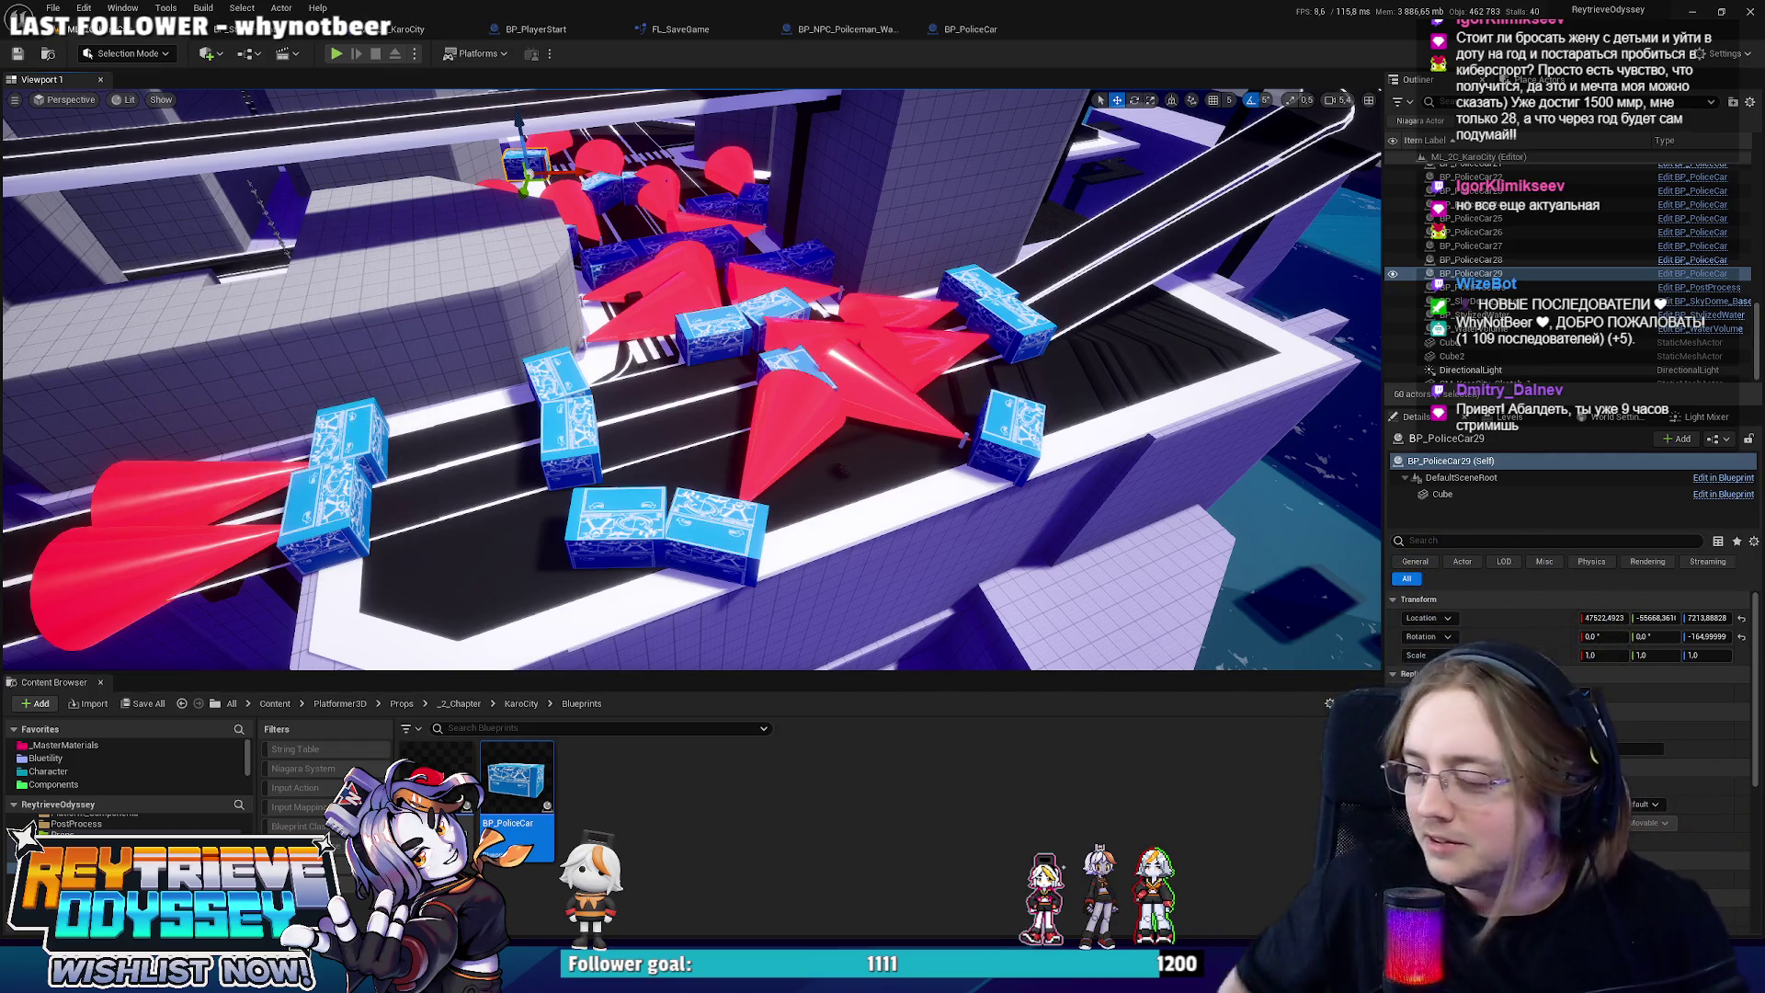
left_click_drag(1065, 219, 1045, 129)
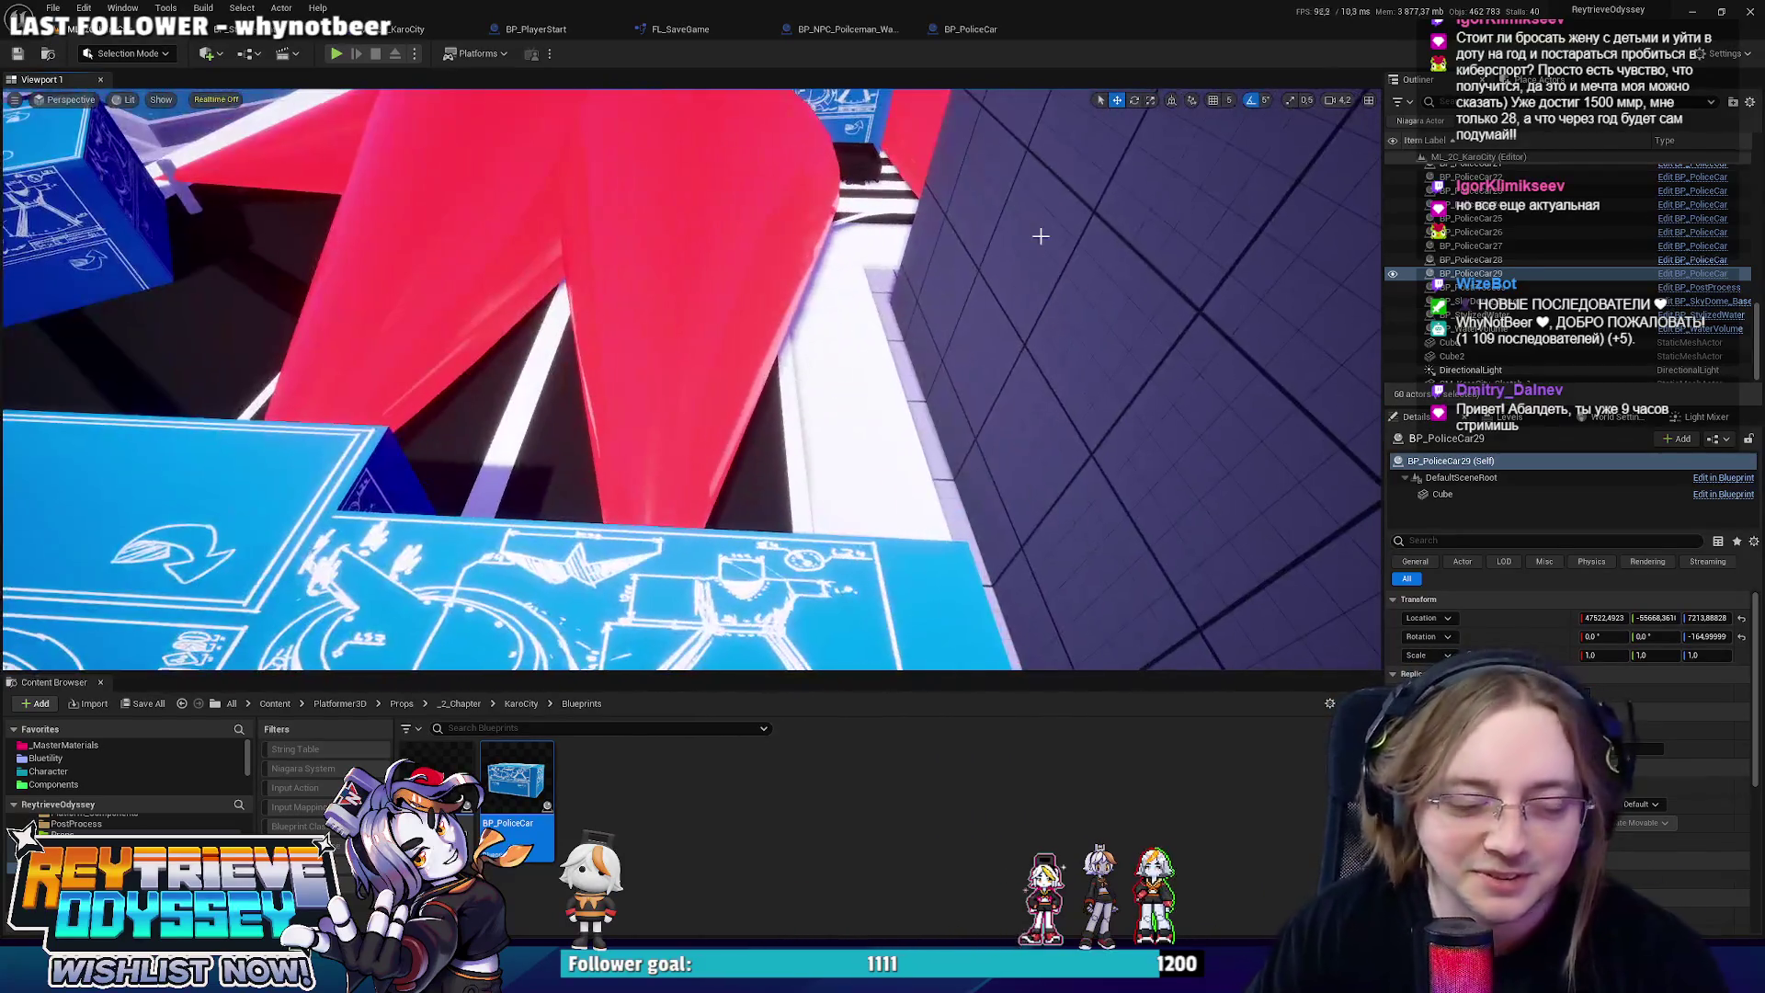
key("alt+p")
key("space")
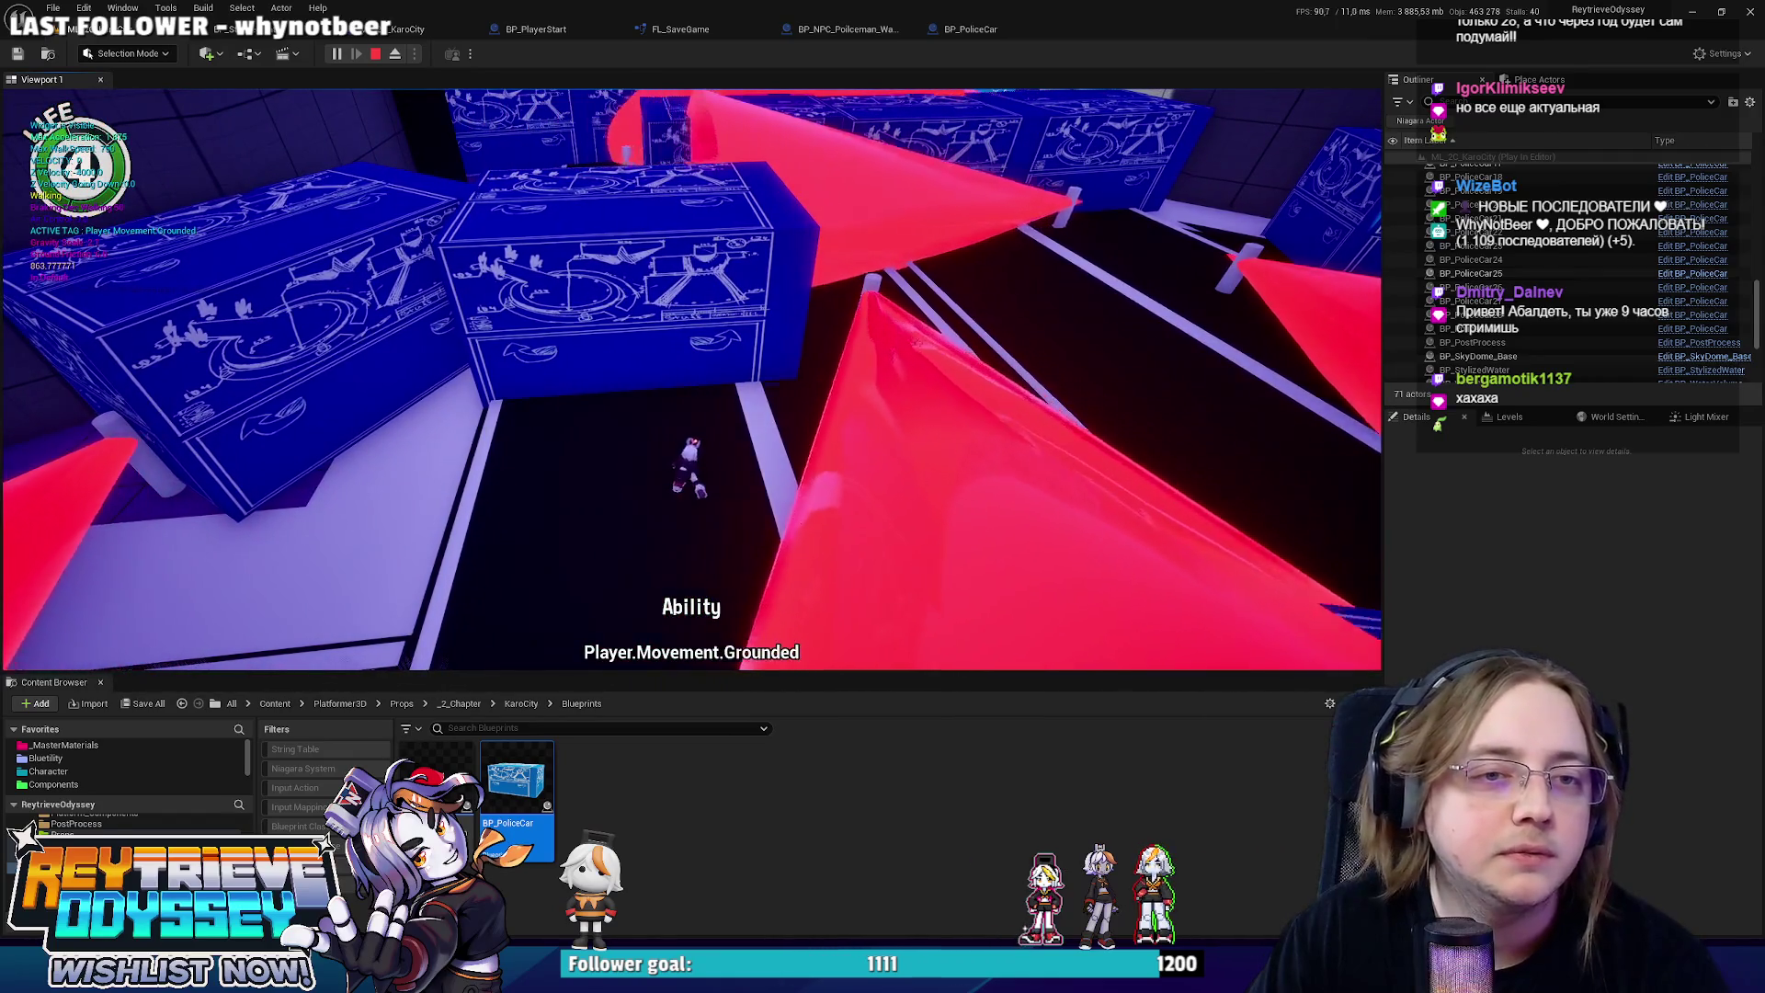
Jump and walk off the block, then air-attack onto the blue police-car box.
key("space")
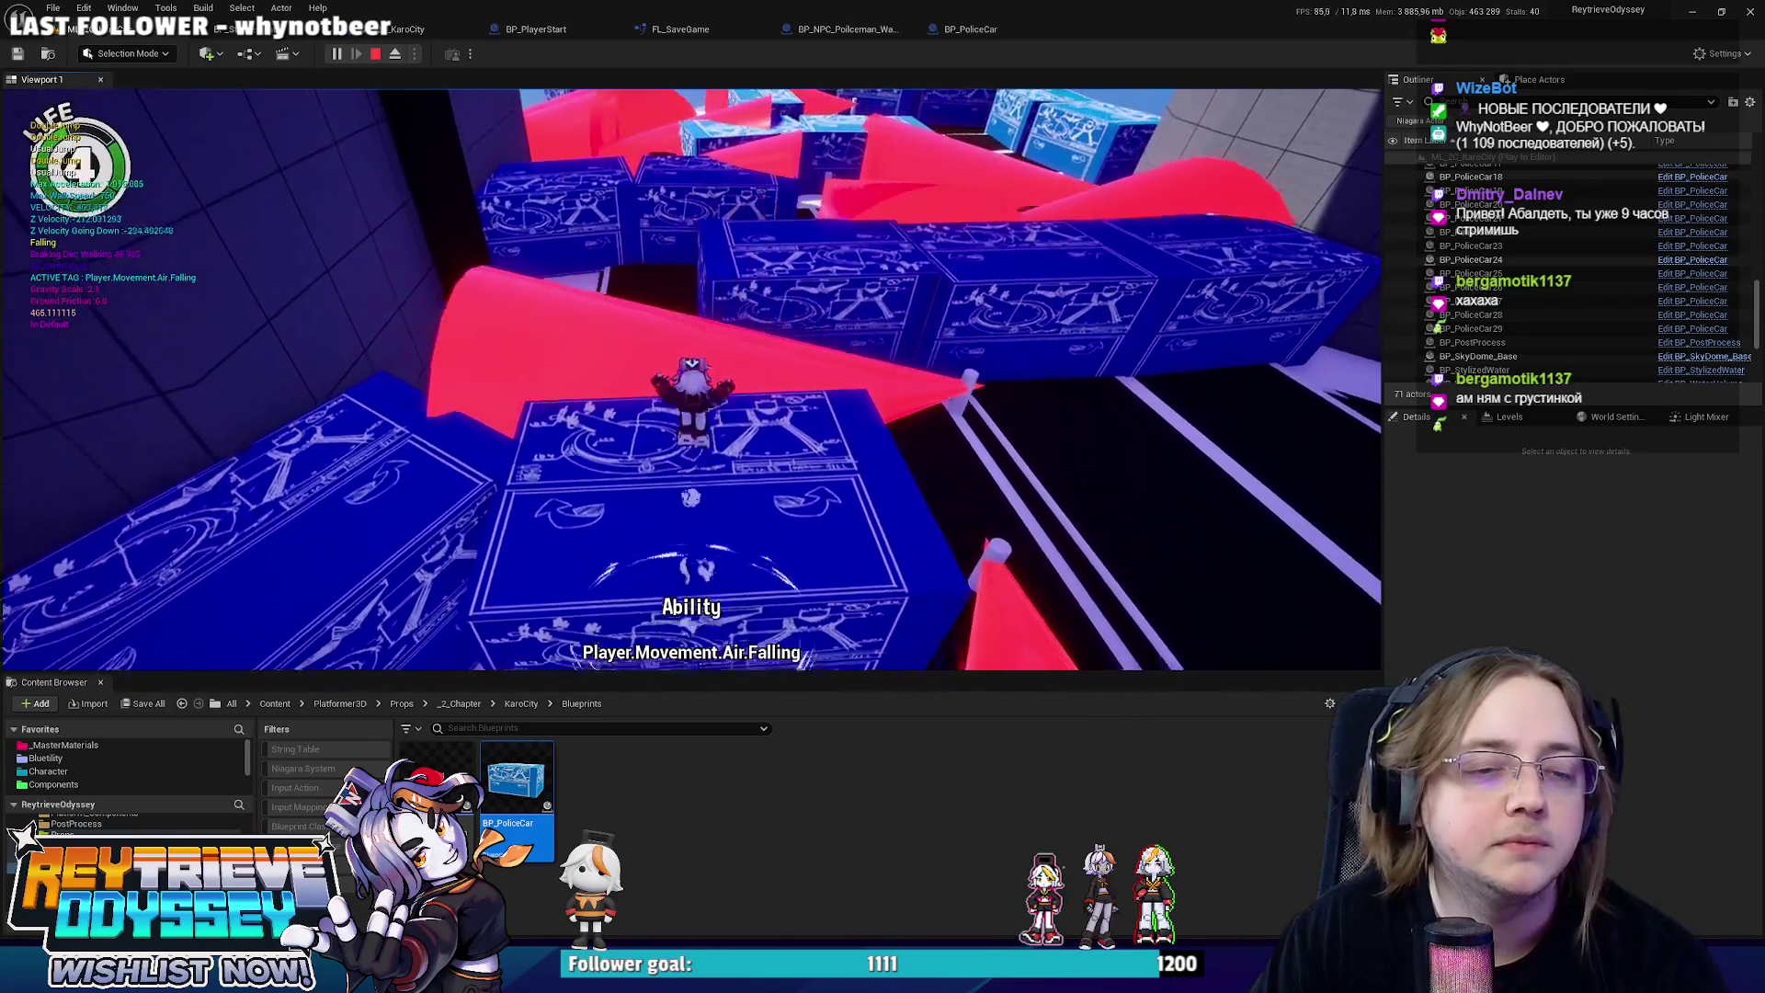
key("w")
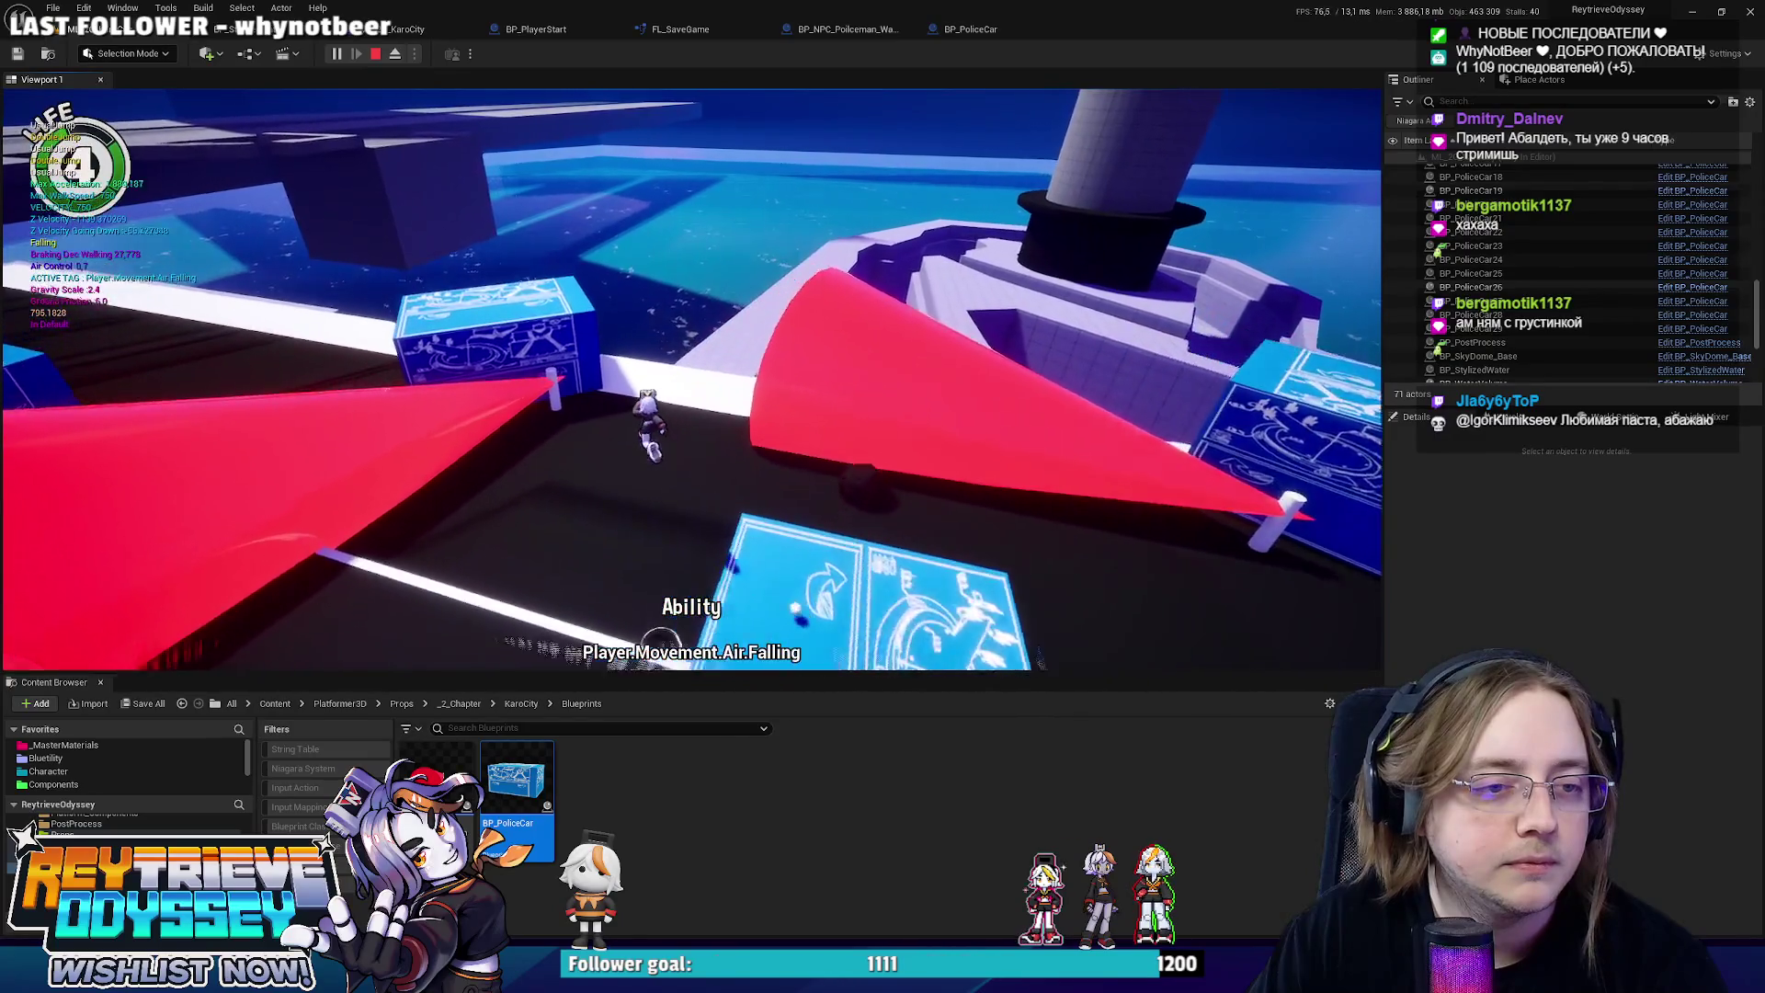
key("w")
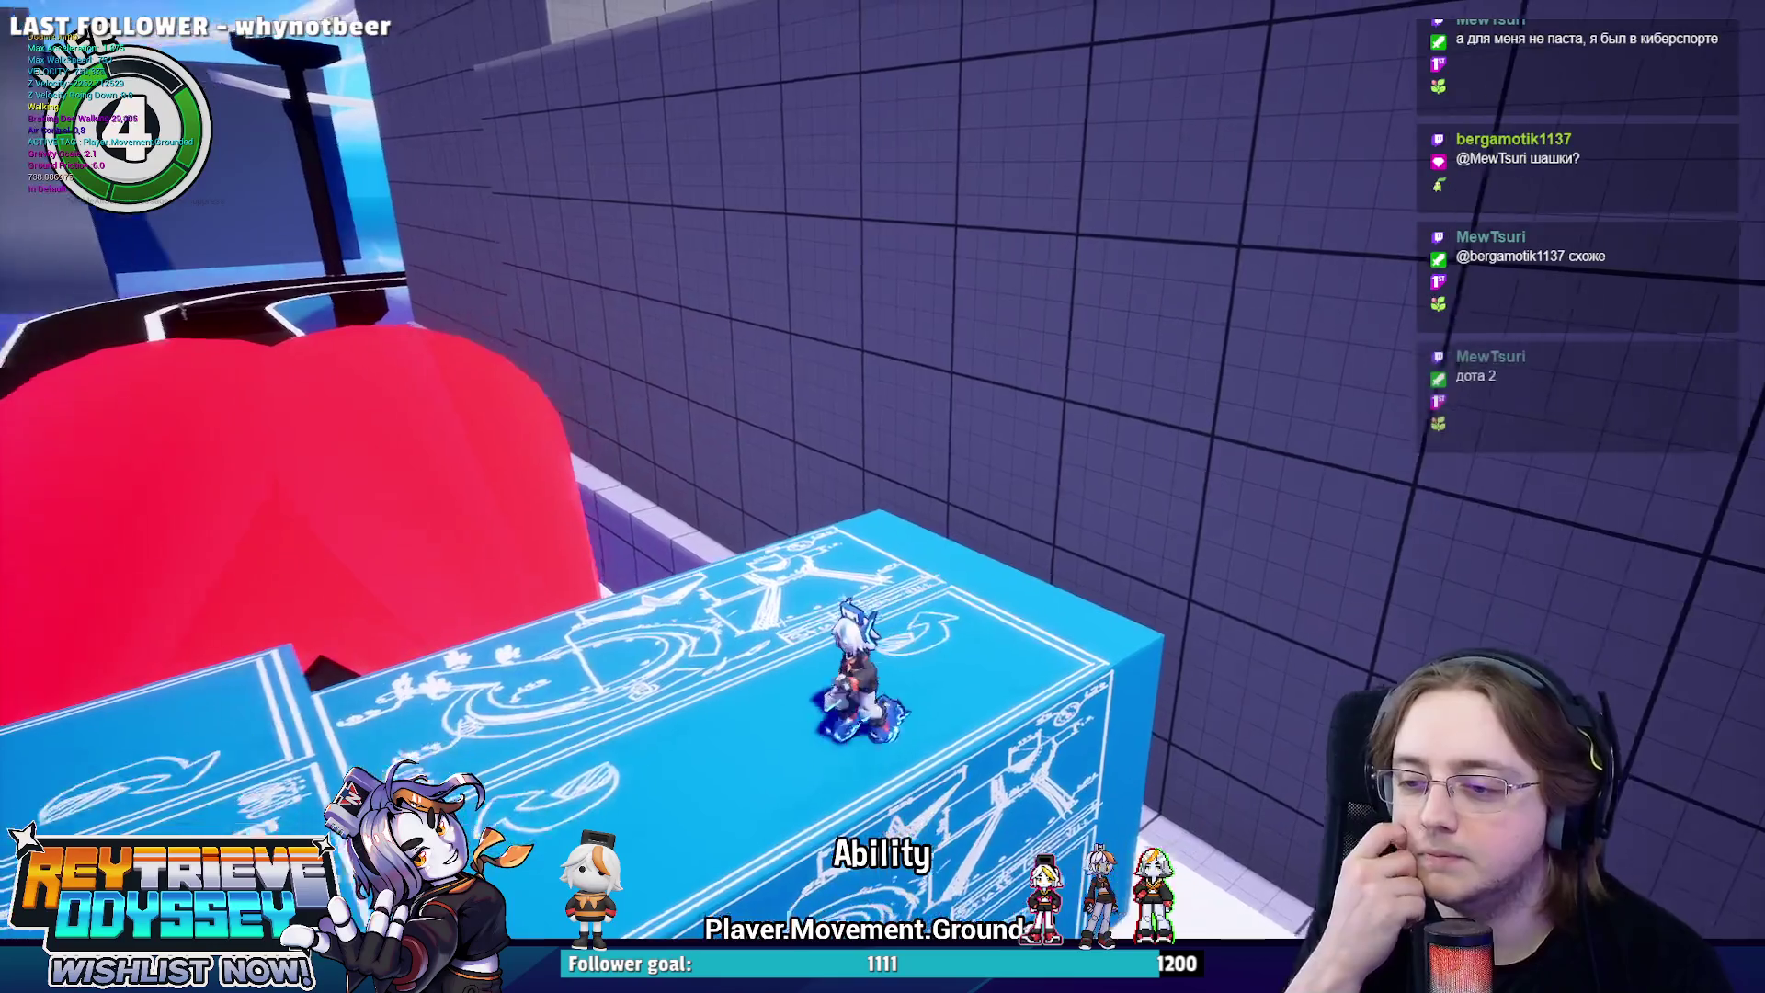
Cross the next blue box, double-jump, walk down the corridor and dash toward the ledge.
key("w")
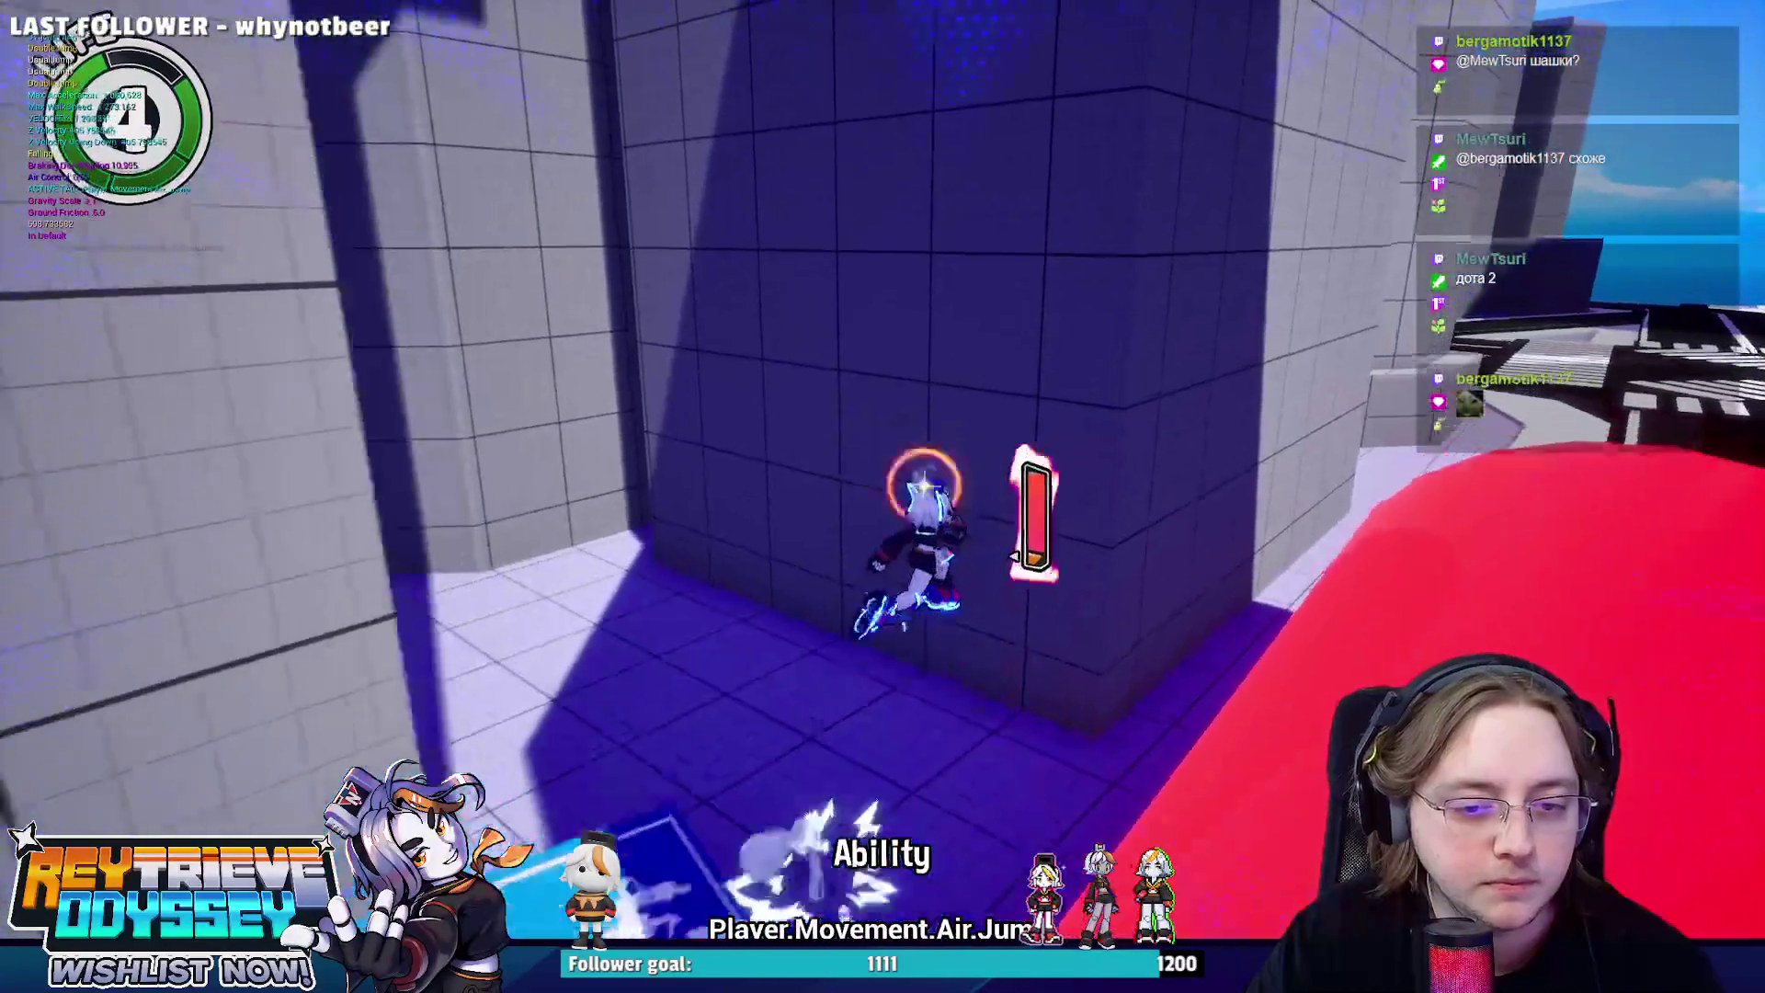
key("space")
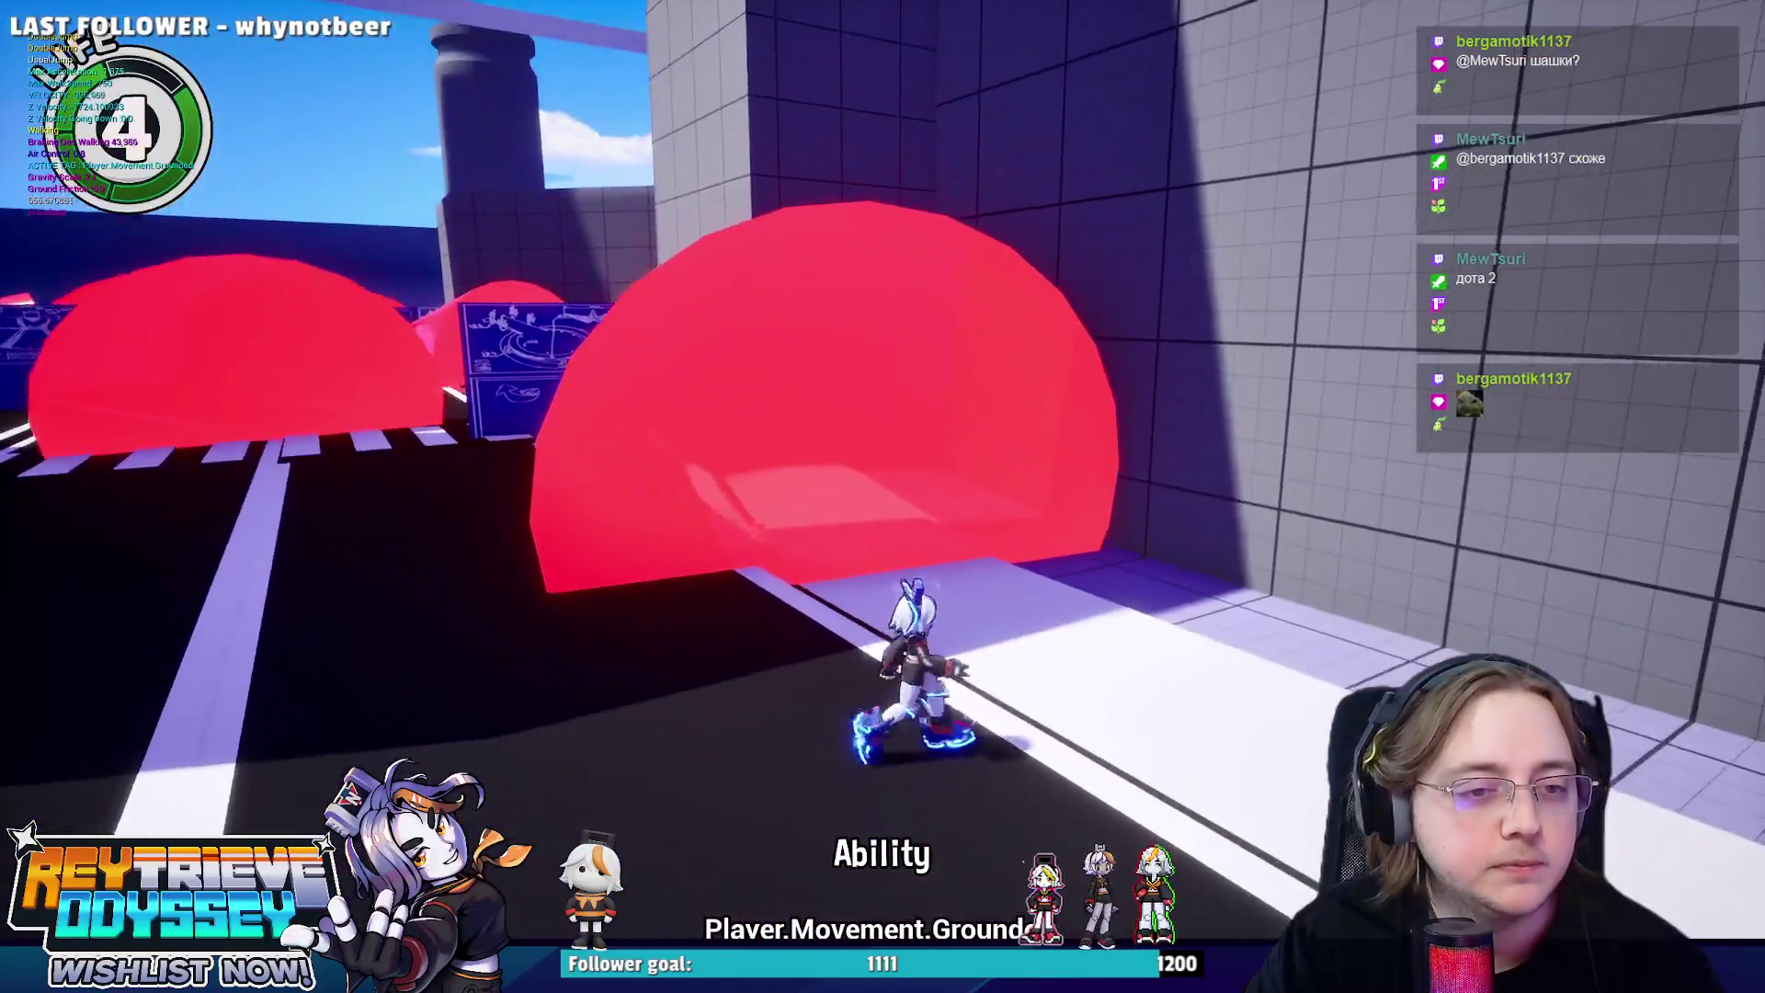
key("w")
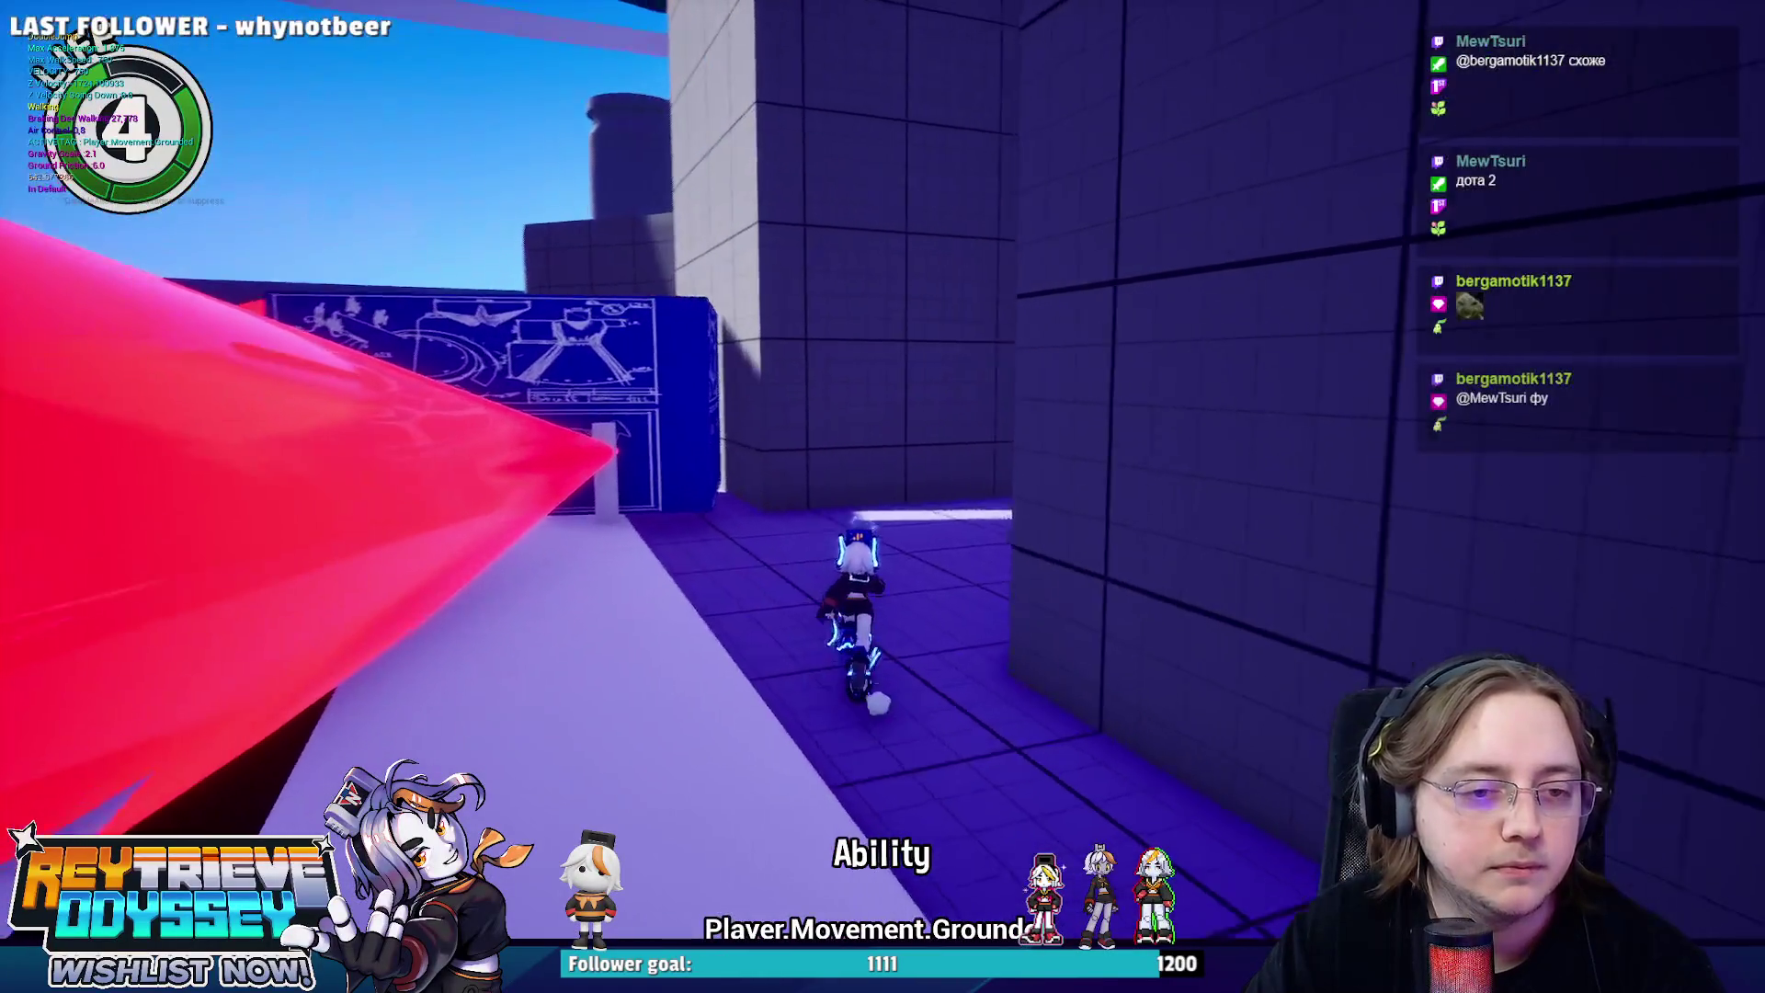
key("w")
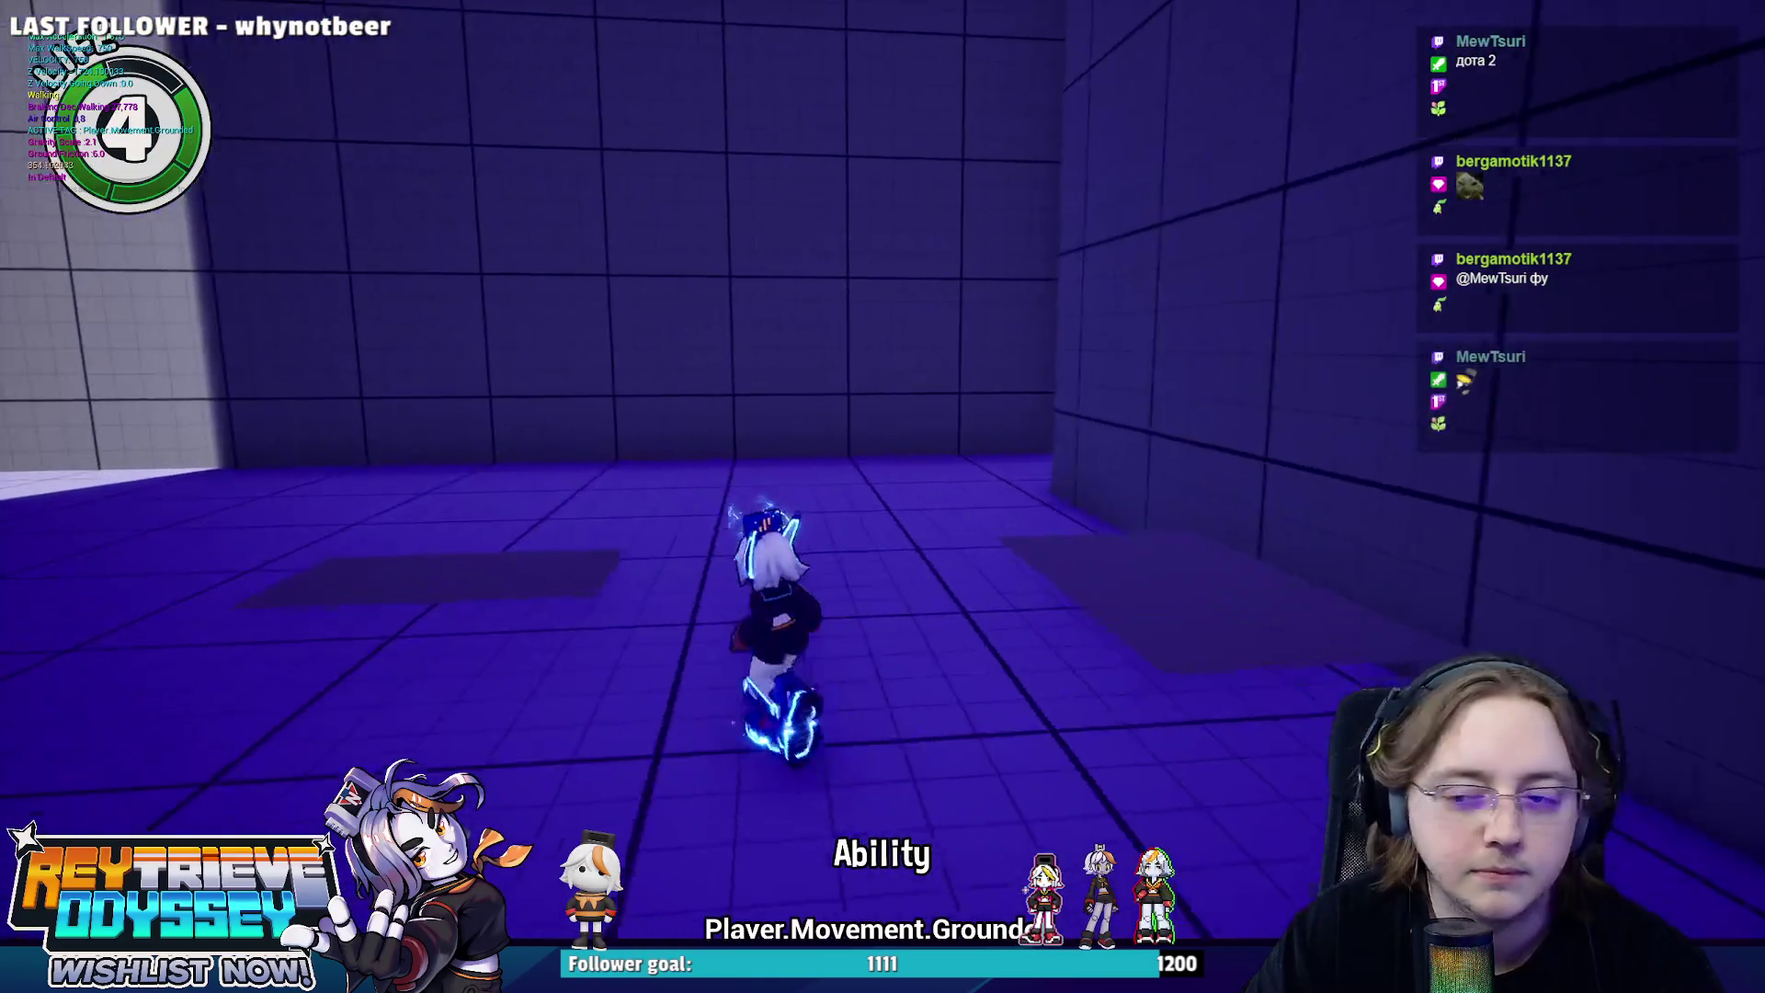
key("w")
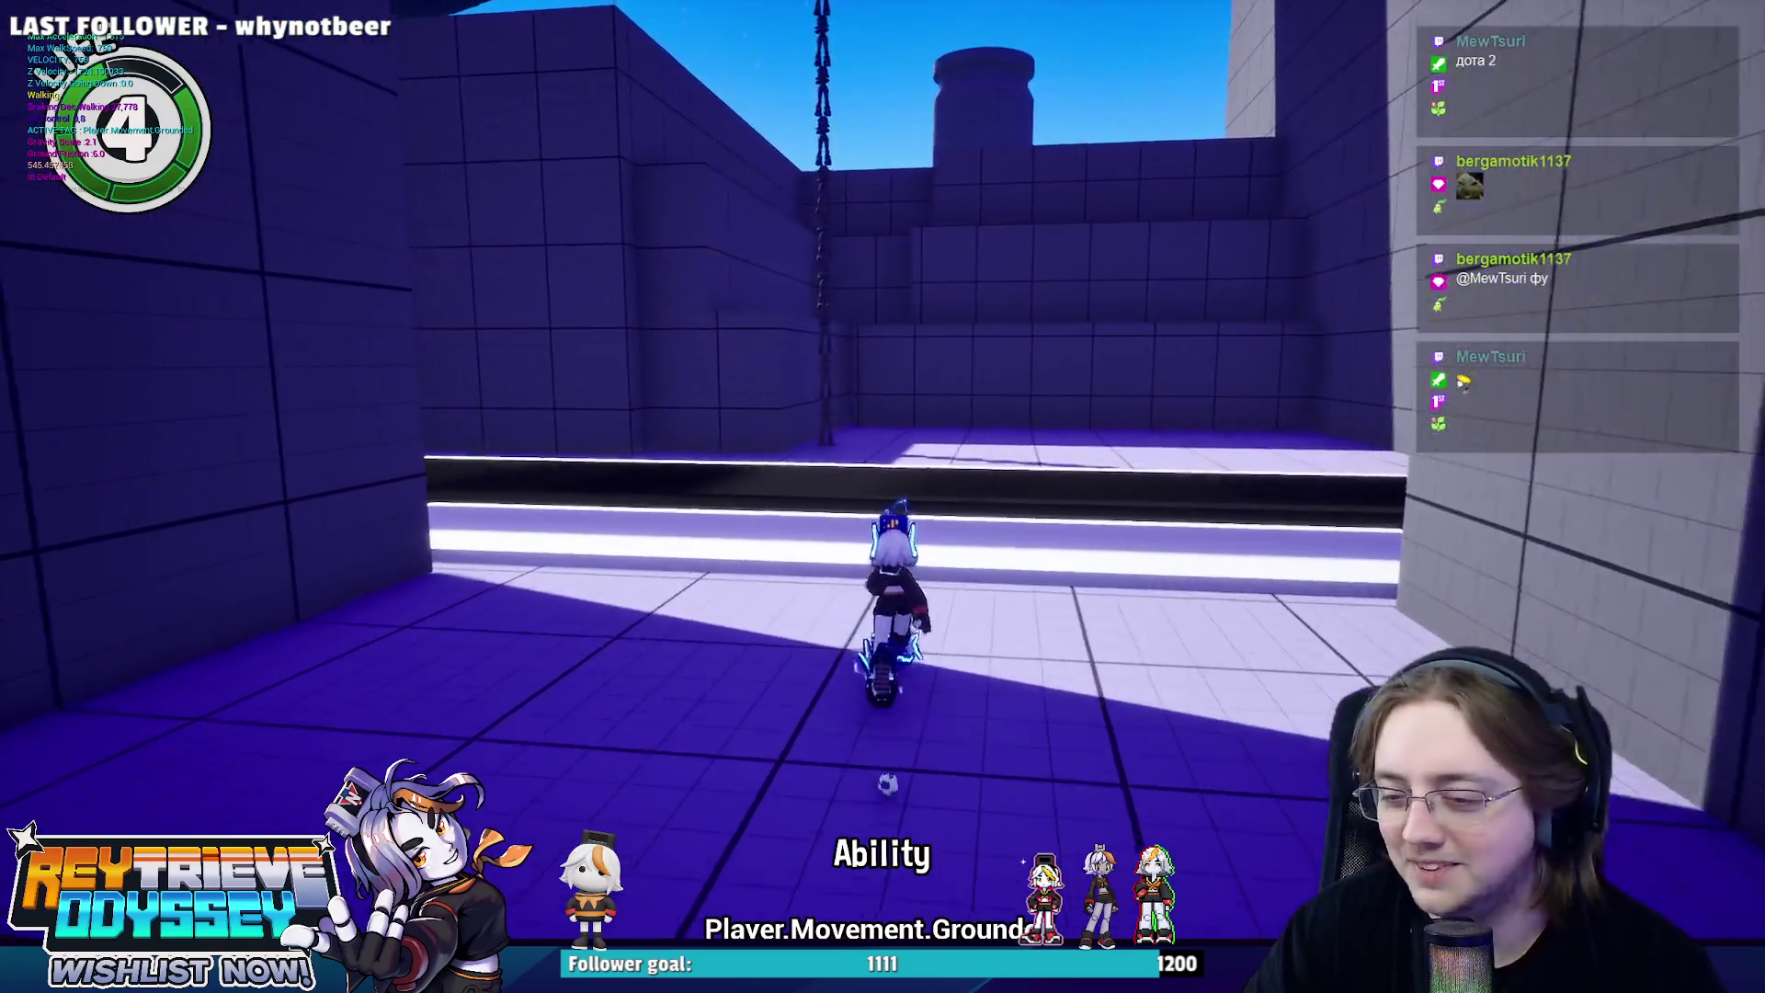
key("shift")
key("space")
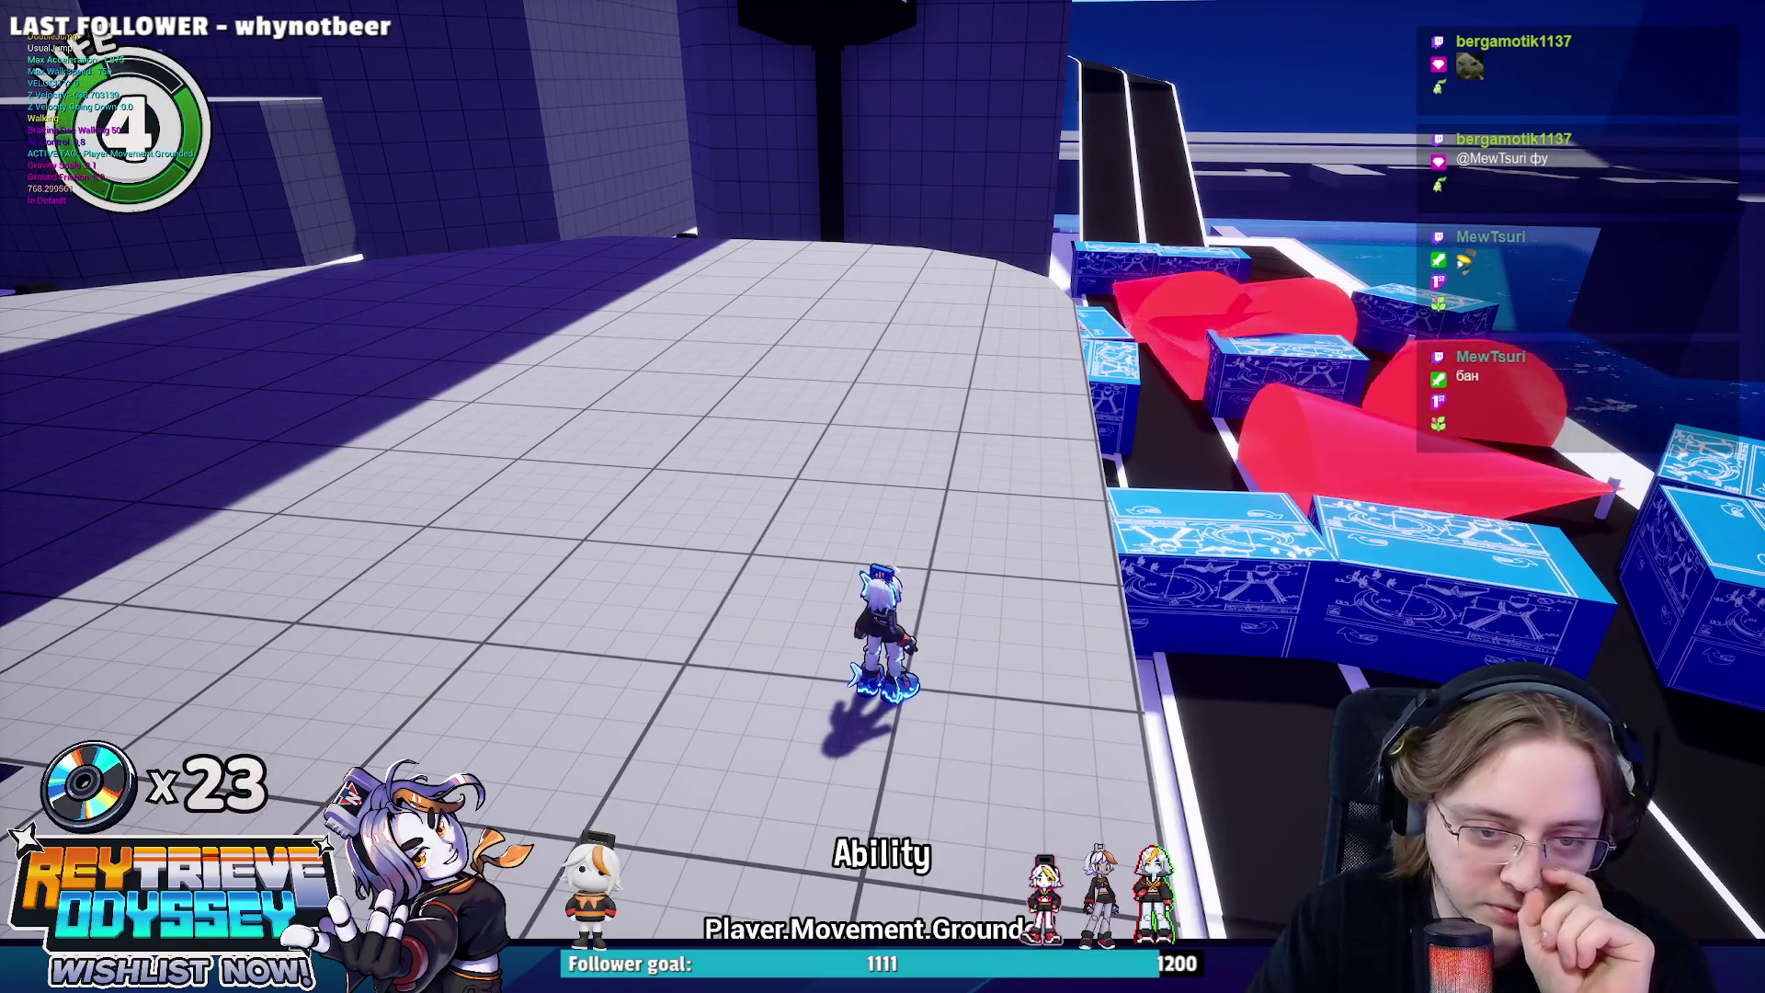
Dash toward the wall, double-jump onto a blue block and walk across it.
key("shift")
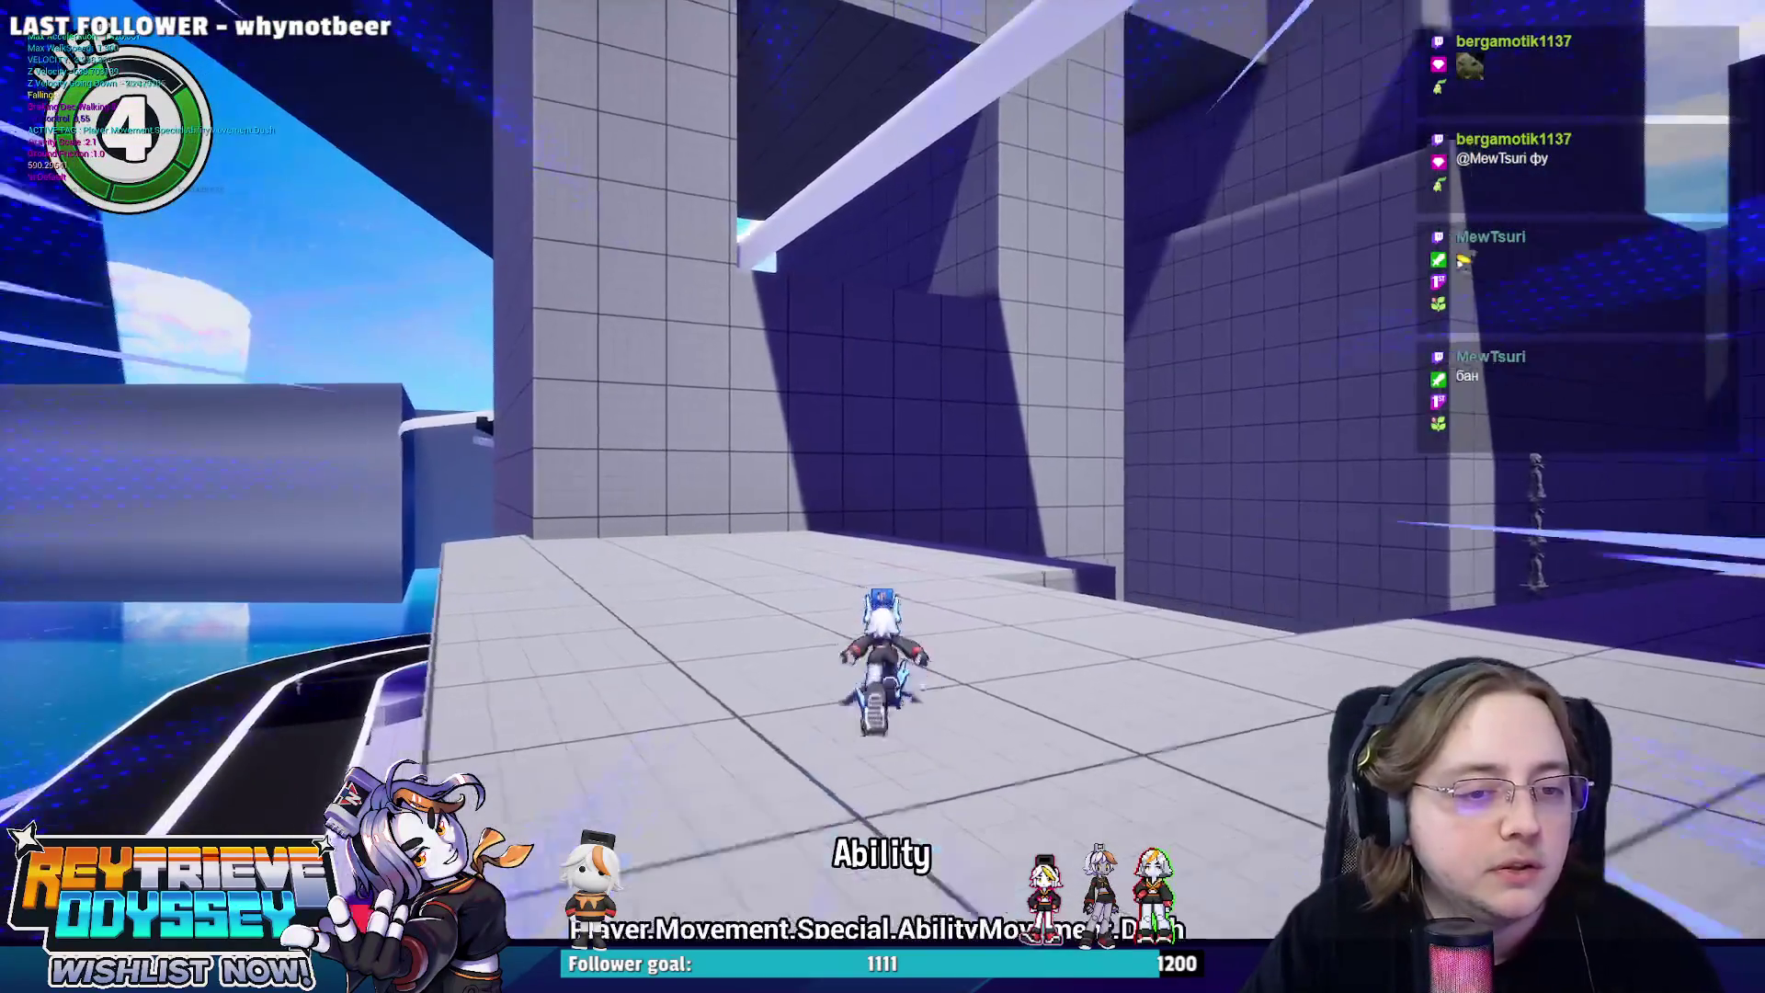
key("space")
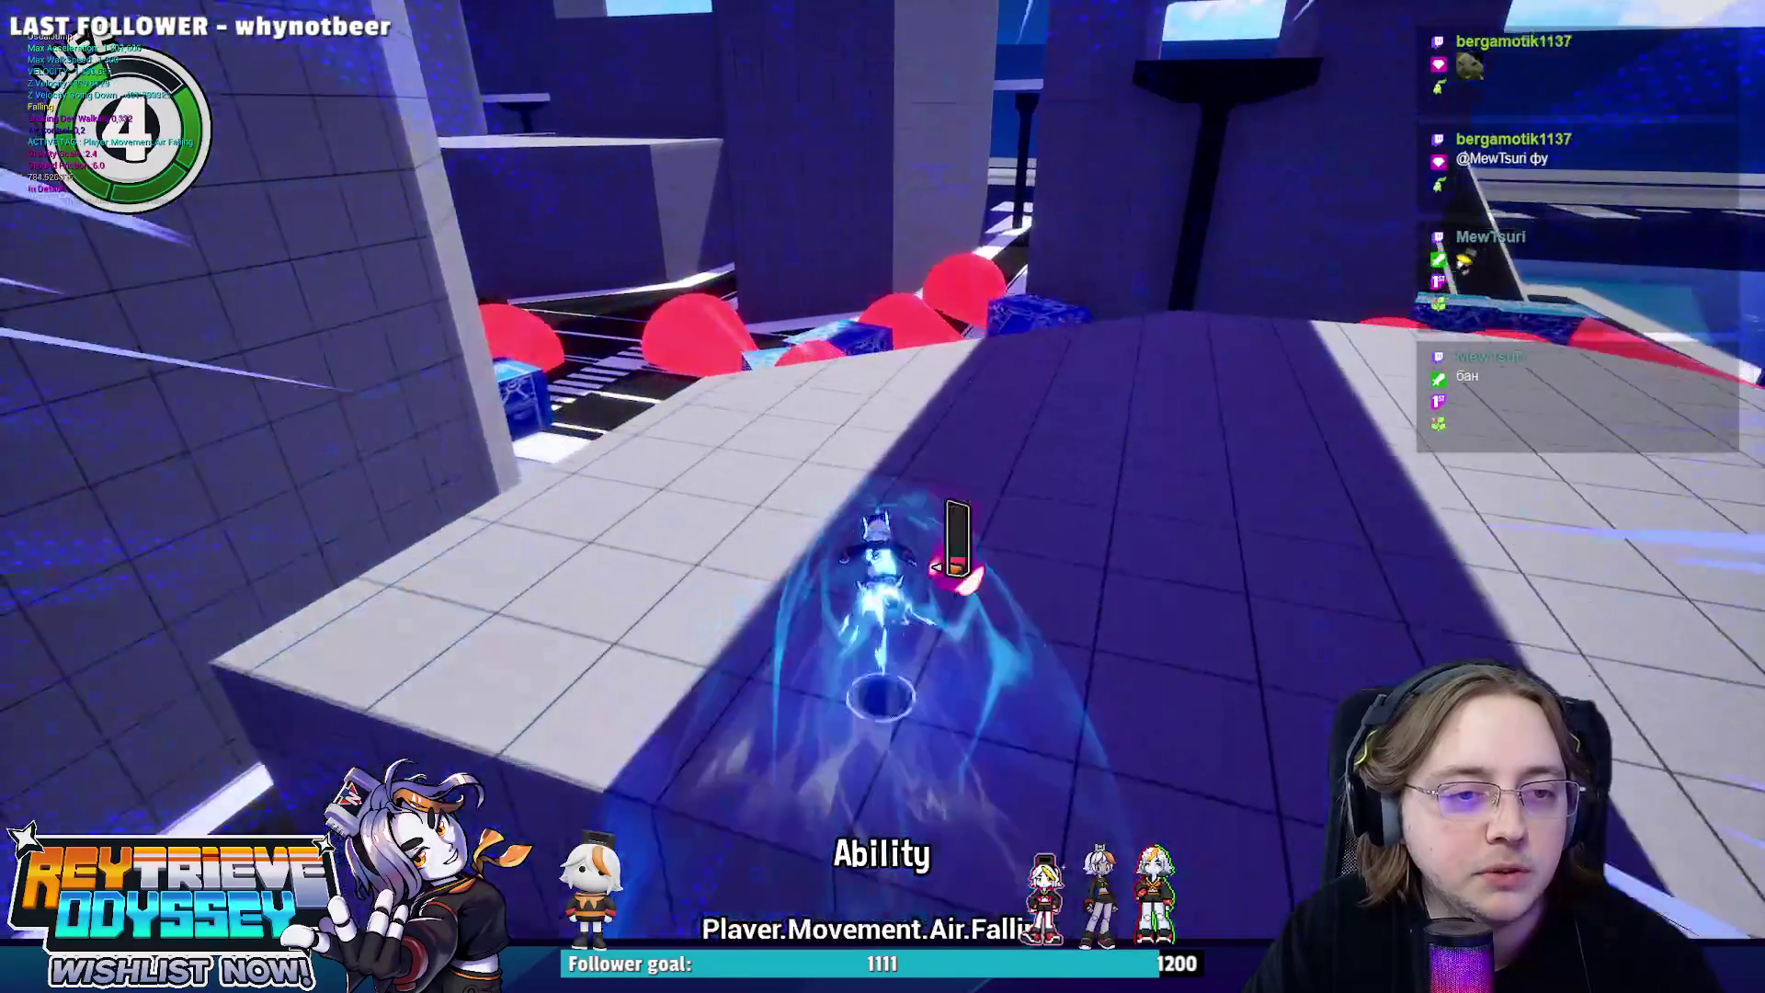
key("space")
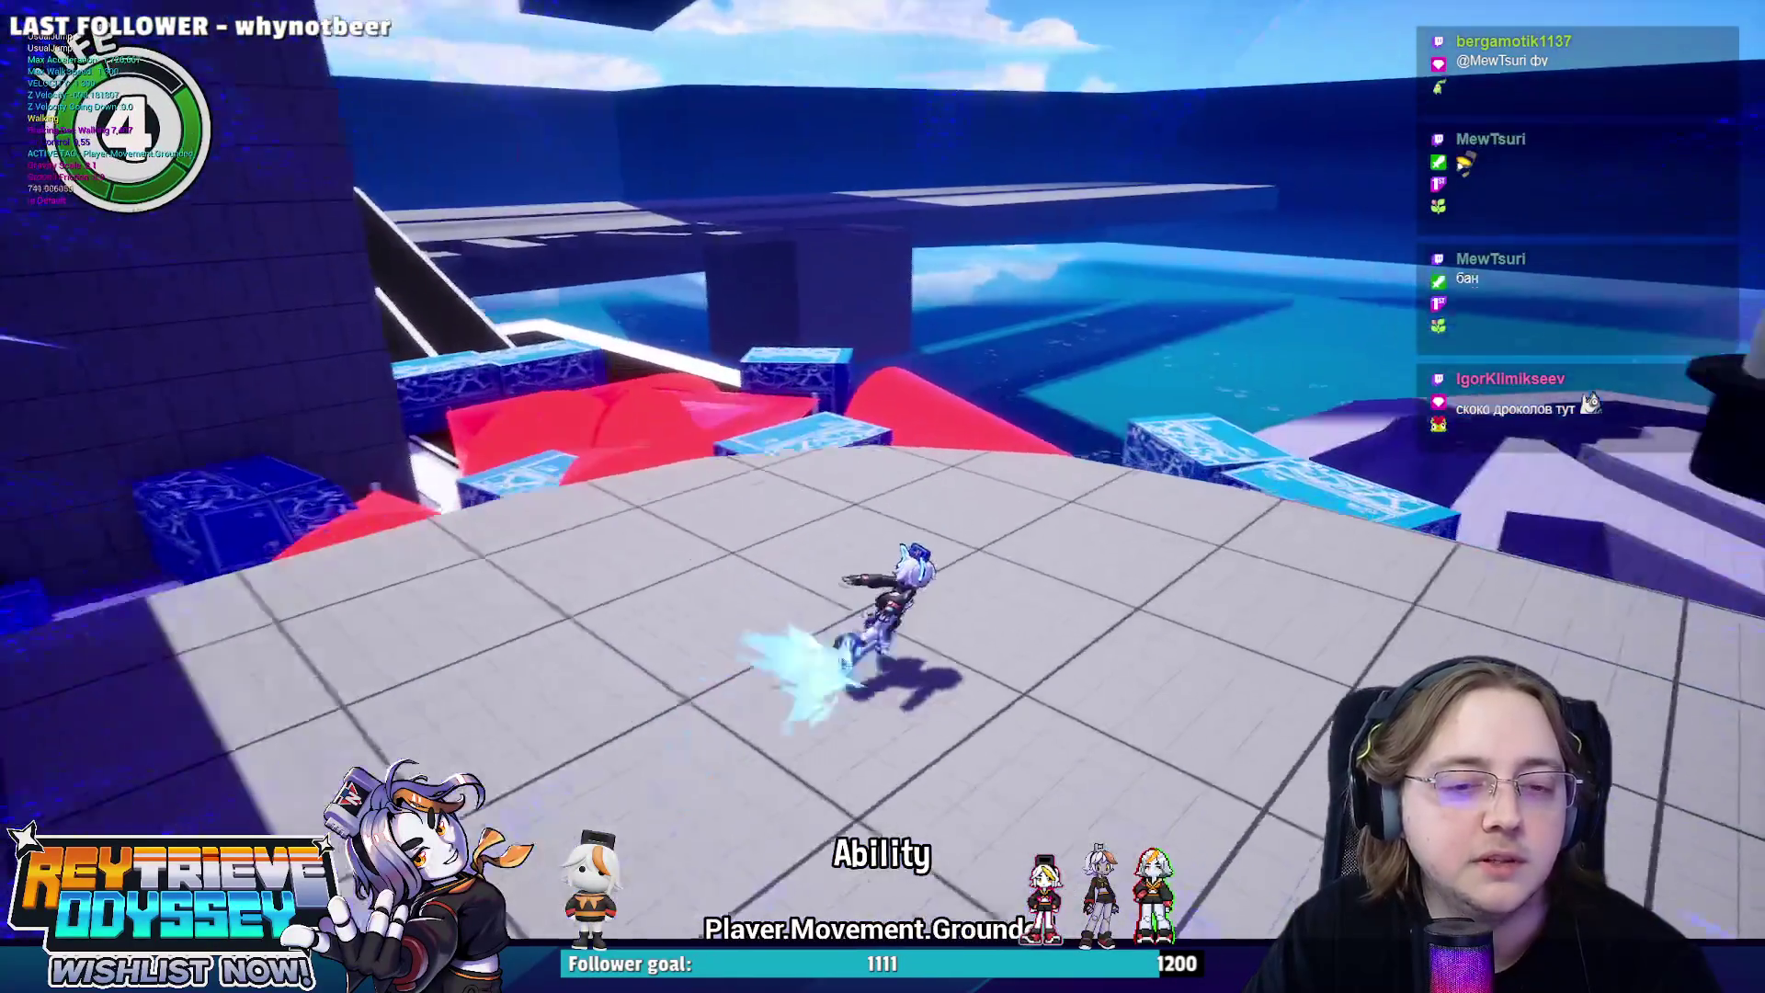
key("space")
key("space")
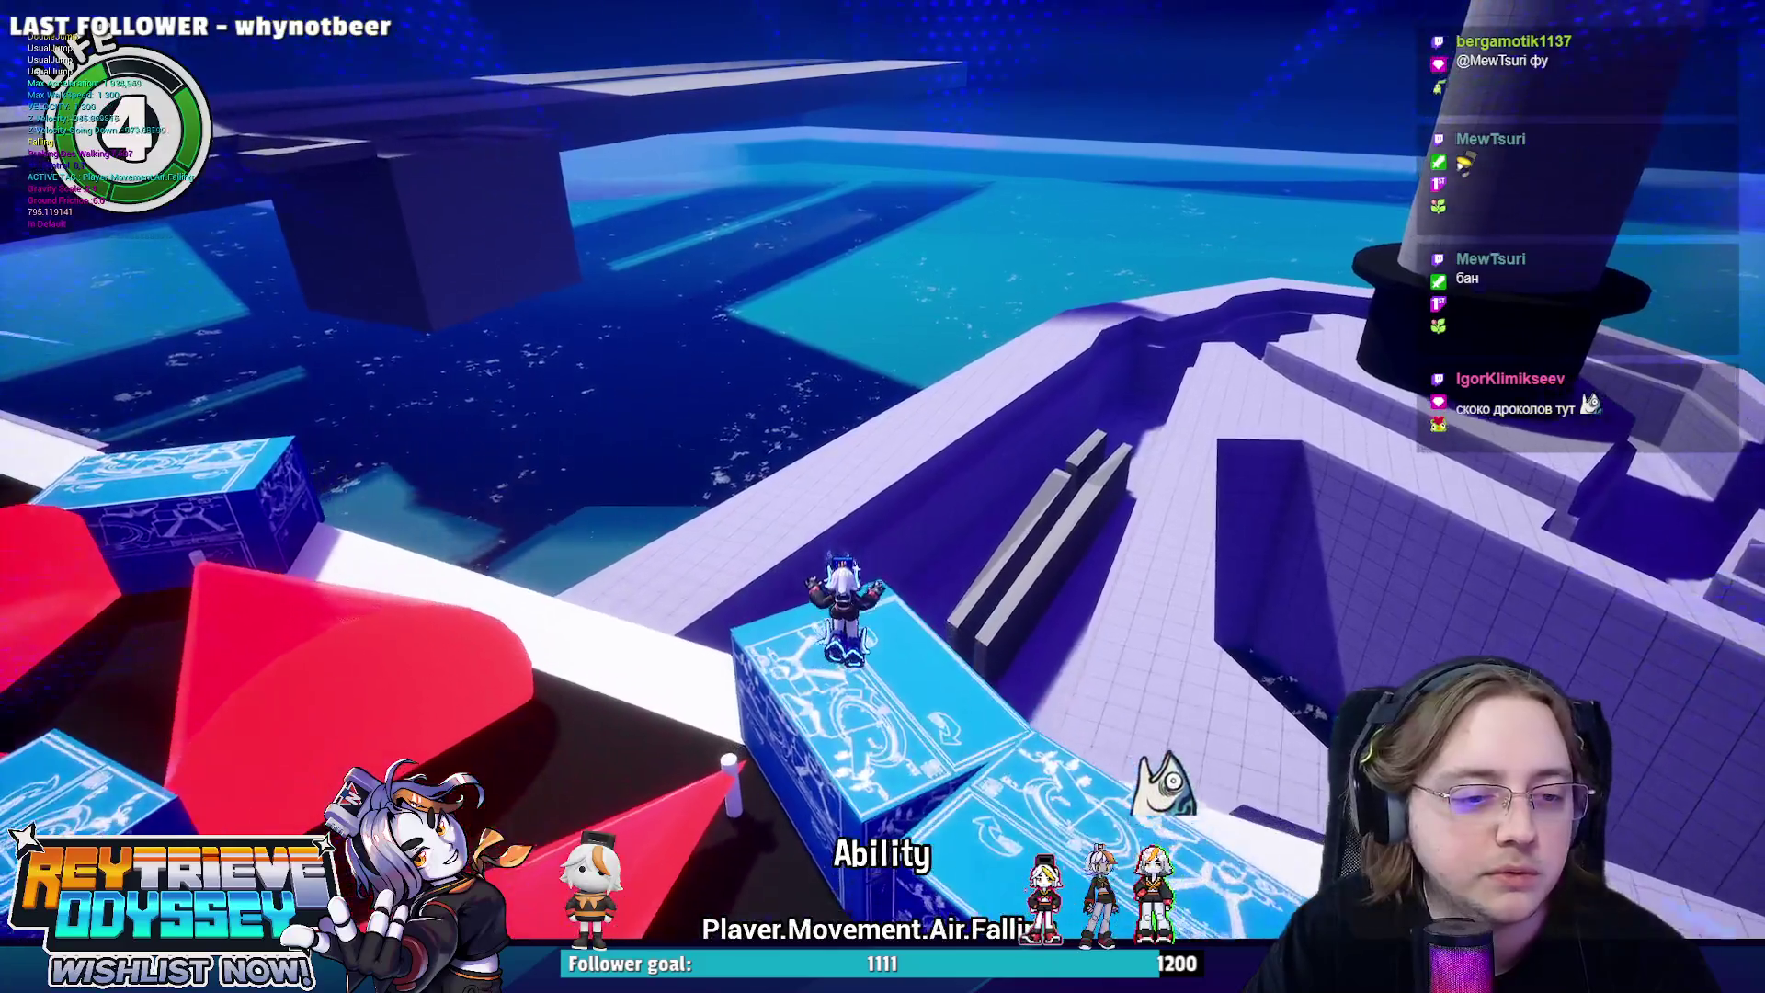
key("w")
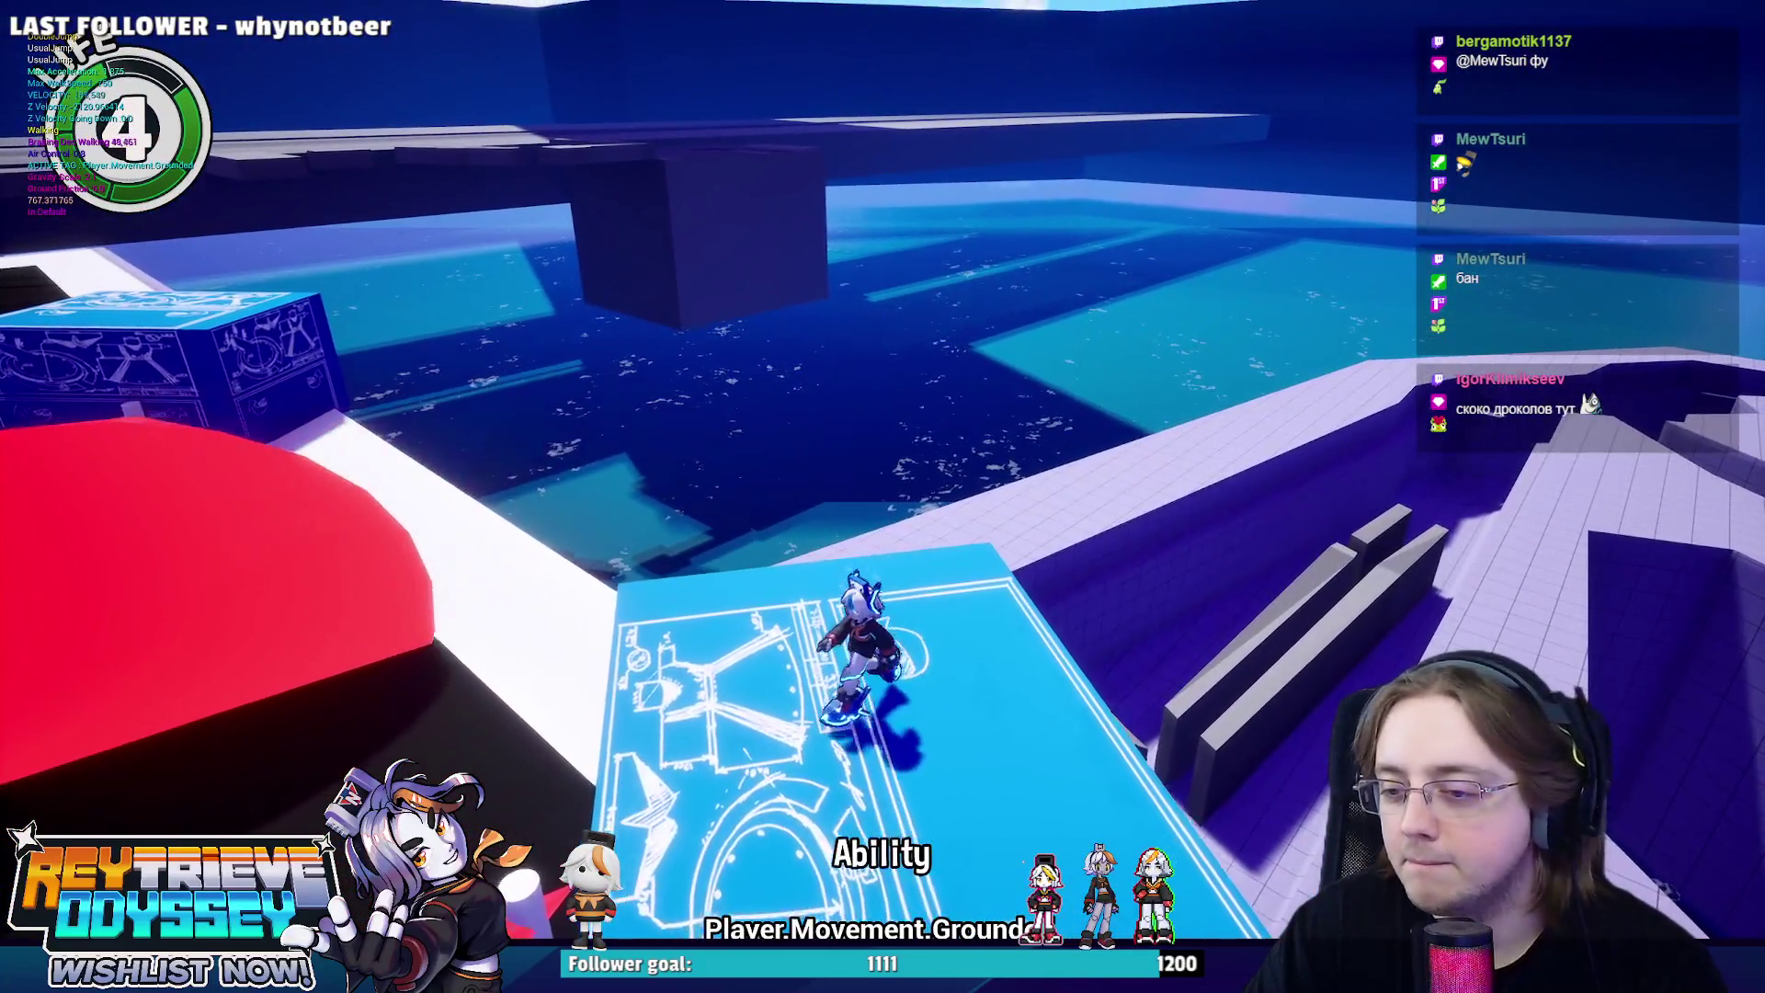
key("w")
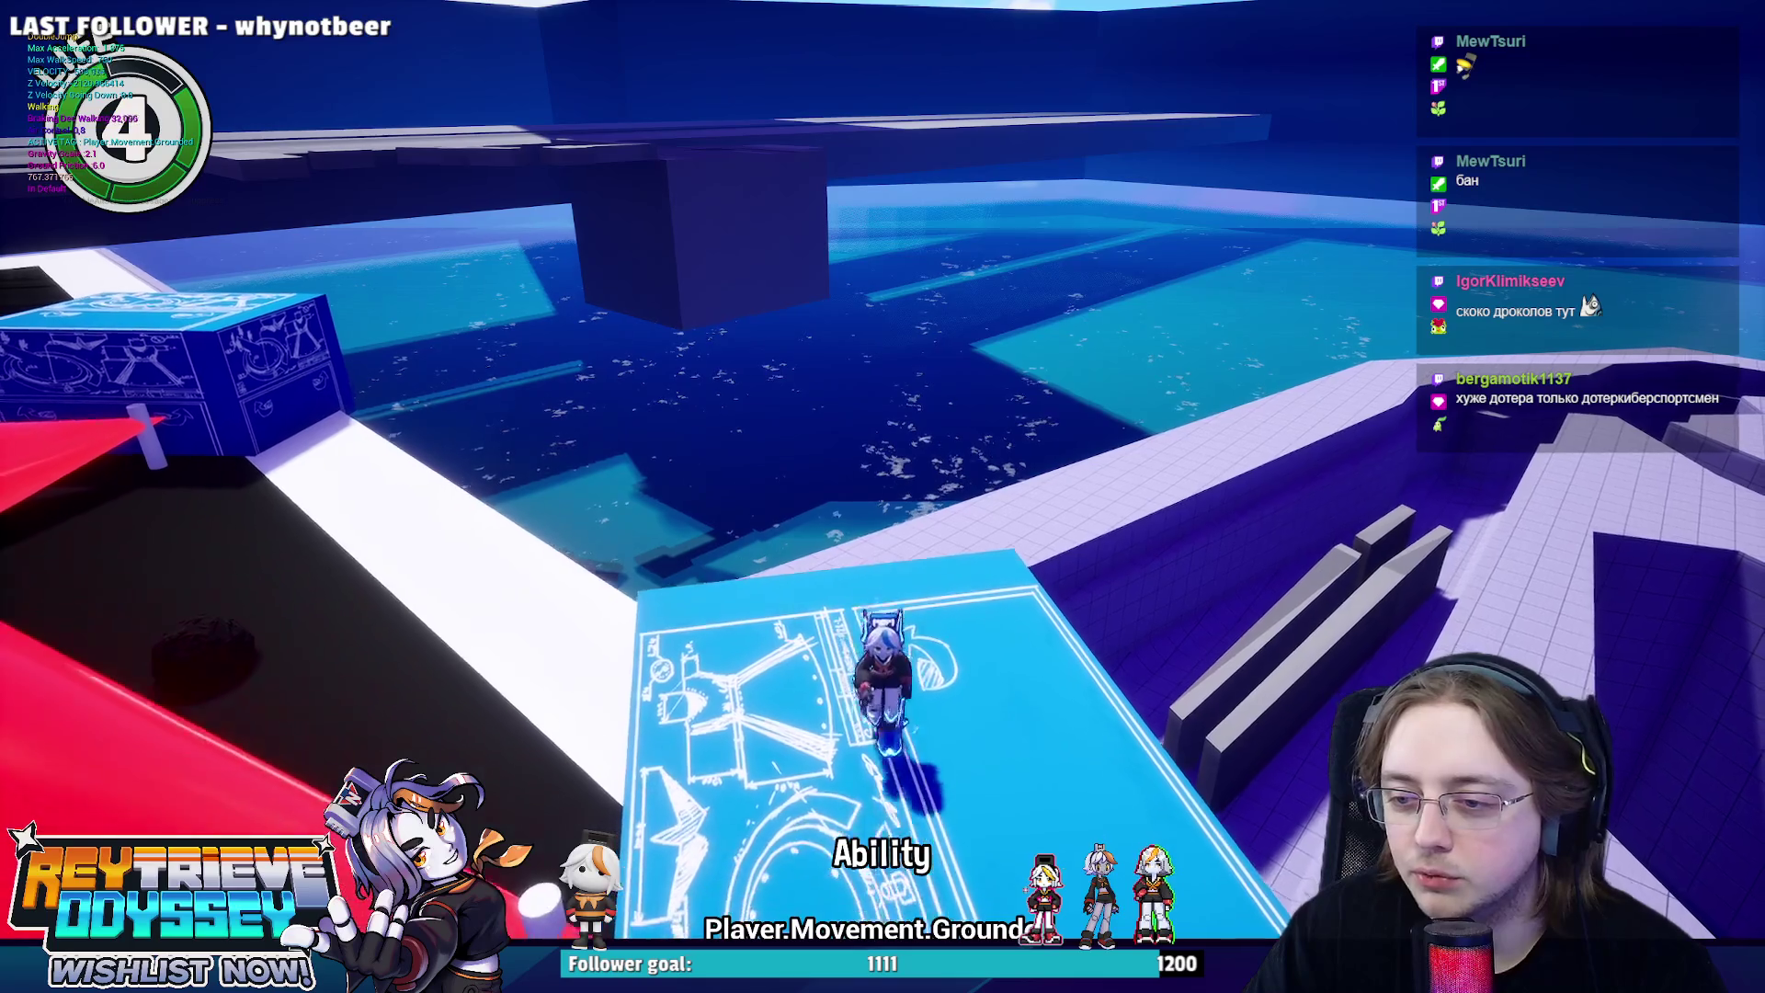
mouse_move(207, 208)
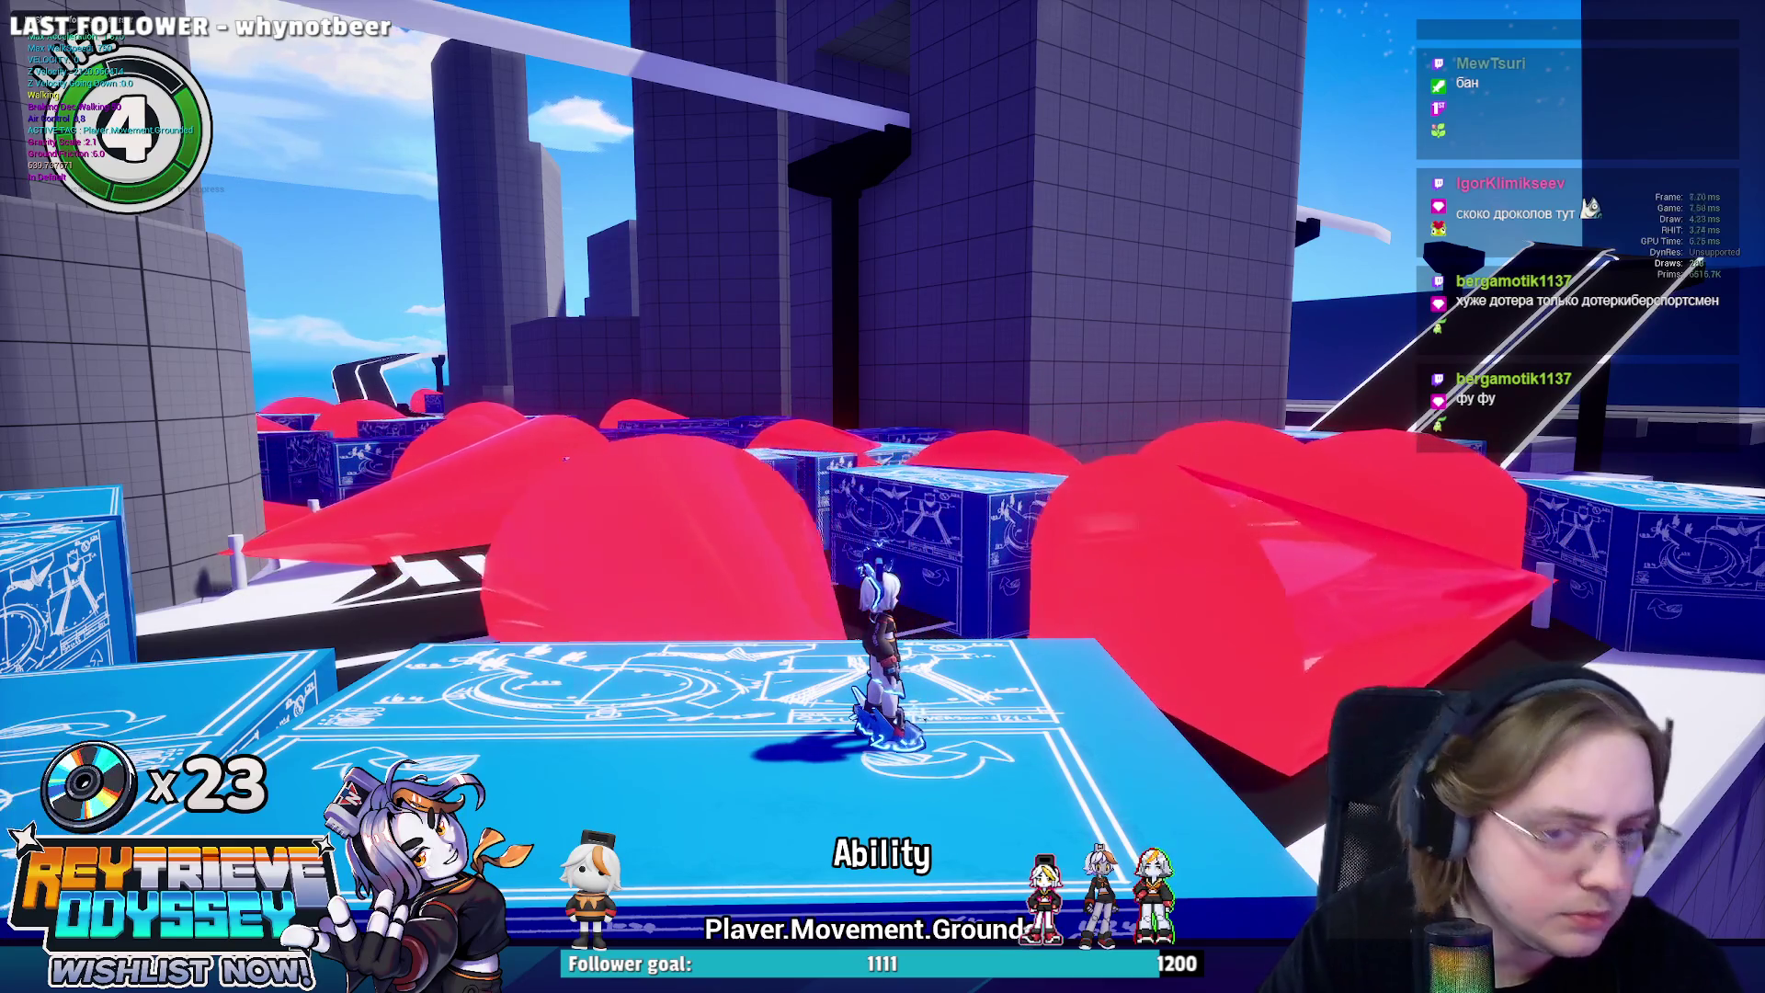
Run off the blue platform, jump and double-jump toward the grey wall, then dash along.
mouse_move(882, 497)
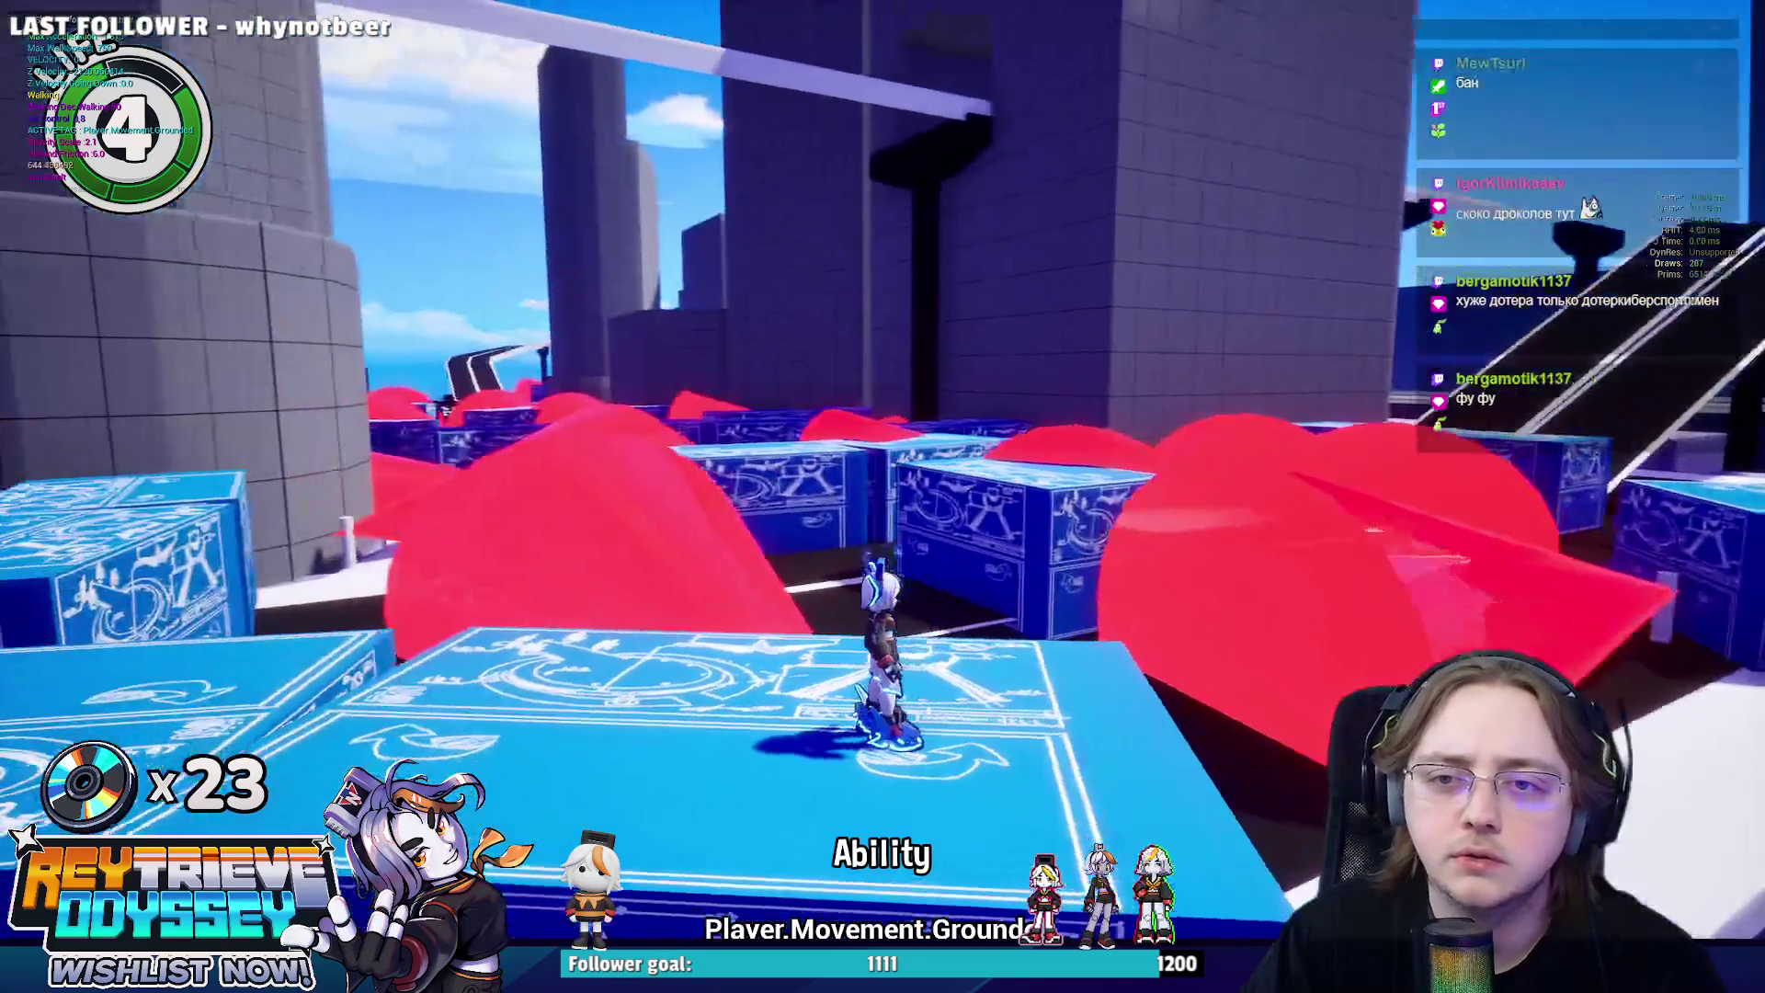
key("w")
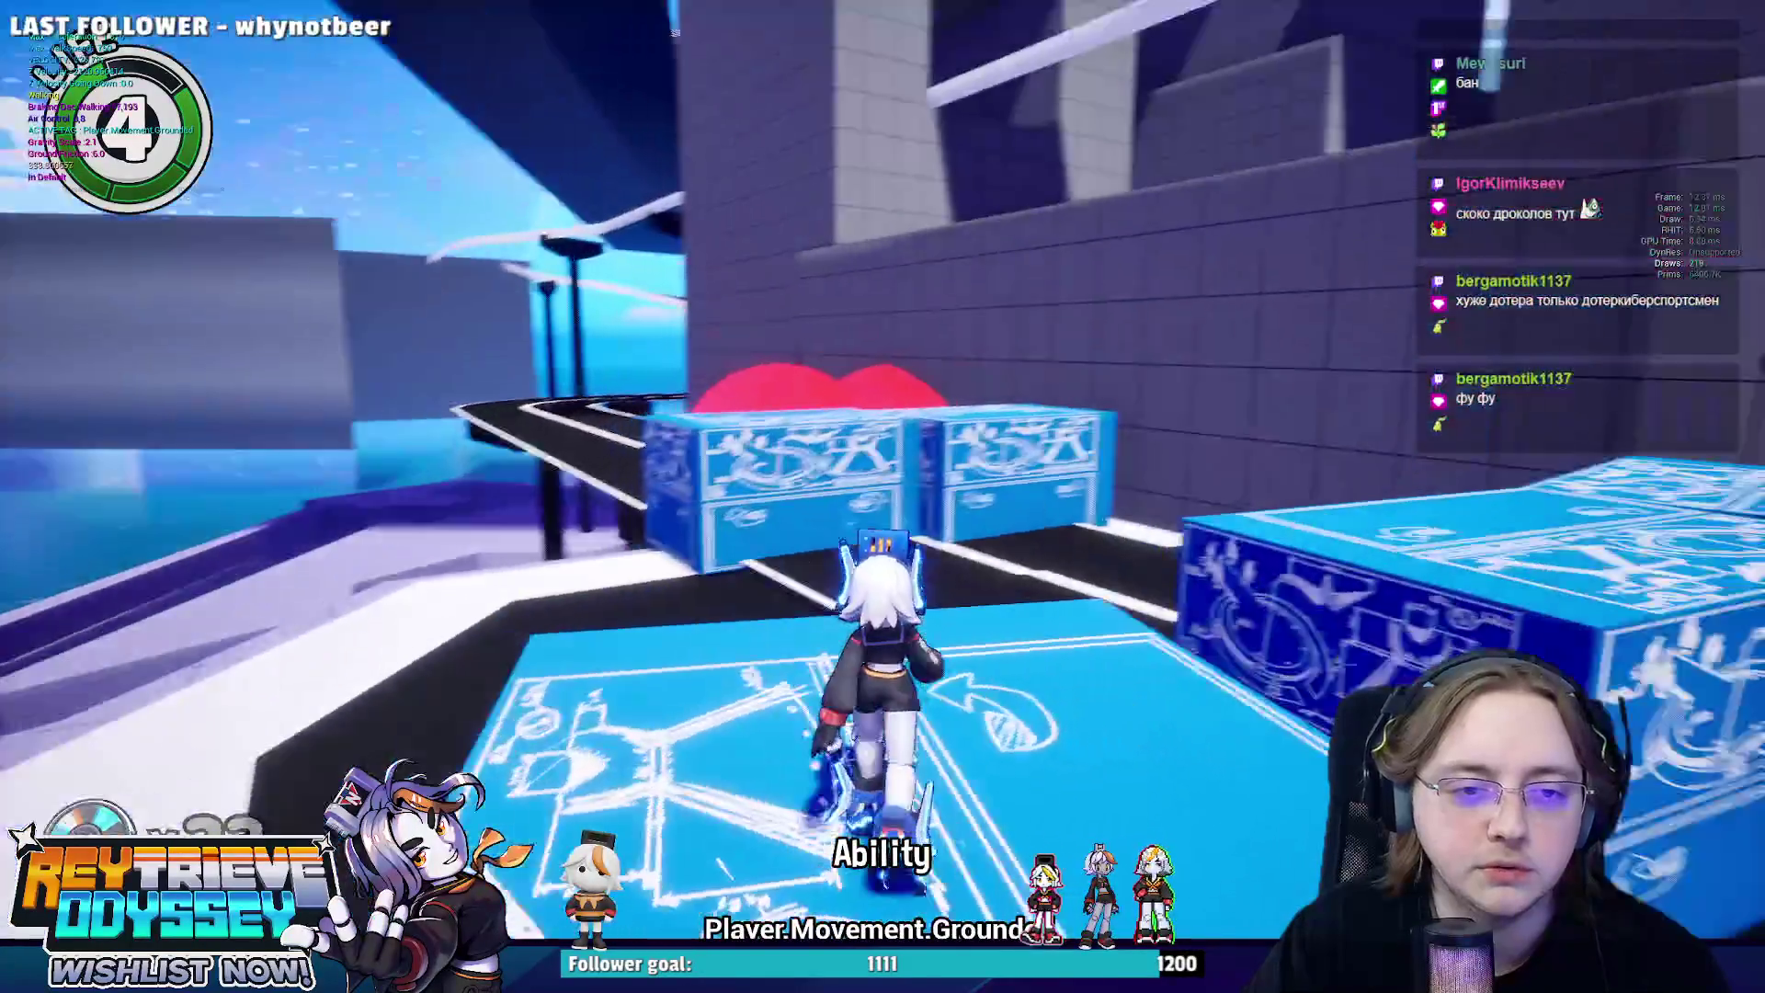
key("space")
key("w")
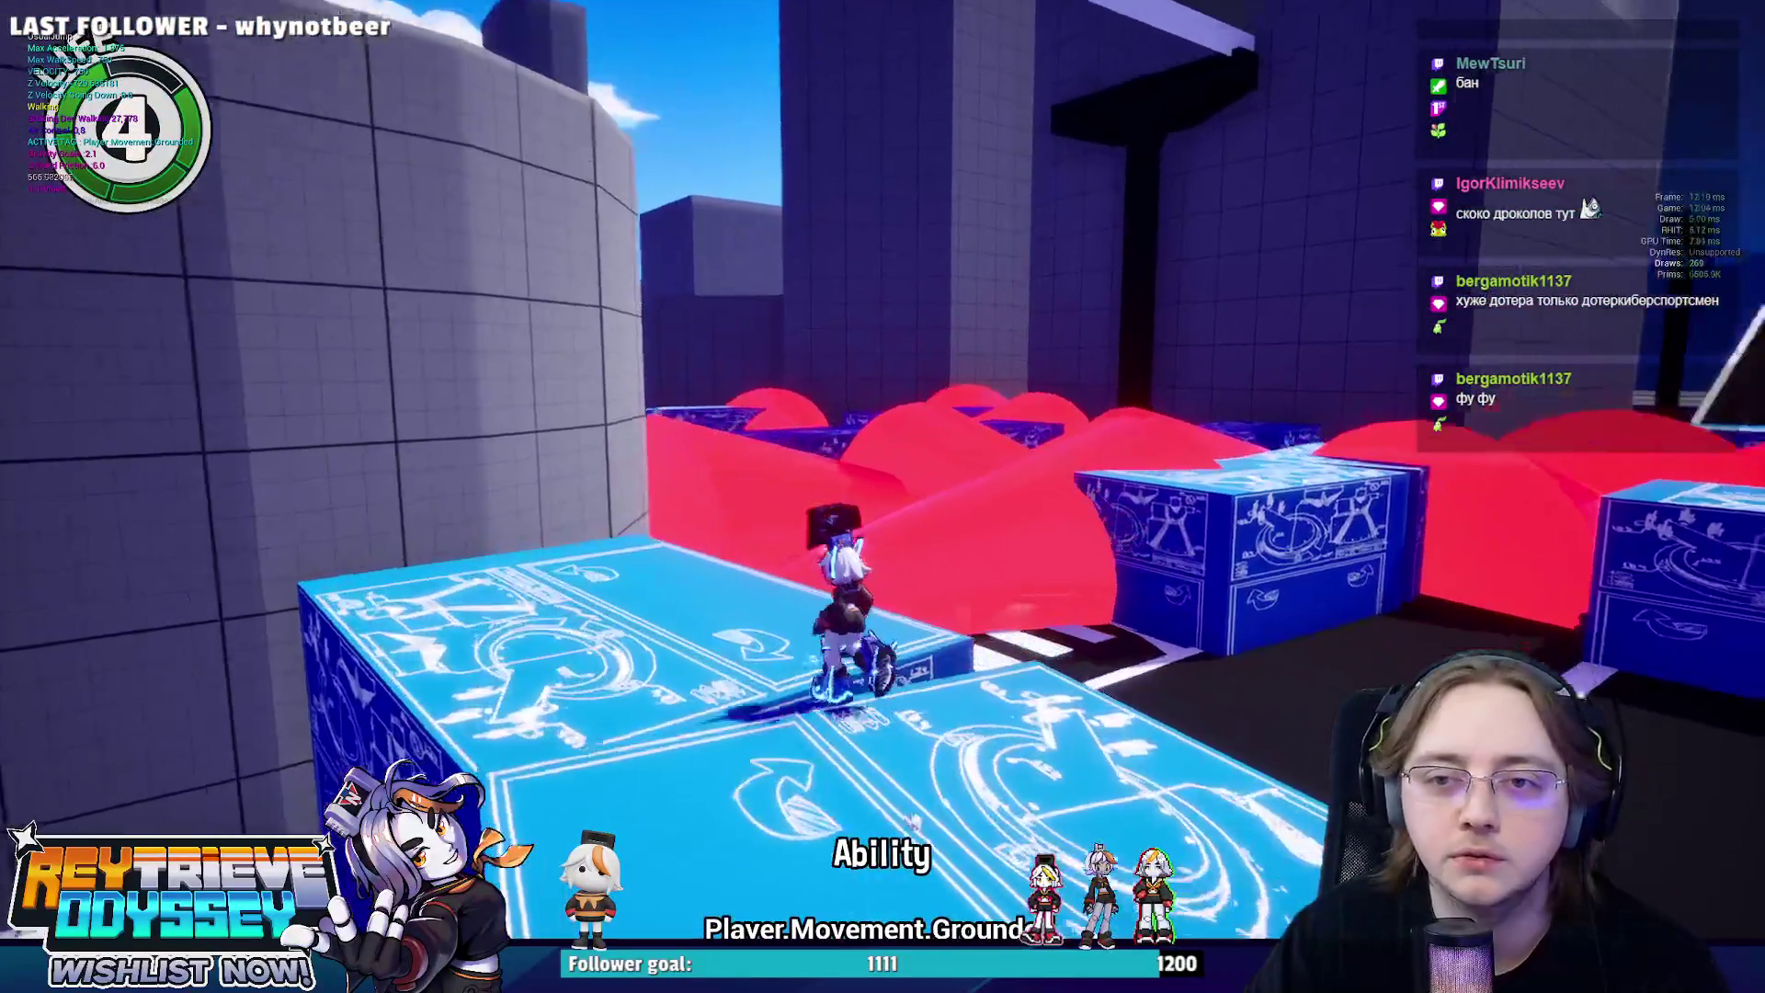
key("space")
key("space")
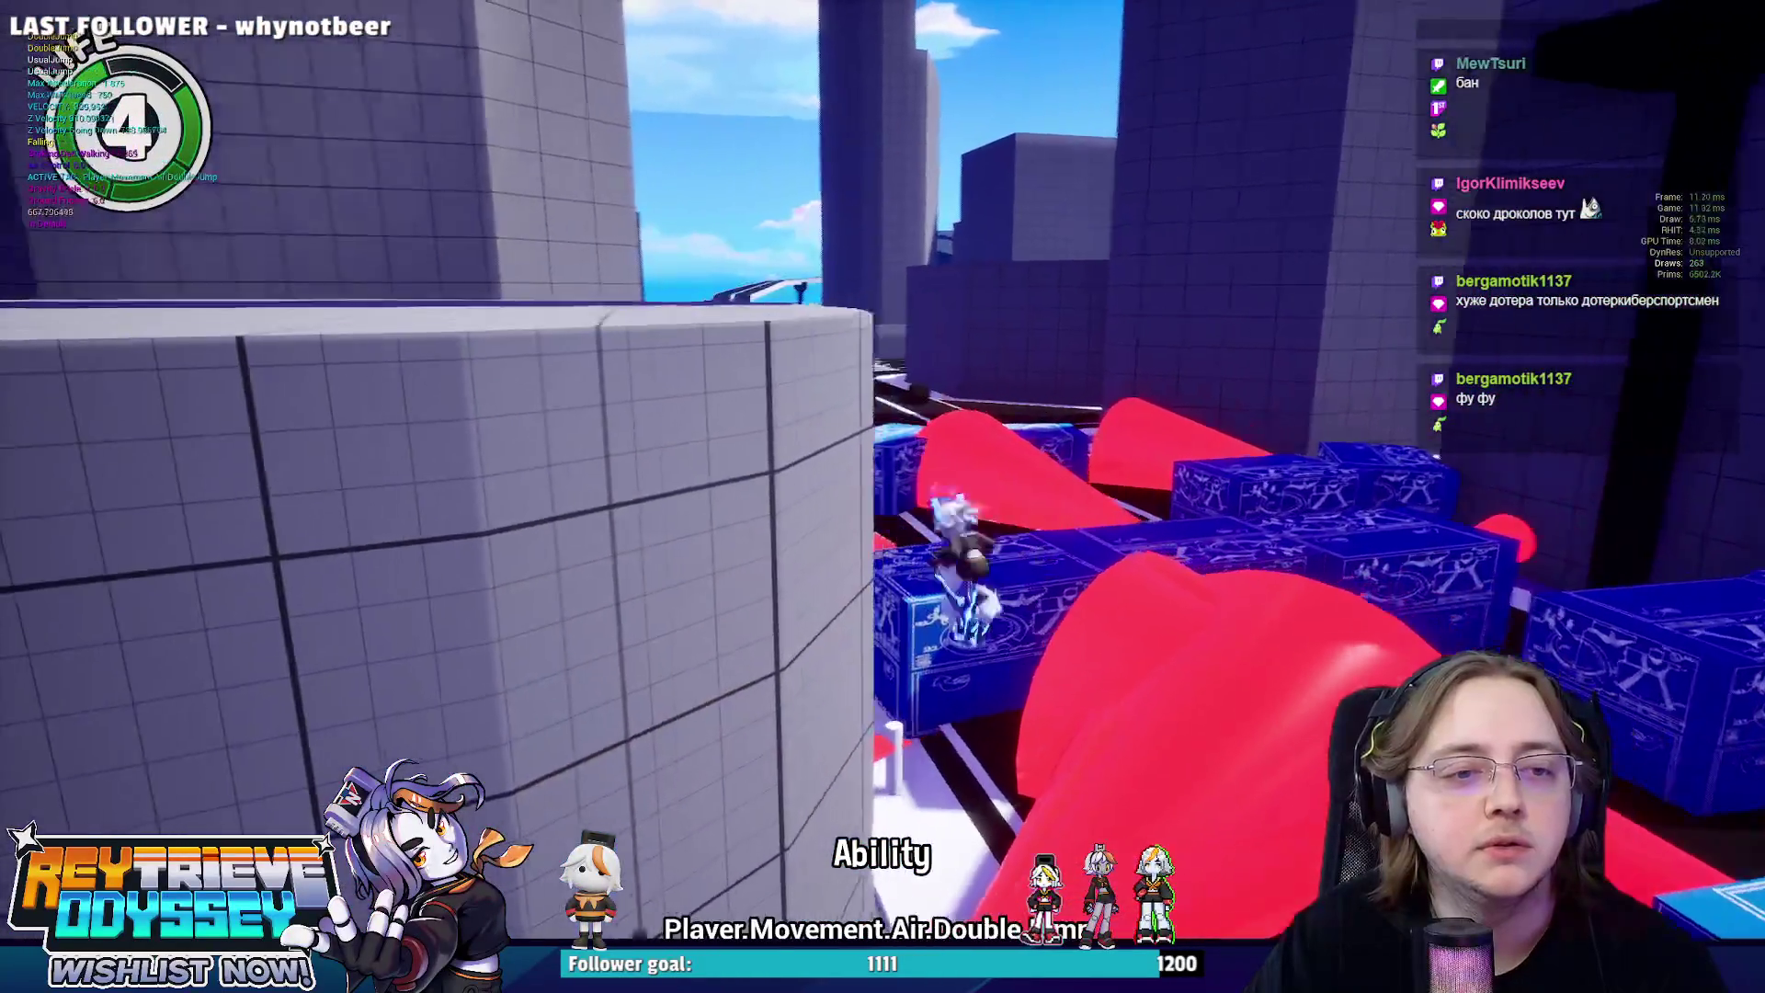
key("space")
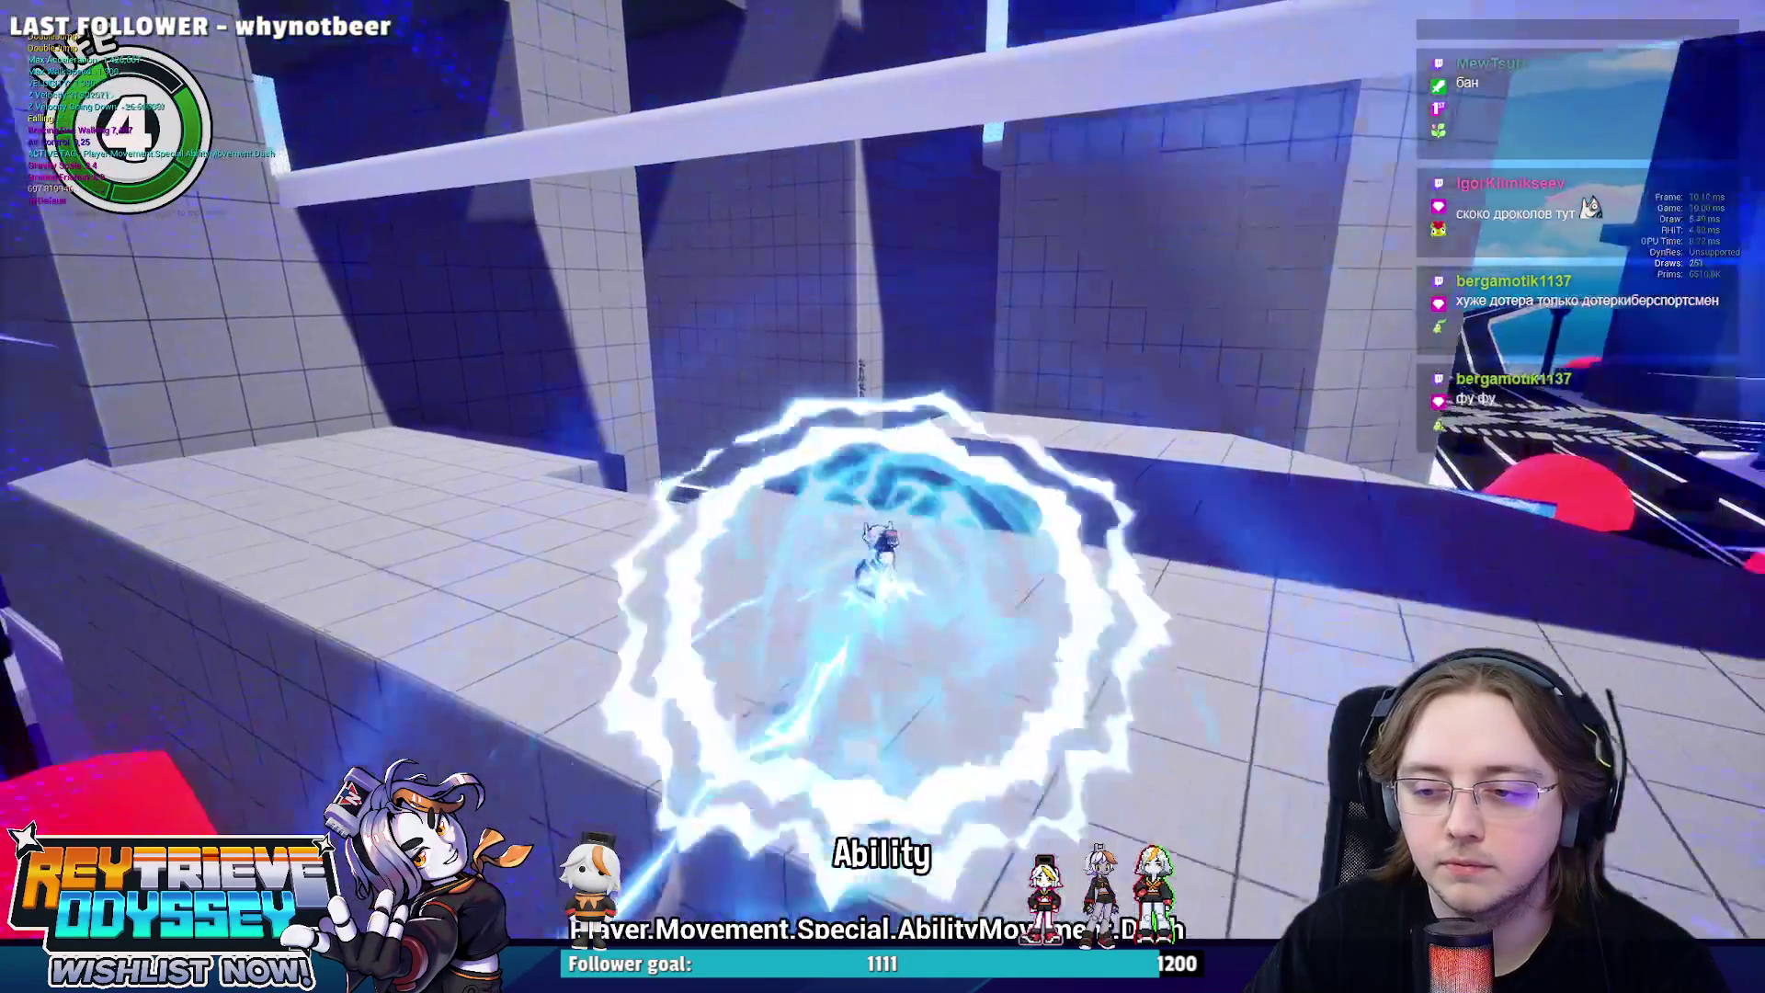
key("w")
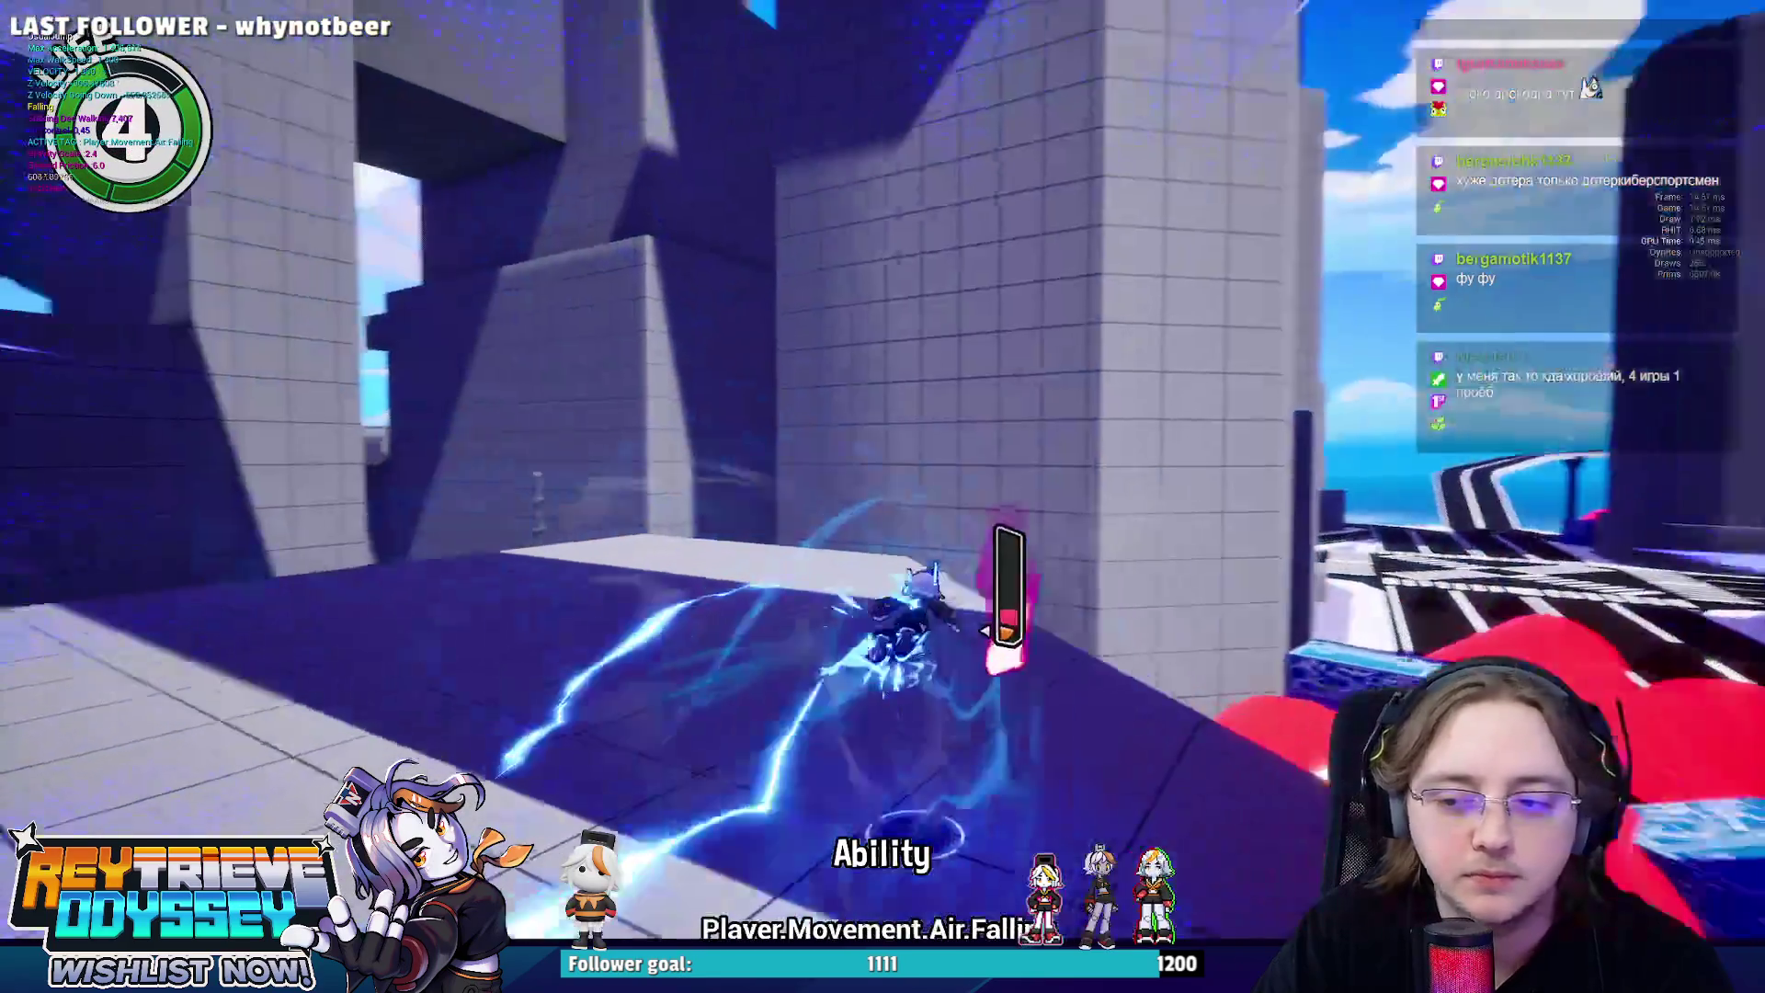
Jump over the red ramps along the black road and air-attack onto the blue block.
key("space")
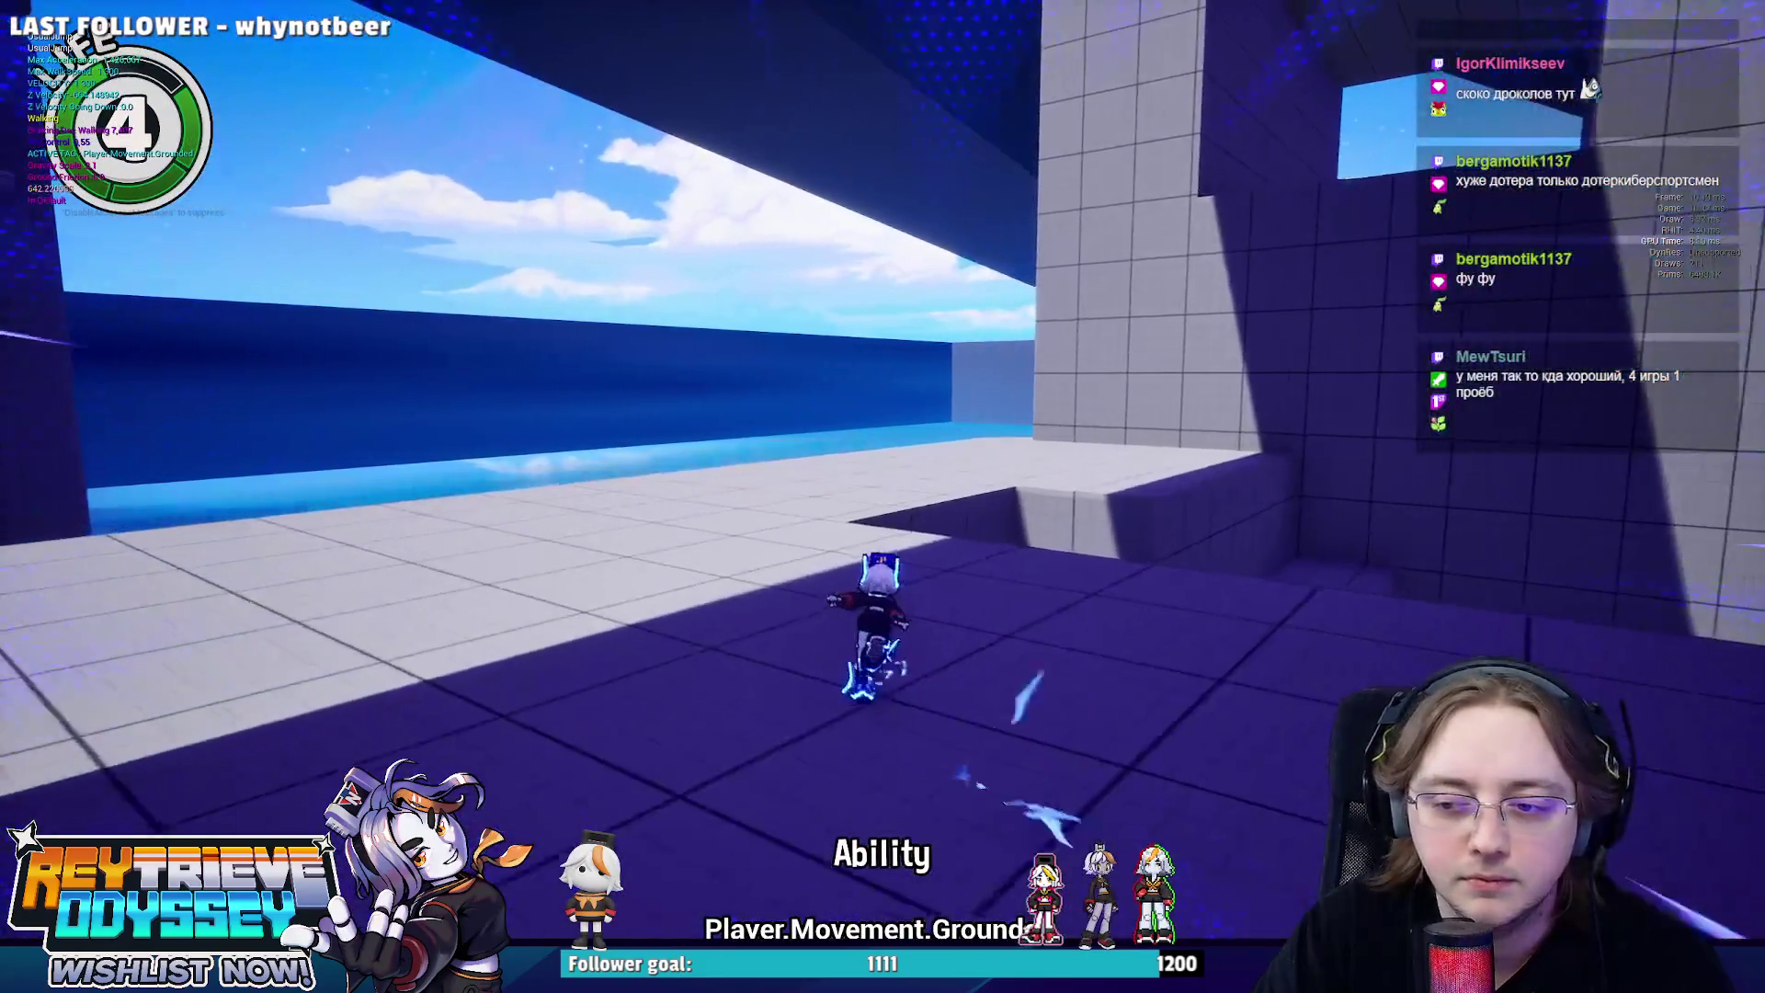
key("space")
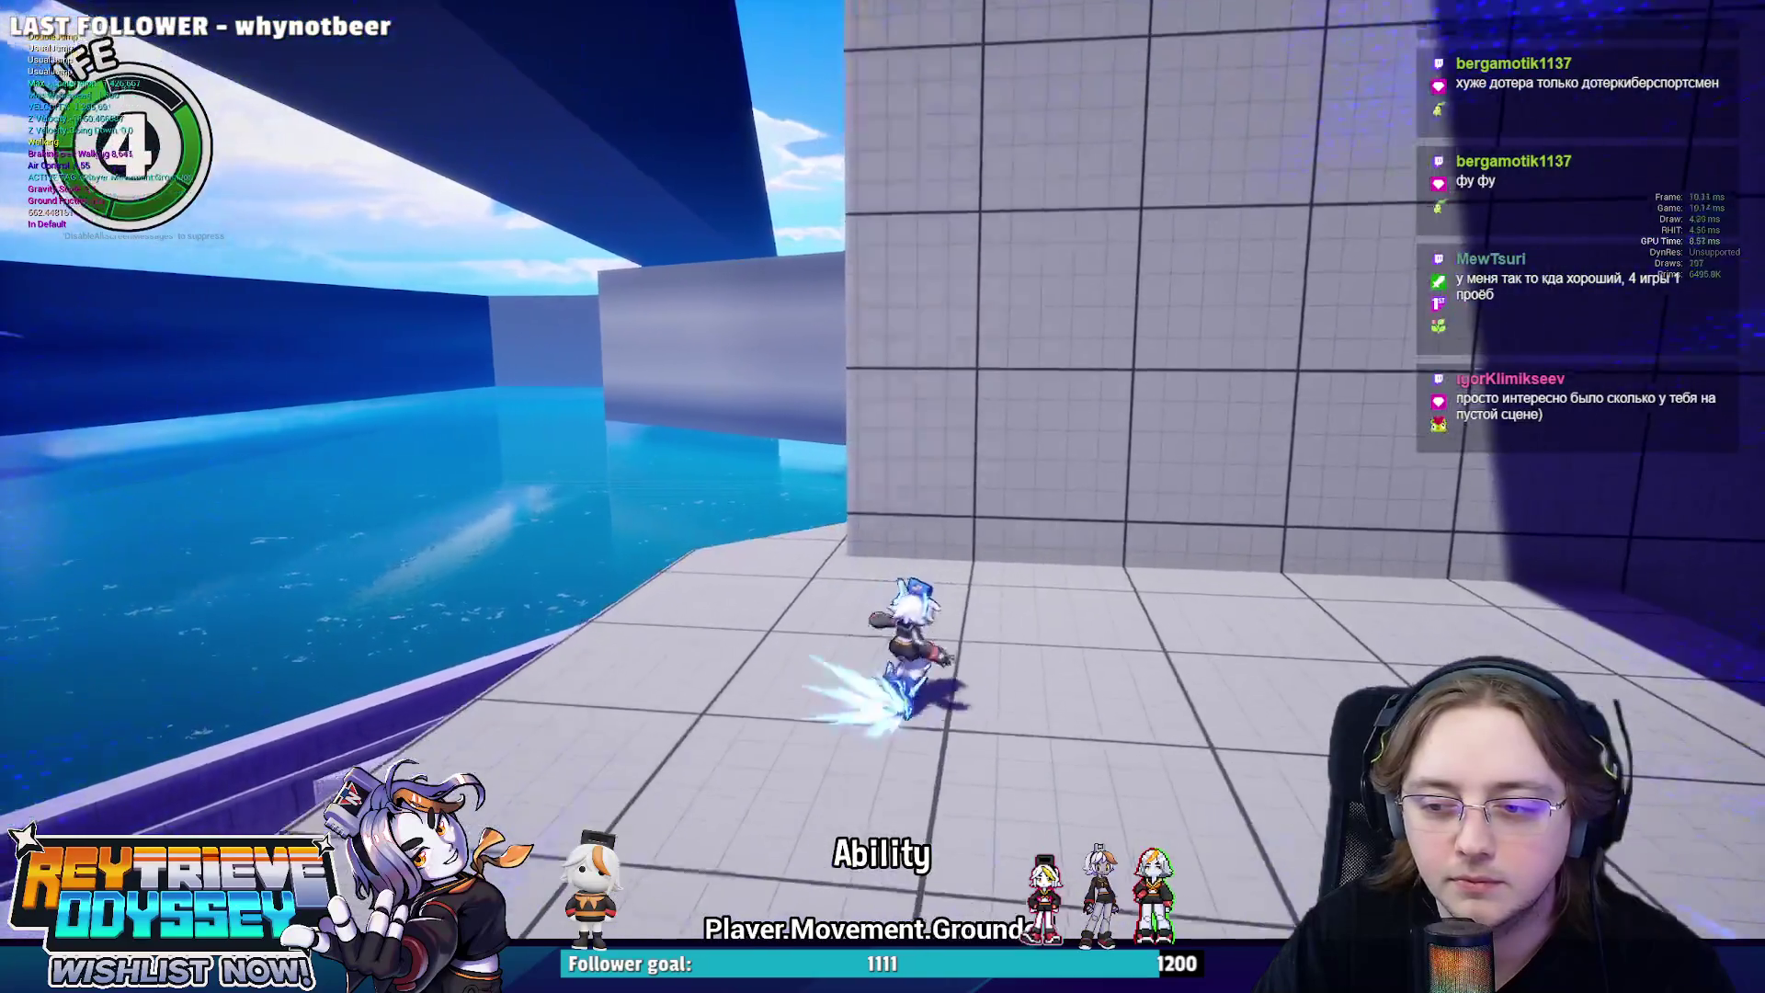
key("space")
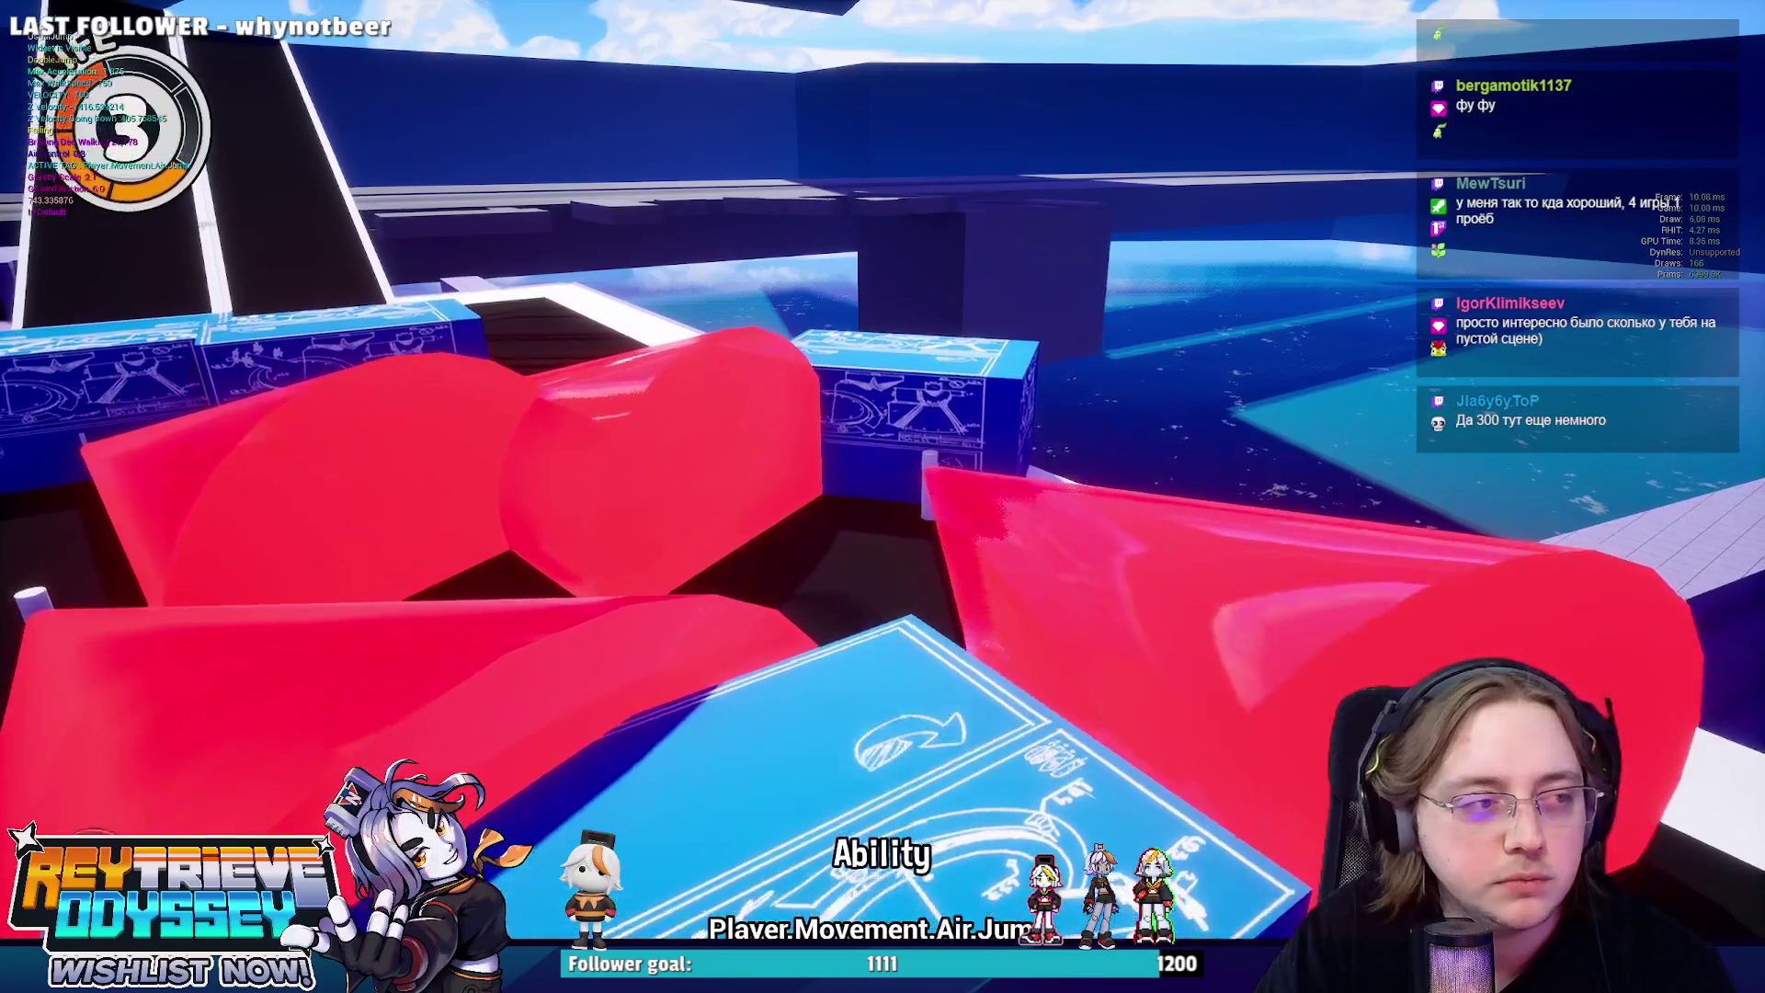
key("space")
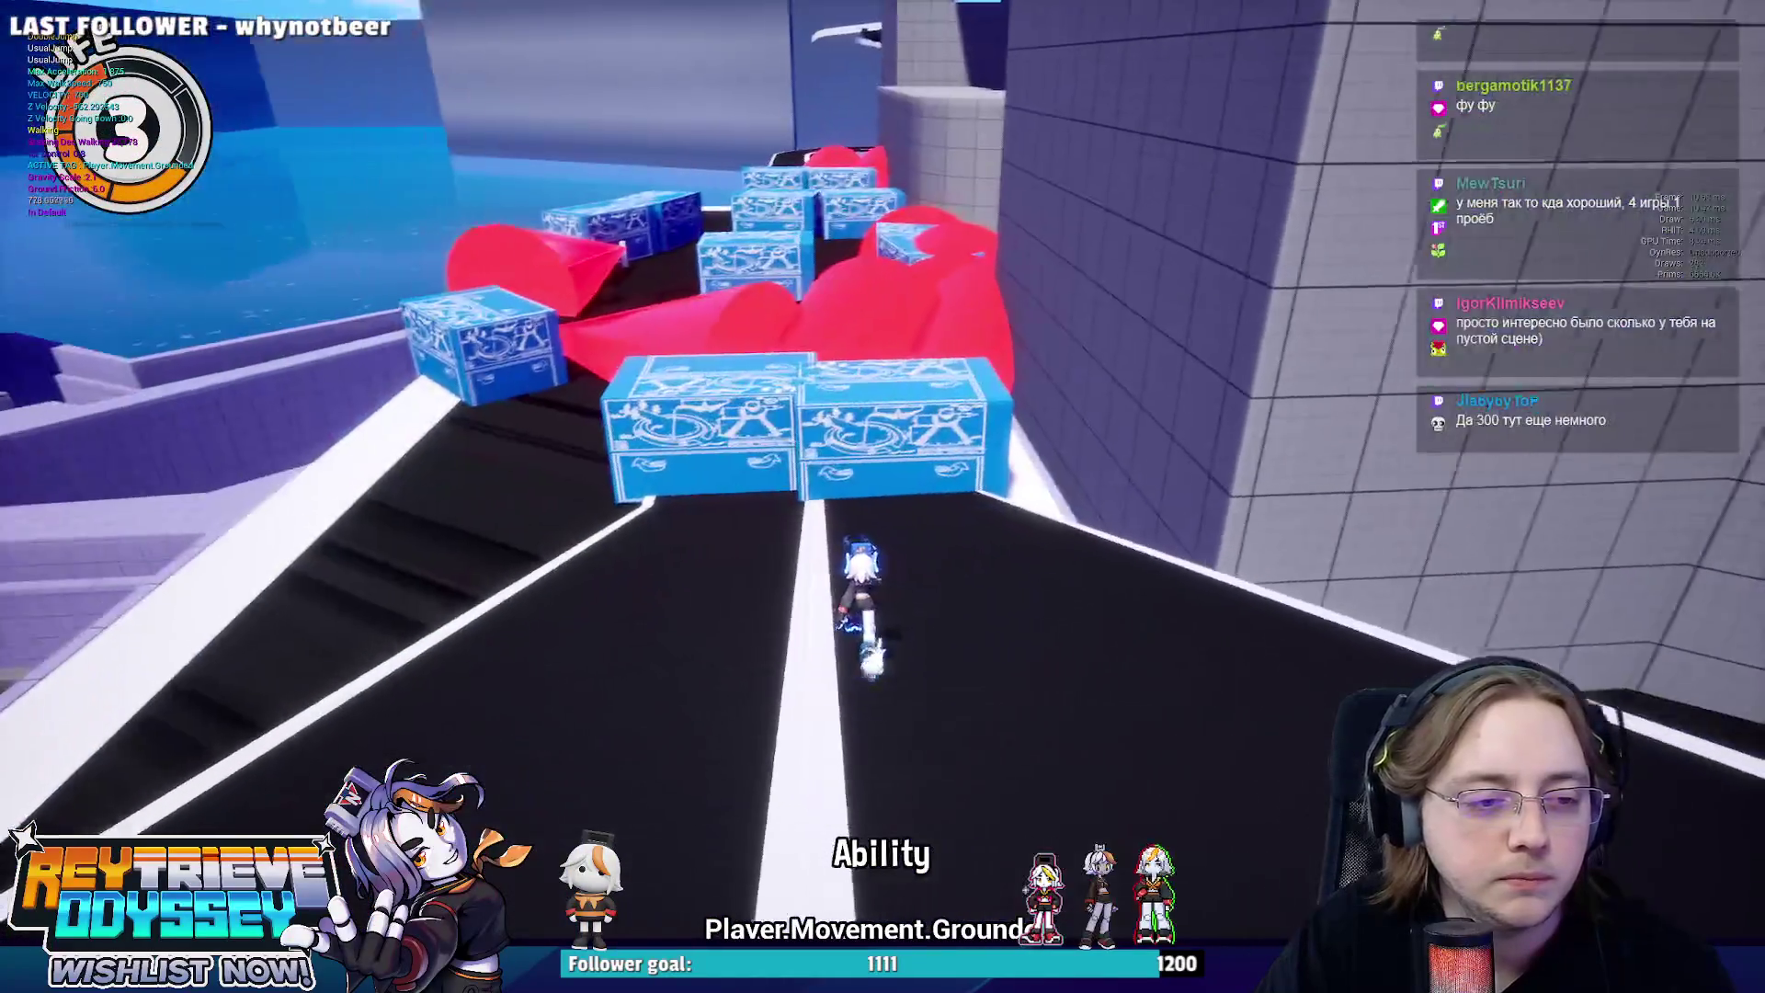
key("space")
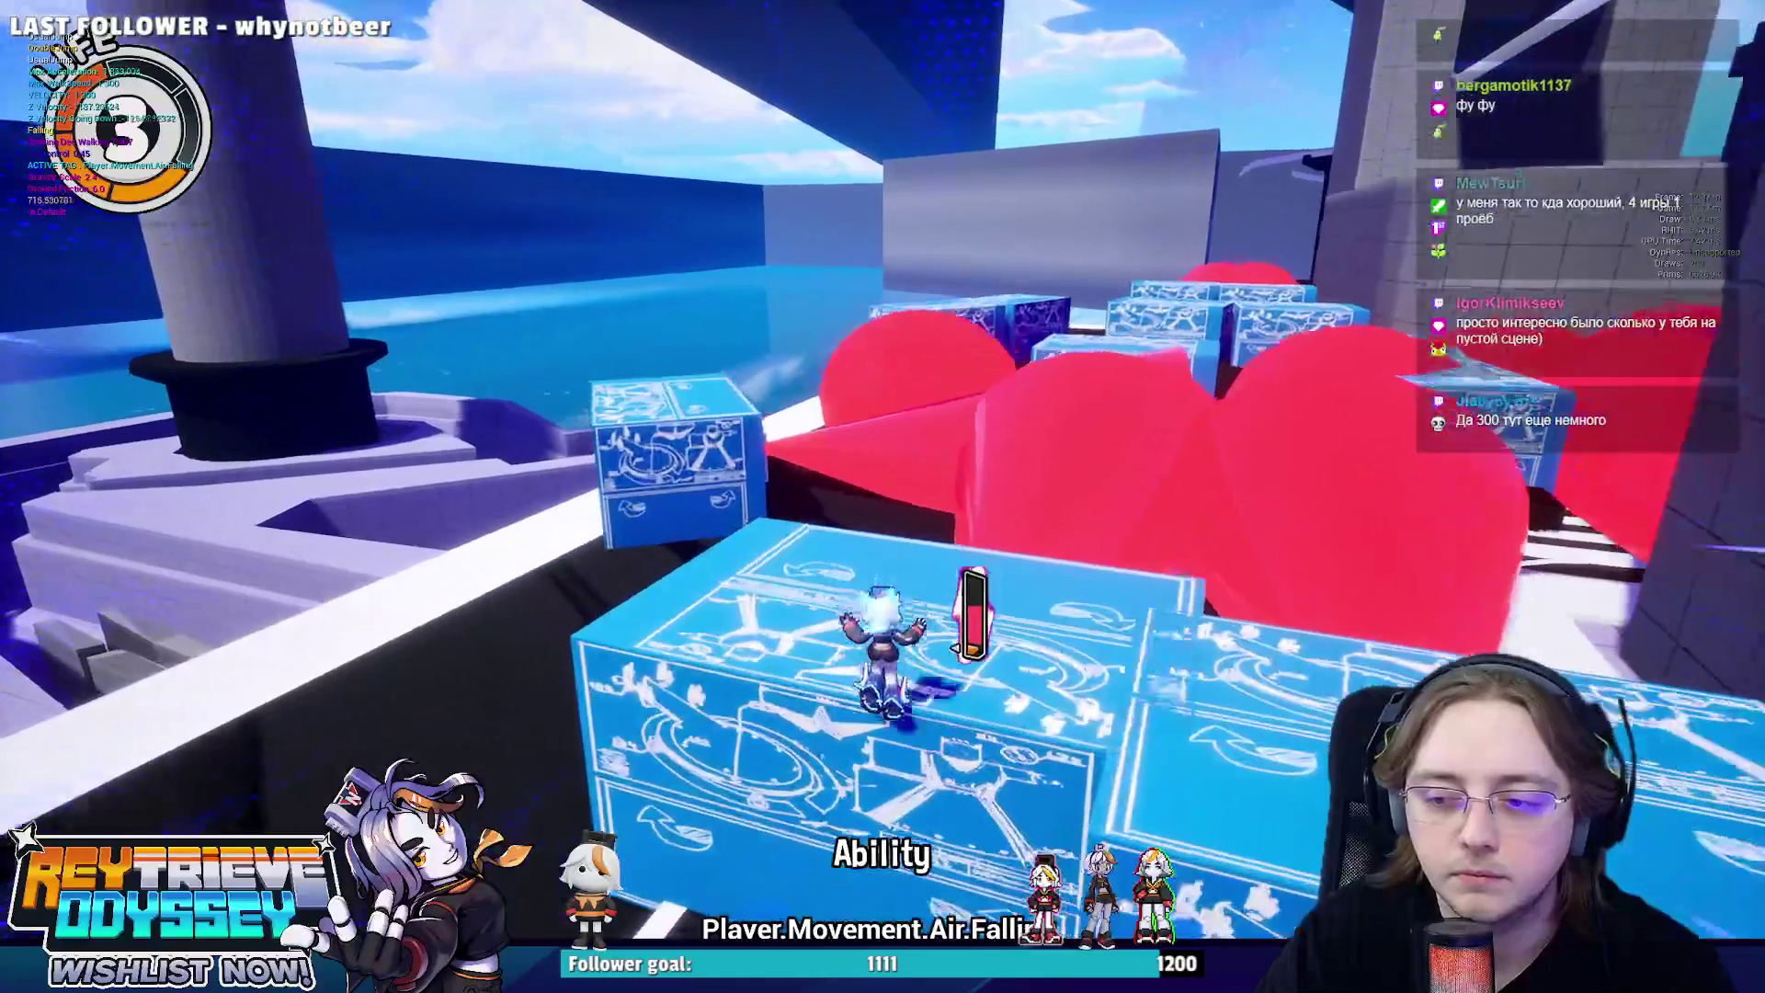
key("space")
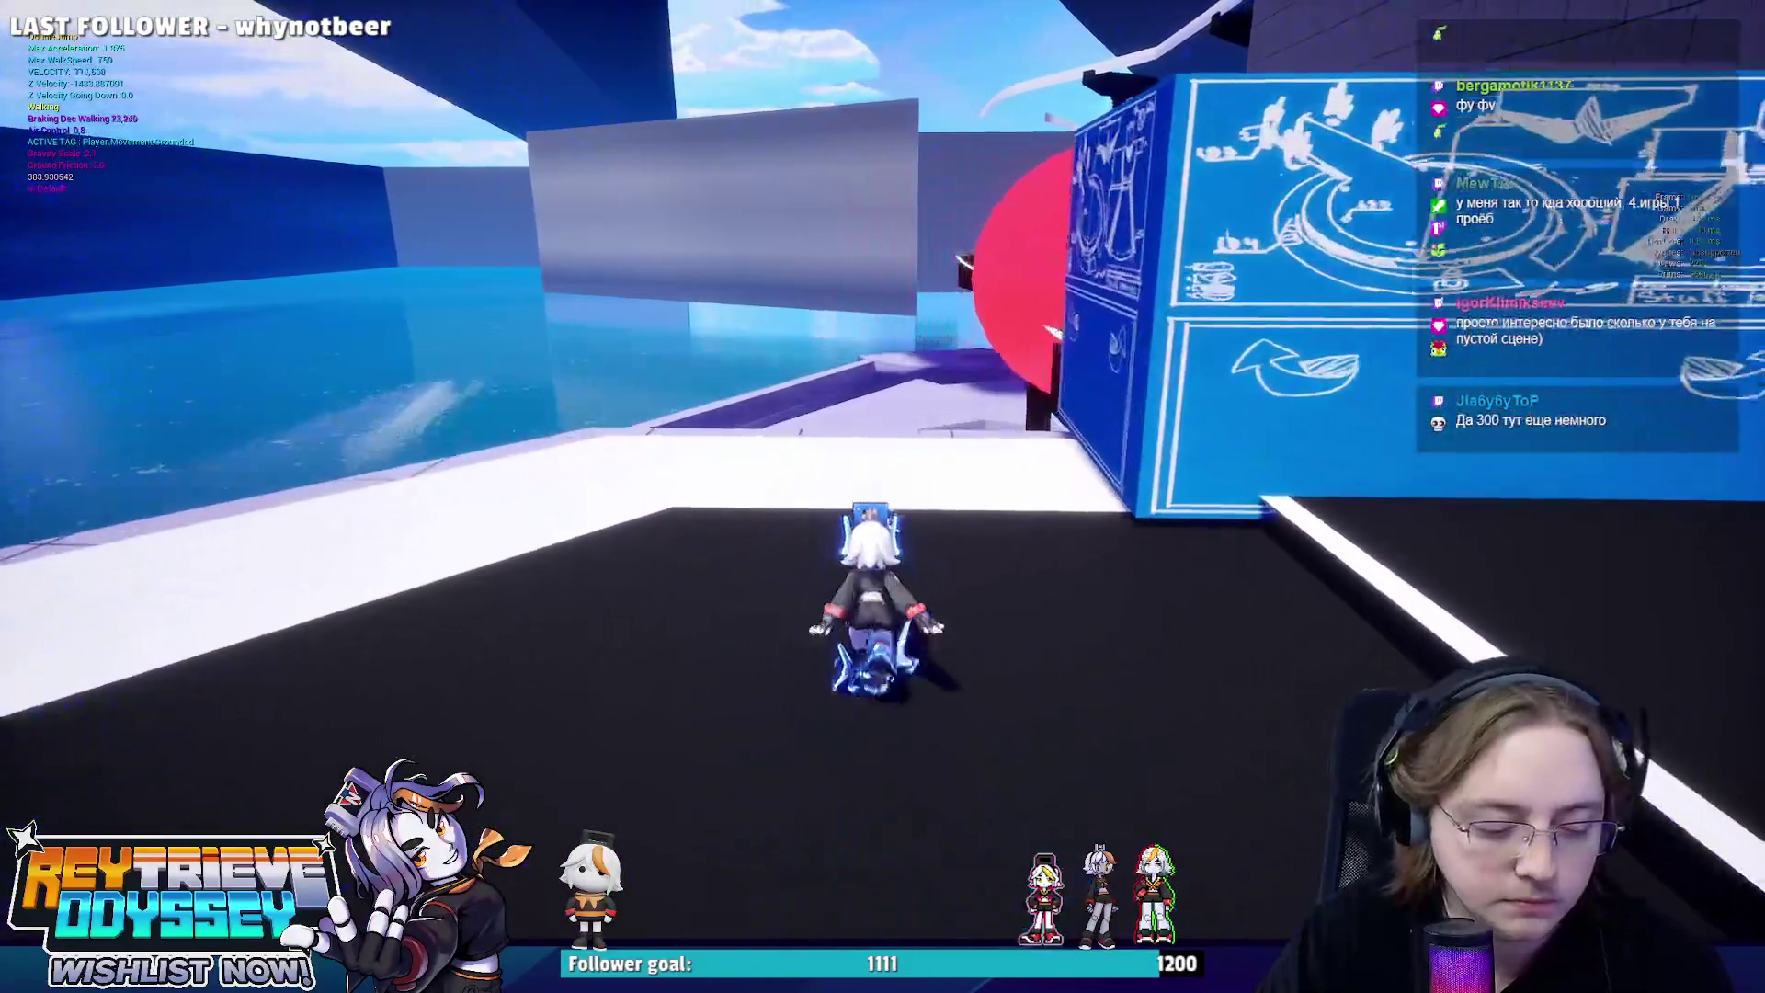
key("space")
key("space")
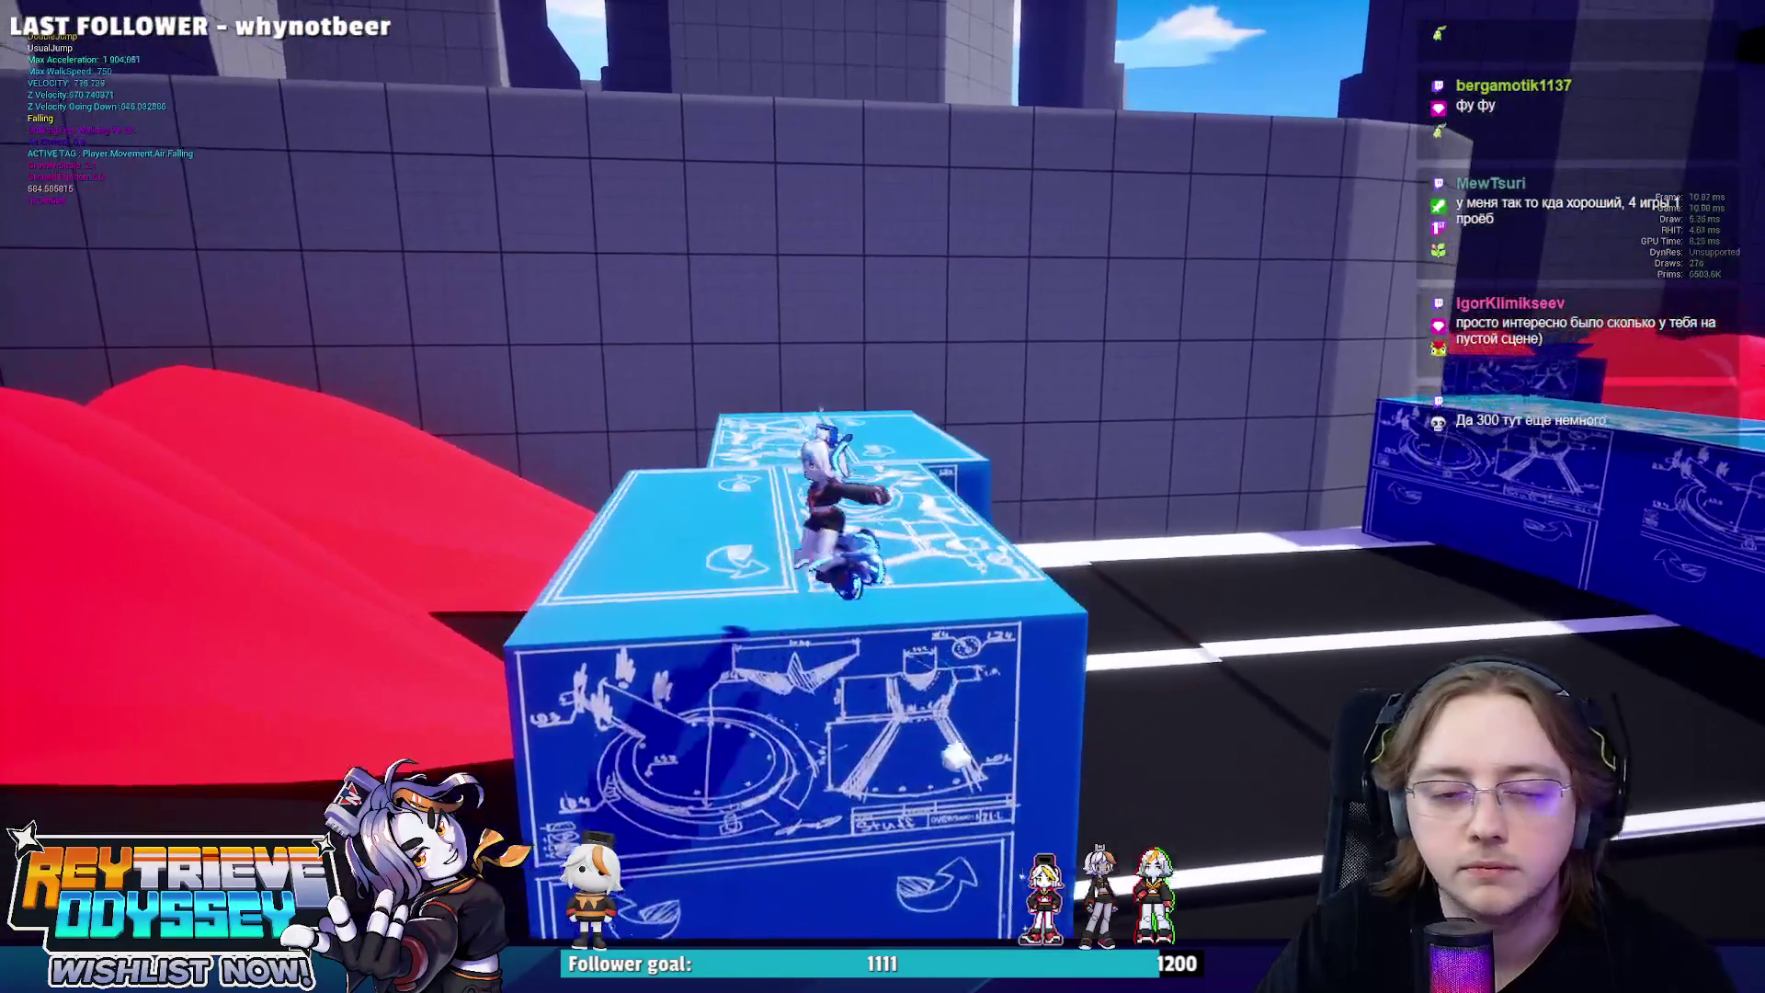
key("space")
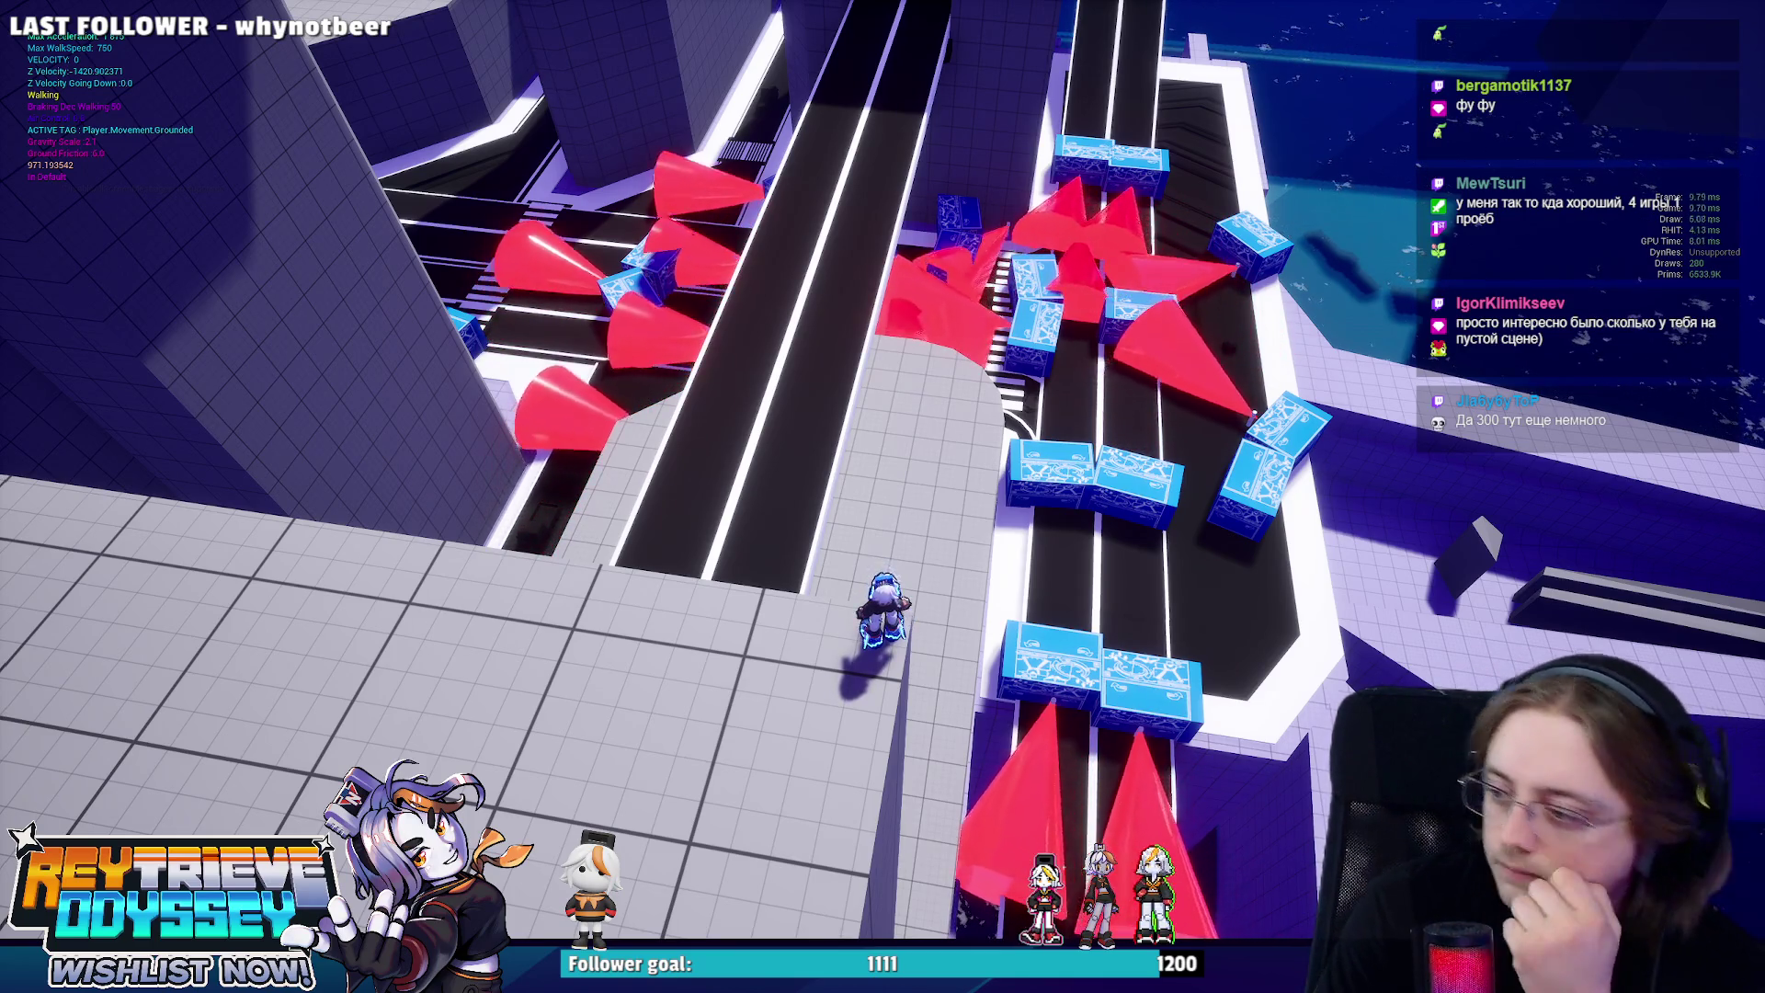
Walk off the grey platform edge down toward the road of red ramps and blue blocks.
key("w")
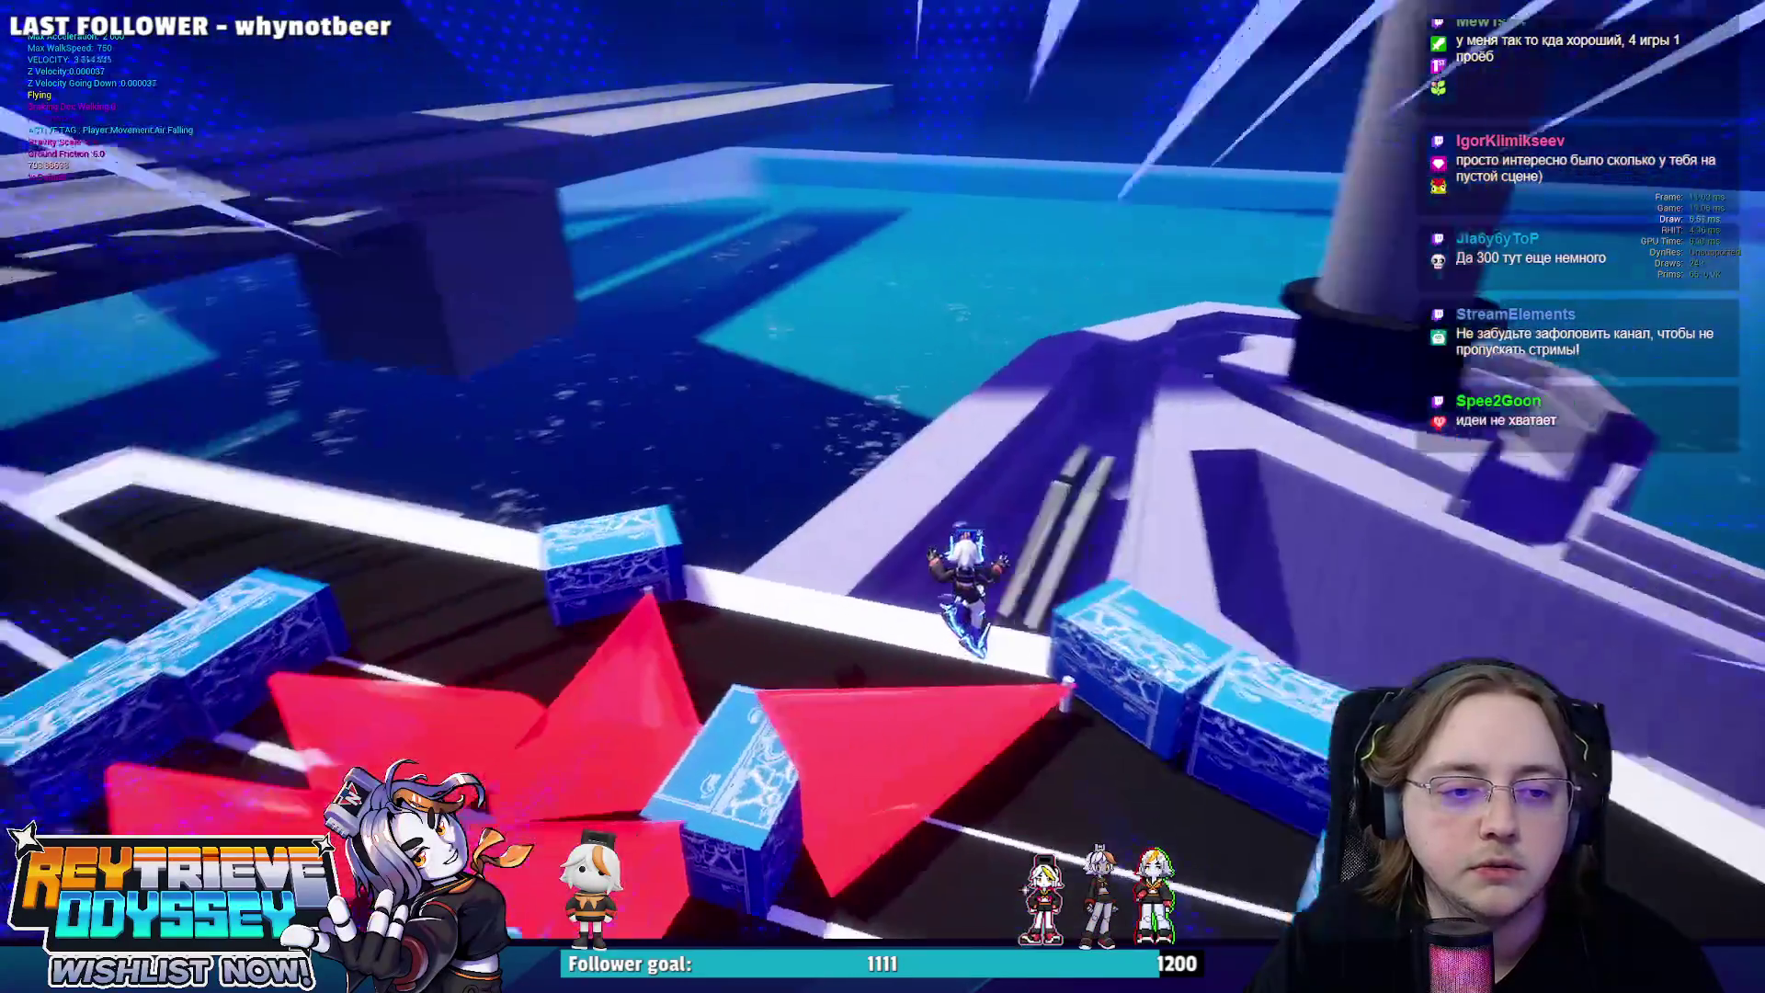
Trigger an ability while falling, then jump up beside the building wall onto the white ledge.
key("e")
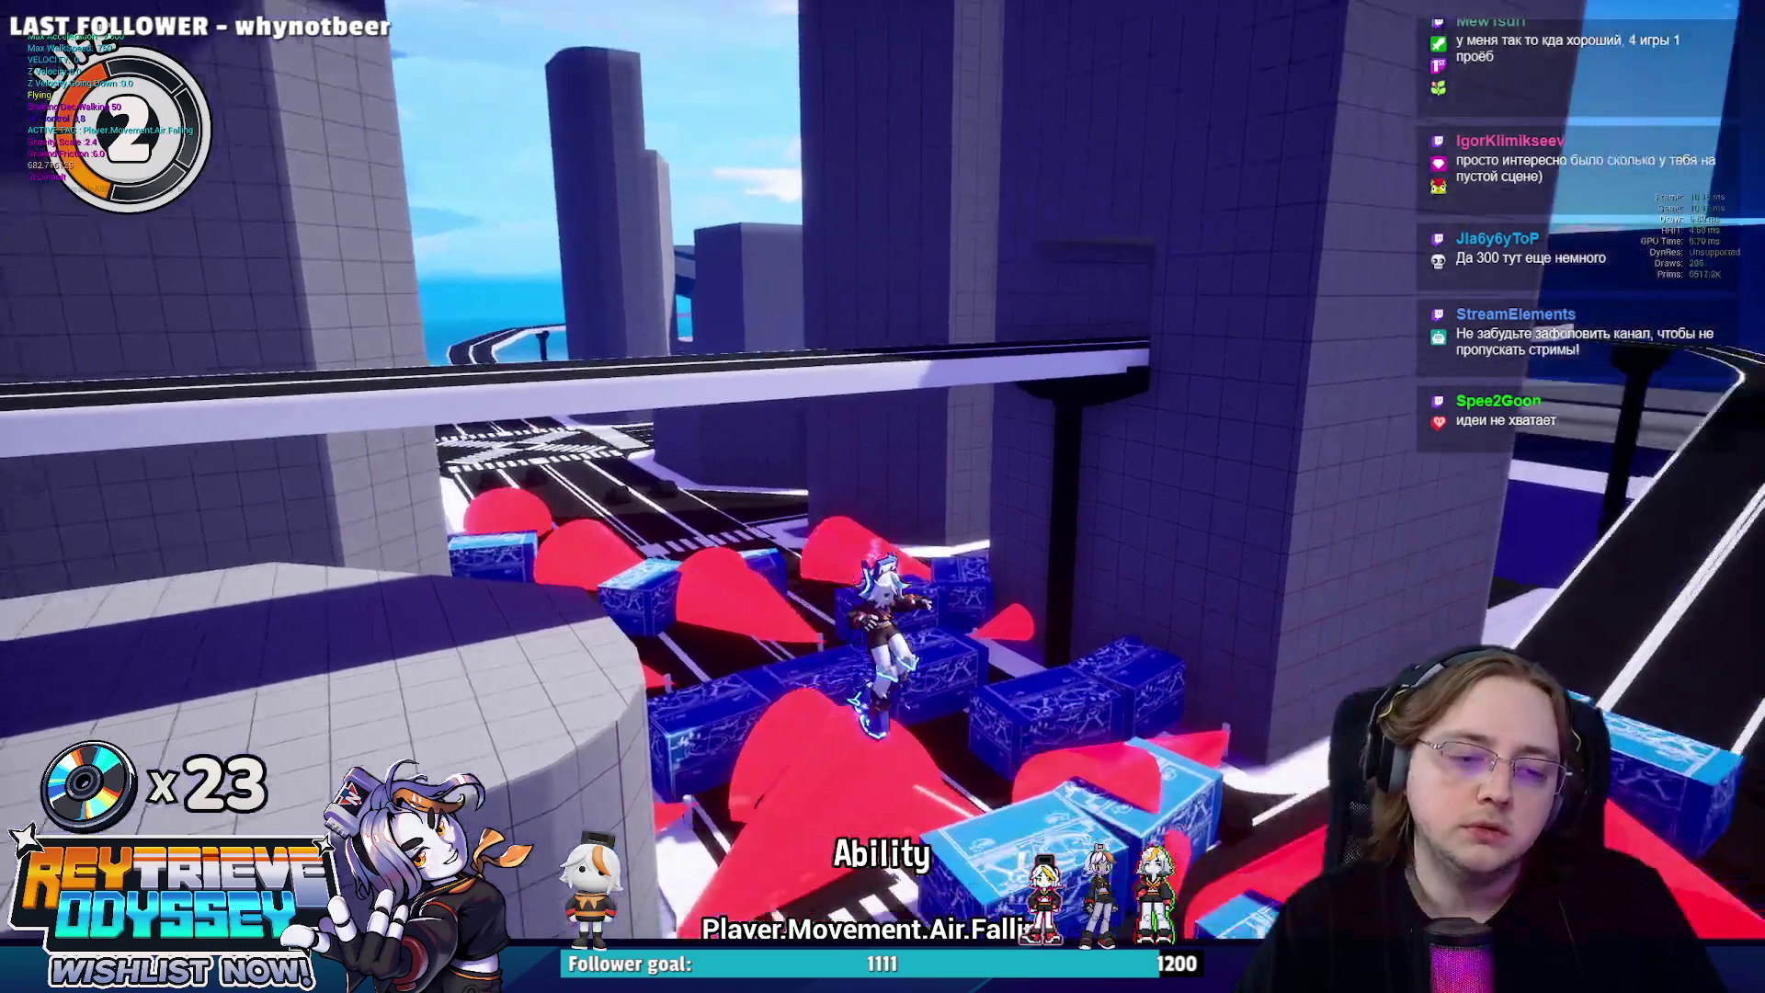
key("space")
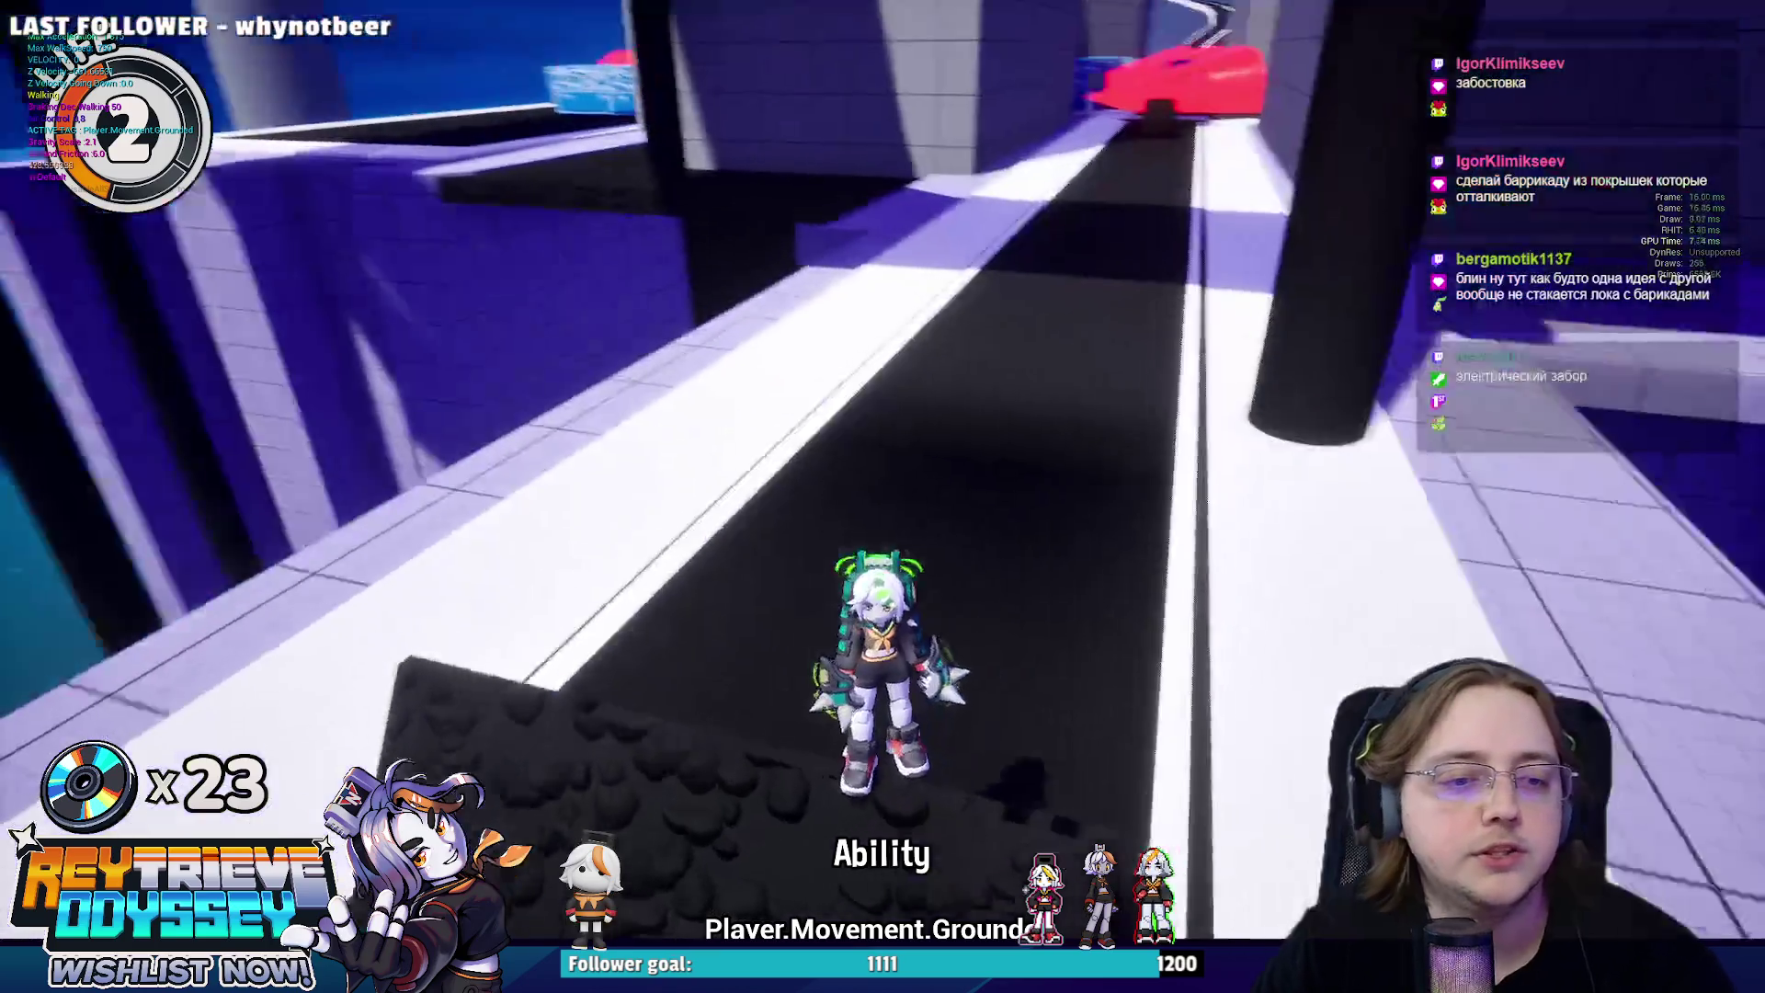
Jump, air-attack and double-jump through the corridors, triggering the echo ability above the street.
key("space")
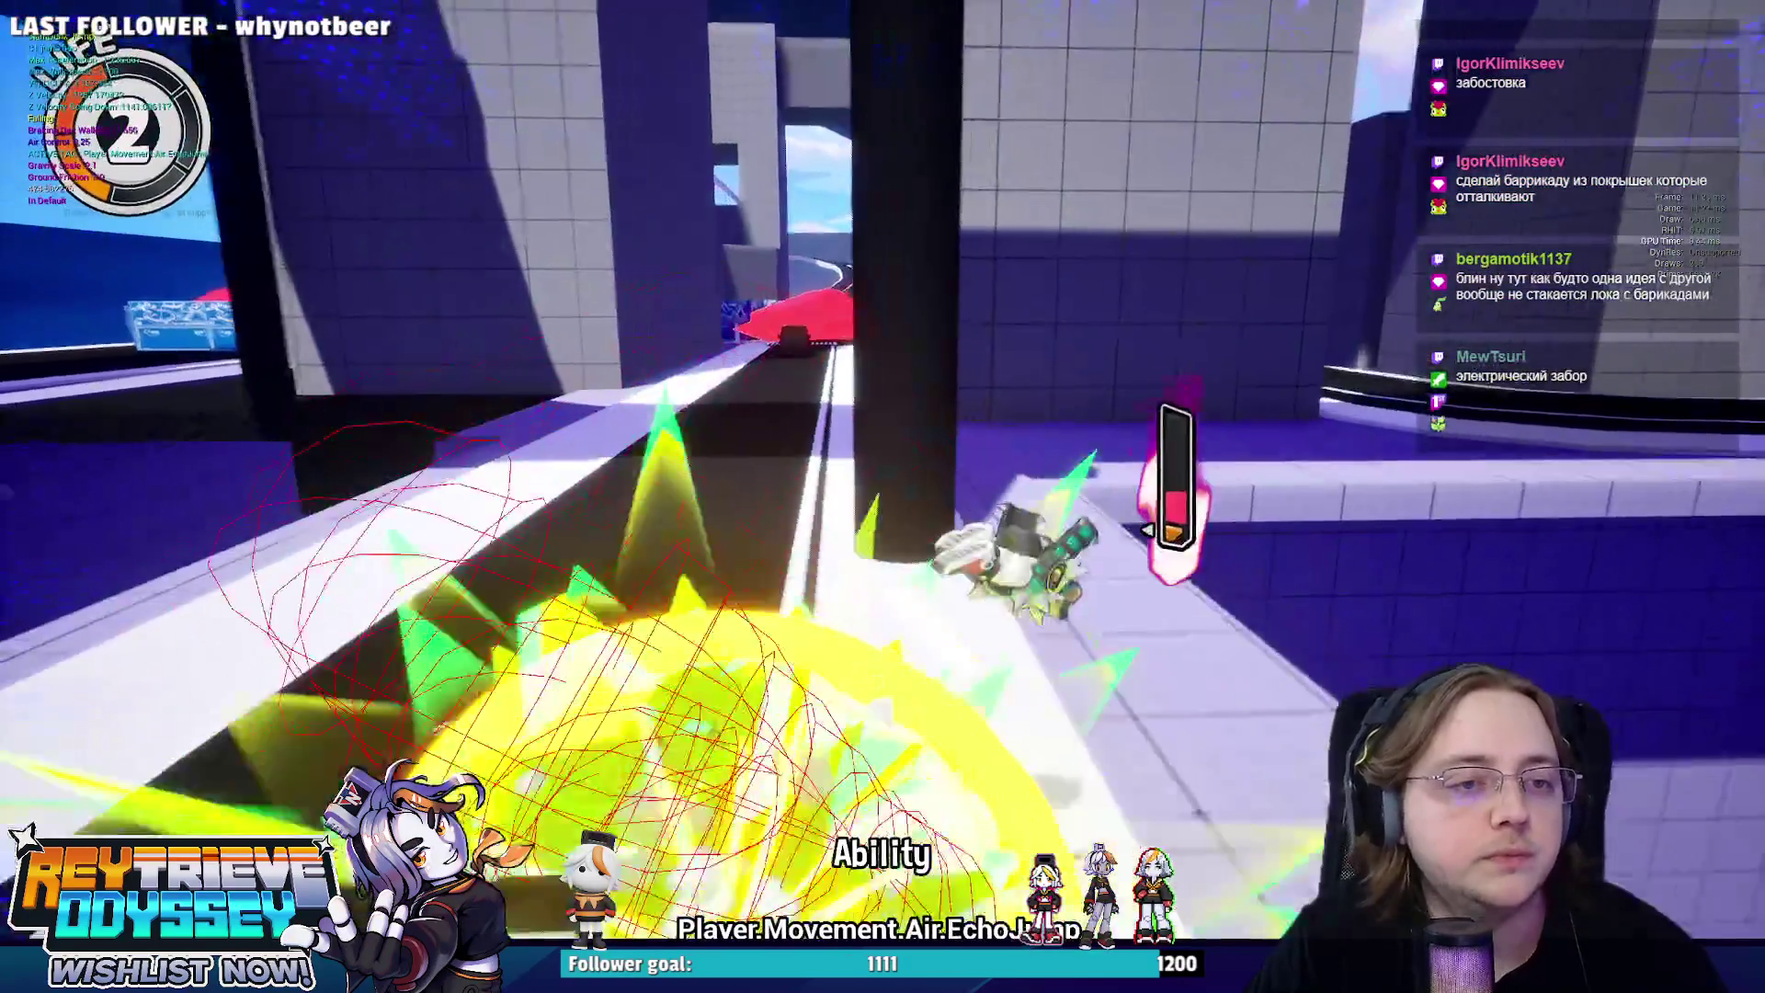
key("space")
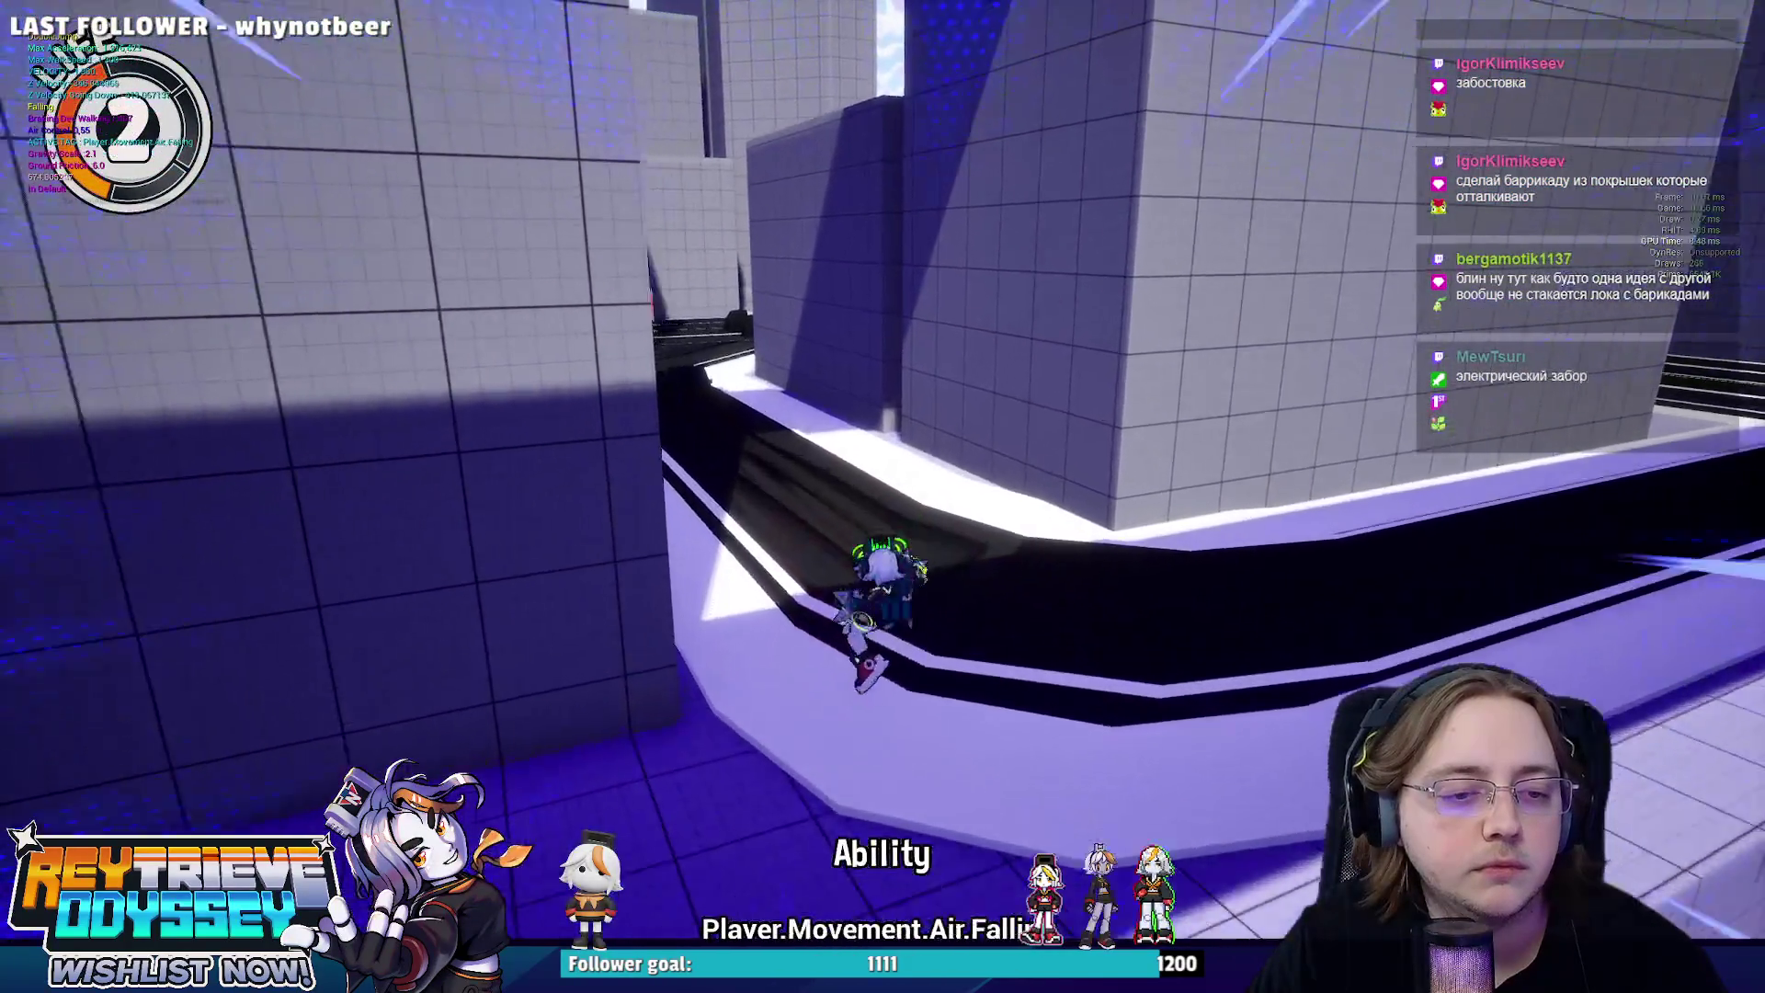
key("shift")
key("space")
key("shift")
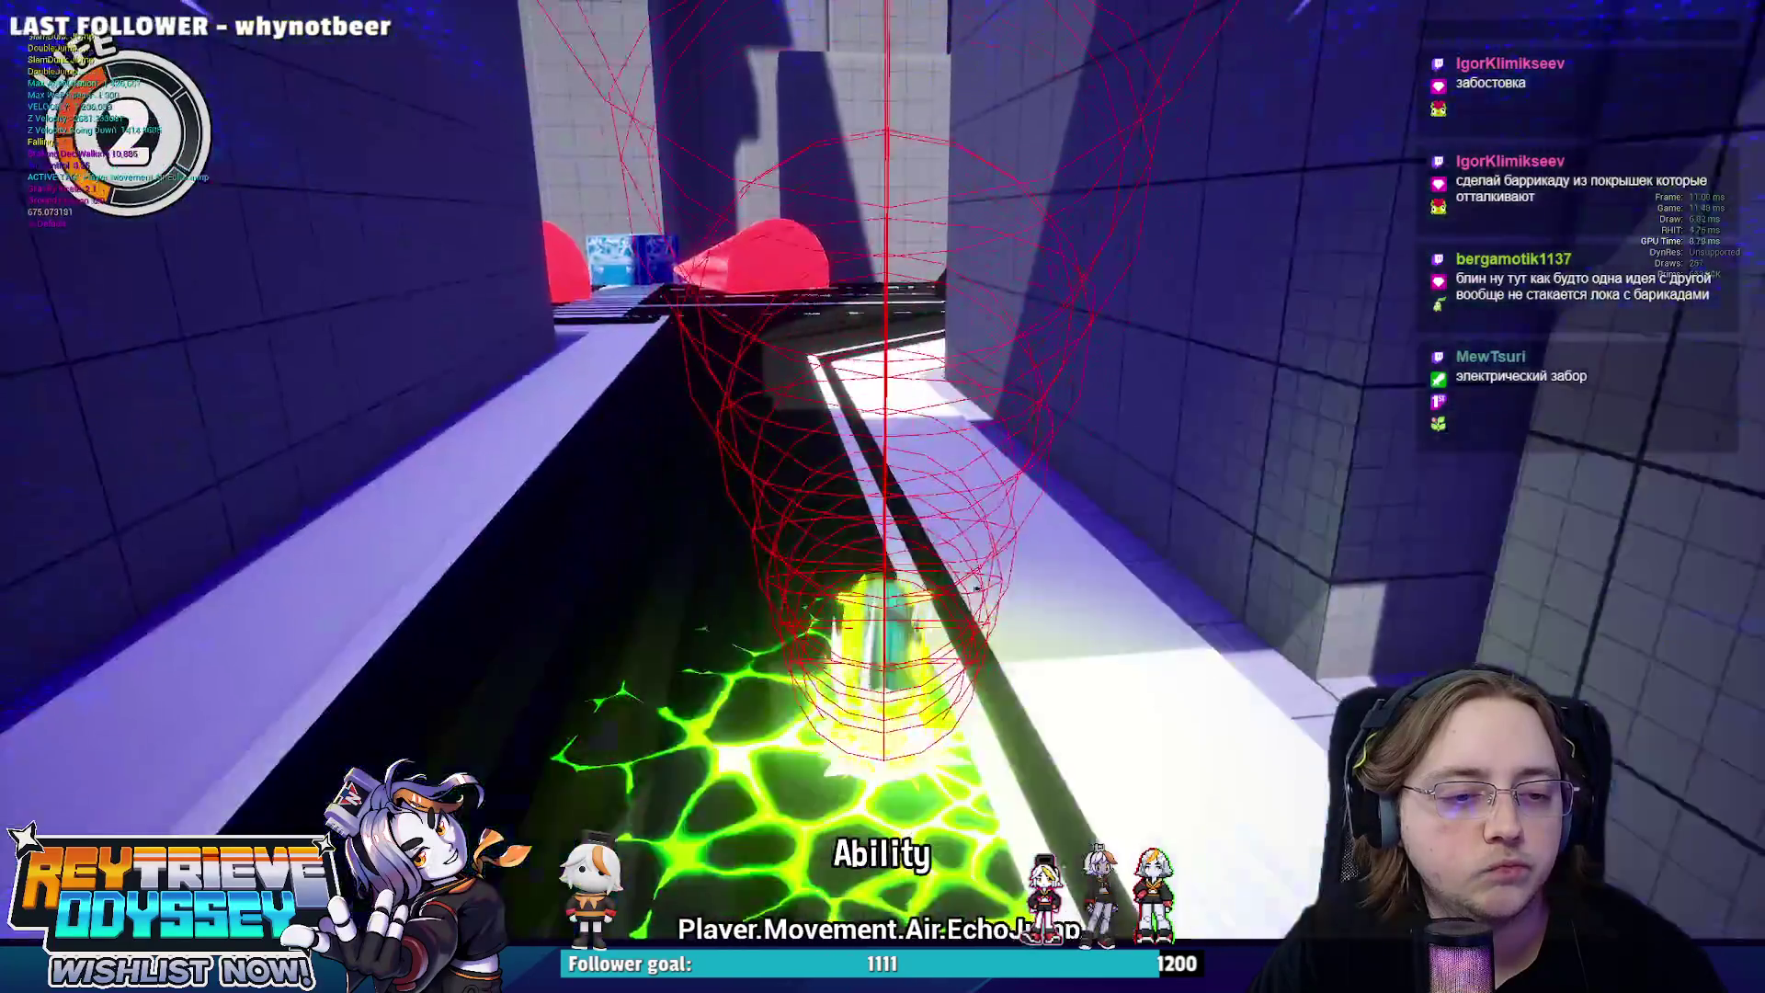
key("shift")
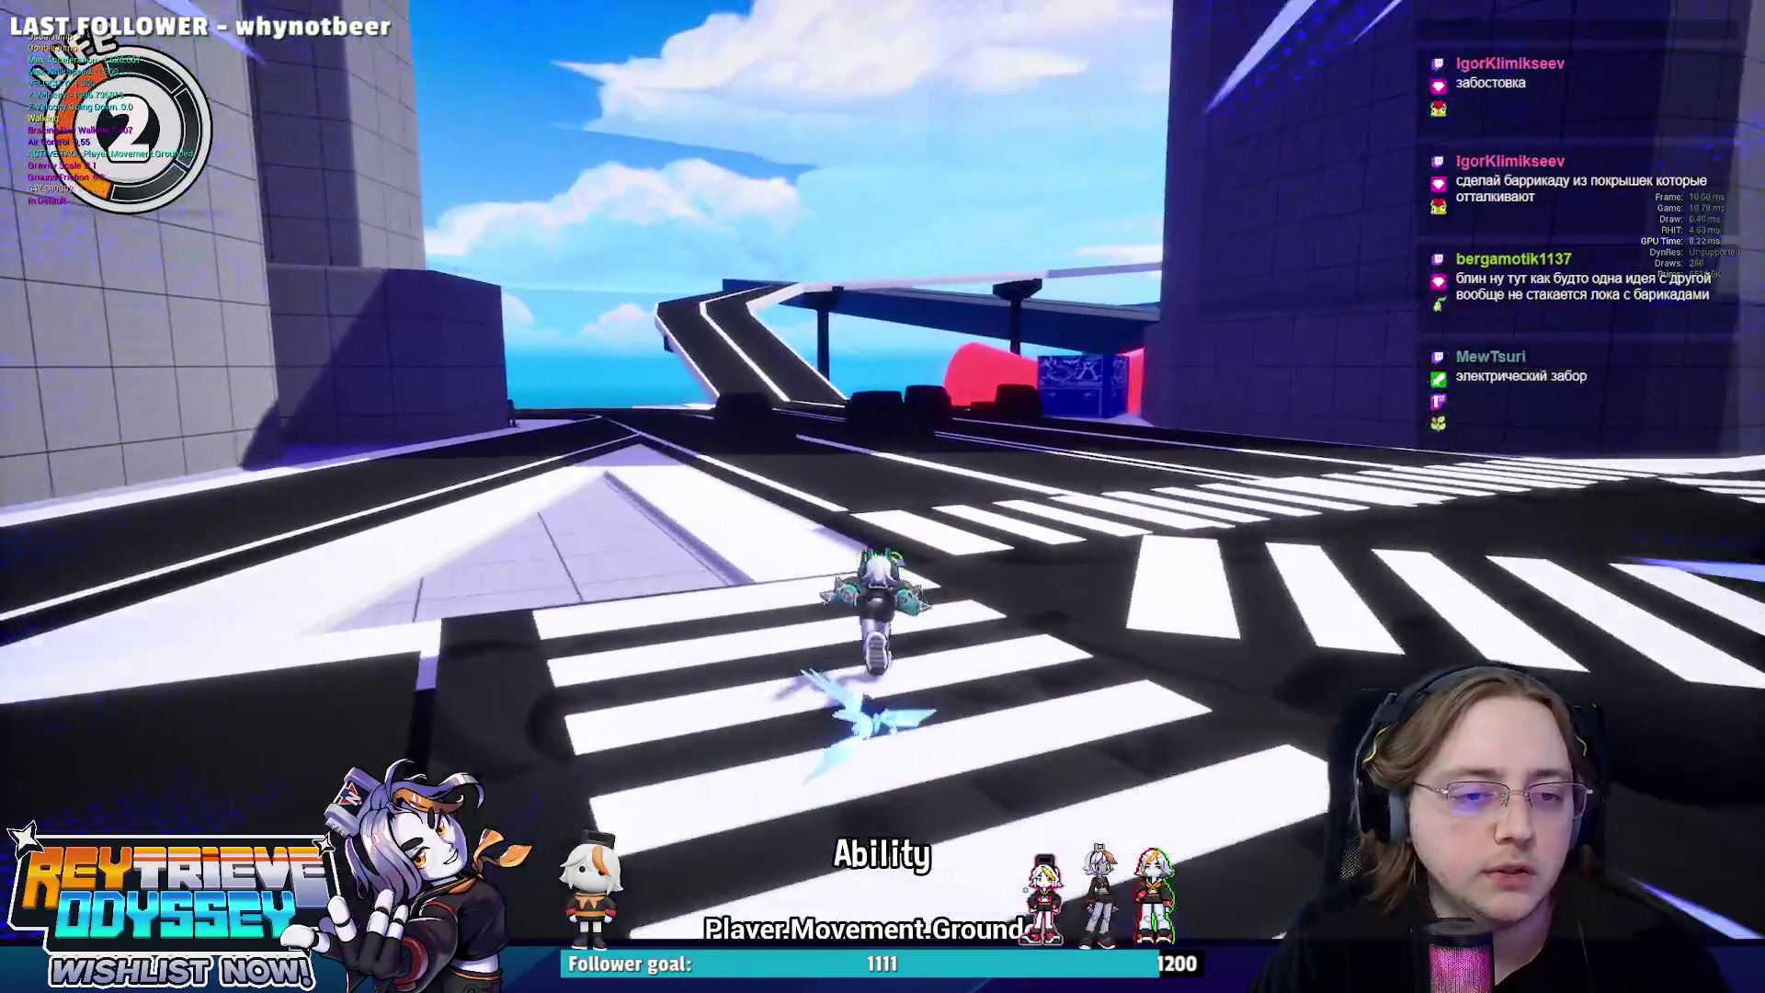
Jump across the crosswalks, EchoSlam down, then dash and jump toward the blue crates.
key("space")
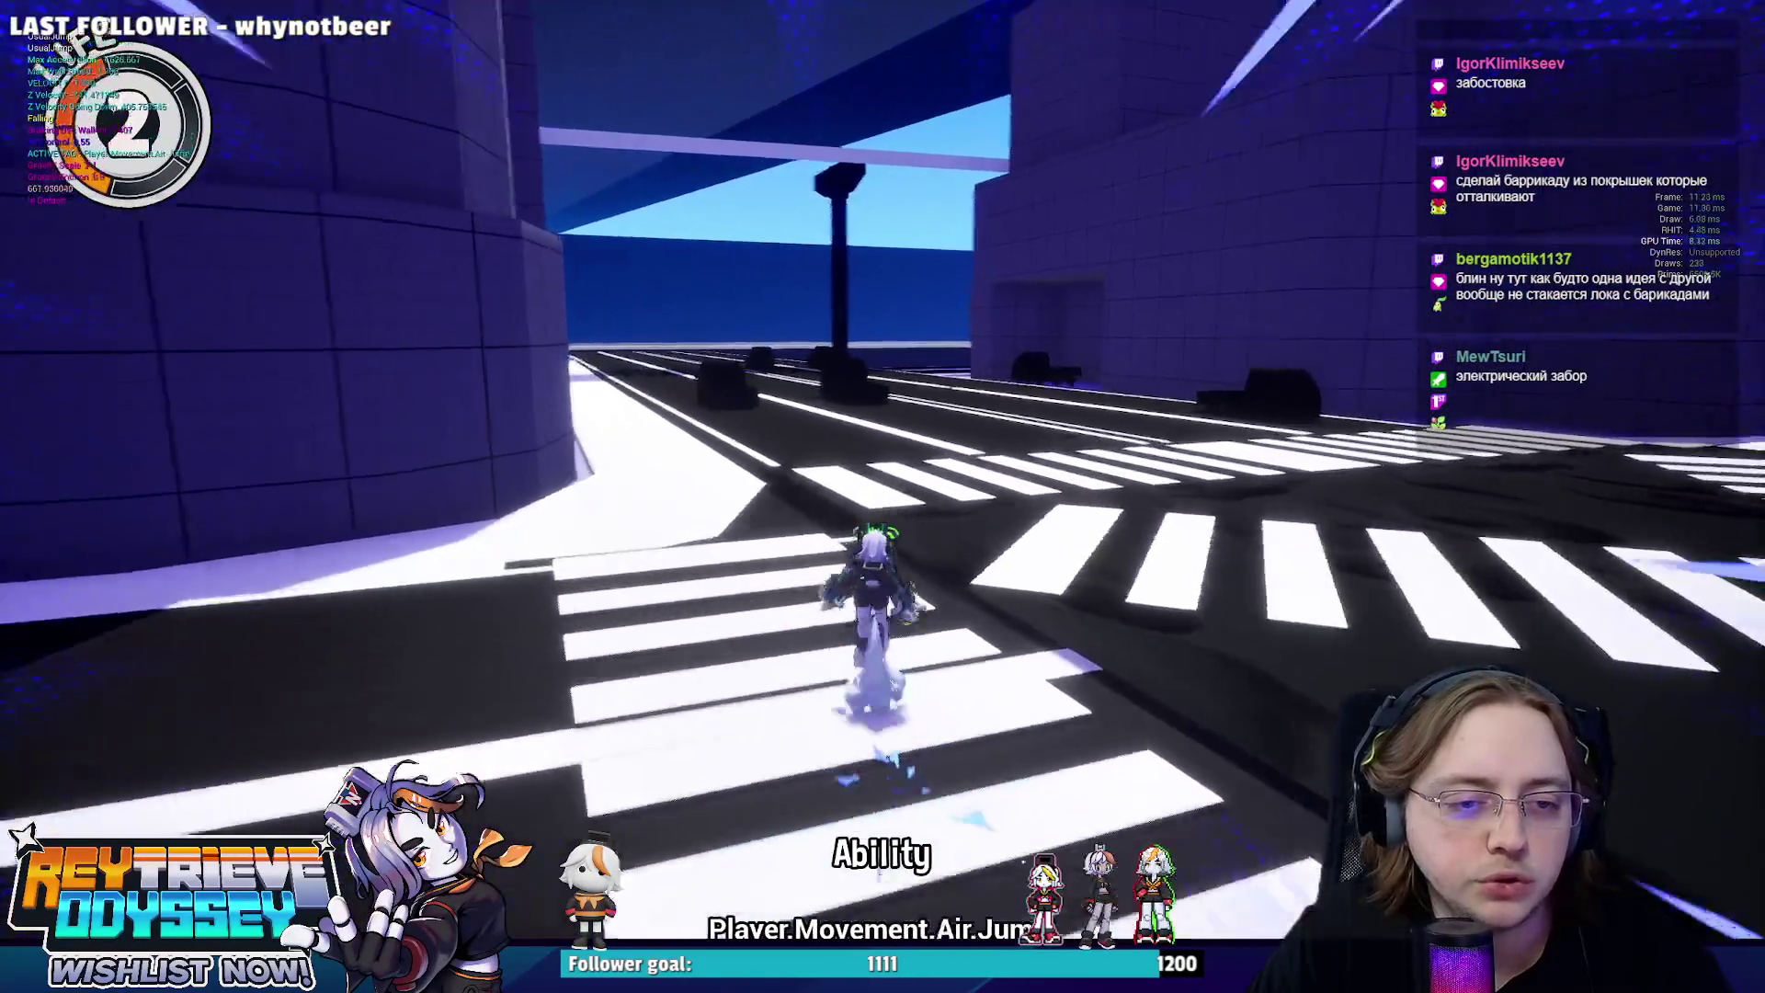
key("space")
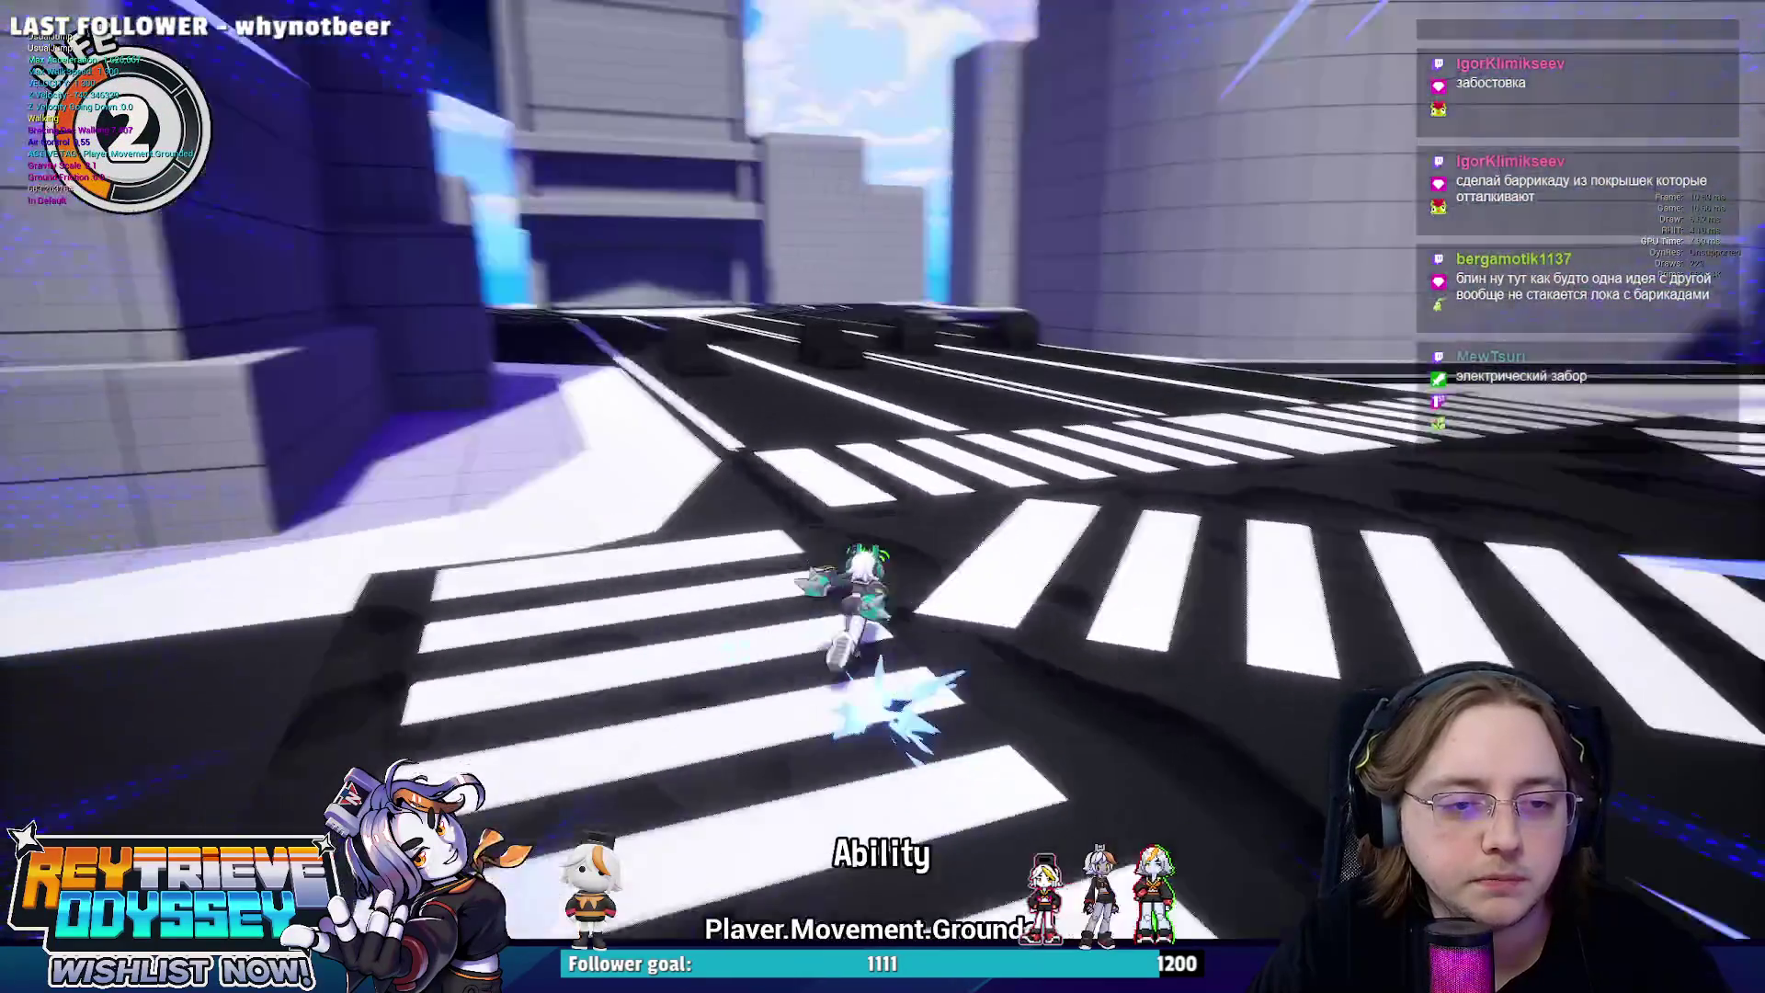
key("space")
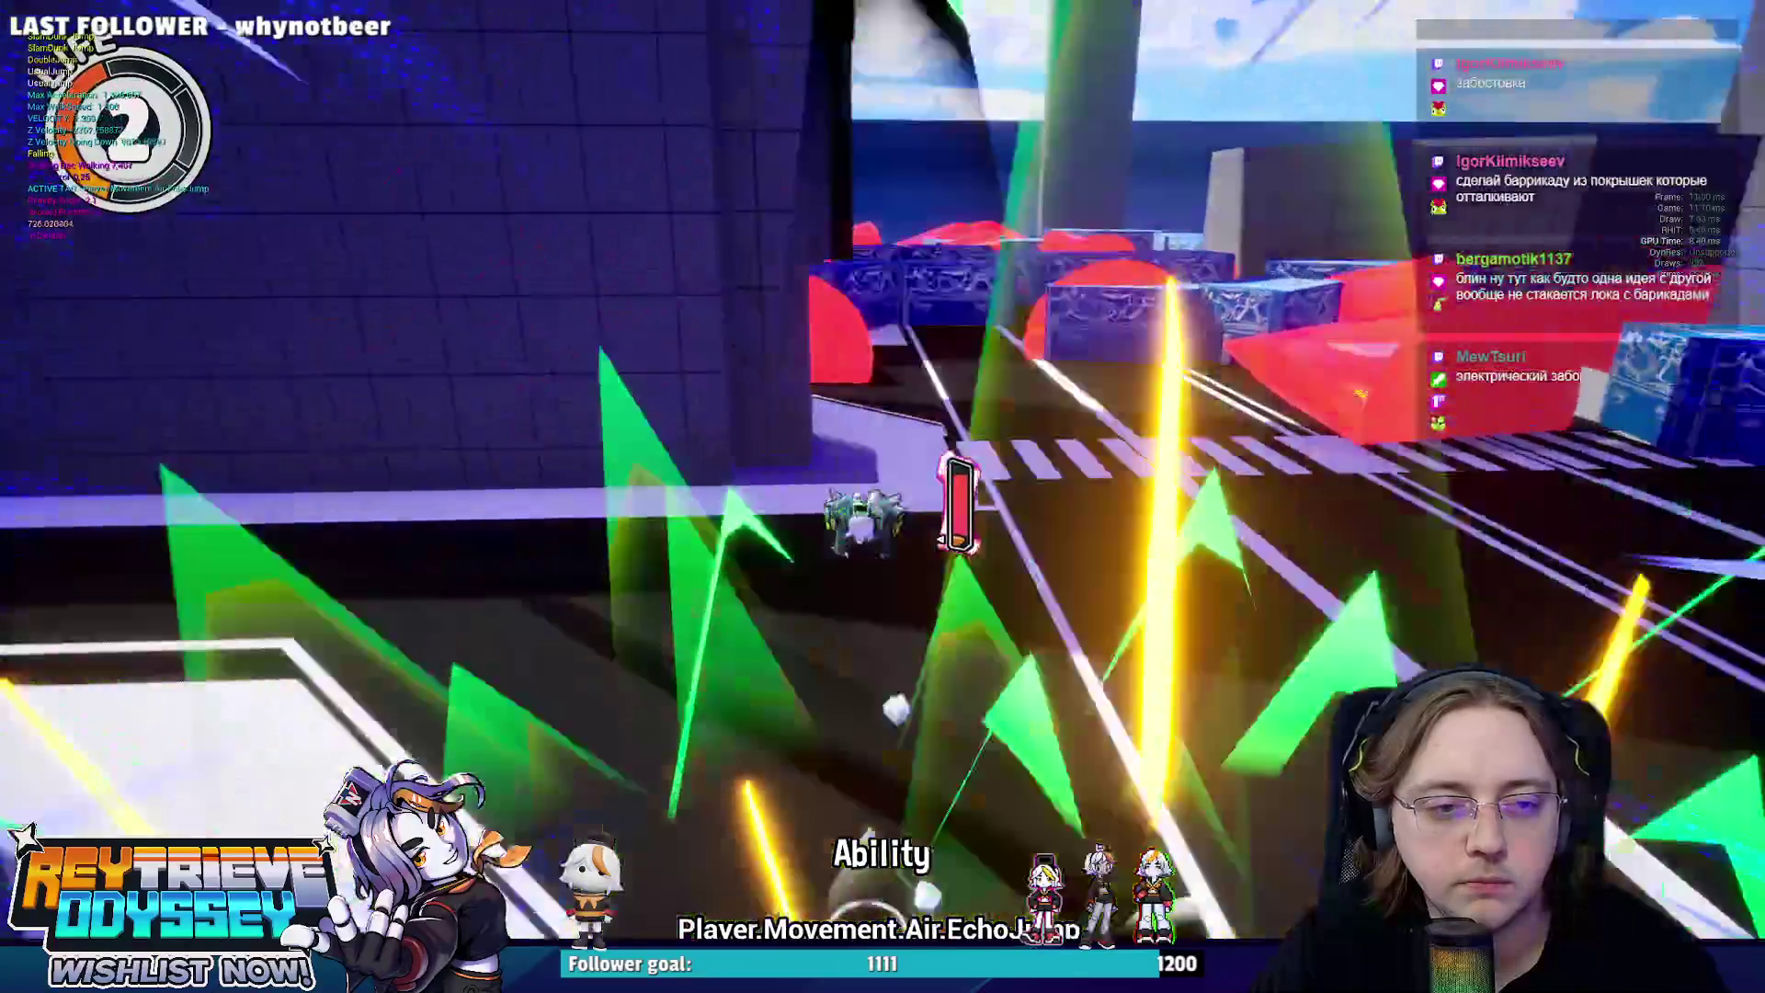
key("e")
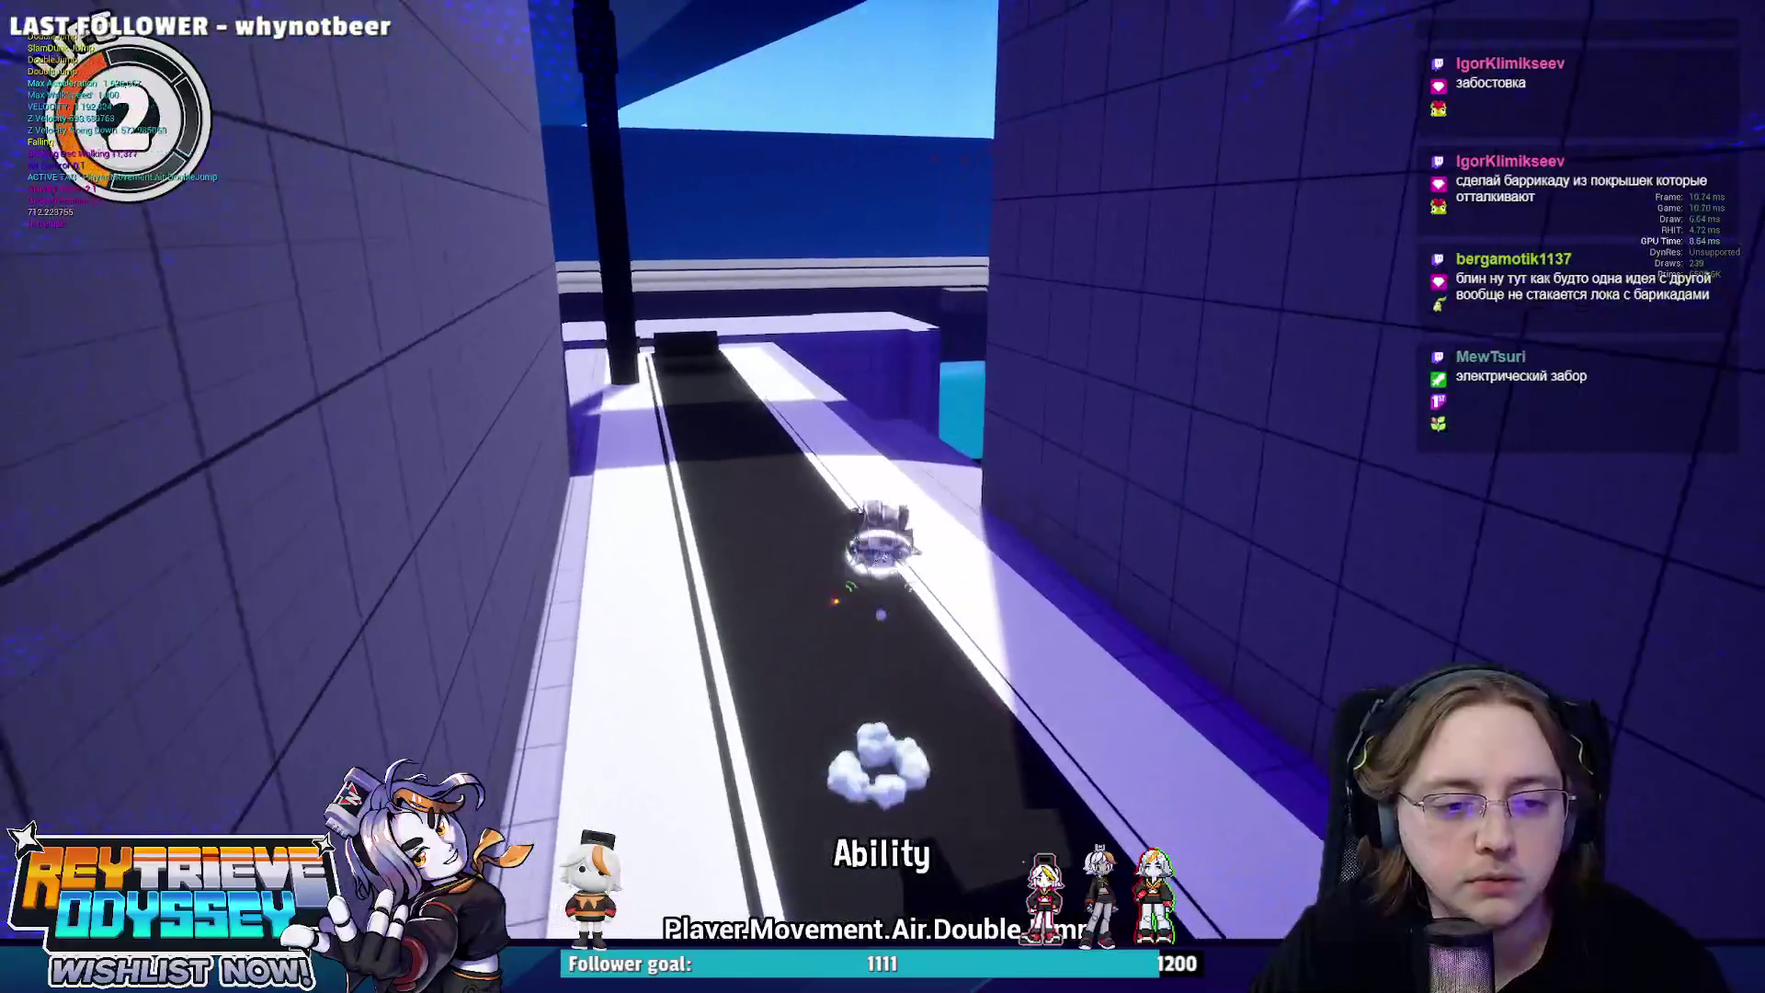
key("w")
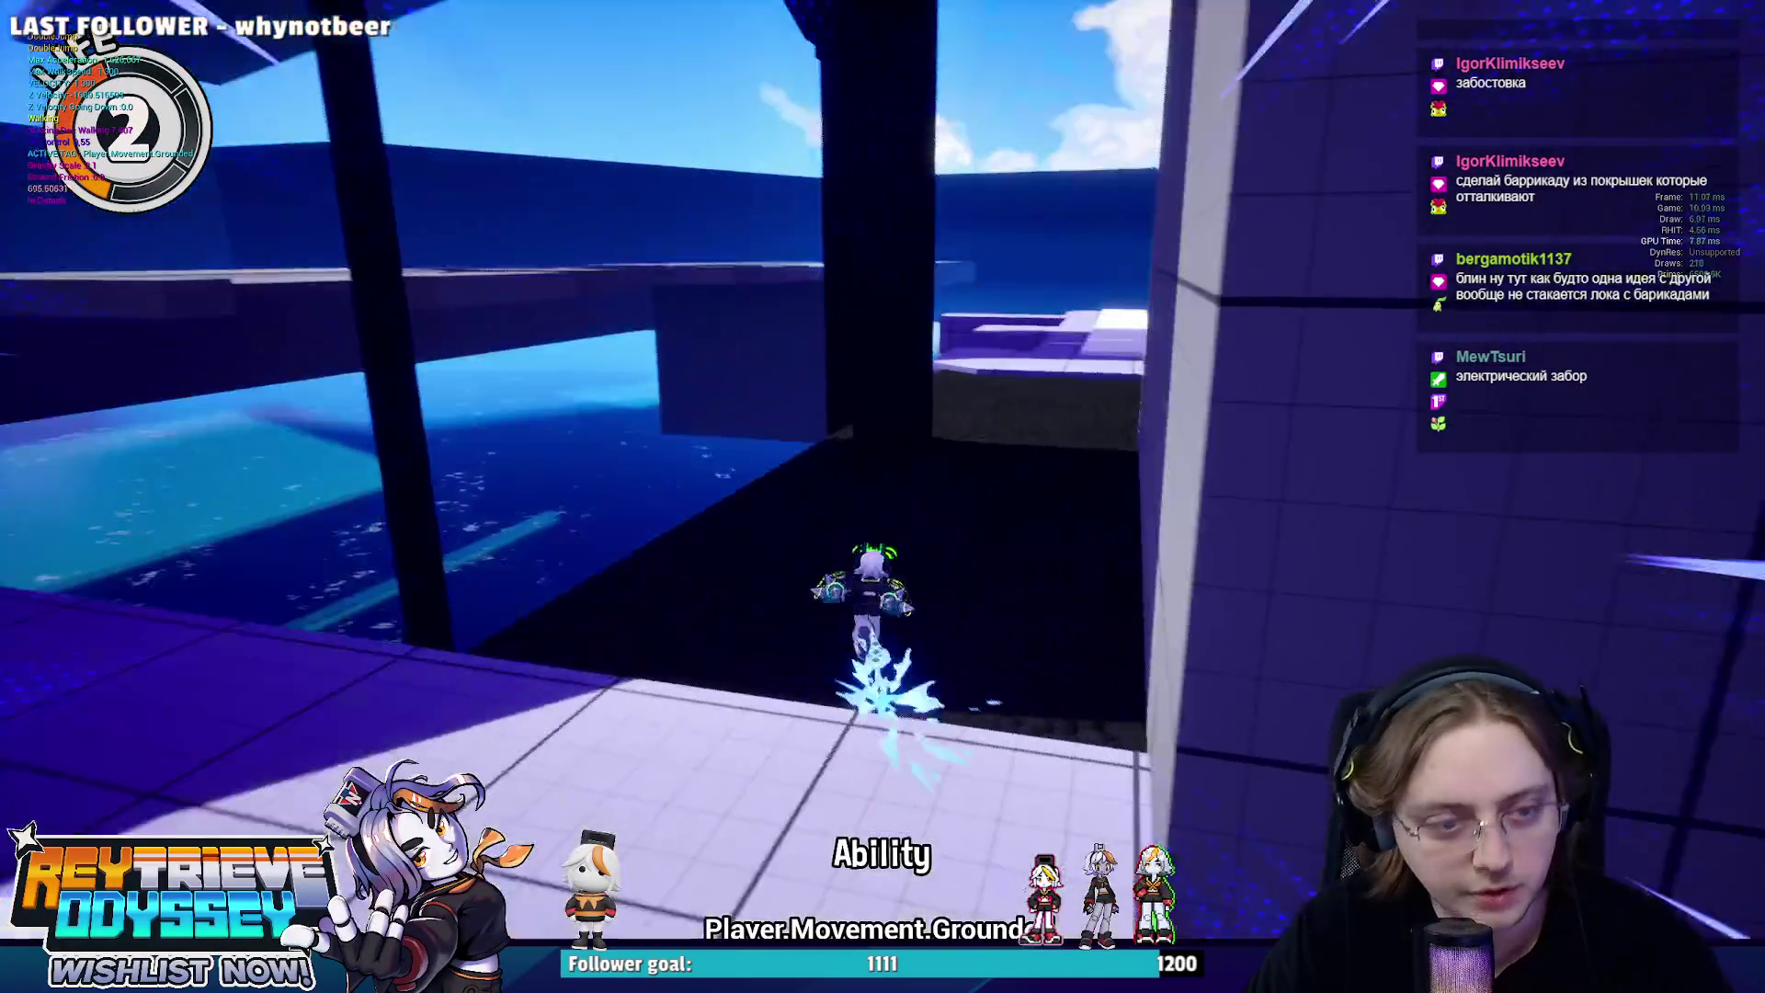
key("space")
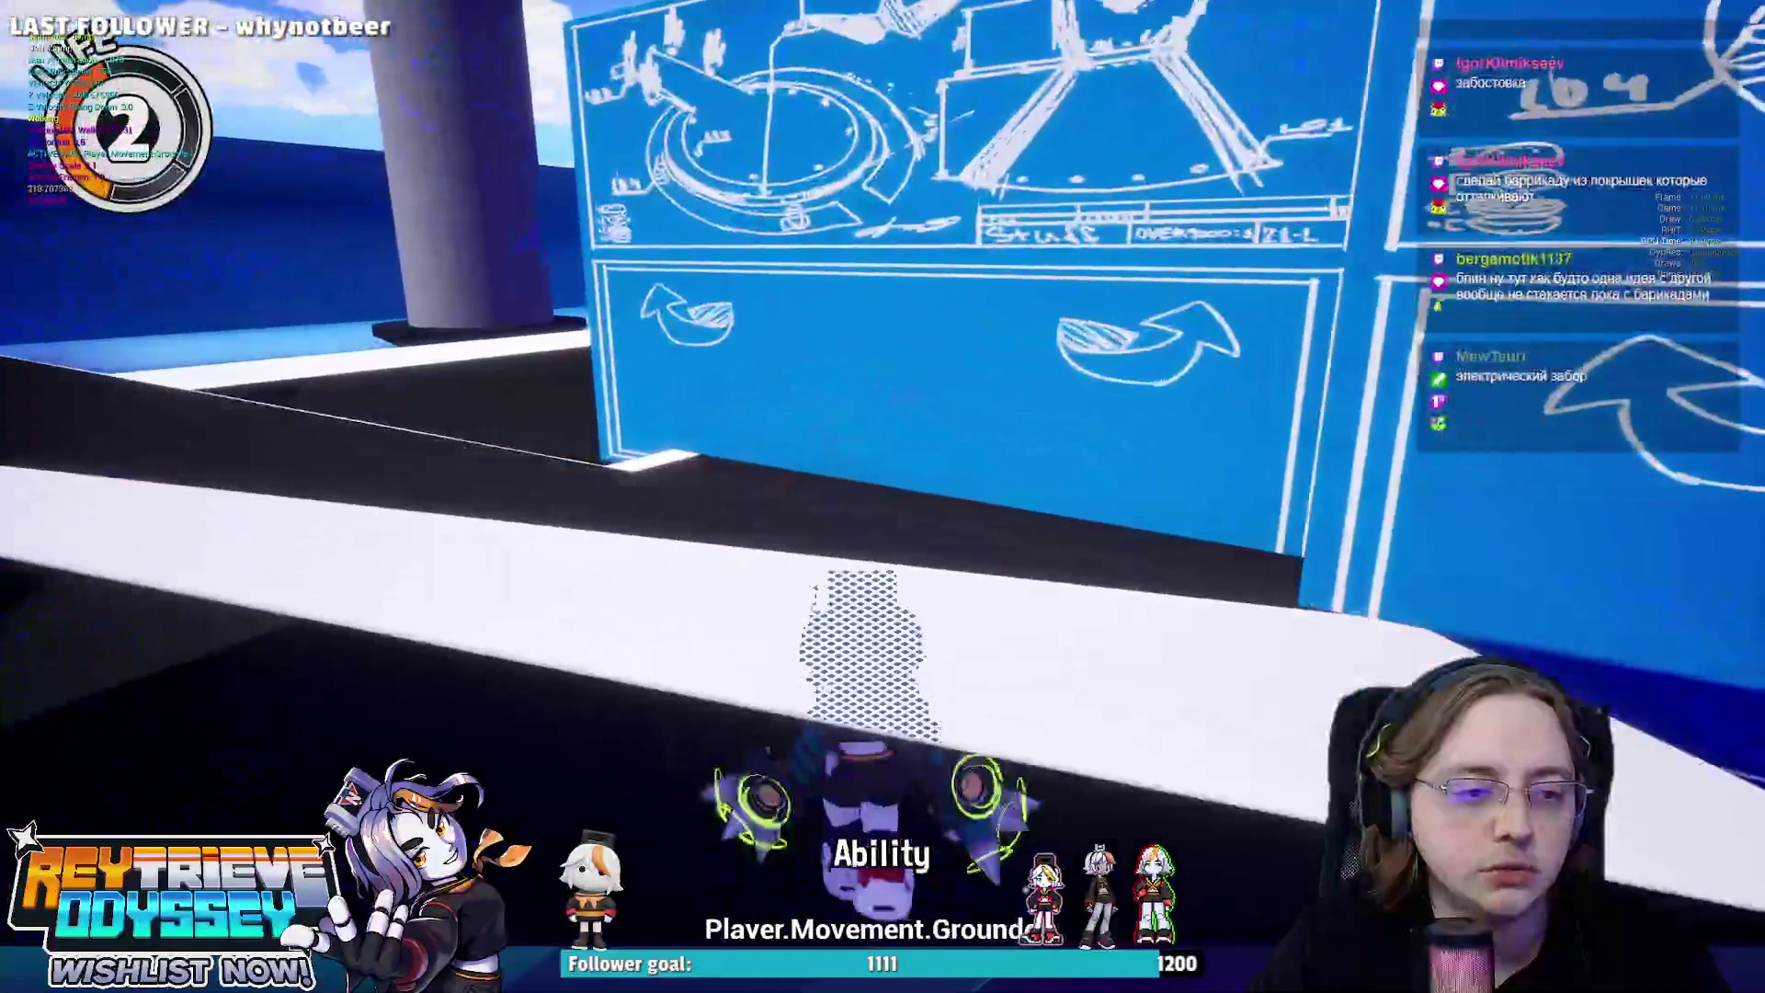
Run toward the obstacles and double-jump and echo-jump onto the blue crate.
key("w")
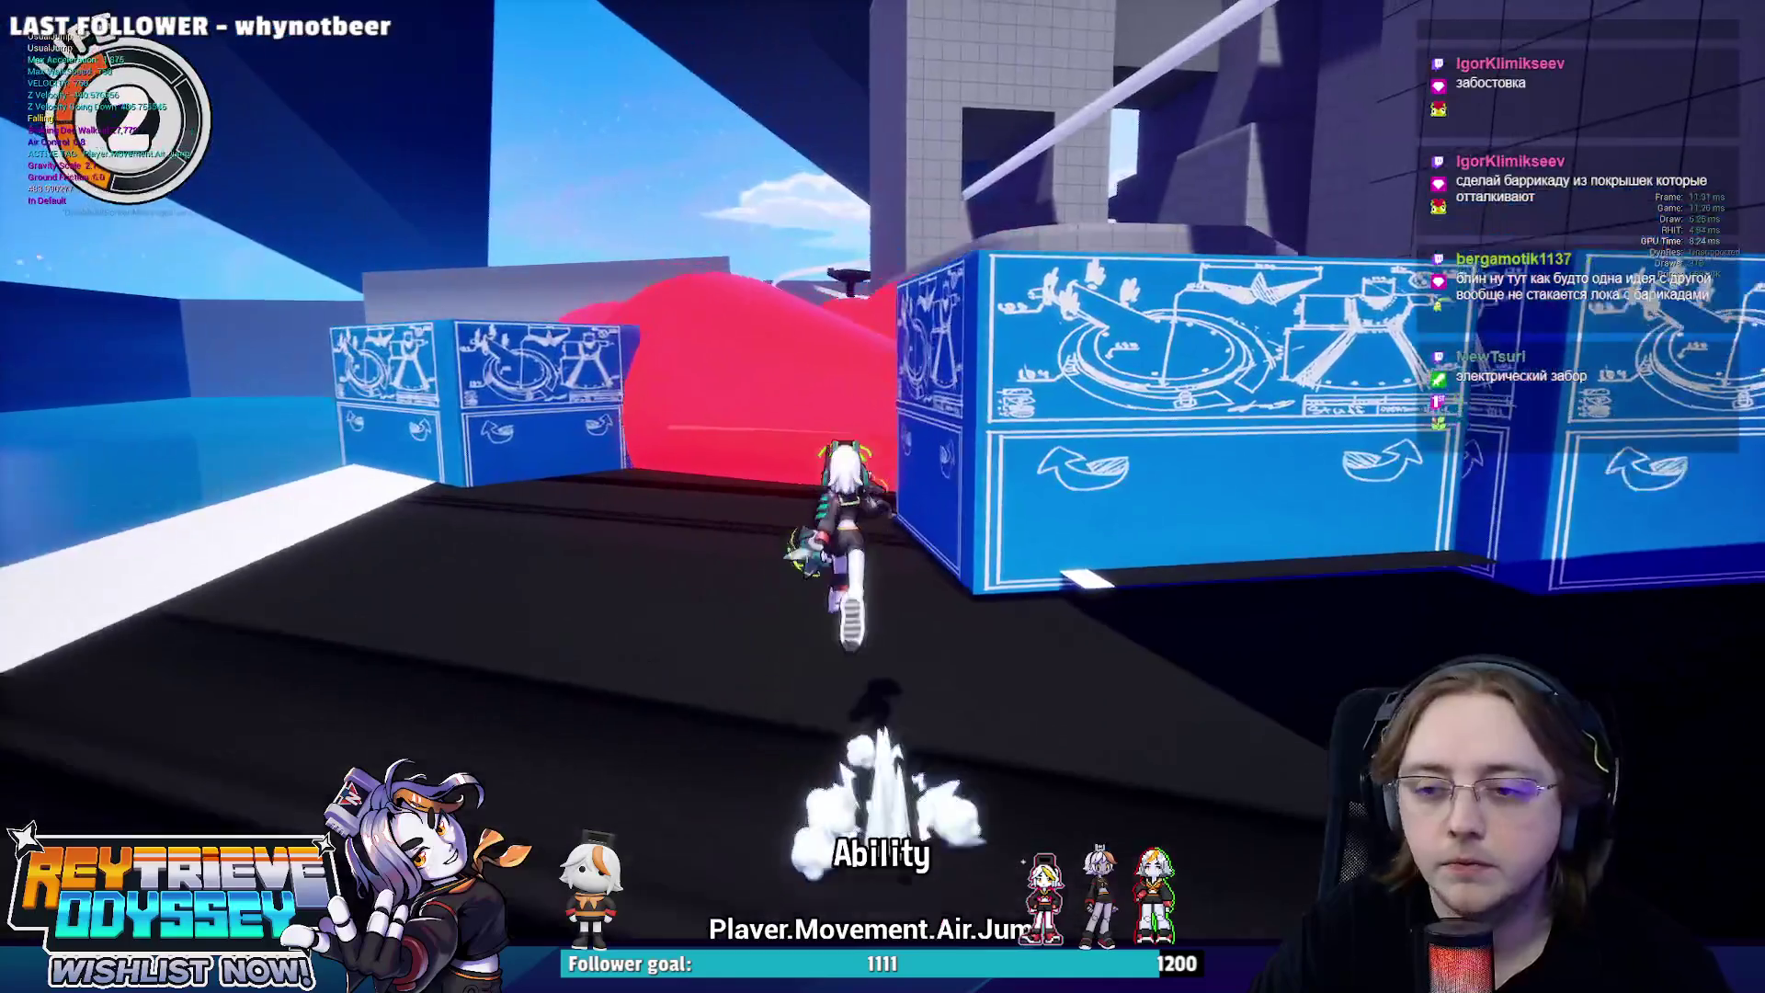
key("space")
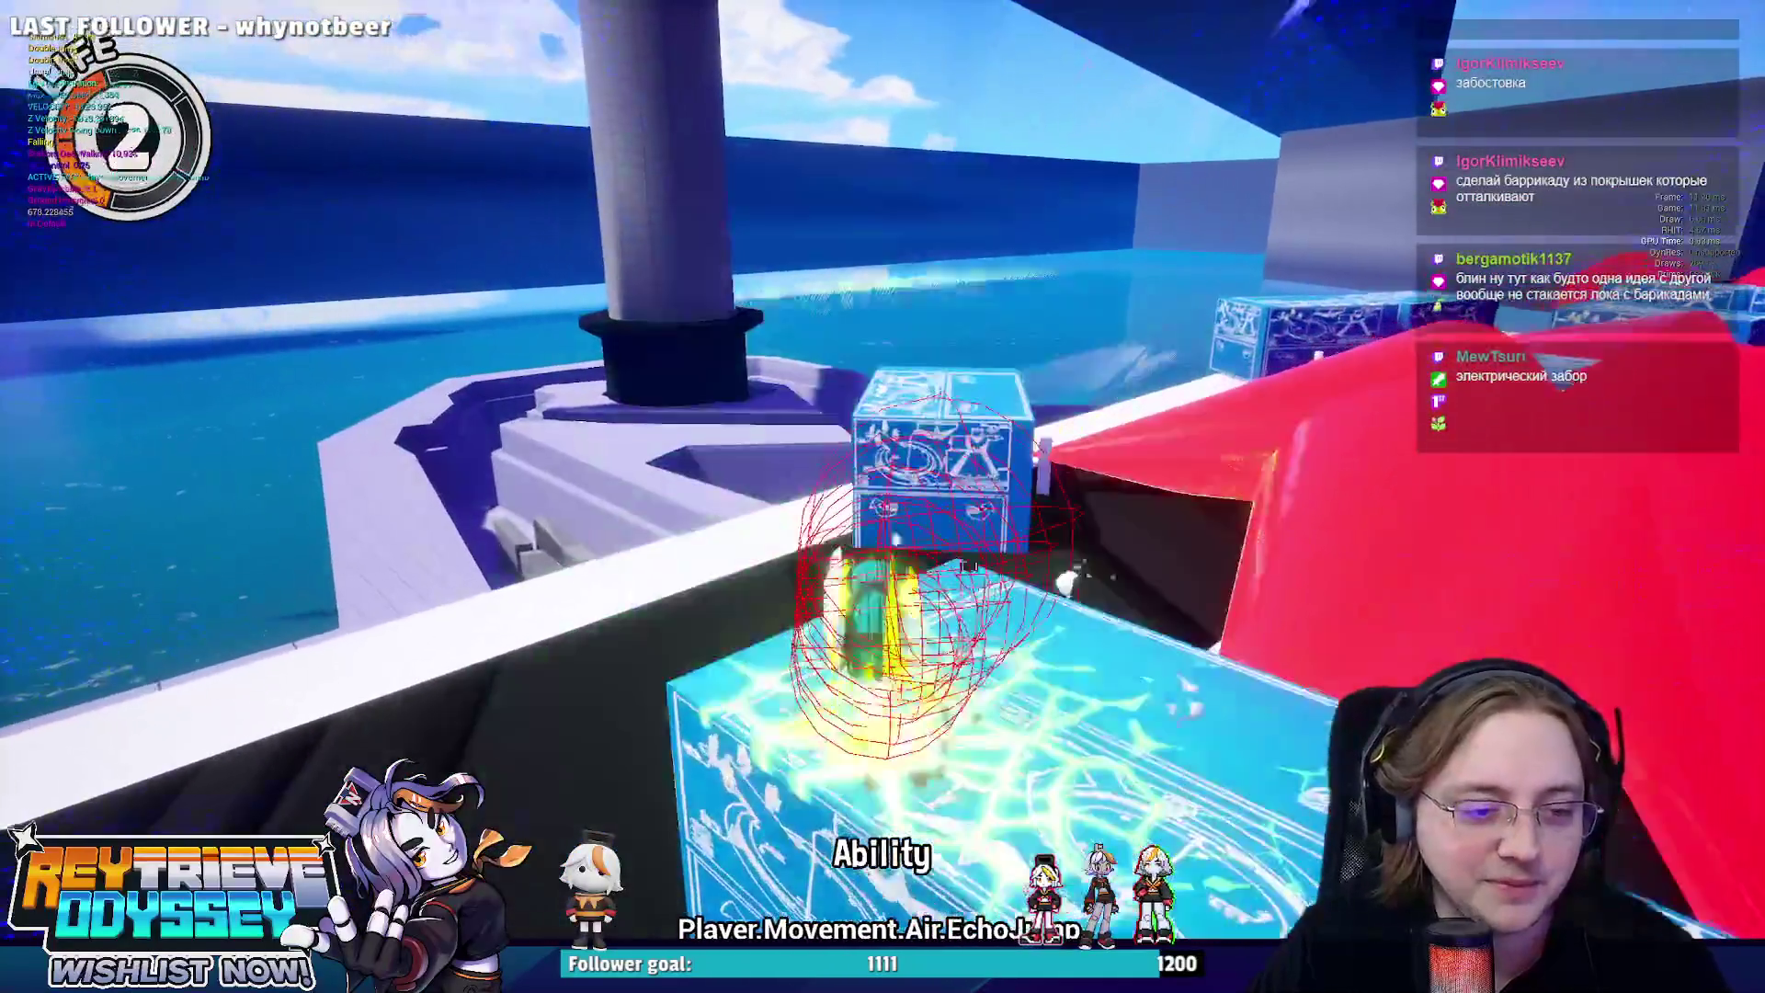
key("space")
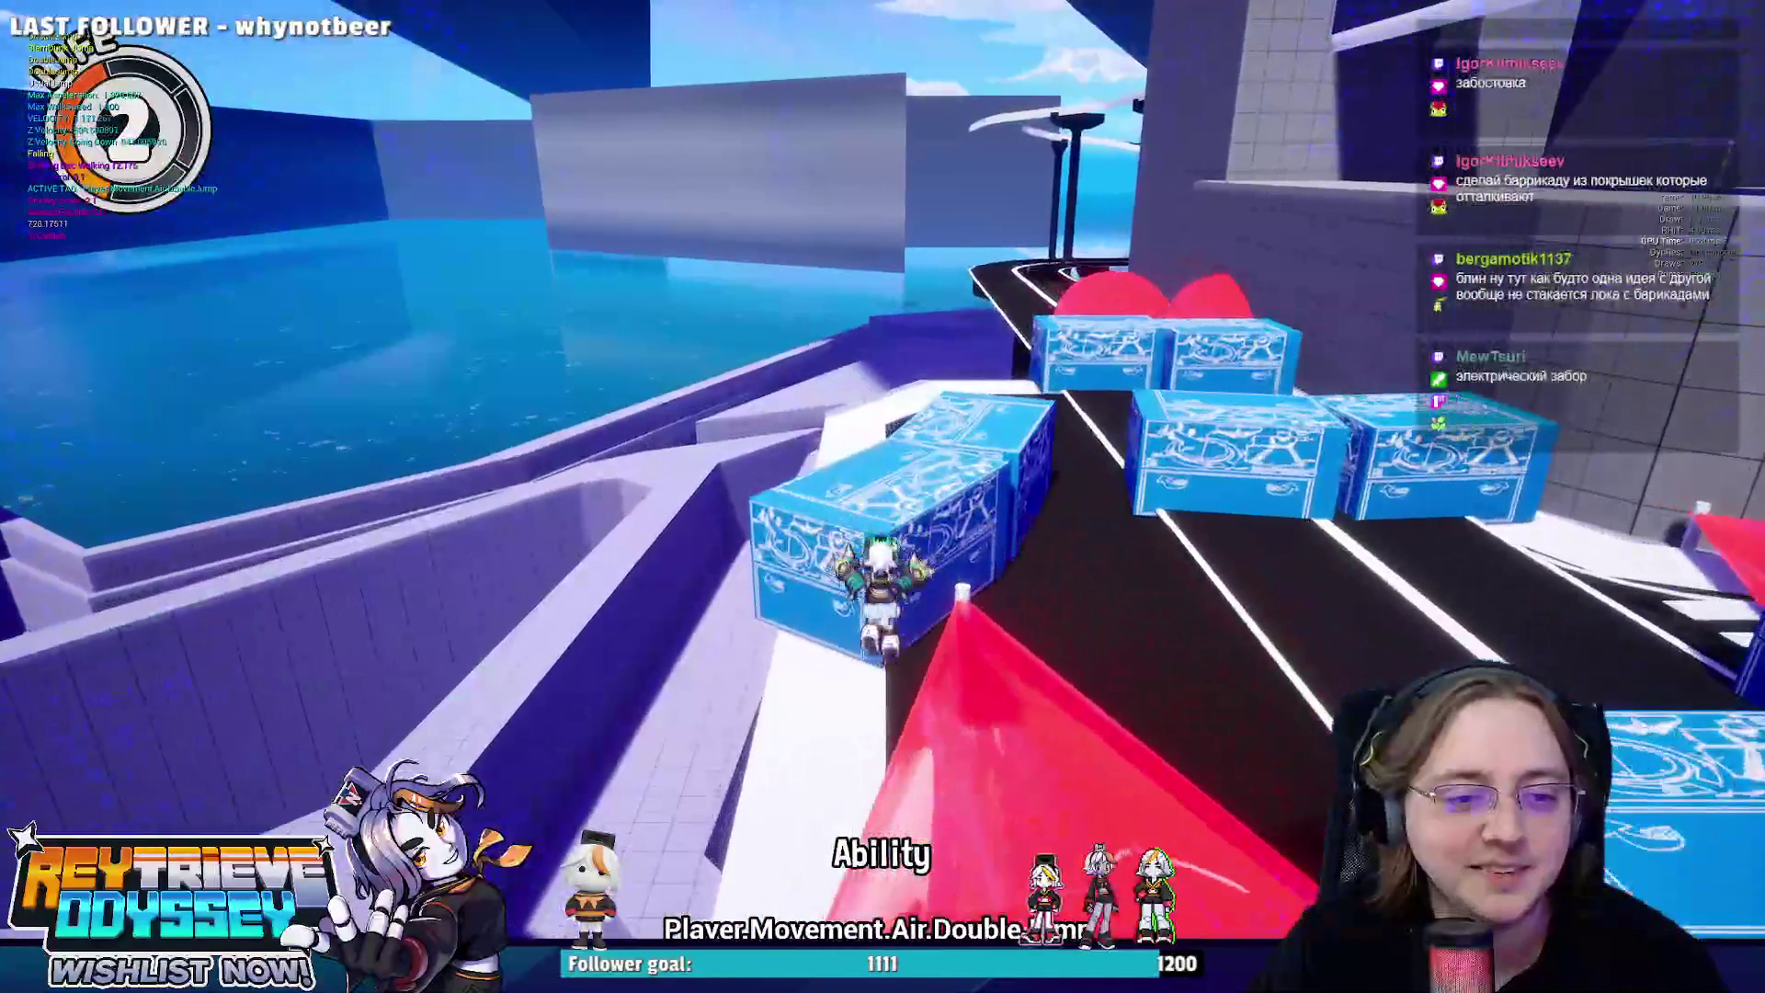
key("space")
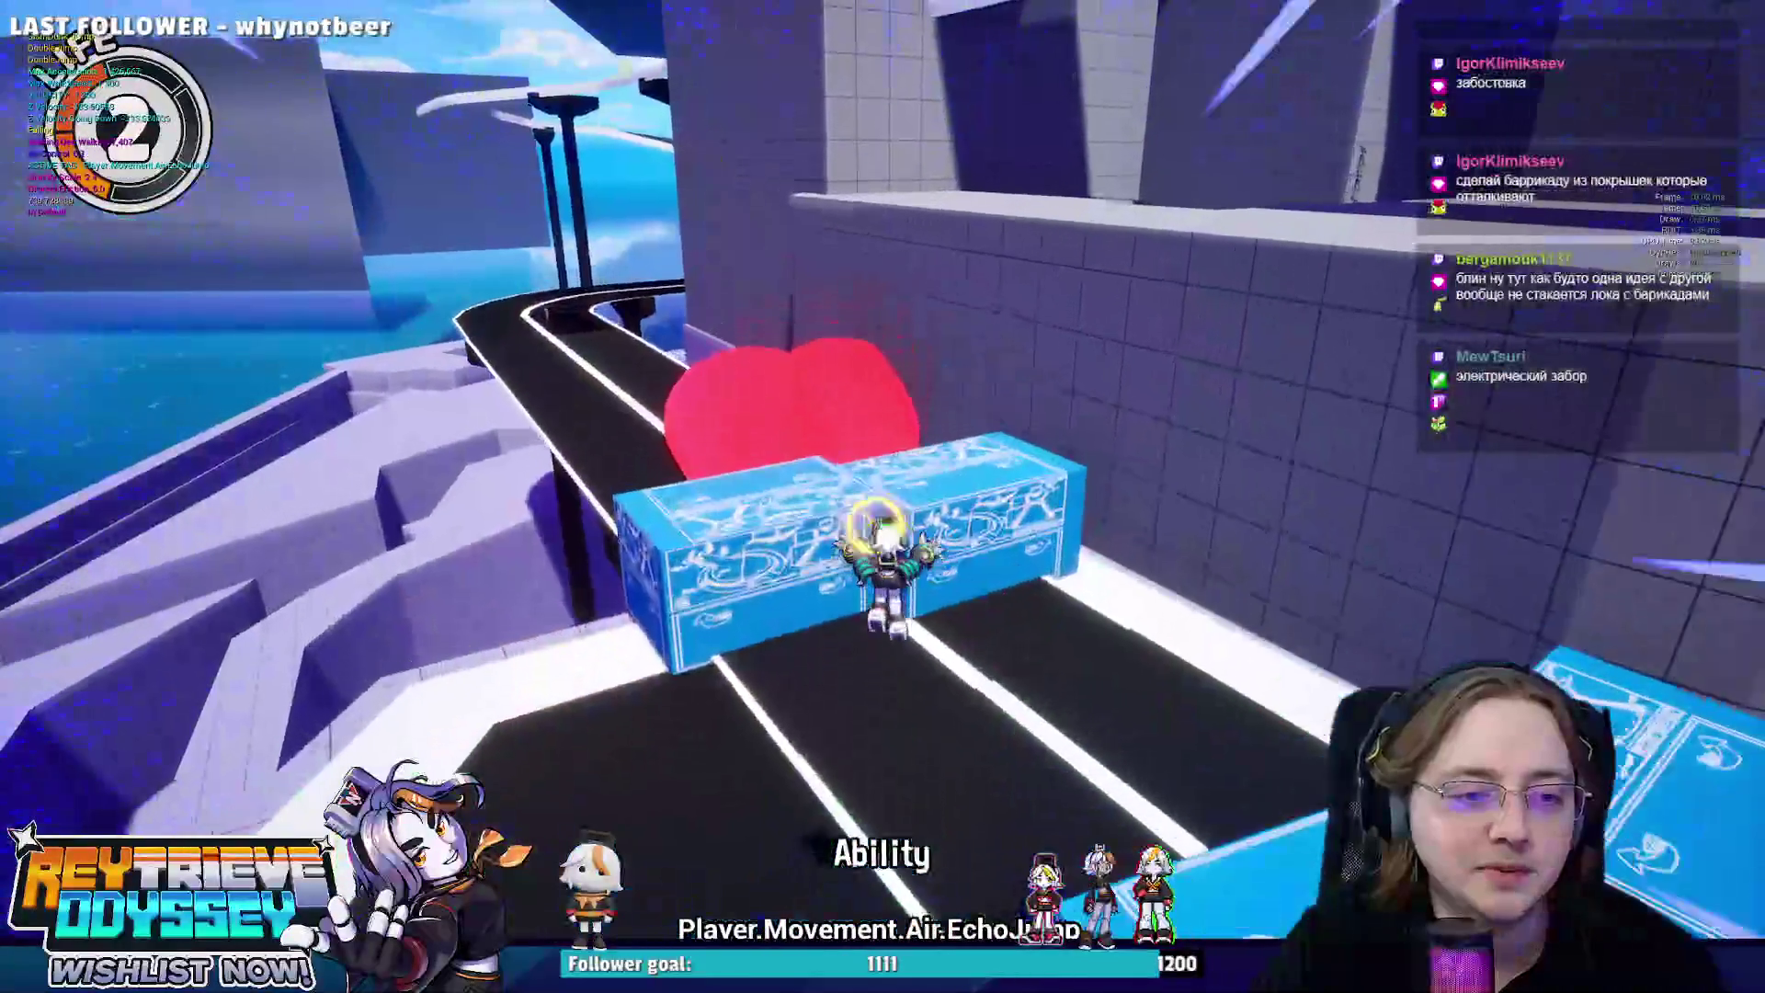
key("space")
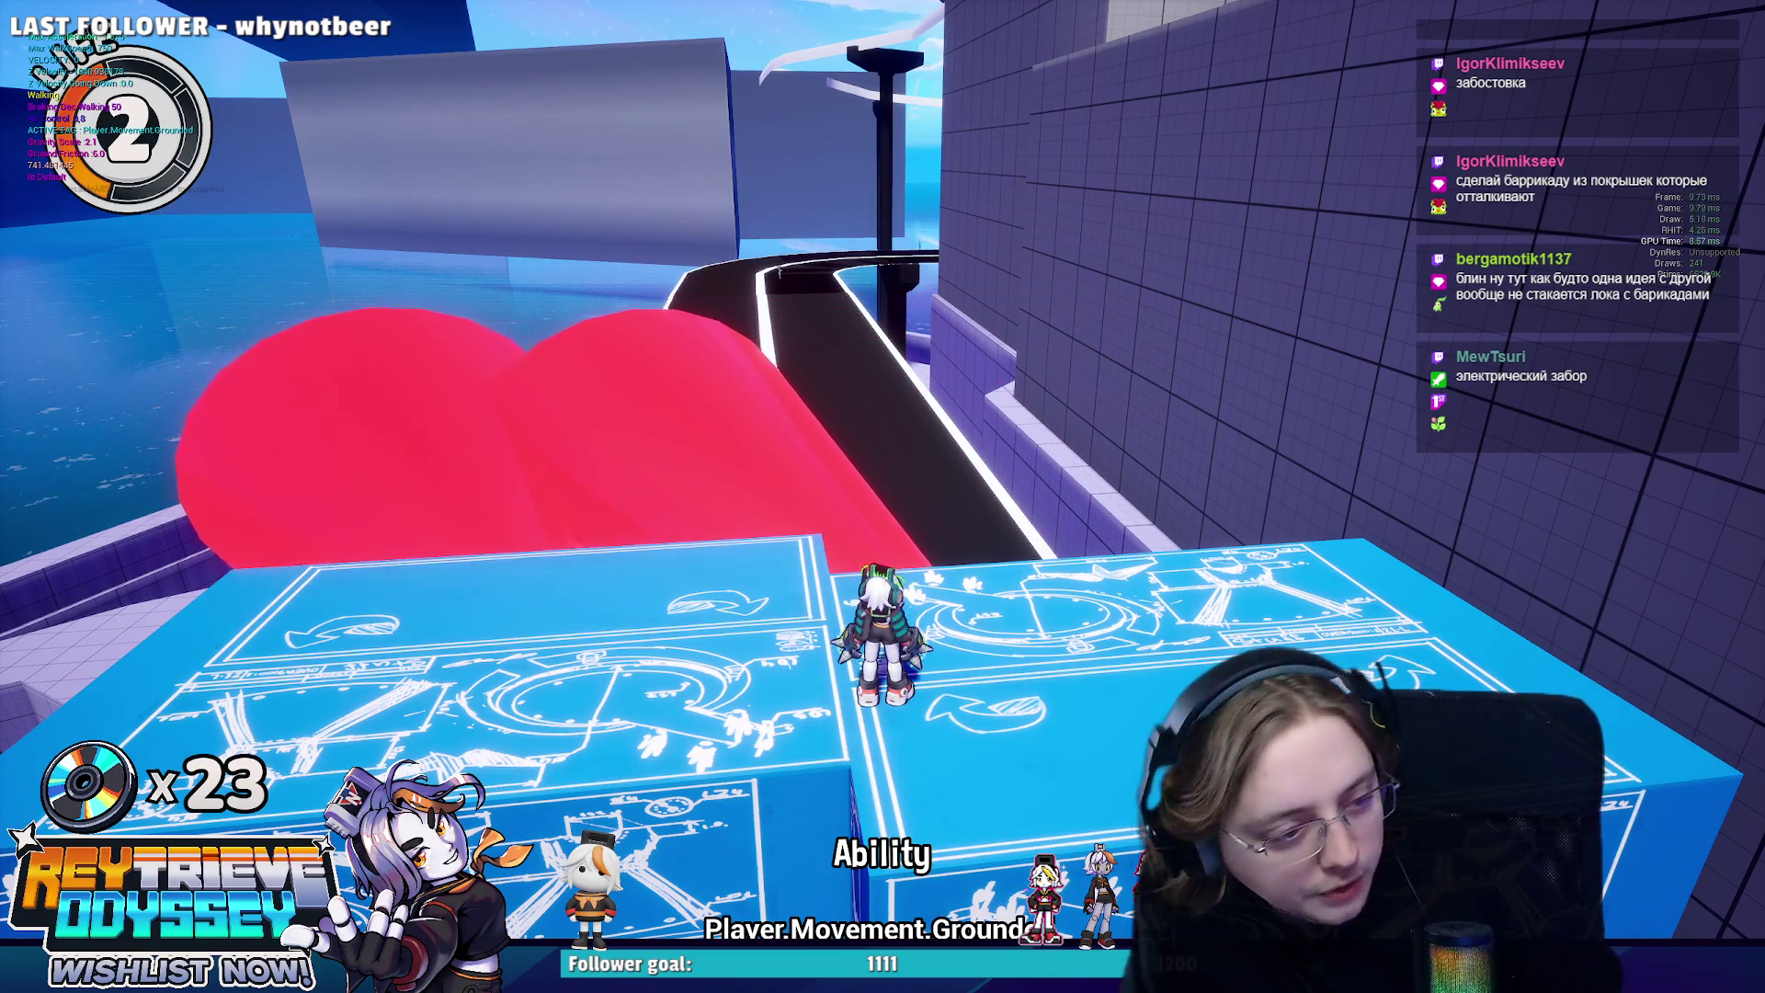
Drop off the crate, chain air attacks and EchoSlams past the red barricades to the ramp road.
key("w")
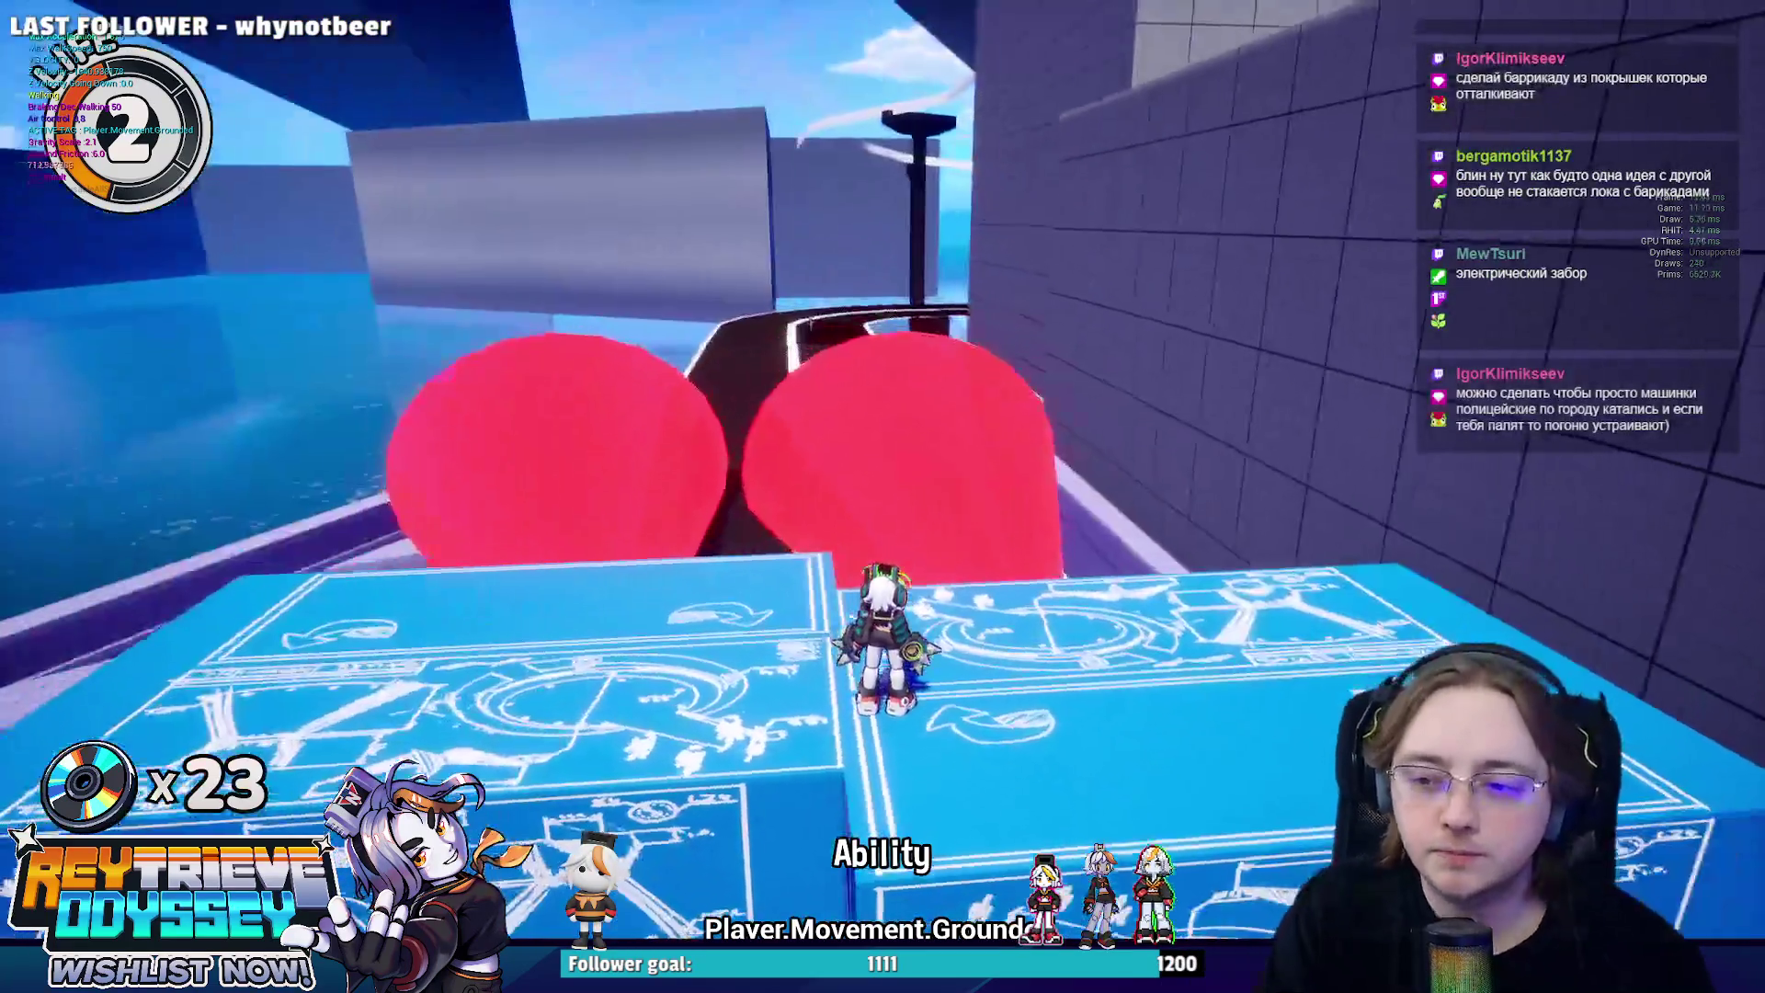
key("space")
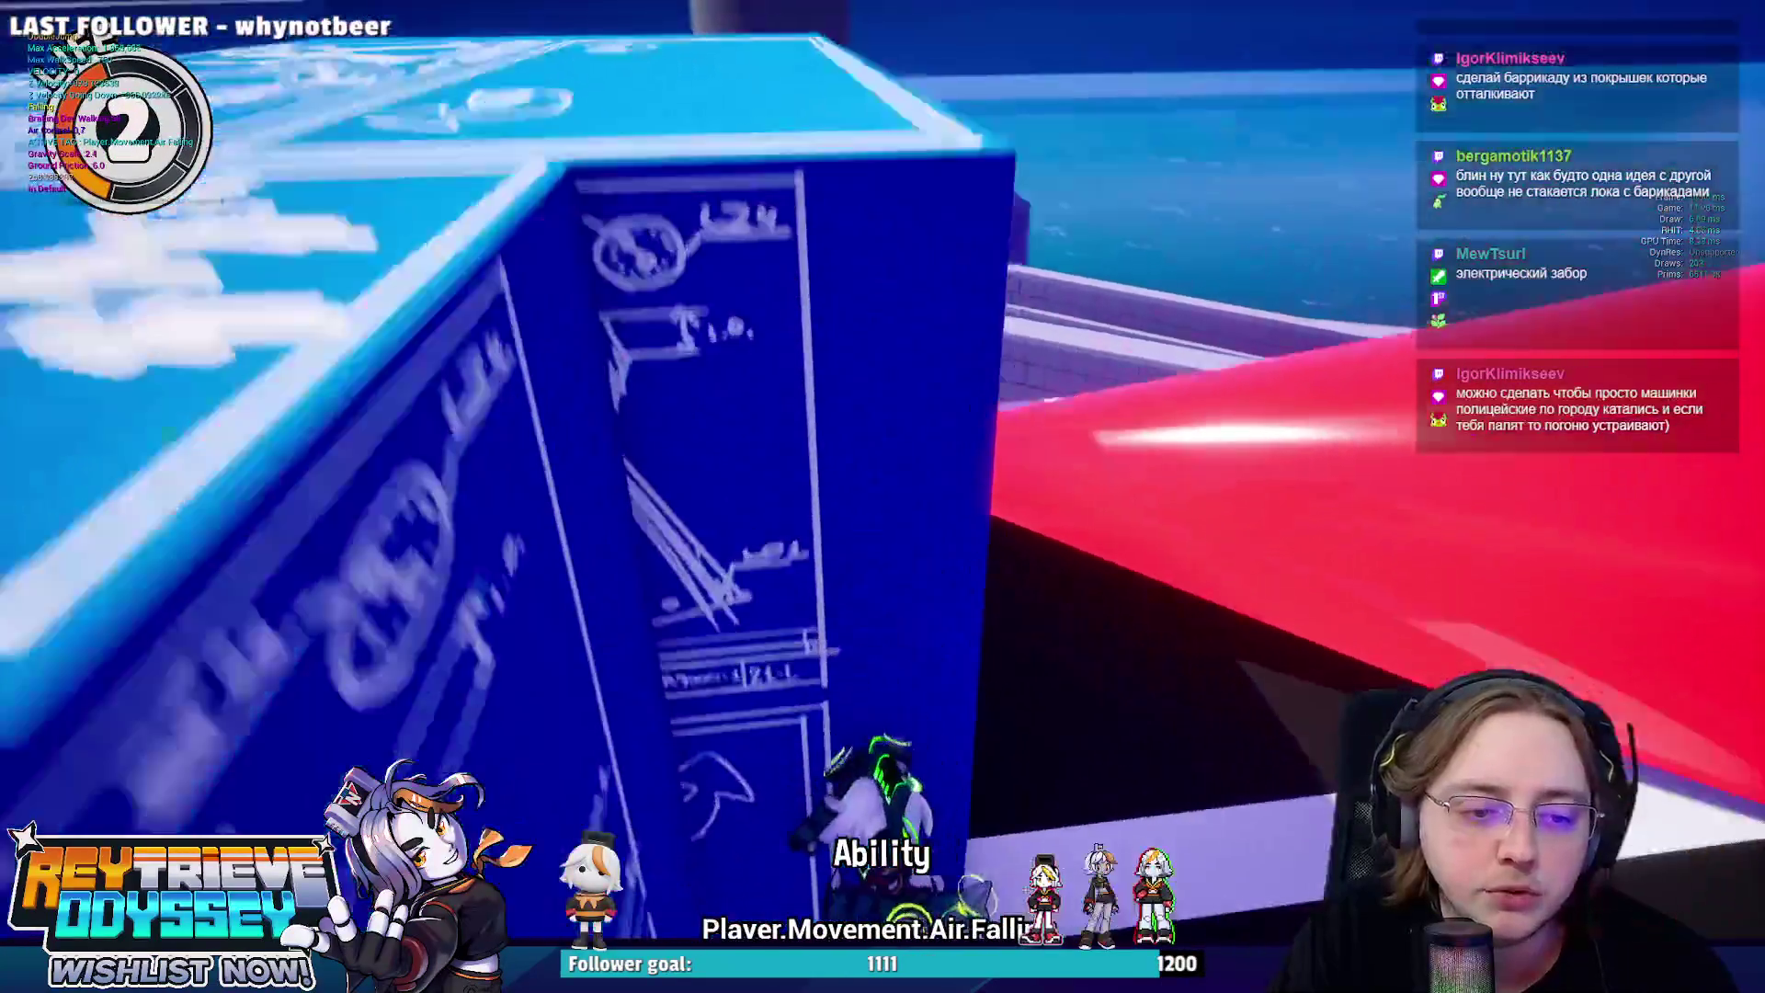
key("space")
key("space")
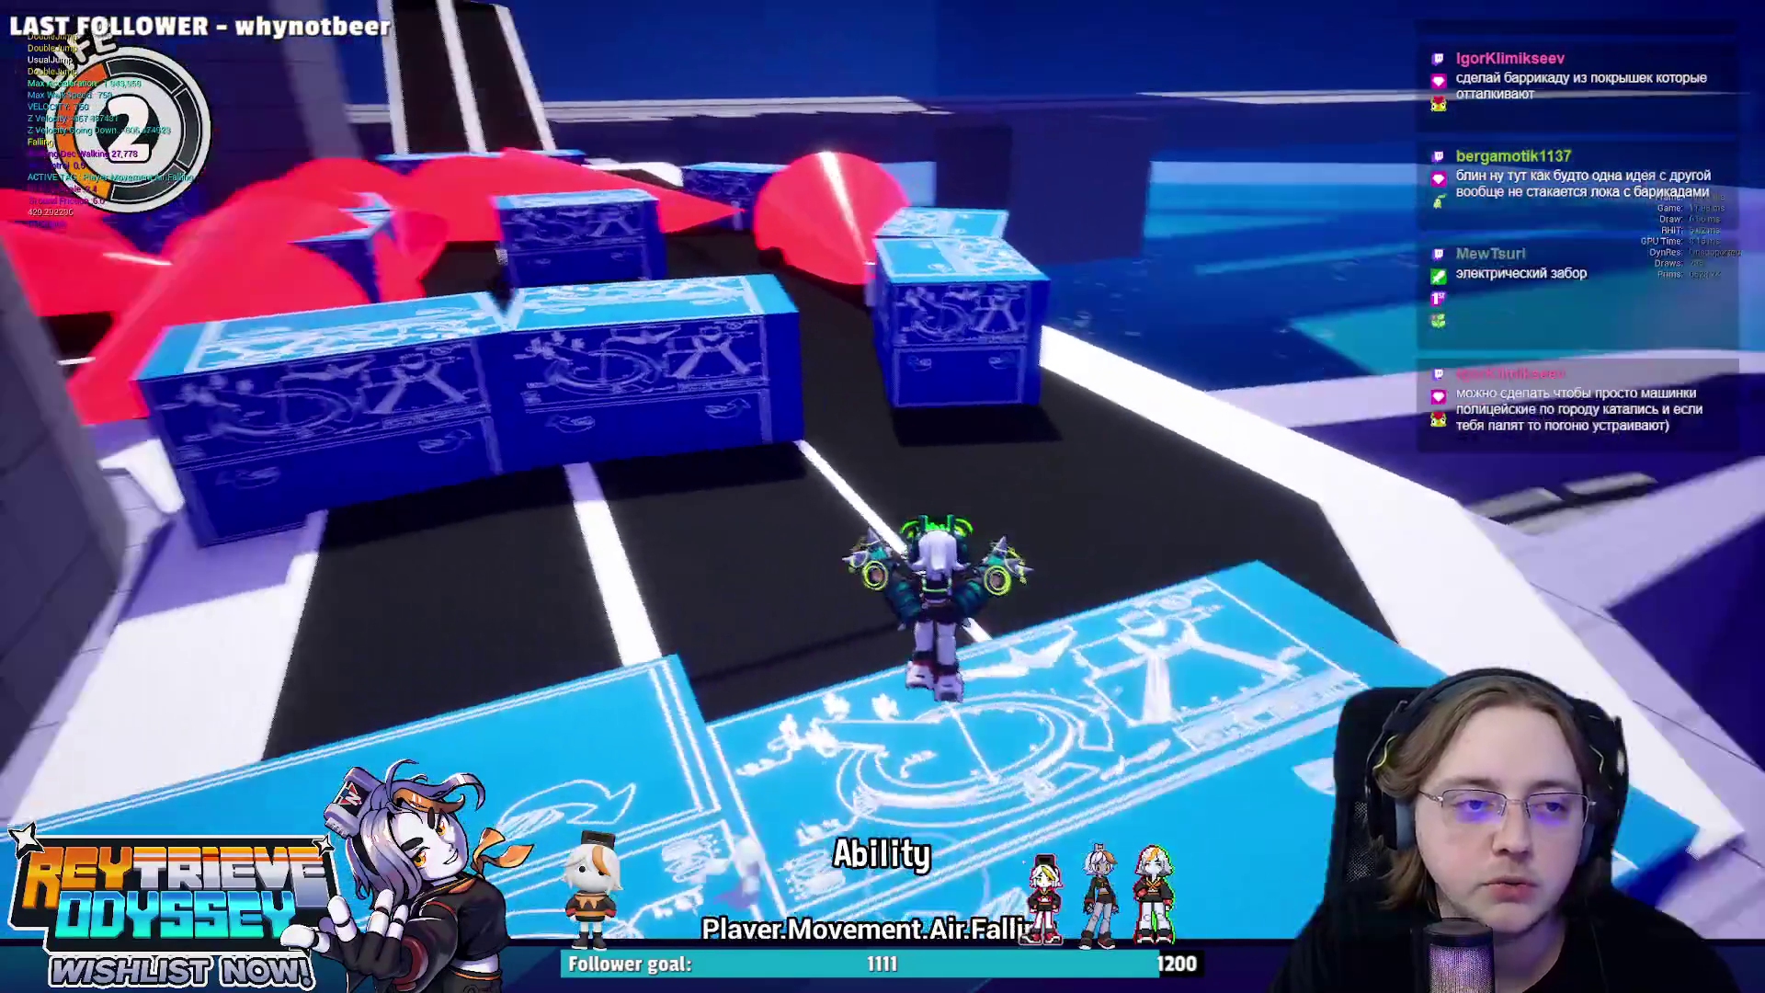
key("e")
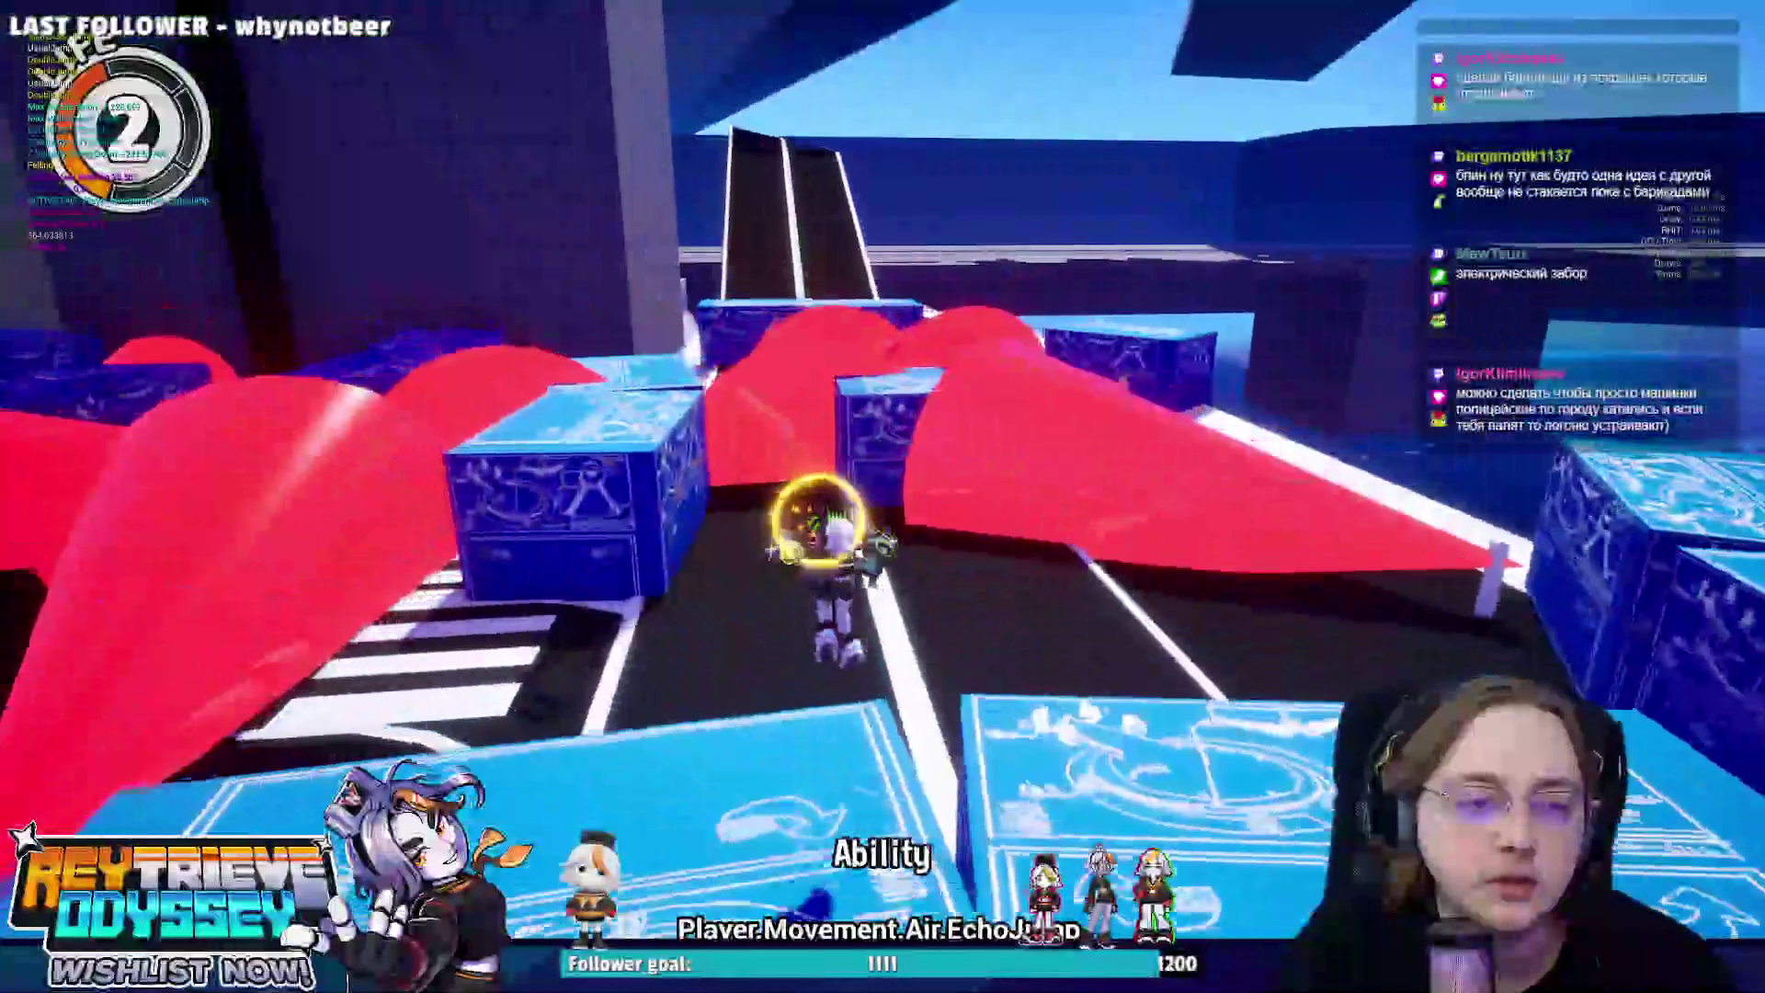
key("space")
key("space")
key("e")
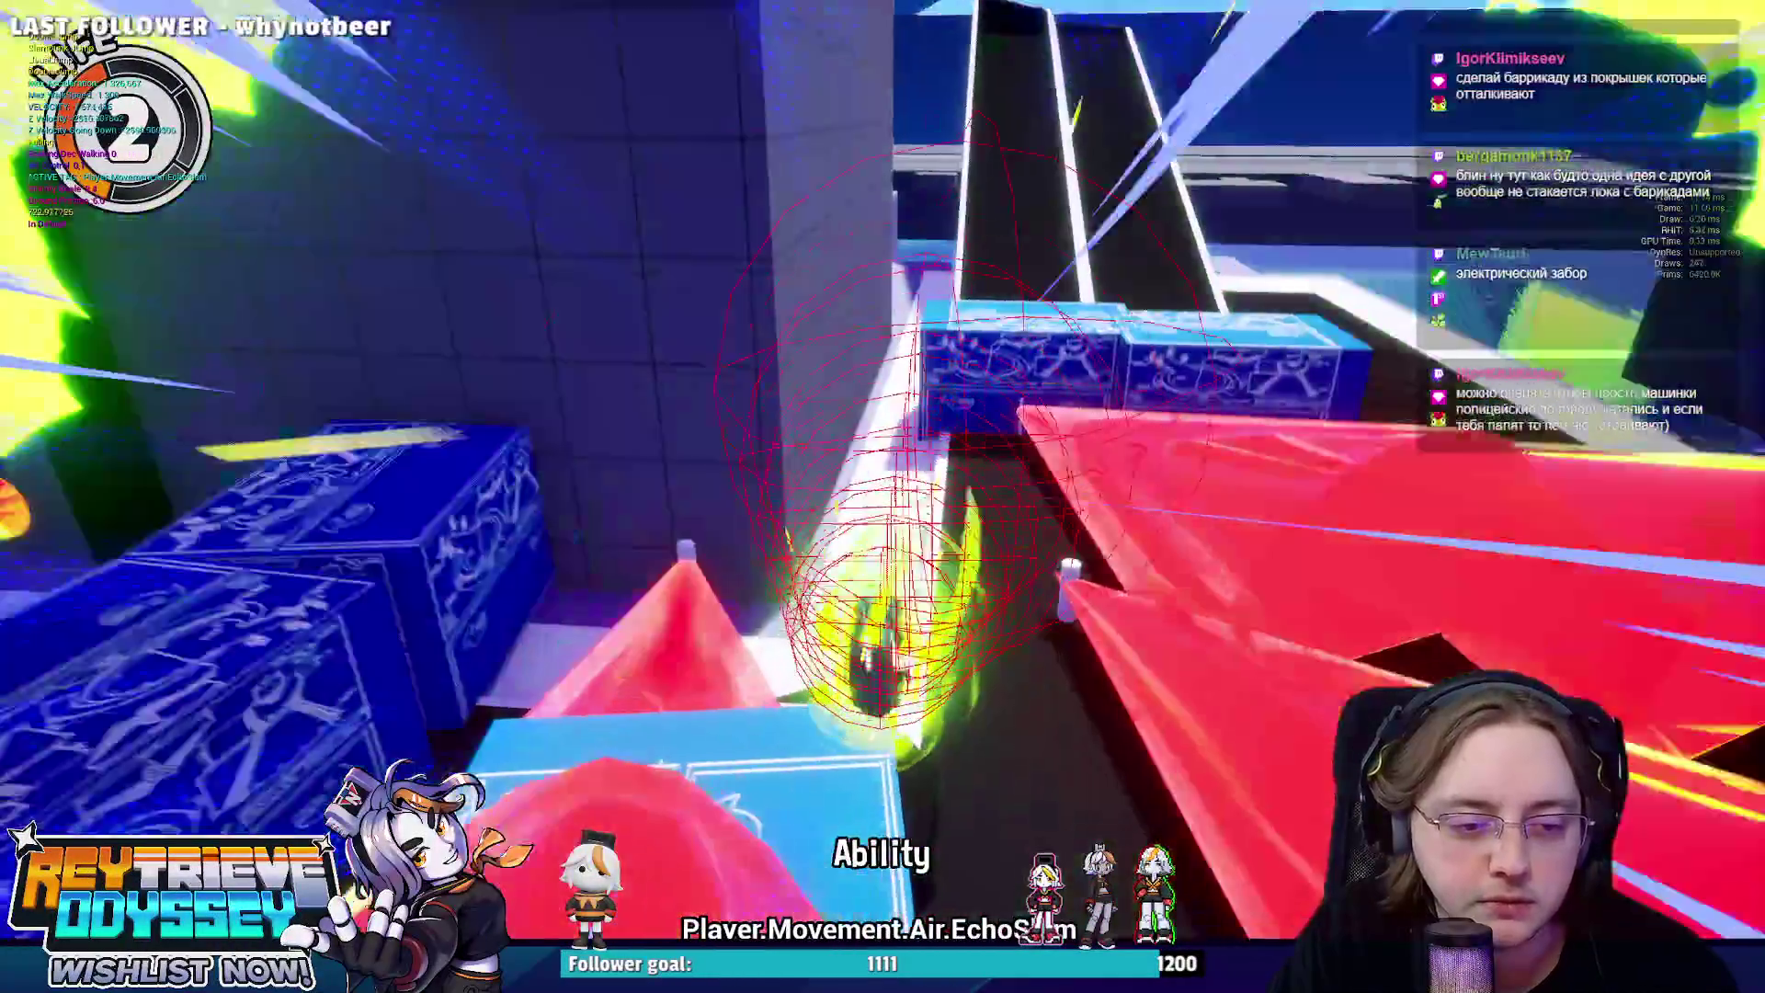
key("space")
key("space")
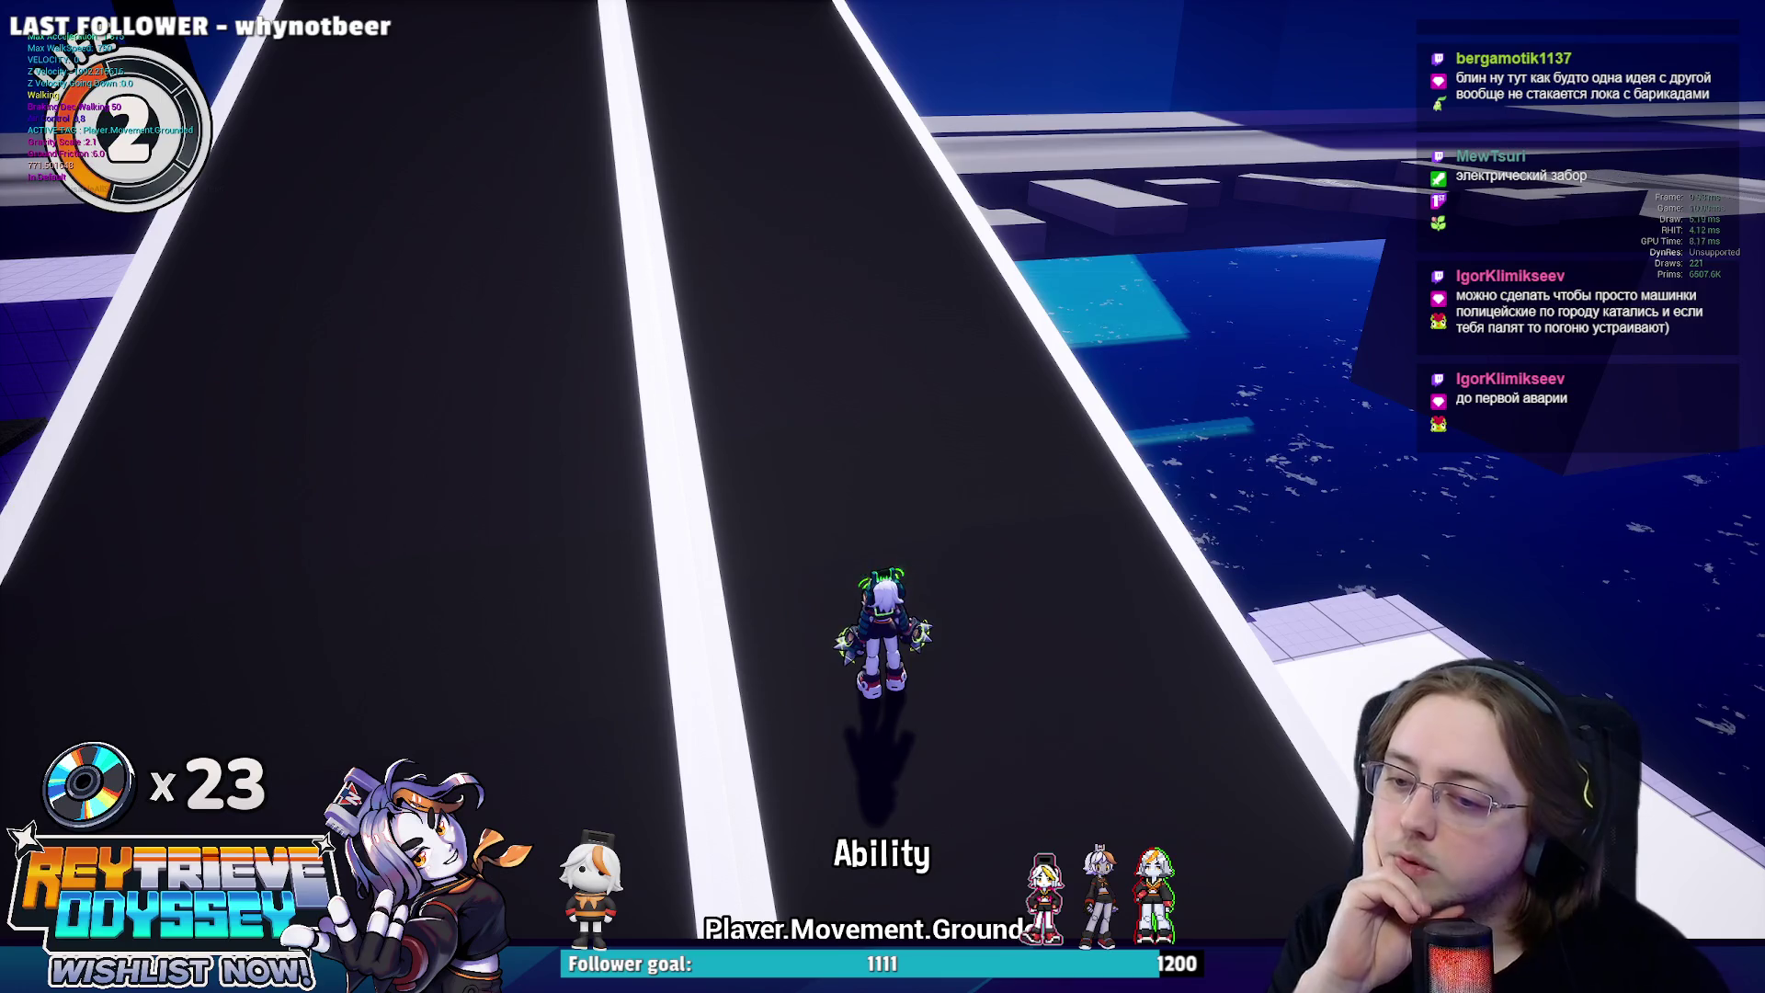
Run down the ramp along the grey wall and double-jump back to the blue crates.
key("w")
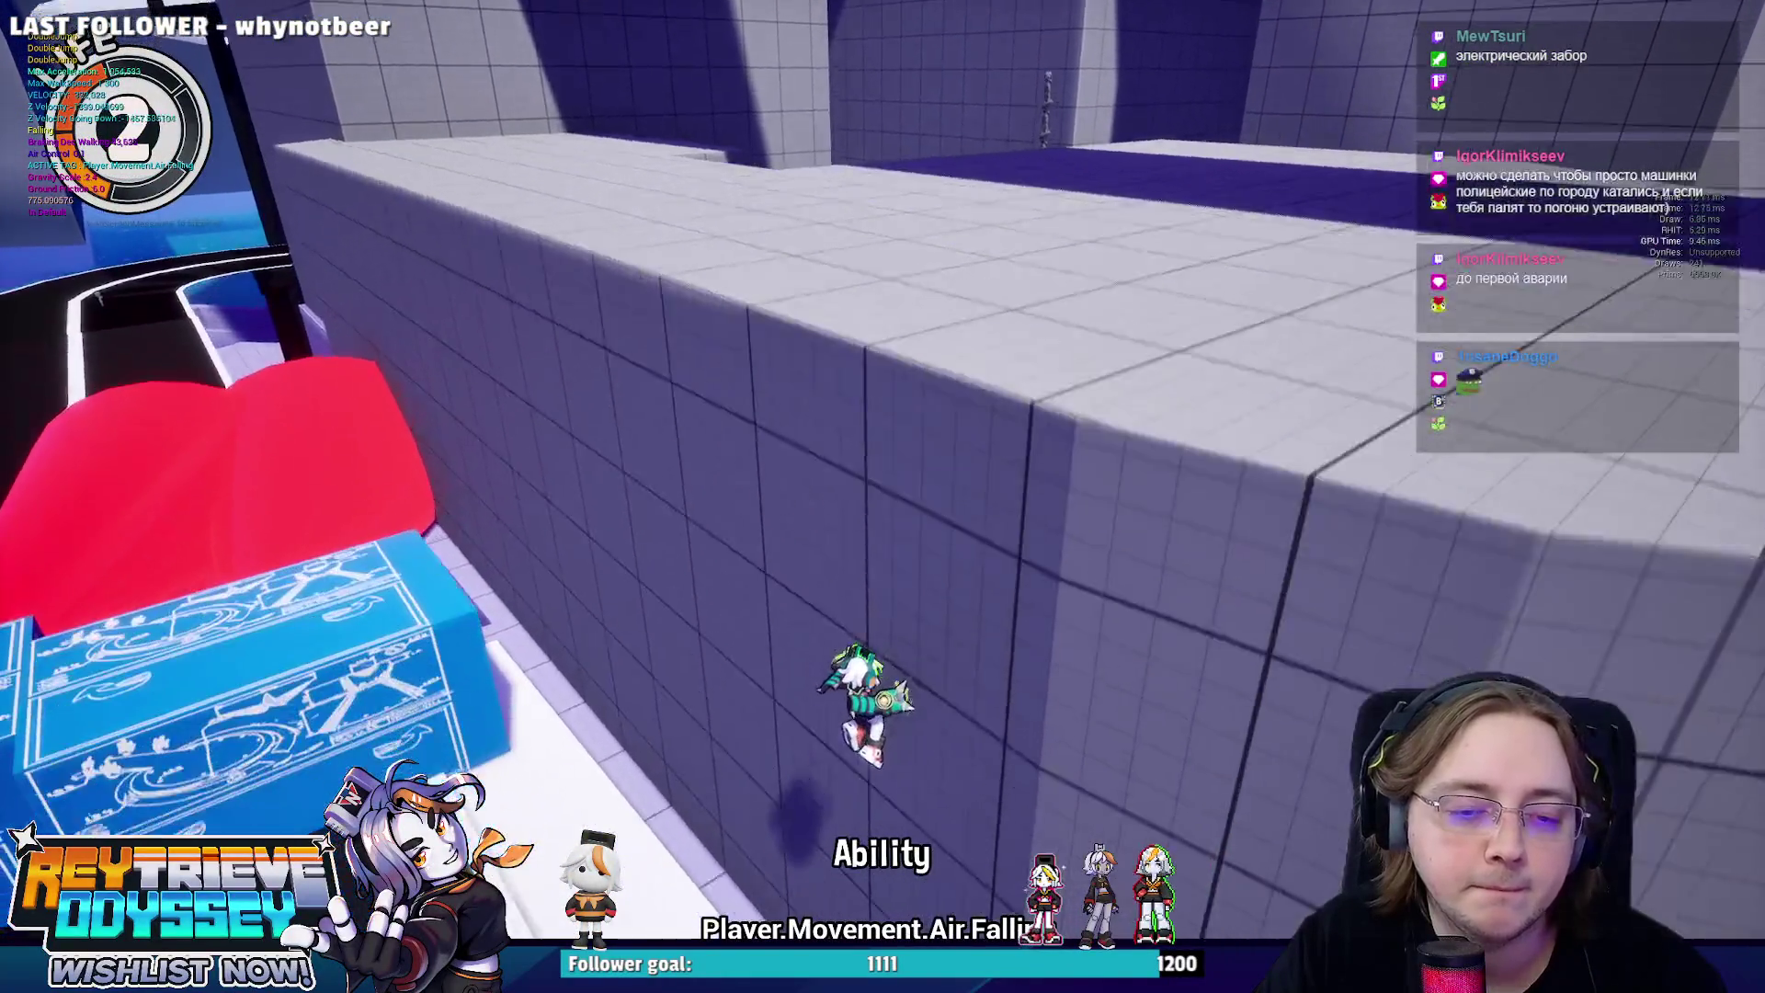
key("space")
key("space")
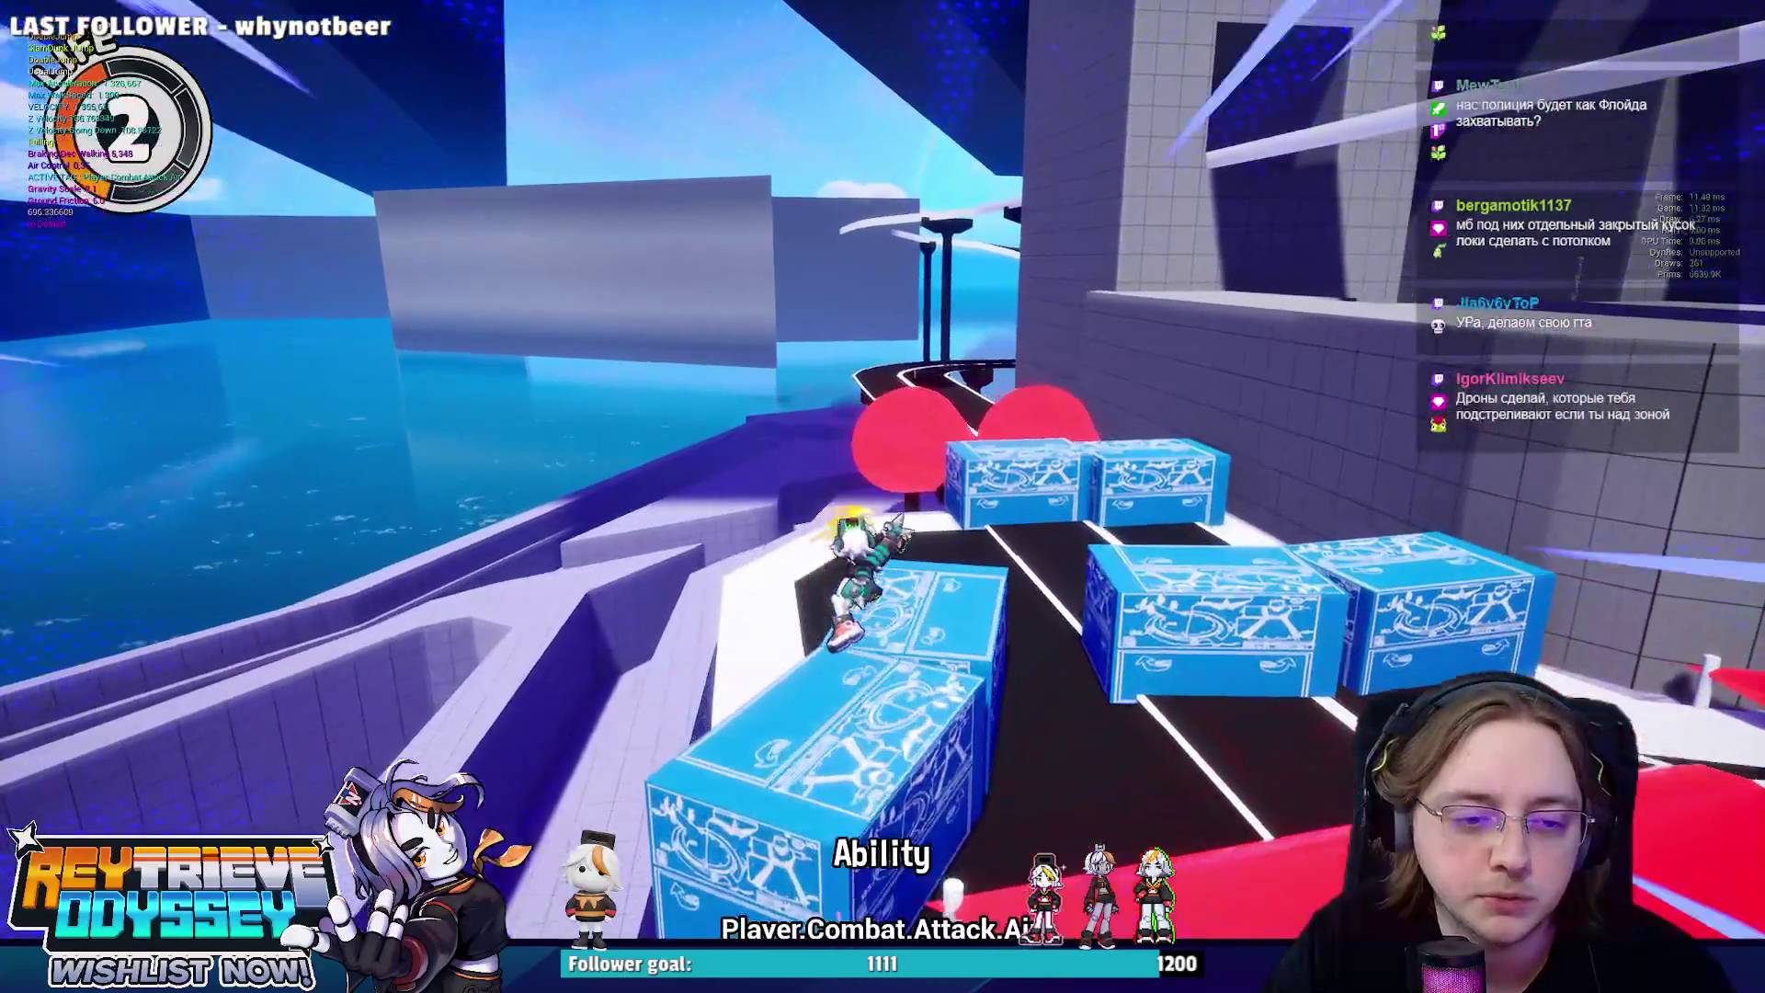
Echo-jump up the grey ledge, head for the red domes and reach the white tiled walkway.
key("space")
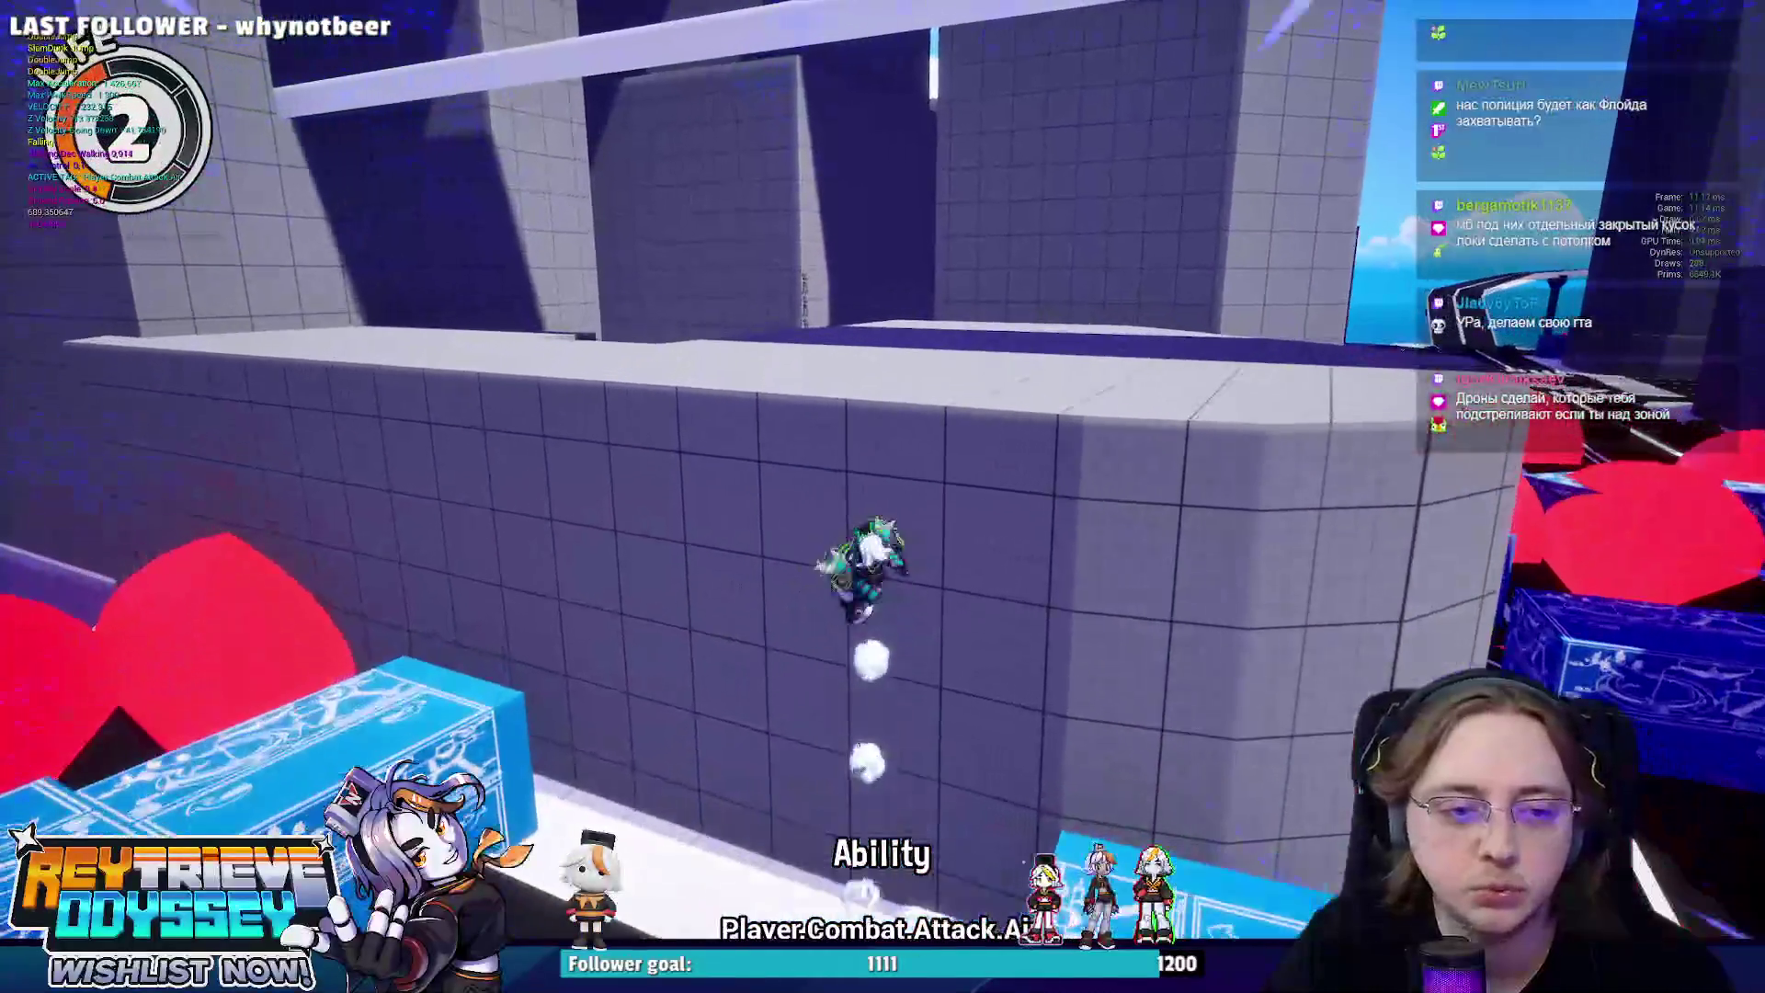
key("space")
key("w")
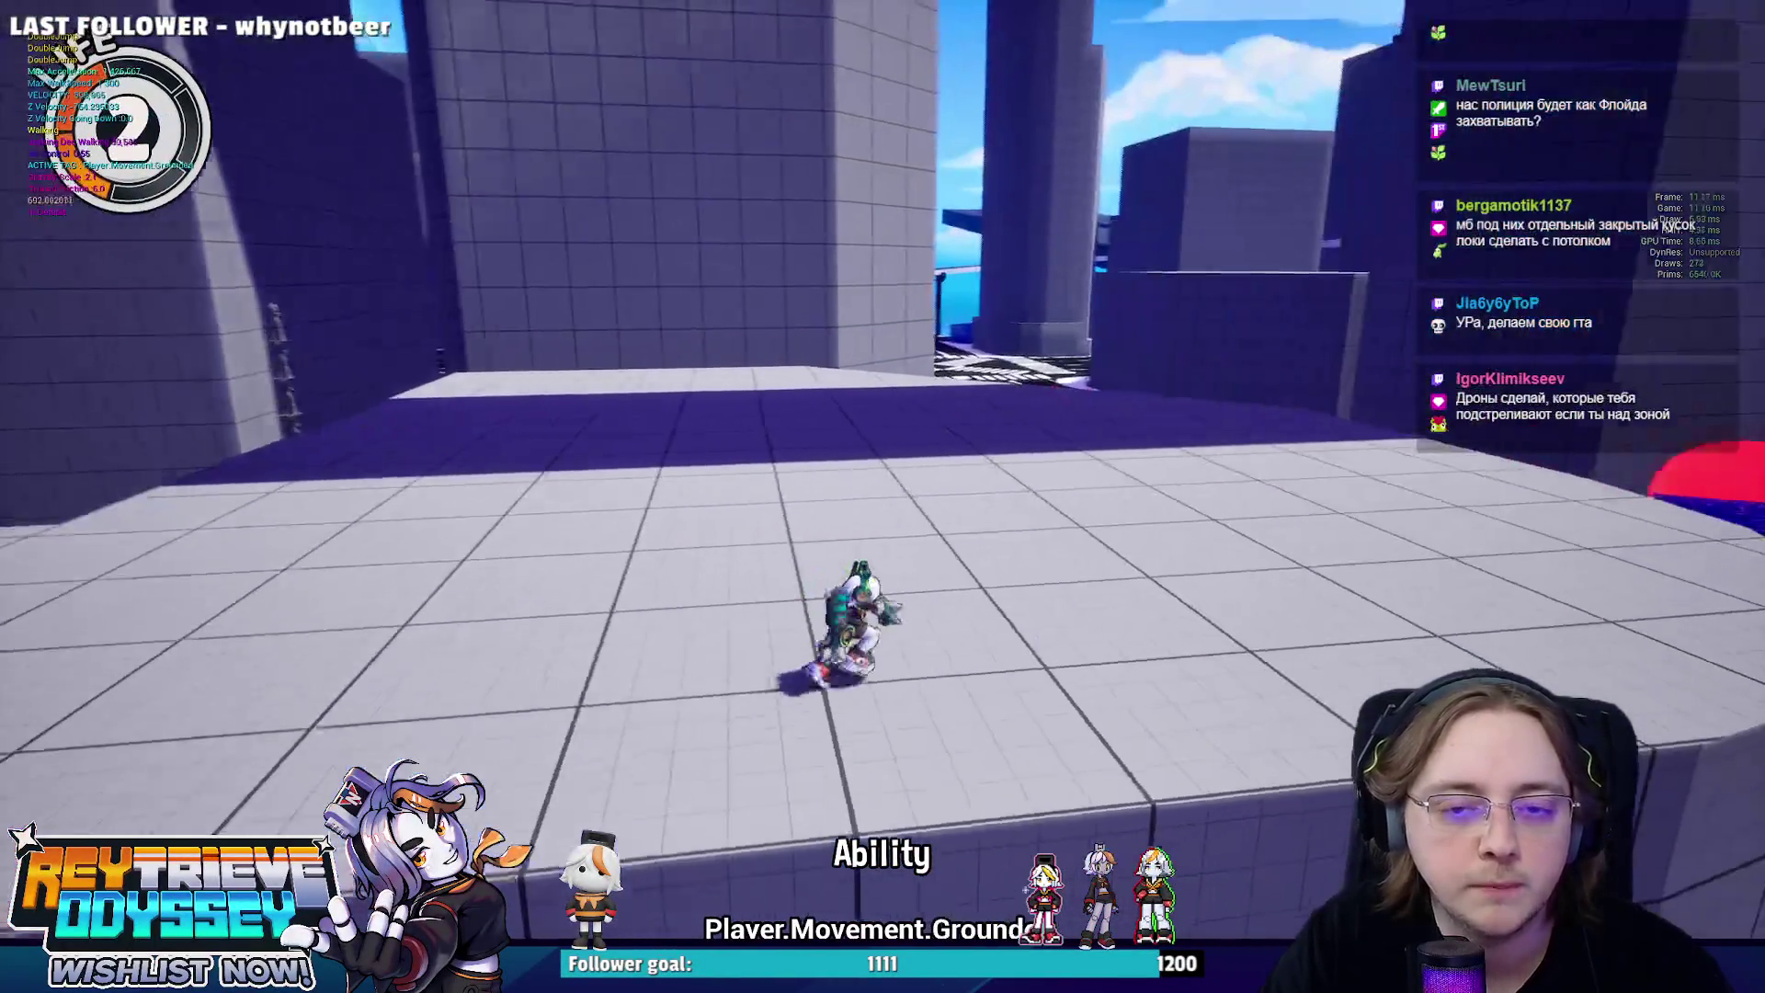
key("w")
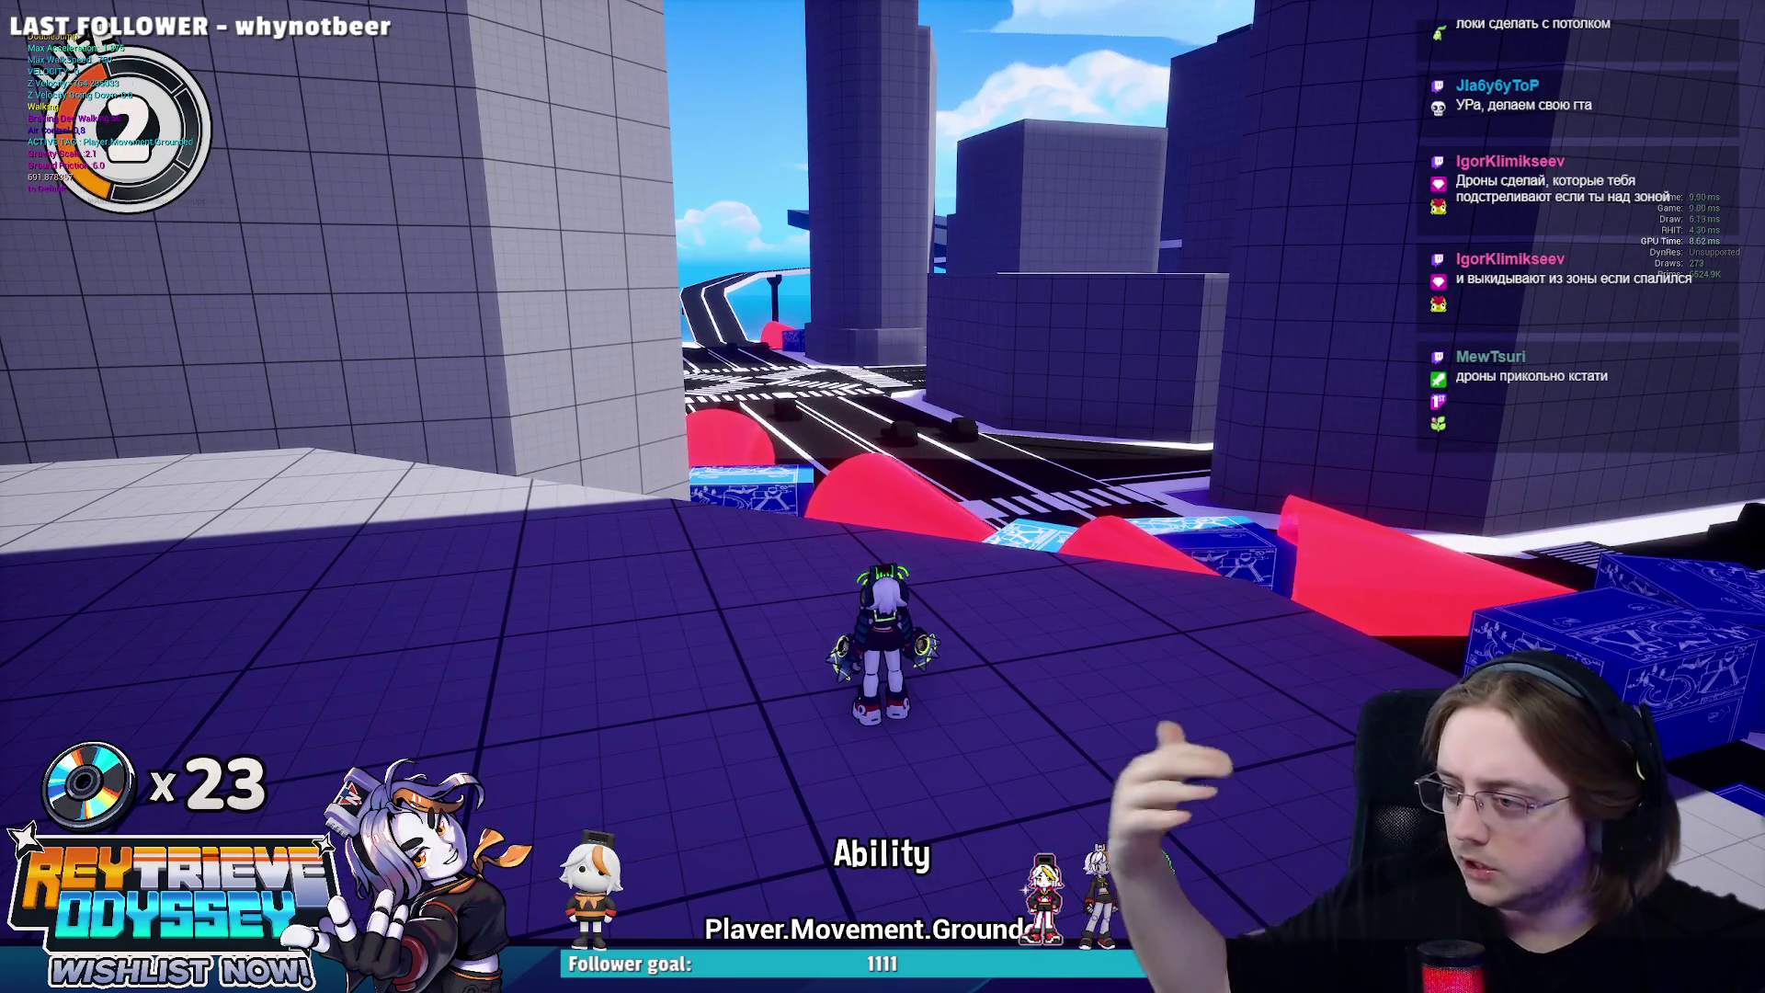
key("w")
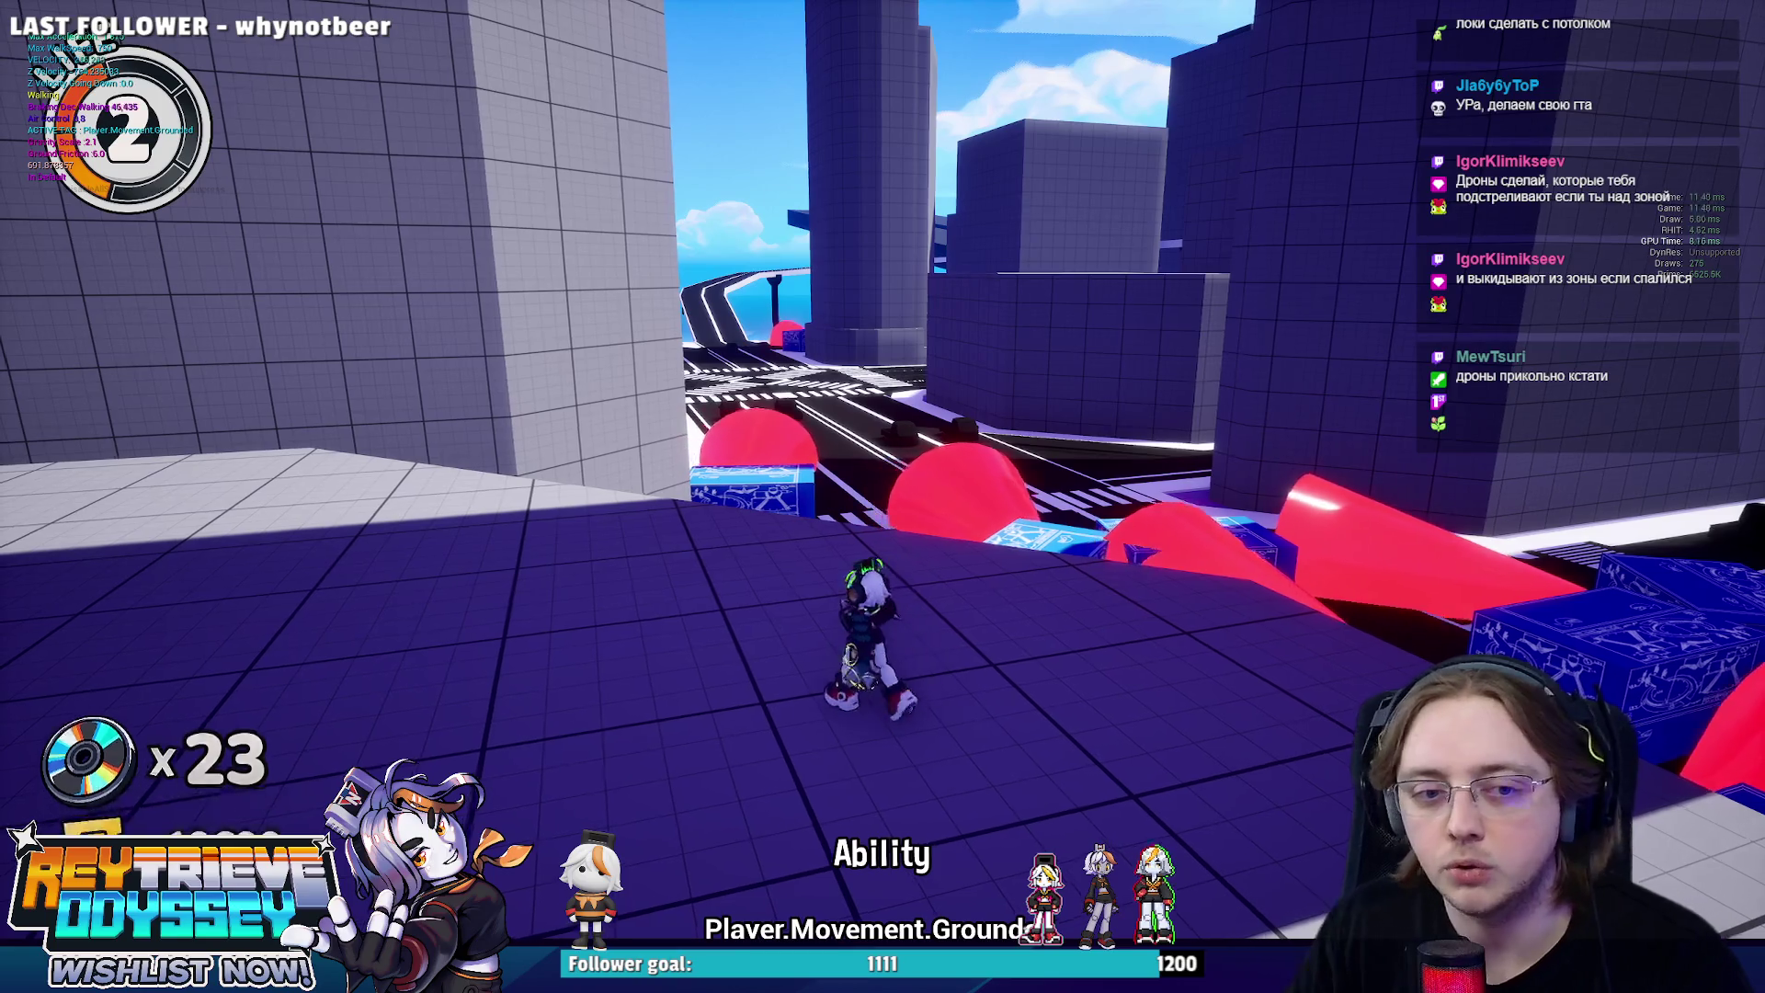
key("space")
key("space")
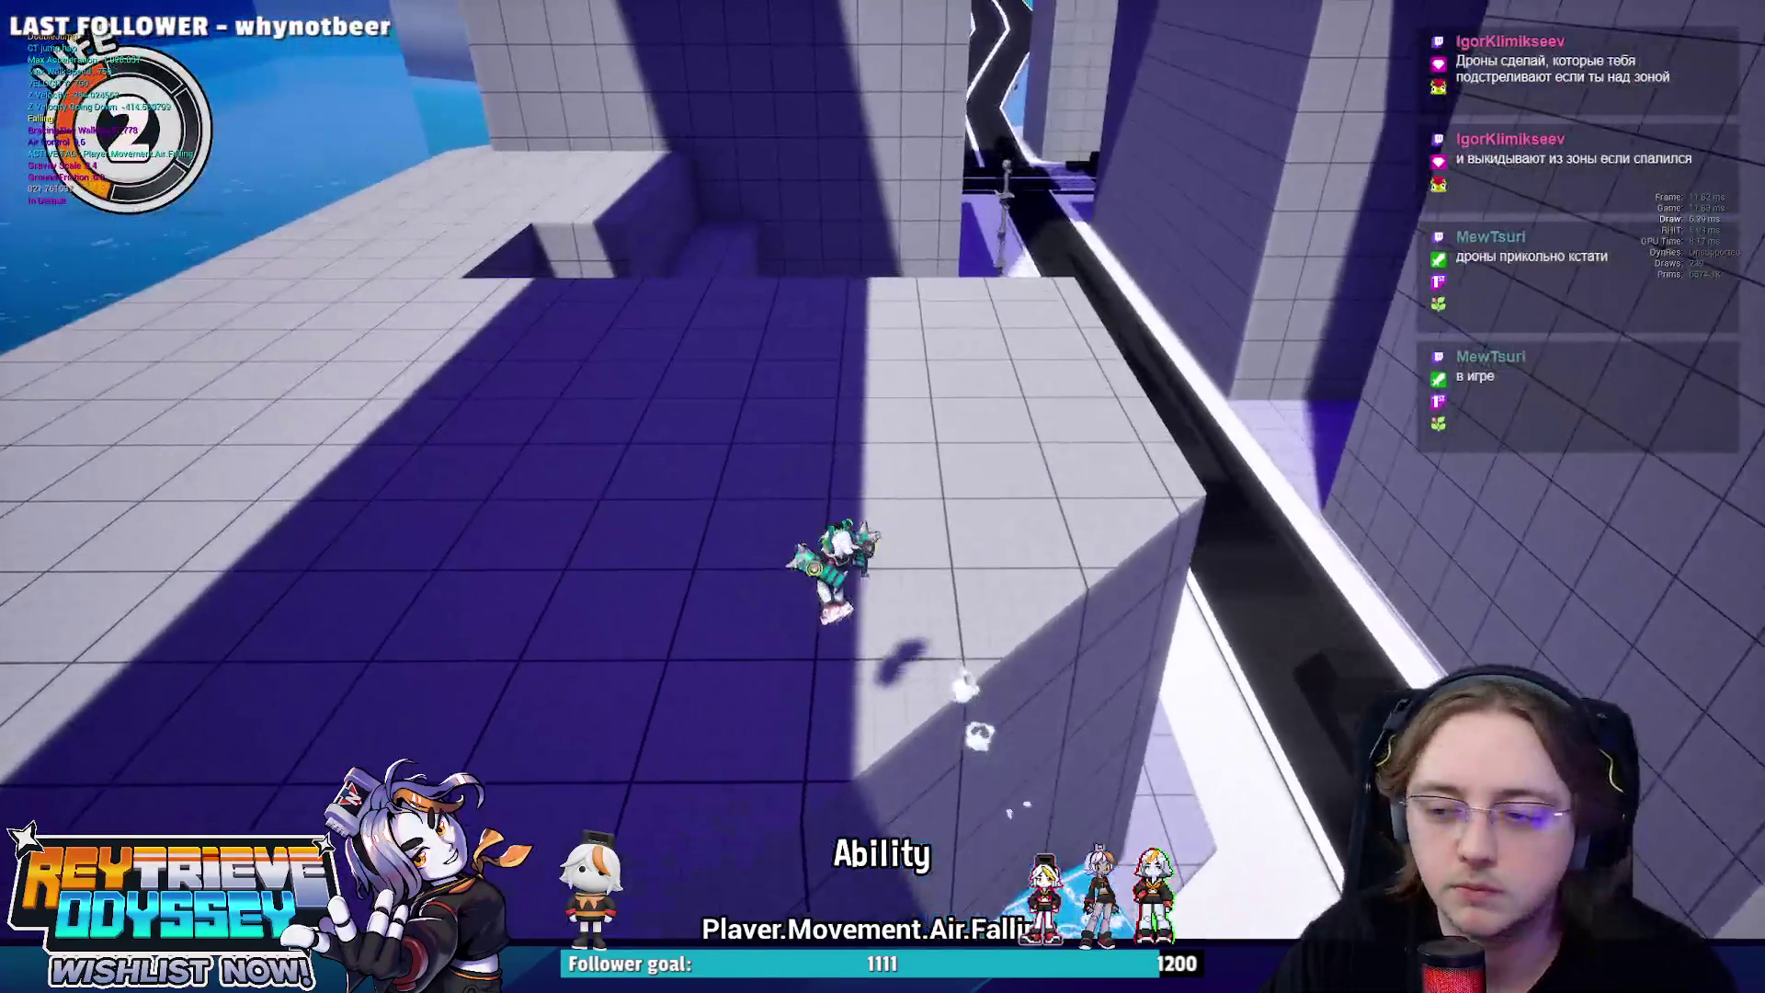
key("w")
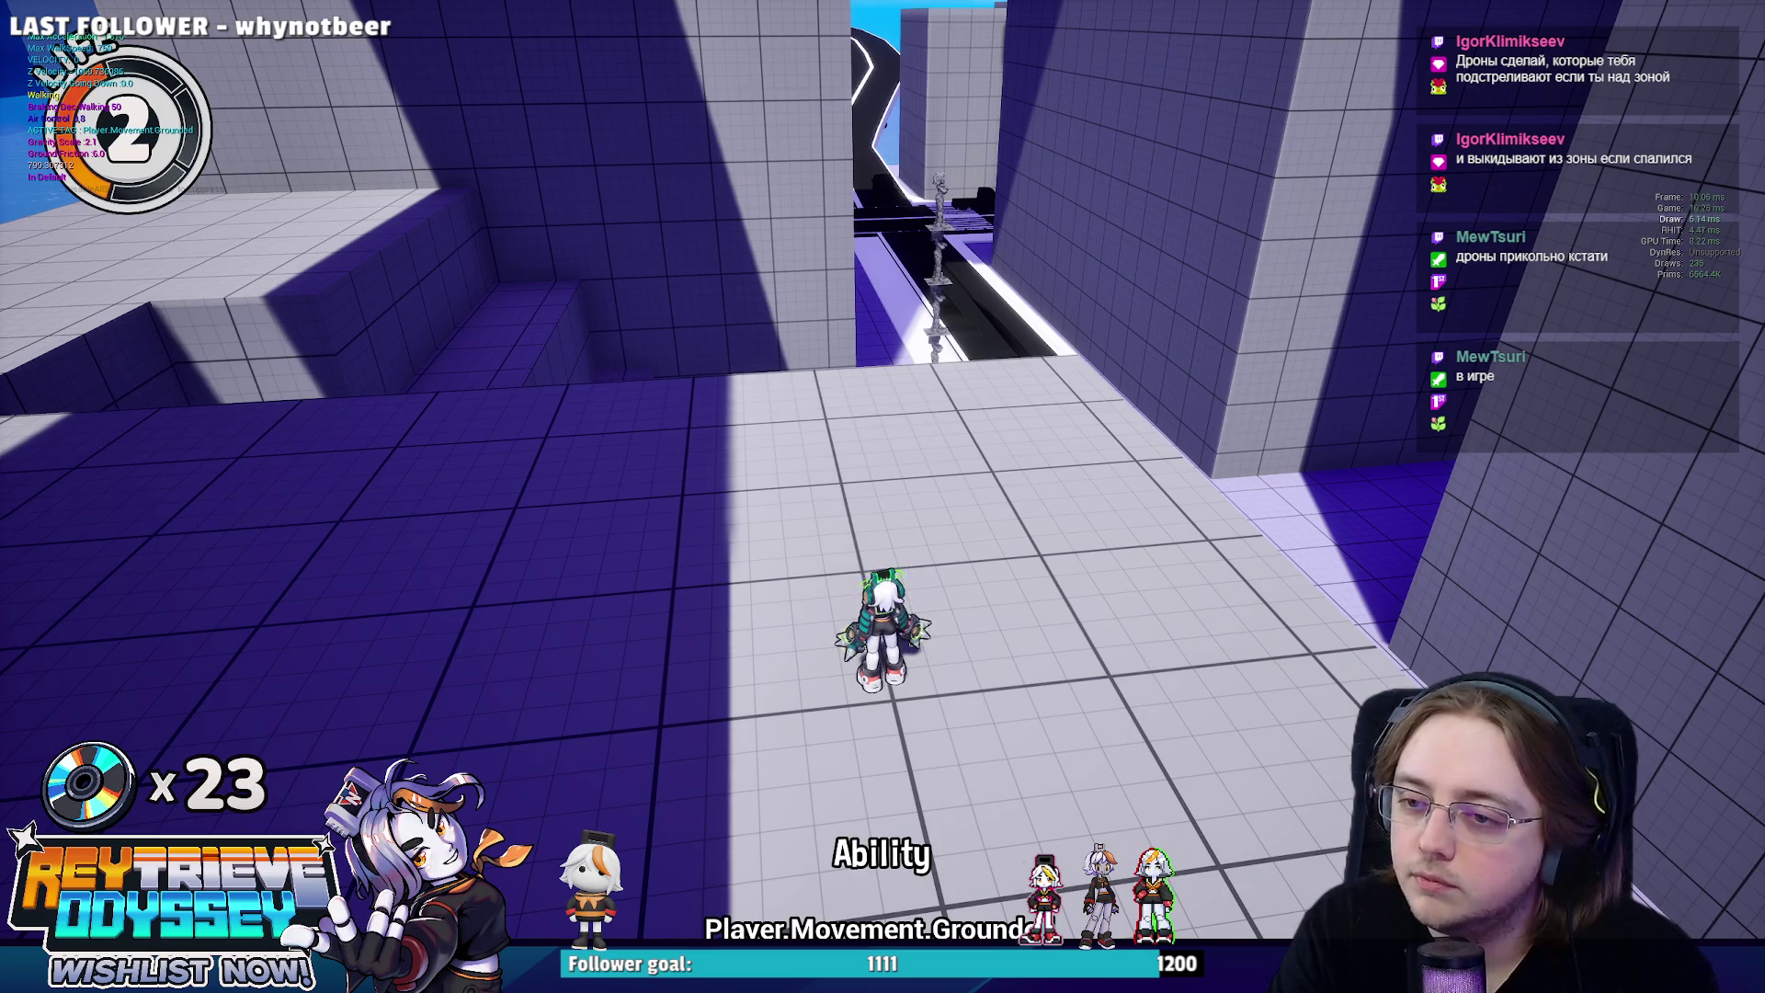
Echo-jump across the arena, then leap off the platform toward the red cones and blue crates.
key("w")
key("space")
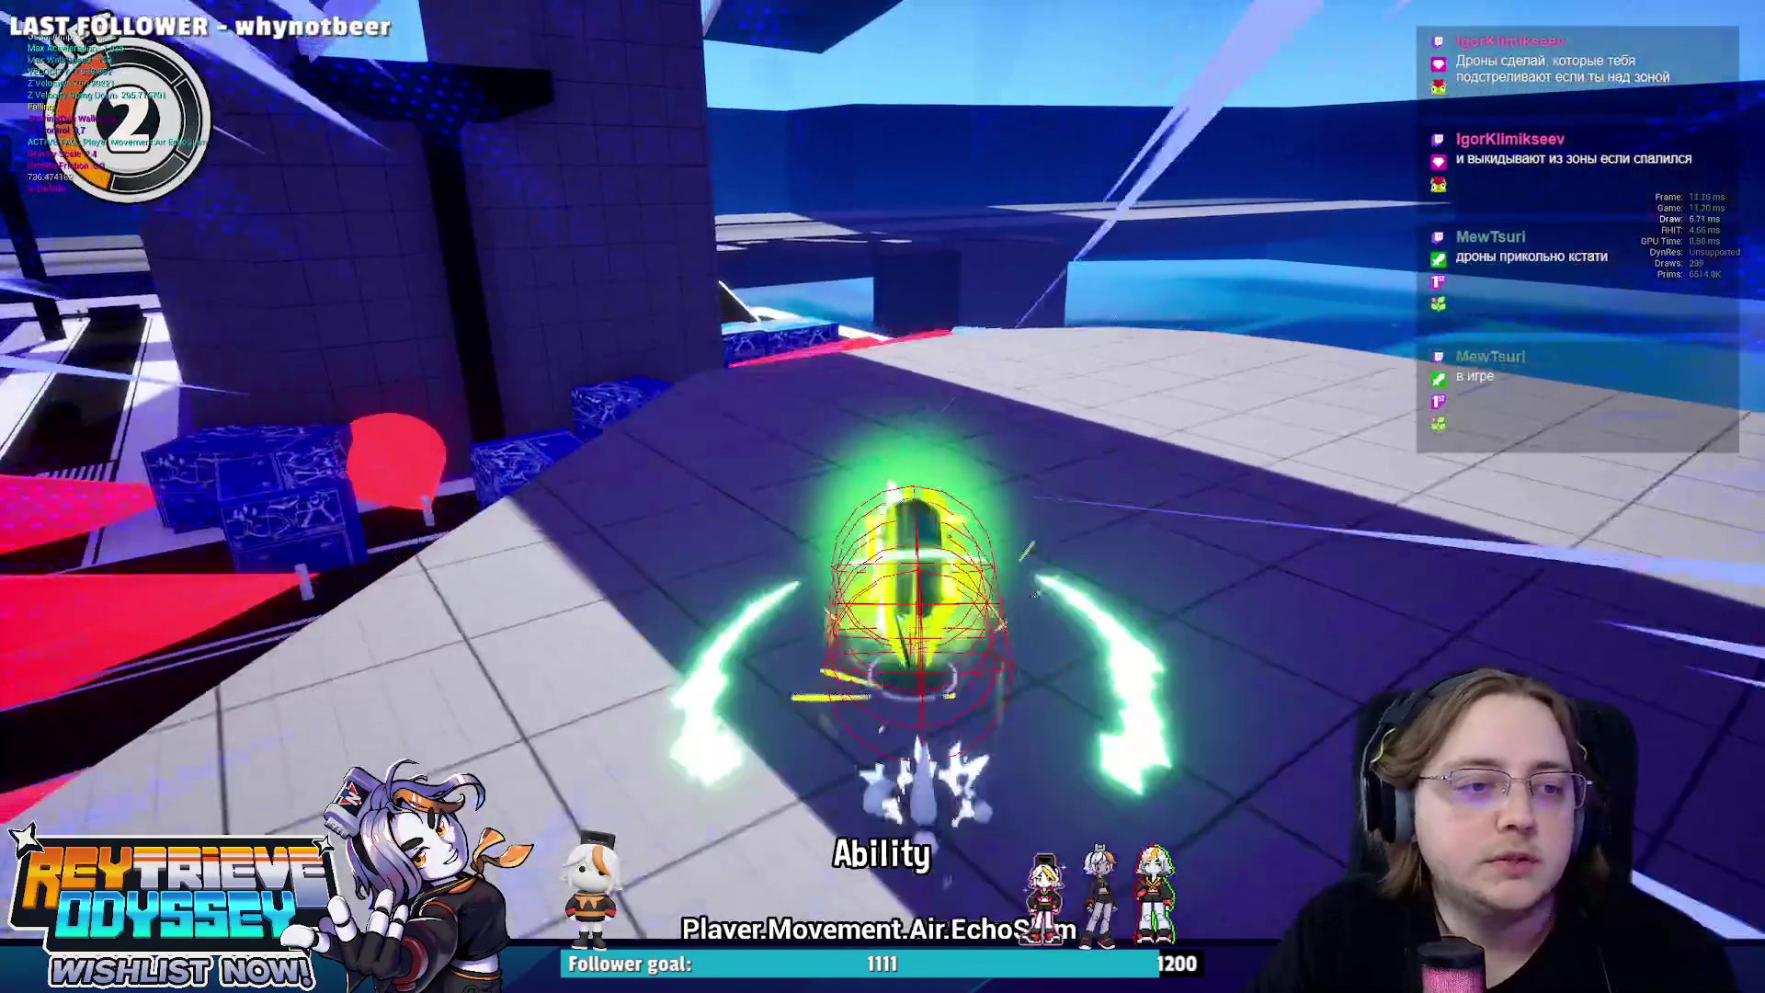
key("space")
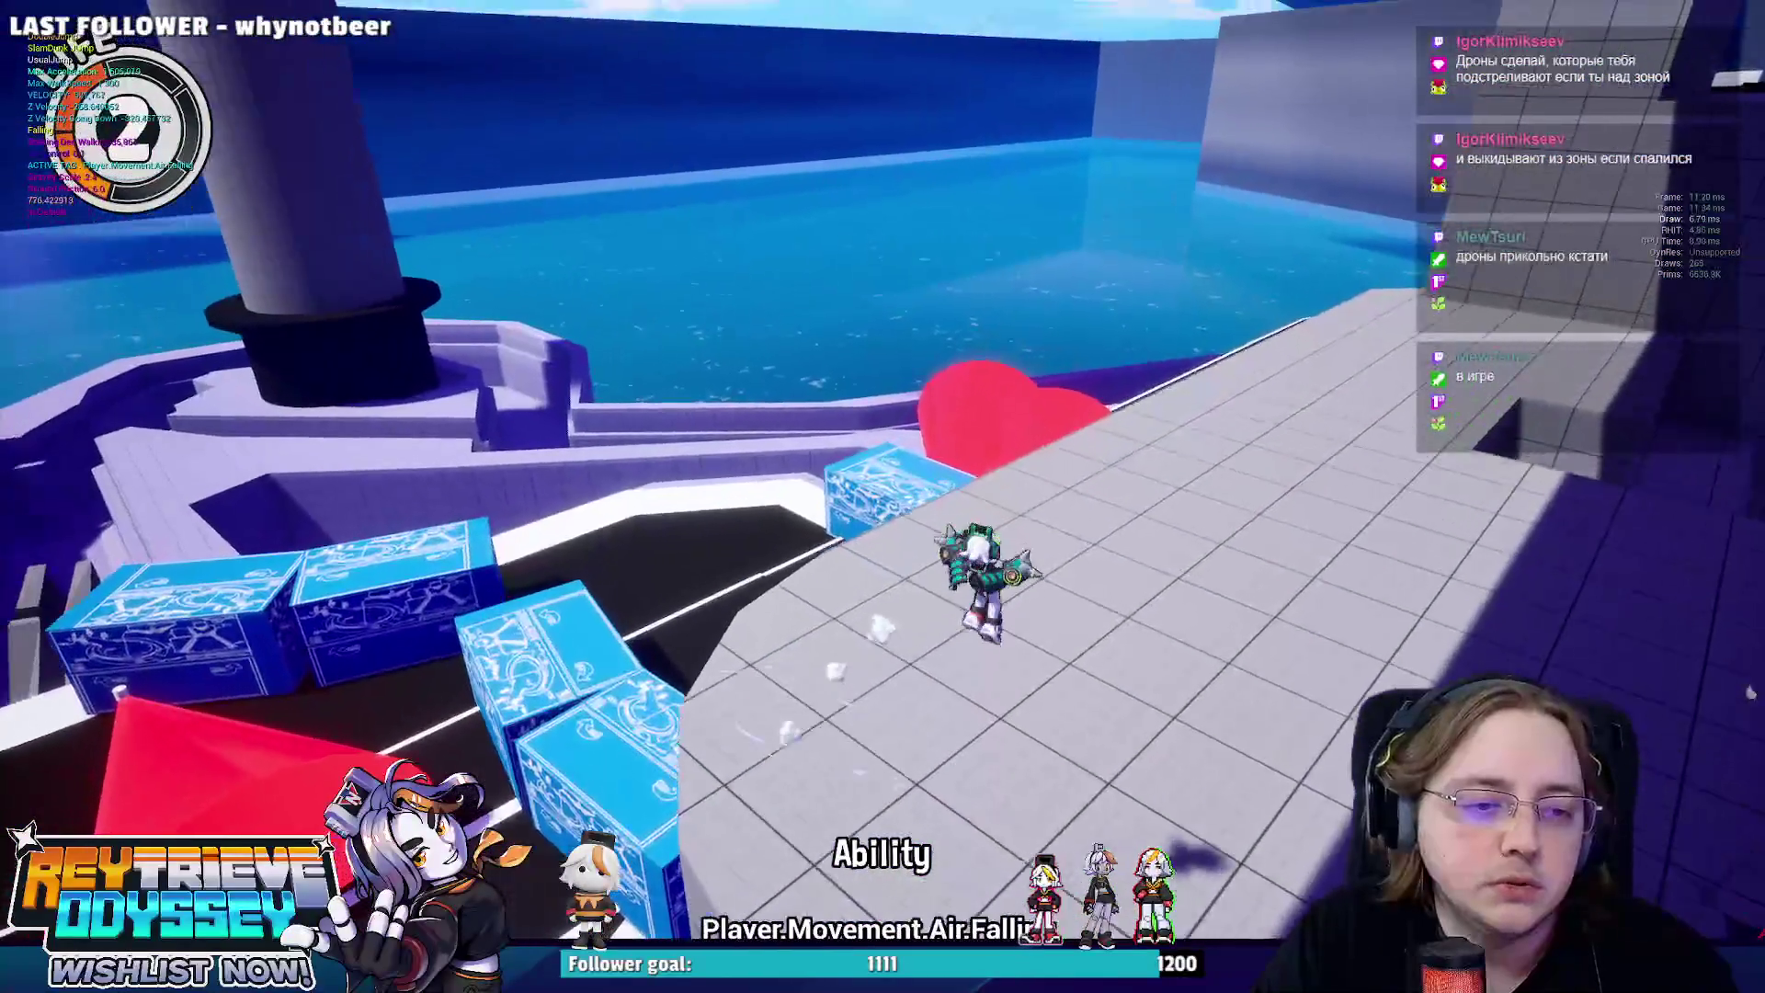
key("w")
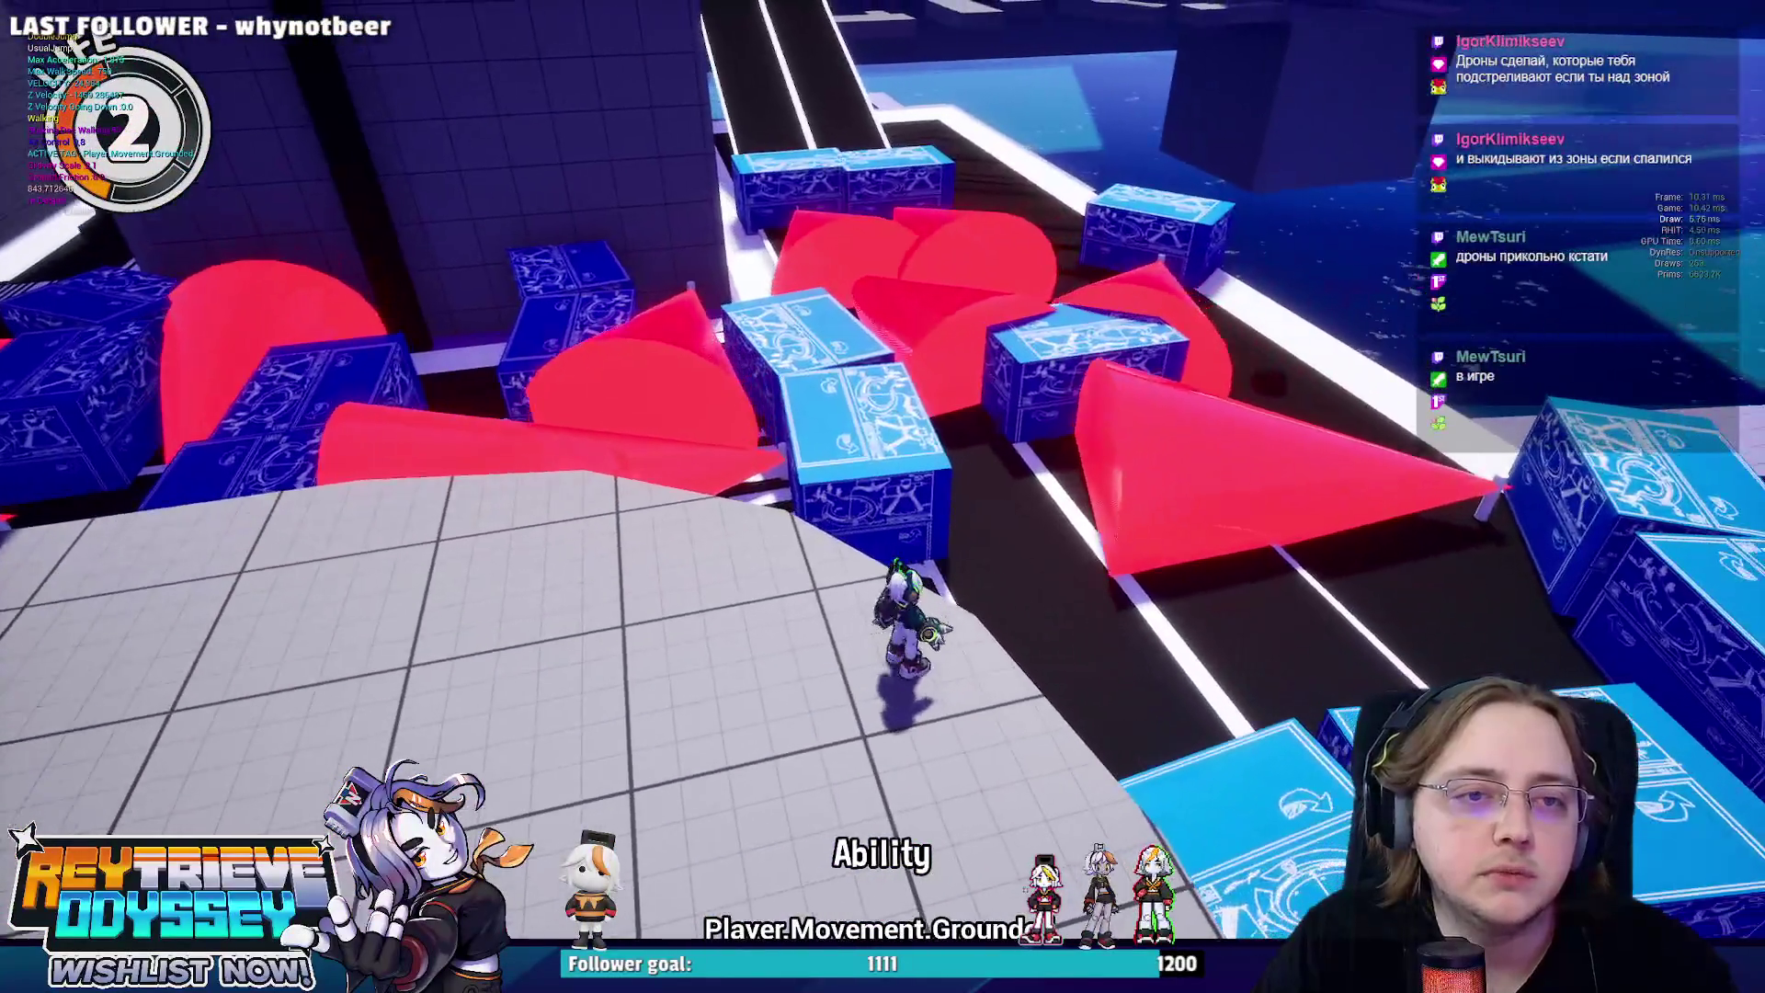
key("space")
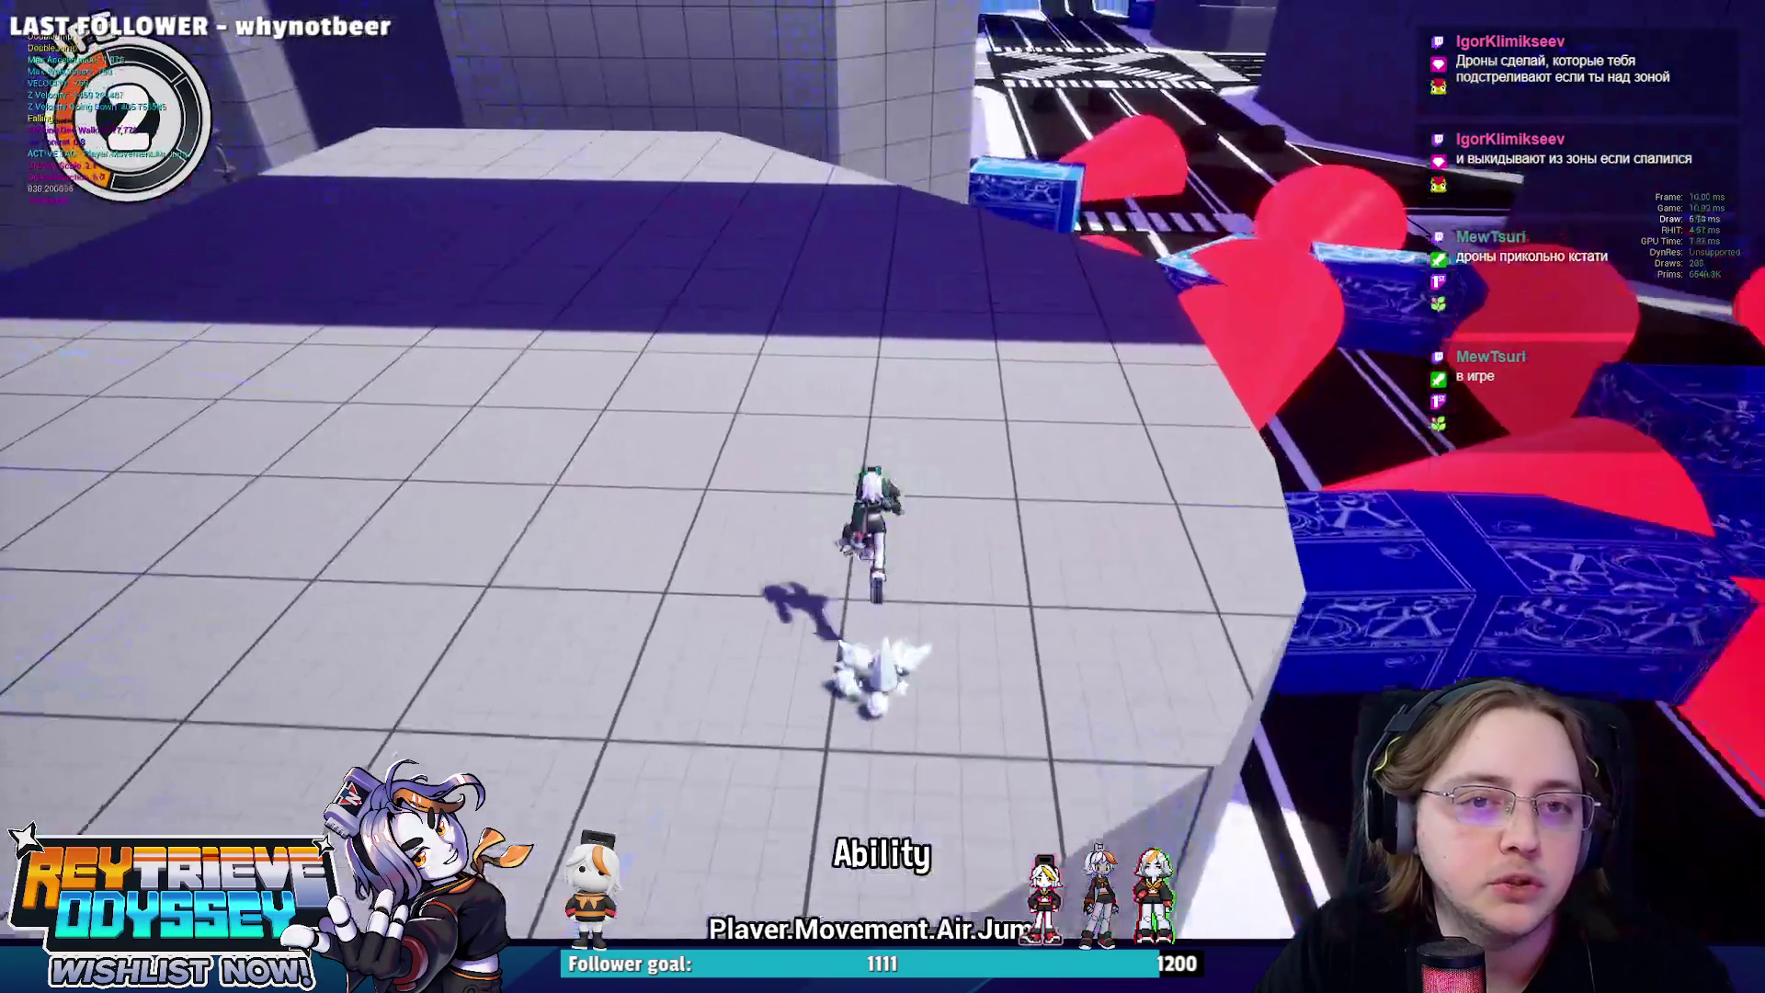
key("space")
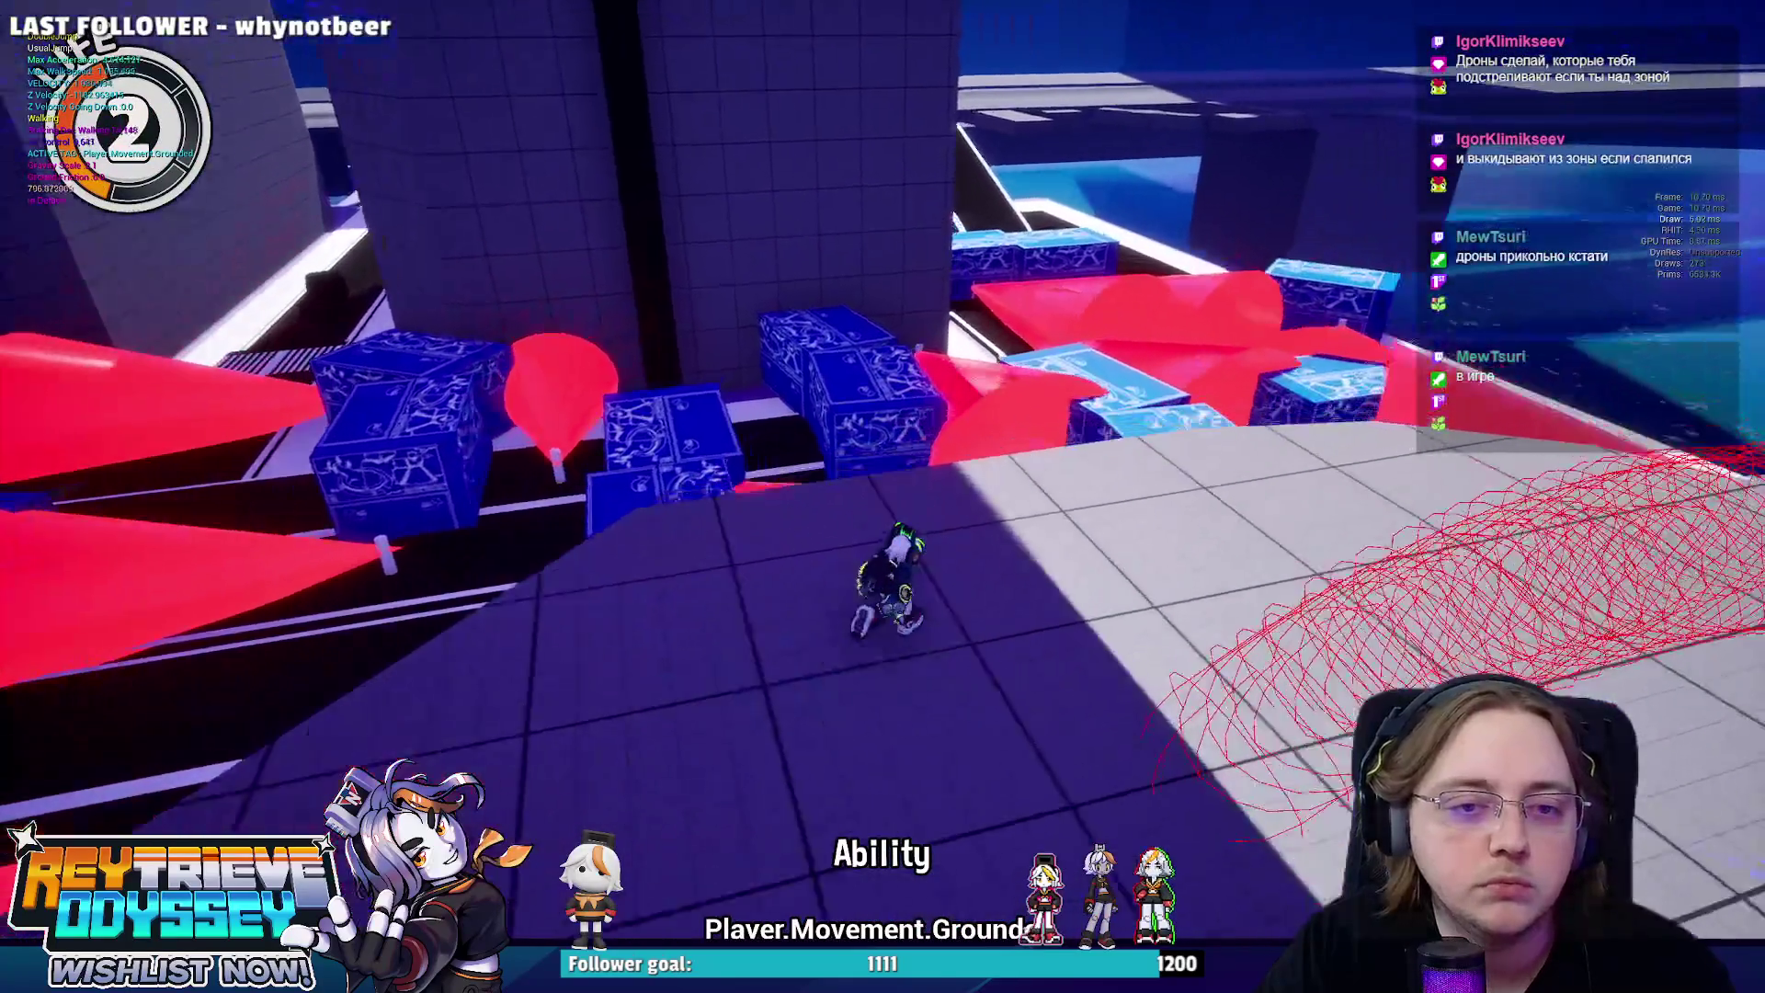
key("w")
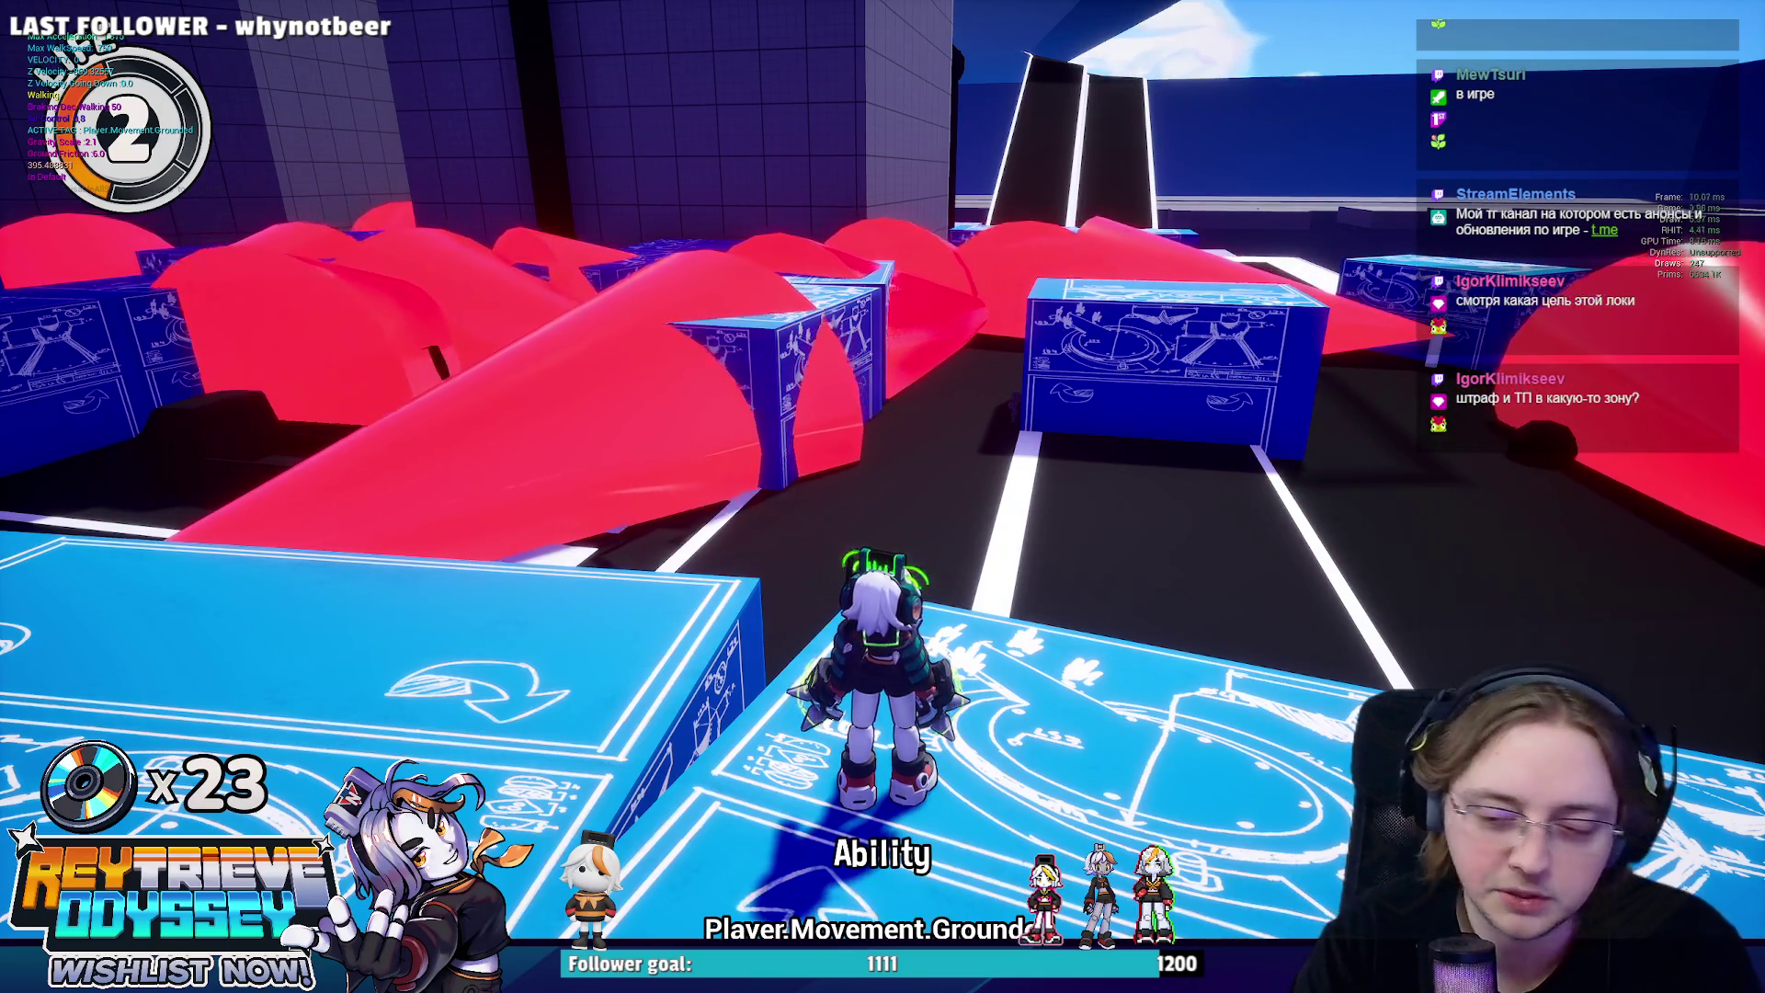
Echo-jump and double-jump up the ramp onto the blue blocks by the water.
key("w")
key("space")
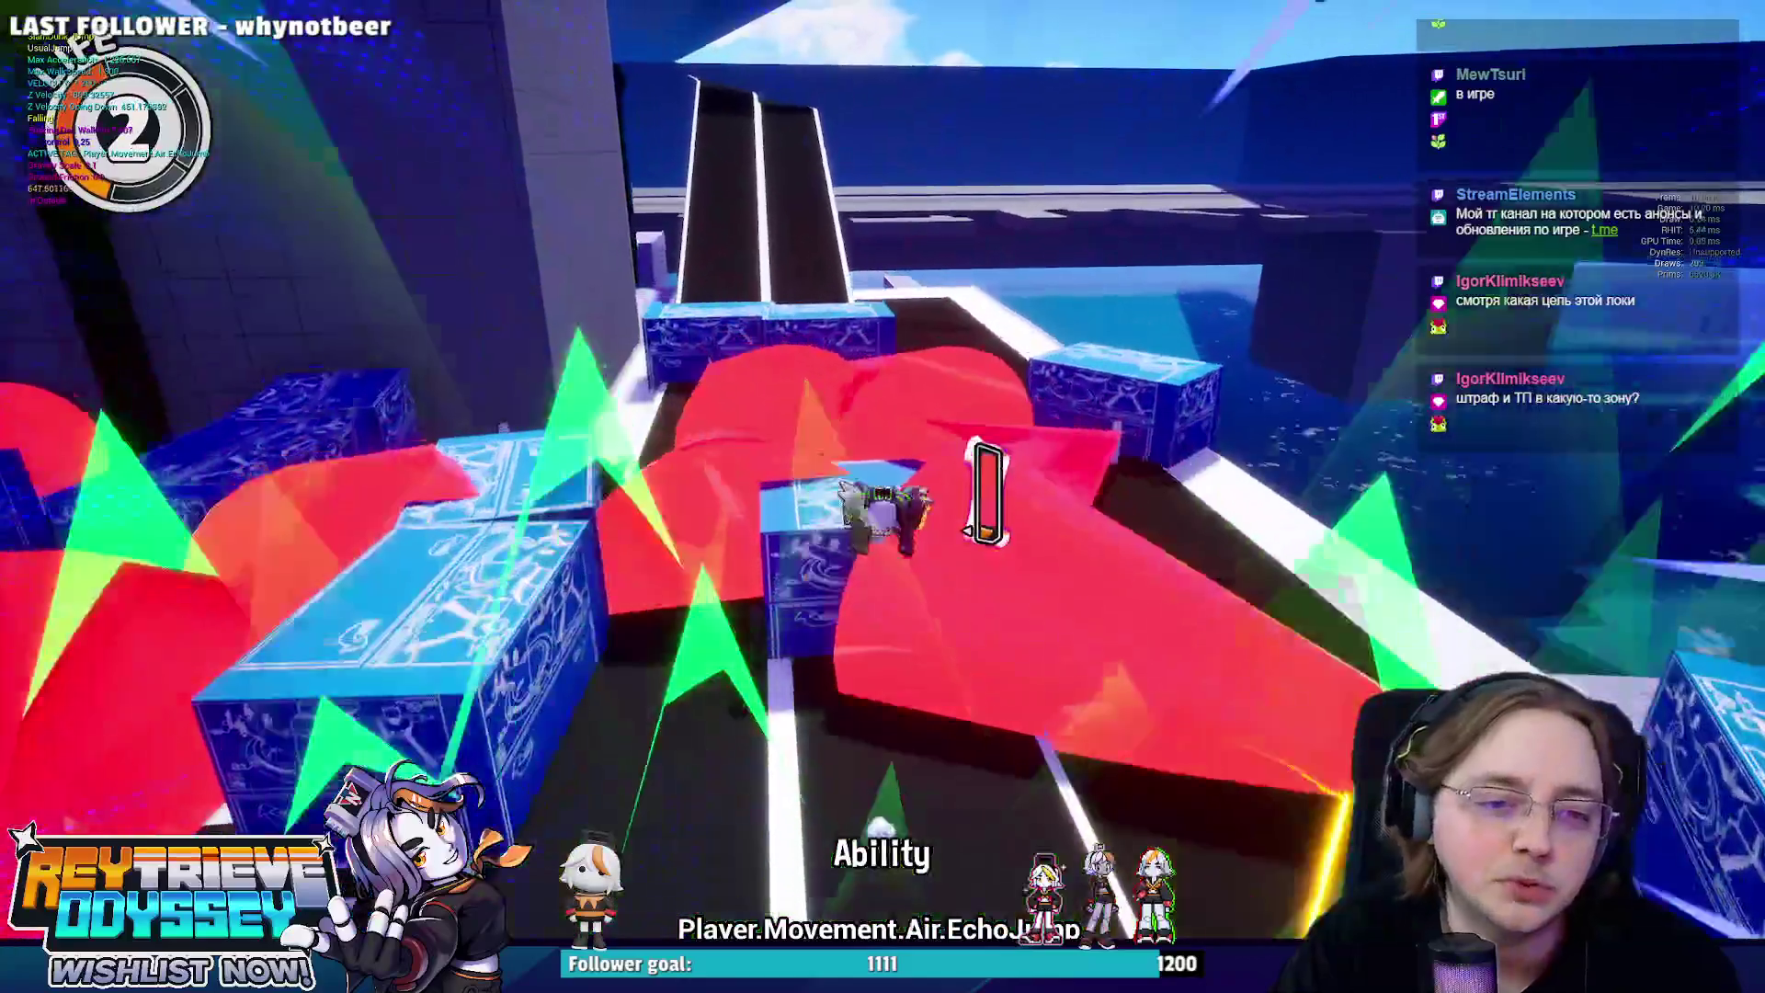
key("space")
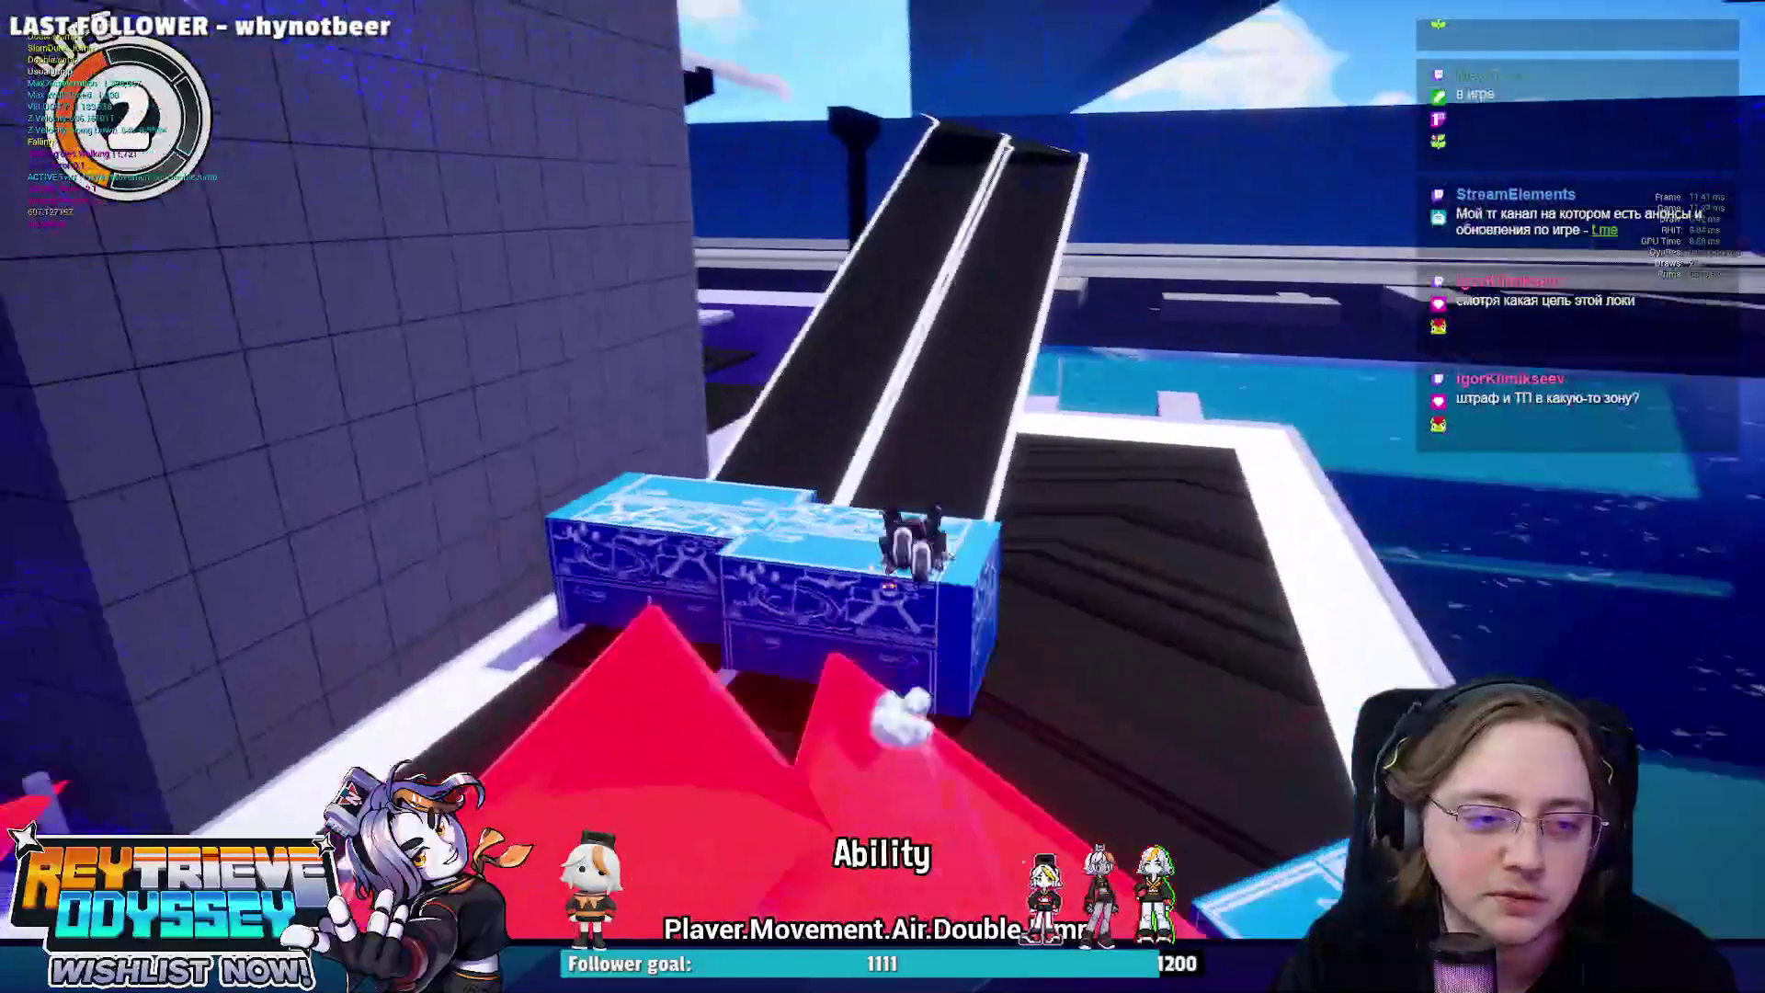
key("space")
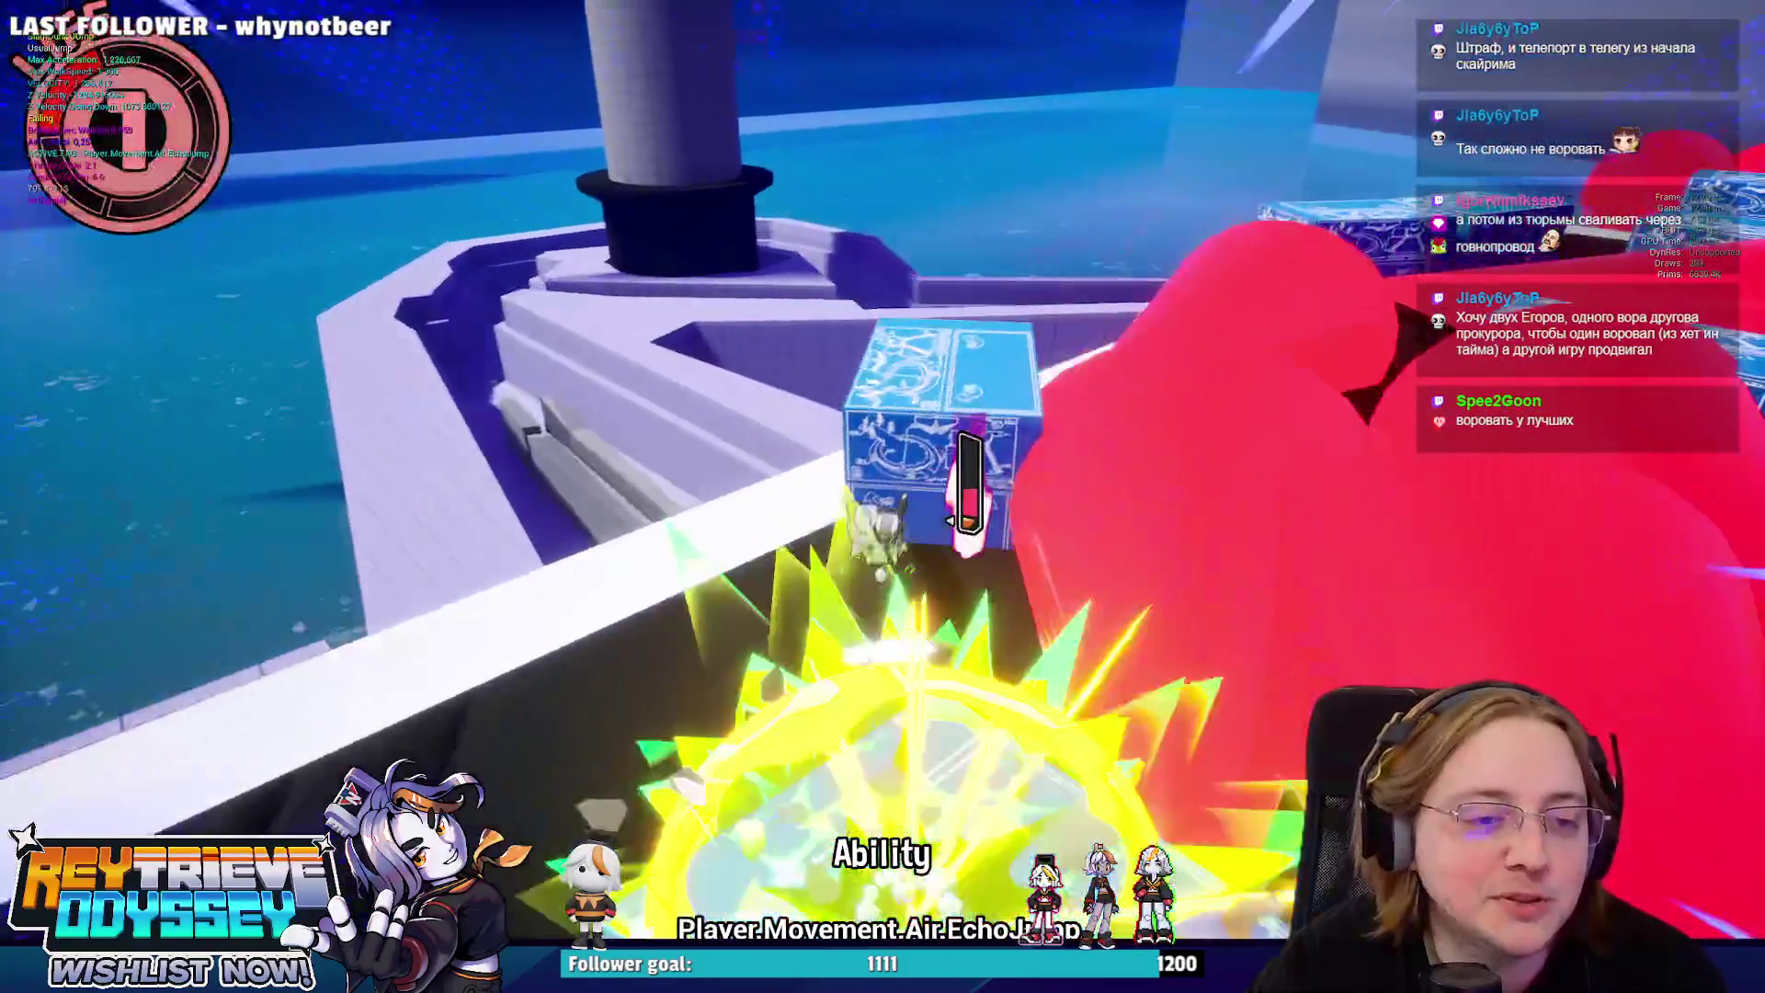
key("space")
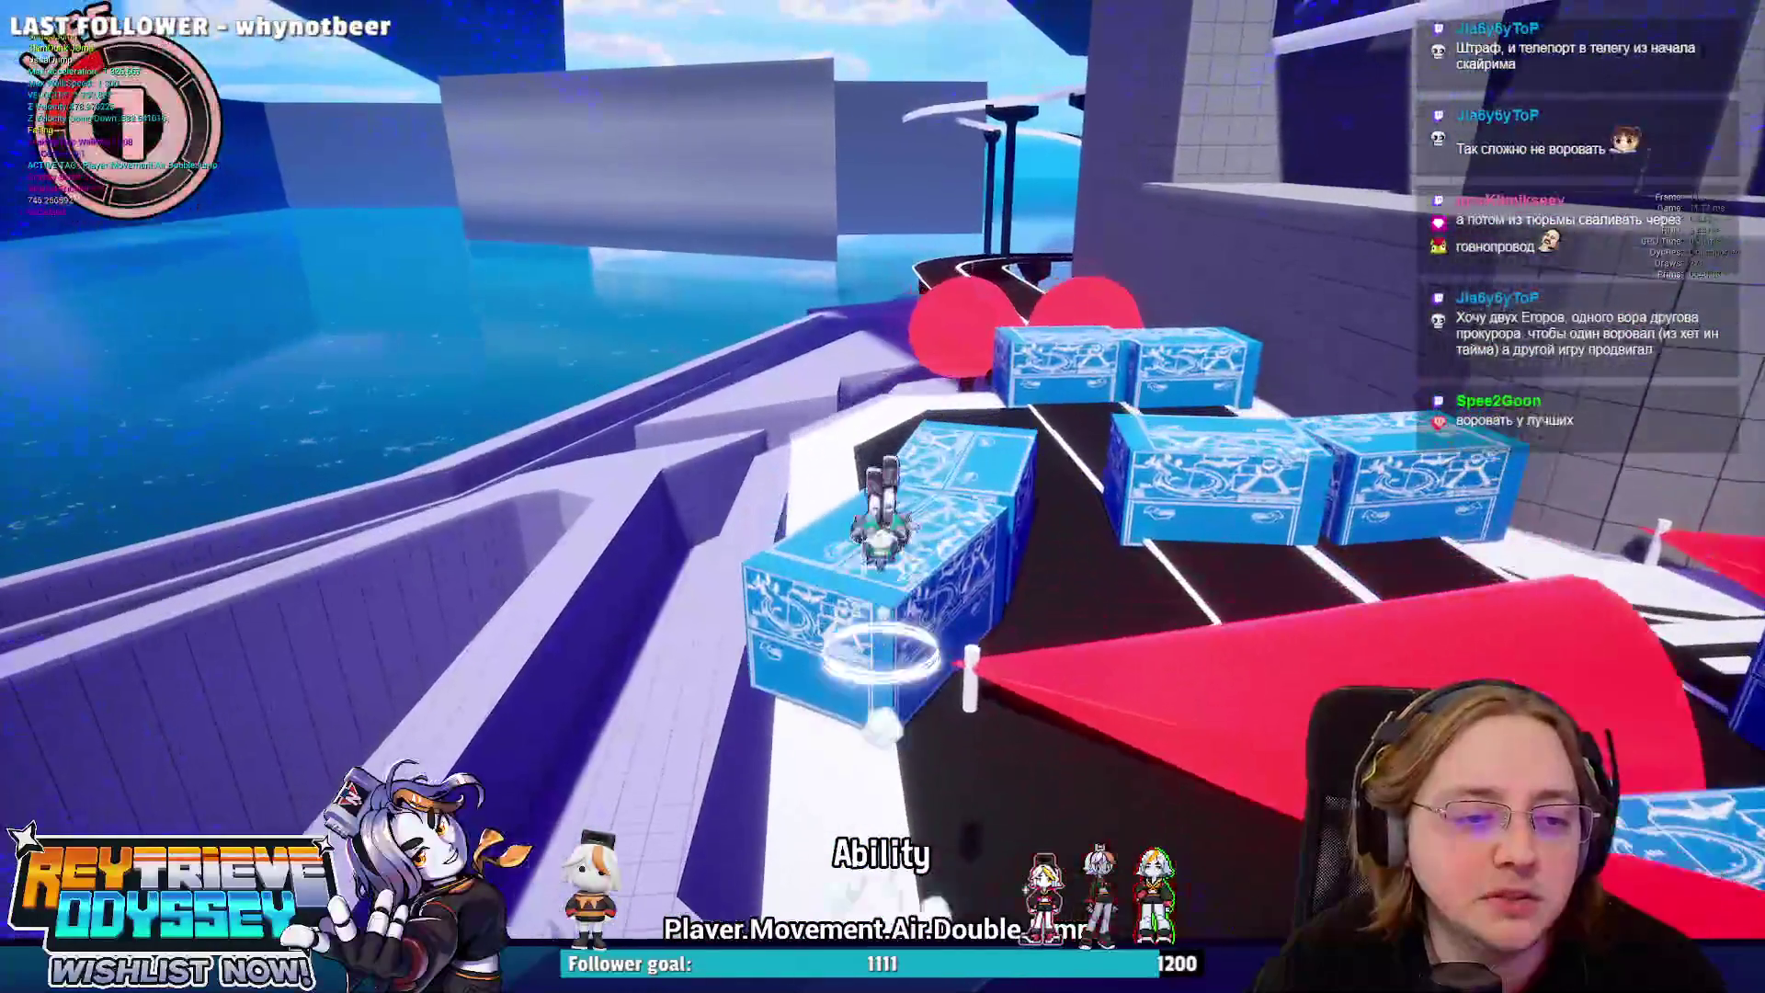
Echo-jump once more off the blue block, then switch to the KaroCity model in Blender.
key("space")
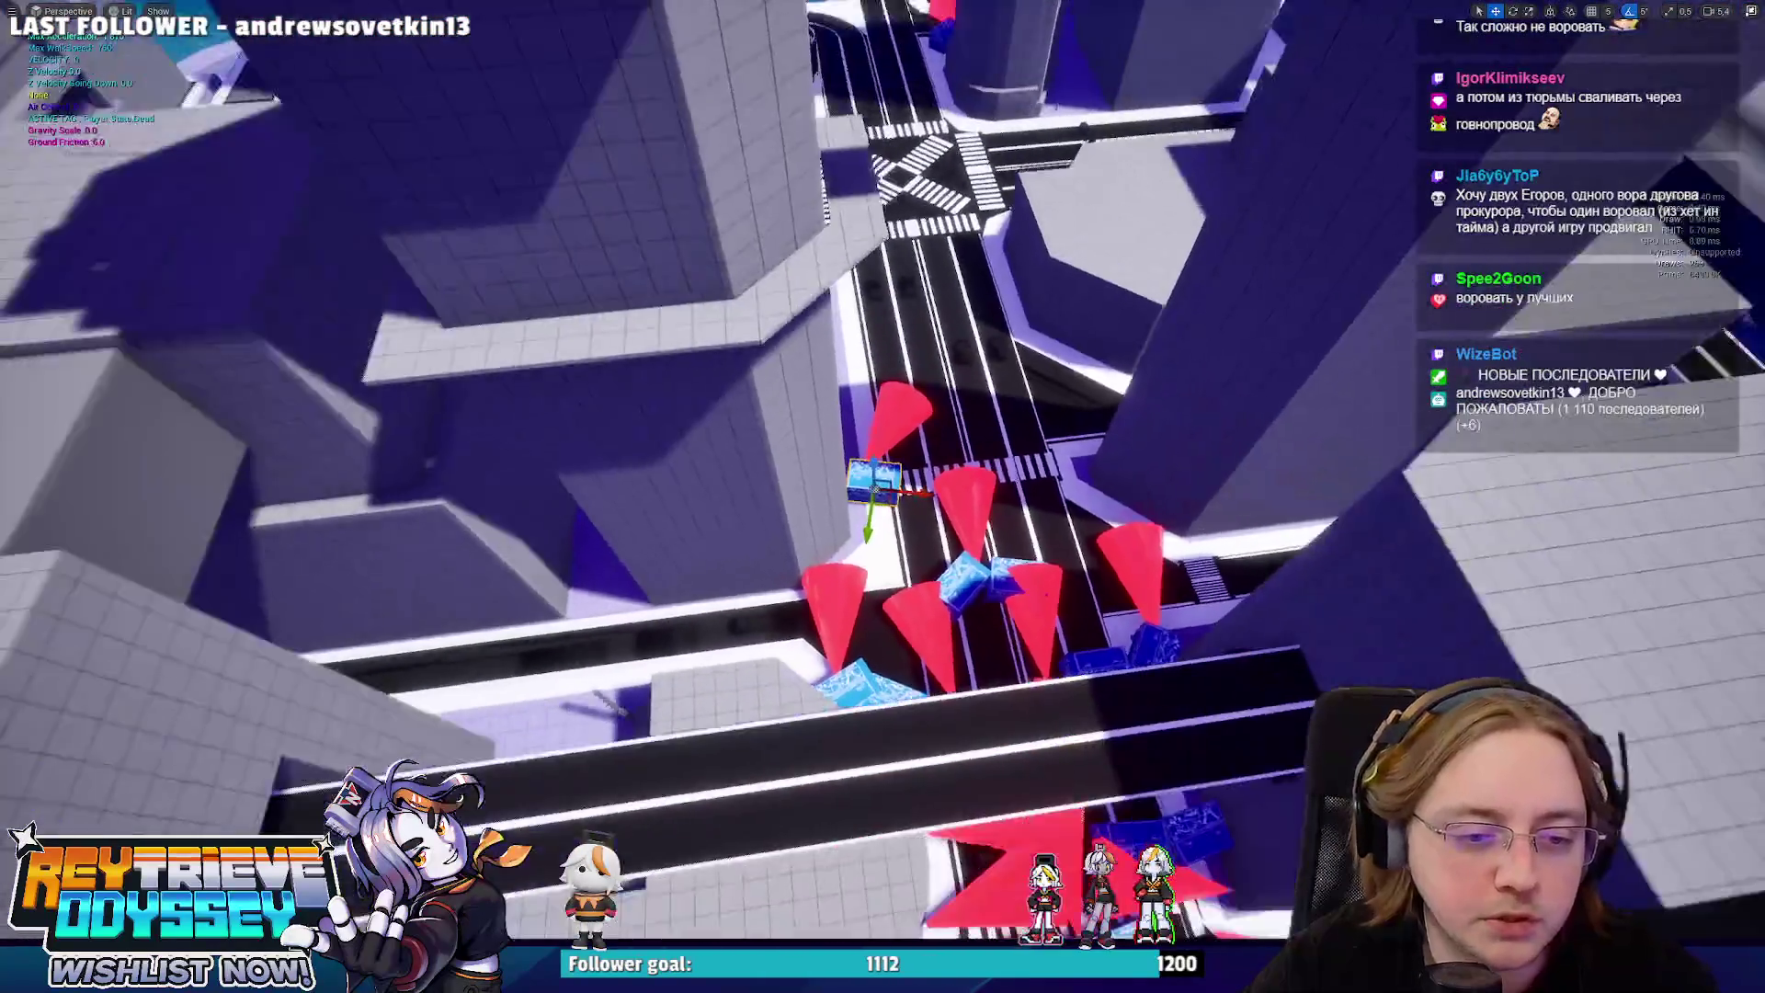
key("alt+Tab")
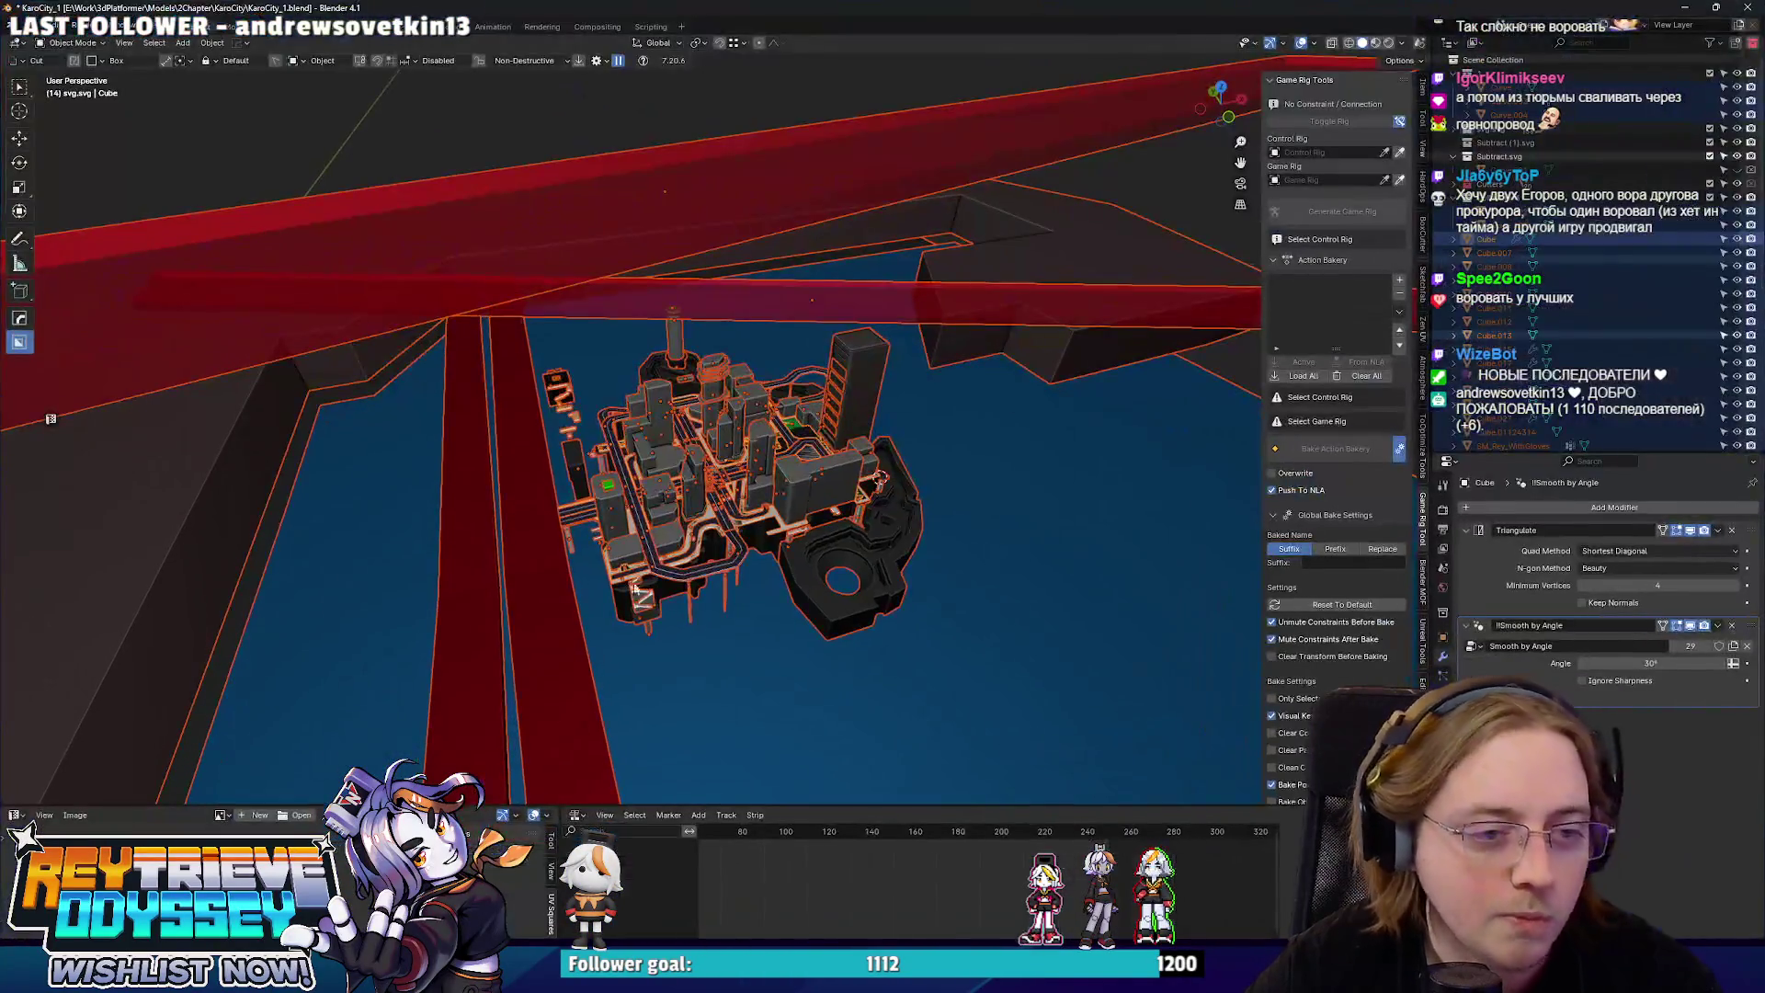
Save the city model file.
scroll(740, 511, "up", 6)
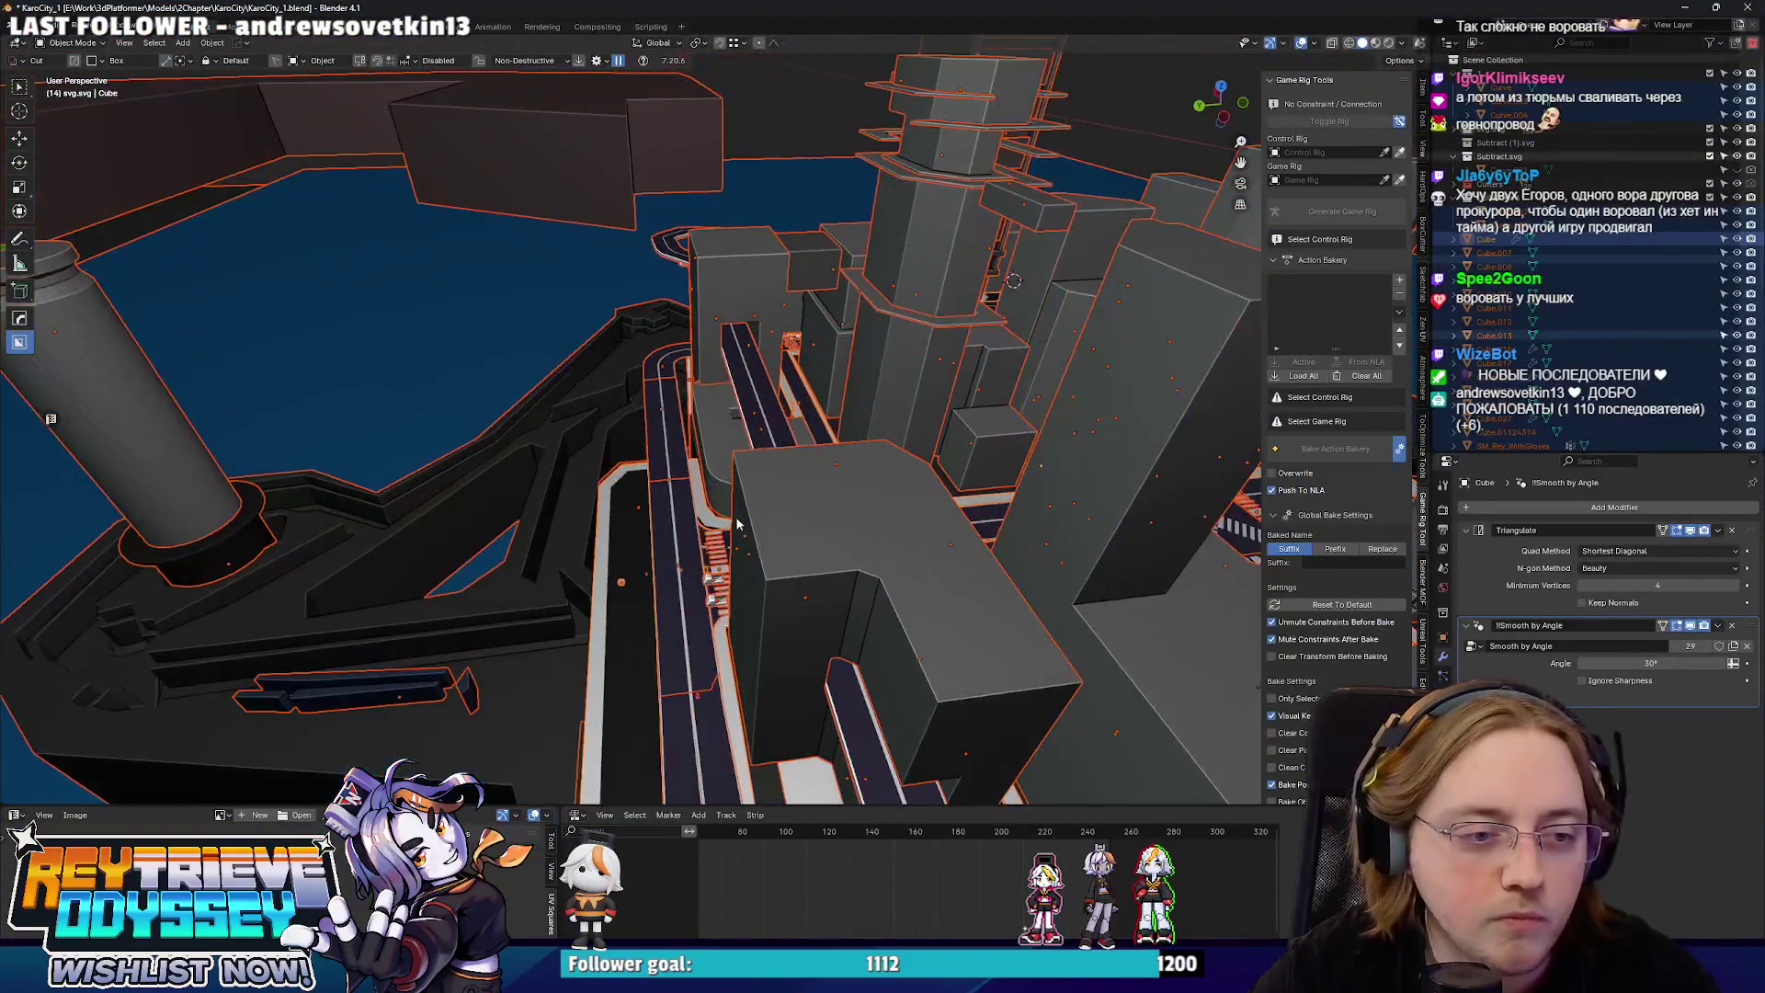
key("ctrl+s")
scroll(826, 501, "up", 5)
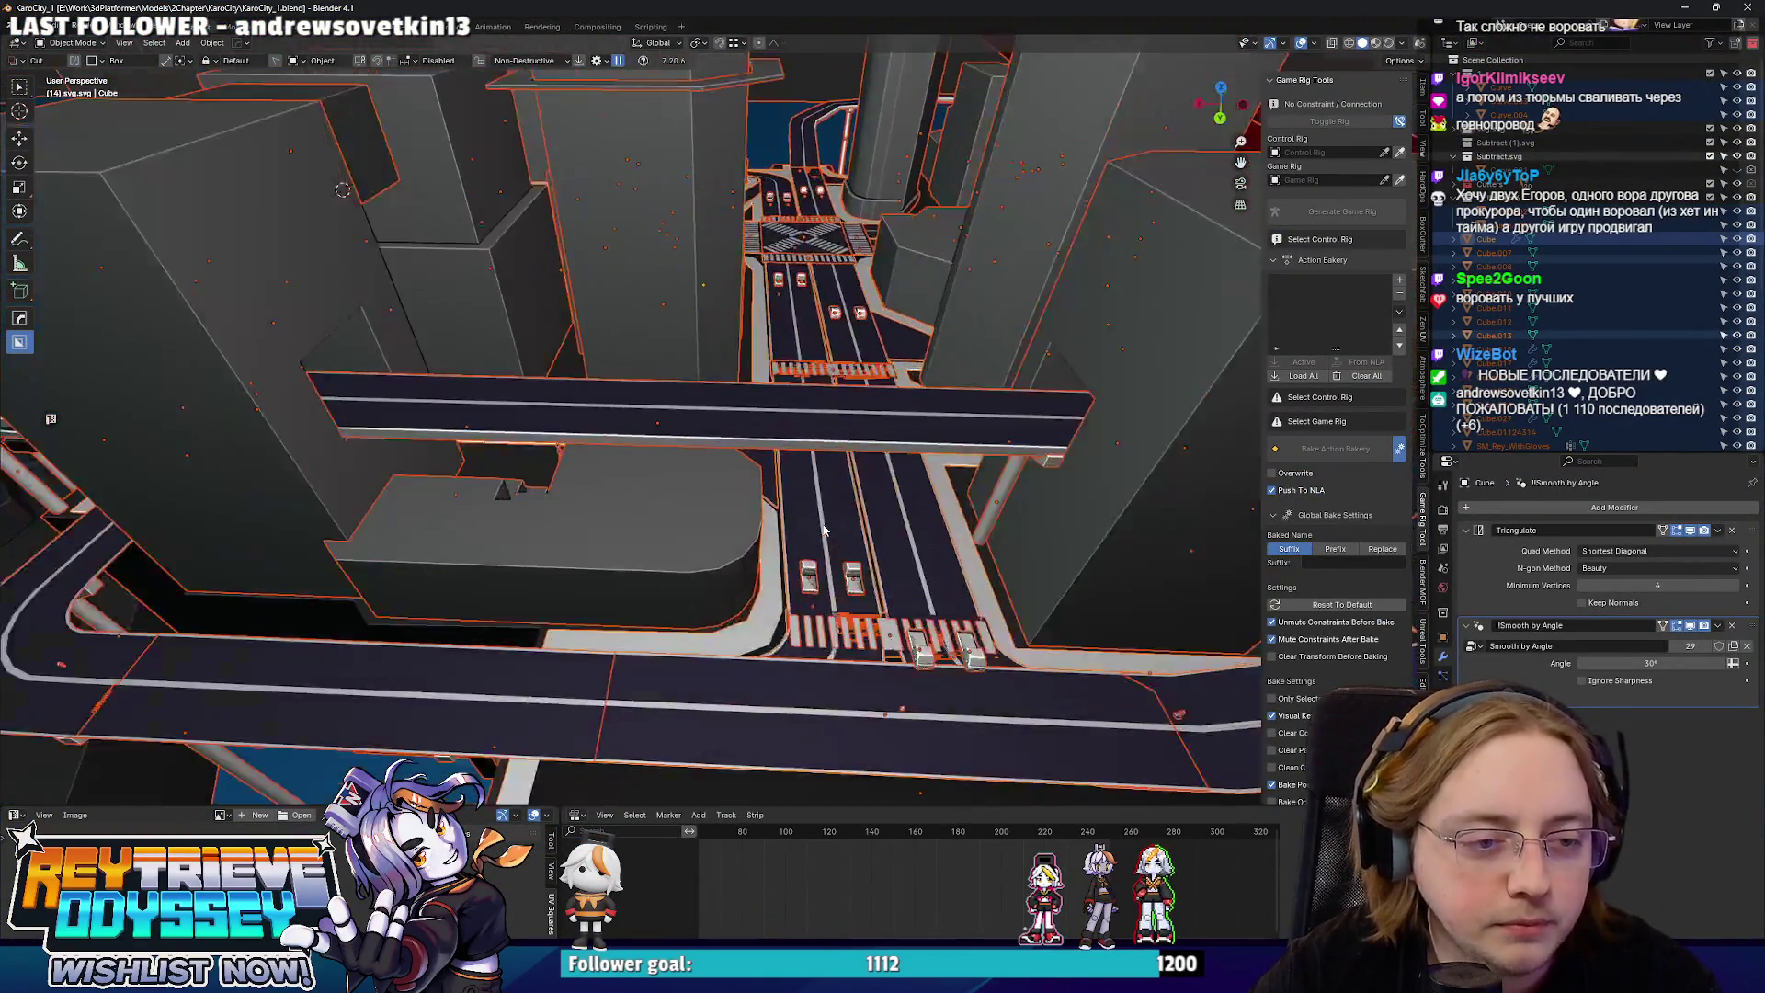
scroll(825, 531, "up", 3)
Inspect the road mesh at the junction in Edit Mode from top and tilted views.
left_click(749, 515)
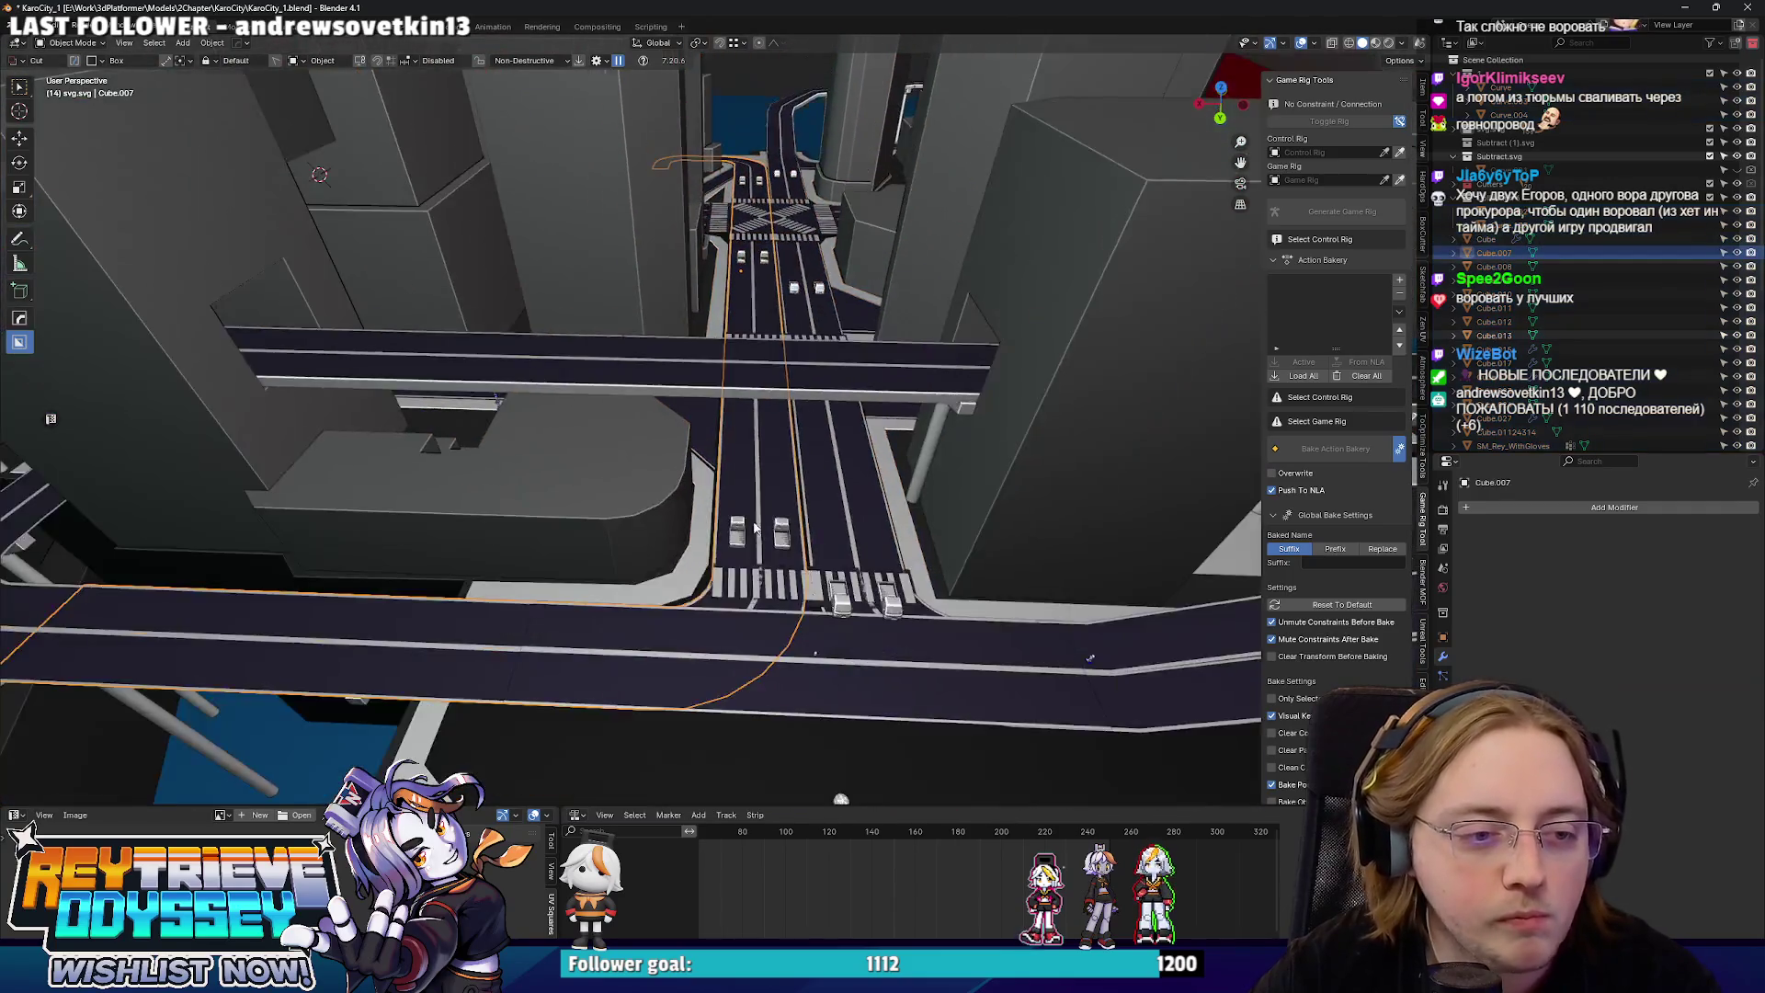
scroll(739, 517, "up", 3)
key("Tab")
key("KP_7")
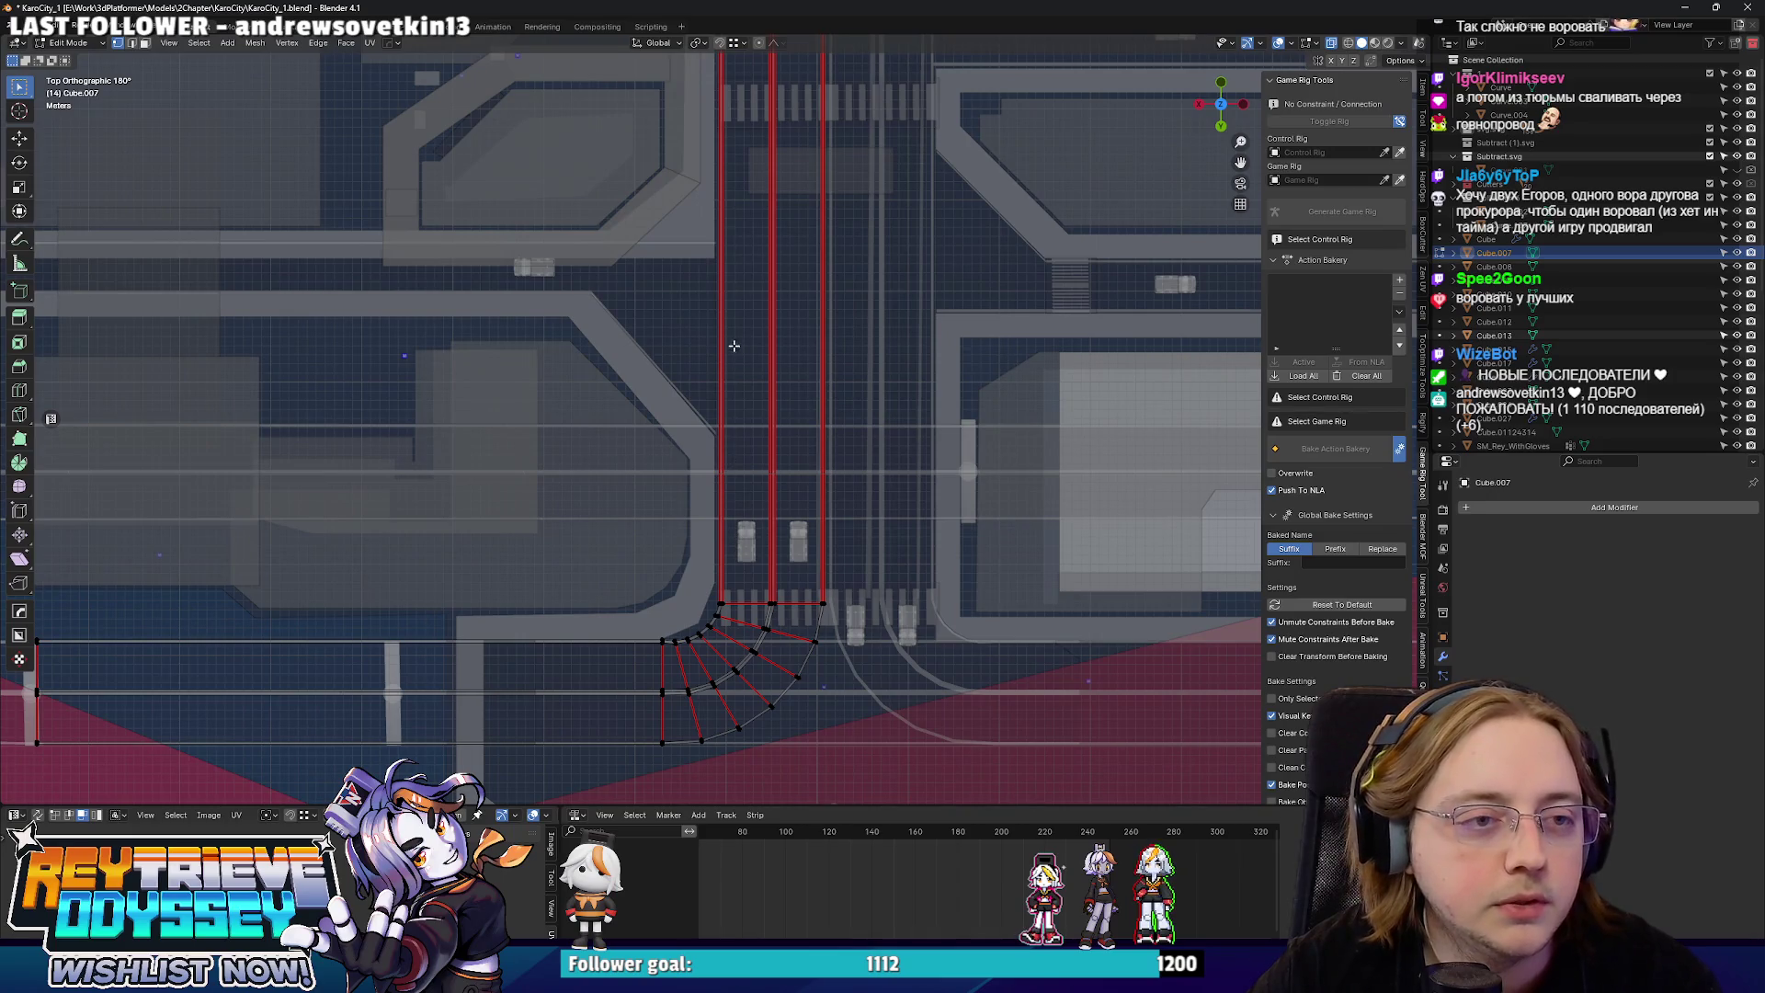
left_click_drag(716, 378, 733, 481)
key("Tab")
Slide the sidewalk curve's linked corner points left along X in top view.
left_click(628, 575)
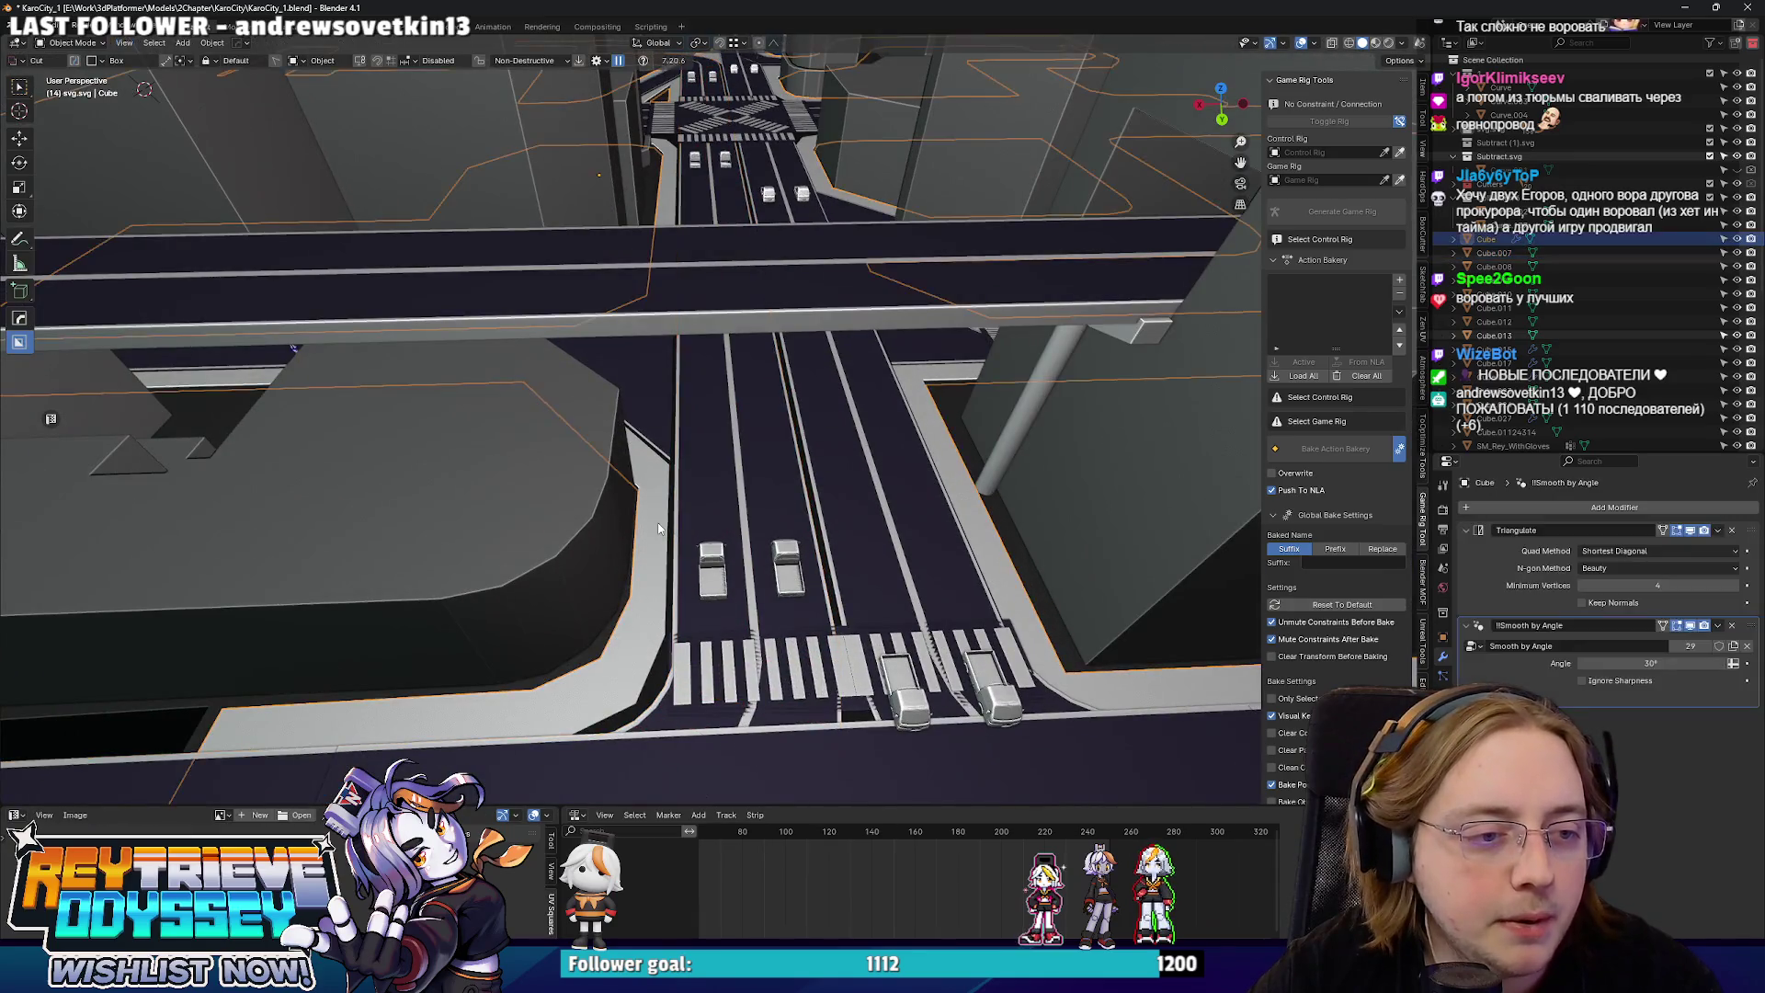
key("KP_7")
key("Tab")
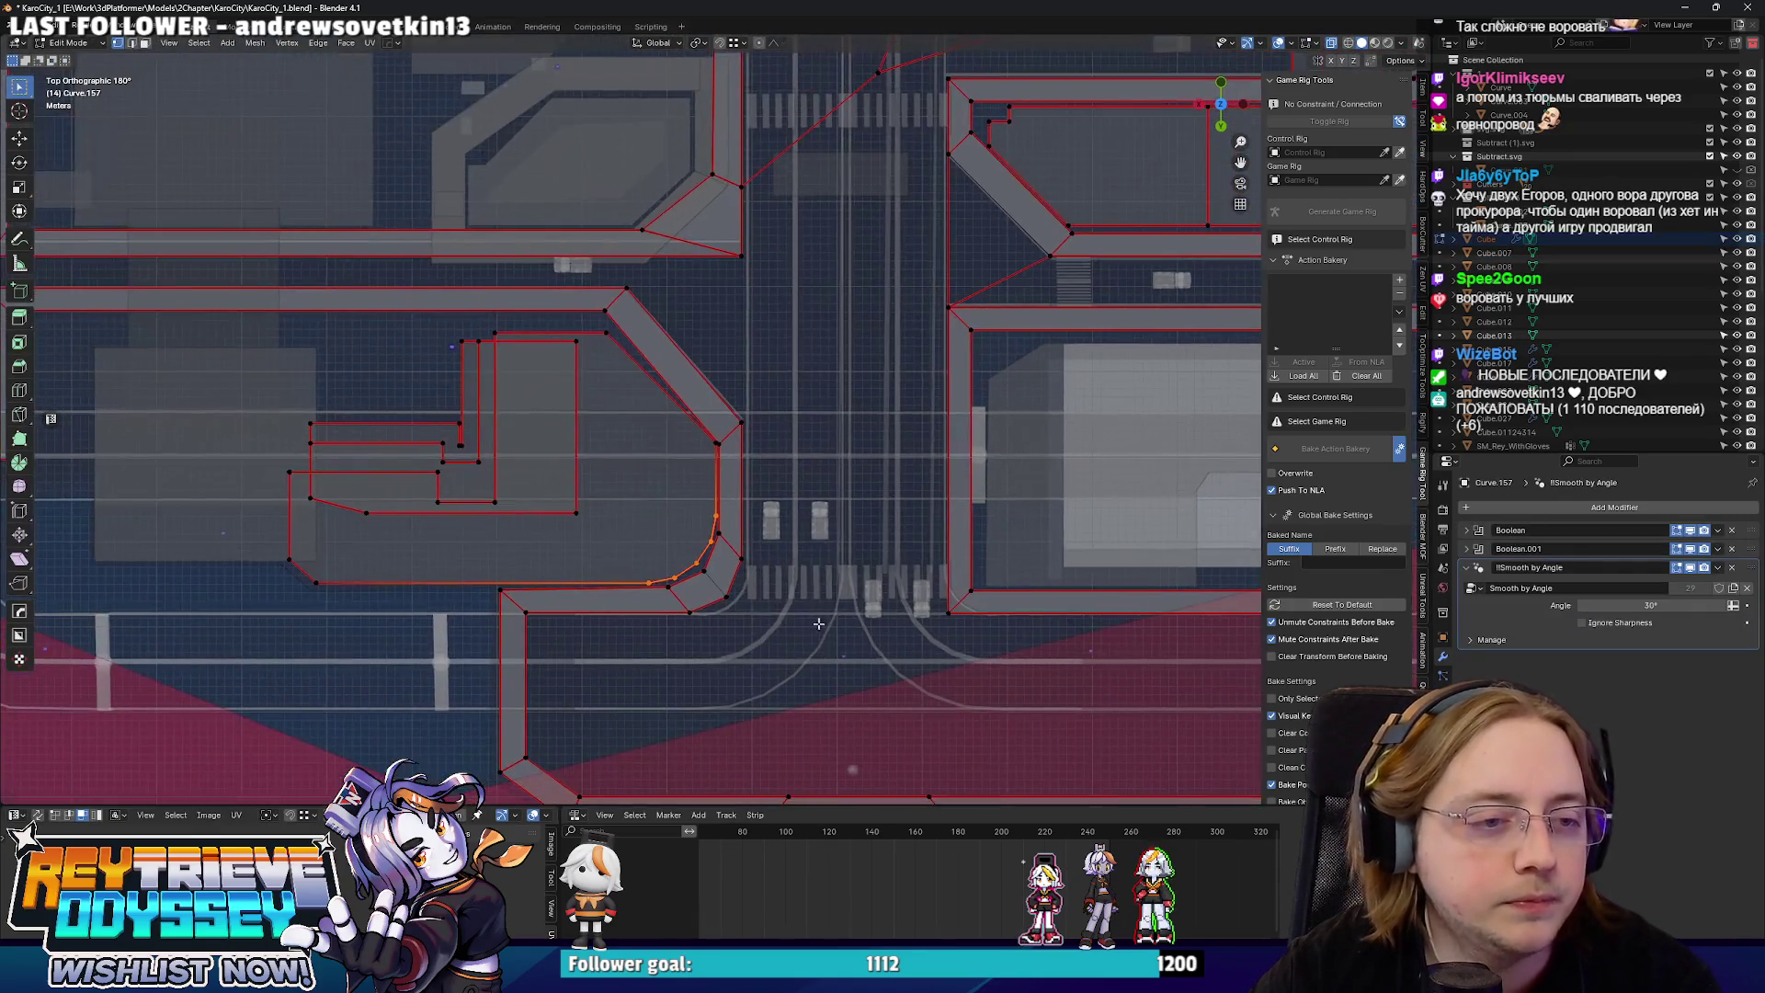
key("l")
key("g")
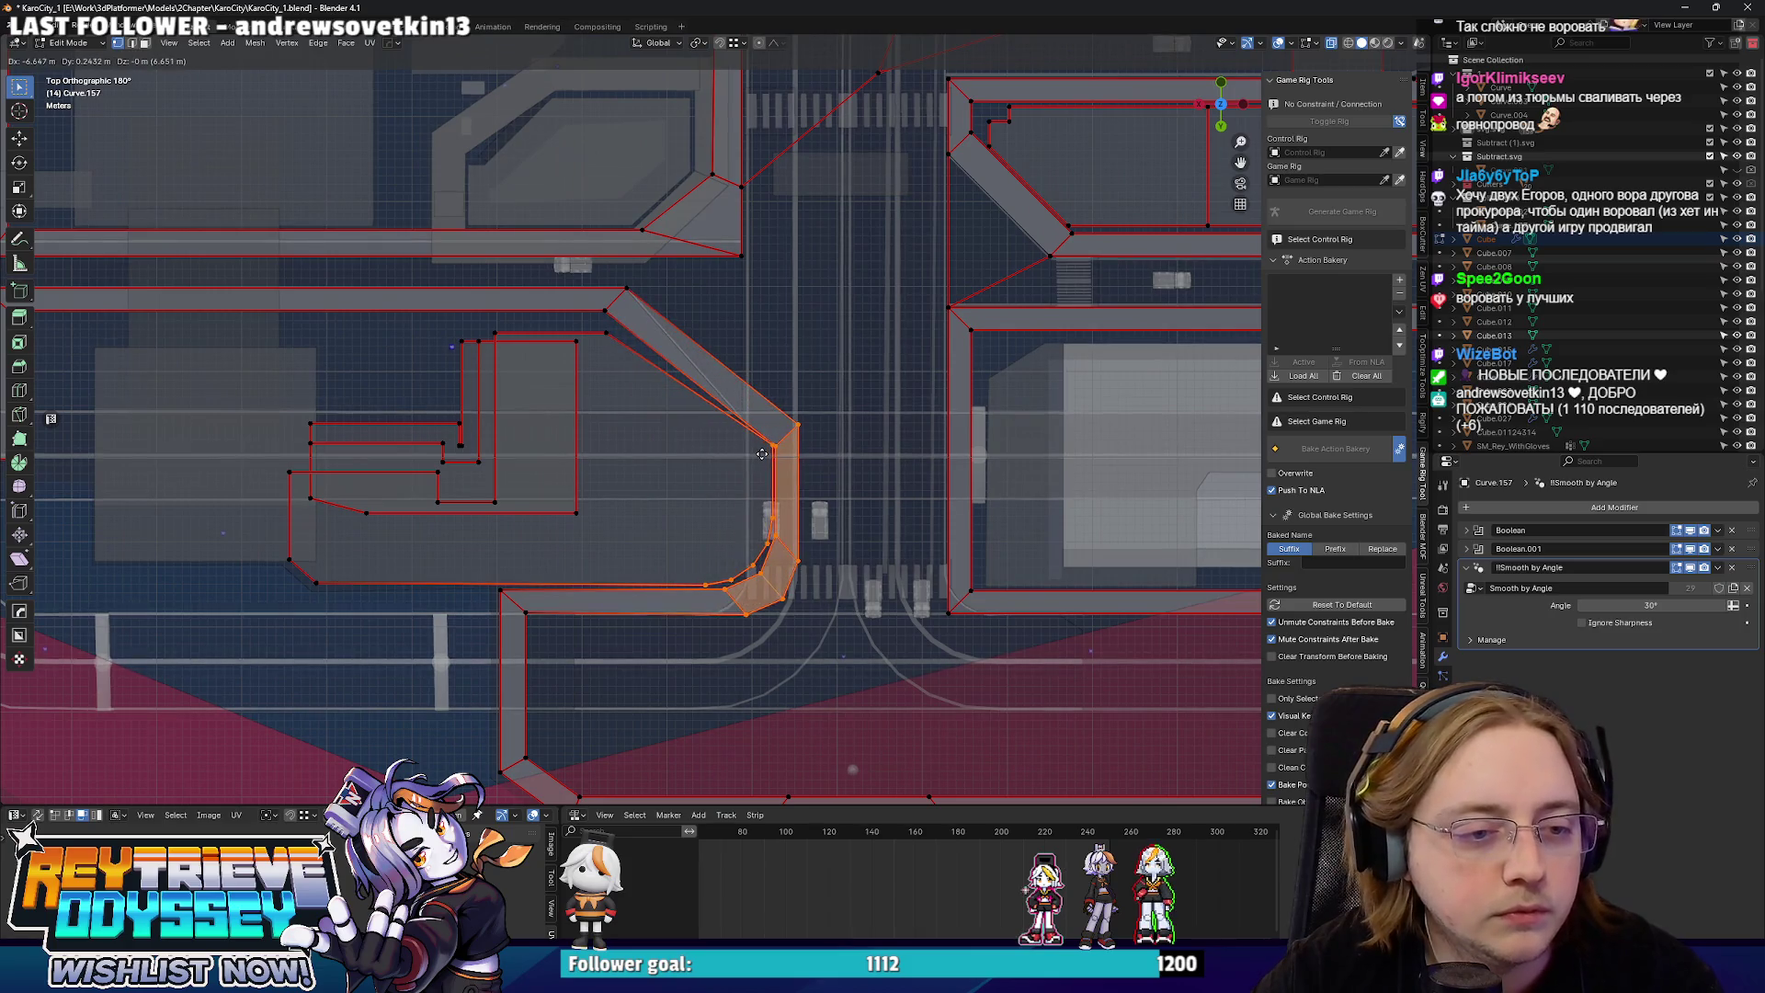
key("x")
left_click(754, 453)
scroll(754, 453, "up", 2)
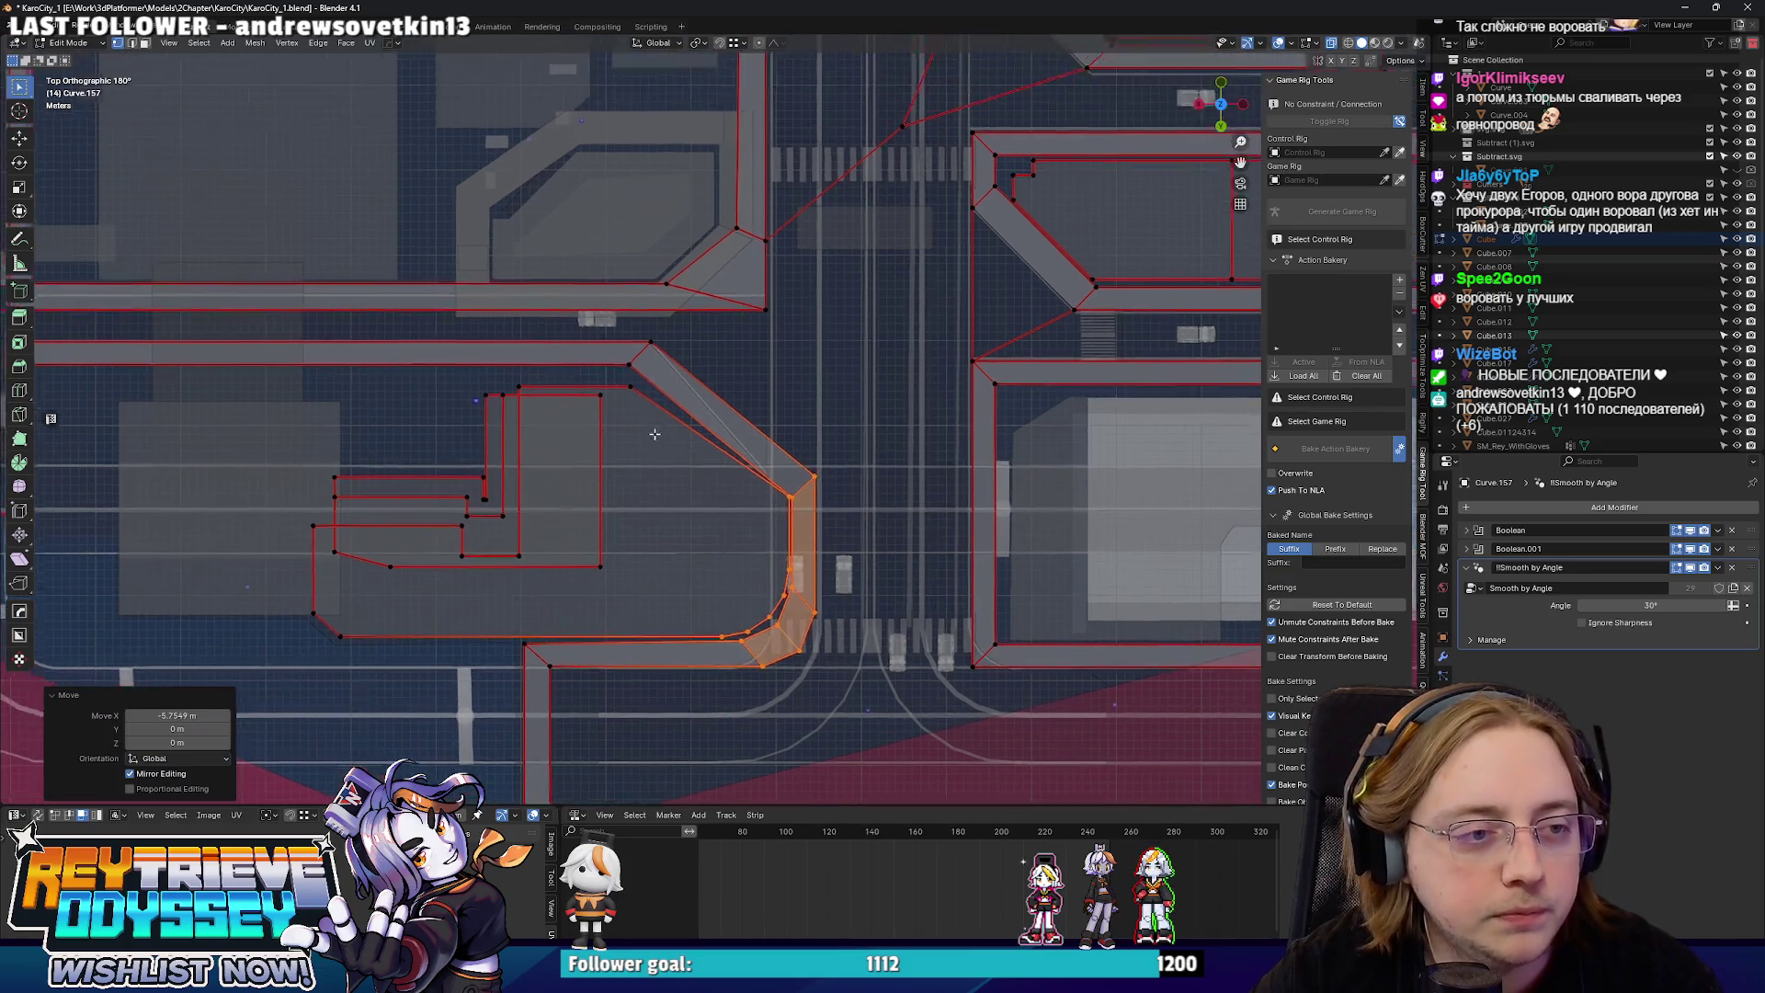
scroll(791, 487, "up", 1)
left_click(818, 512)
Shift the curve's lower points left along the X axis.
key("g")
key("y")
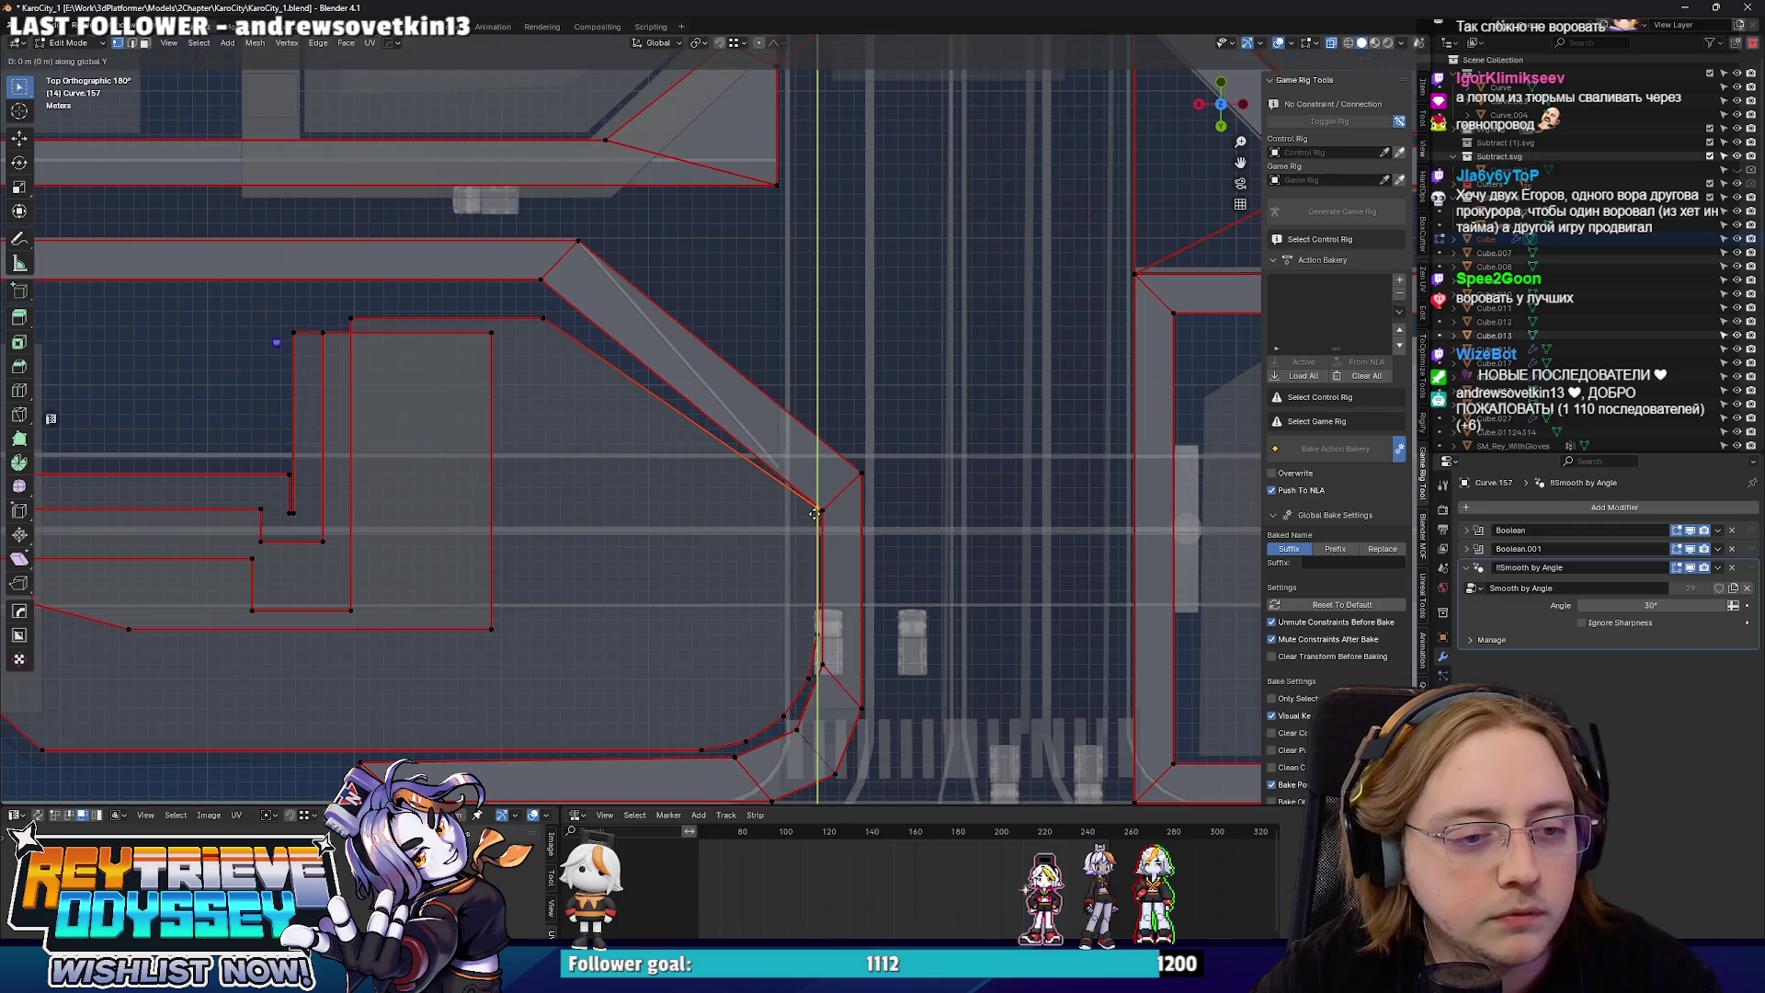
key("Escape")
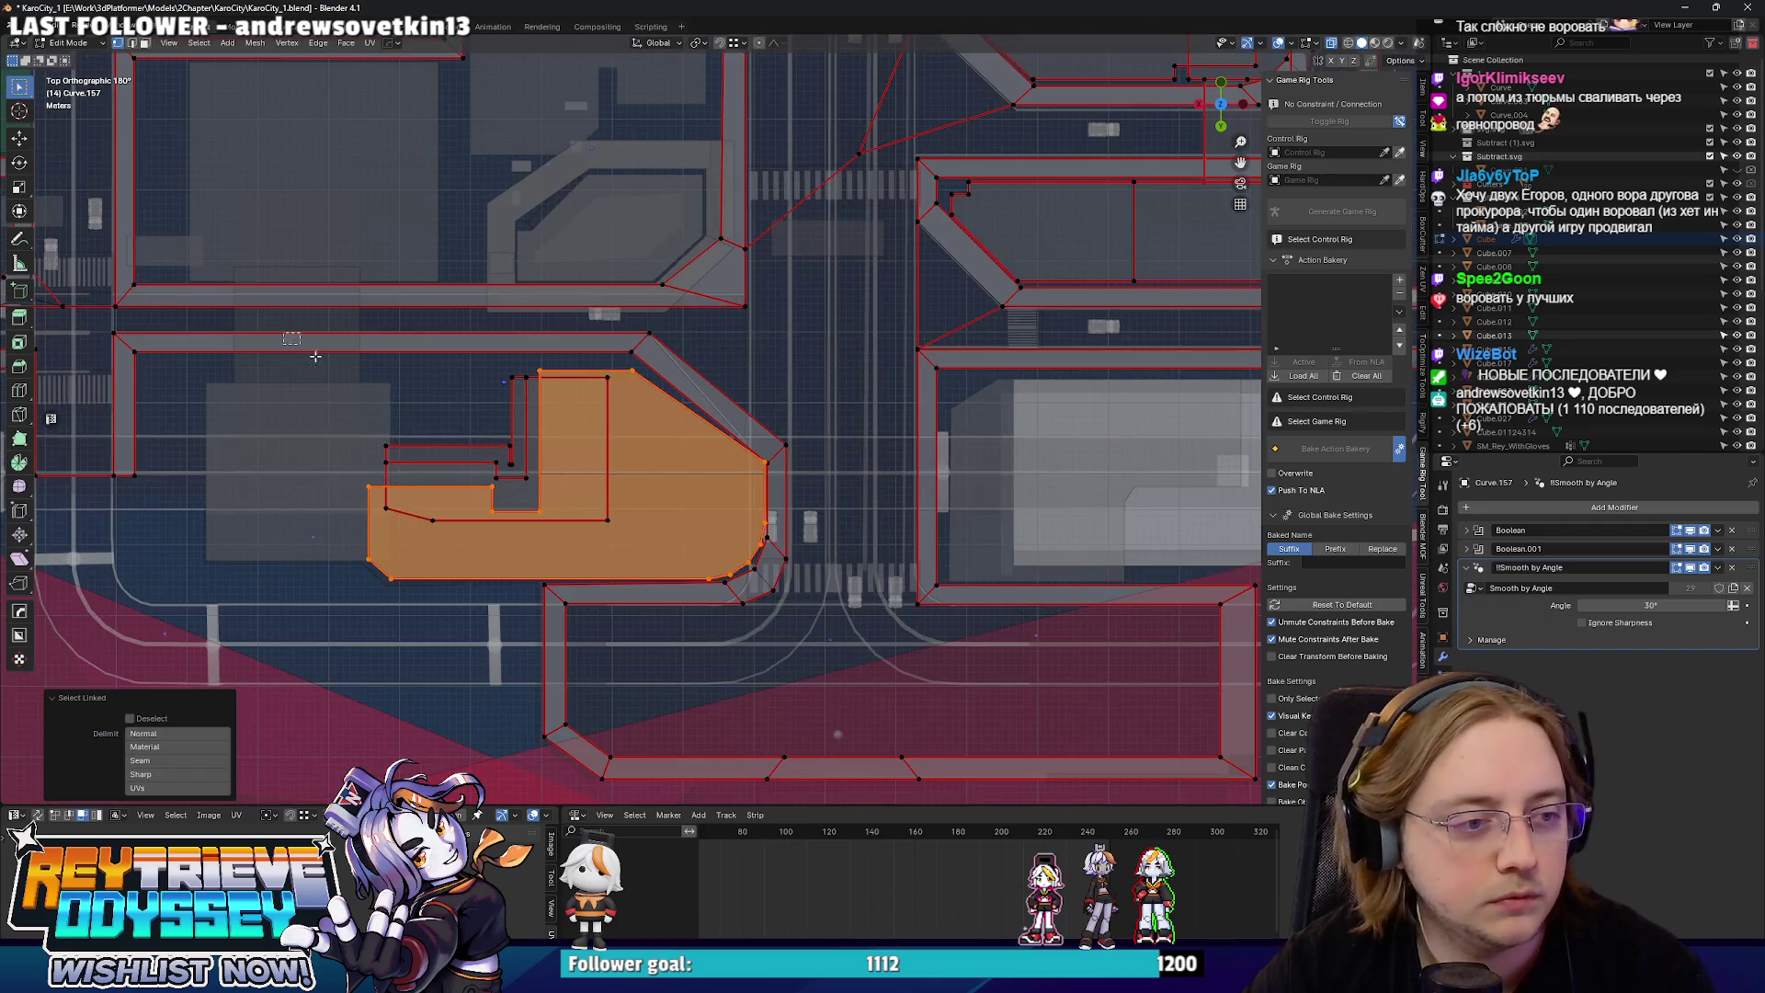
left_click(702, 751, "shift")
key("g")
key("y")
key("x")
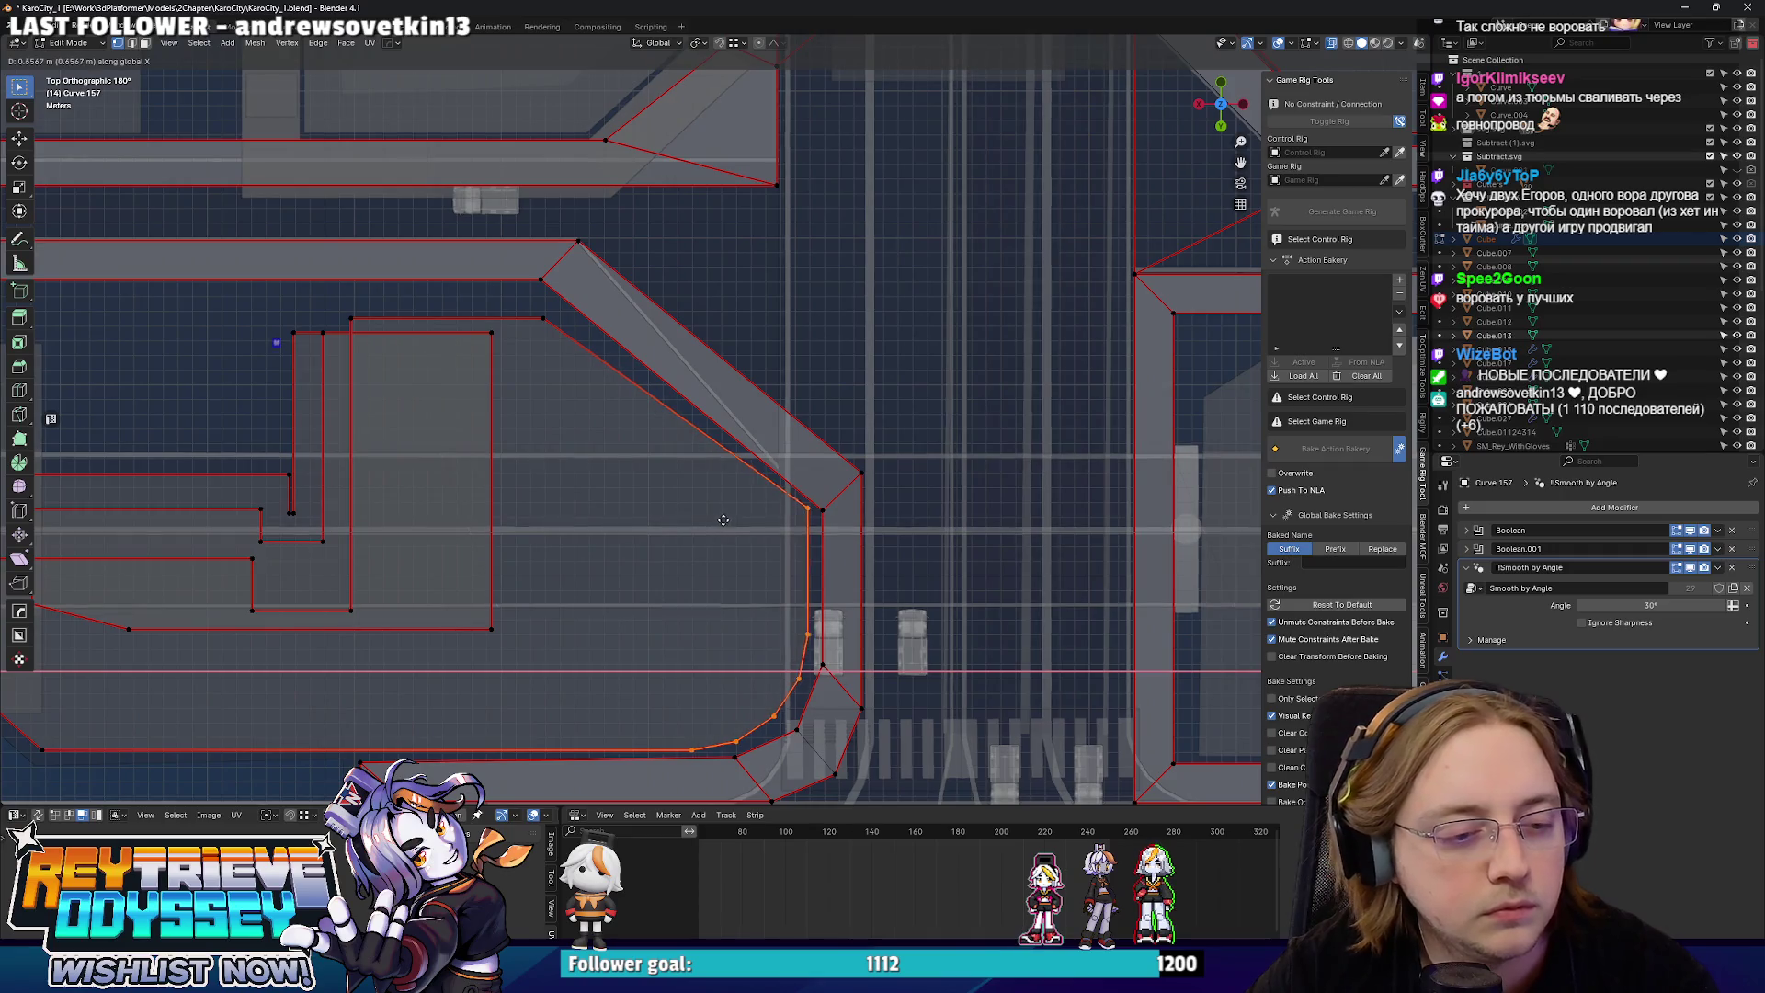
left_click(727, 520)
Move the upper diagonal corner point along X and return to Object Mode.
left_click(578, 319)
key("g")
key("x")
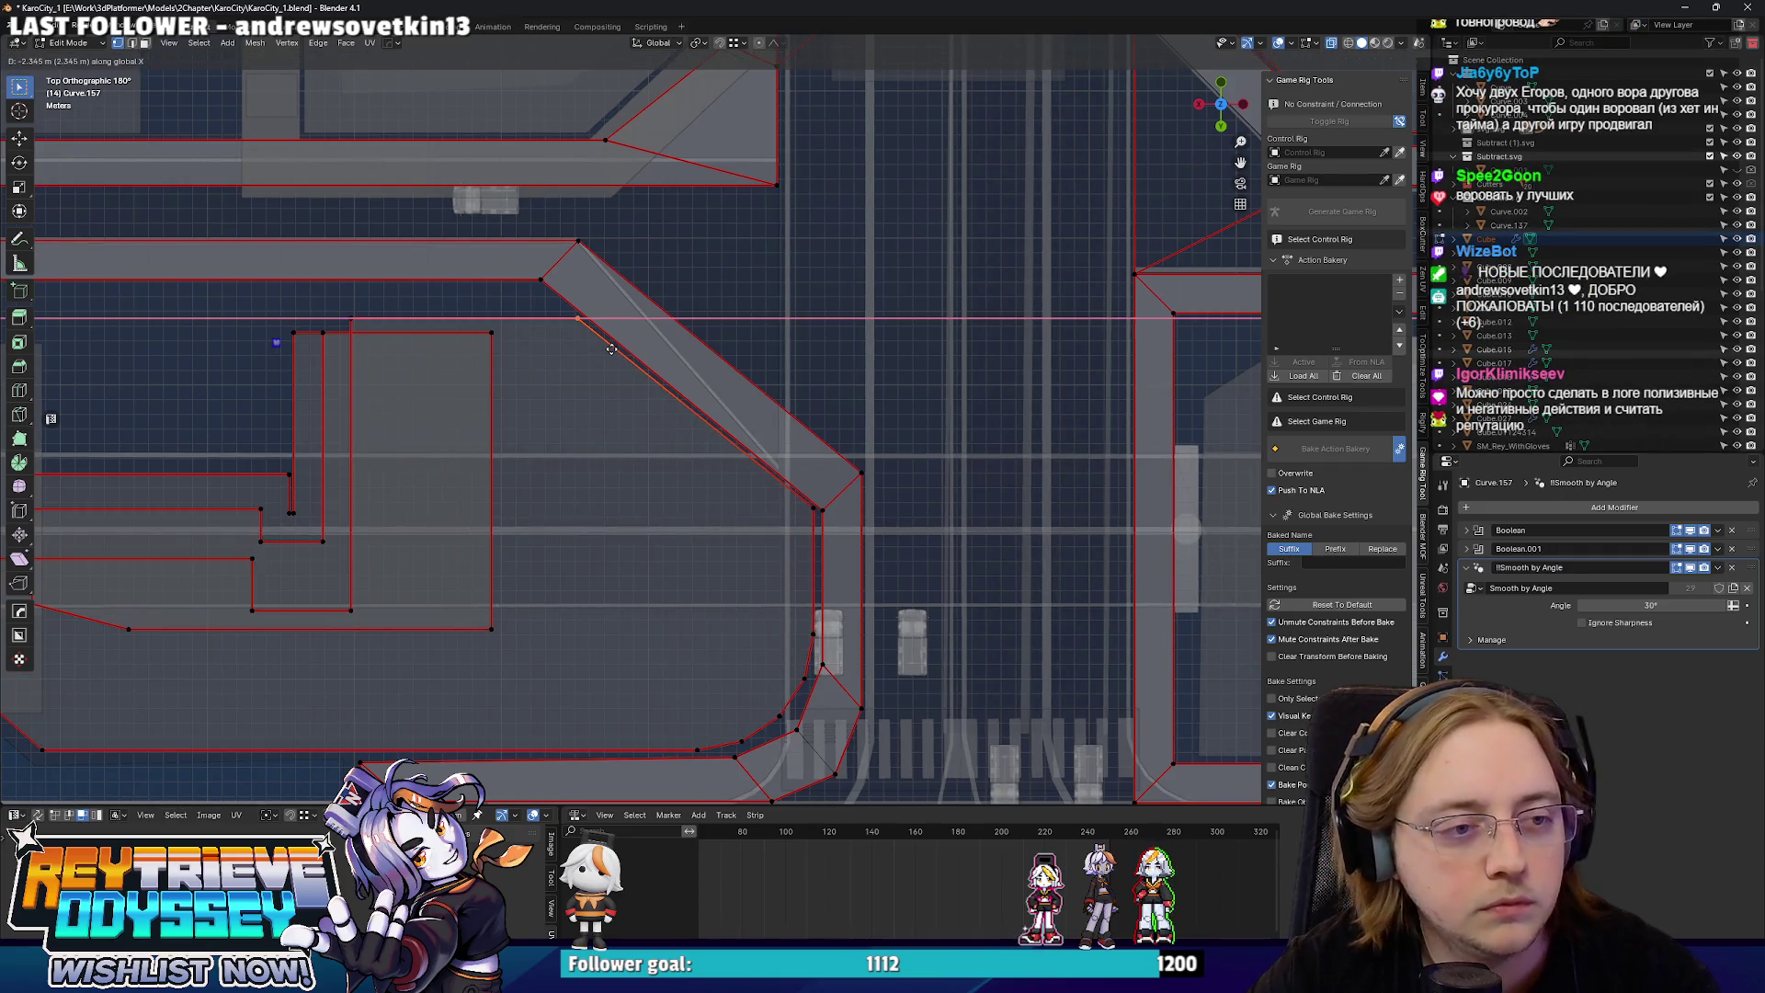
left_click(611, 349)
key("Tab")
scroll(693, 444, "down", 1)
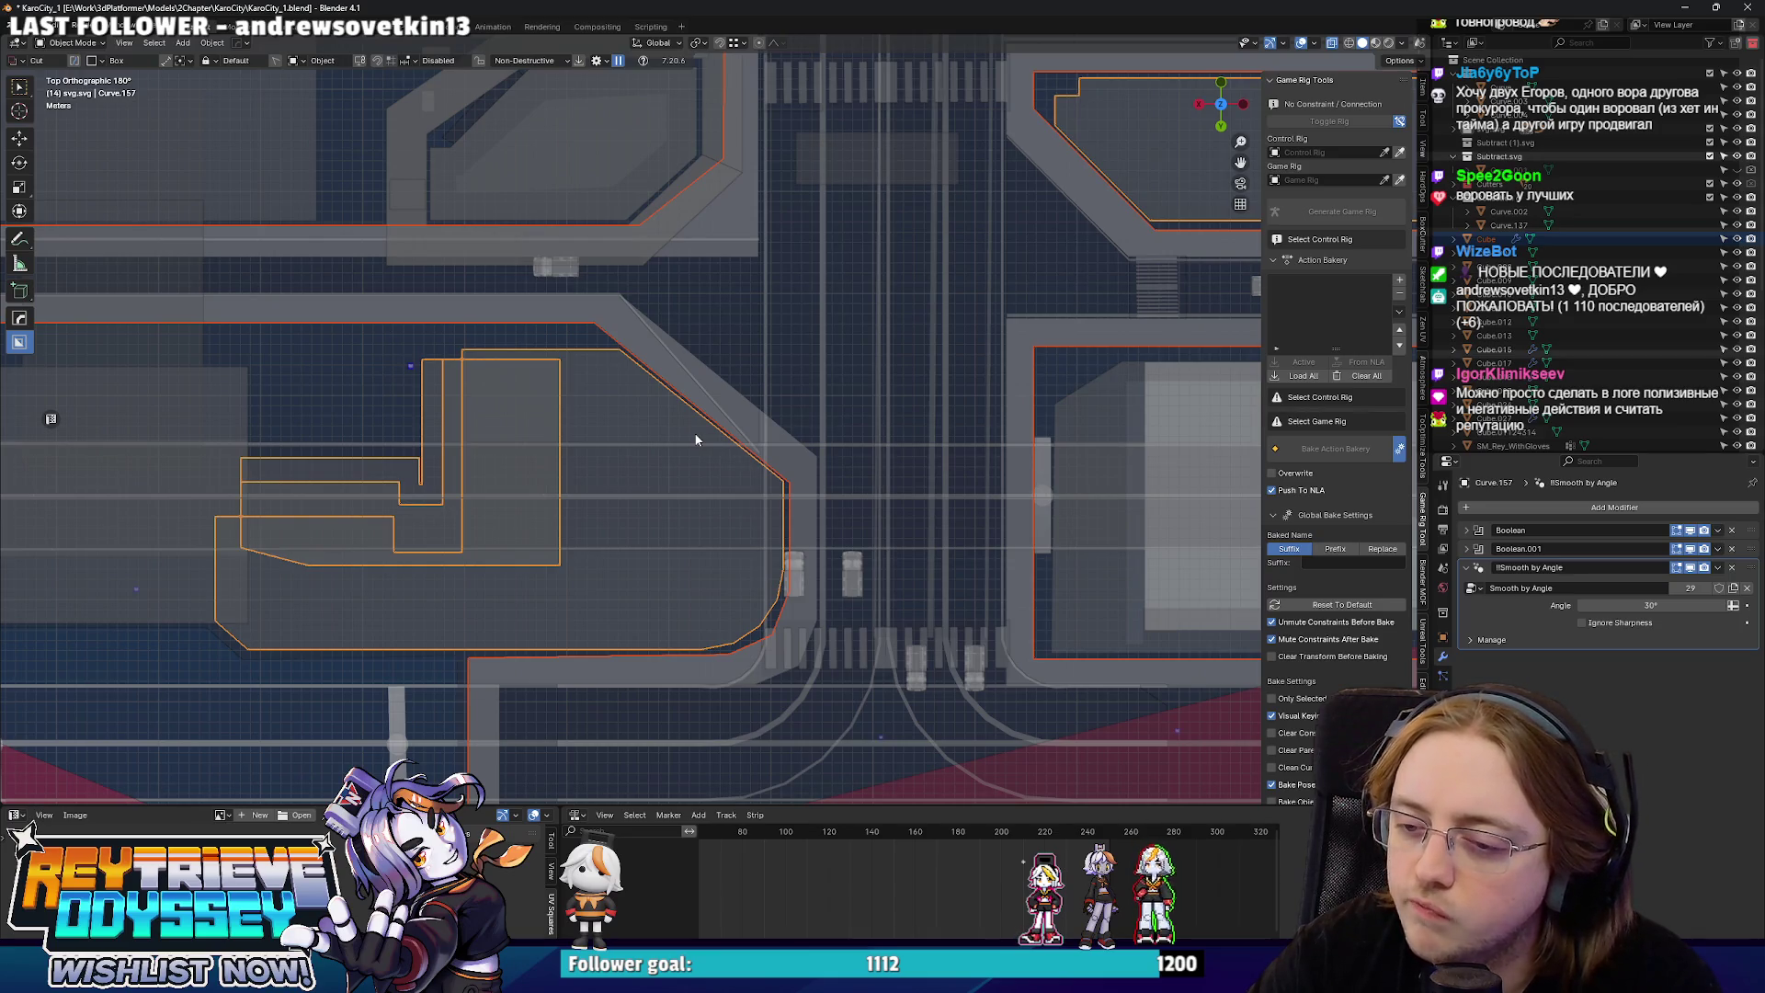
Select the Curve.010 building and slide its left outline points along X in top view.
mouse_move(693, 432)
left_mouse_down()
mouse_move(720, 404)
mouse_move(782, 450)
mouse_move(927, 480)
left_mouse_up()
left_click(834, 480)
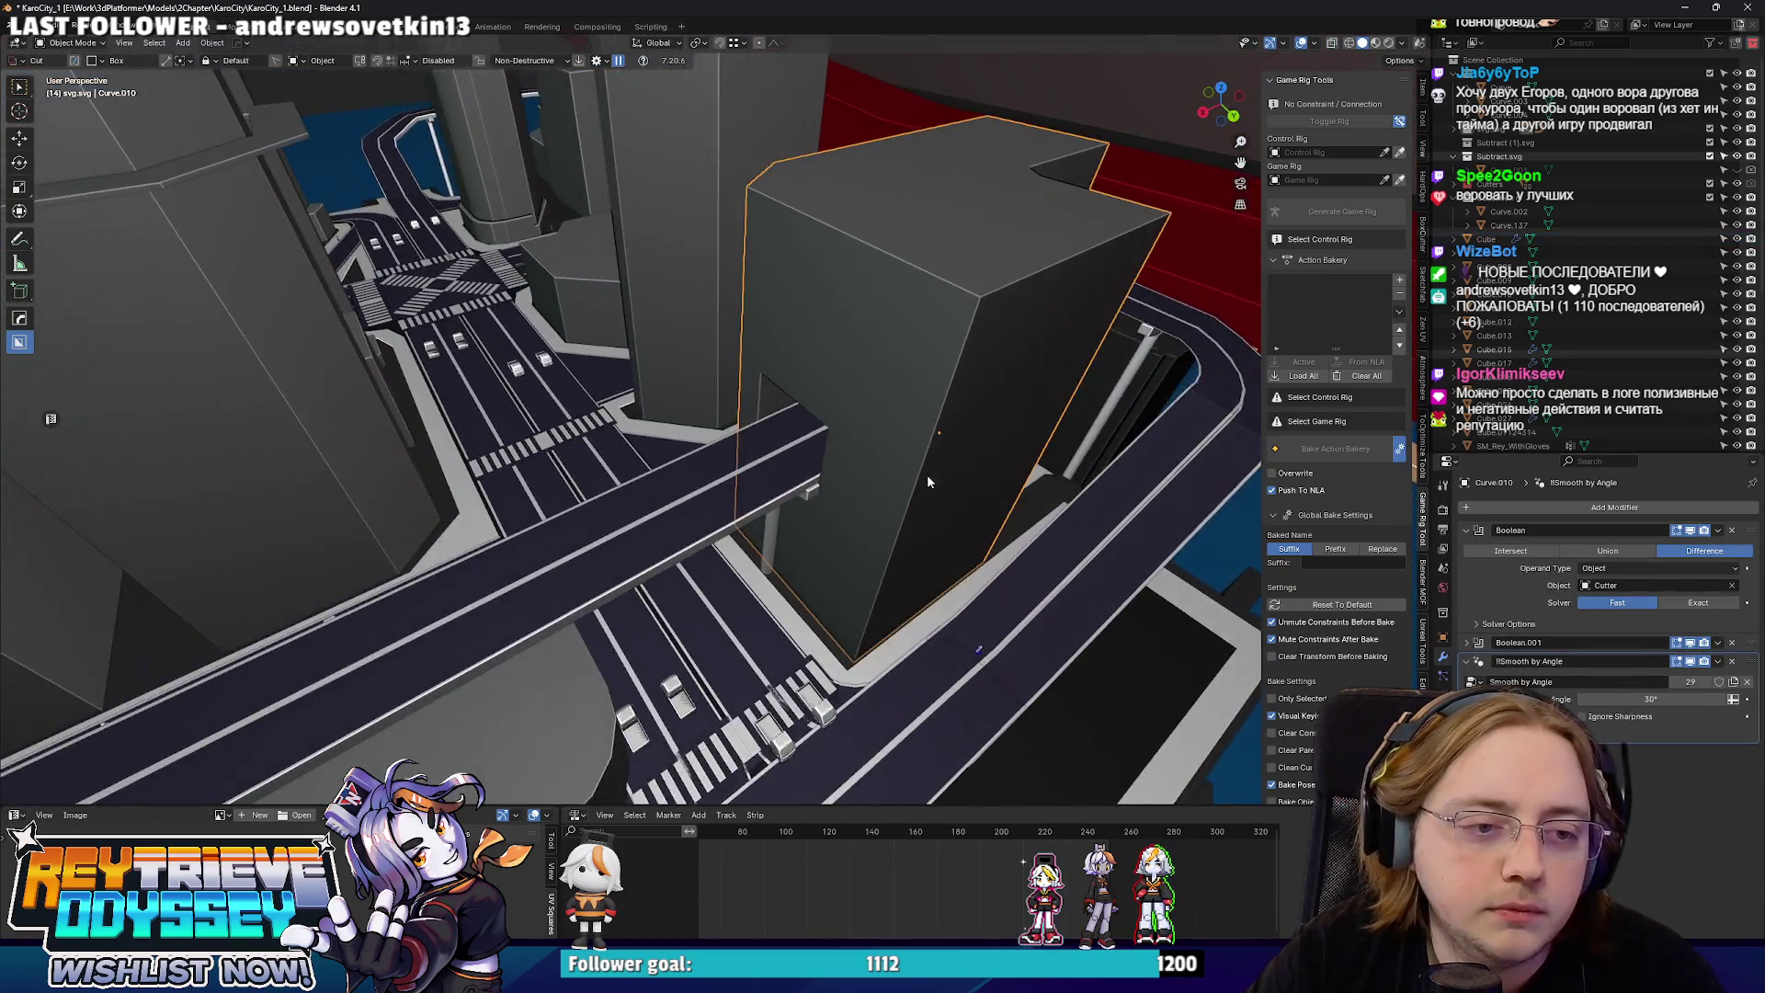
left_click(1050, 469)
key("KP_7")
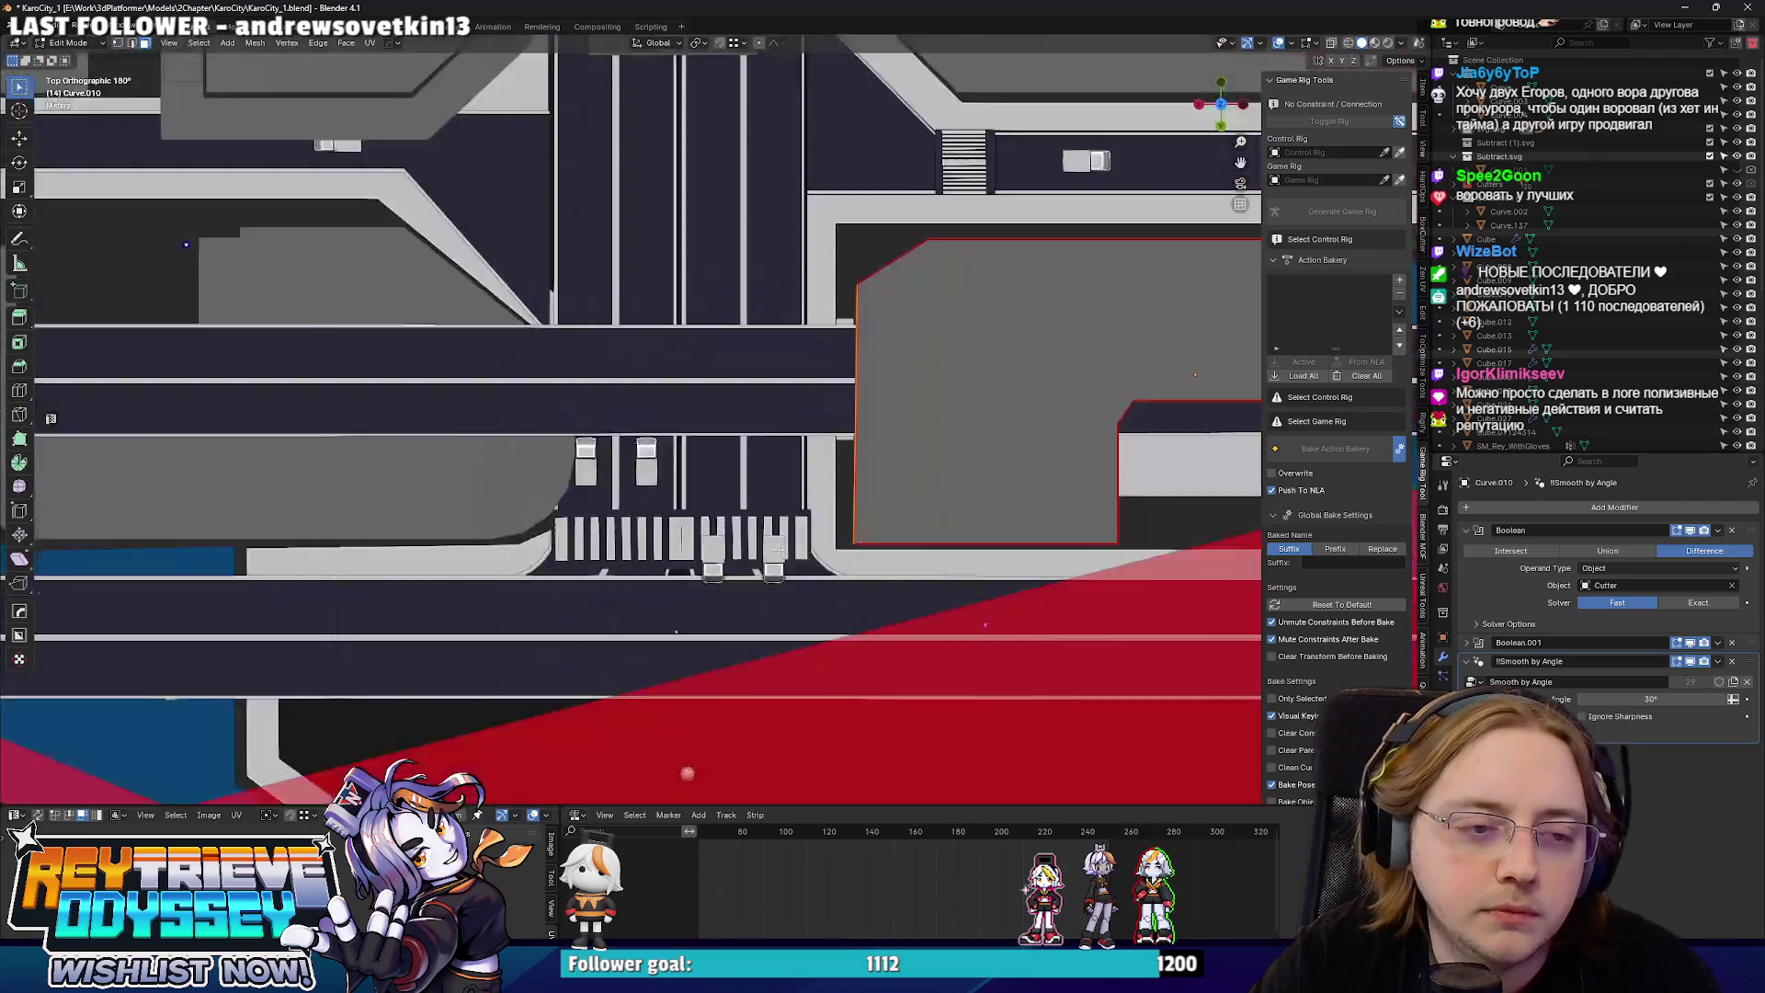
scroll(803, 474, "up", 3)
key("g")
key("x")
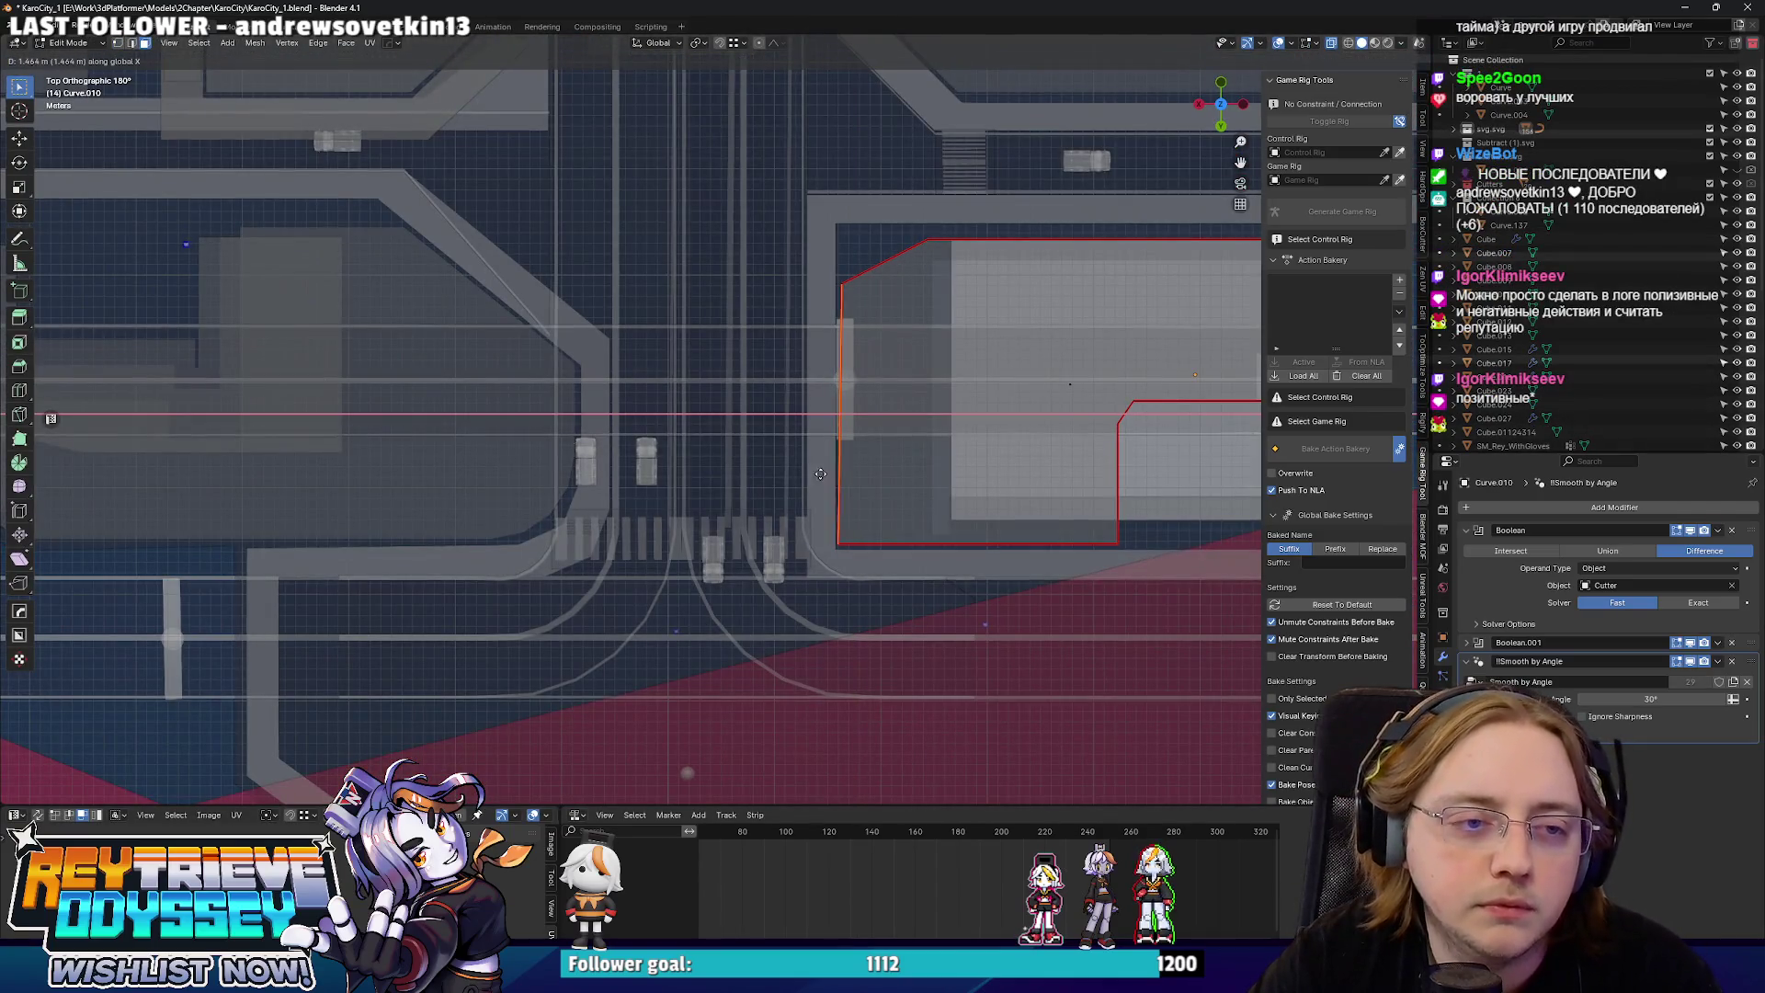
left_click(821, 475)
Scale the left outline points to 0 along X, undoing an accidental Y flatten first.
key("s")
key("y")
key("0")
key("Return")
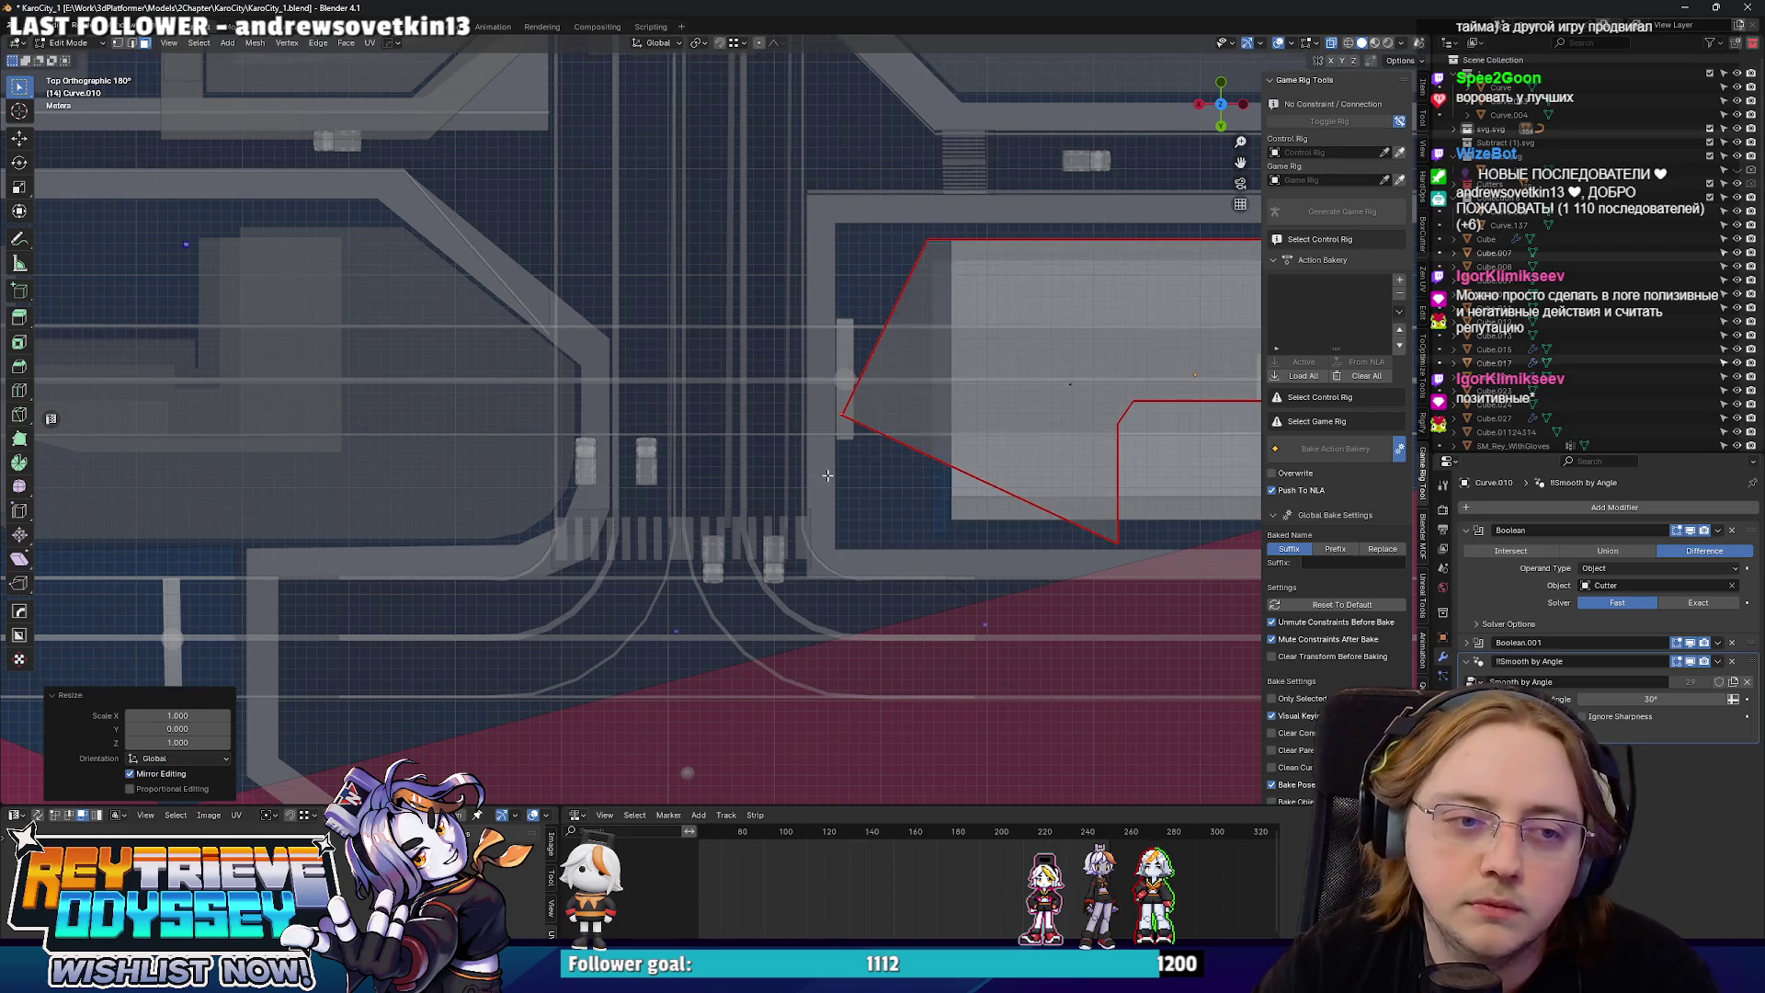
key("ctrl+z")
key("s")
key("x")
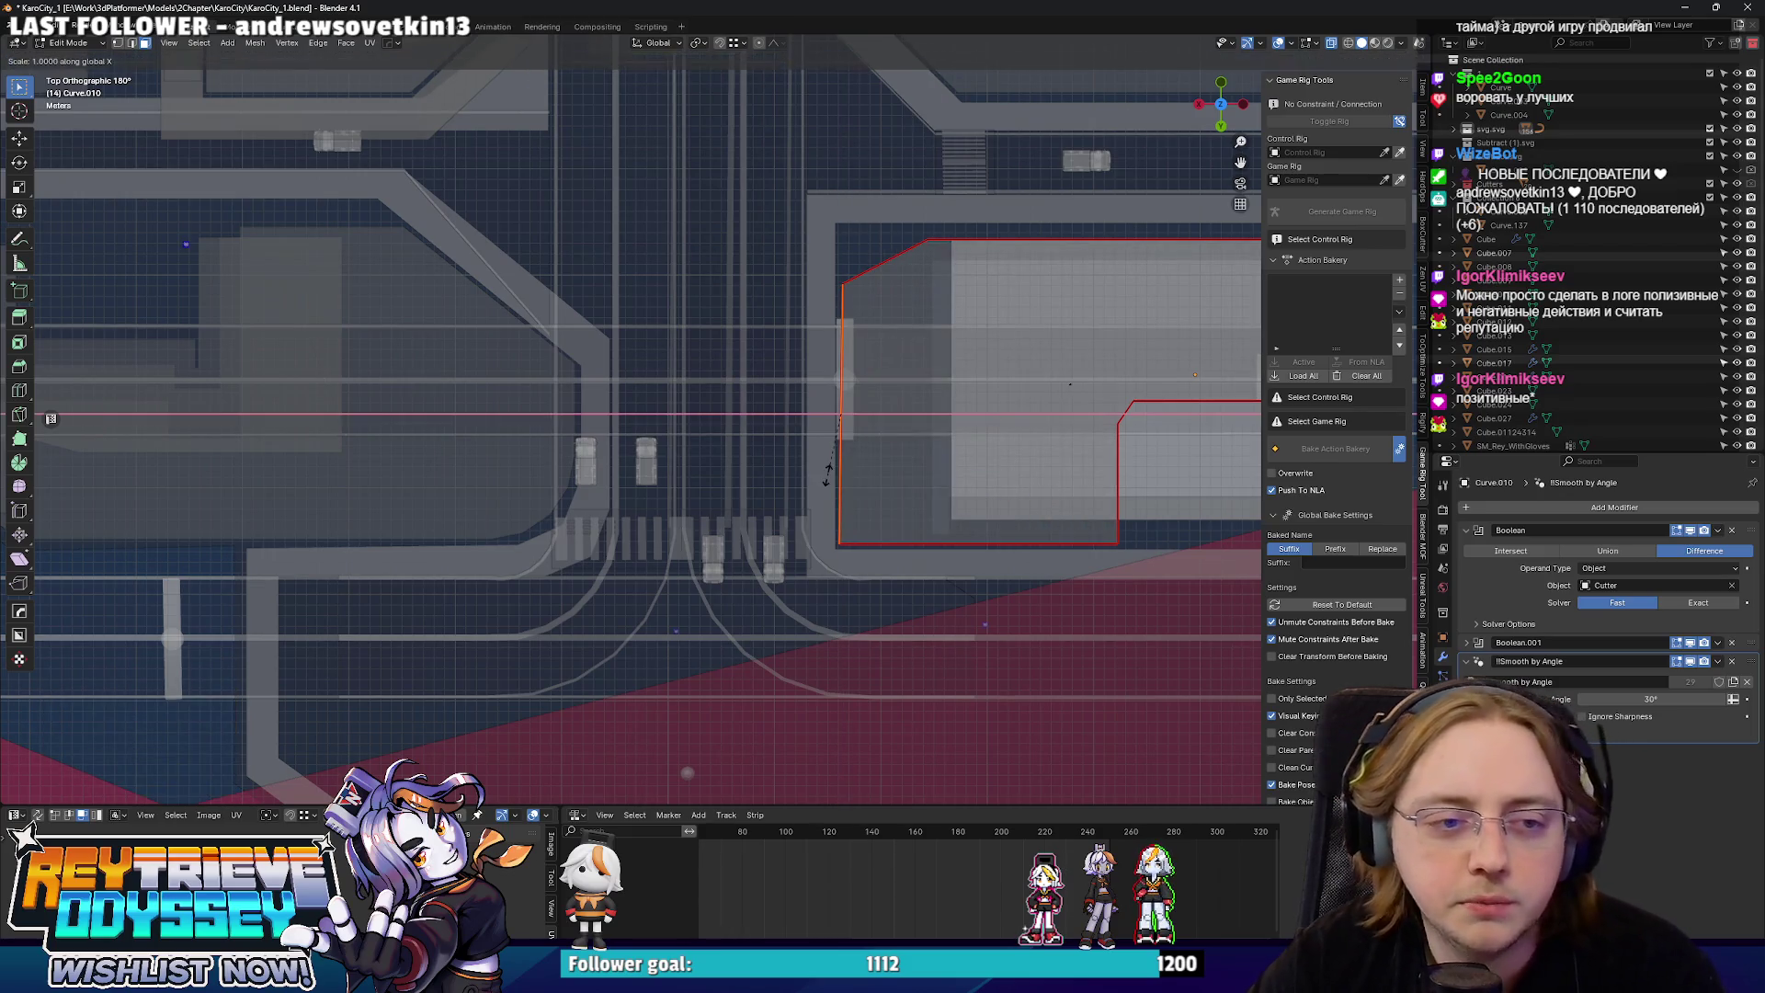
left_click(827, 476)
key("x")
key("0")
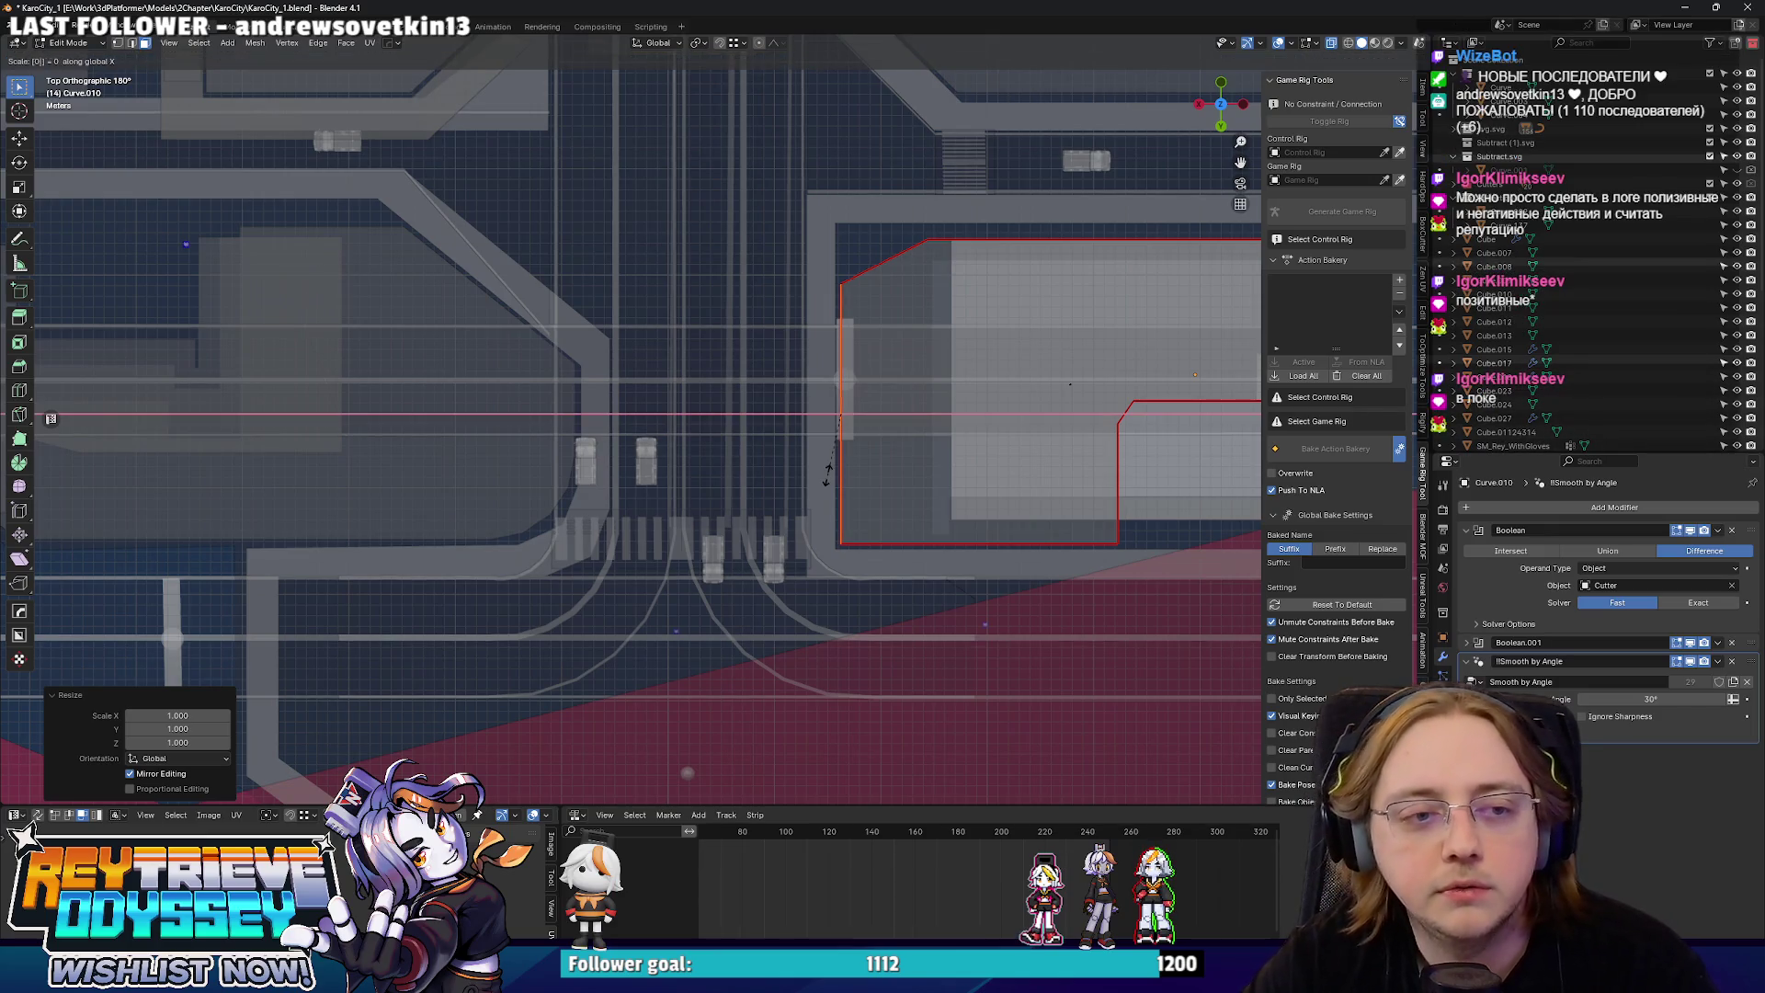
key("Return")
Check the straightened building from an angle, then return to top view and Object Mode.
scroll(769, 507, "down", 2)
mouse_move(769, 507)
left_mouse_down()
mouse_move(747, 426)
mouse_move(803, 503)
left_mouse_up()
key("KP_7")
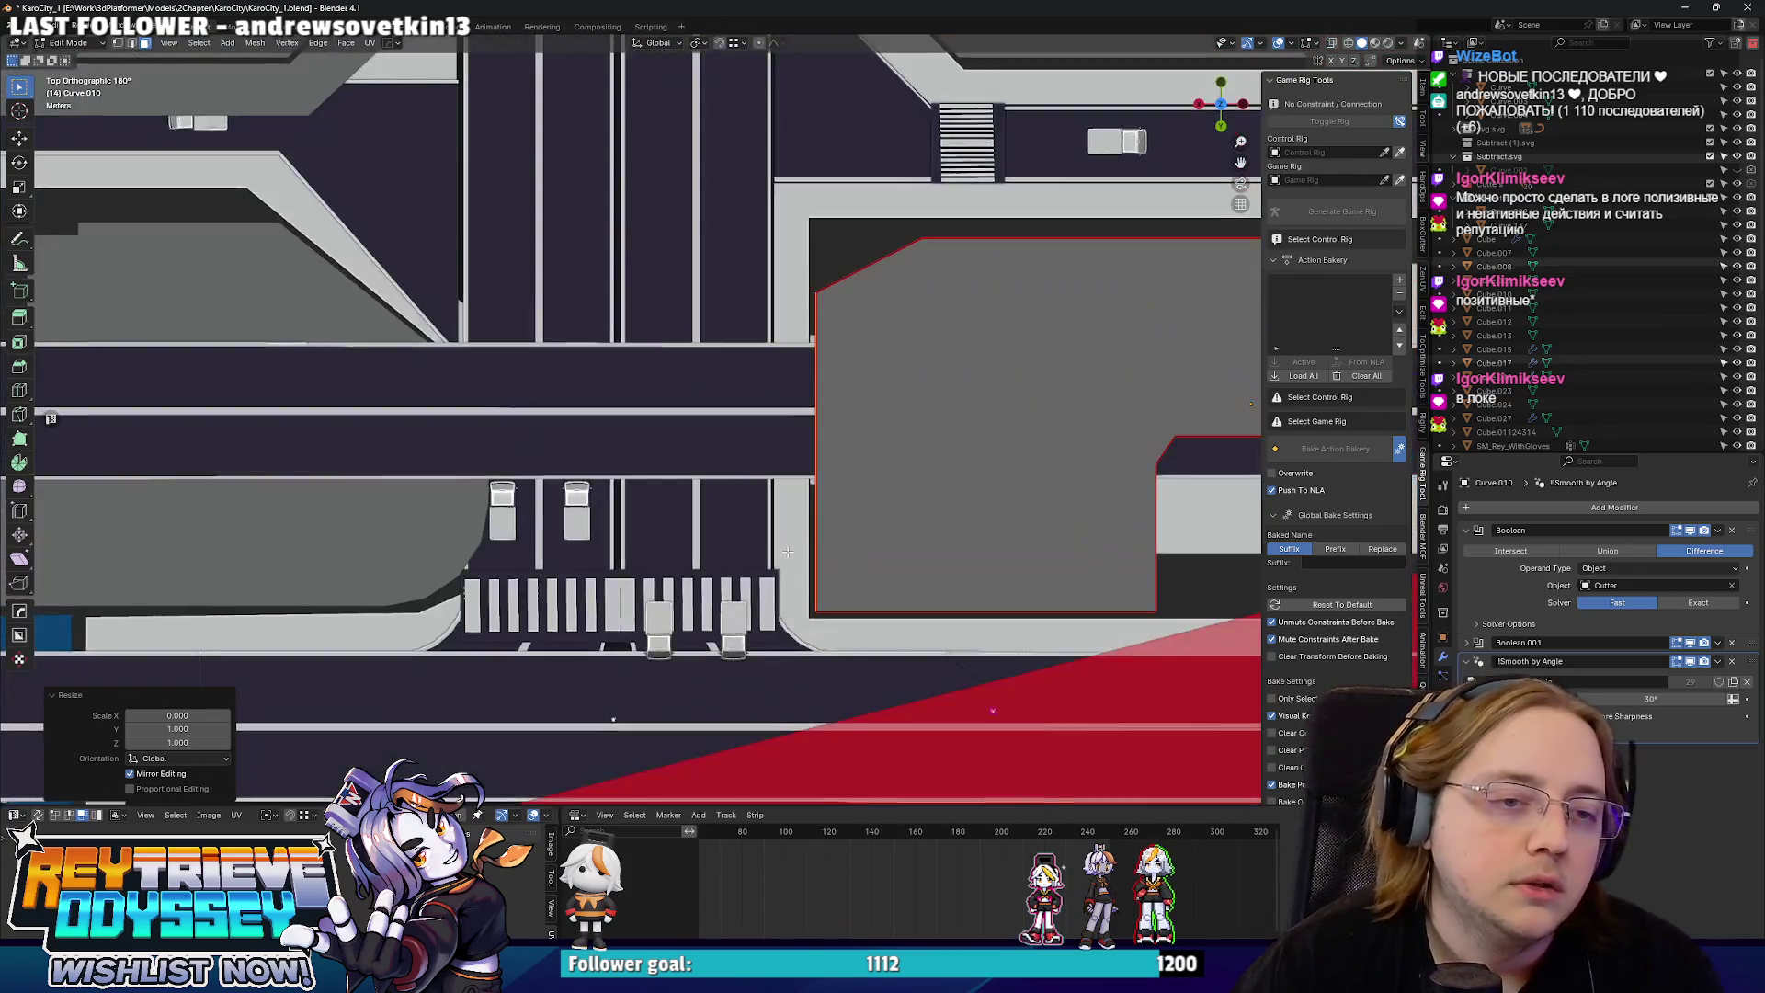
key("Tab")
Slide the Cube road's connected vertical strip left along X beside the building.
left_click(801, 560)
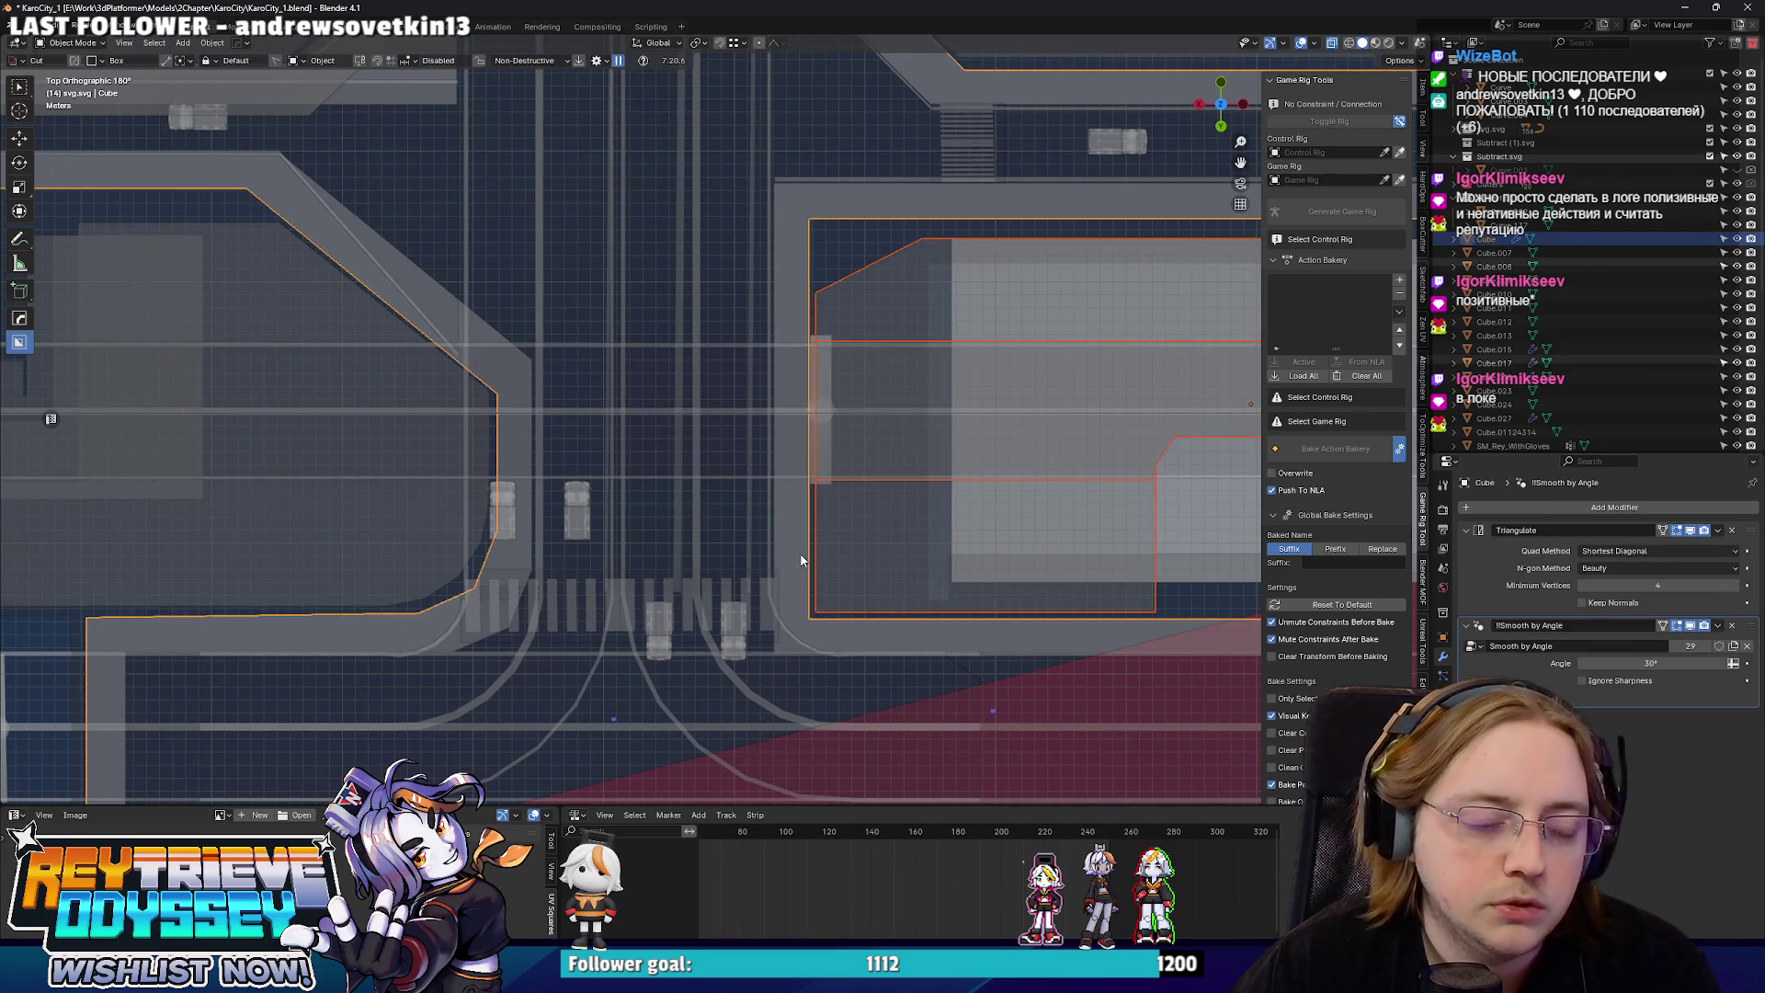
key("Tab")
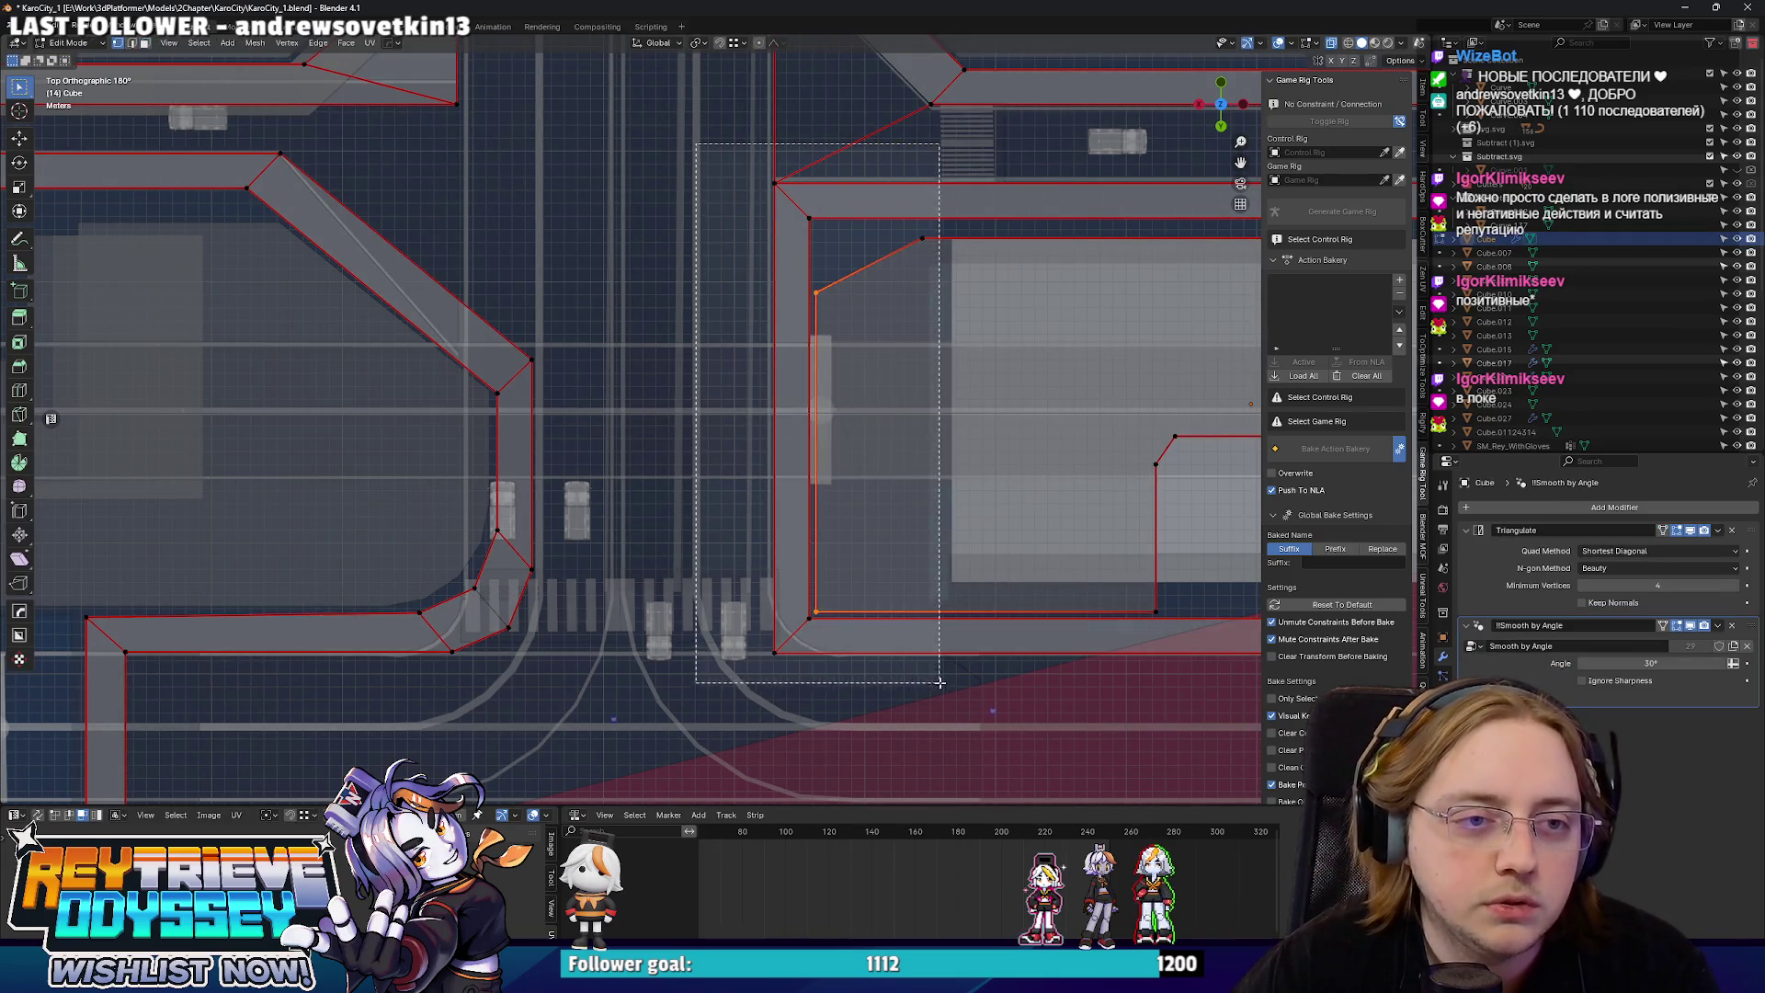
key("ctrl+l")
key("g")
key("x")
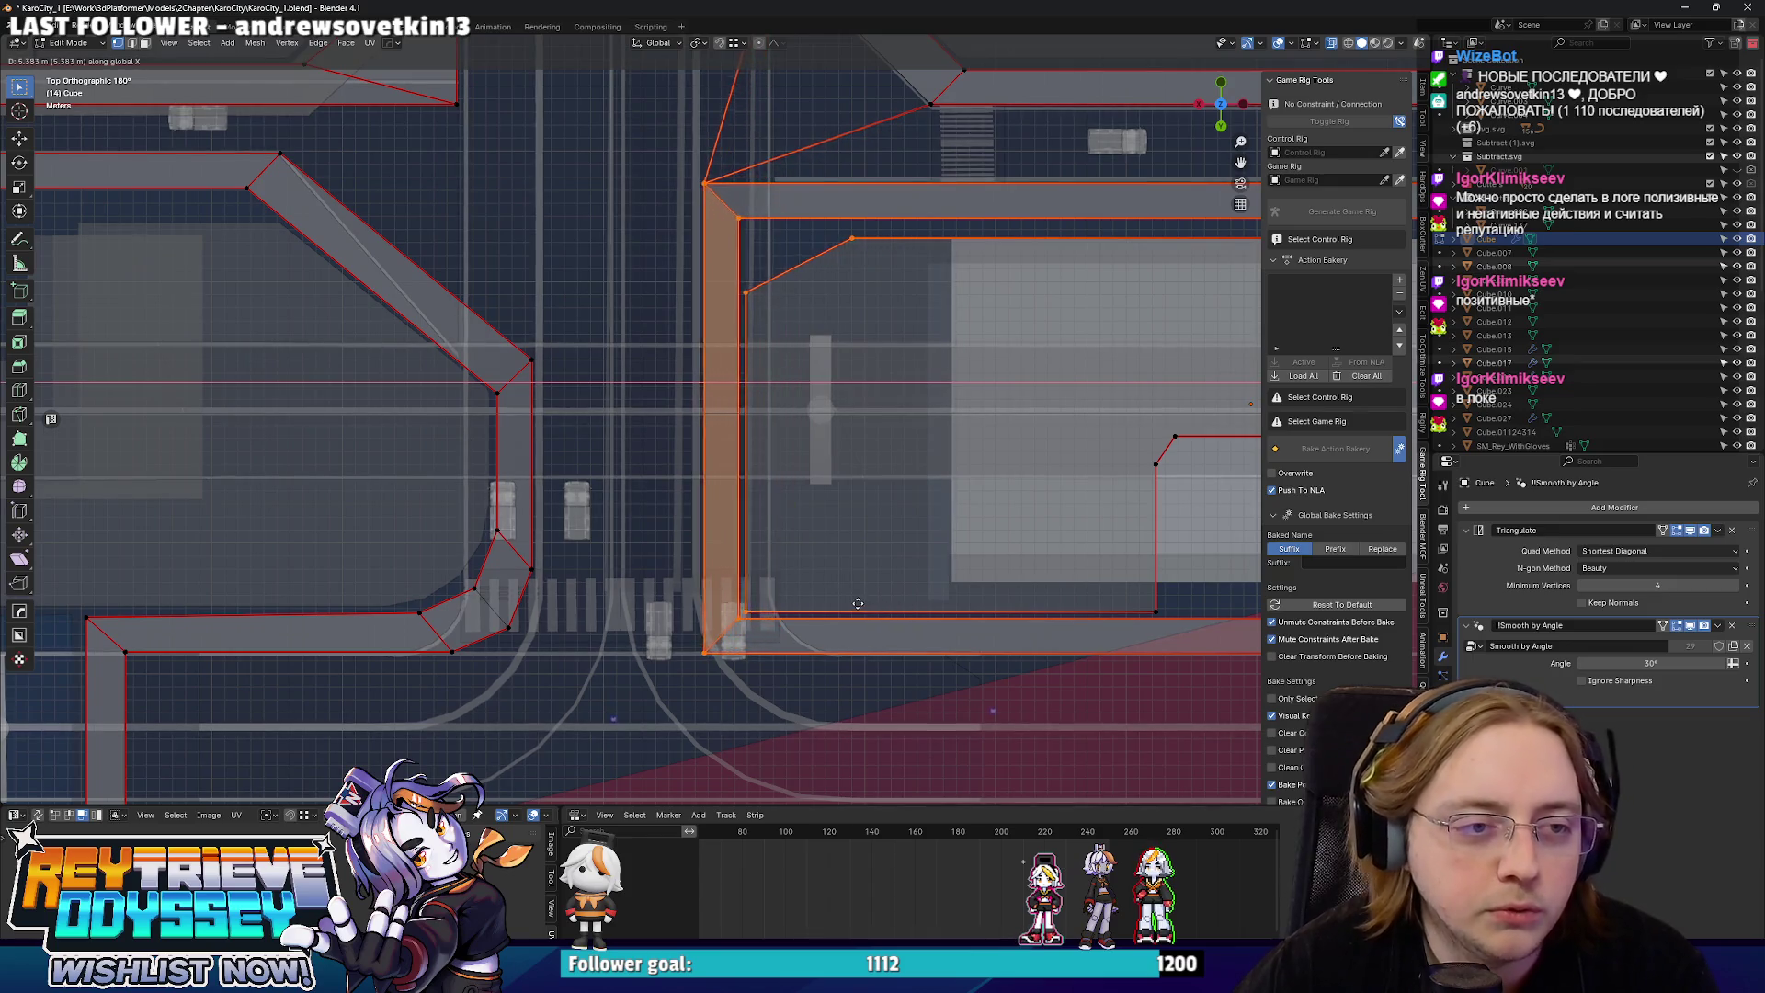
left_click(859, 603)
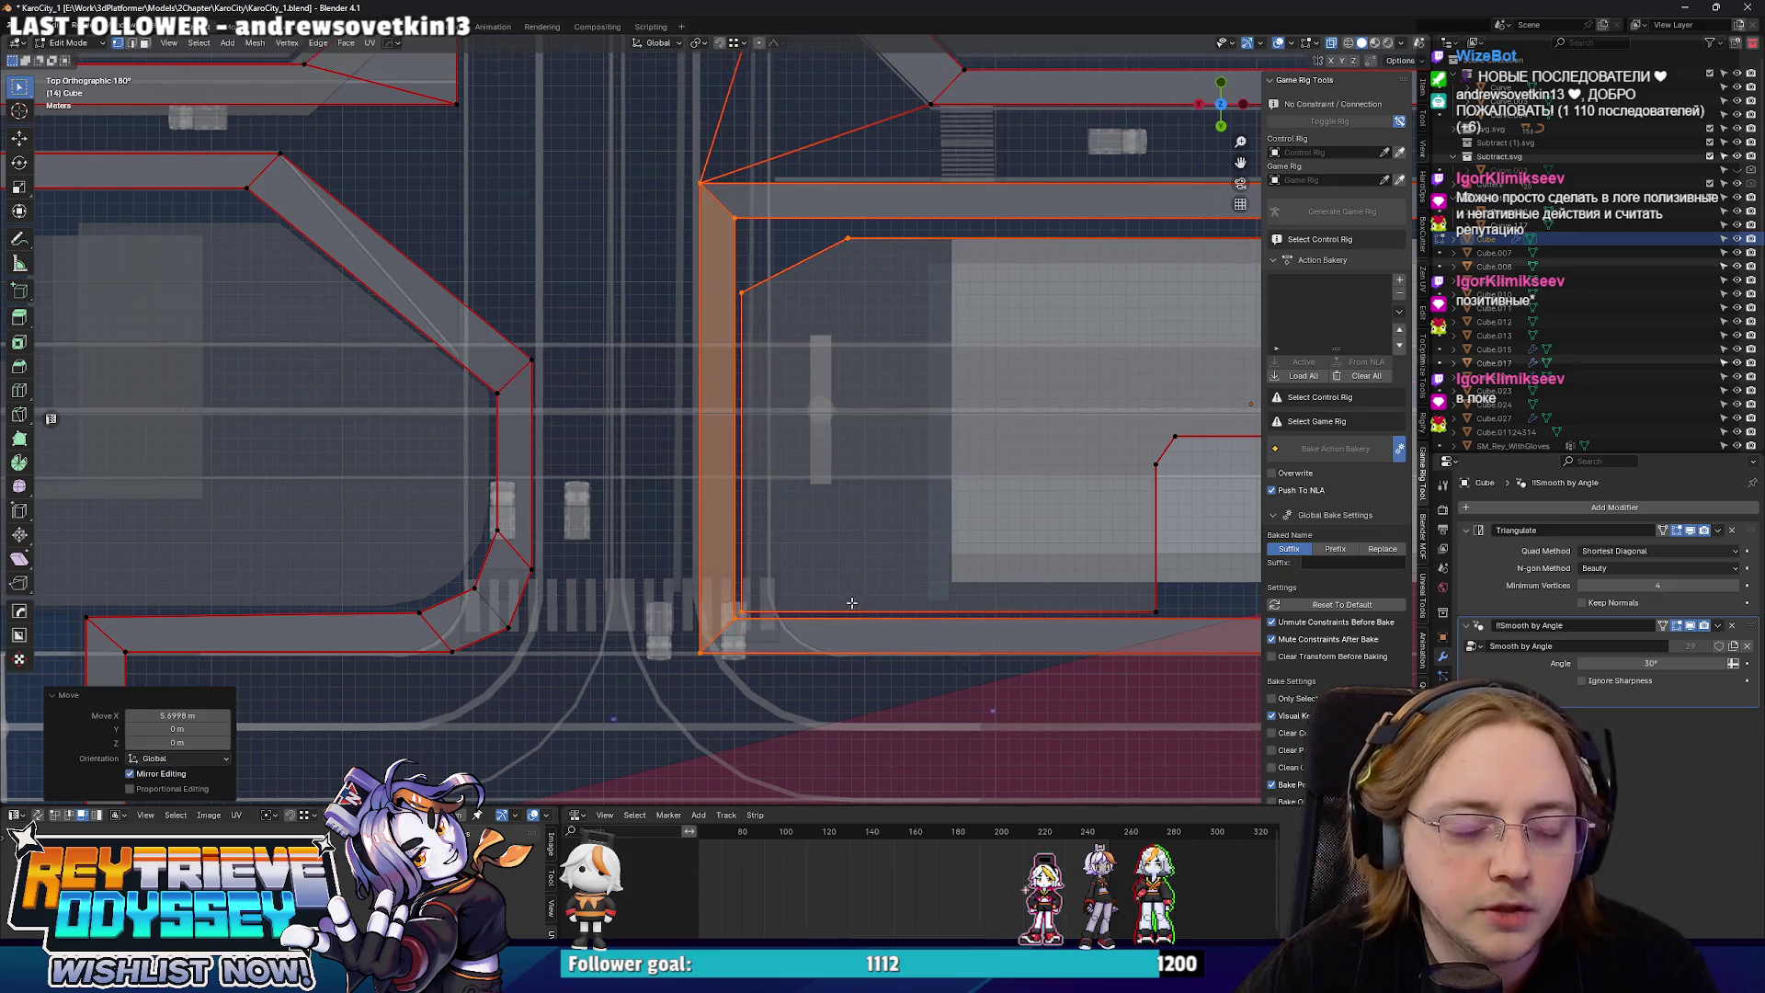
key("Tab")
scroll(732, 643, "up", 3)
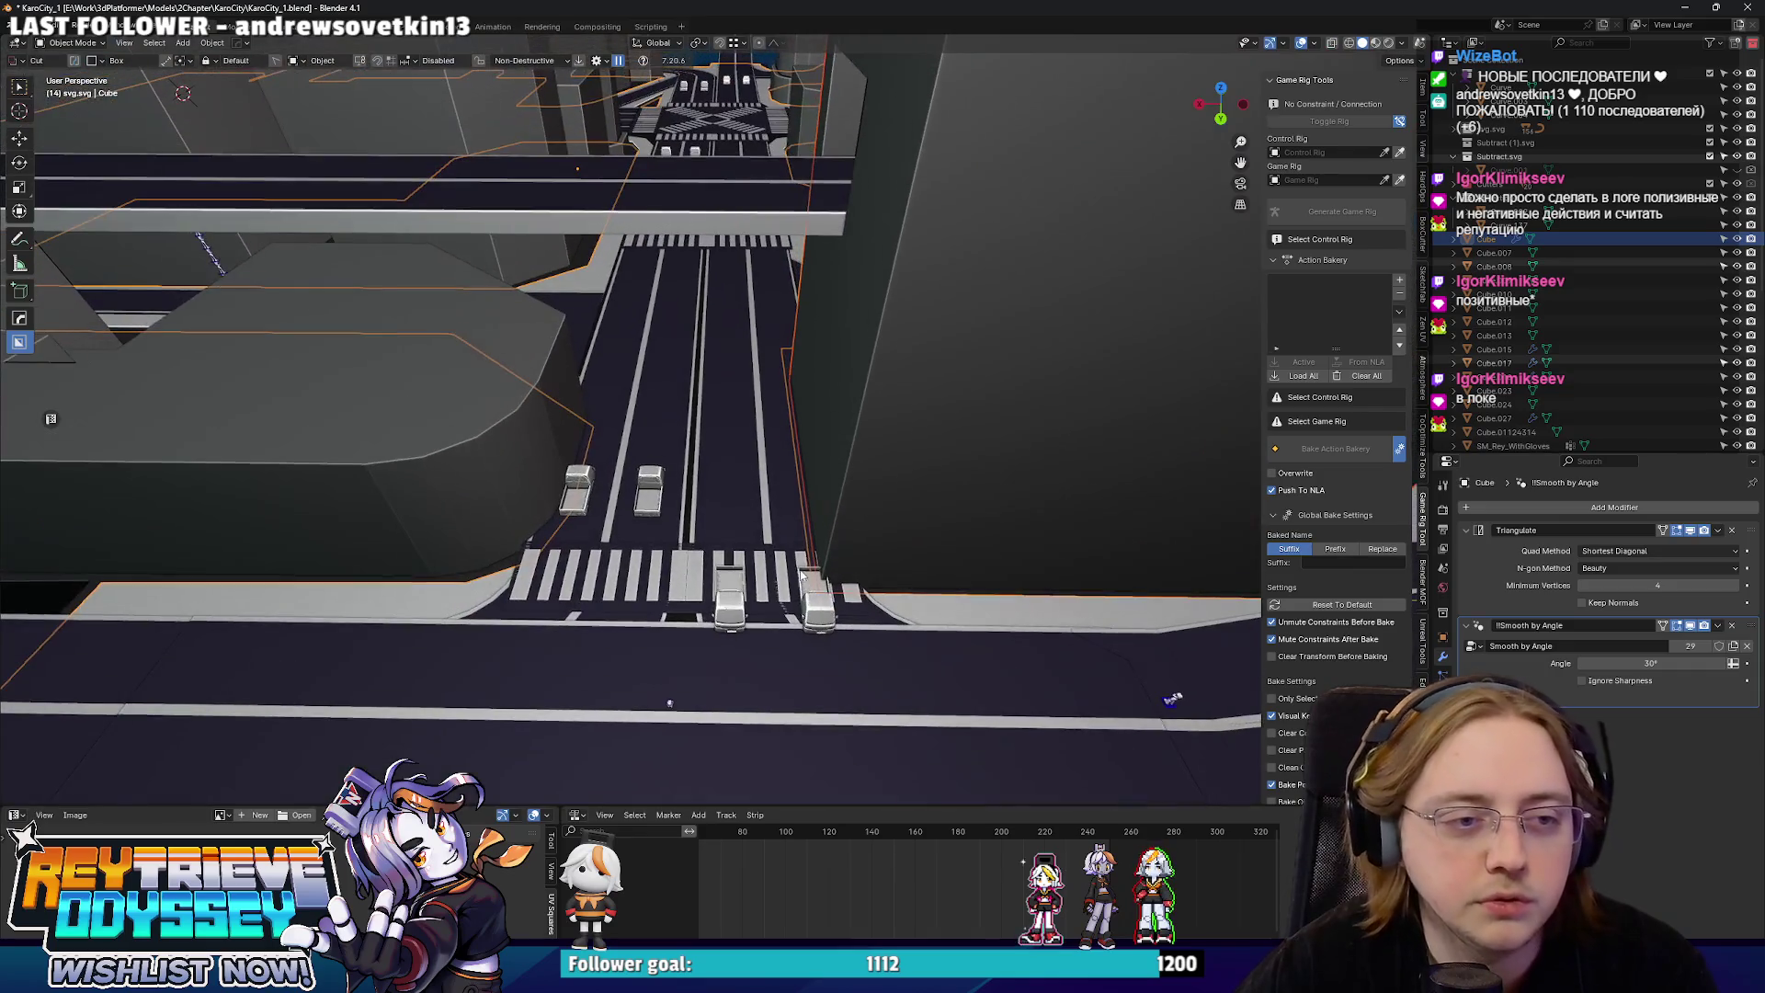
key("Tab")
key("g")
left_click(901, 479)
Add a loop cut across Cube.008's horizontal road strip and toggle X-ray.
key("alt+q")
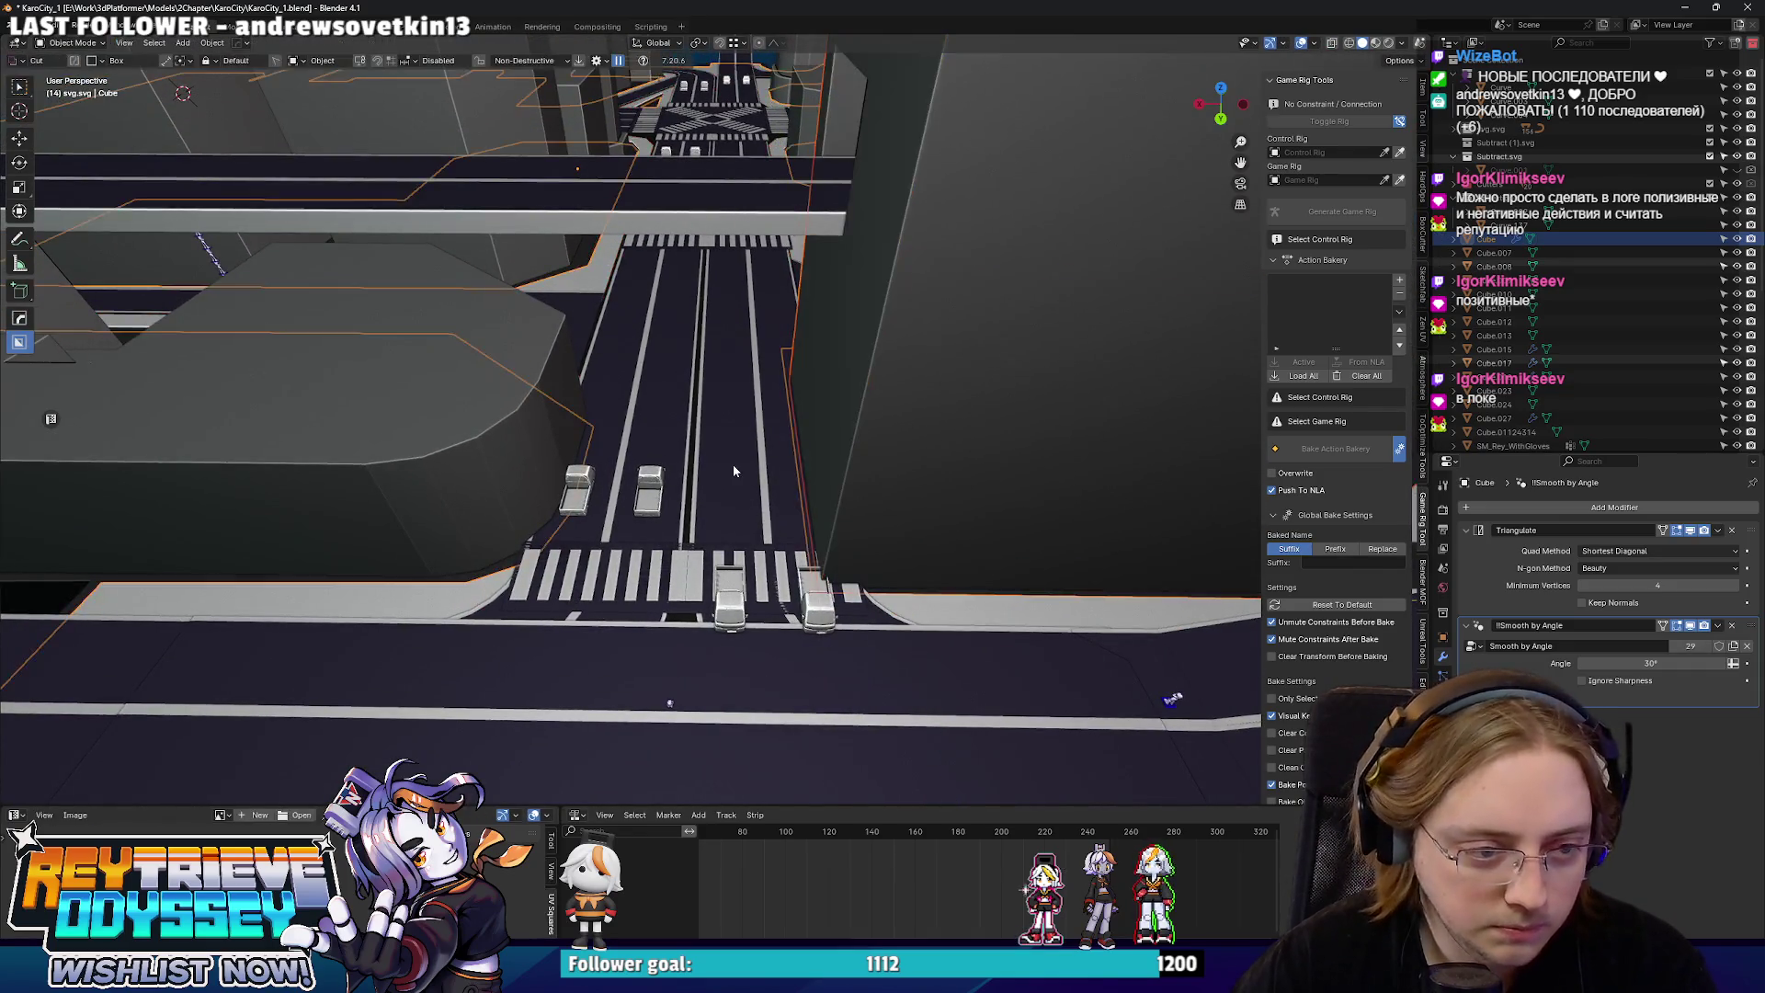
key("KP_Decimal")
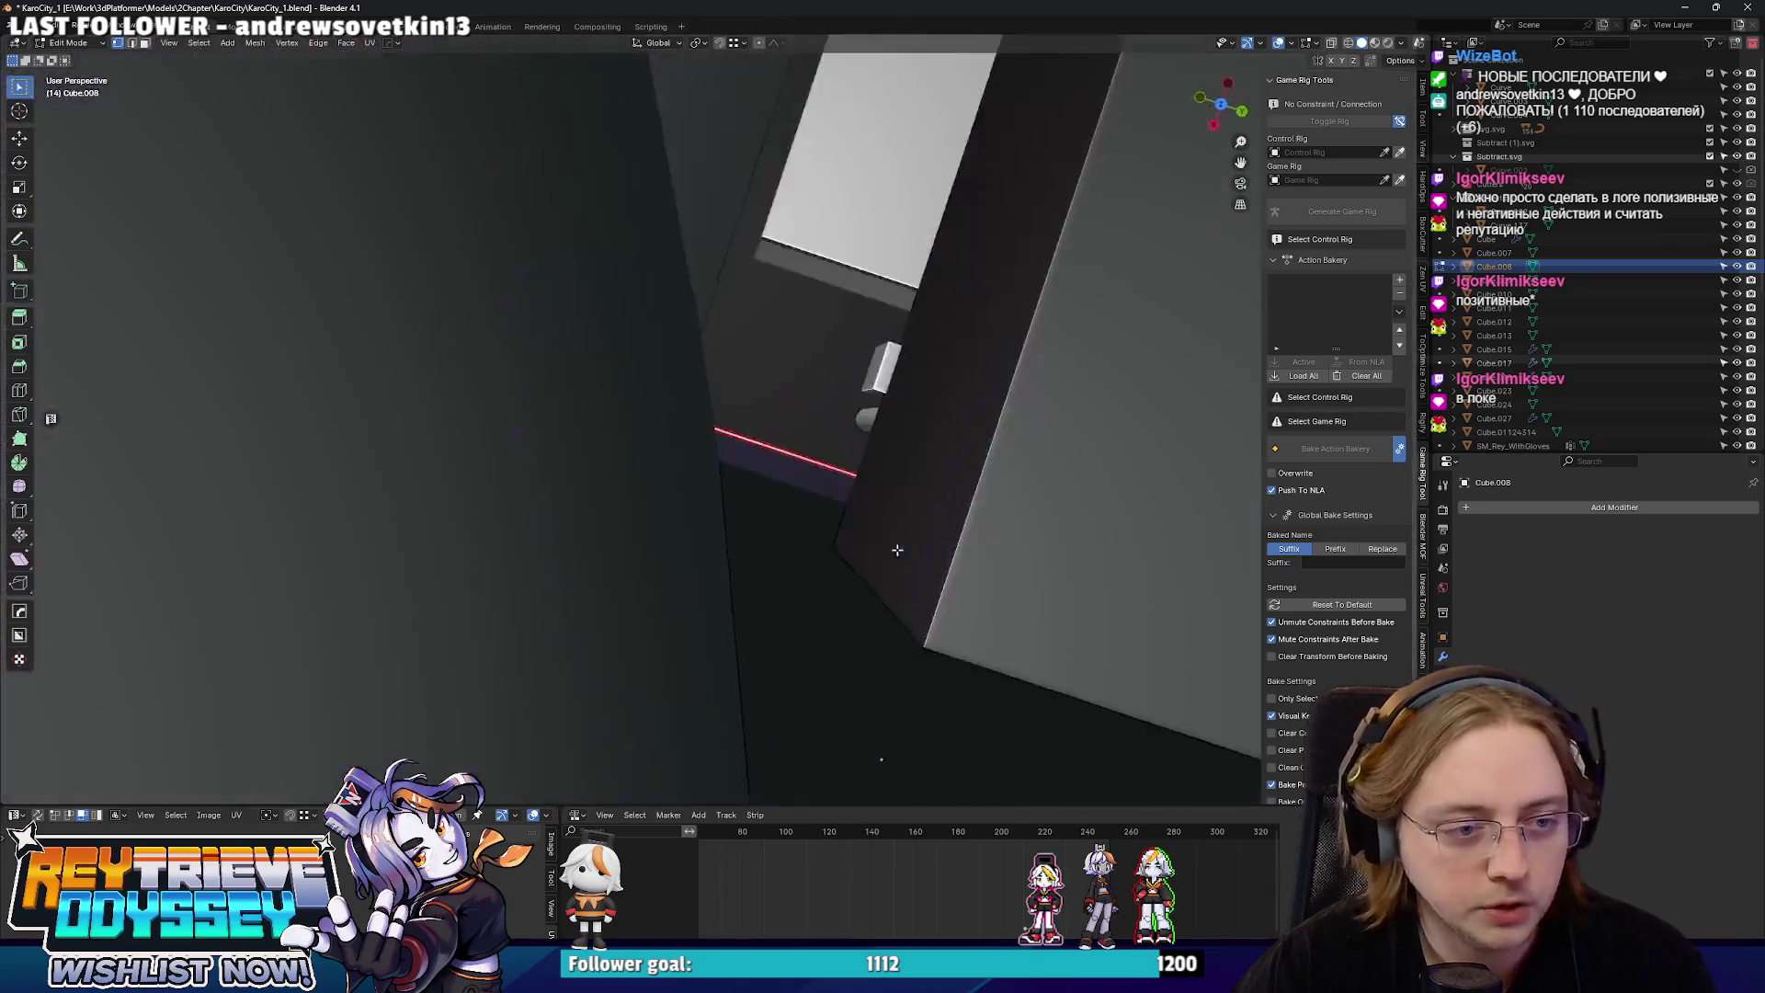
key("KP_7")
left_click(529, 429)
scroll(747, 423, "up", 2)
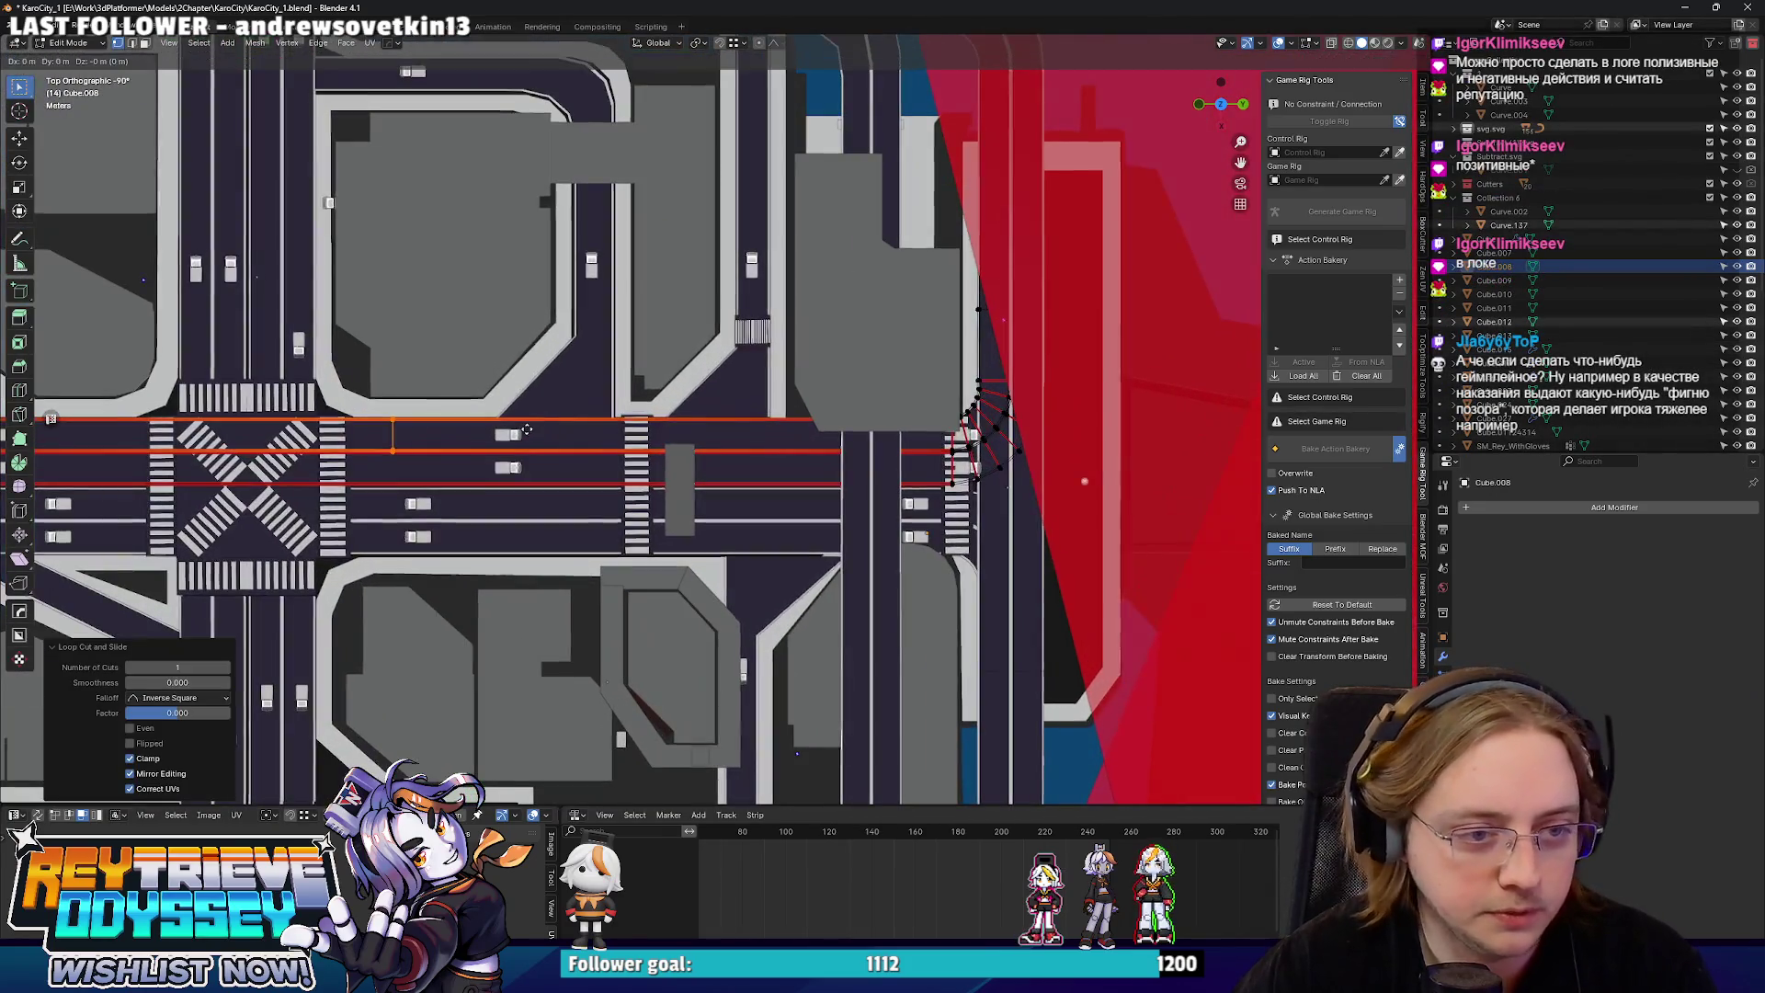
scroll(916, 446, "up", 2)
left_click(919, 450)
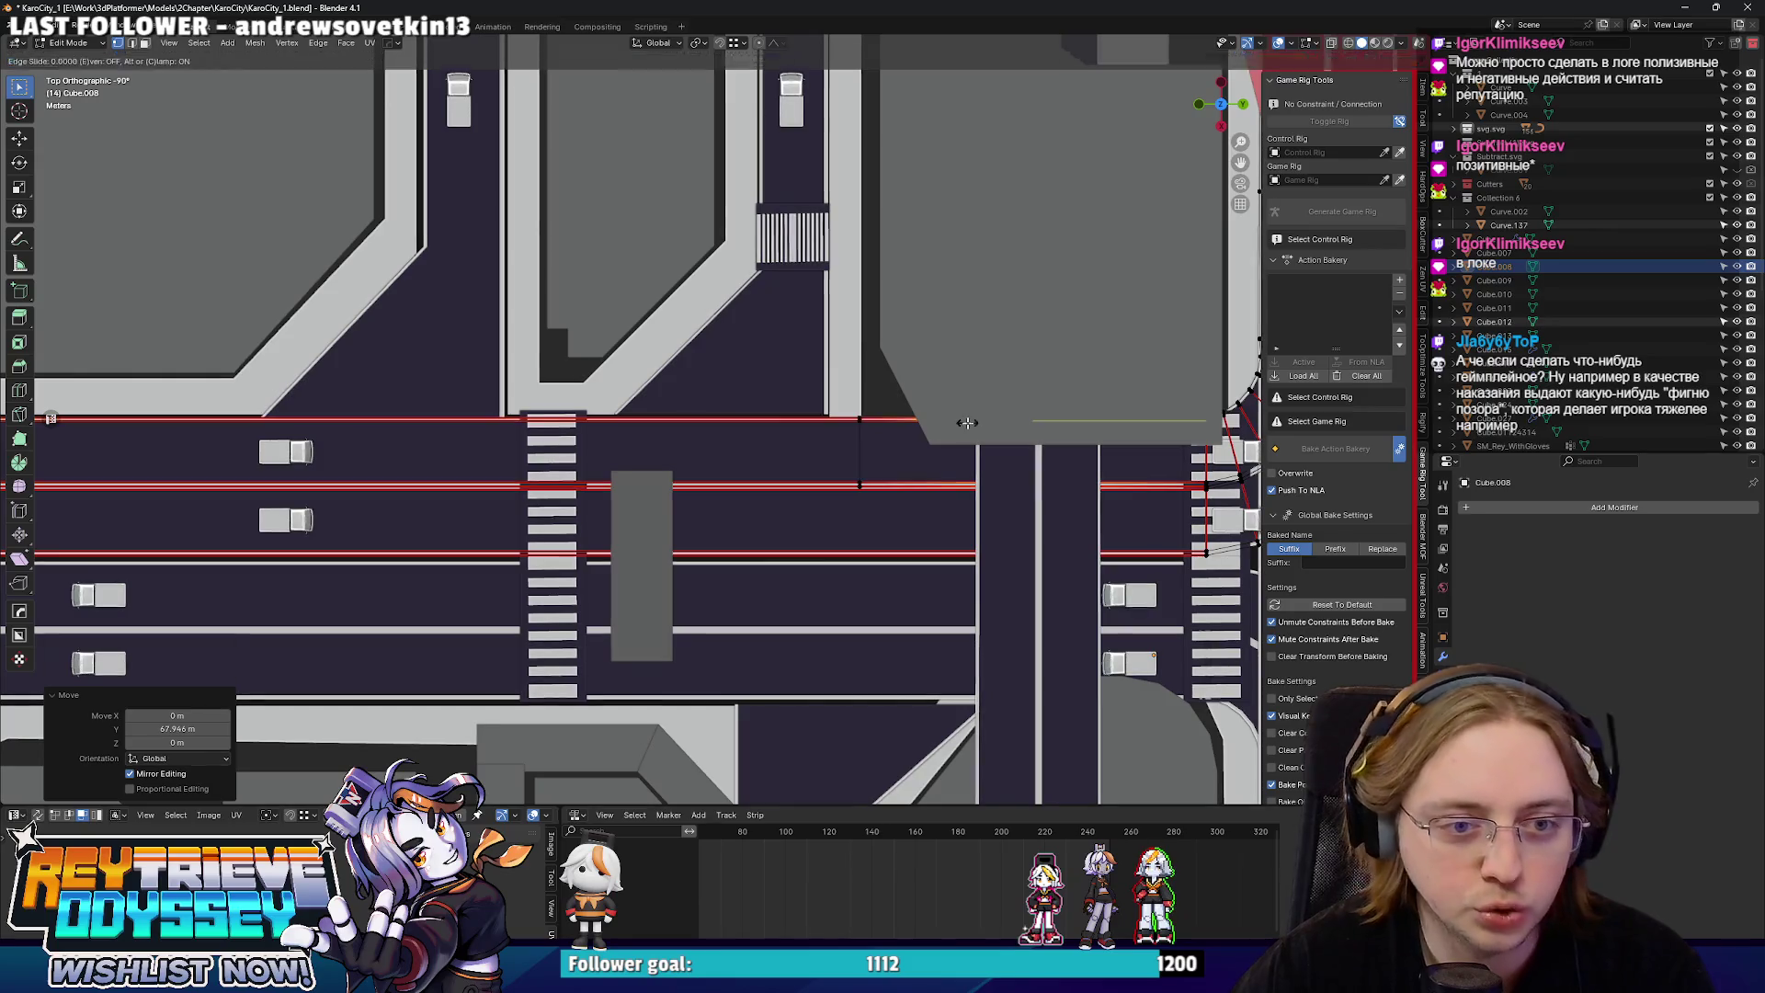
scroll(1007, 437, "up", 2)
key("alt+z")
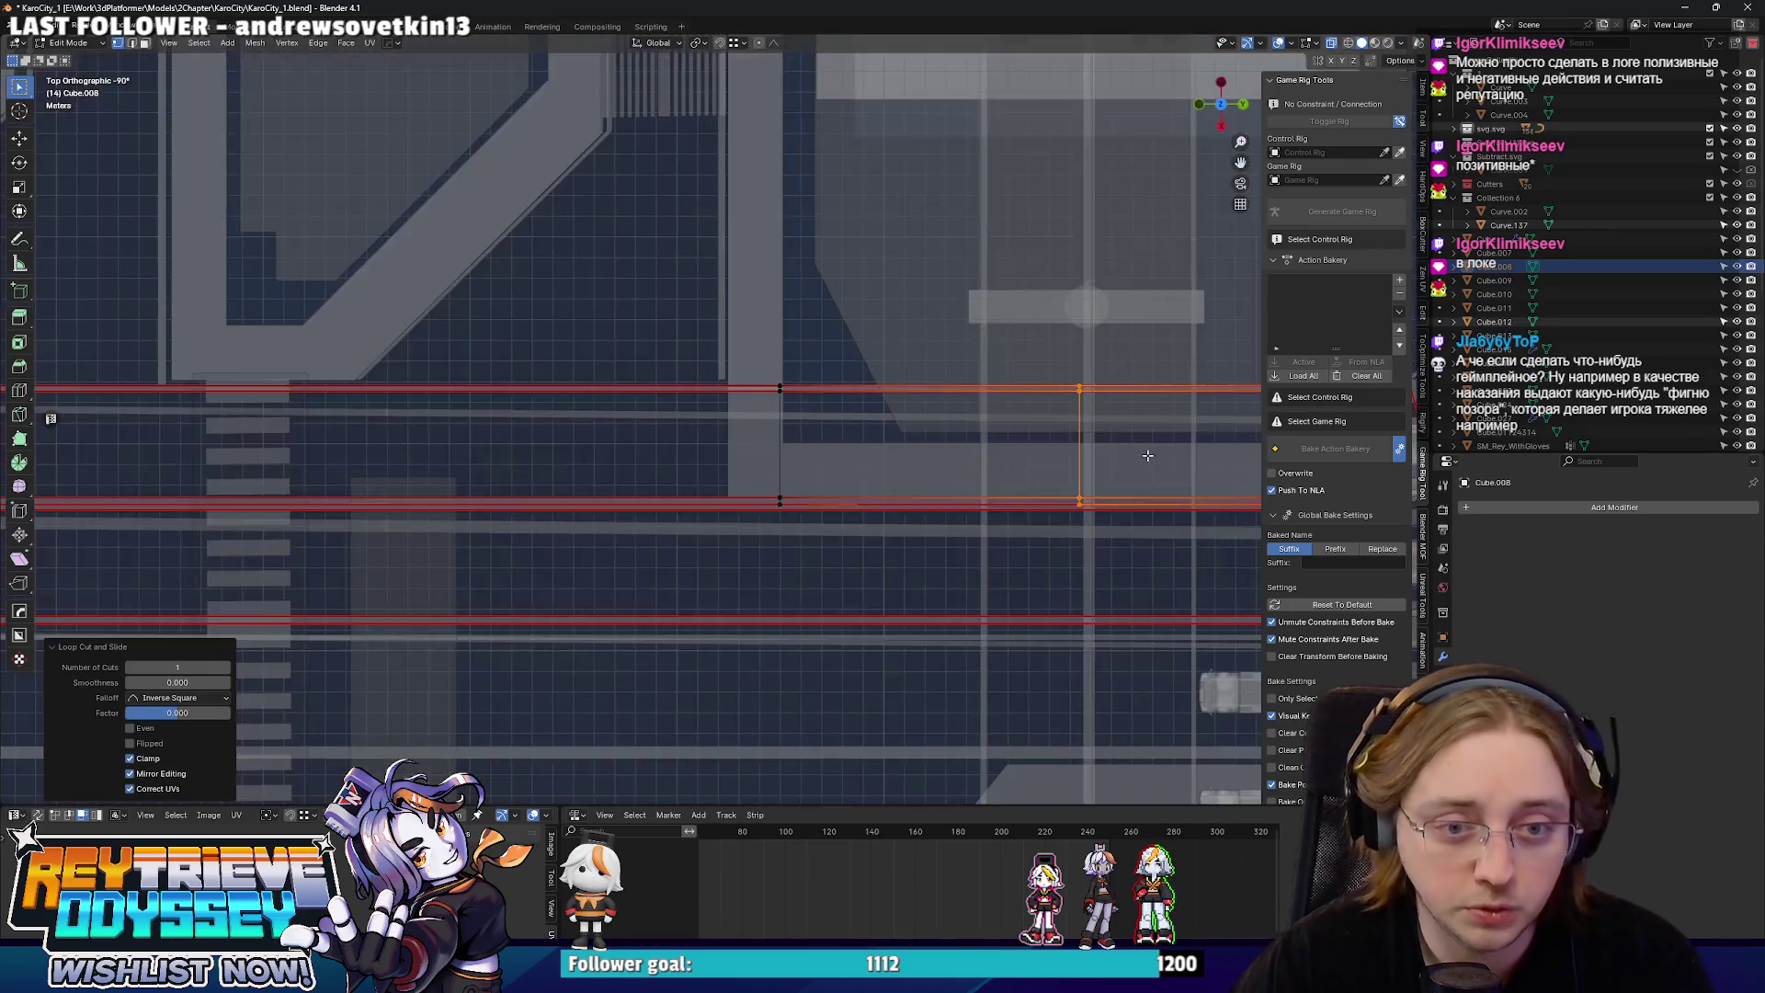